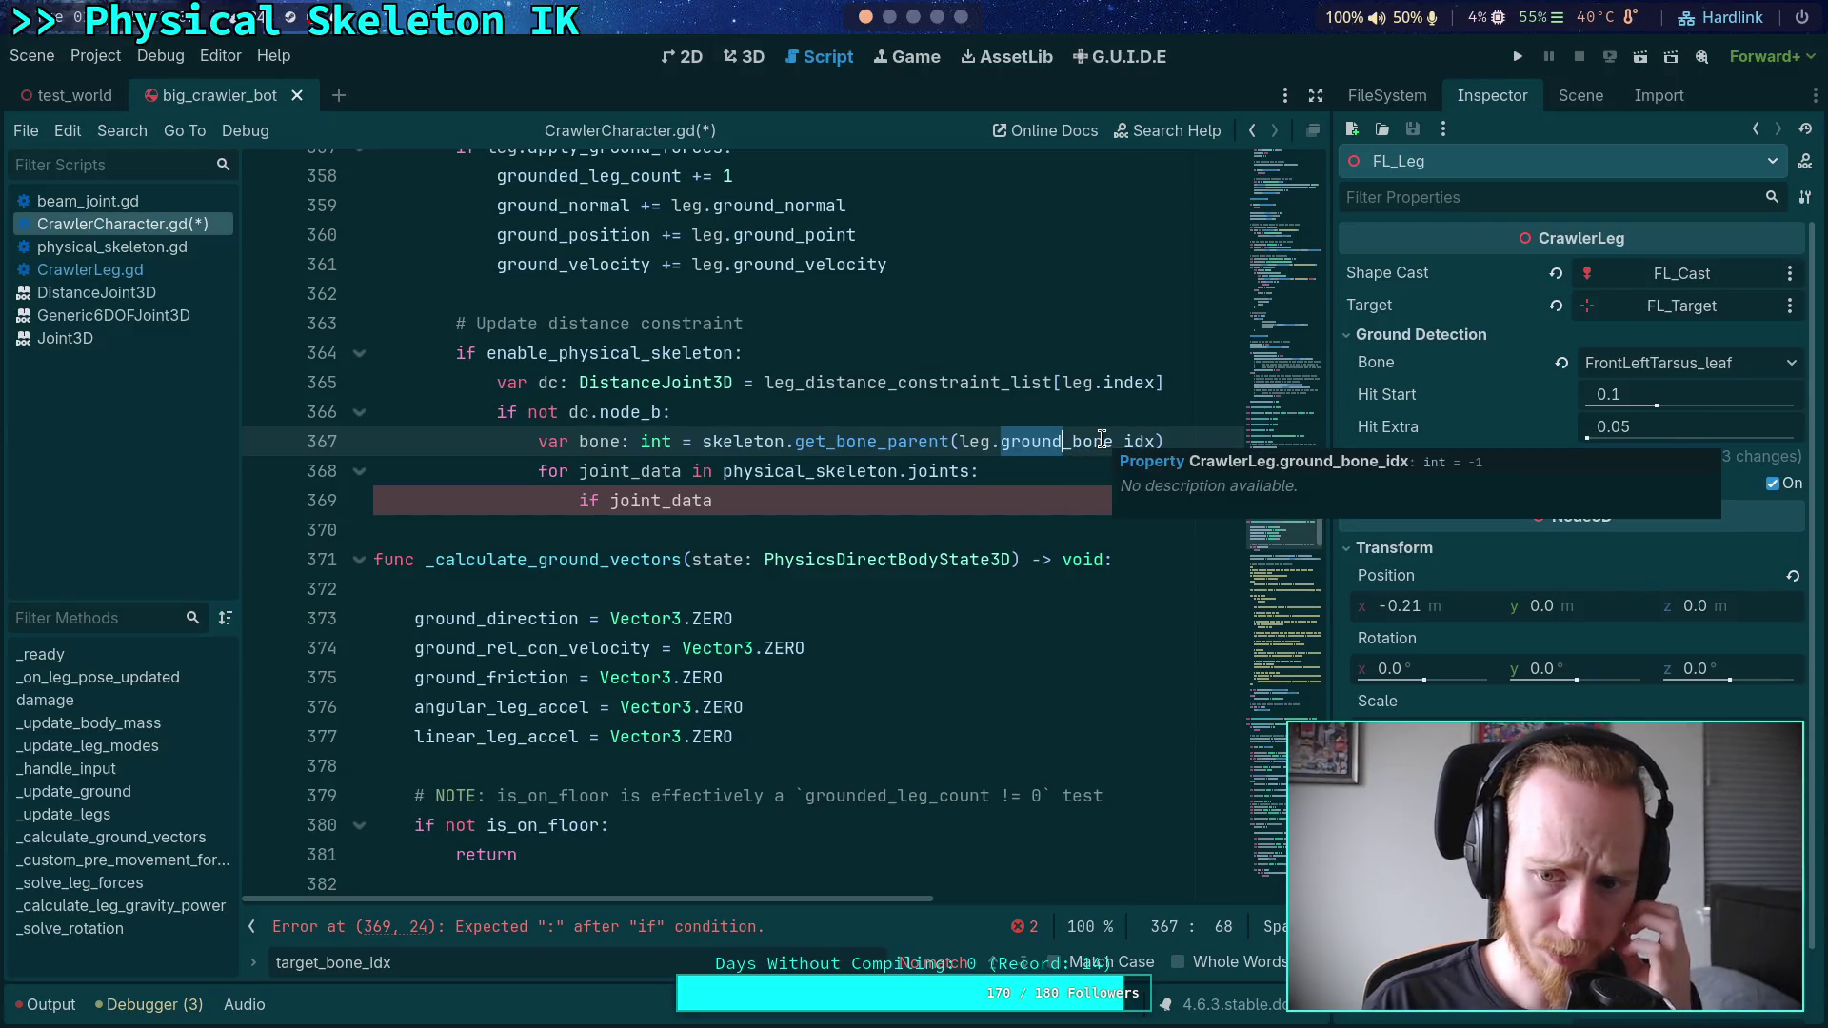
- Complete the condition comparing joint_data.bone_idx with leg.ground_bone_idx using autocomplete
left_click(933, 505)
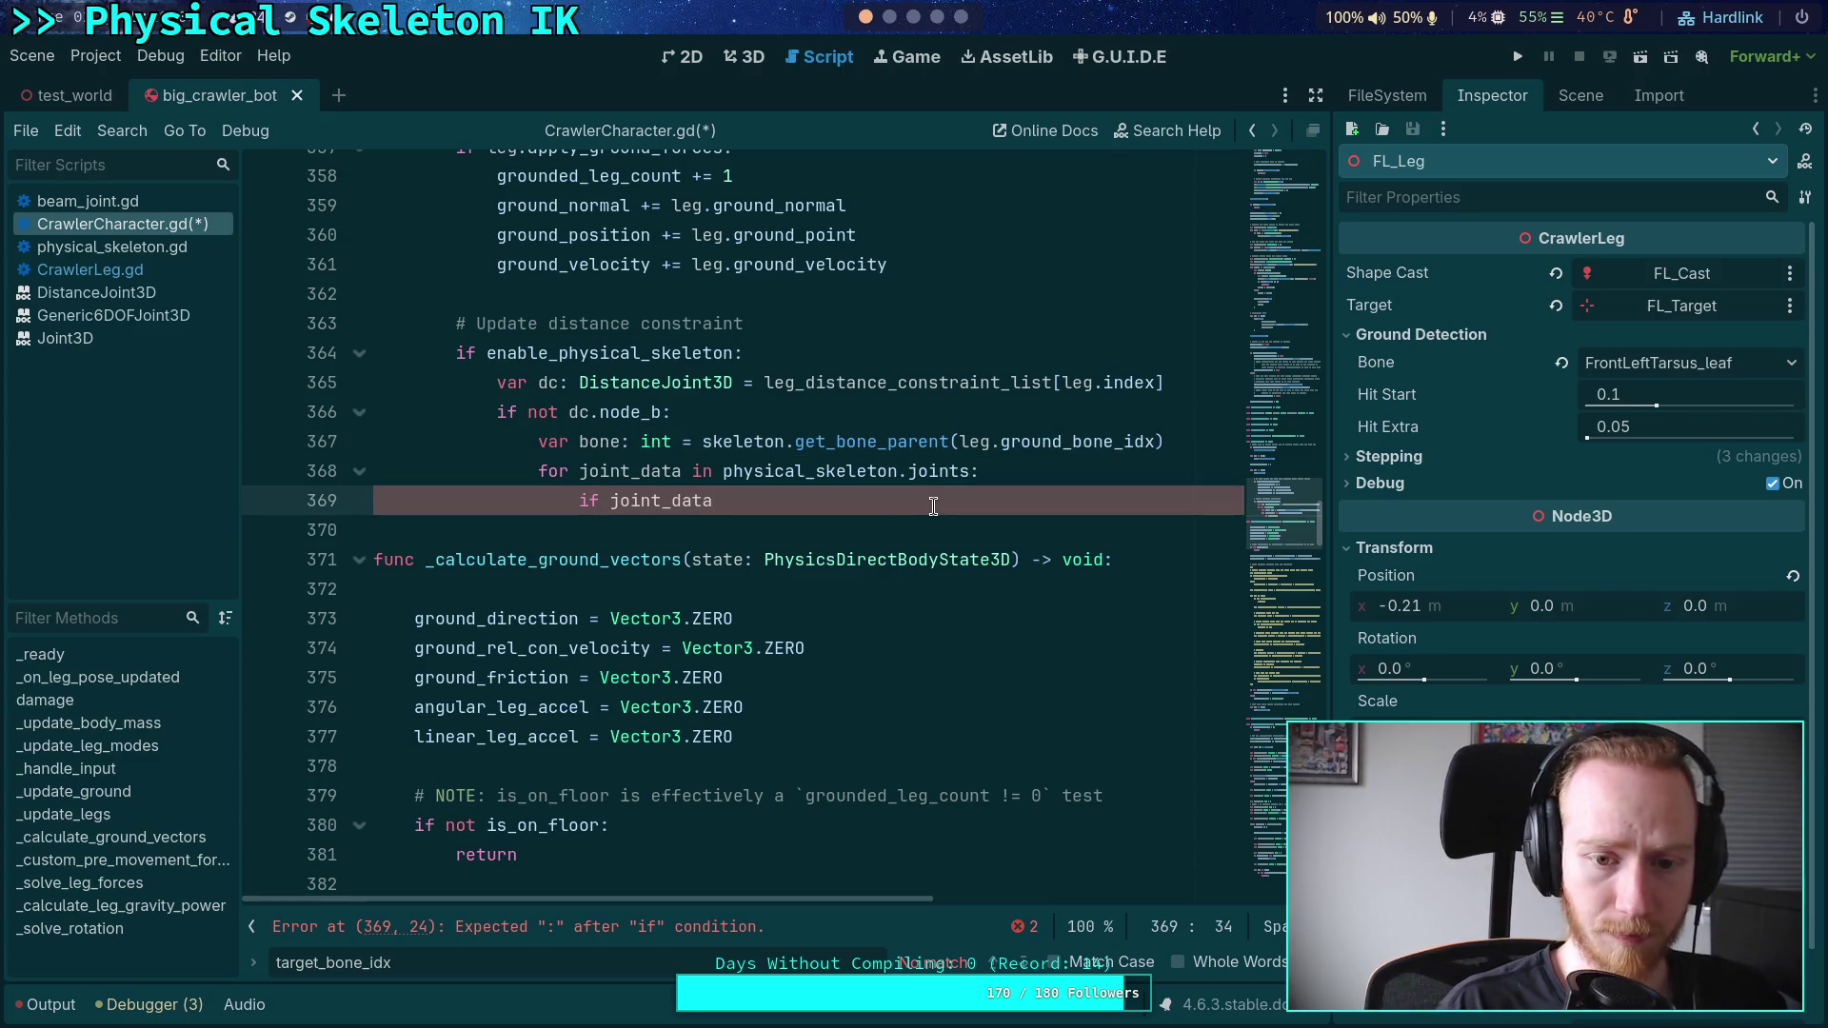
type(".")
key("Down")
key("Down")
key("Down")
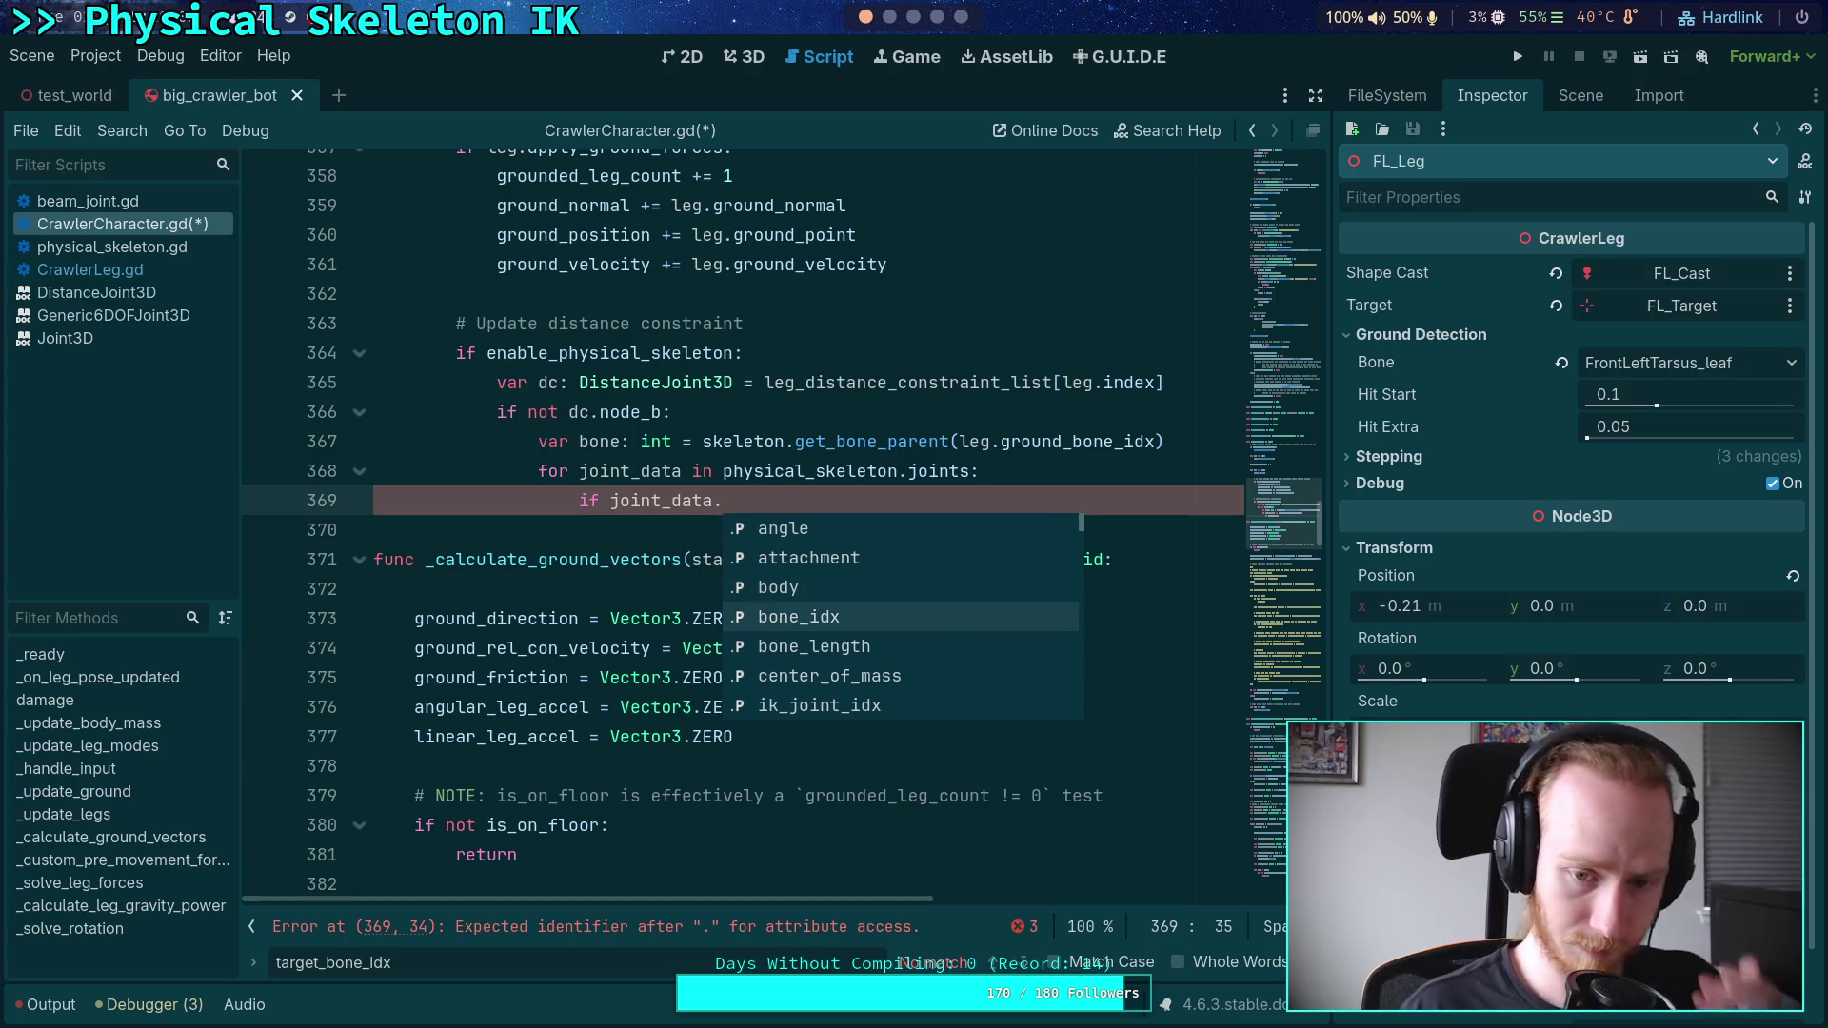
key("Return")
type("=")
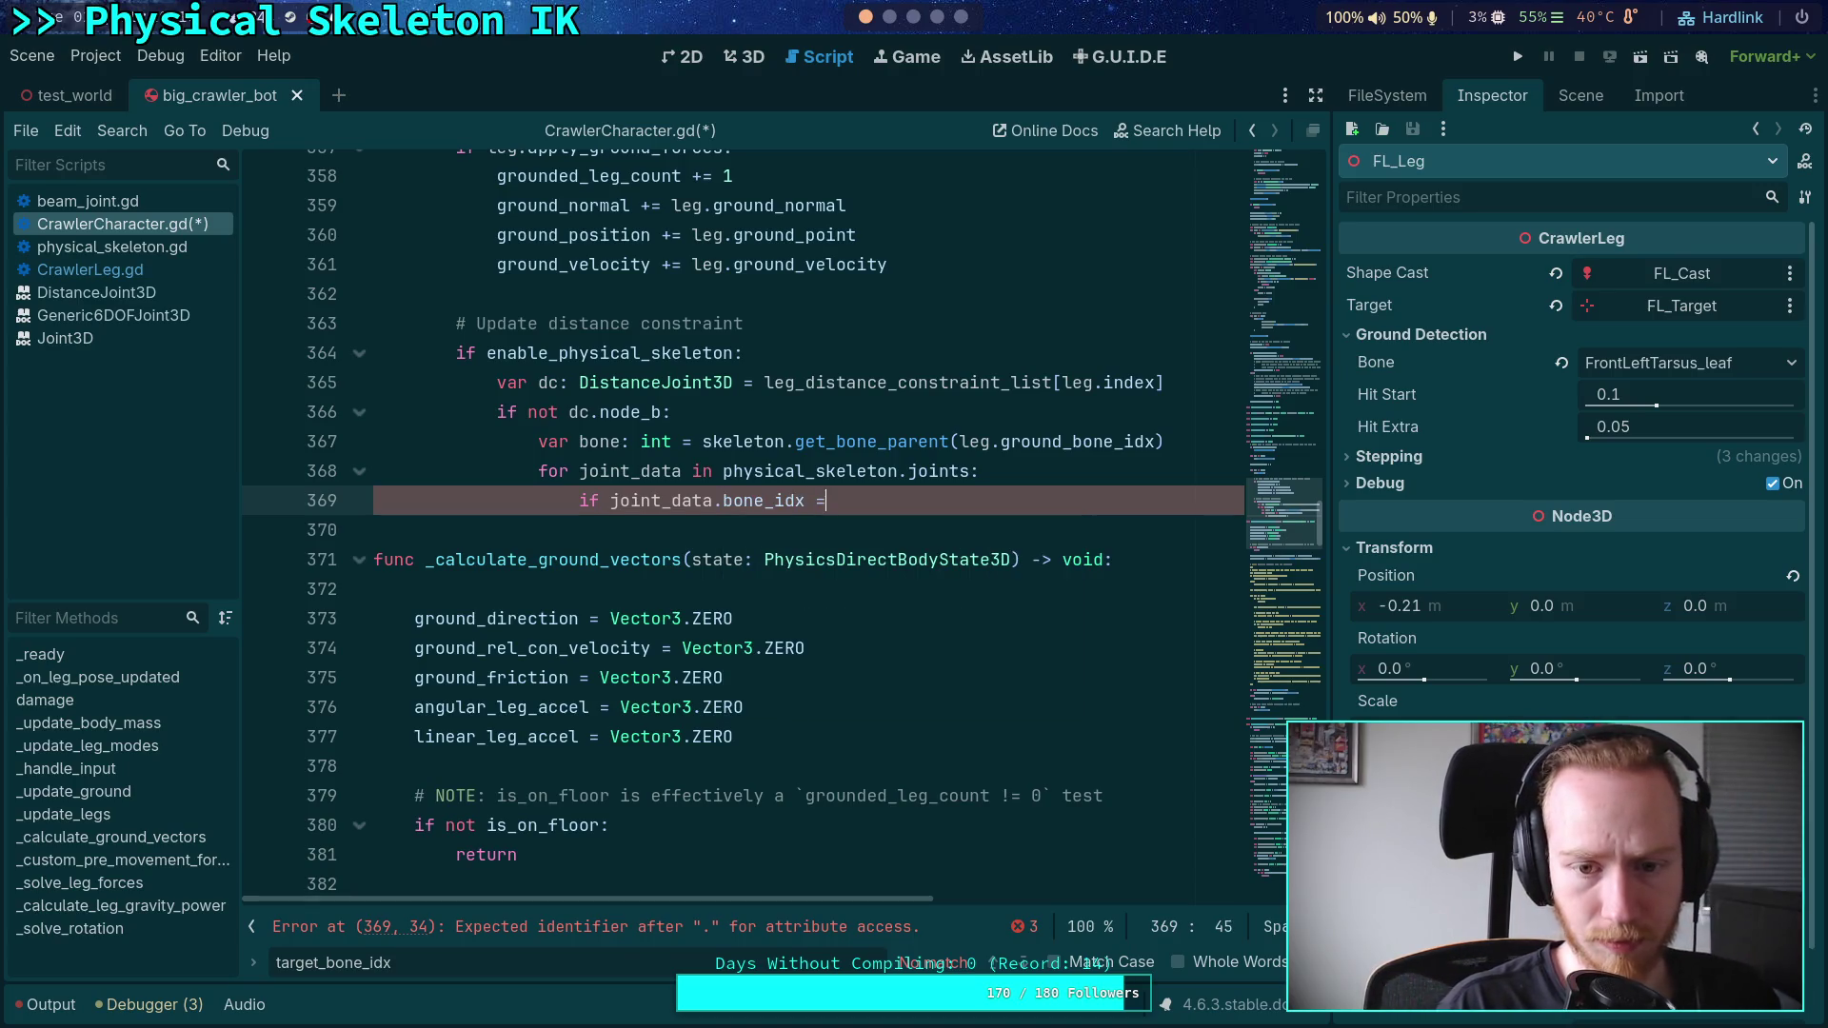
type("= s")
key("BackSpace")
type("leg.gr")
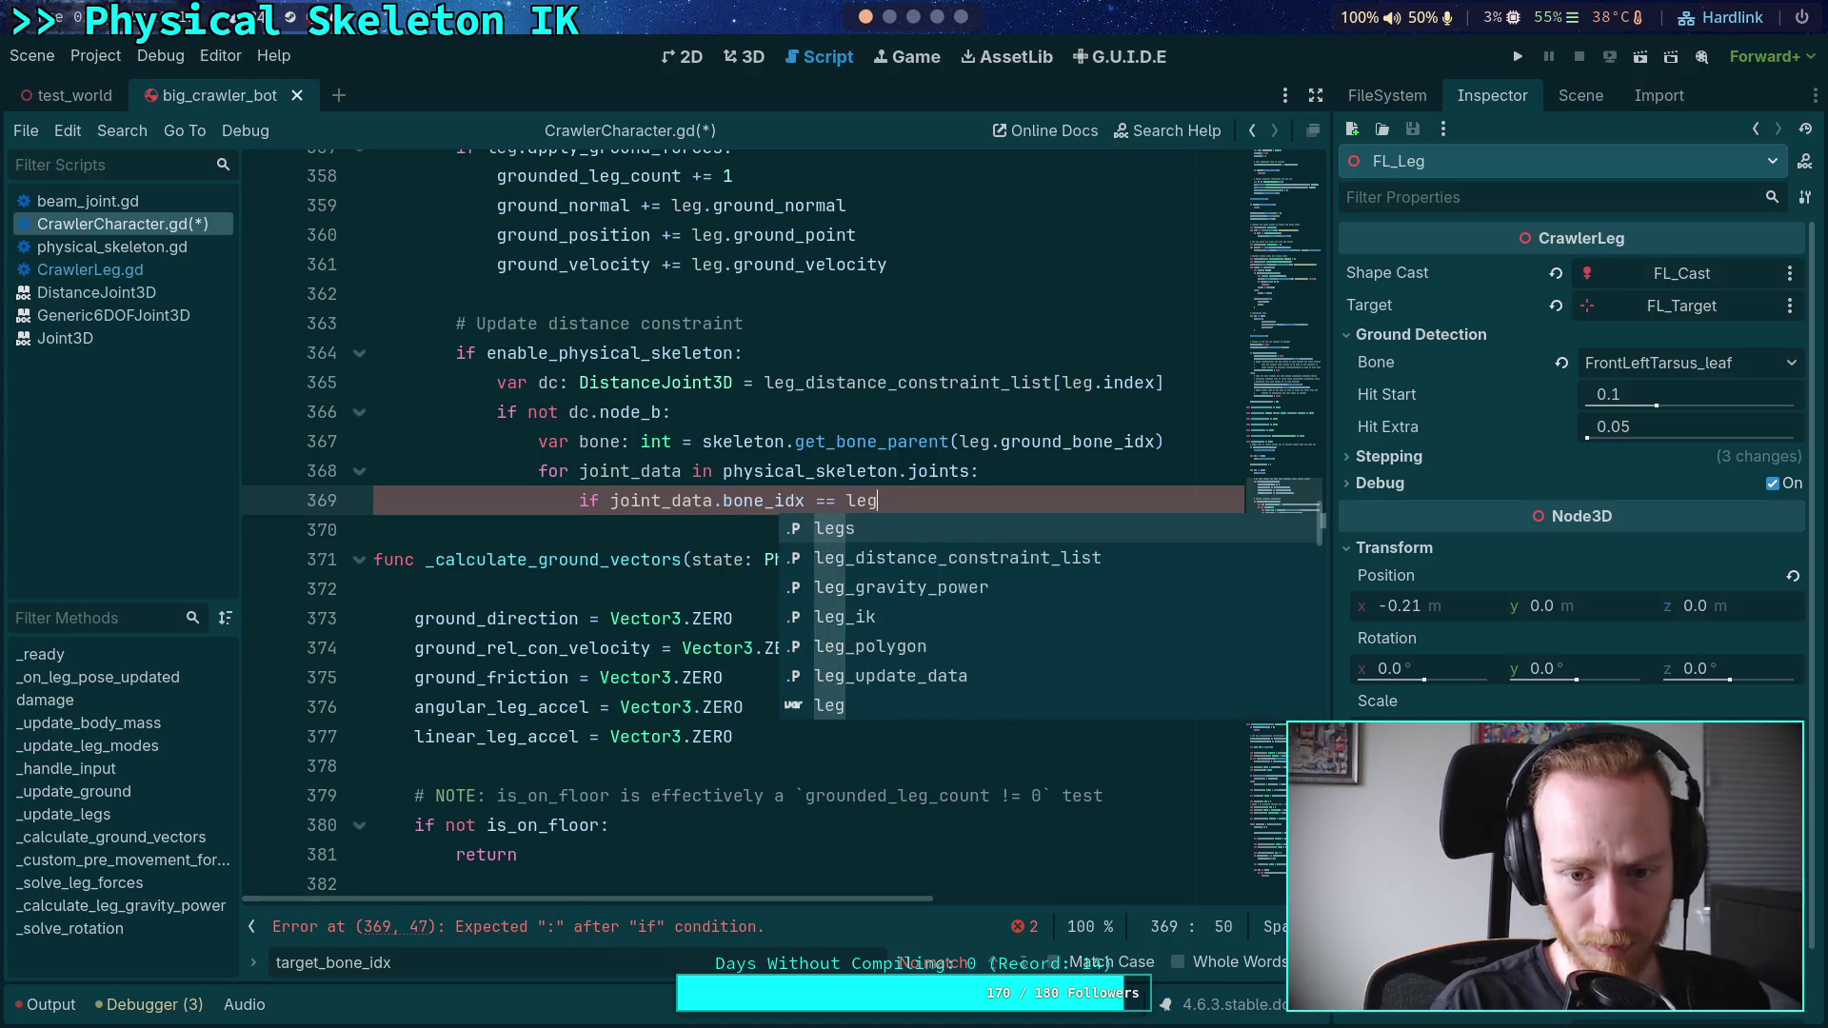
key("Down")
key("Down")
key("Down")
key("Return")
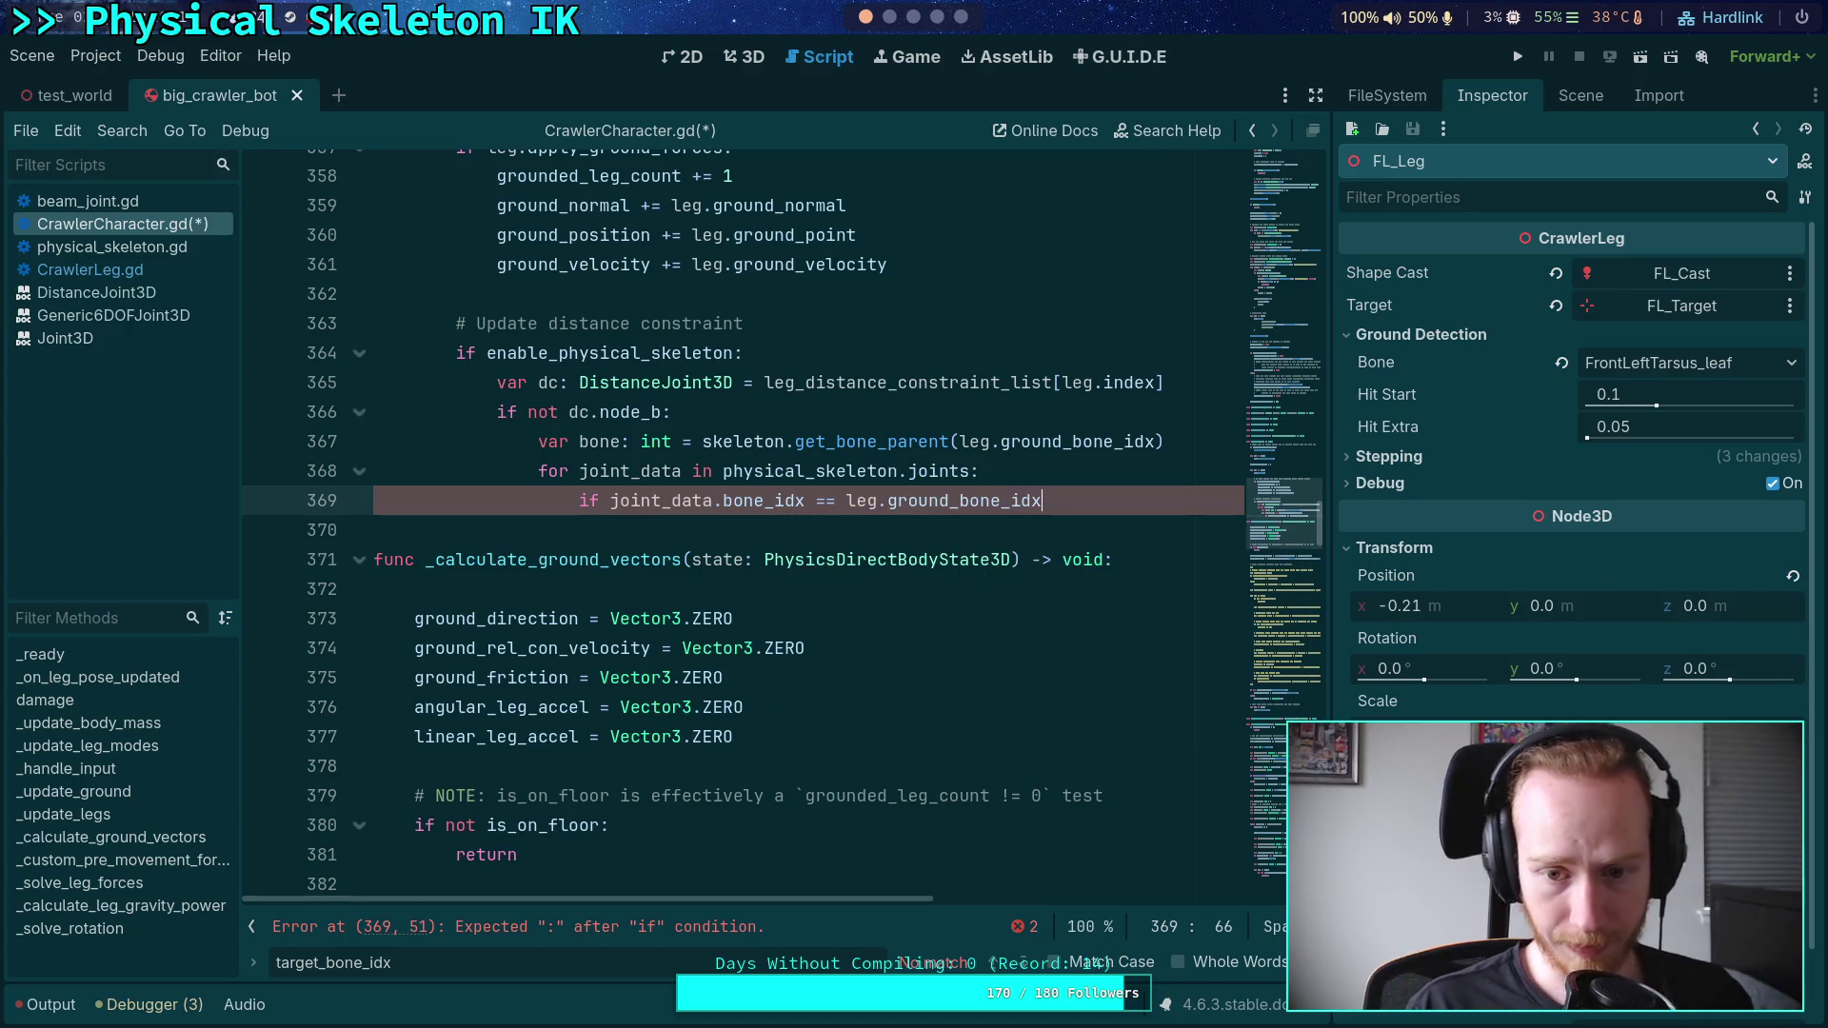
- Delete the unused get_bone_parent line
left_click(1177, 416)
key("shift+Down")
key("BackSpace")
- End the if with a colon, make it '!=', and add continue as its body
left_click(1152, 464)
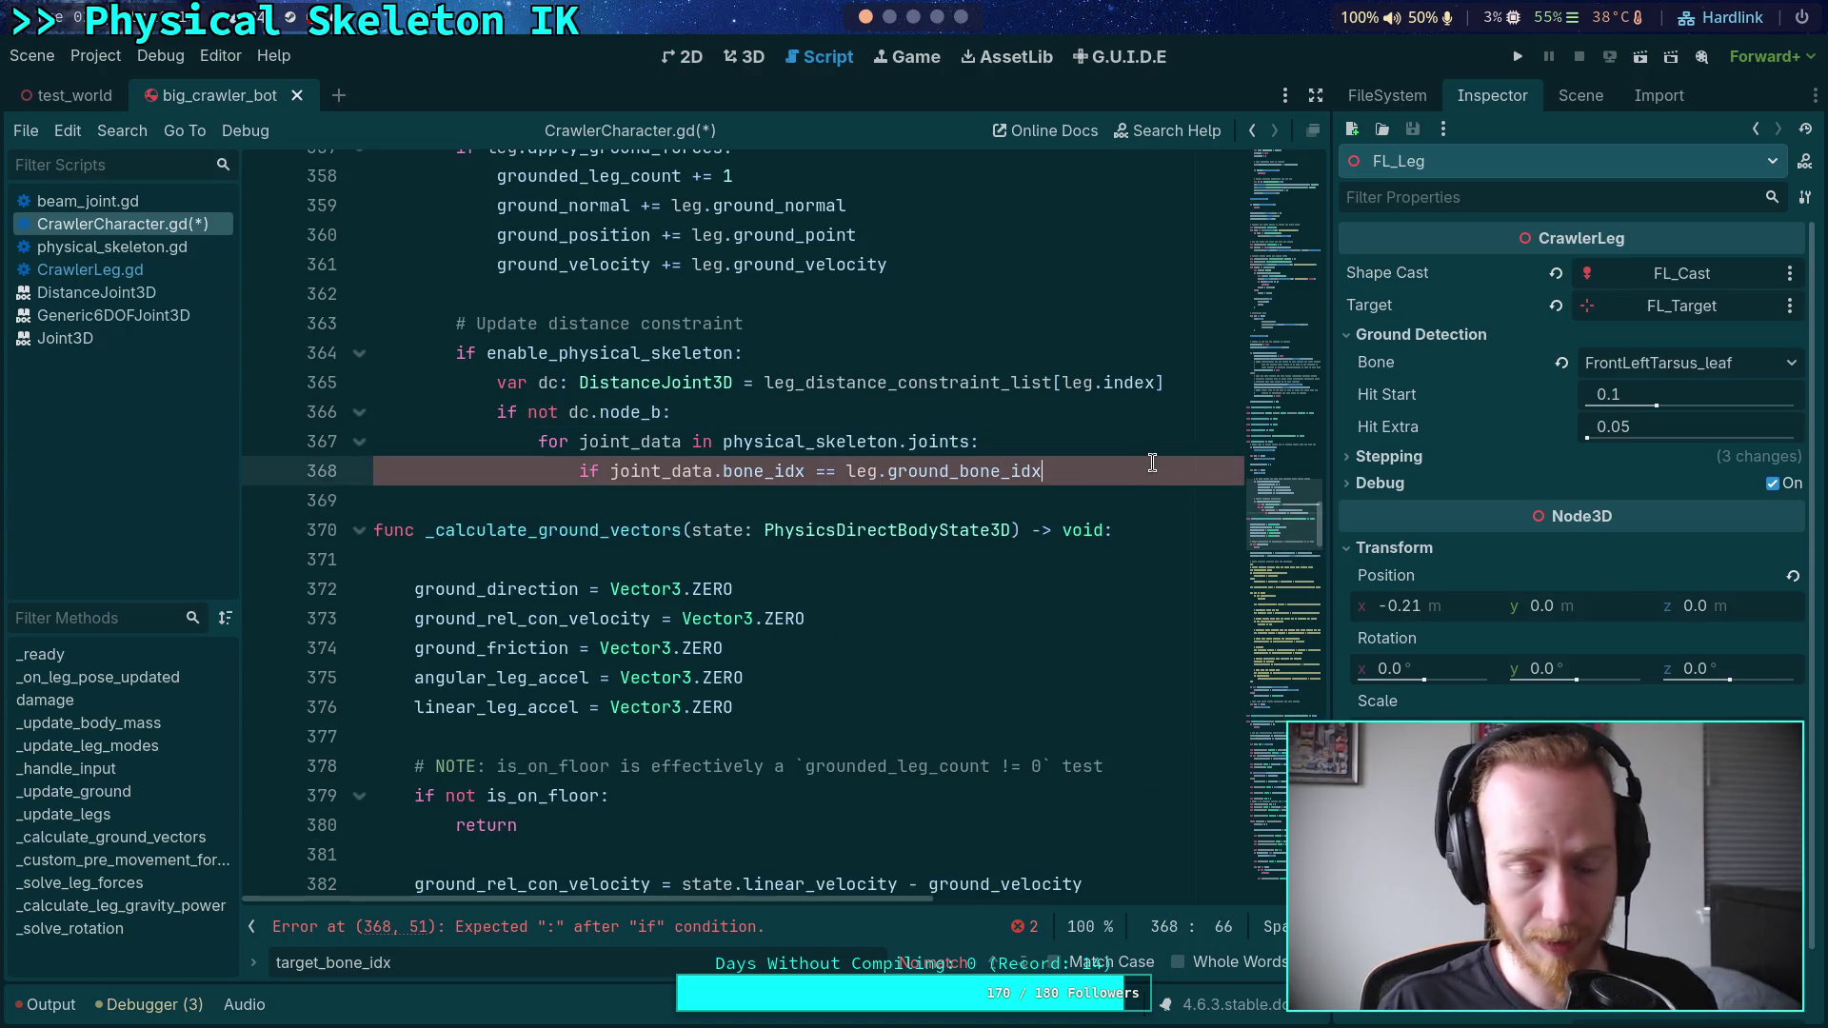
type(":")
key("Return")
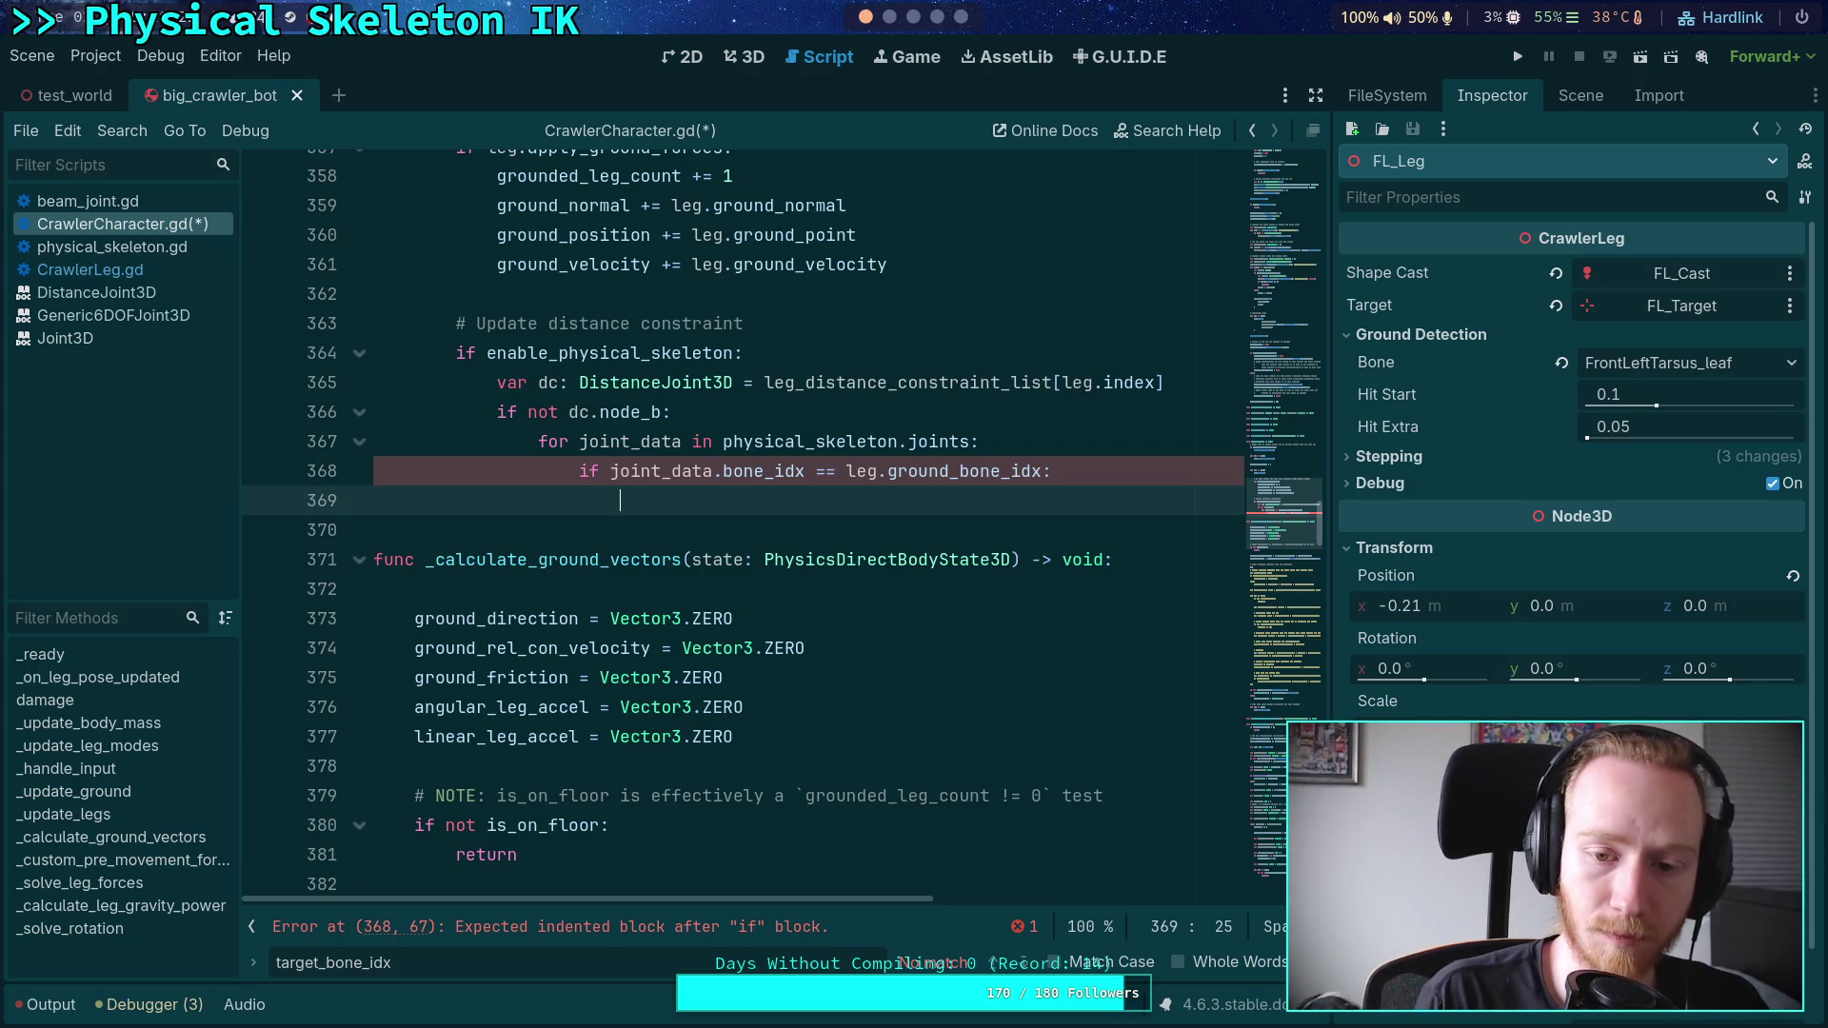
left_click(822, 471)
key("BackSpace")
type("!")
left_click(877, 499)
type("conit")
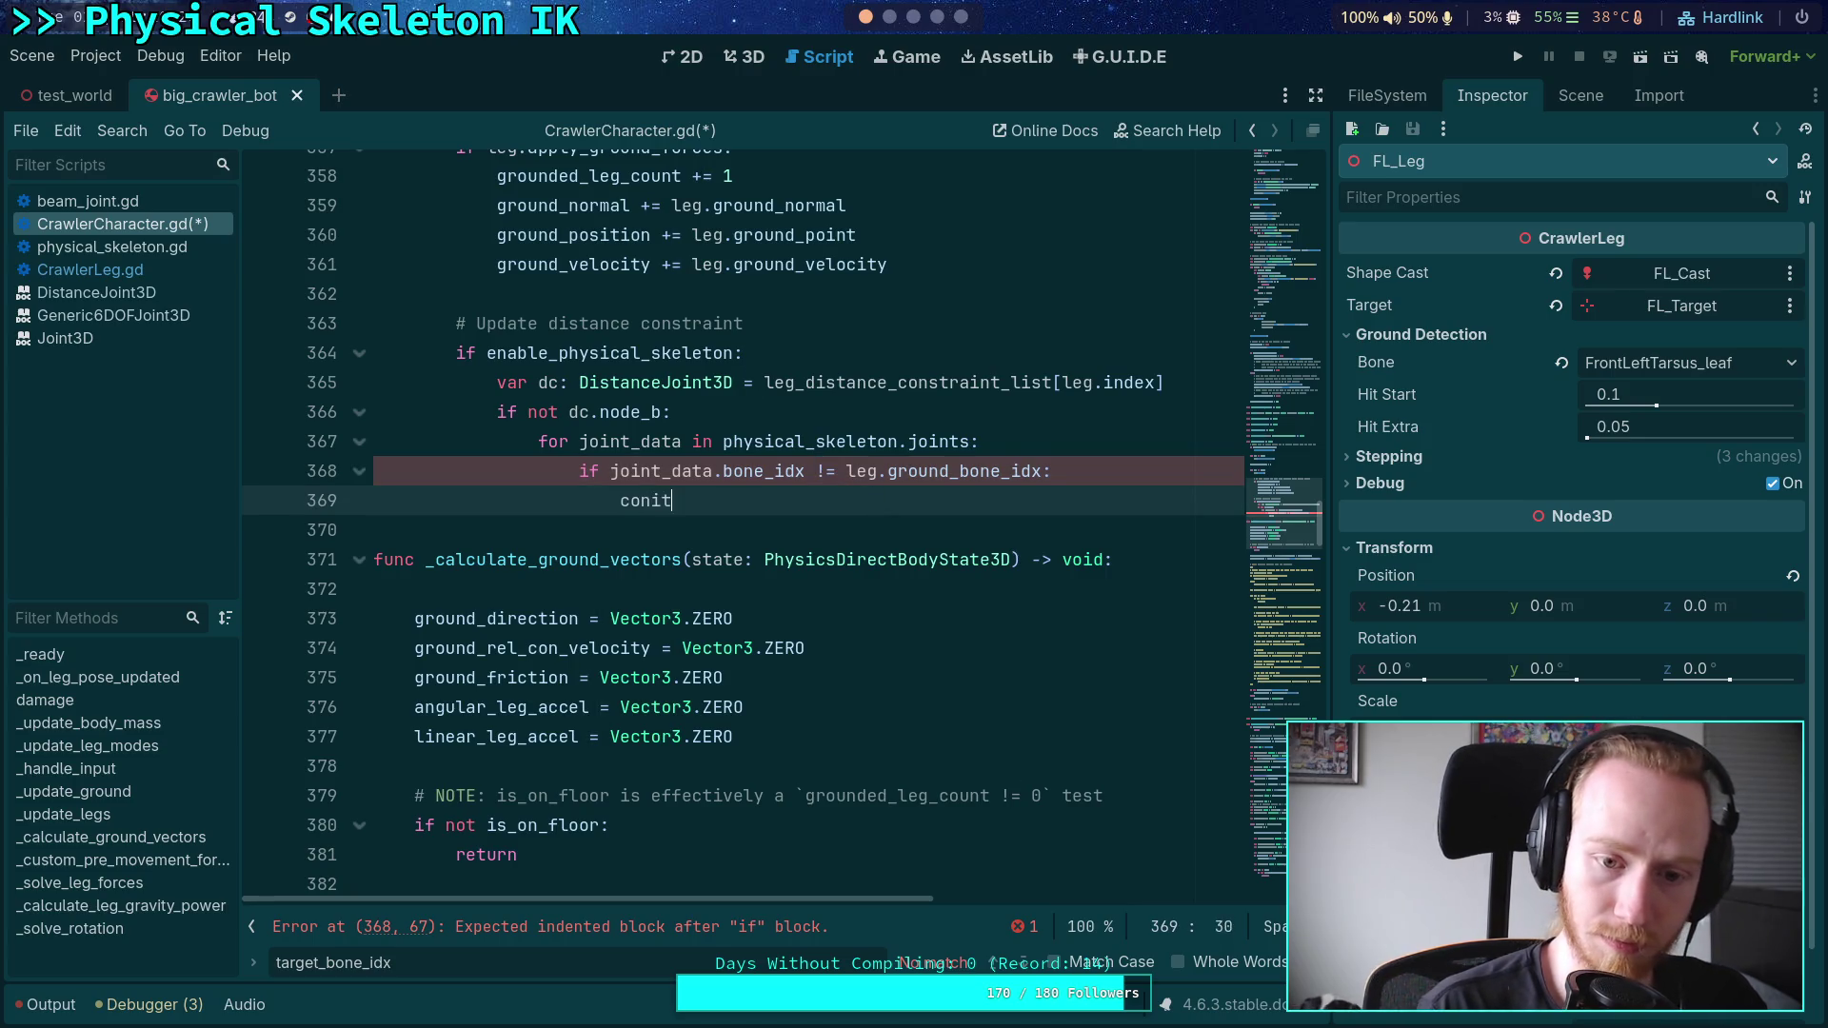
key("BackSpace")
key("BackSpace")
type("tinue")
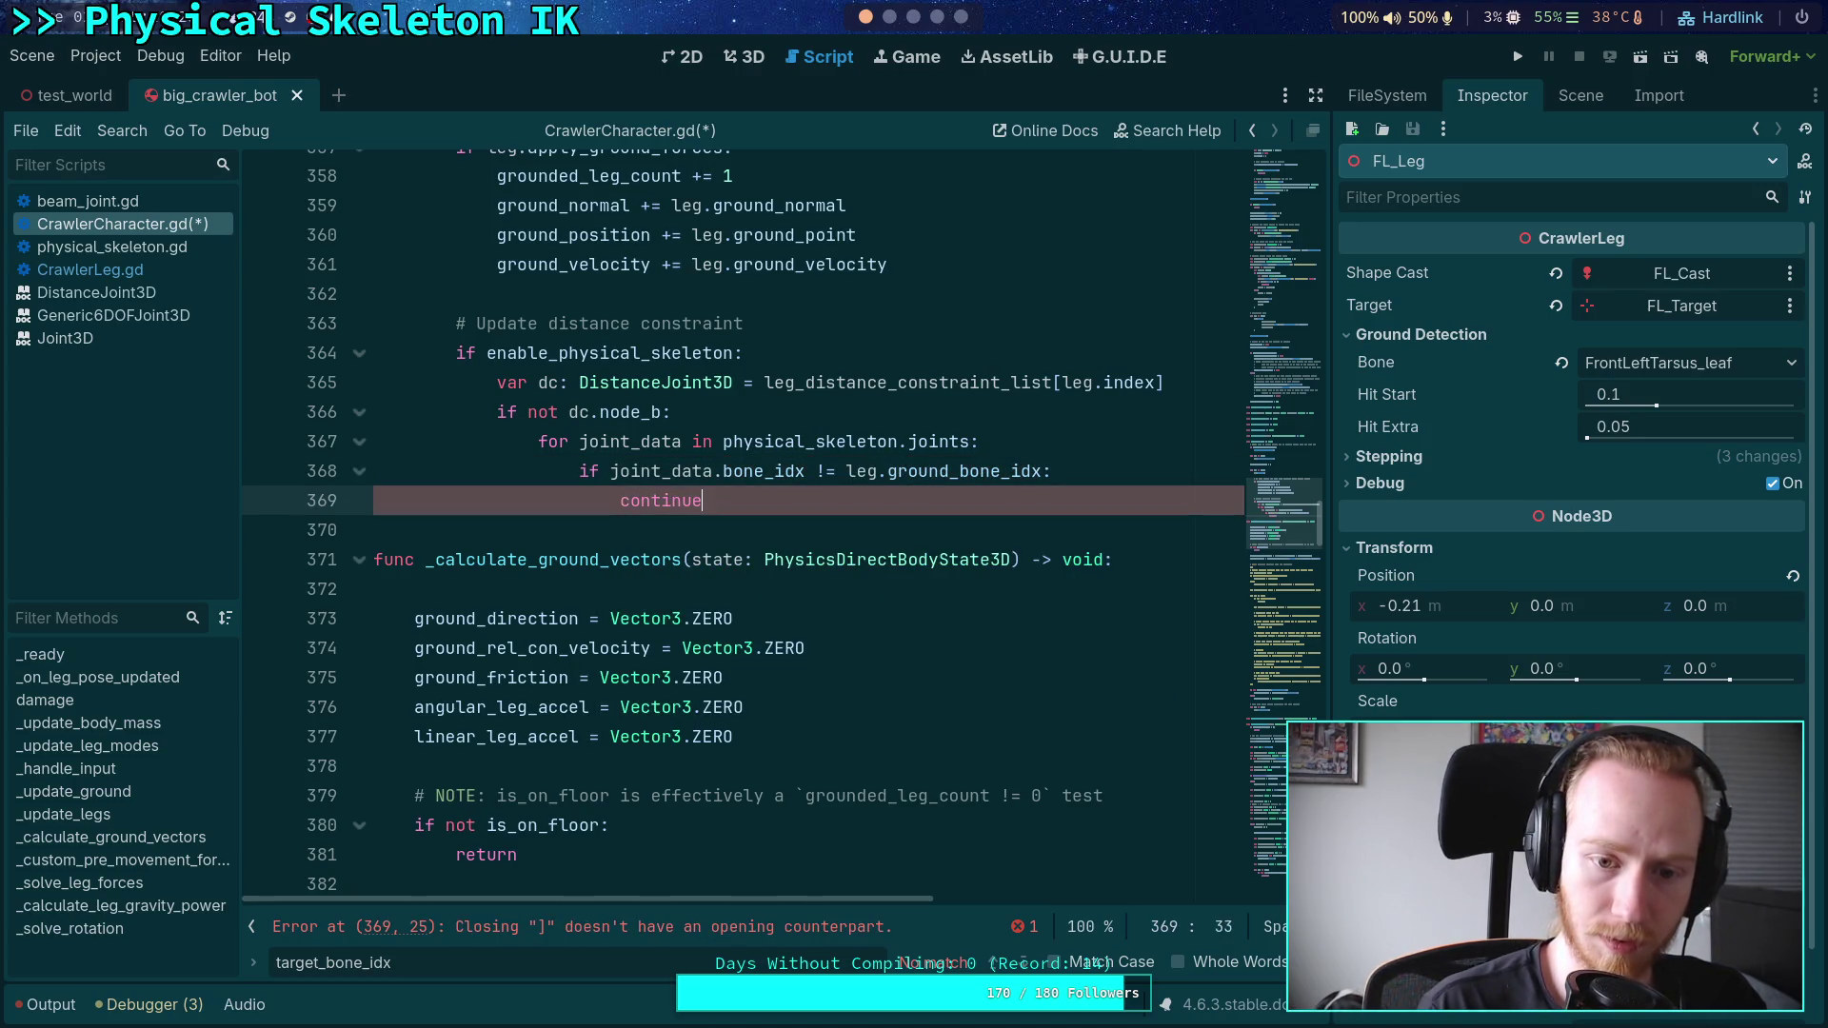
key("Return")
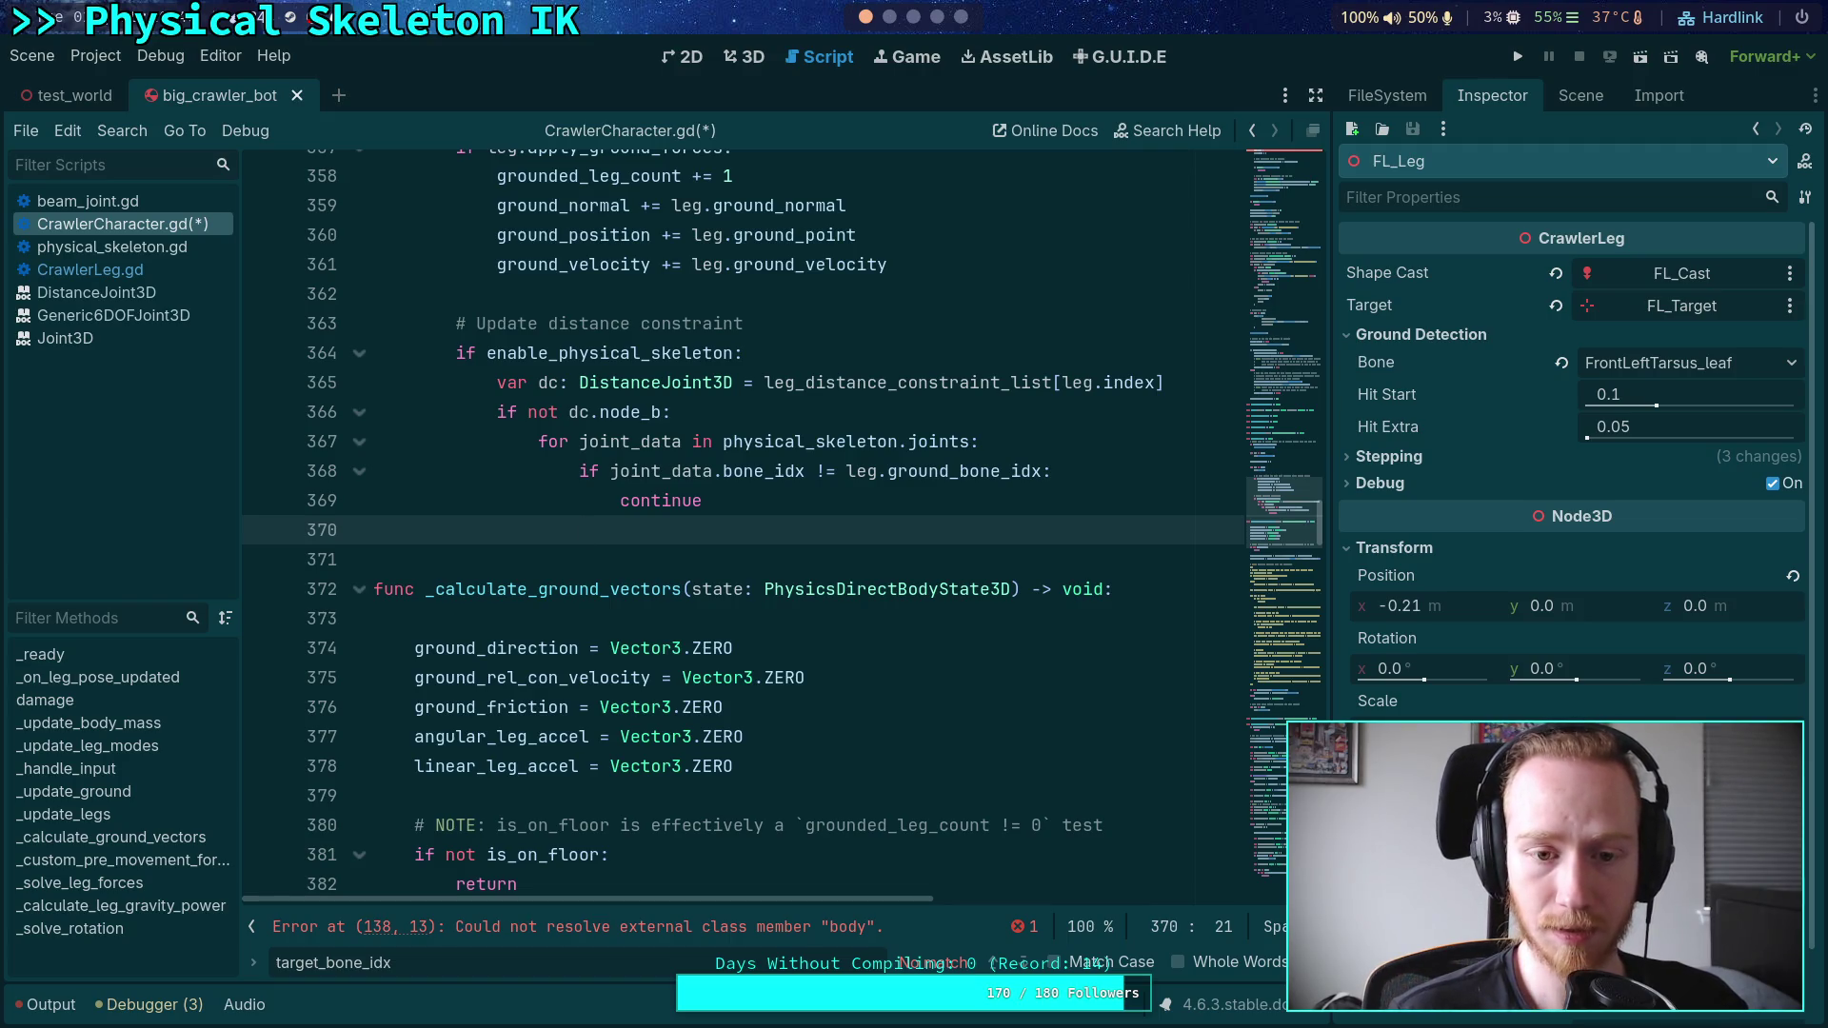
- Write 'dc.node_b = joint_data.body.get_path()' followed by break inside the loop
type("dc.no")
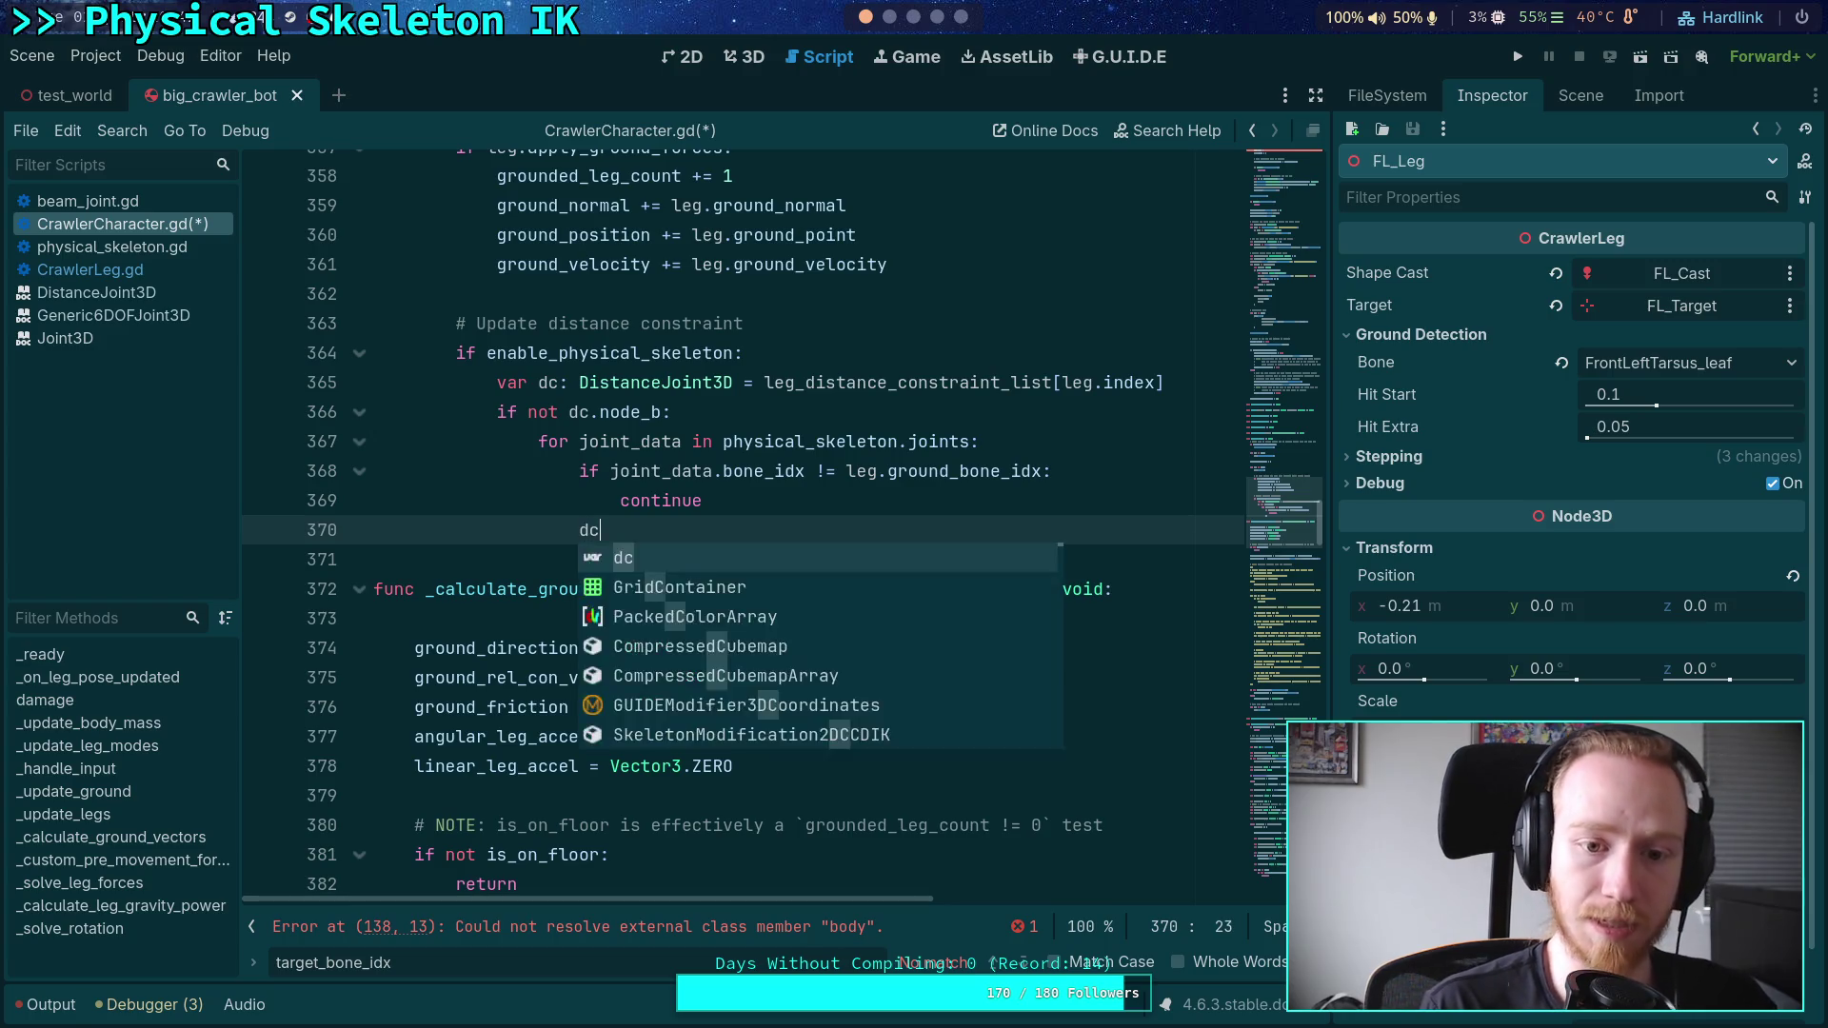
key("Down")
key("Return")
type("= ")
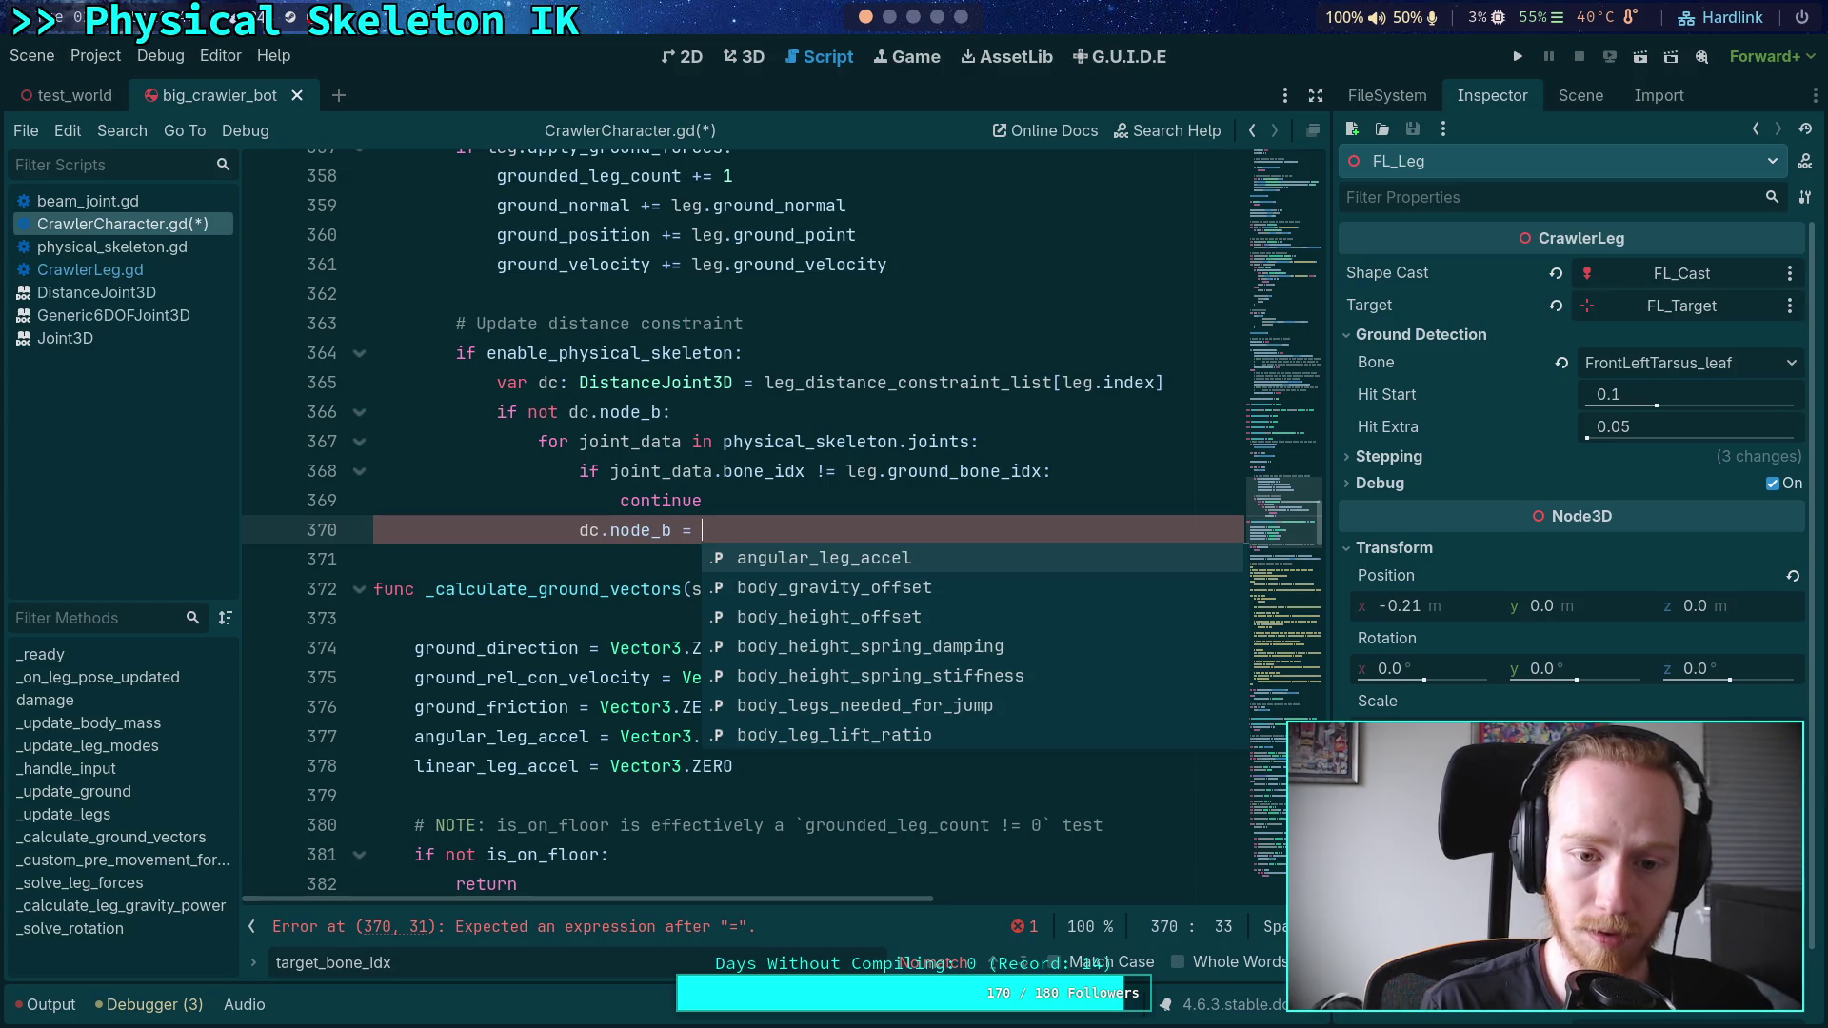
type("joint_data.b")
key("Return")
type("get_path")
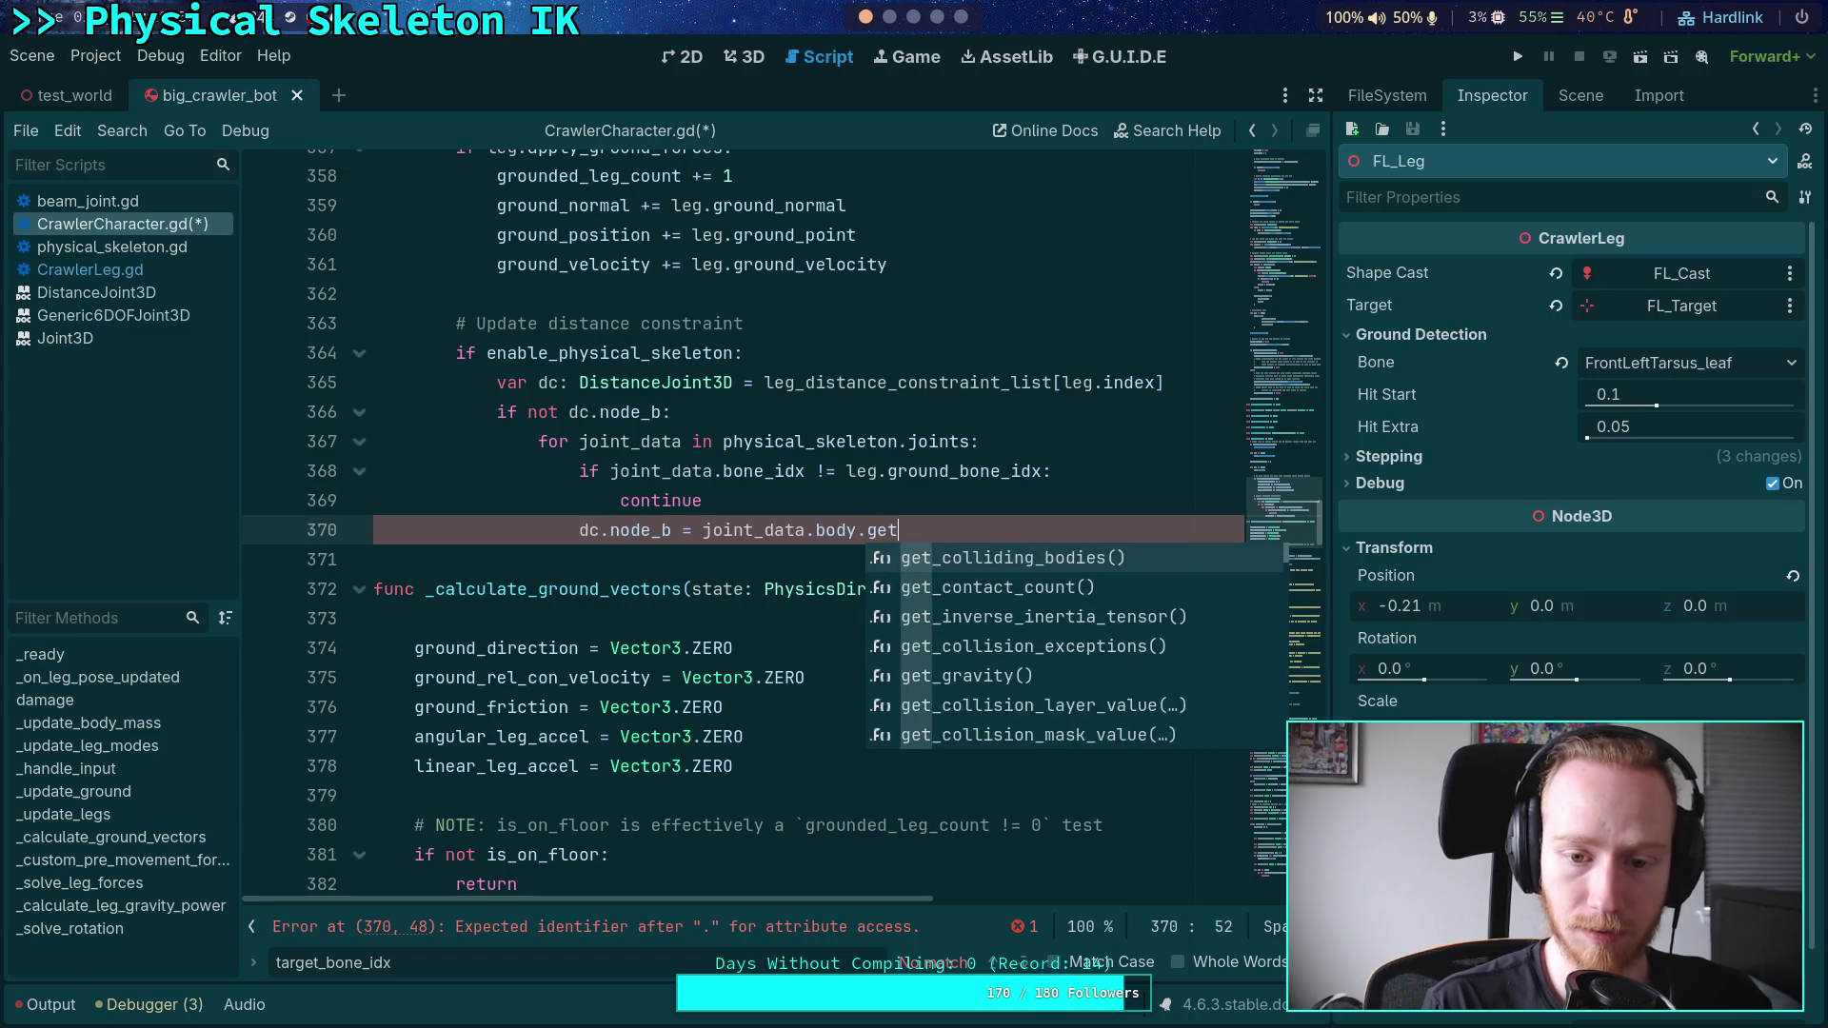
key("Return")
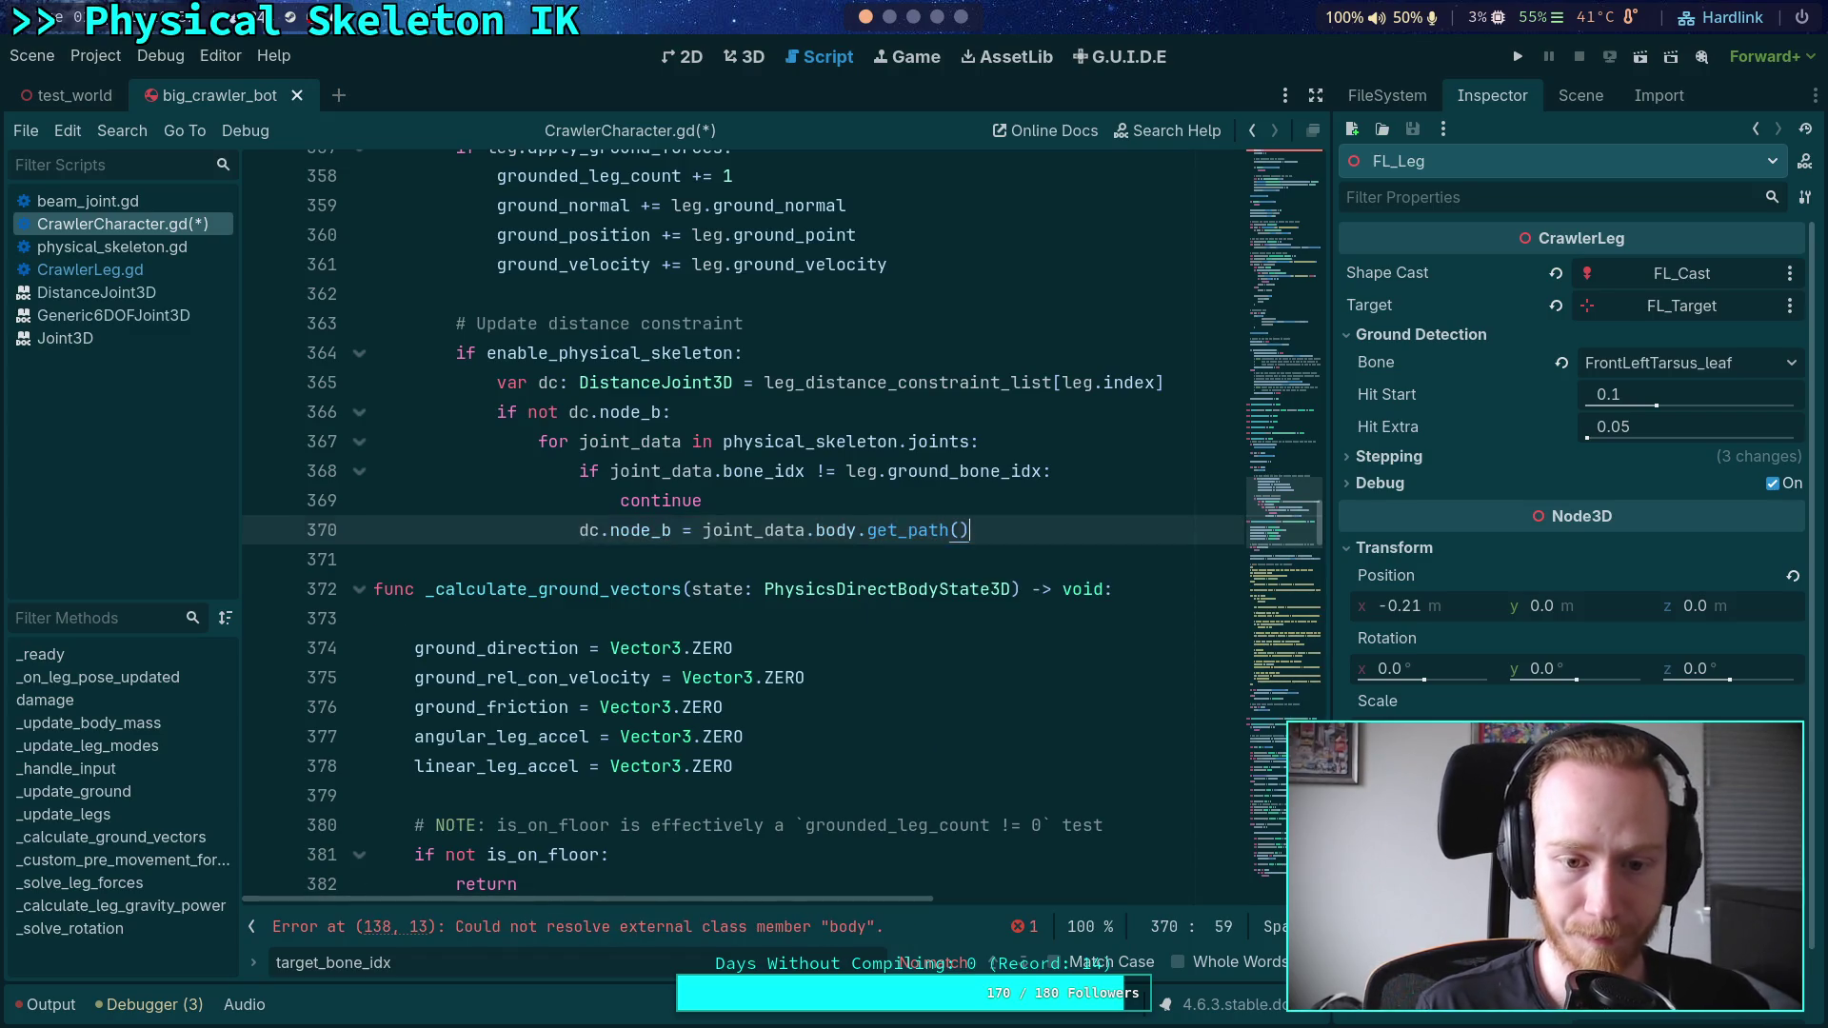
key("Return")
type("break")
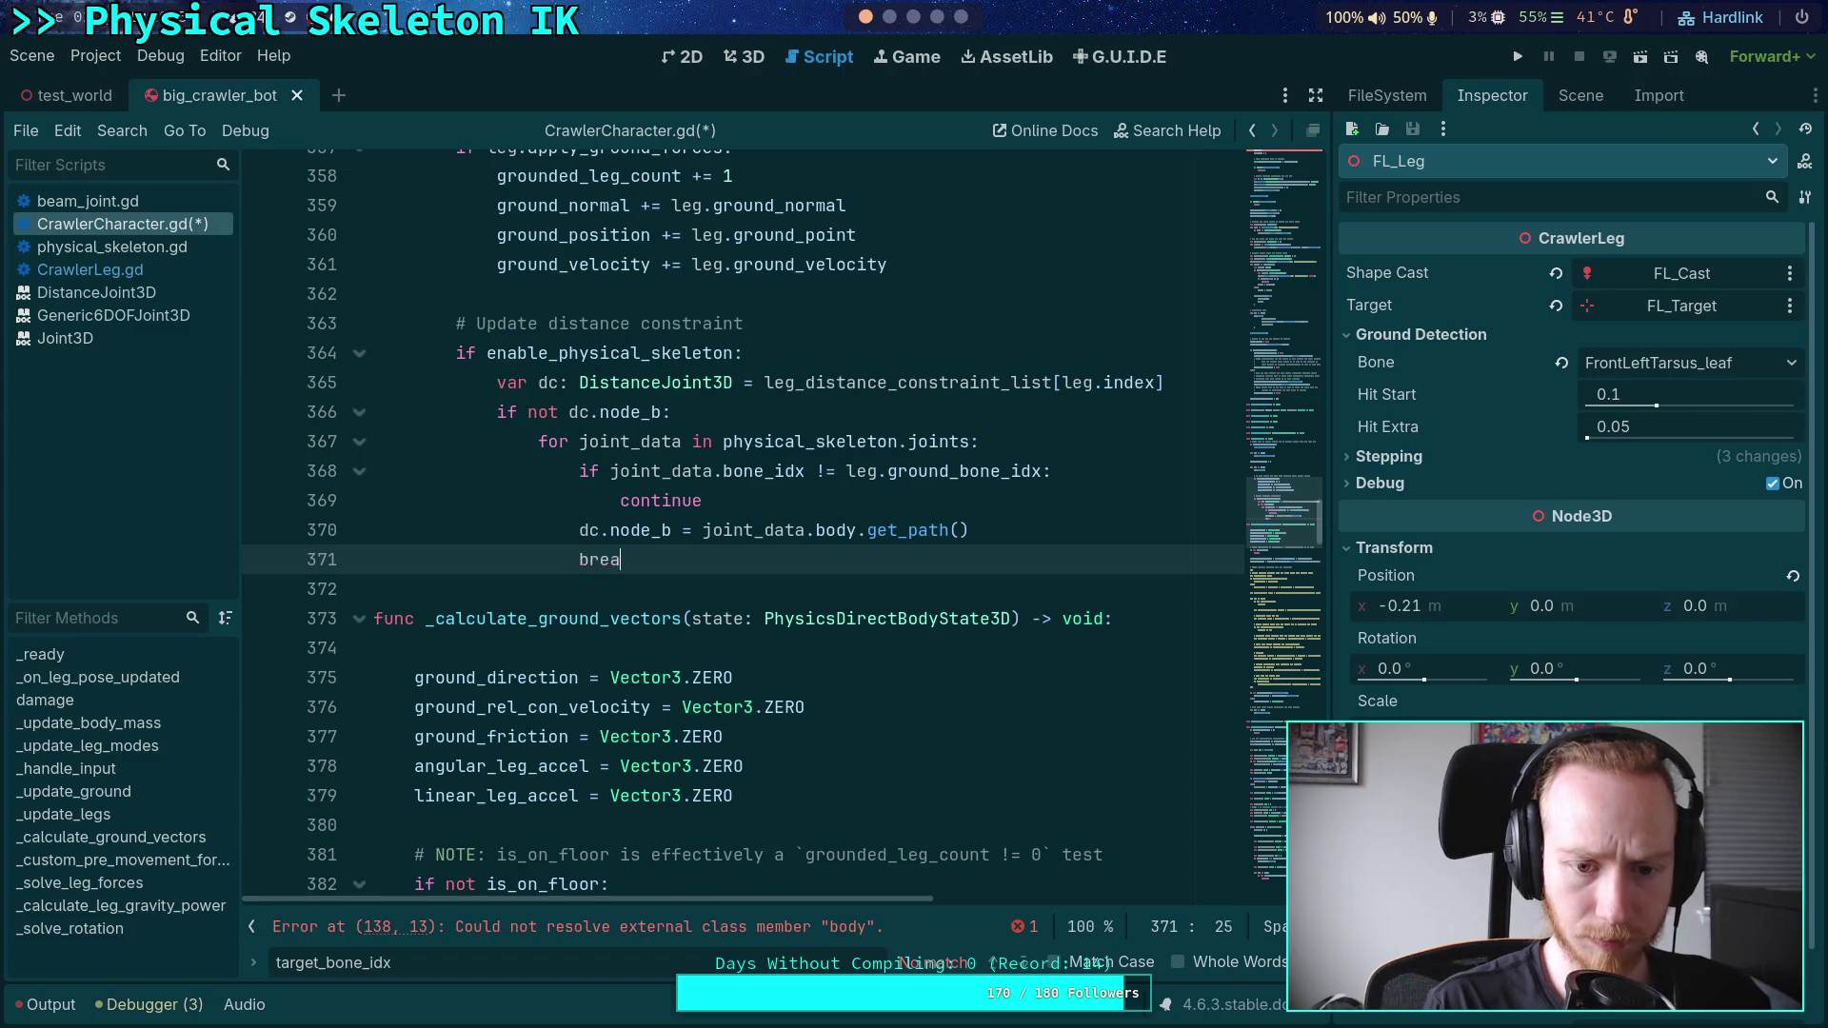
key("Return")
- Add 'if not dc.node_b: continue' after the joints loop
type("if")
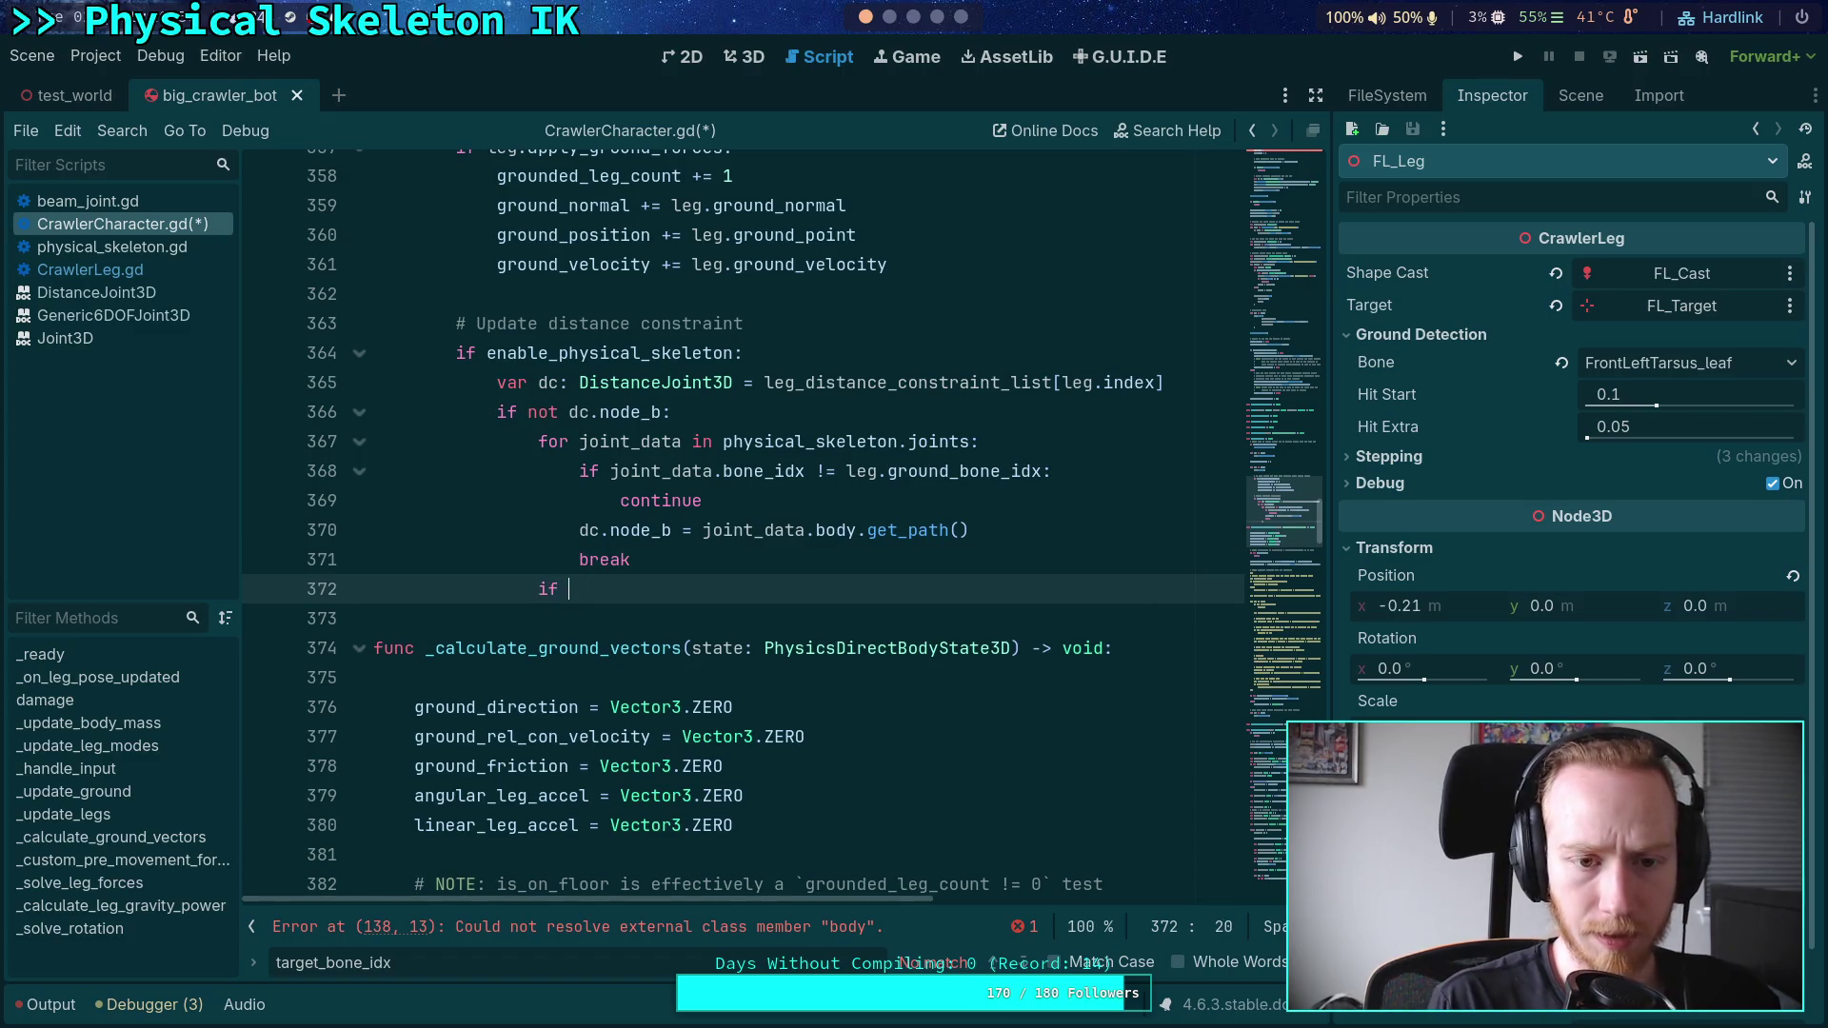
scroll(868, 488, "up", 2)
type("not ")
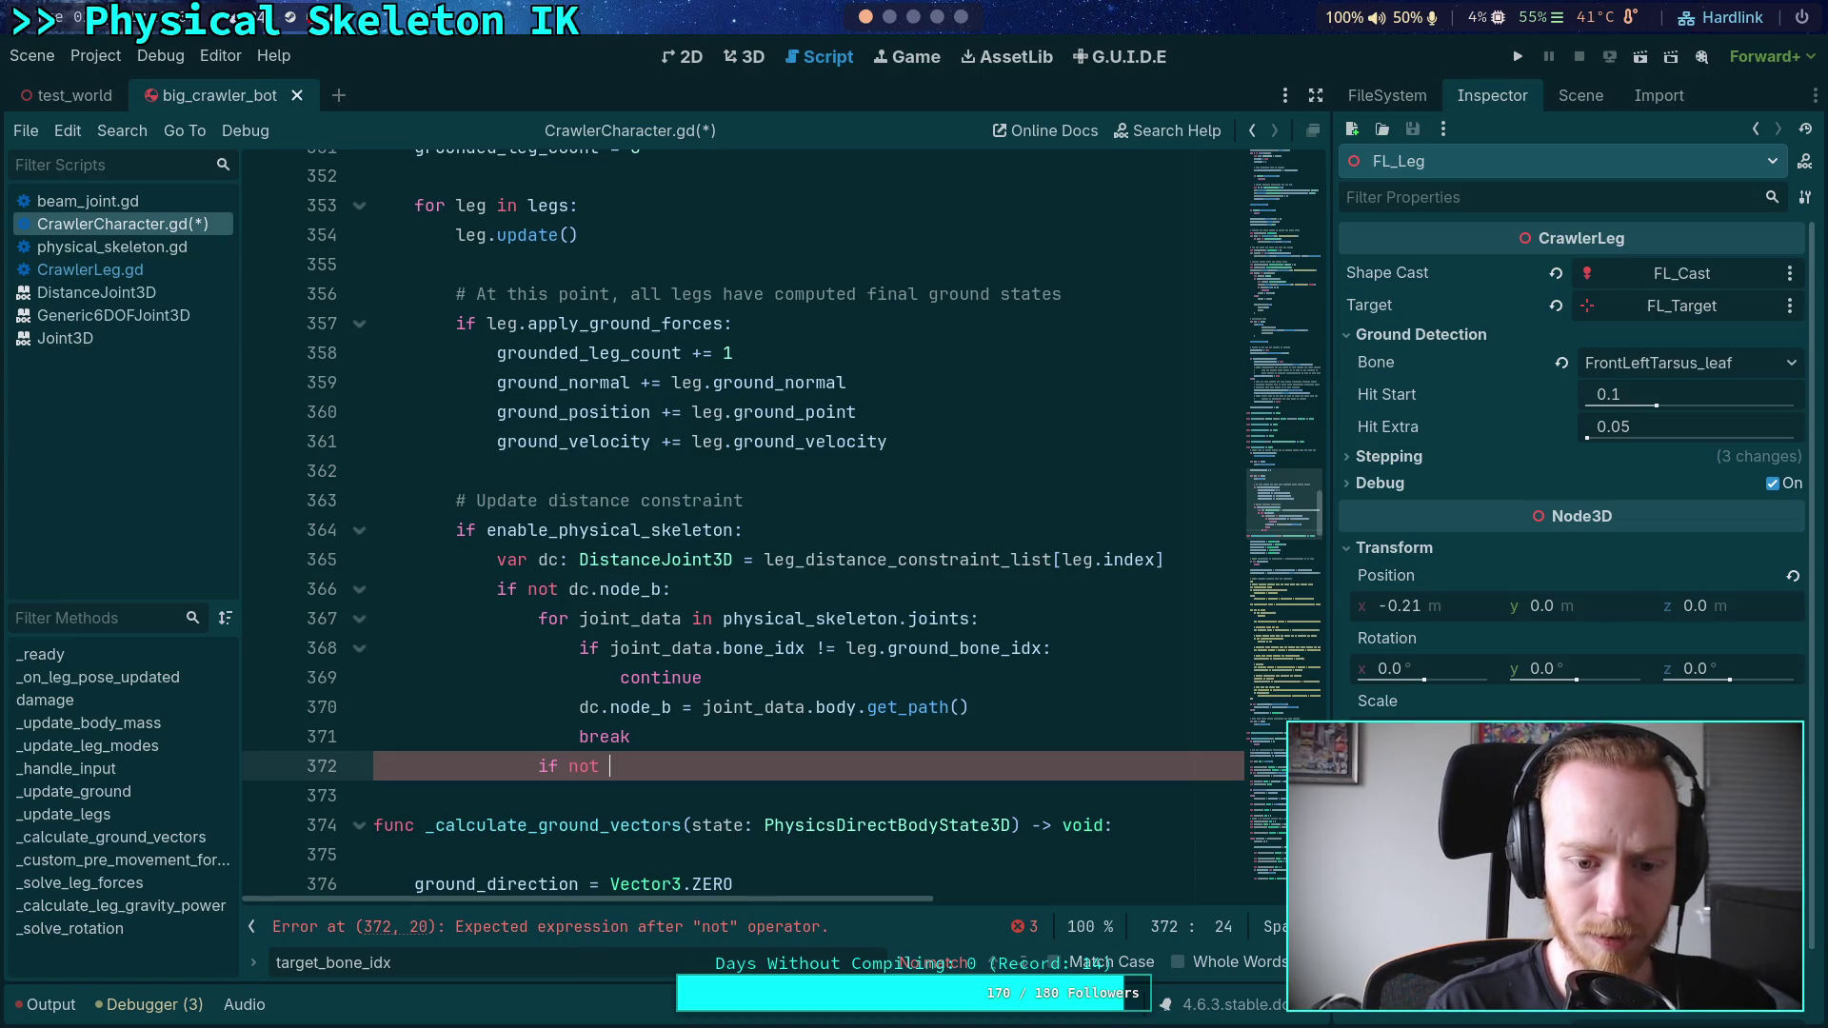
type("dc.")
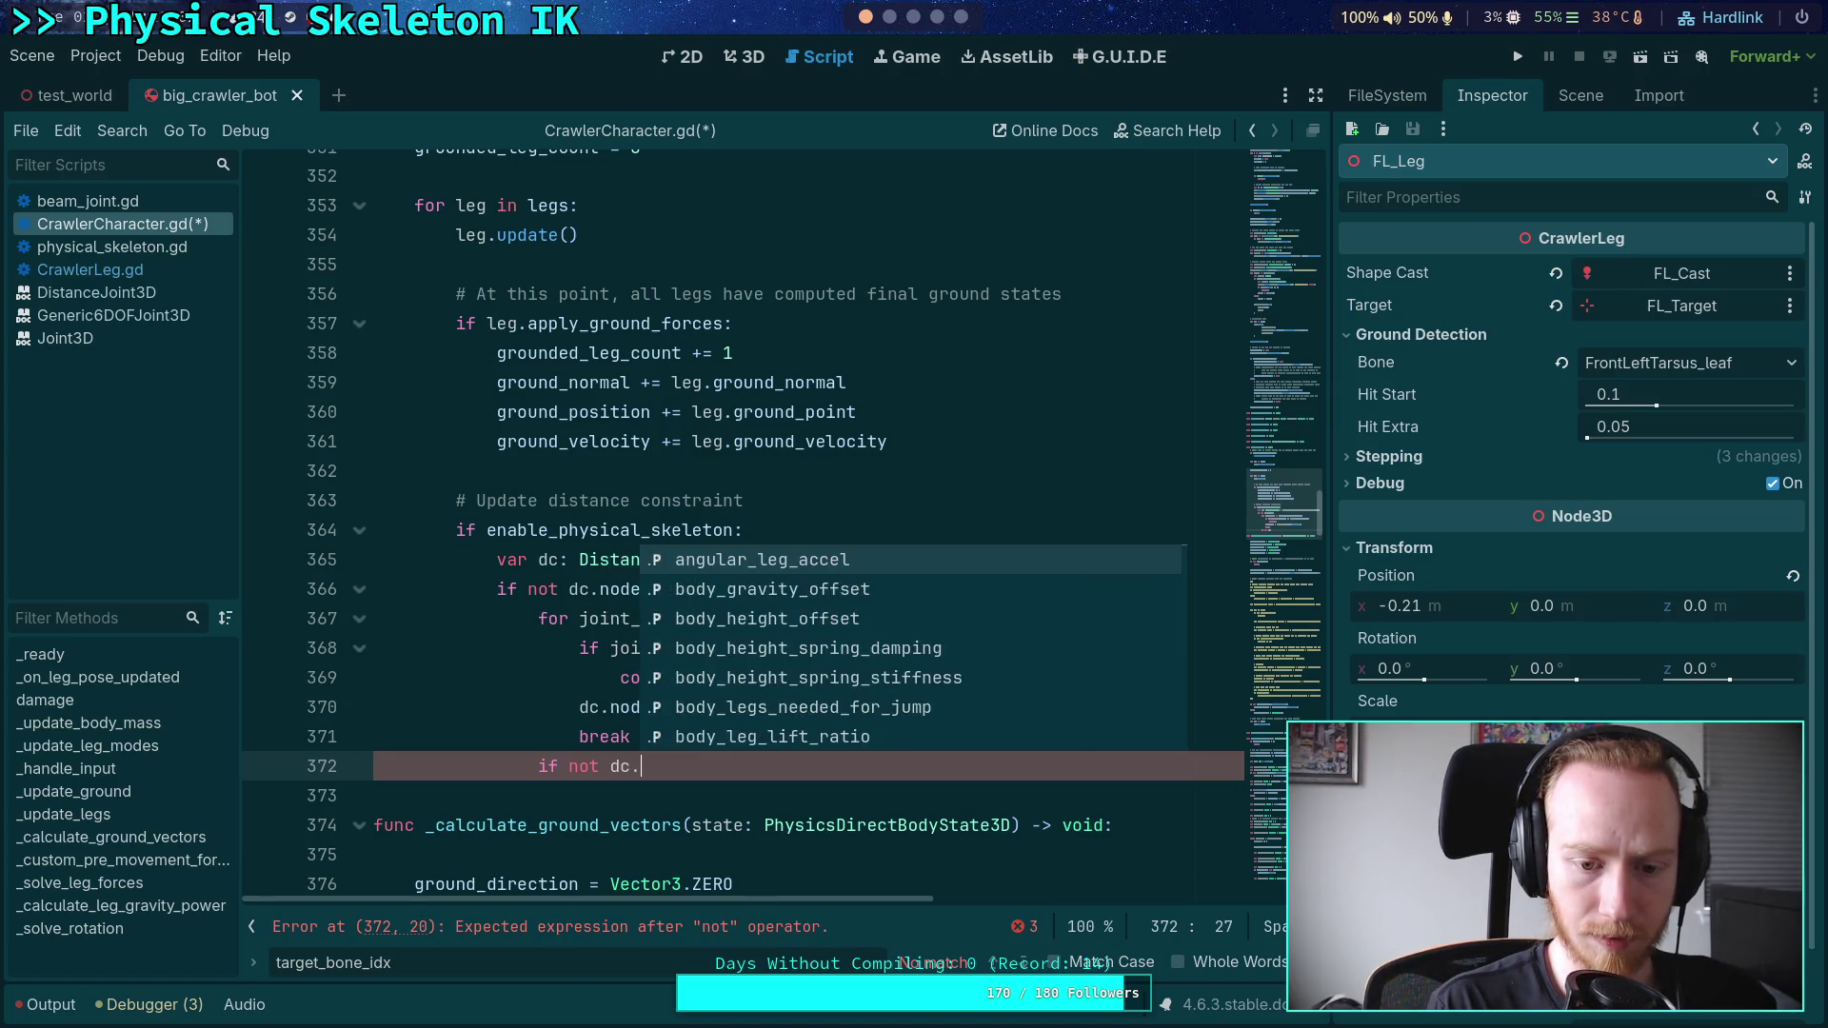
type("node_b:")
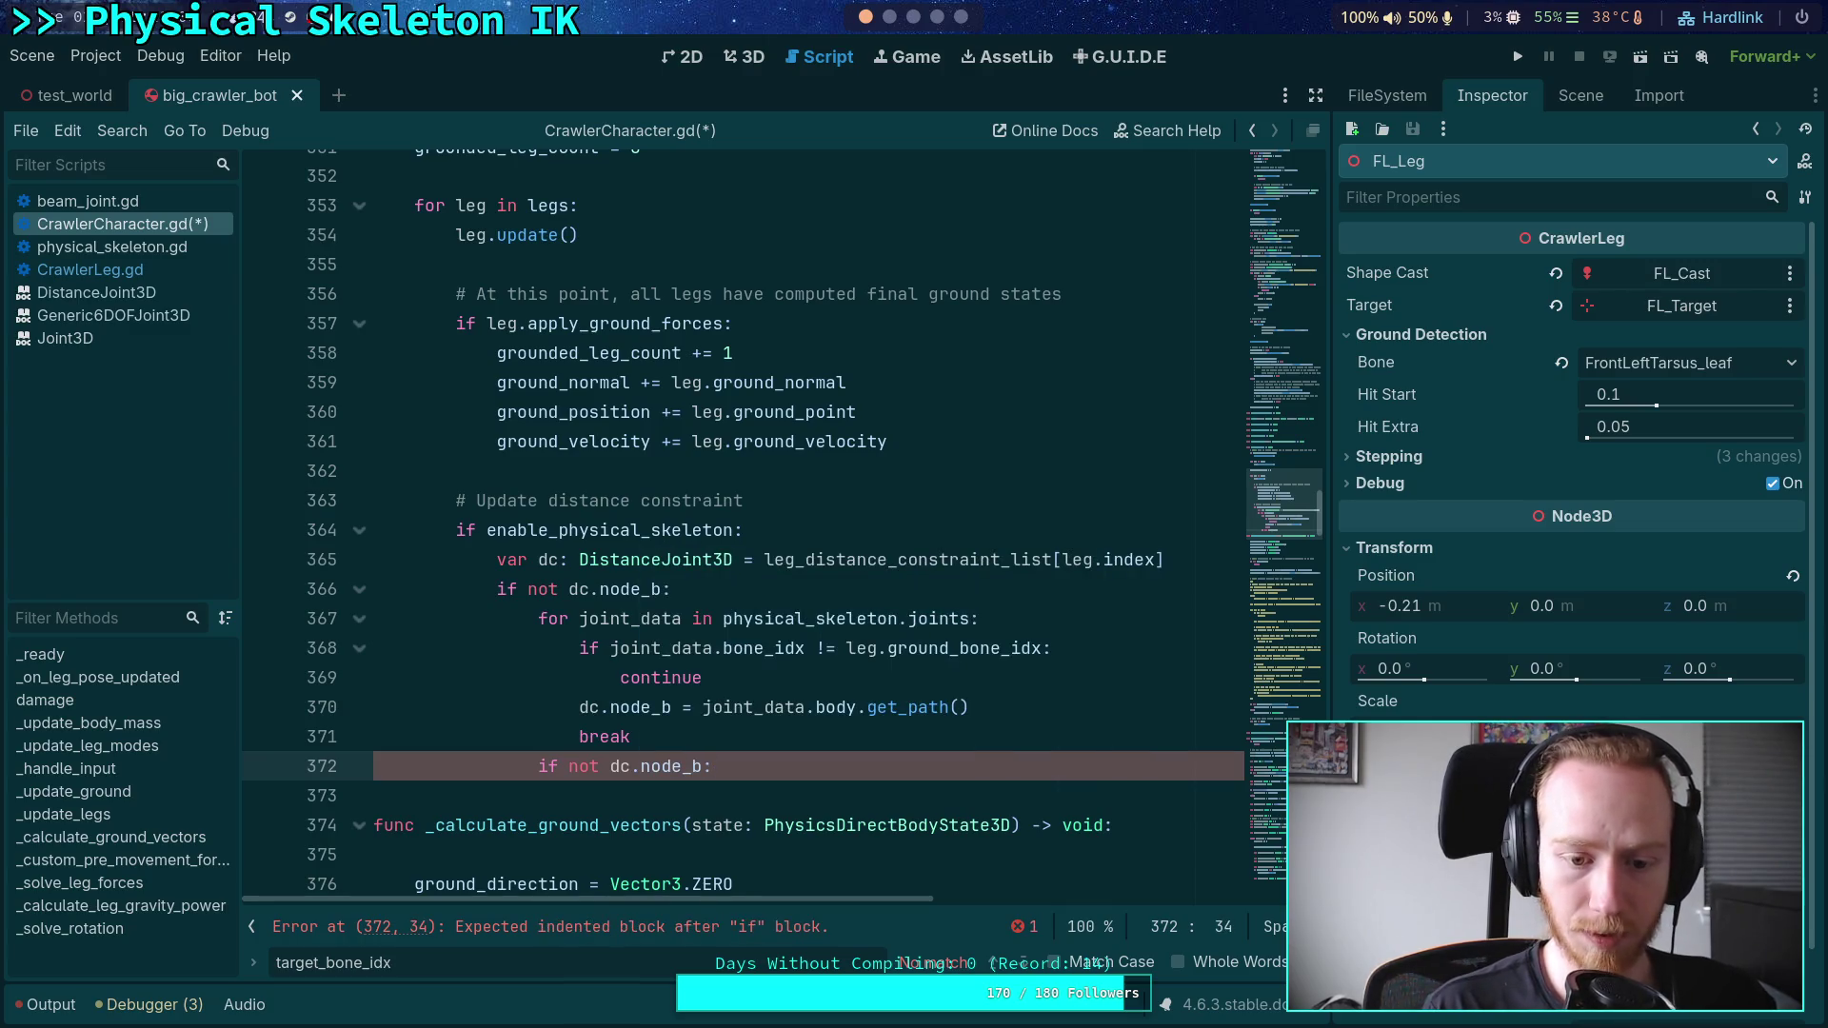
key("Return")
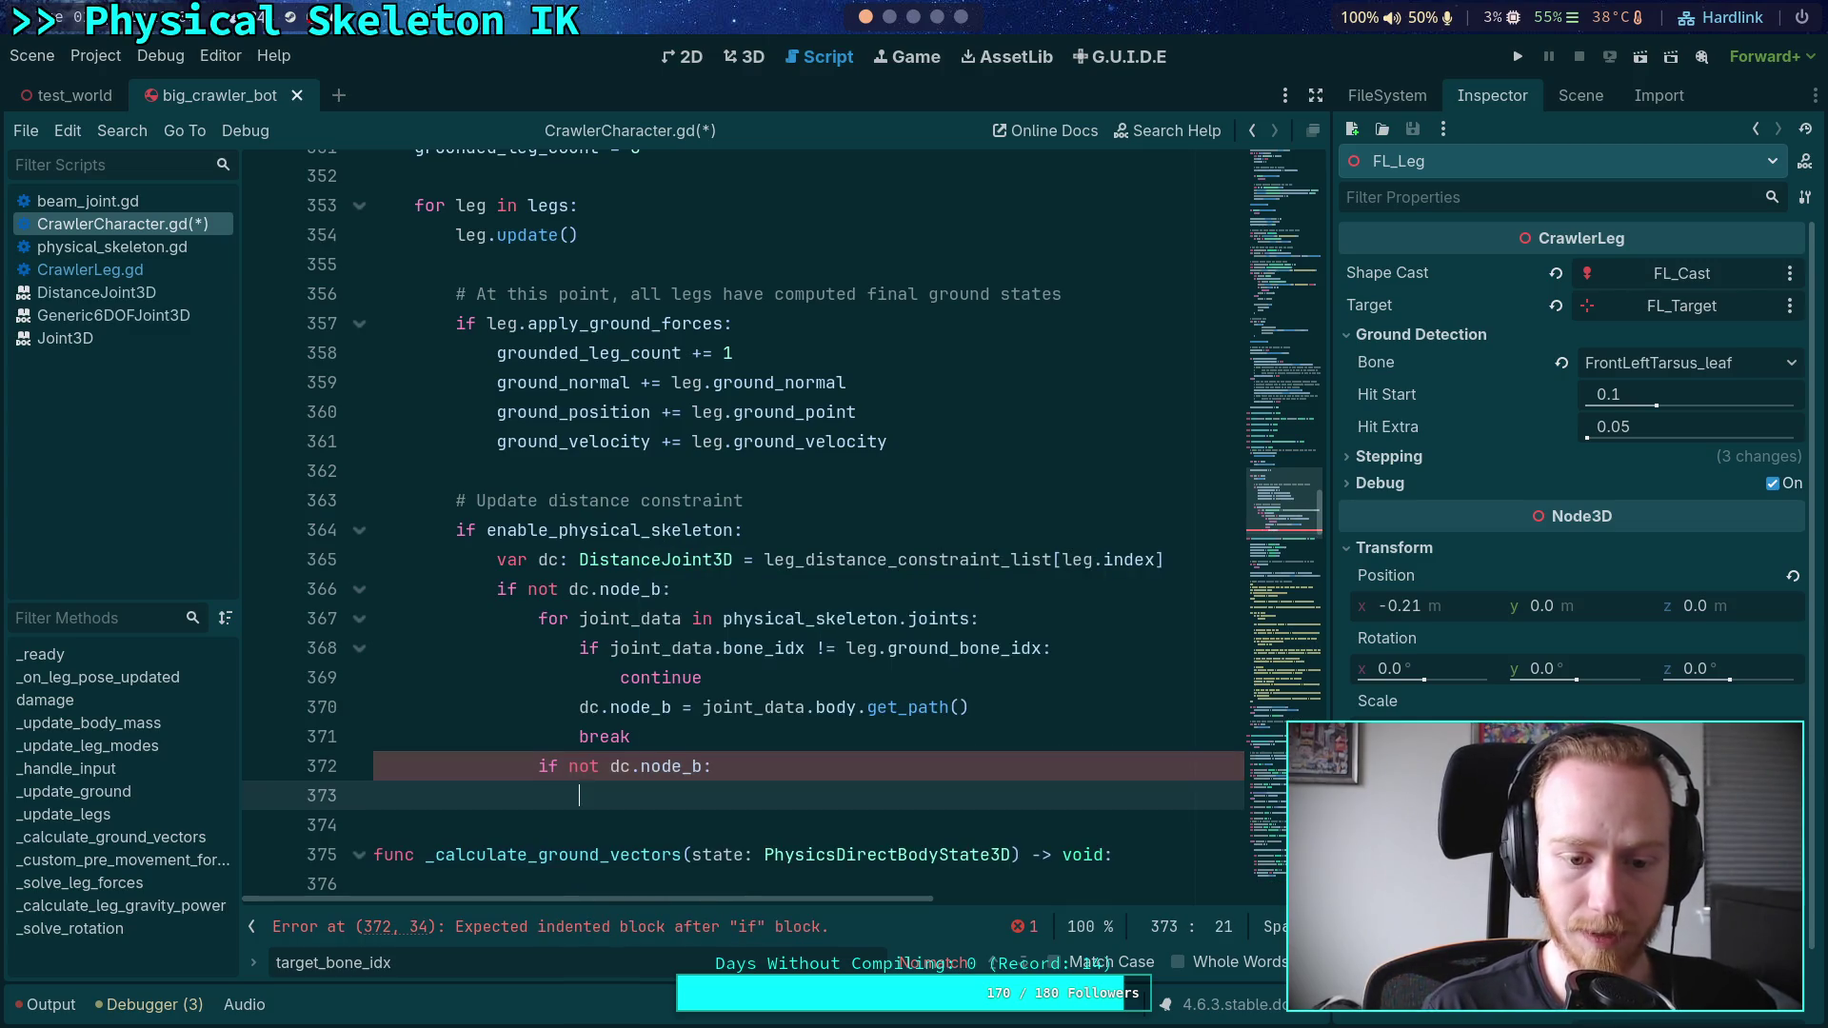
type("continue")
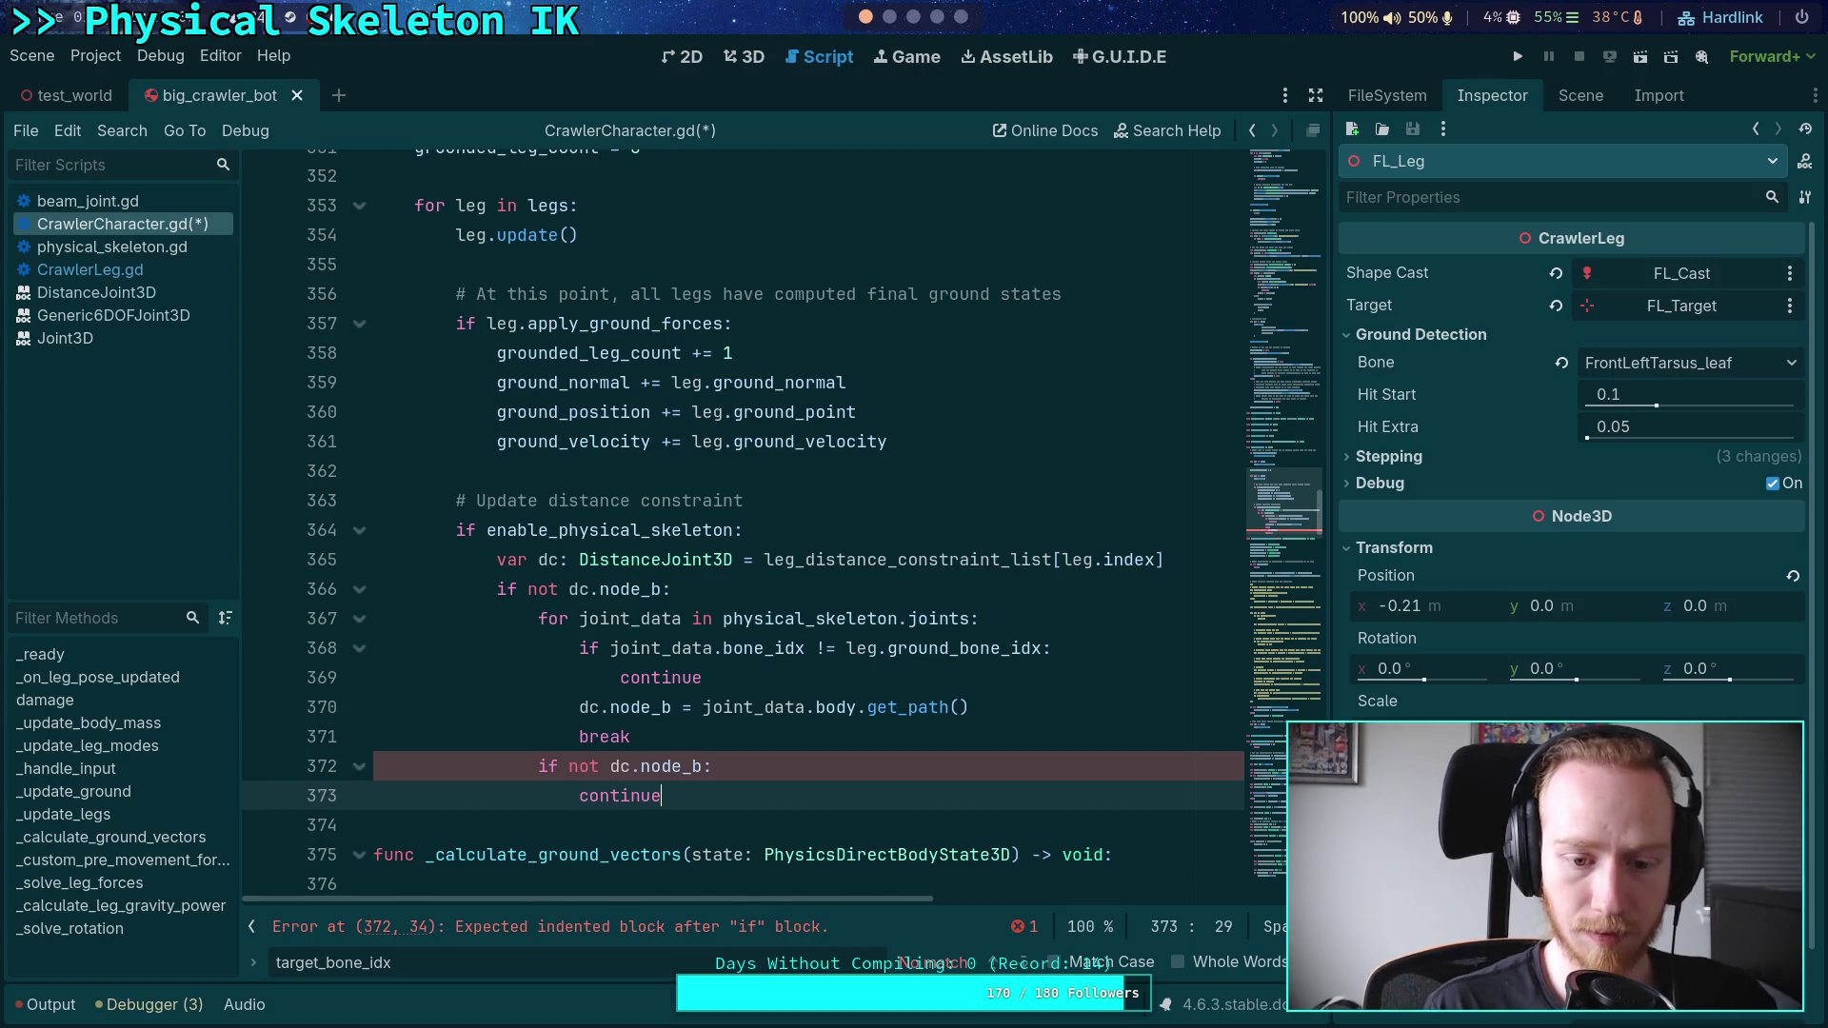
key("Return")
key("BackSpace")
key("BackSpace")
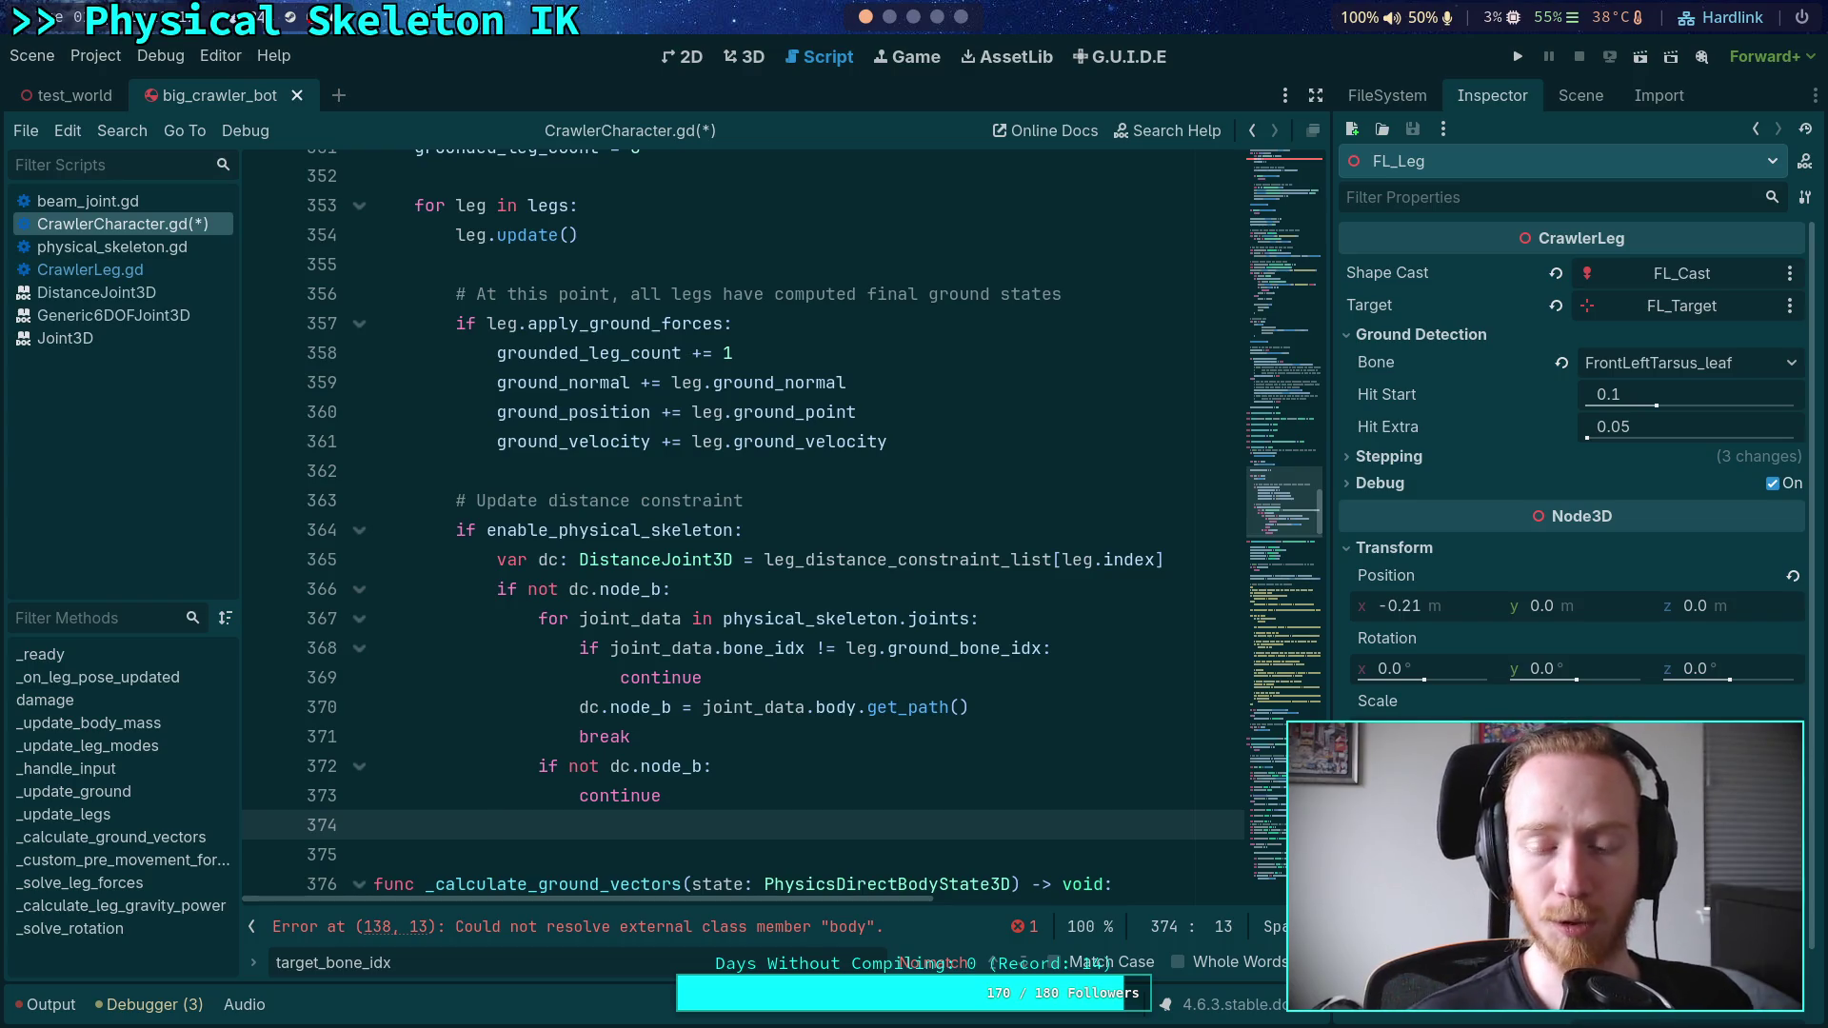
scroll(857, 548, "down", 1)
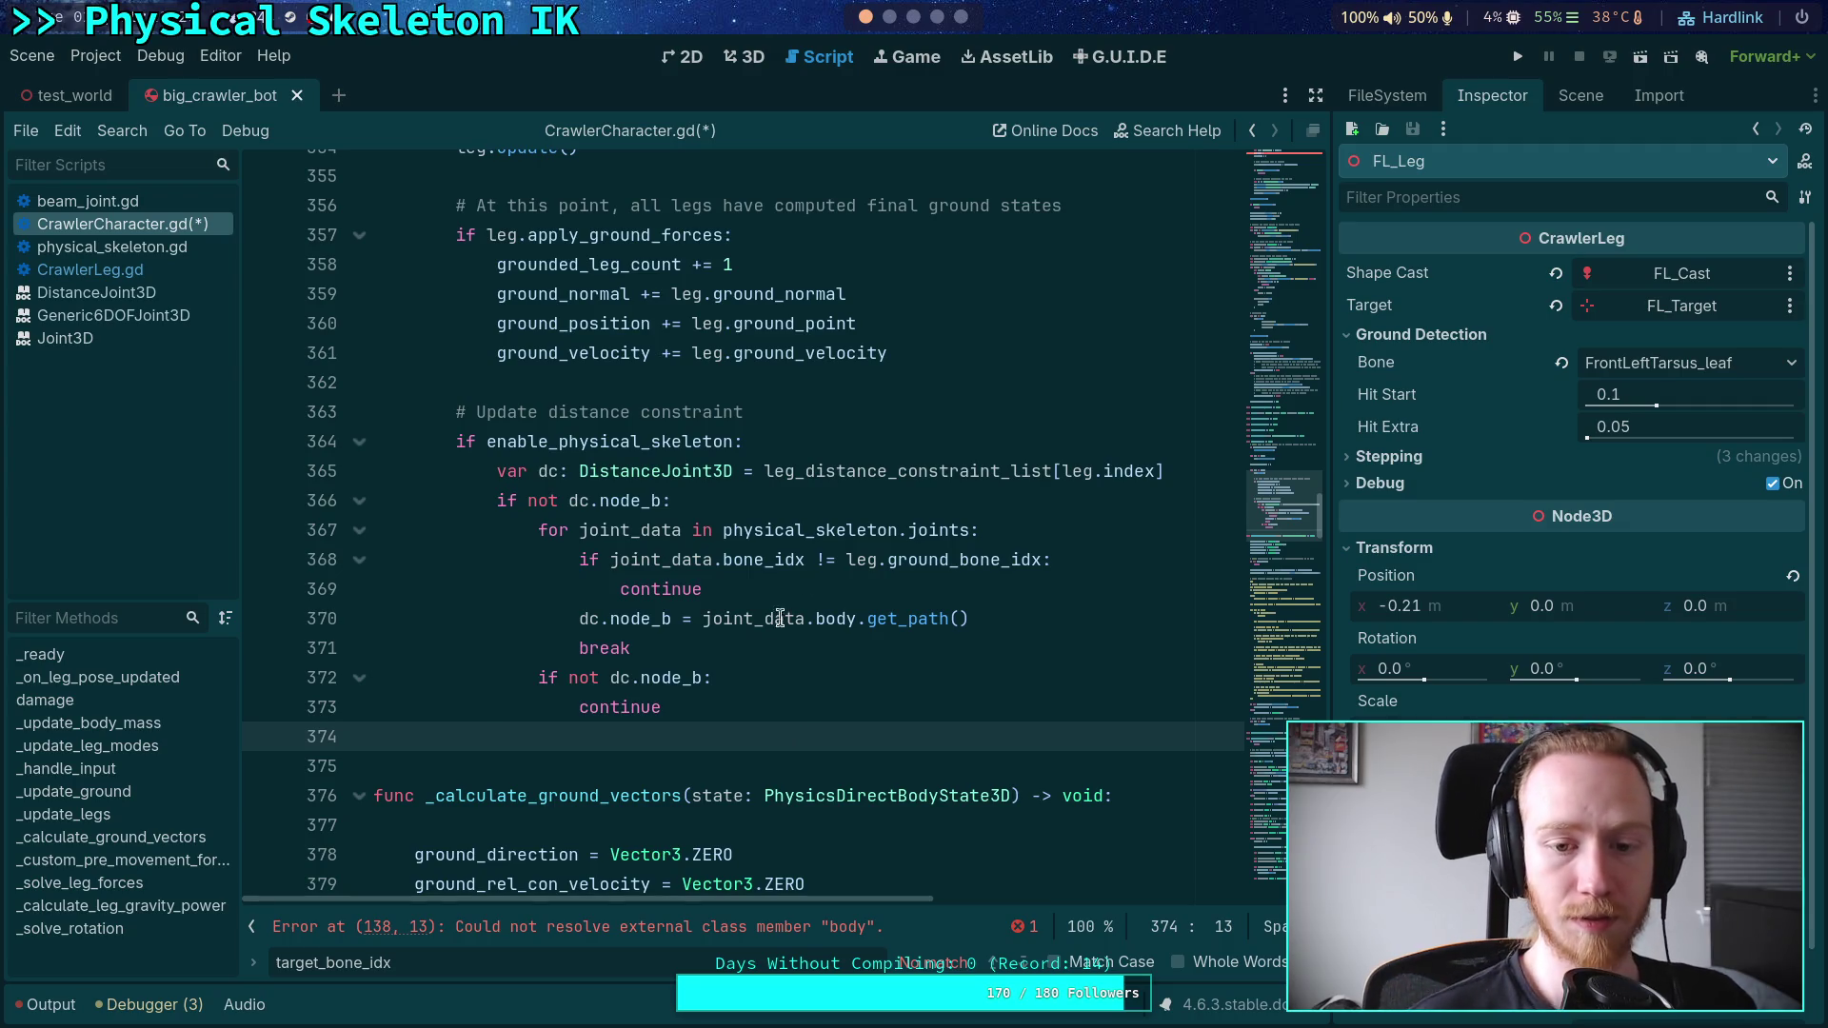
left_click(1190, 469)
- Add a line setting dc.global_position to leg.target.global_position
key("Return")
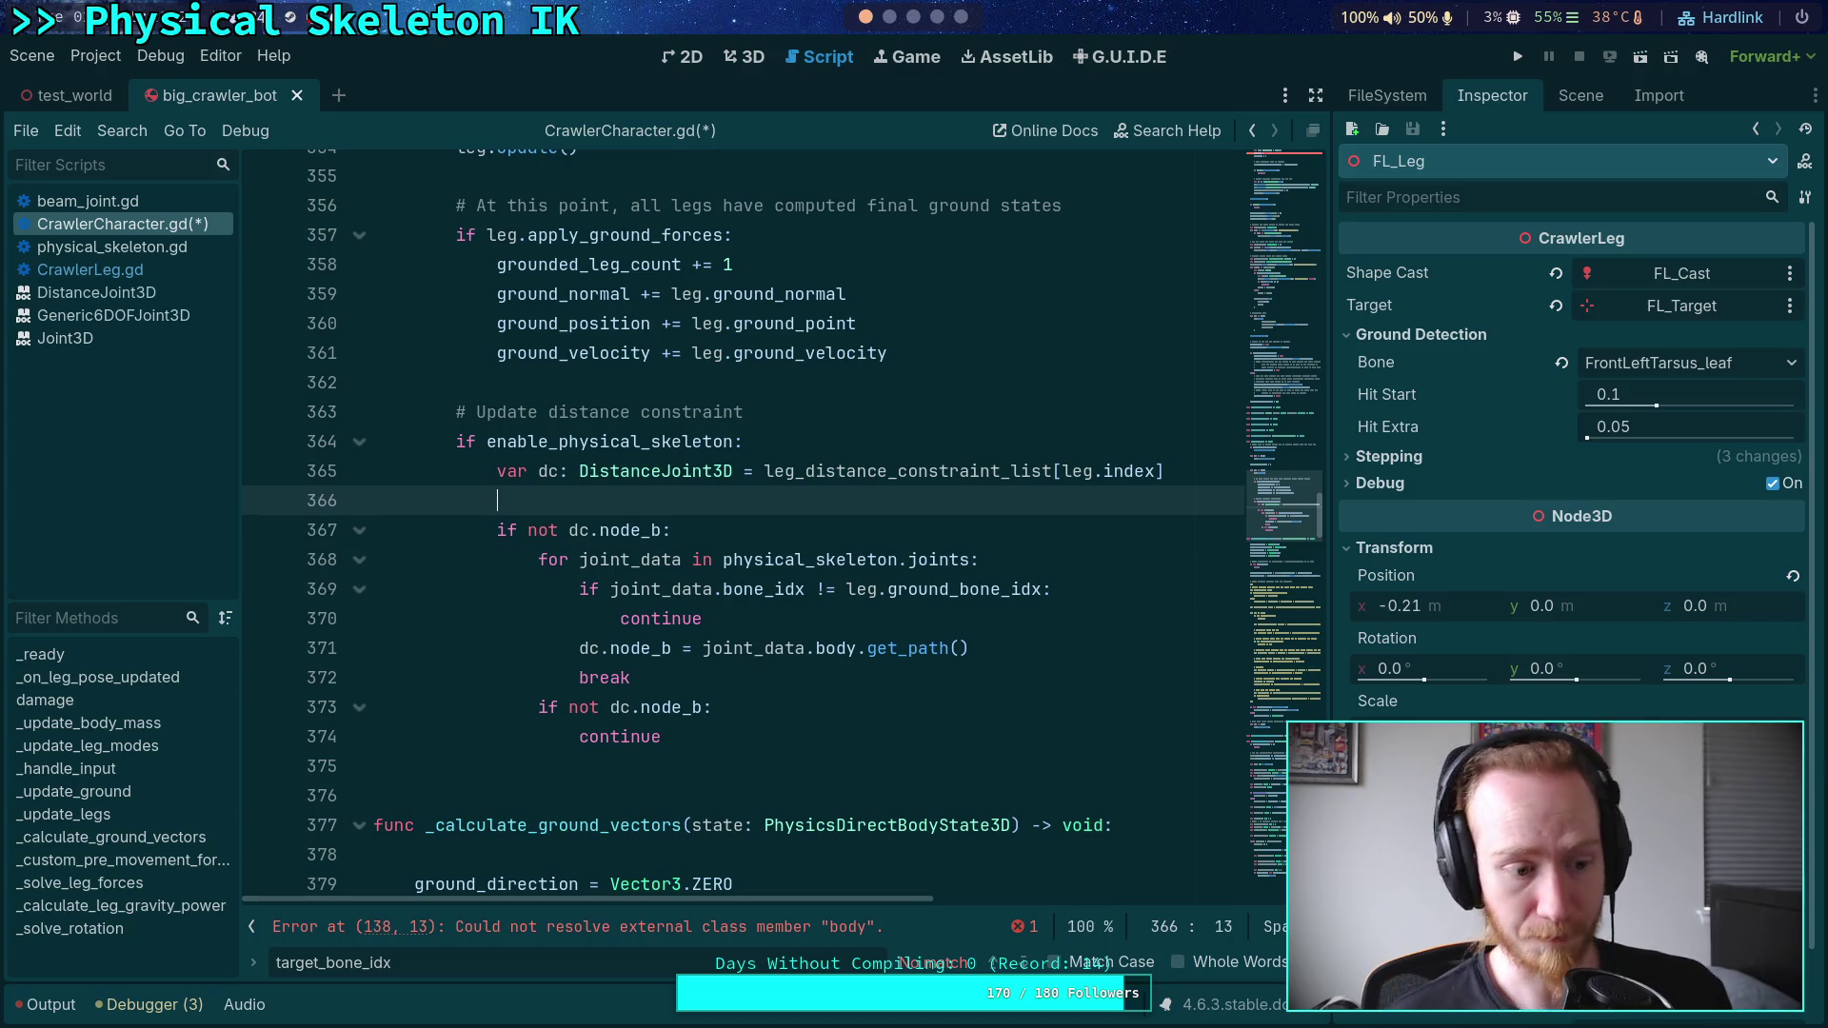
type("dc")
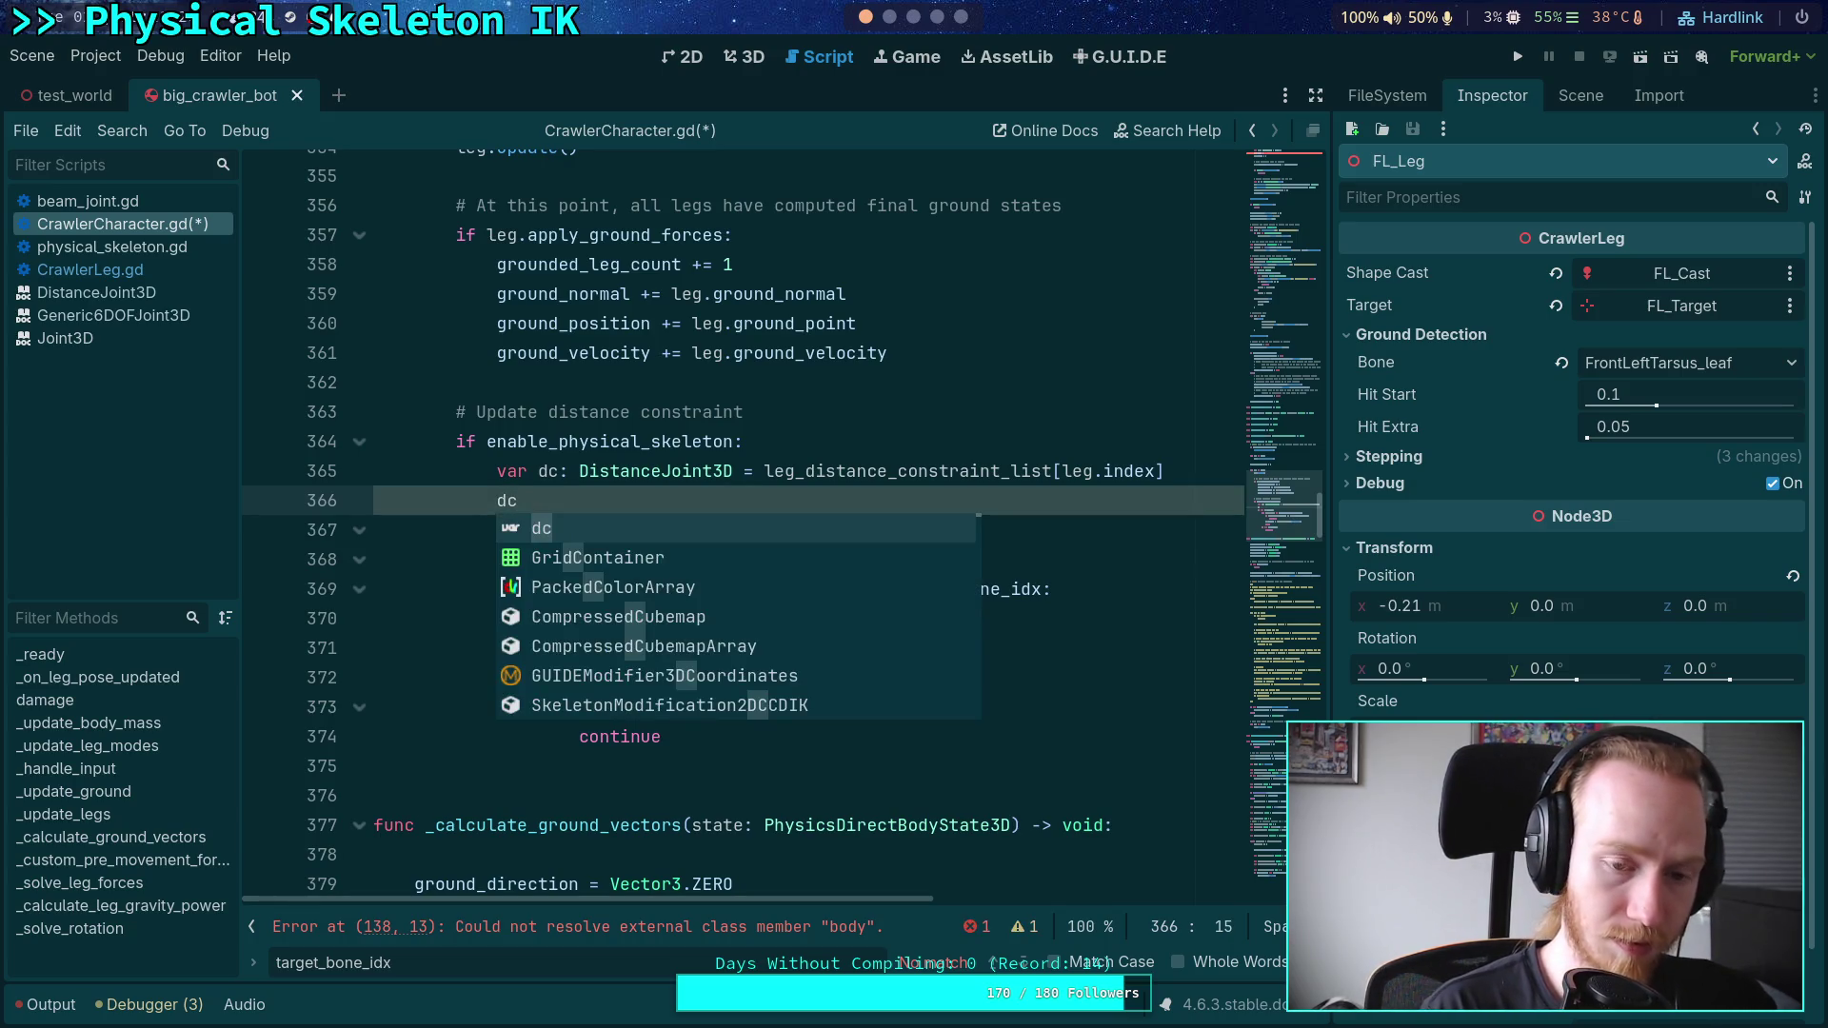
type(".pos")
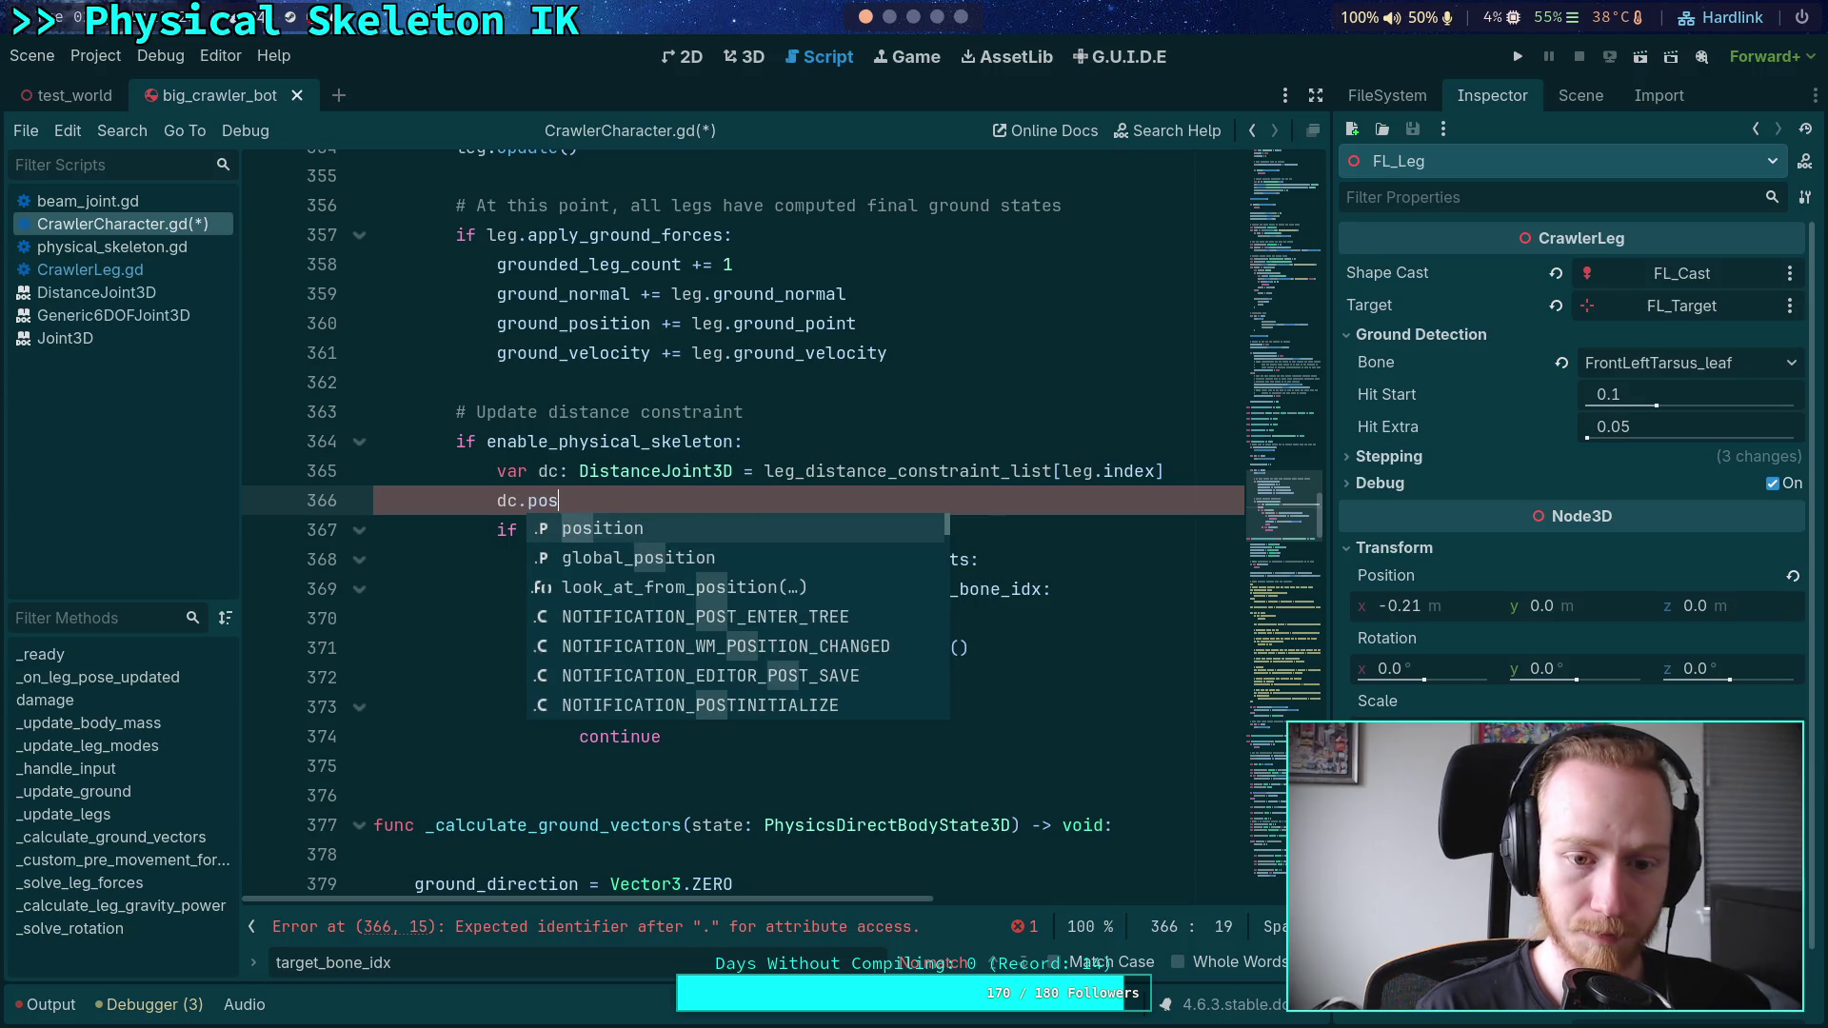
key("Down")
key("Return")
type("= ")
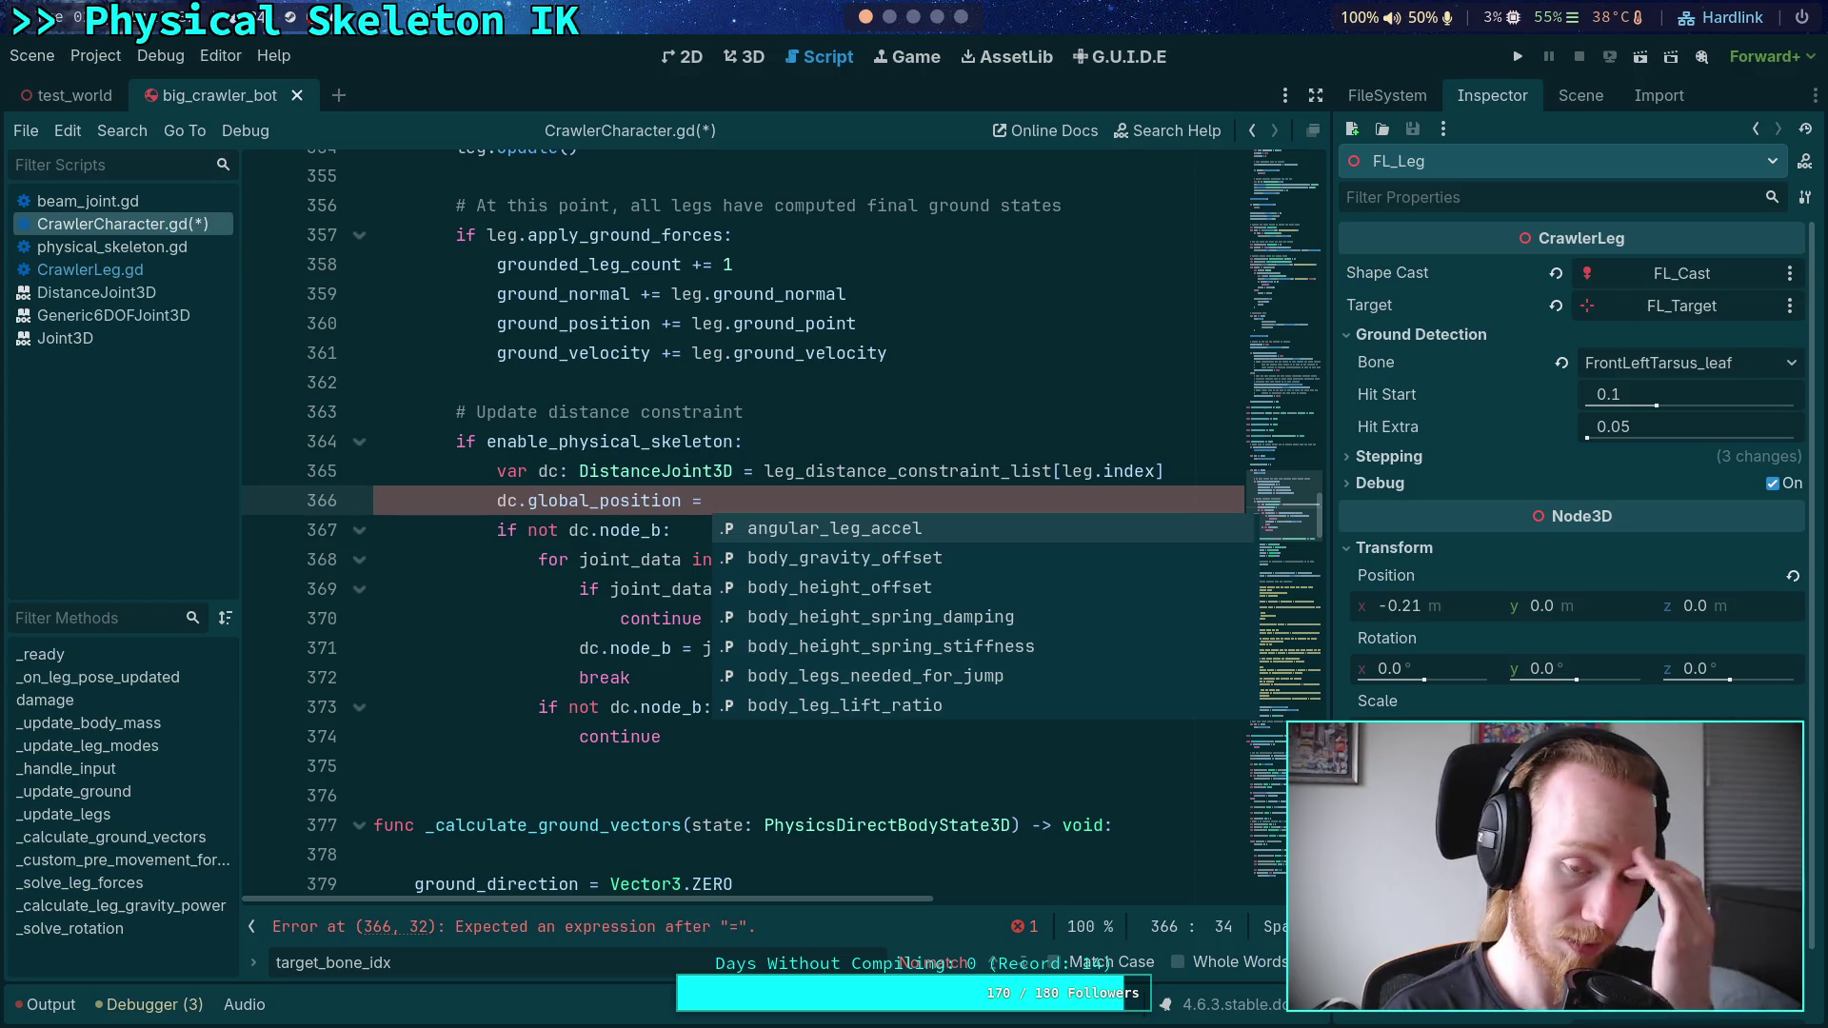
type("leg.i")
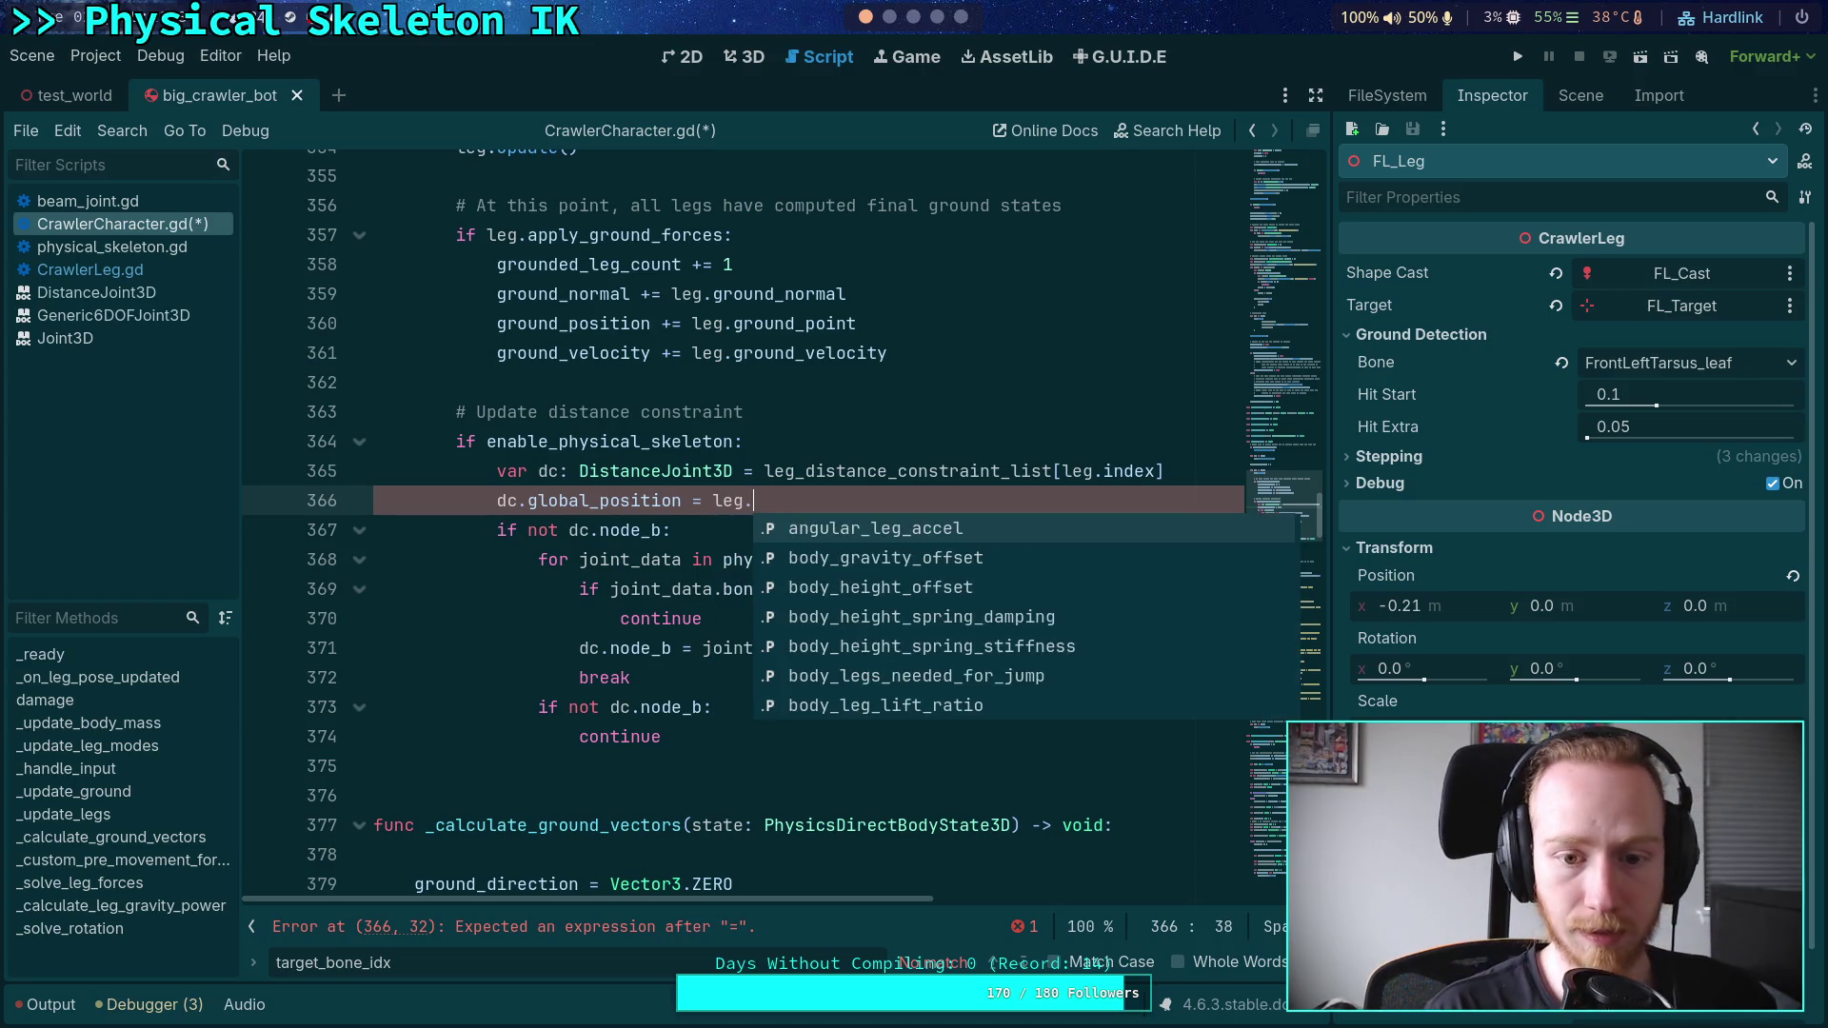
key("BackSpace")
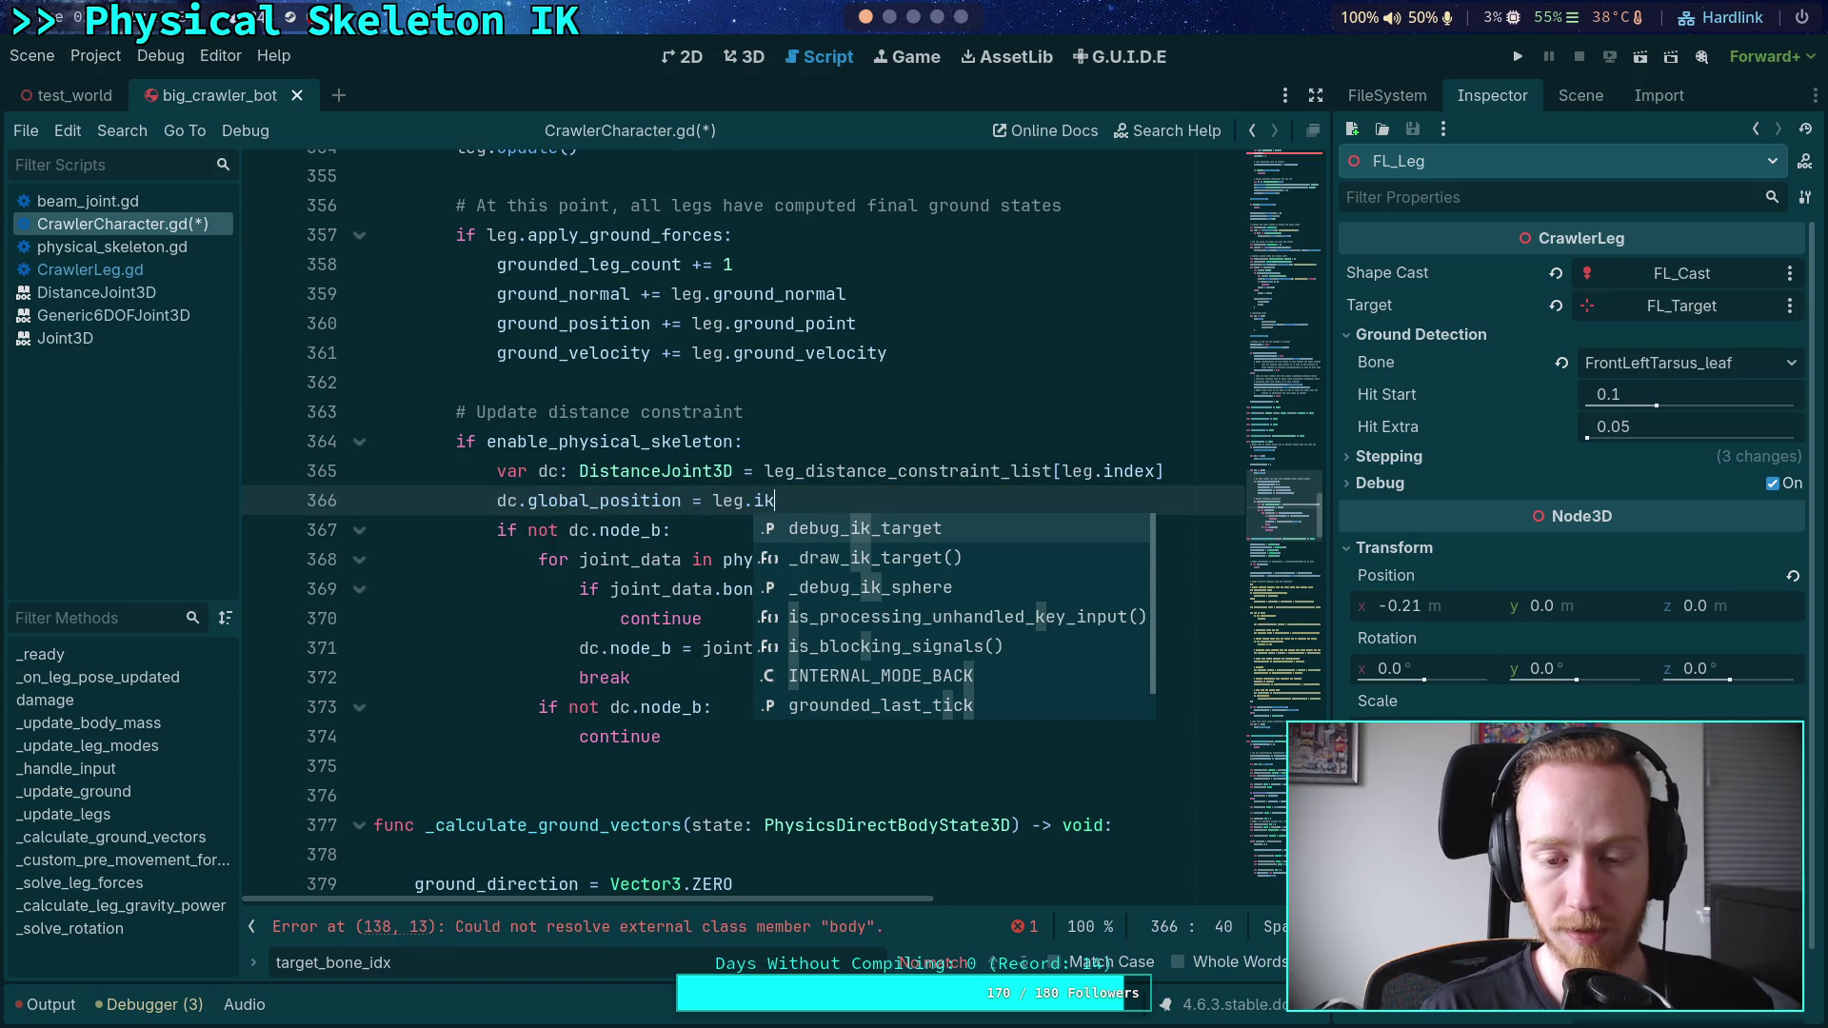
type("targ")
key("Return")
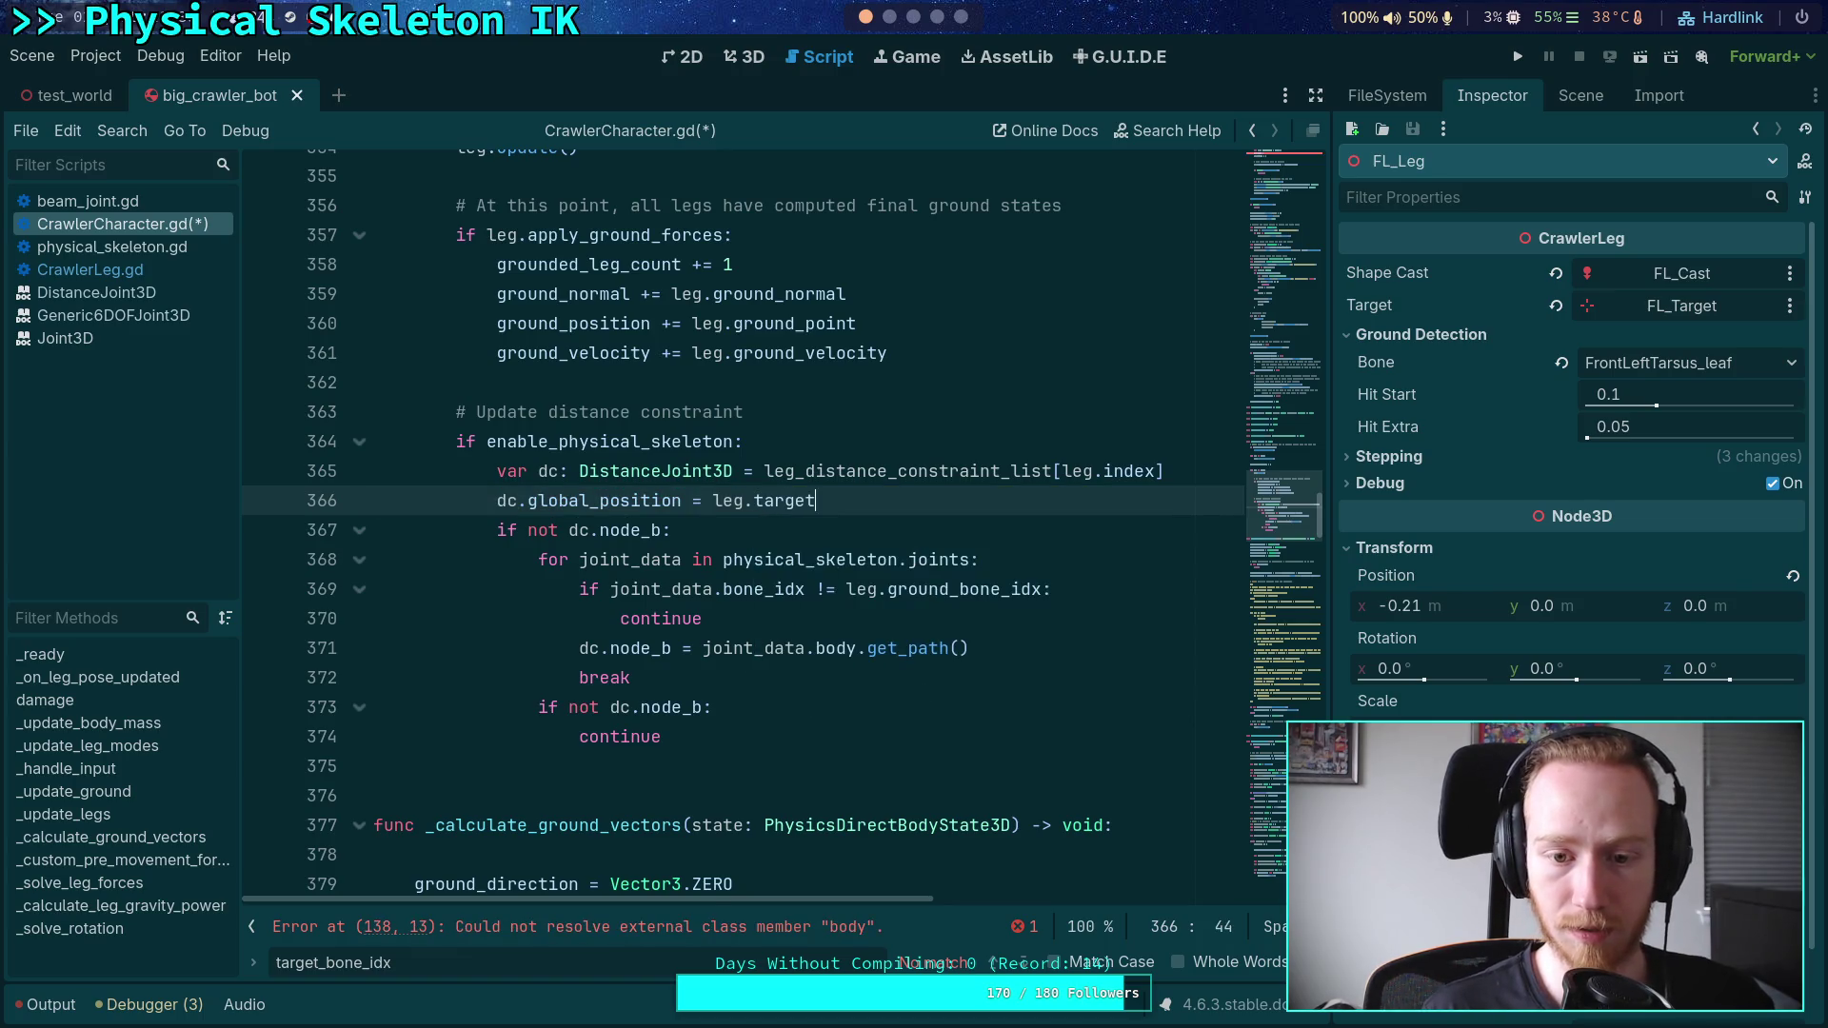
type(".global_p")
key("Return")
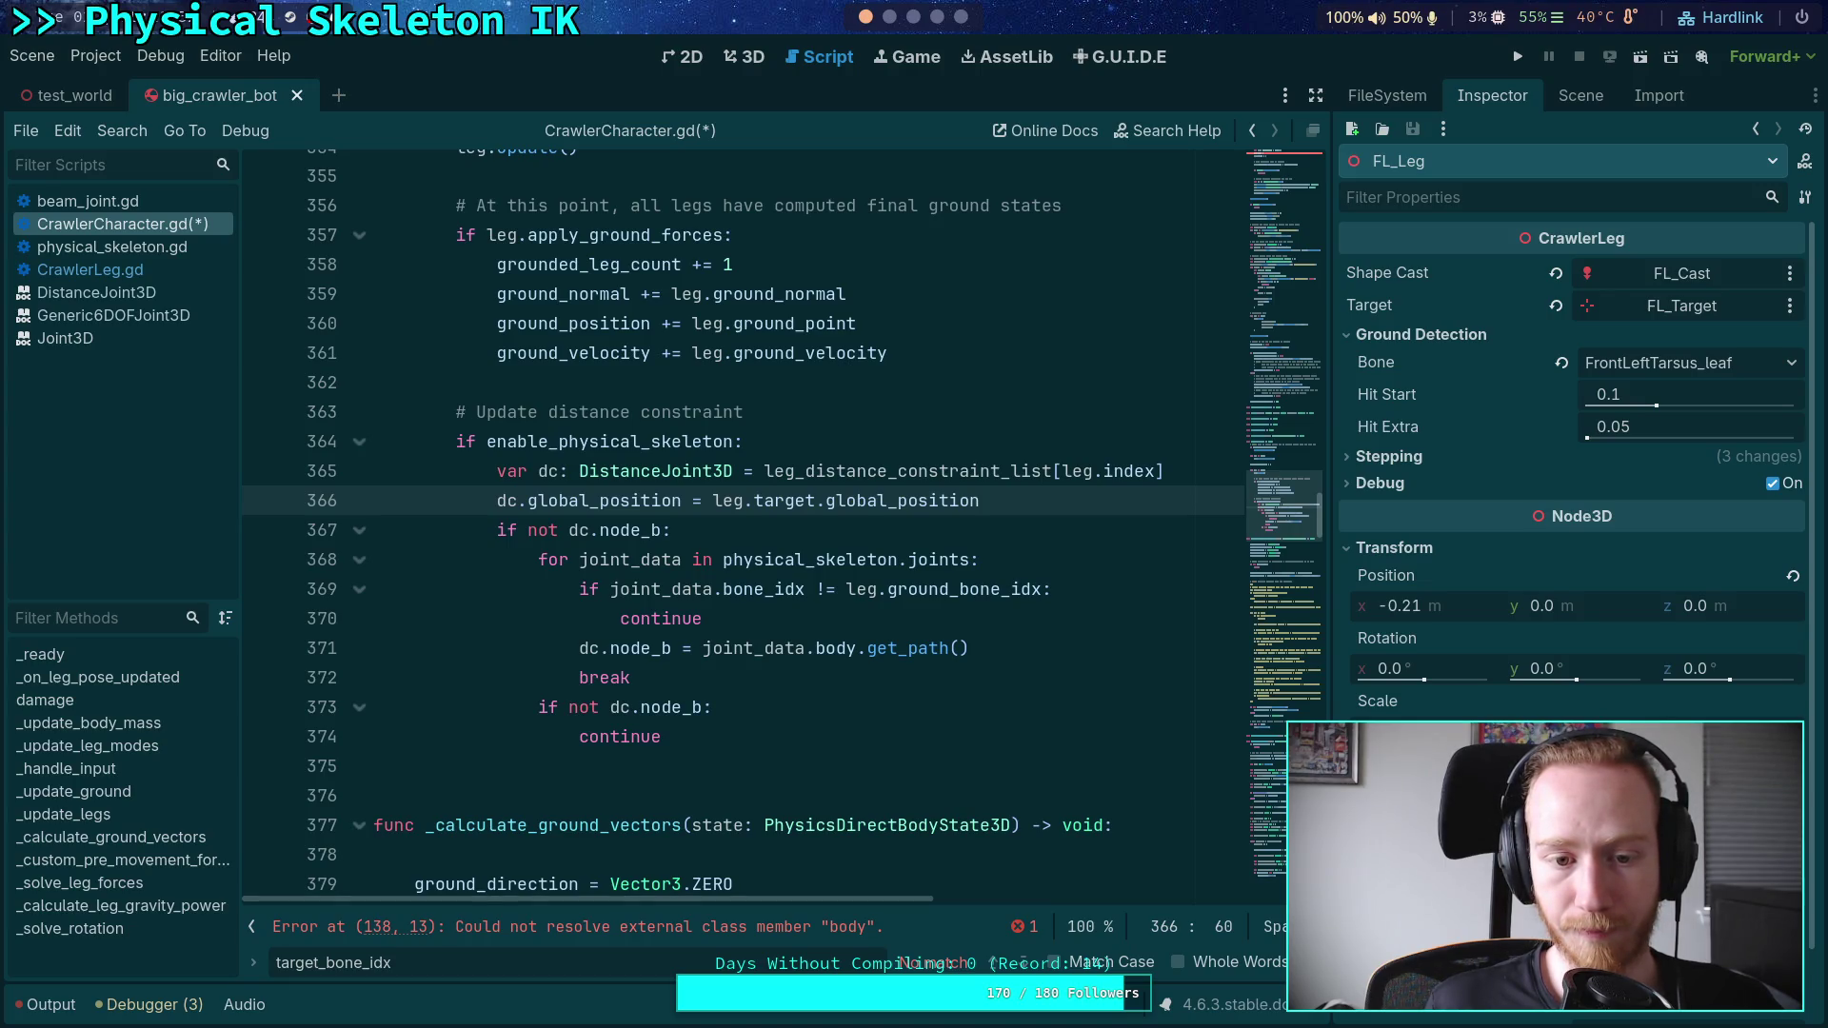
- Insert an else: line after the continue on line 374
left_click(816, 739)
key("Return")
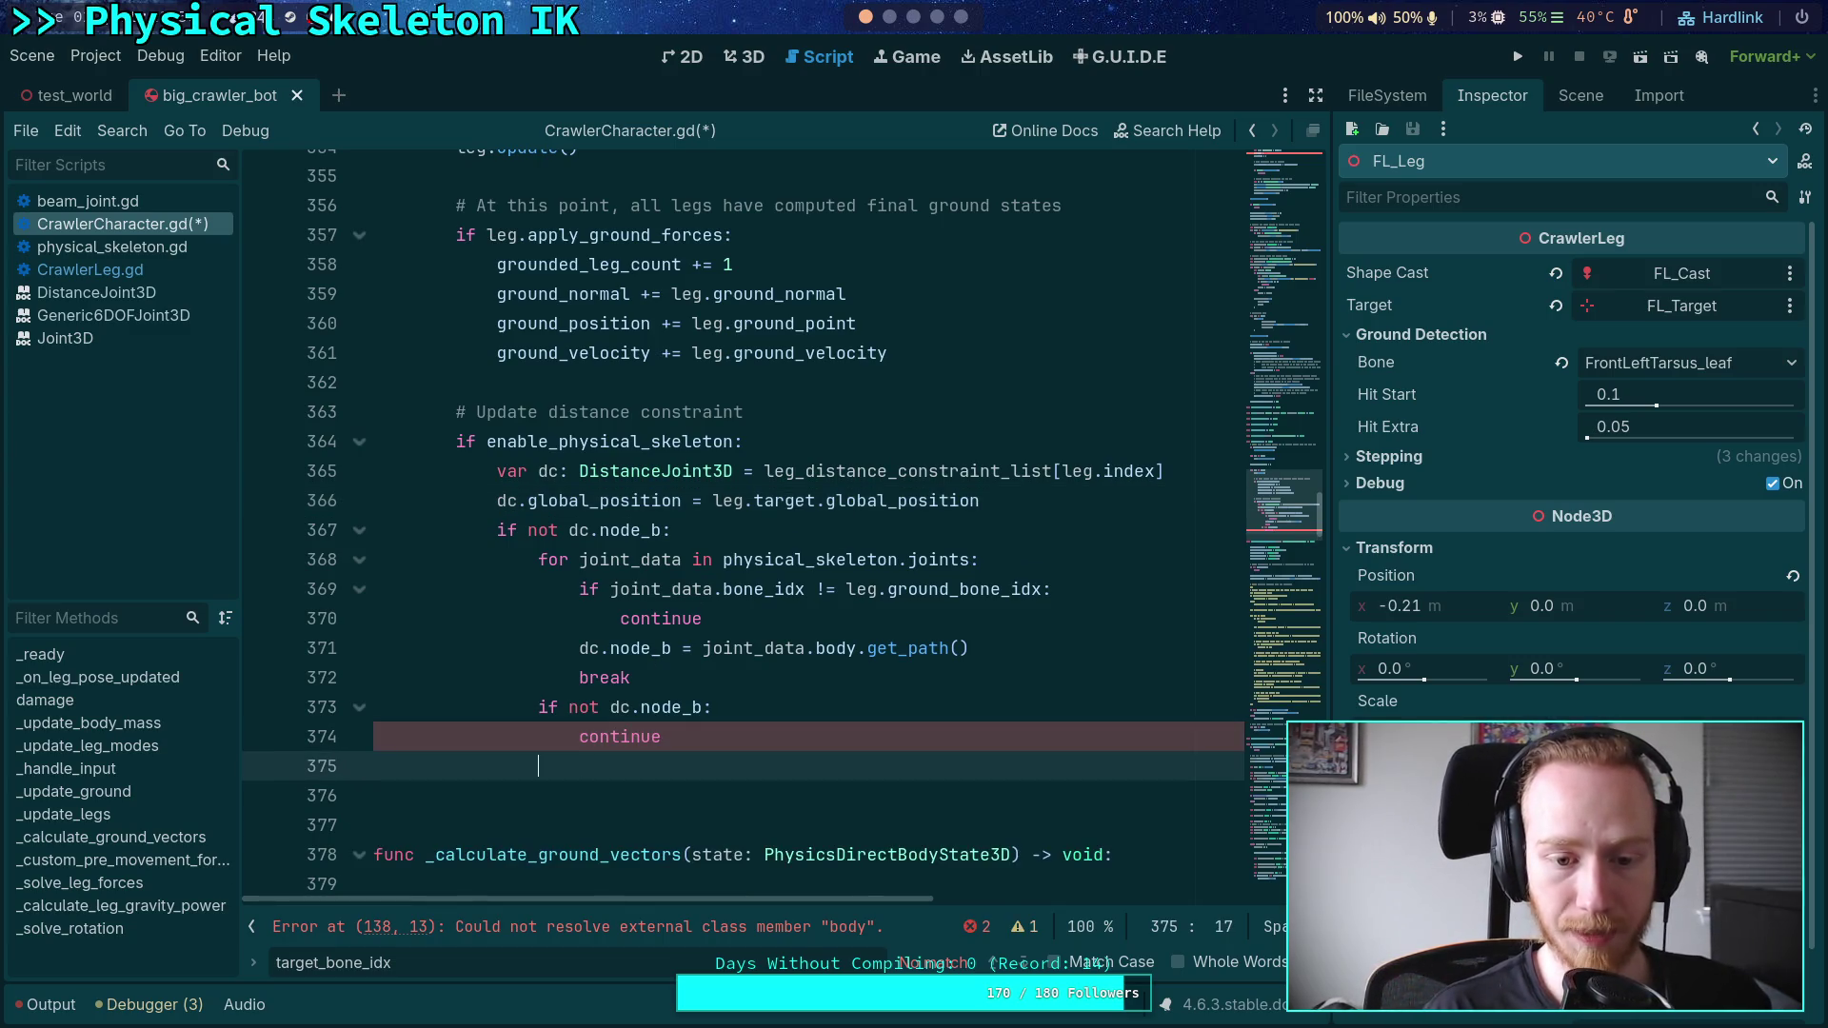
type("else:")
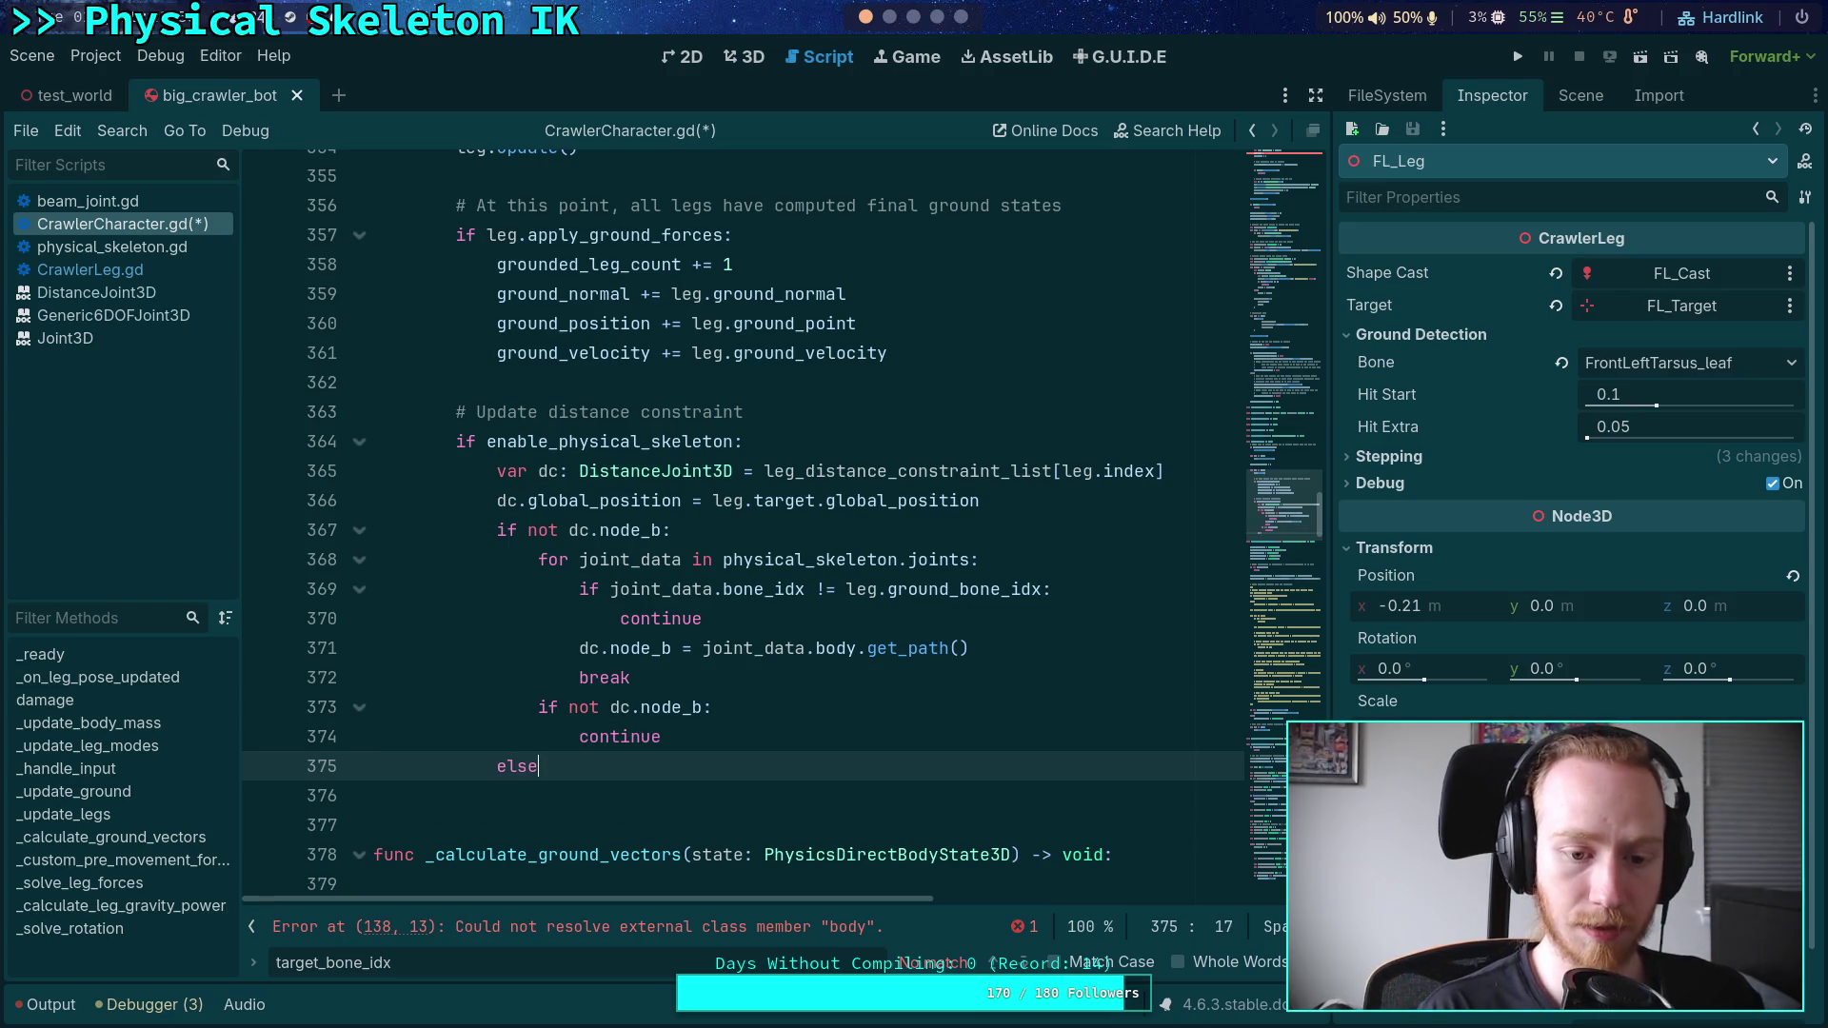
key("Return")
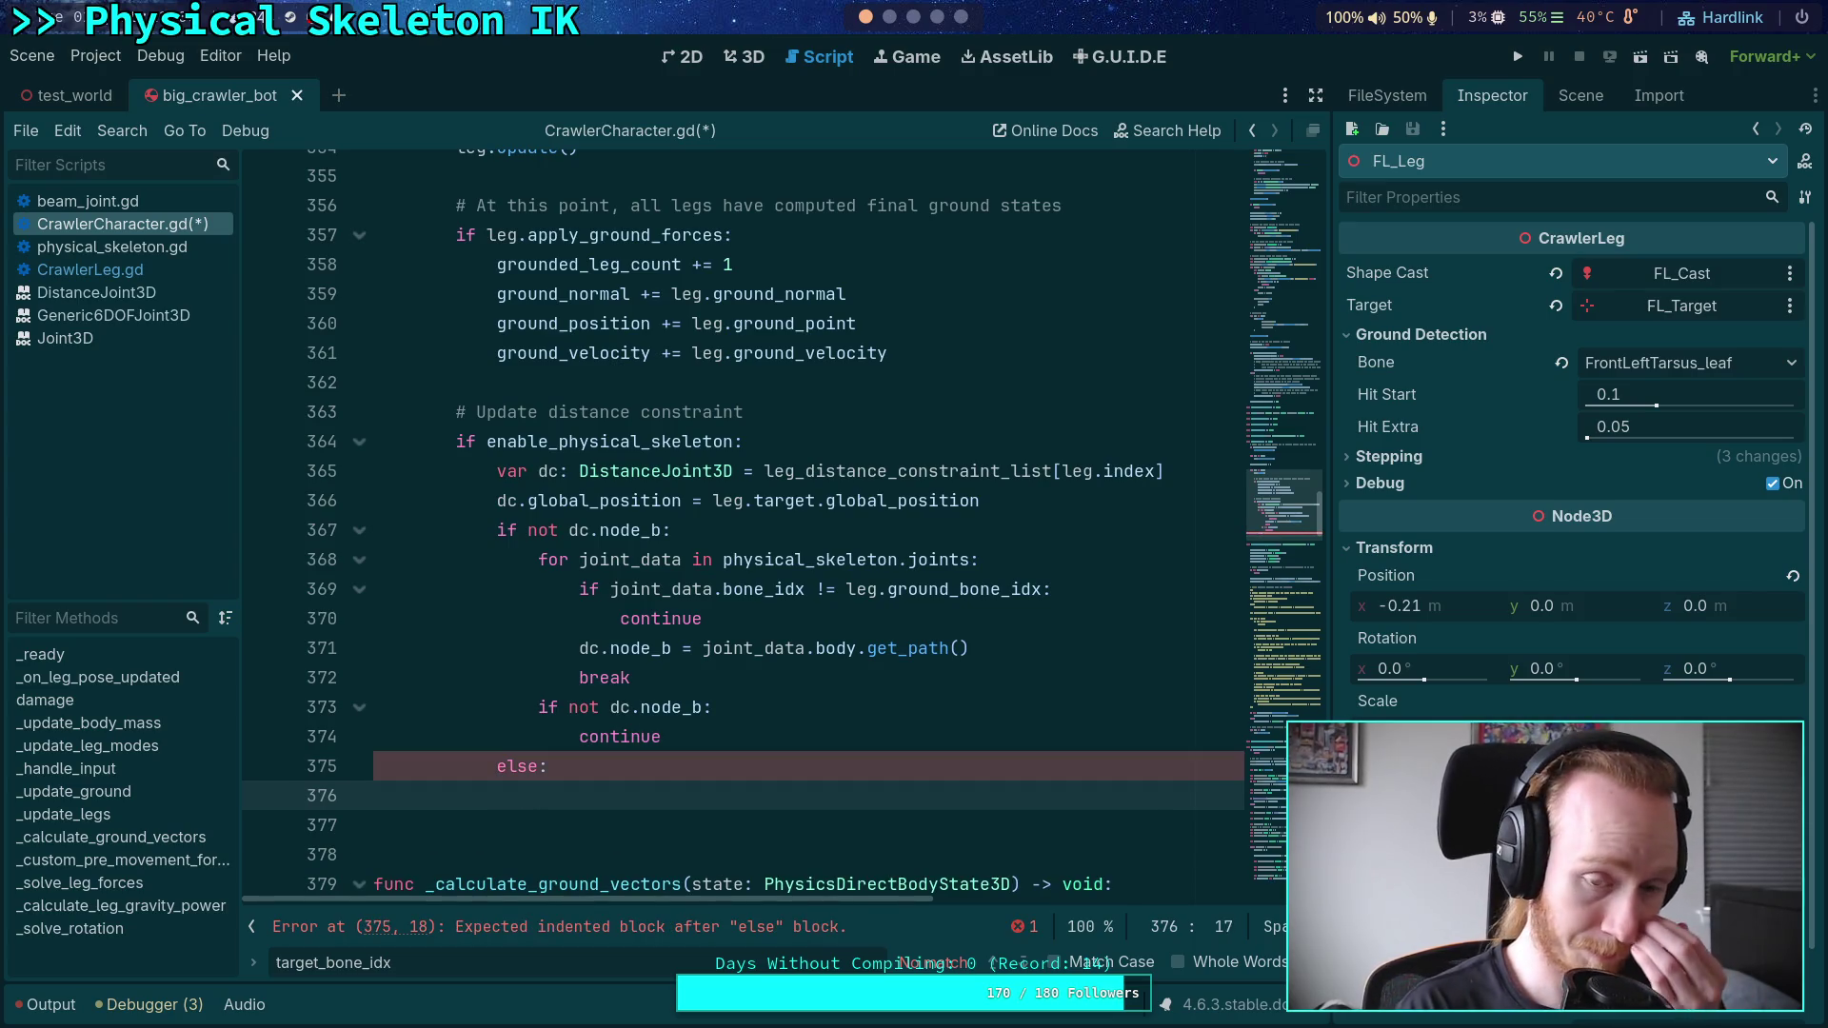
- Change the check to 'if dc.node_b:' and call dc.force_update_joint() under it
left_click(550, 530)
double_click(550, 530)
key("BackSpace")
key("BackSpace")
left_click(779, 524)
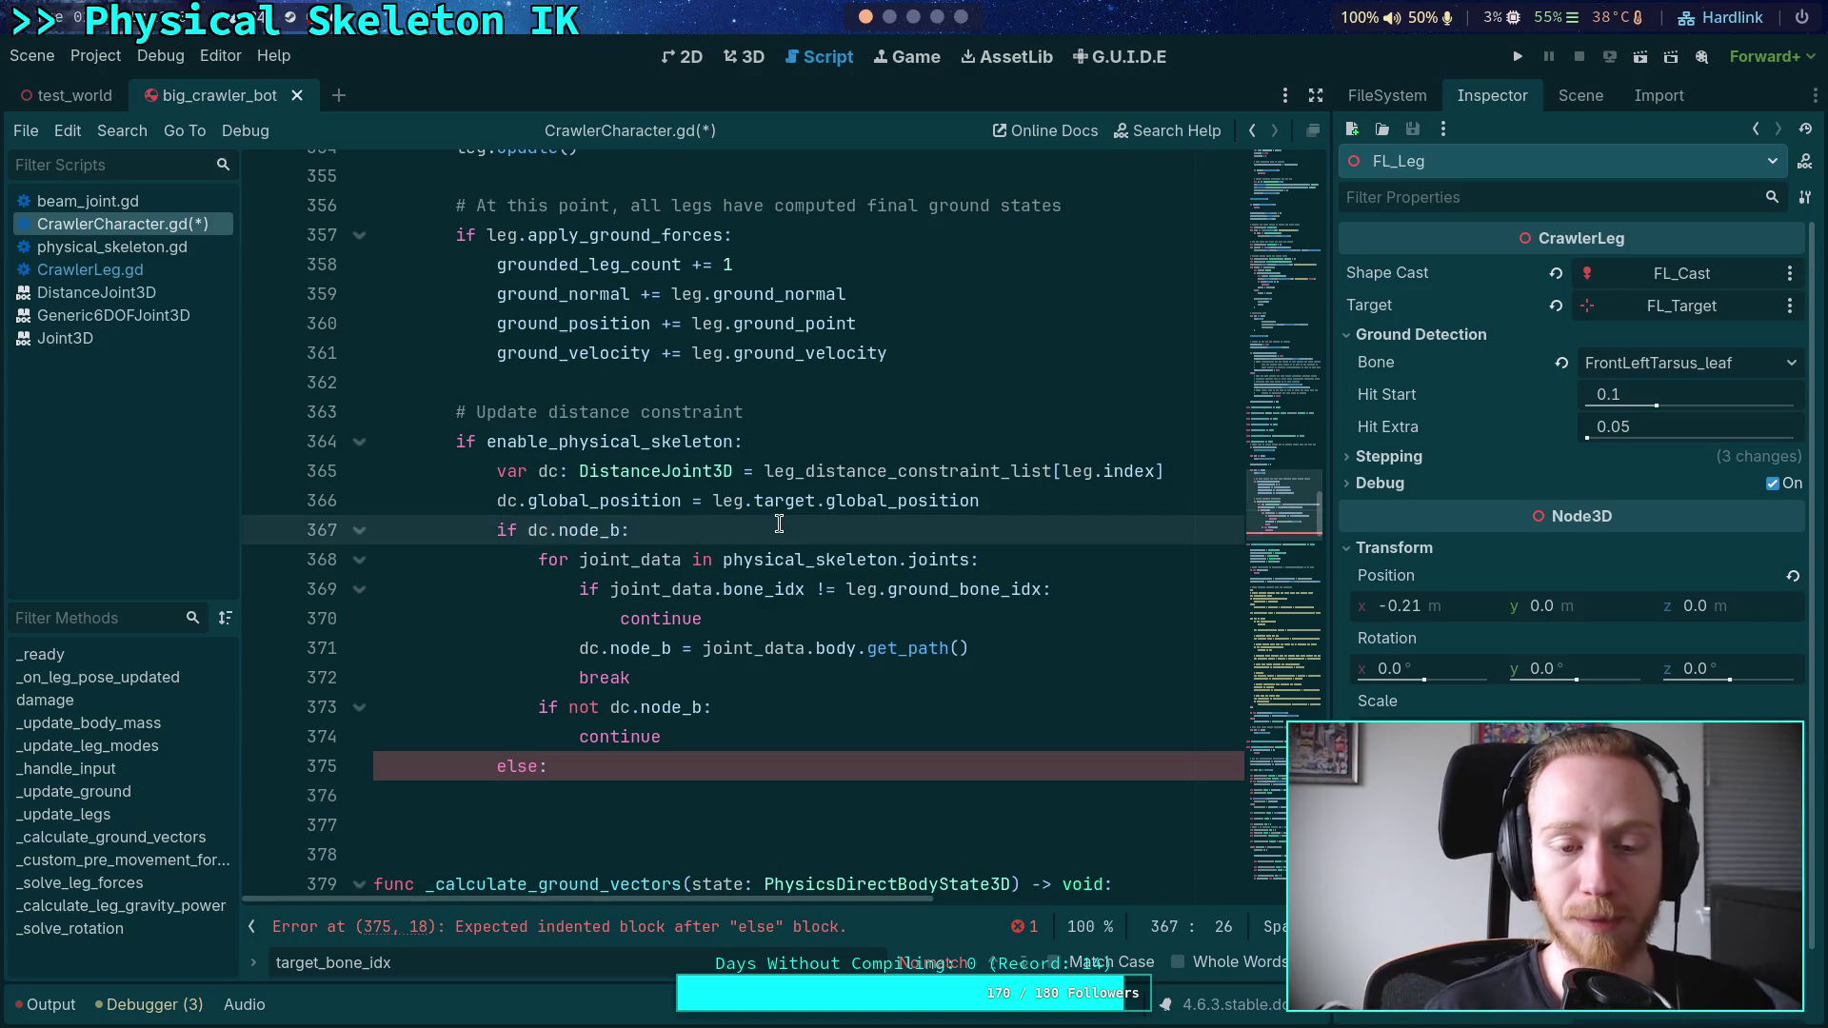
key("Return")
type("dc.for")
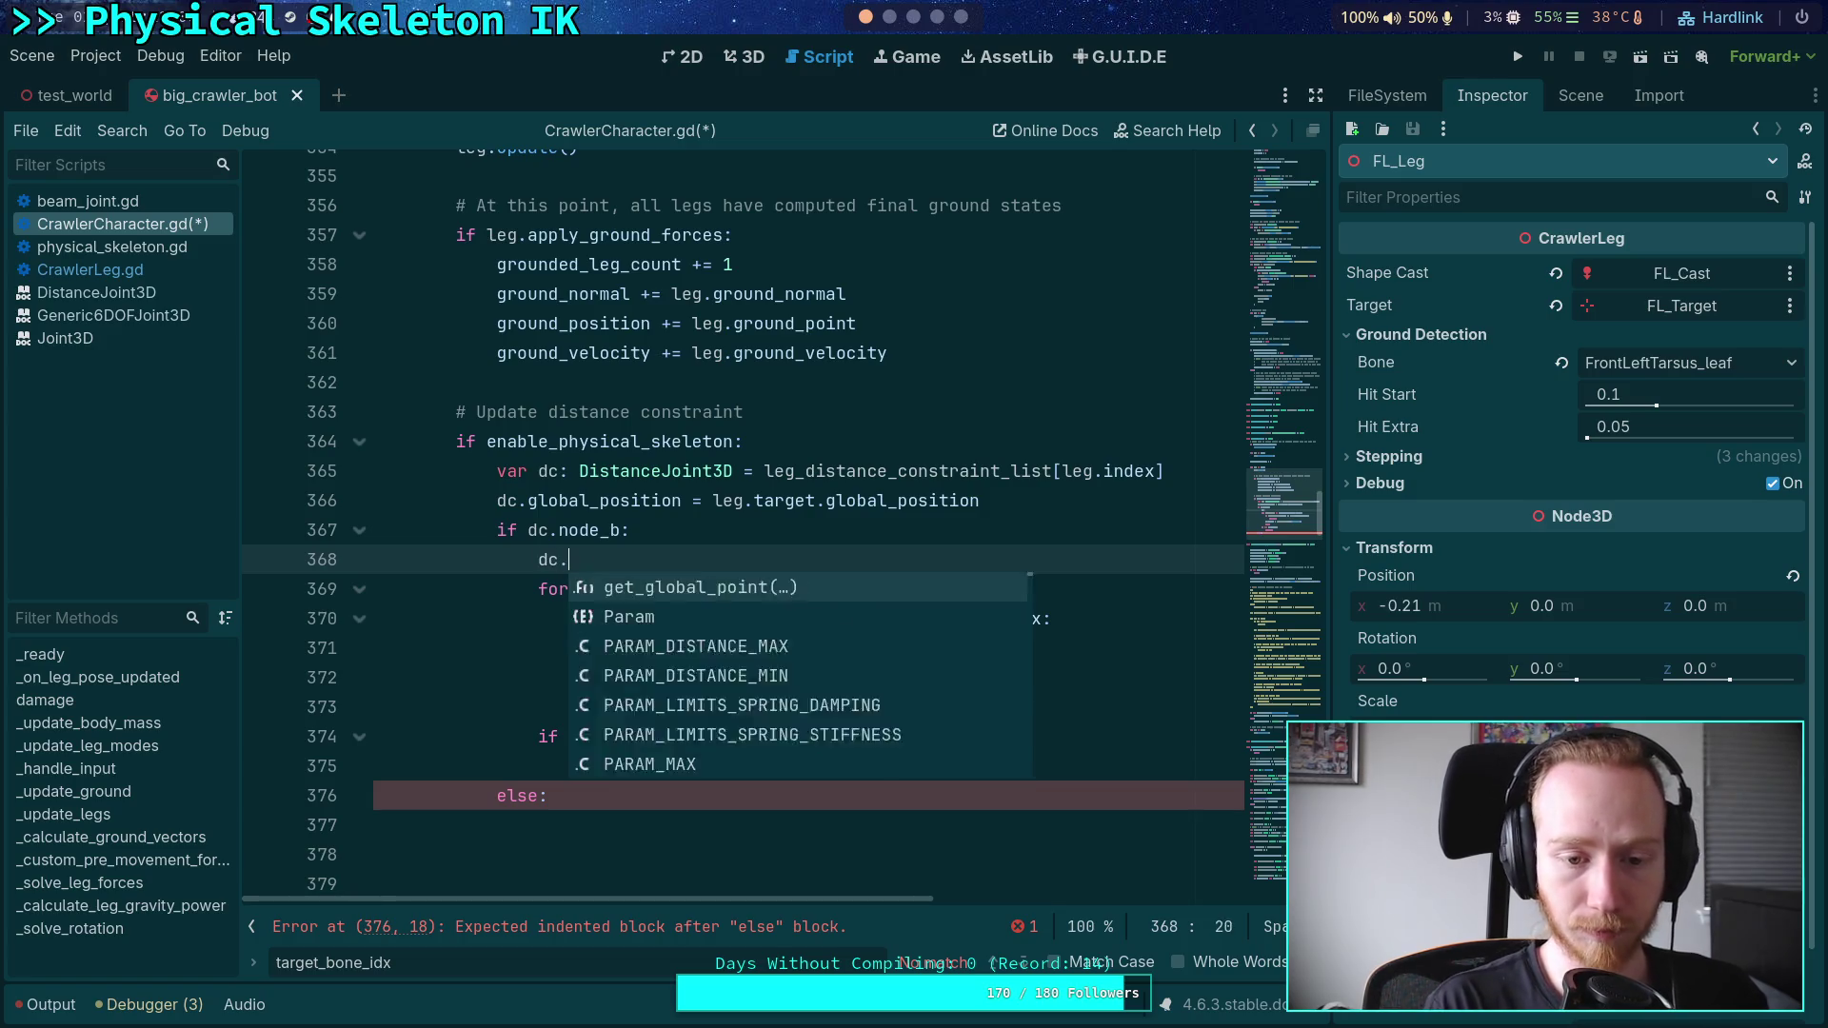
key("Return")
key("Return")
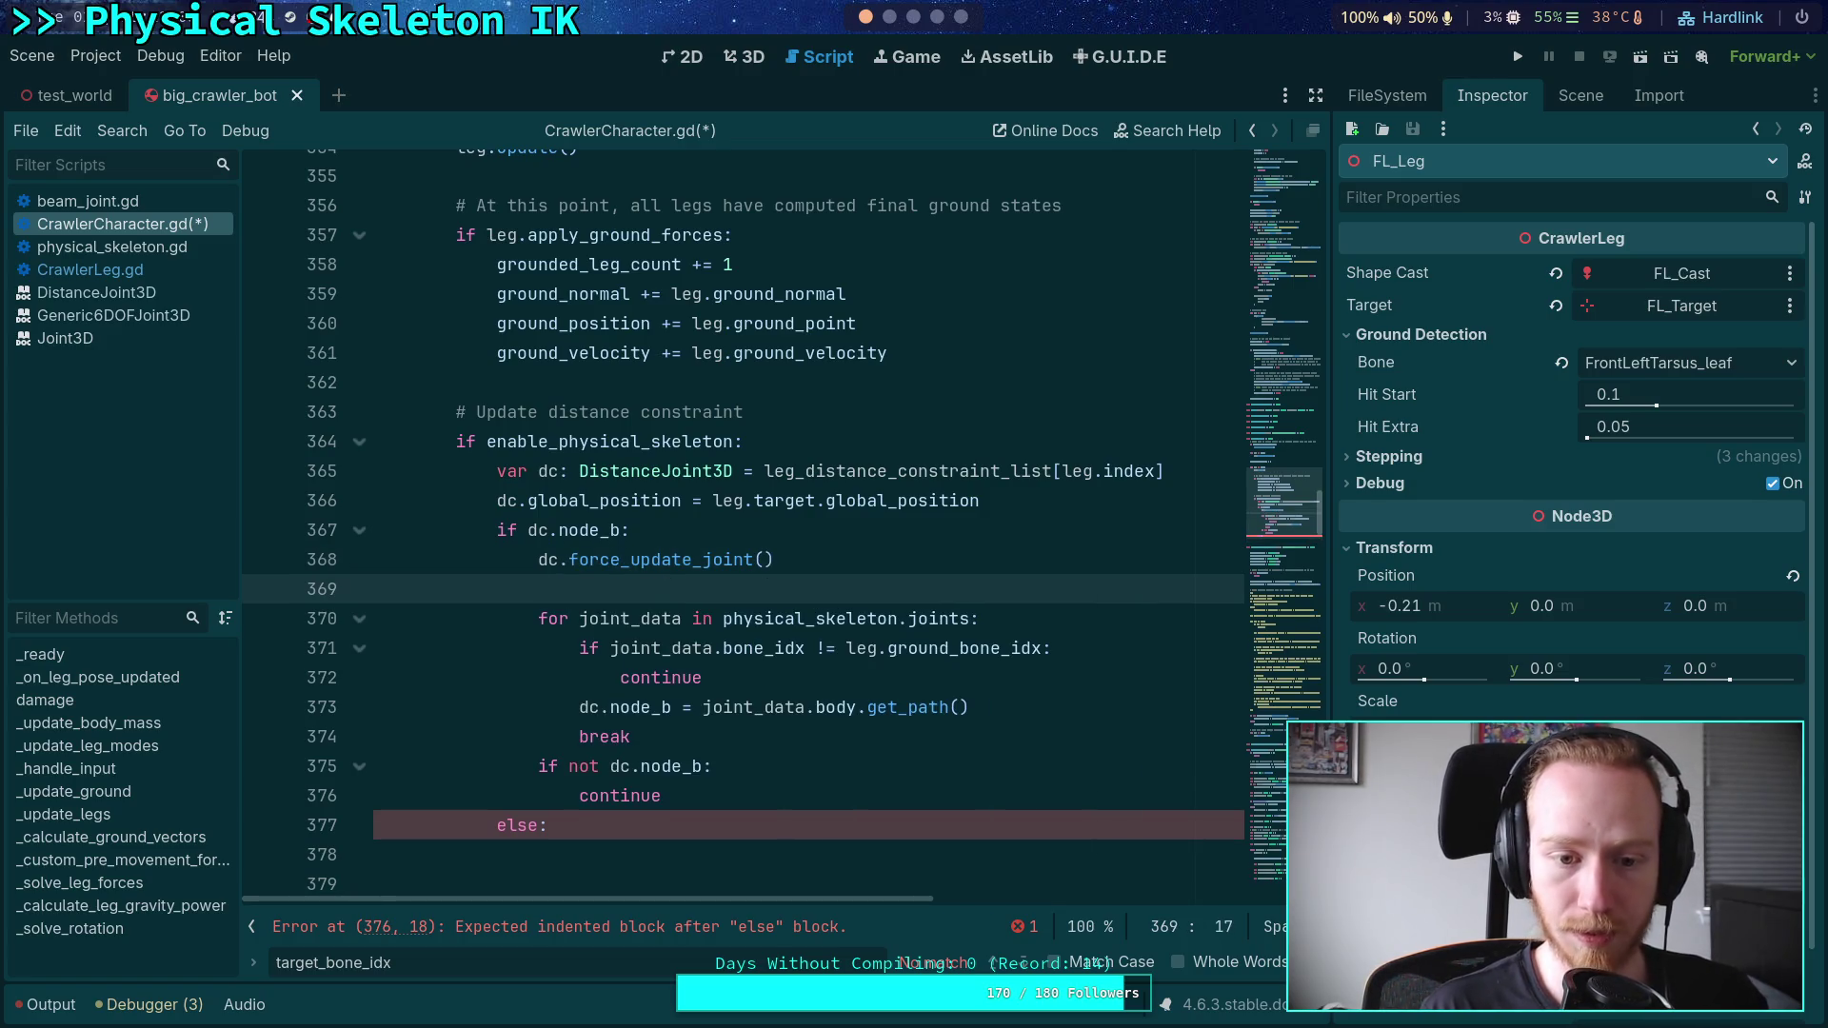
- Put else: before the joint search loop and delete the stray else: on line 377
type("else:")
mouse_move(708, 824)
left_mouse_down()
mouse_move(733, 798)
mouse_move(710, 745)
left_mouse_up()
key("BackSpace")
key("BackSpace")
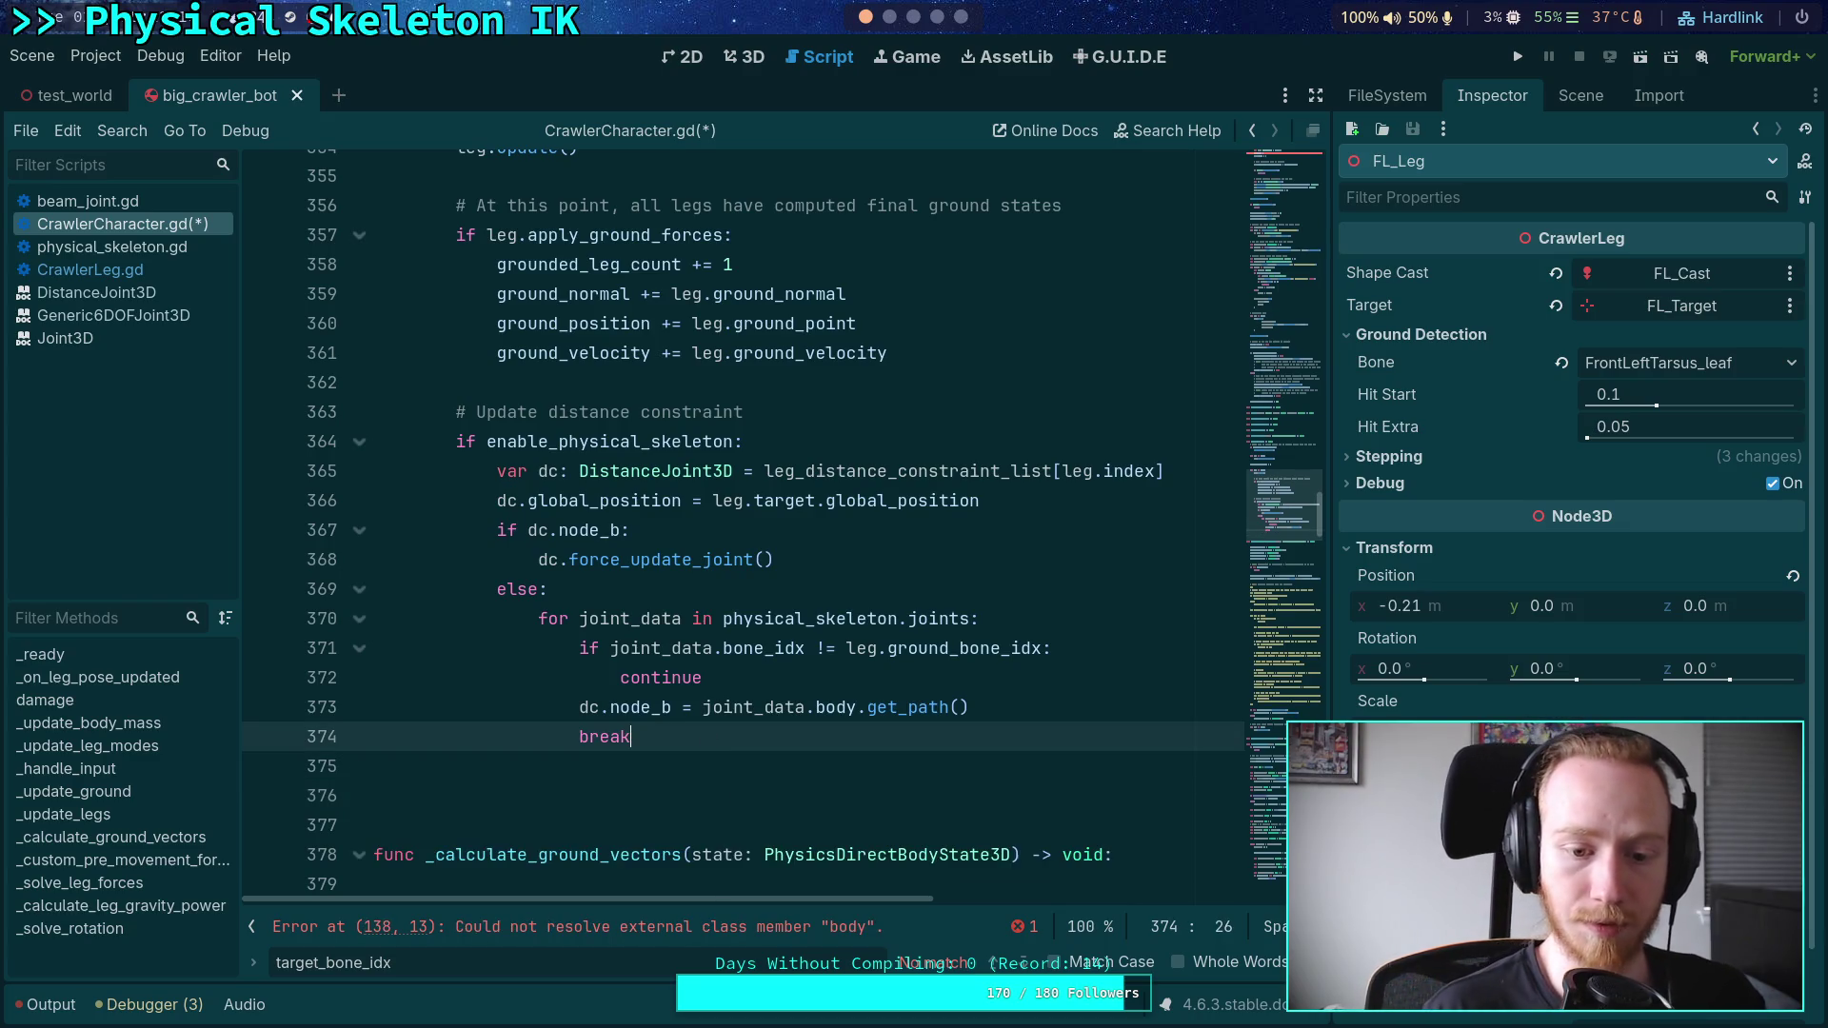
left_click(456, 765)
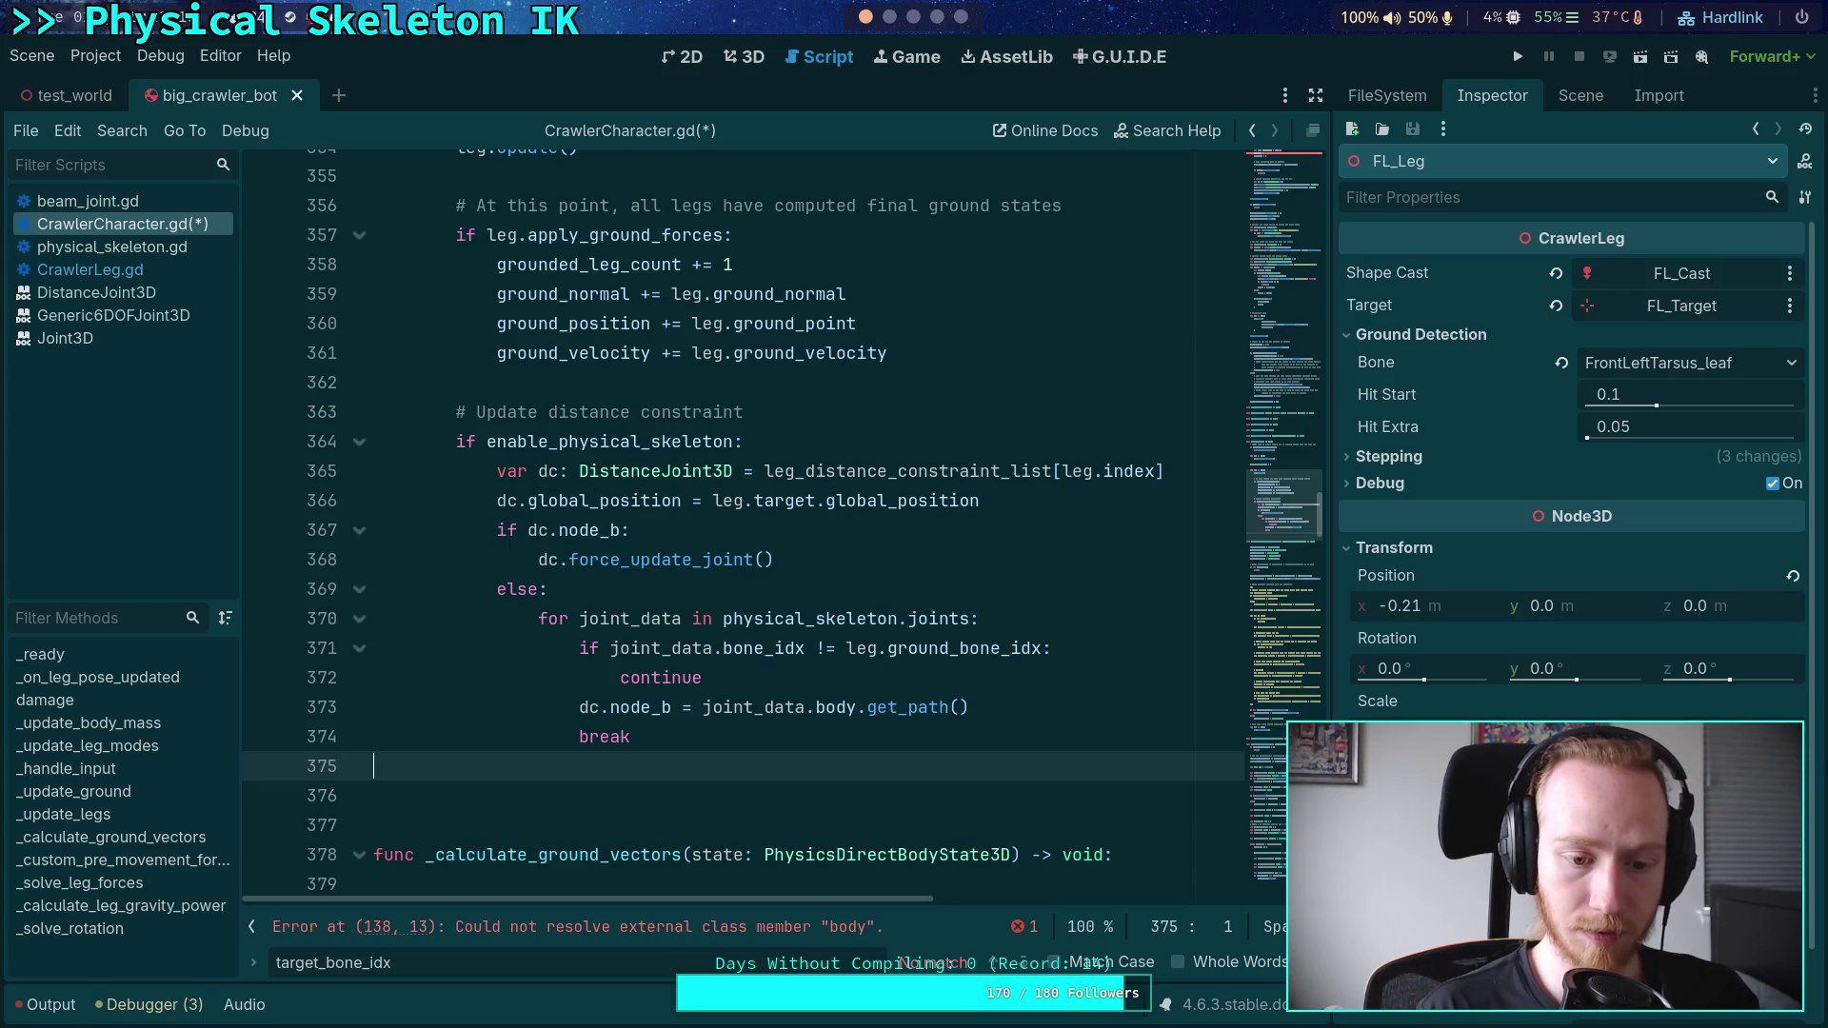
- Add '# NOTE: this will update the joint' above the node_b assignment and save
key("BackSpace")
left_click(863, 680)
key("Return")
type("#")
key("BackSpace")
key("BackSpace")
type("# NOTE")
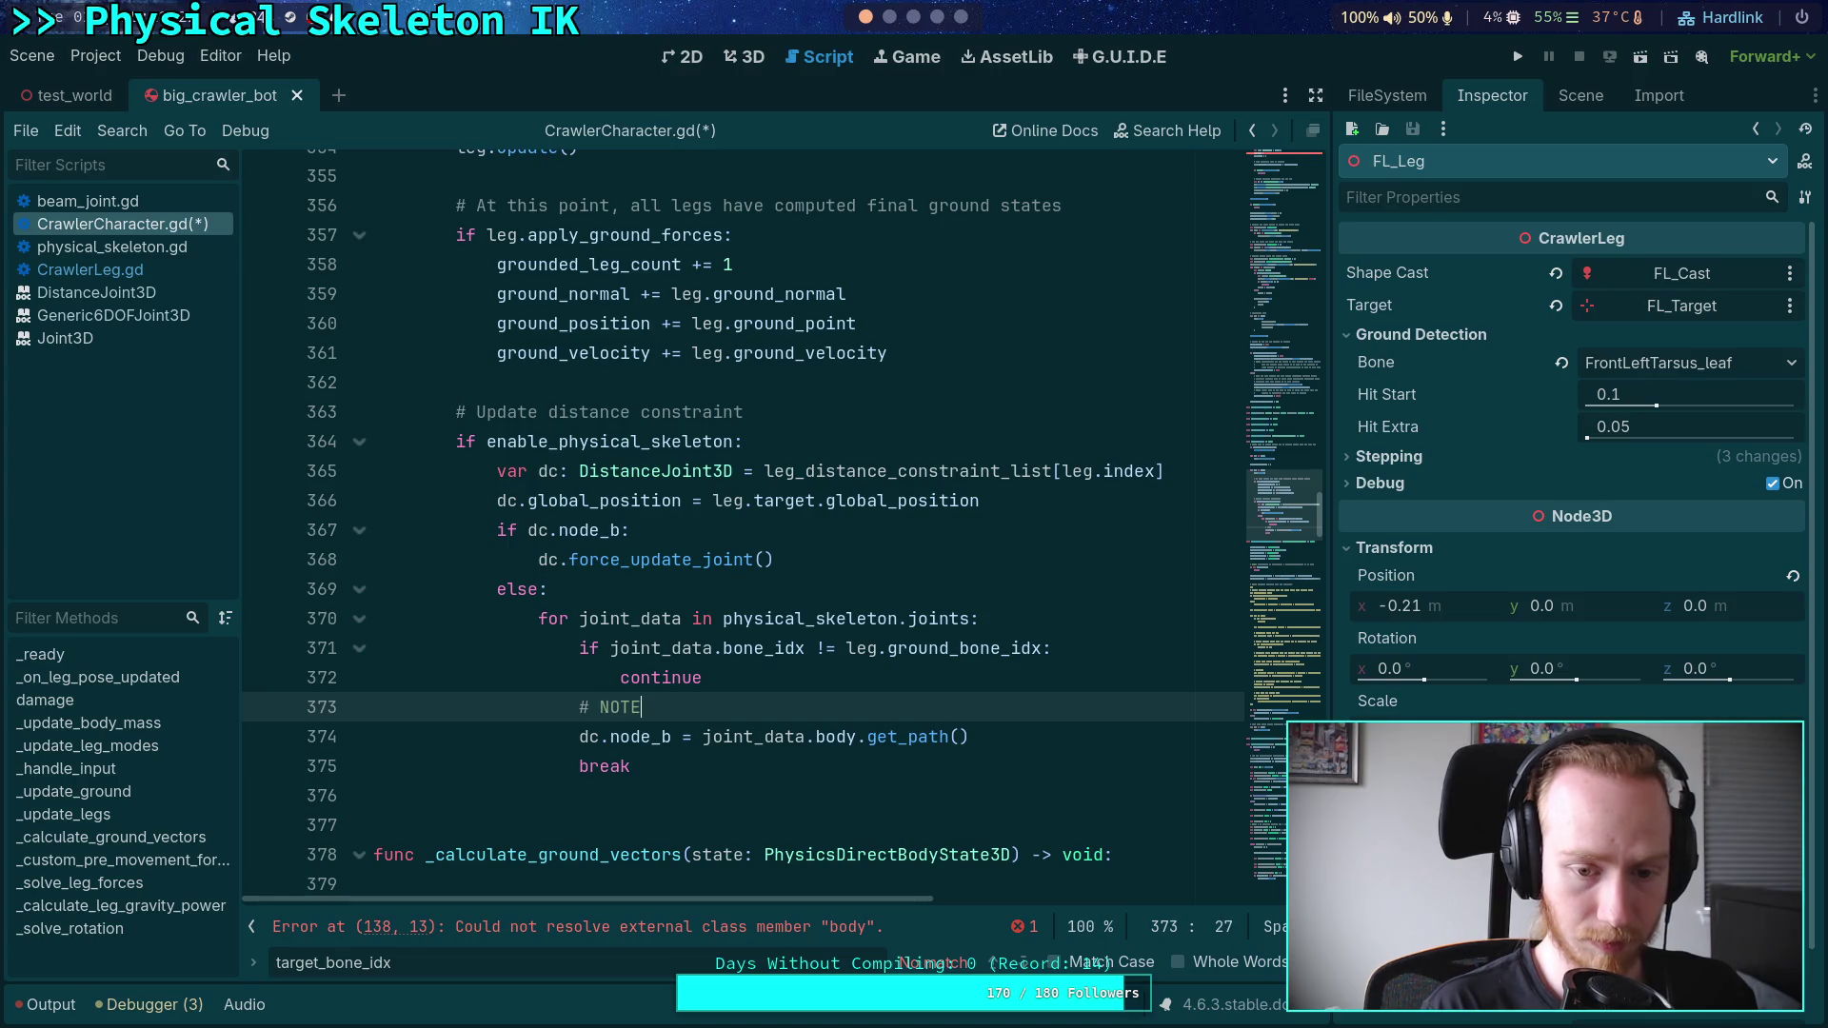
type(": this will update the joint")
key("ctrl+s")
- Close the find bar and run the game to test the crawler
left_click(695, 831)
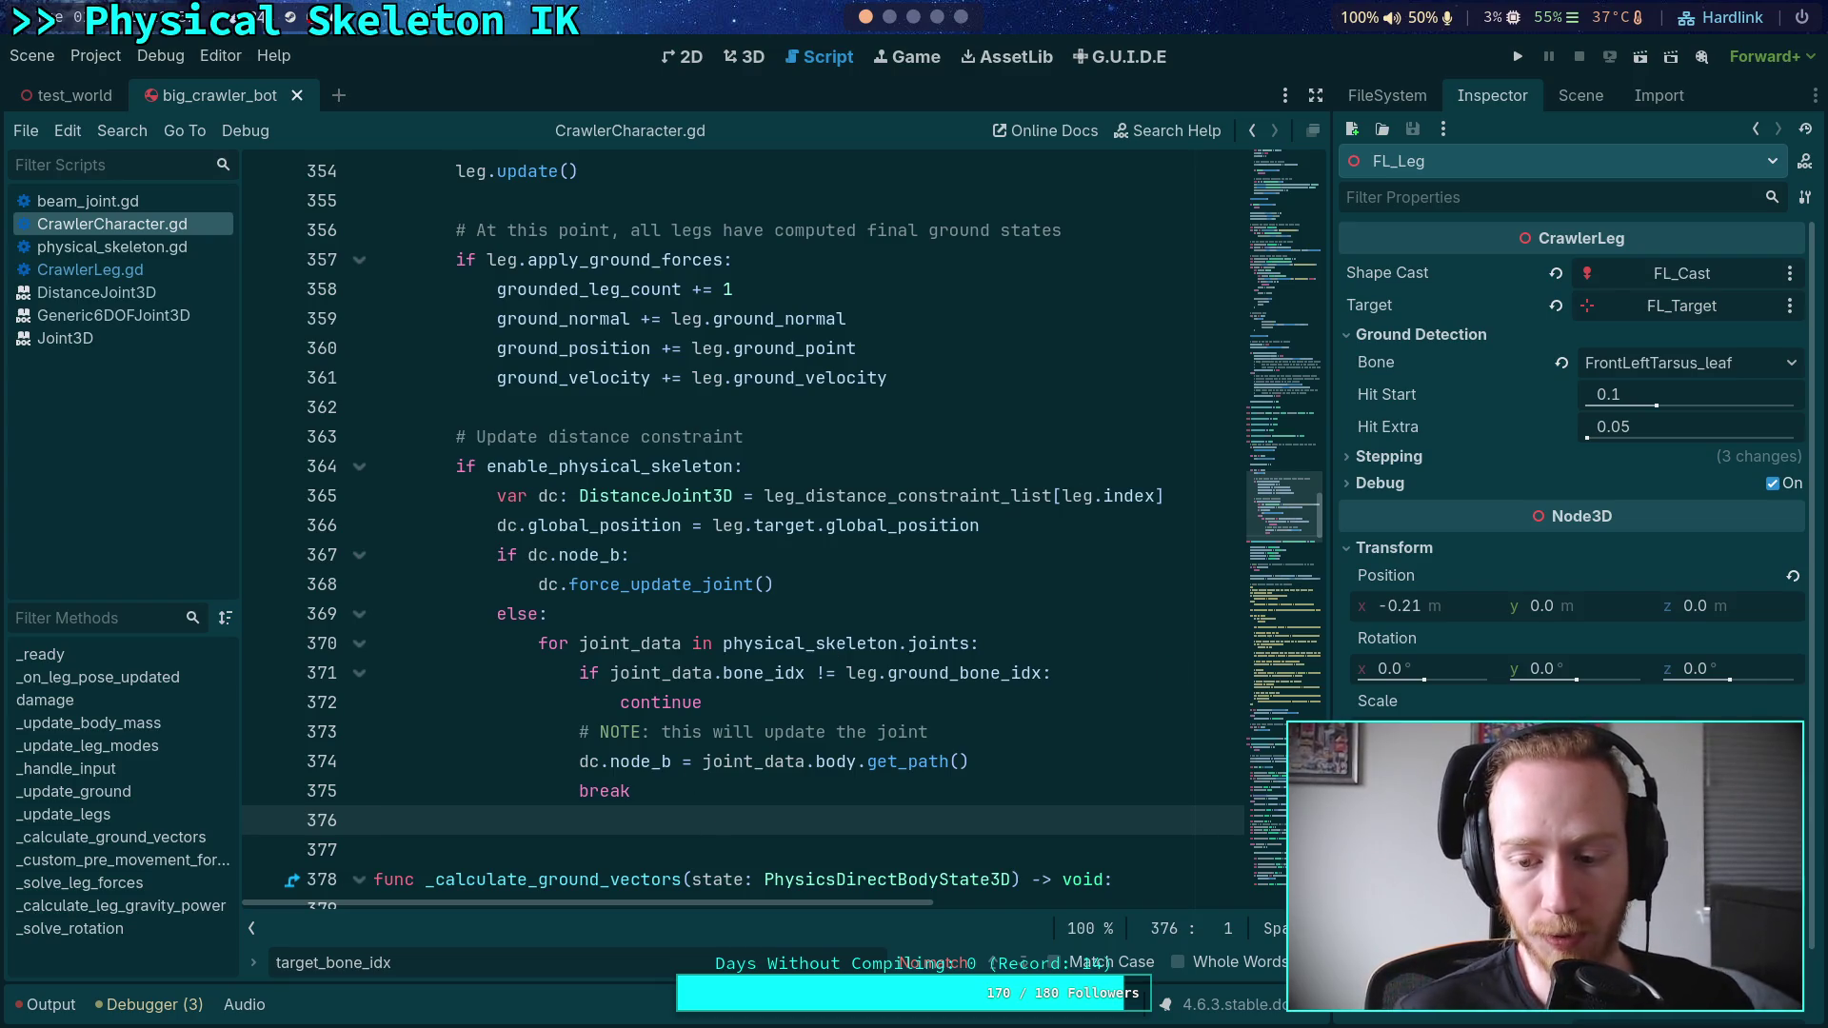
key("Escape")
left_click(1518, 61)
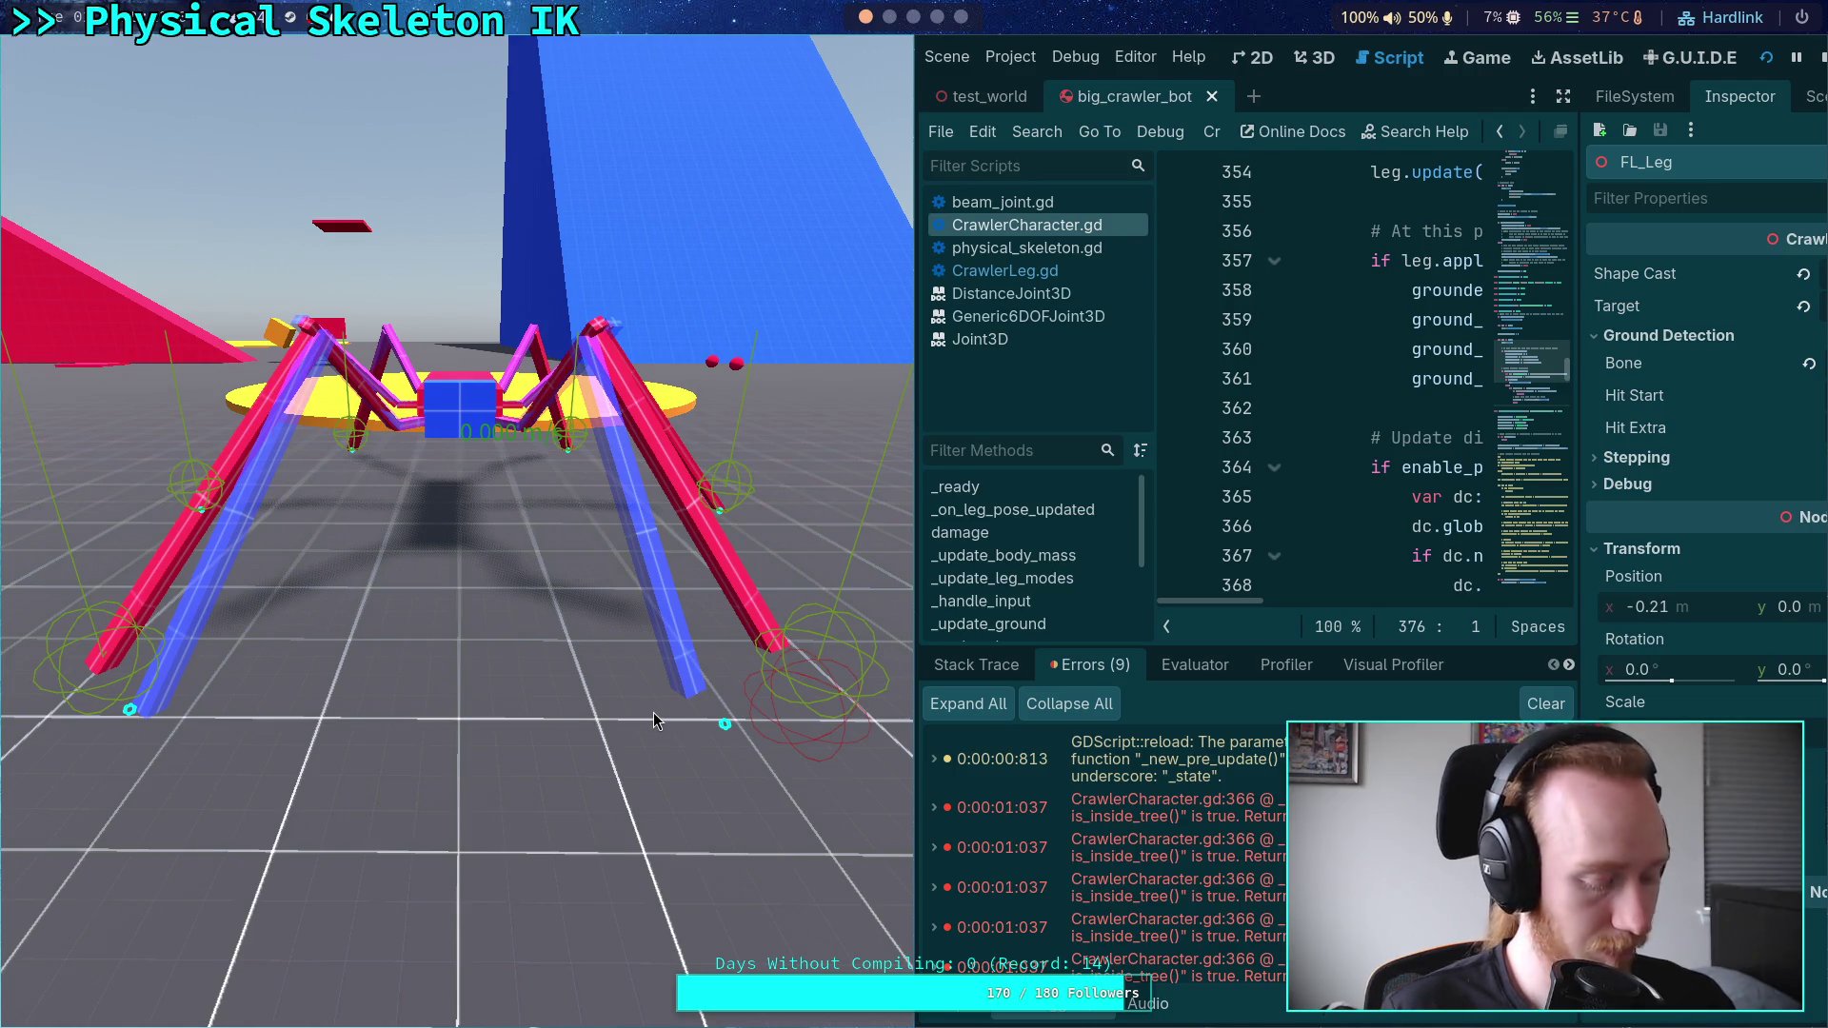
- Stop the game and follow the is_inside_tree error's stack trace to line 366
key("Escape")
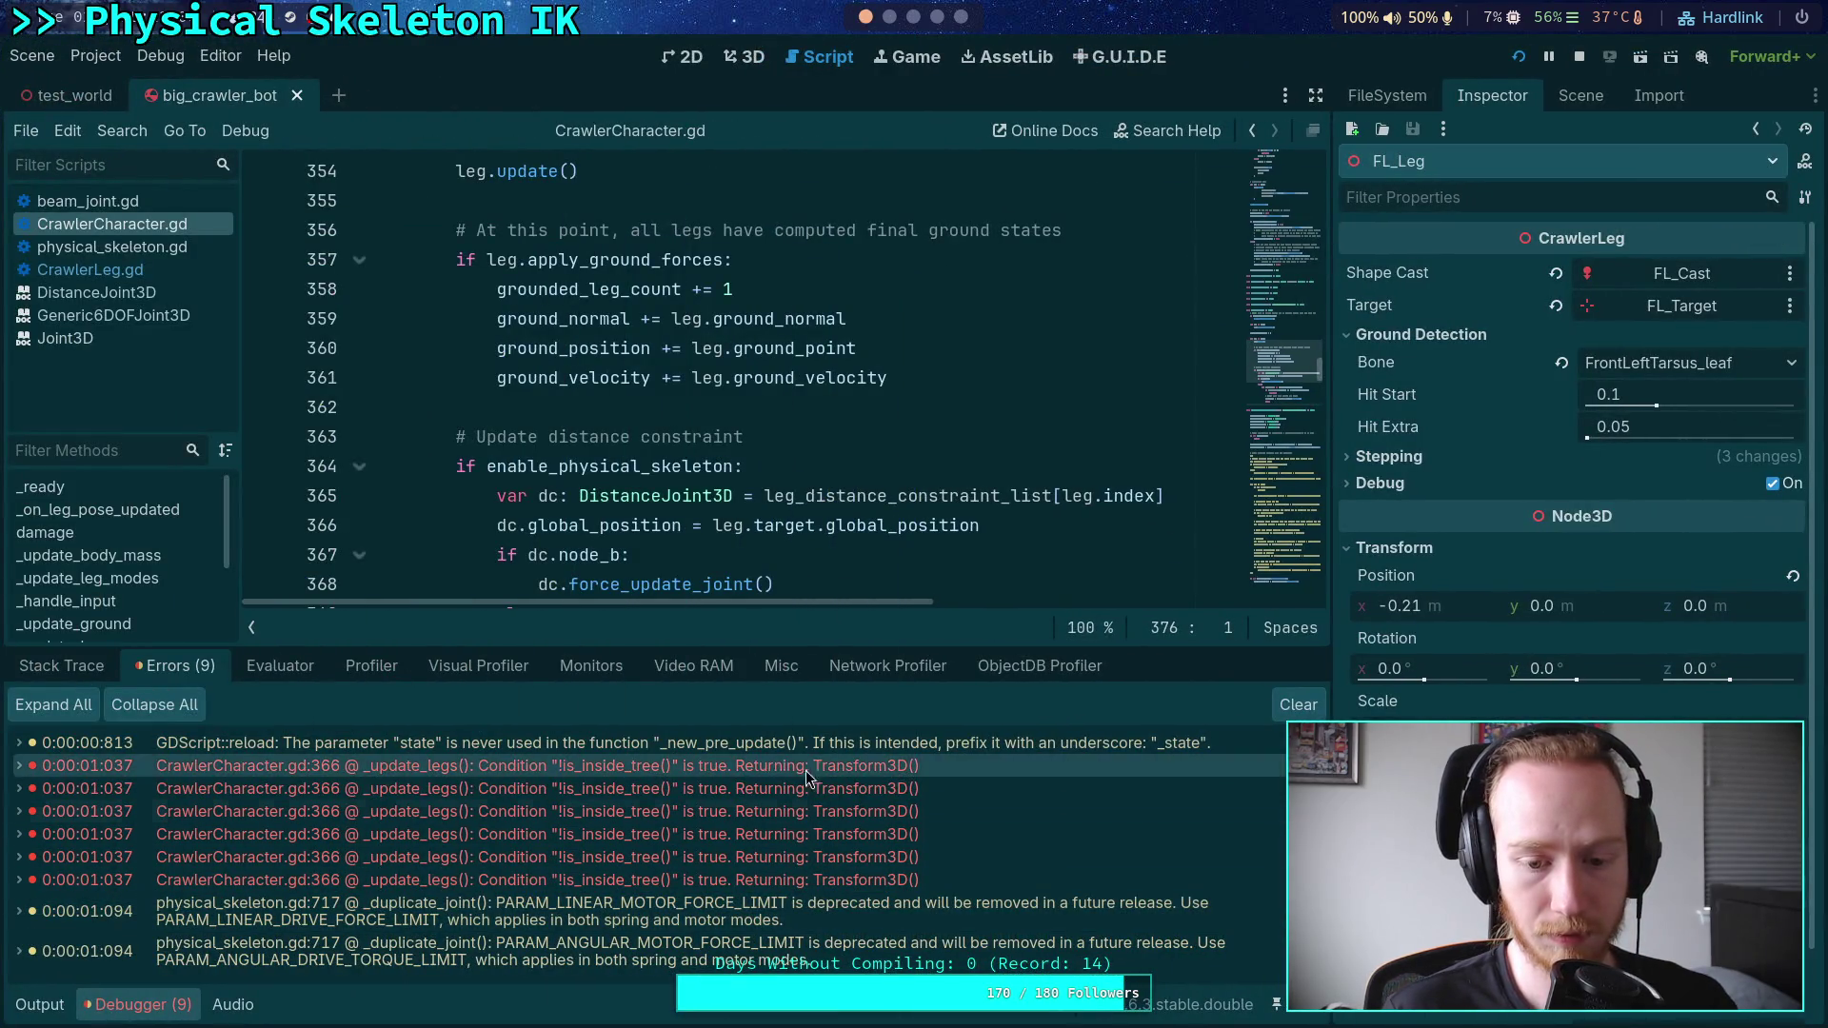
left_click_drag(1012, 646, 1012, 513)
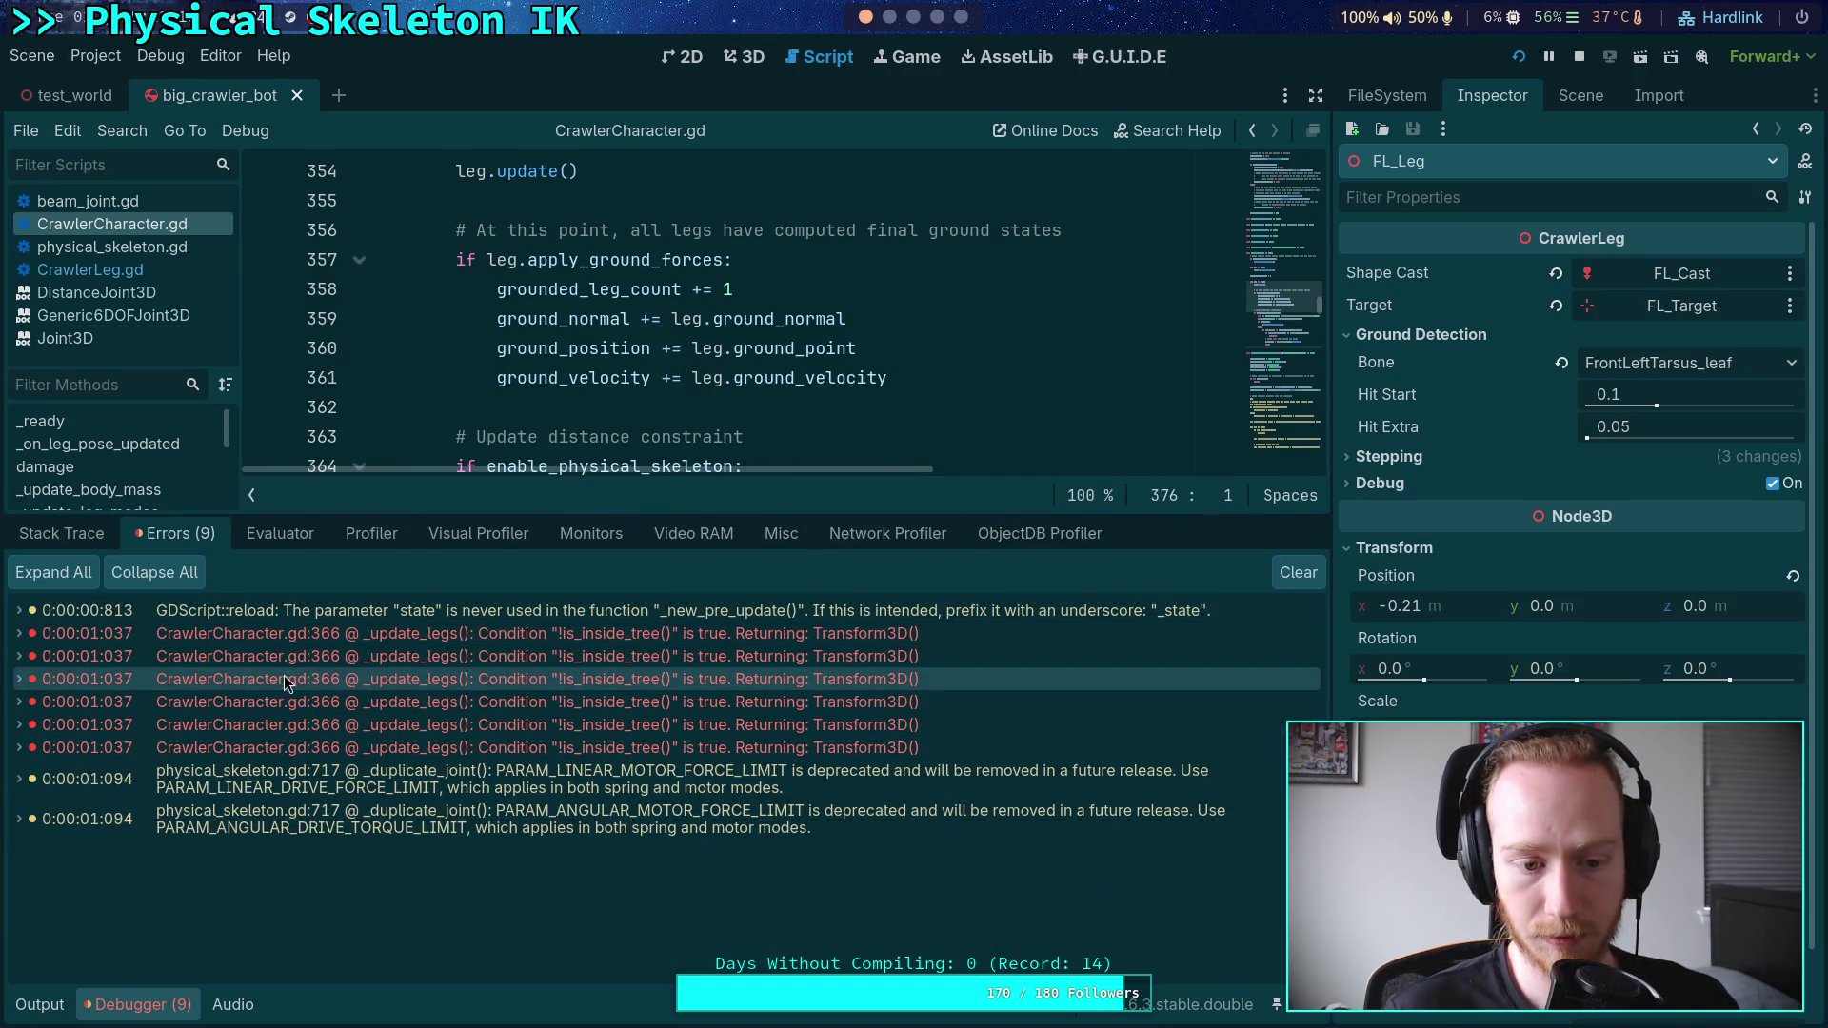
left_click(21, 638)
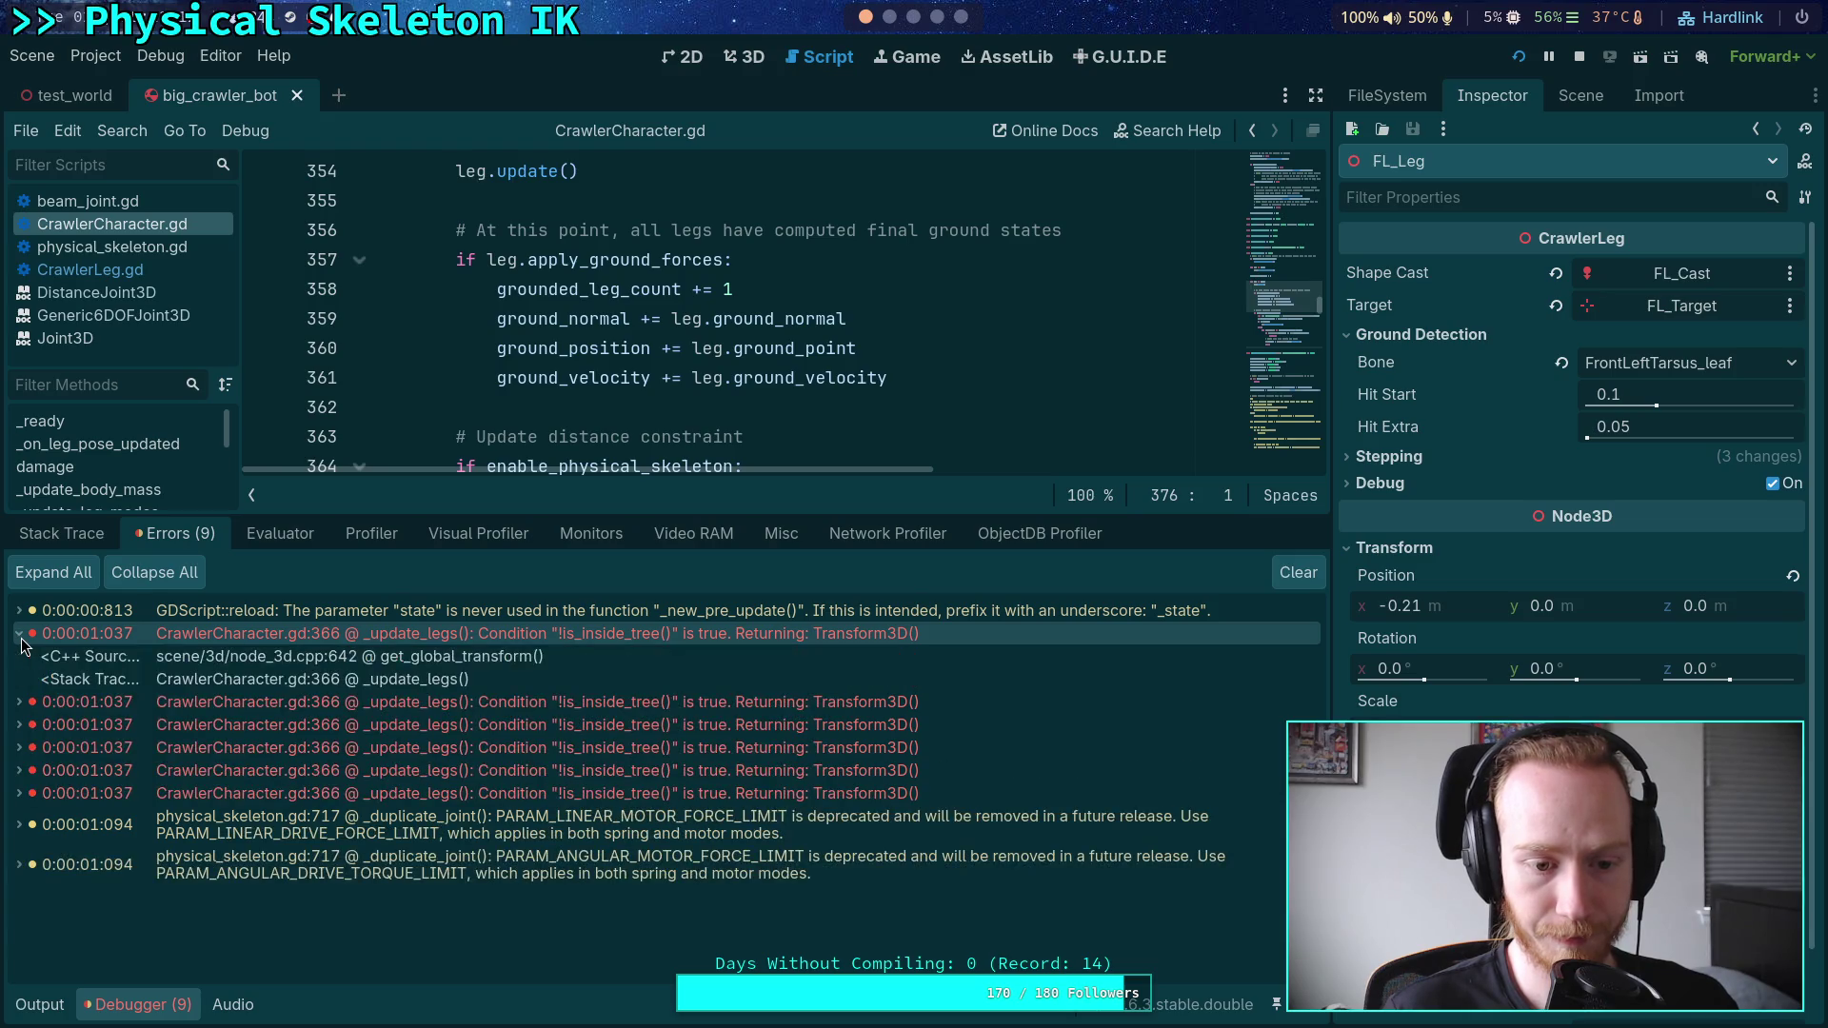
left_click(304, 682)
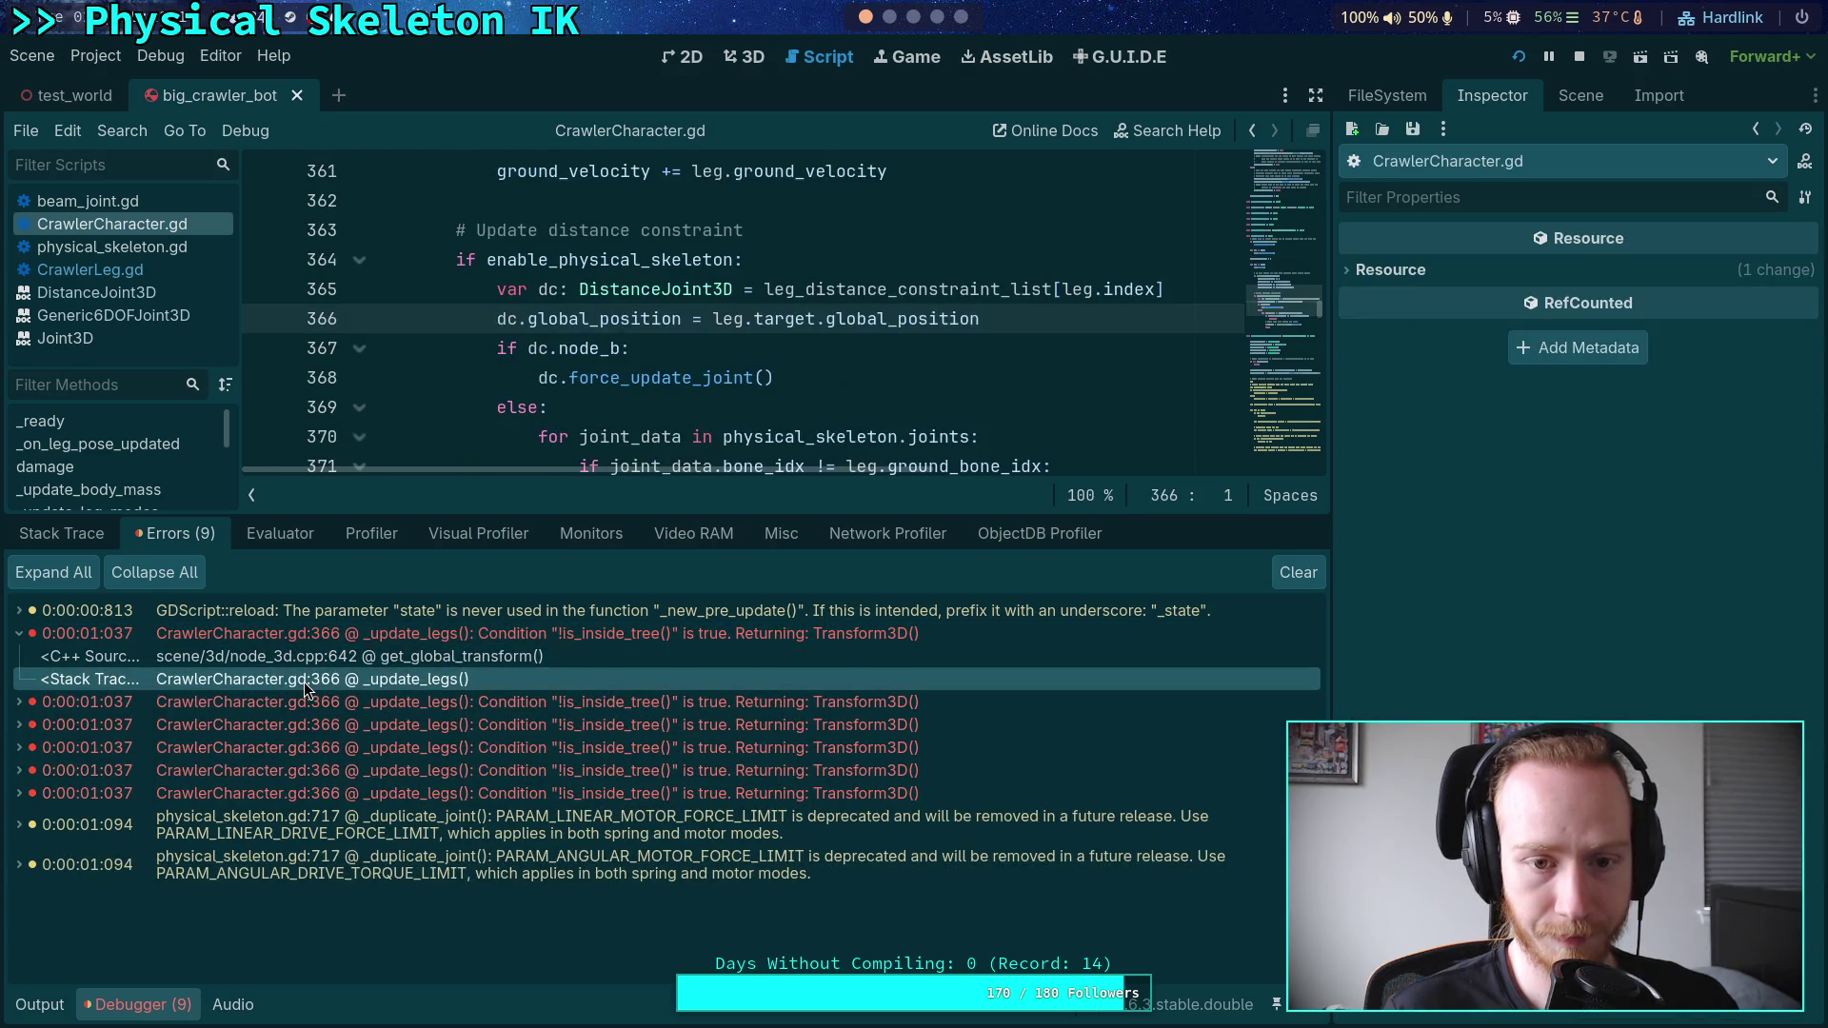
- Scroll through the code around line 366 to inspect the failing dc.global_position assignment
left_click_drag(623, 514, 624, 584)
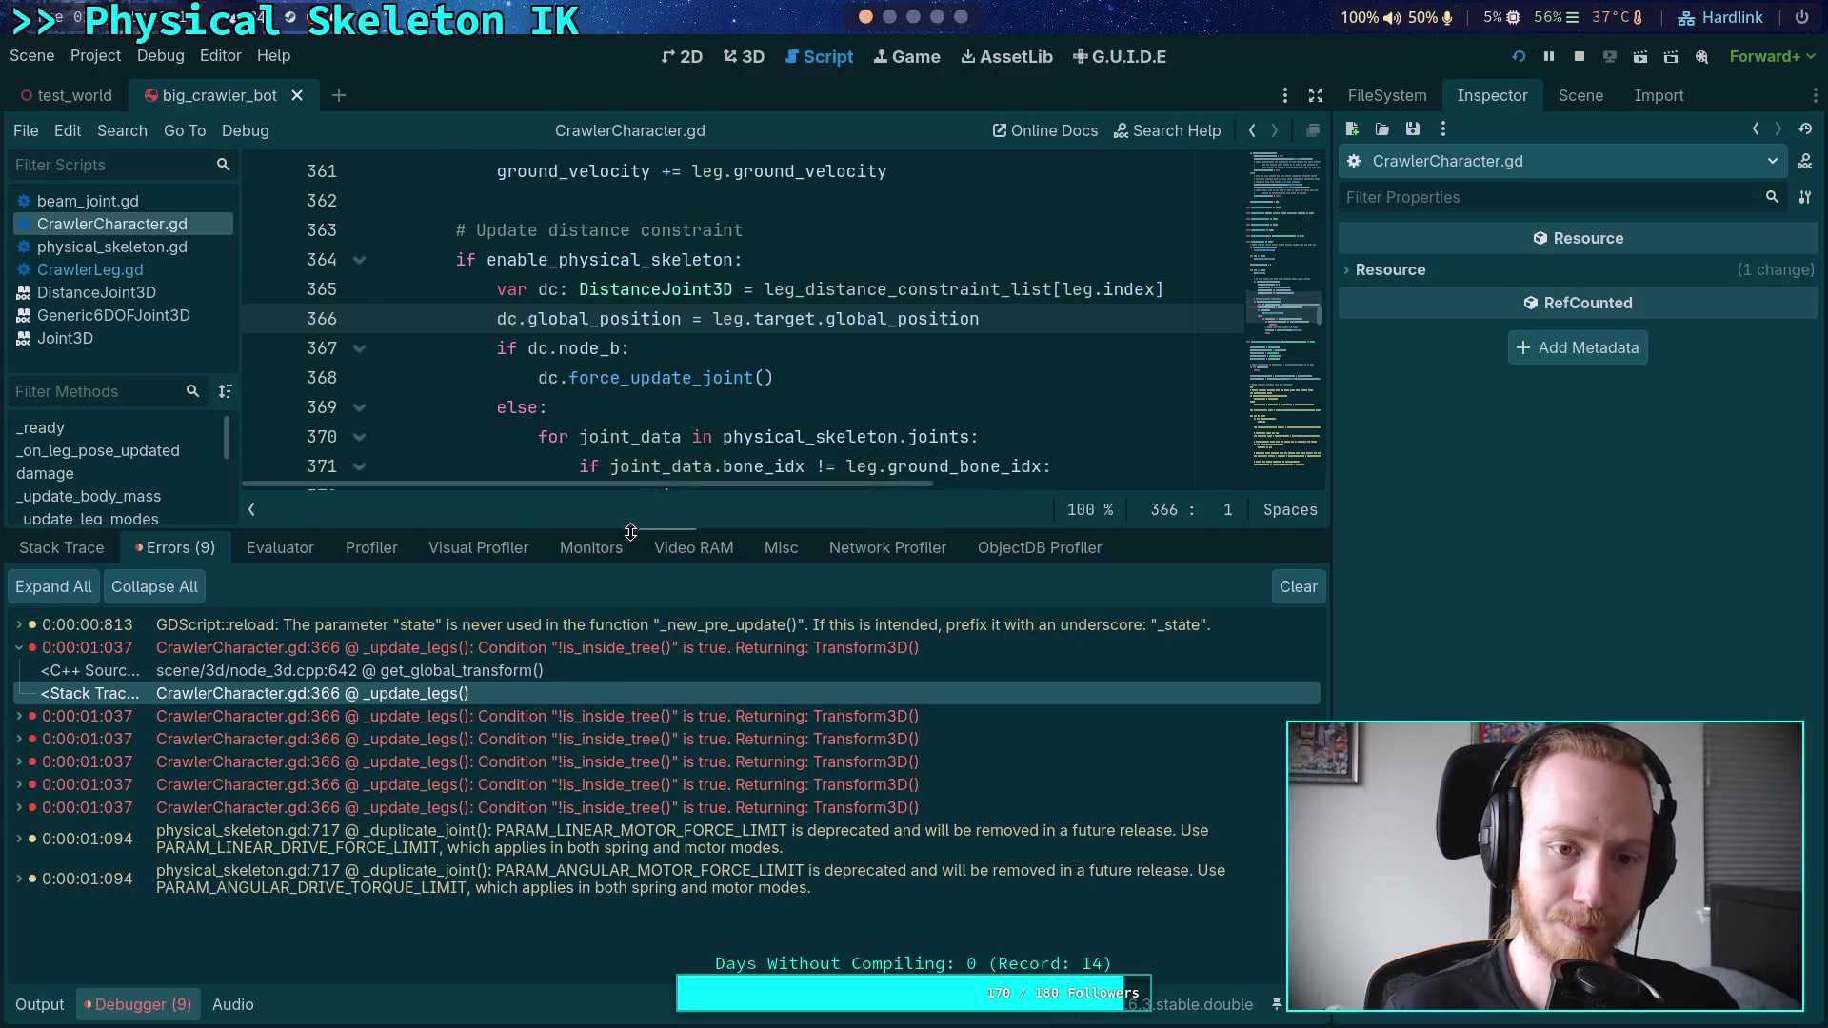
scroll(666, 457, "up", 8)
scroll(686, 476, "down", 5)
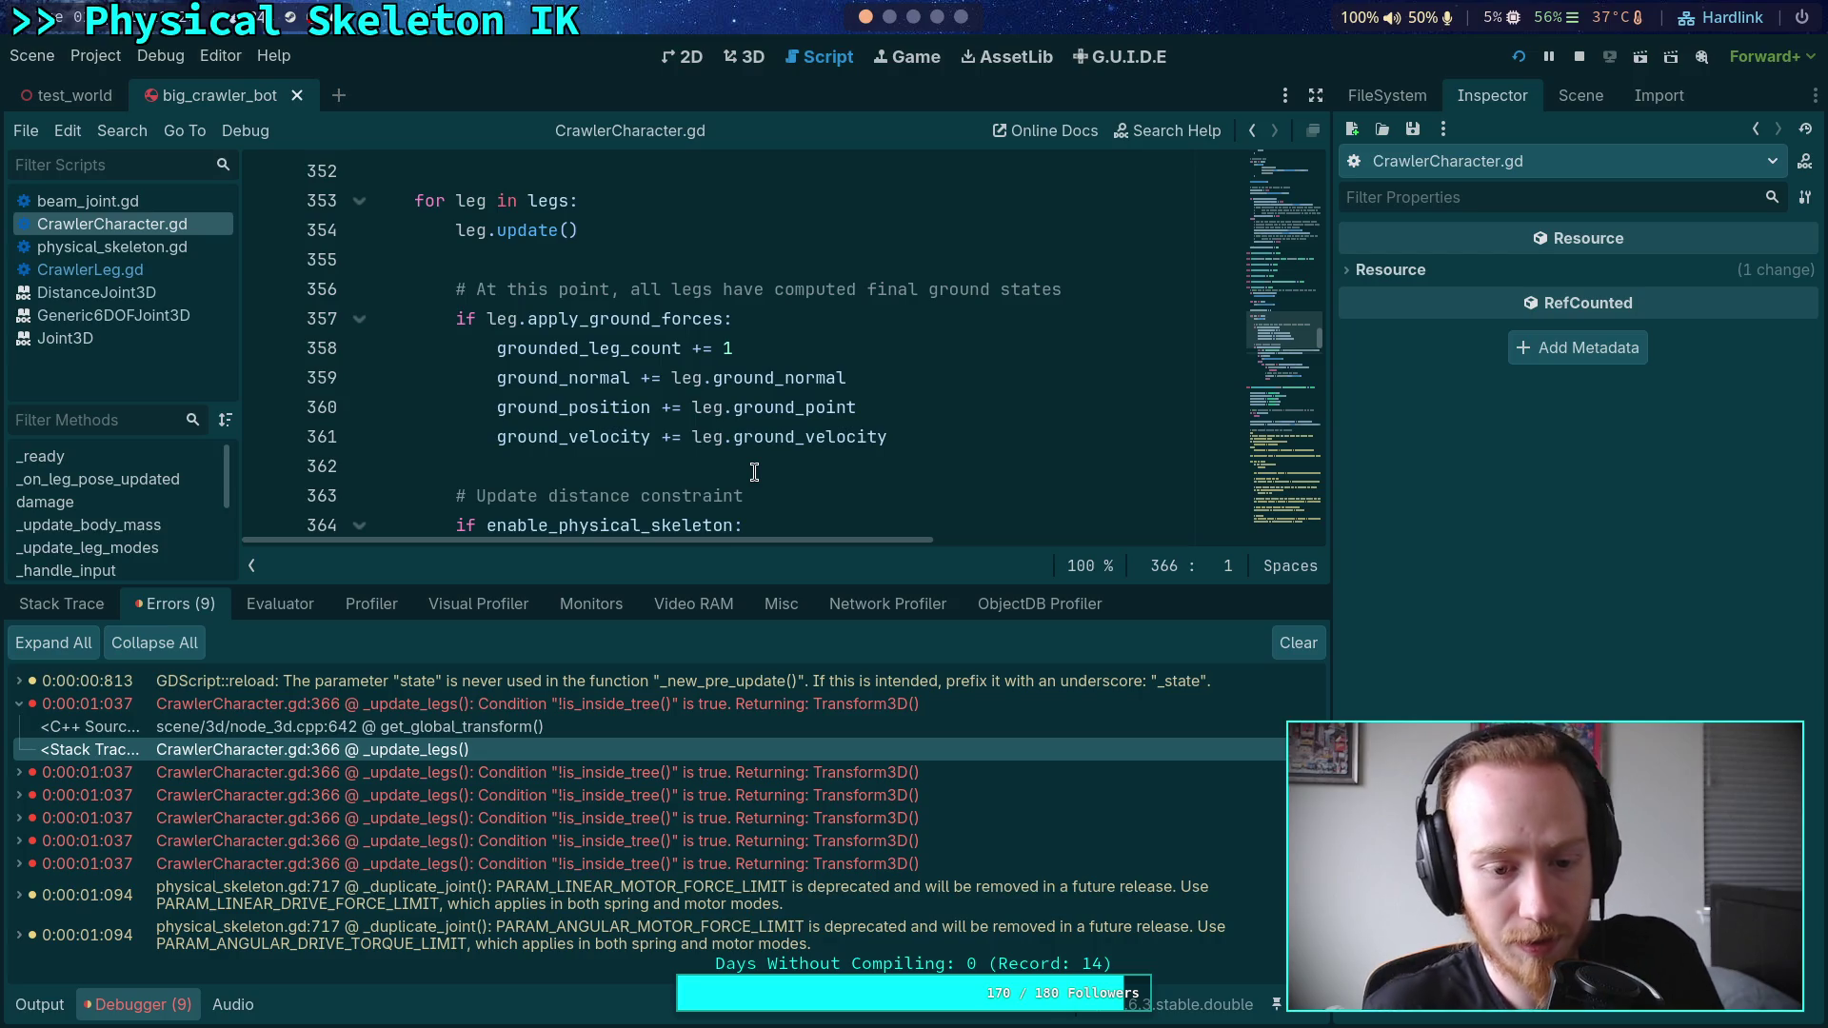
scroll(766, 466, "down", 2)
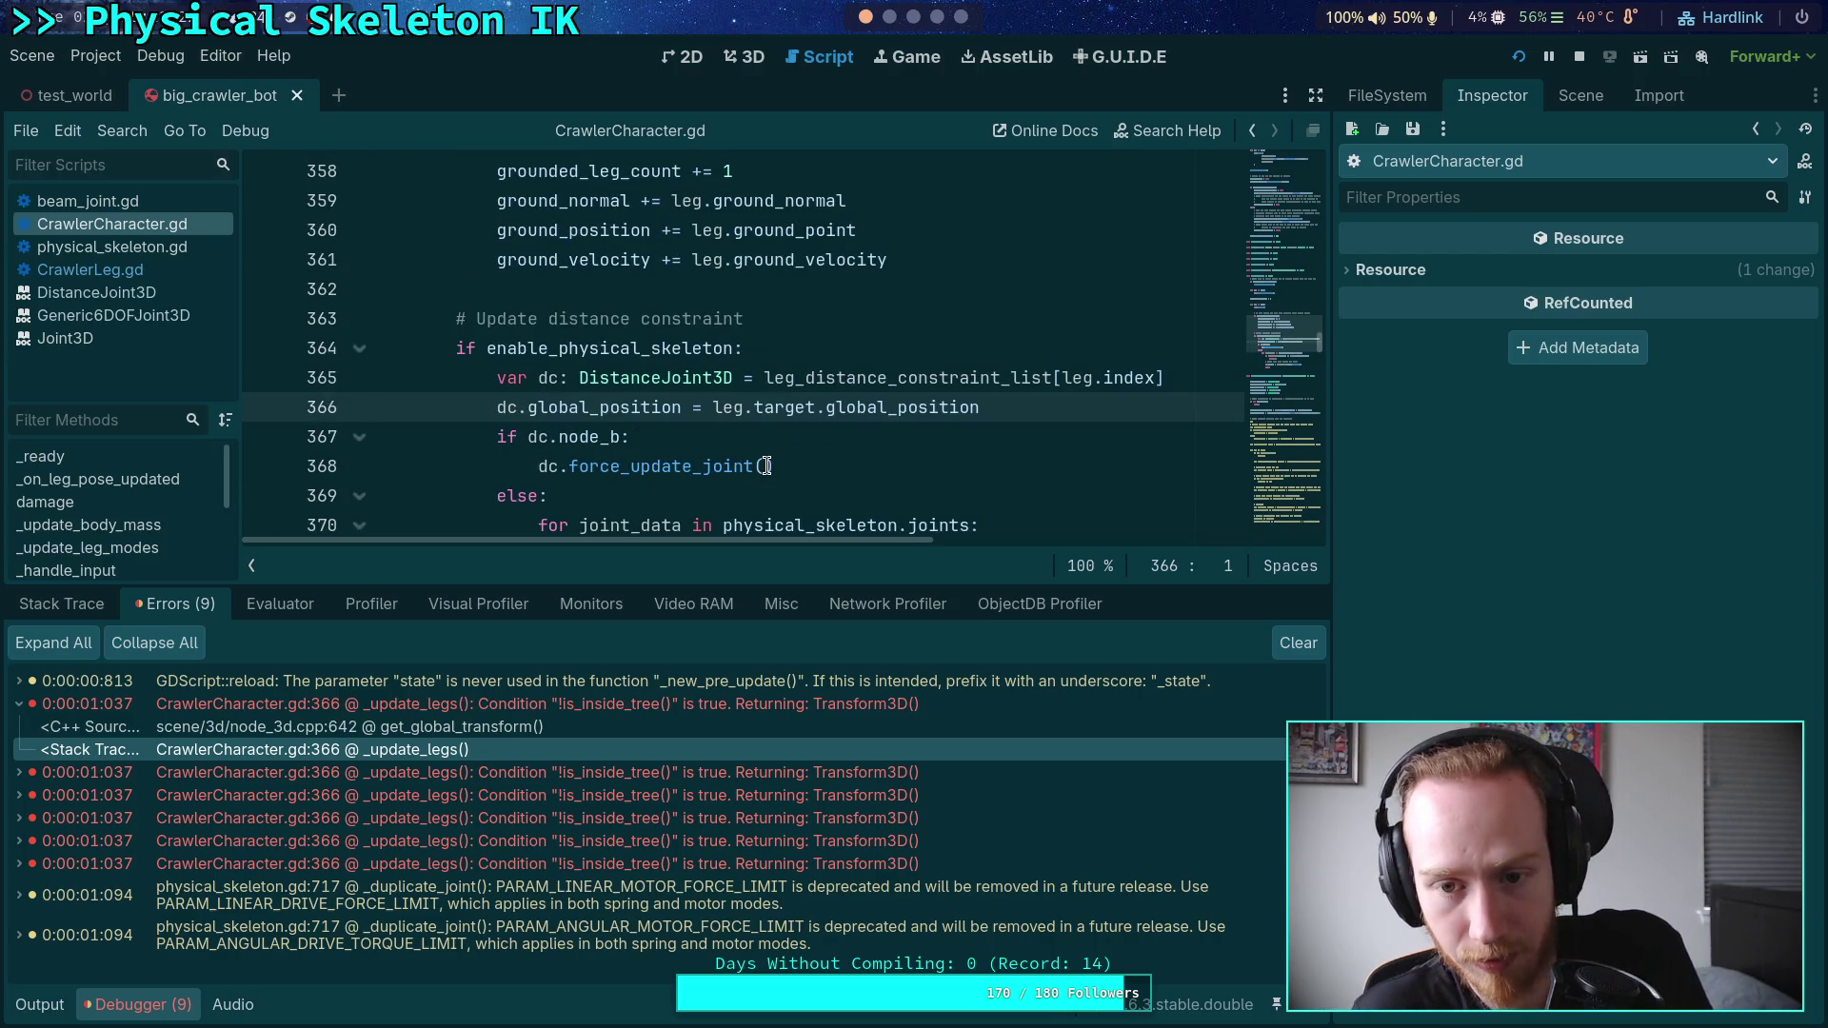
scroll(766, 465, "down", 1)
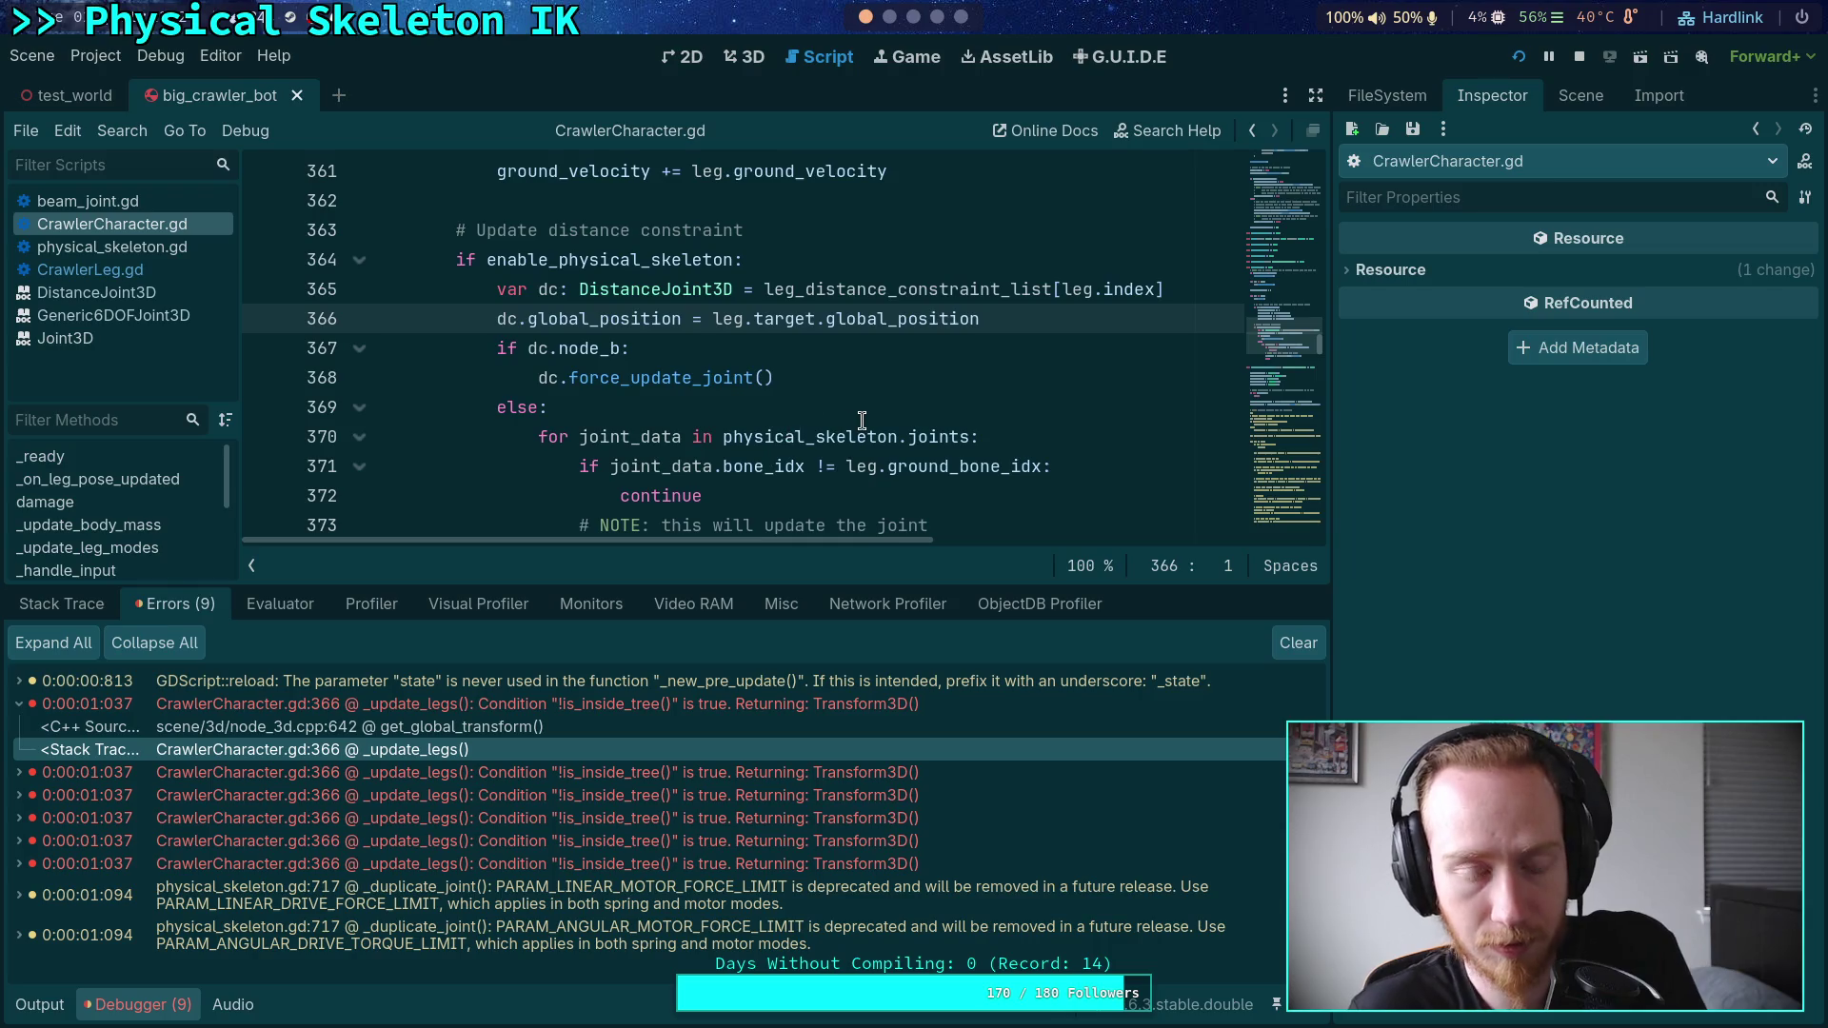
mouse_move(862, 422)
scroll(765, 409, "up", 8)
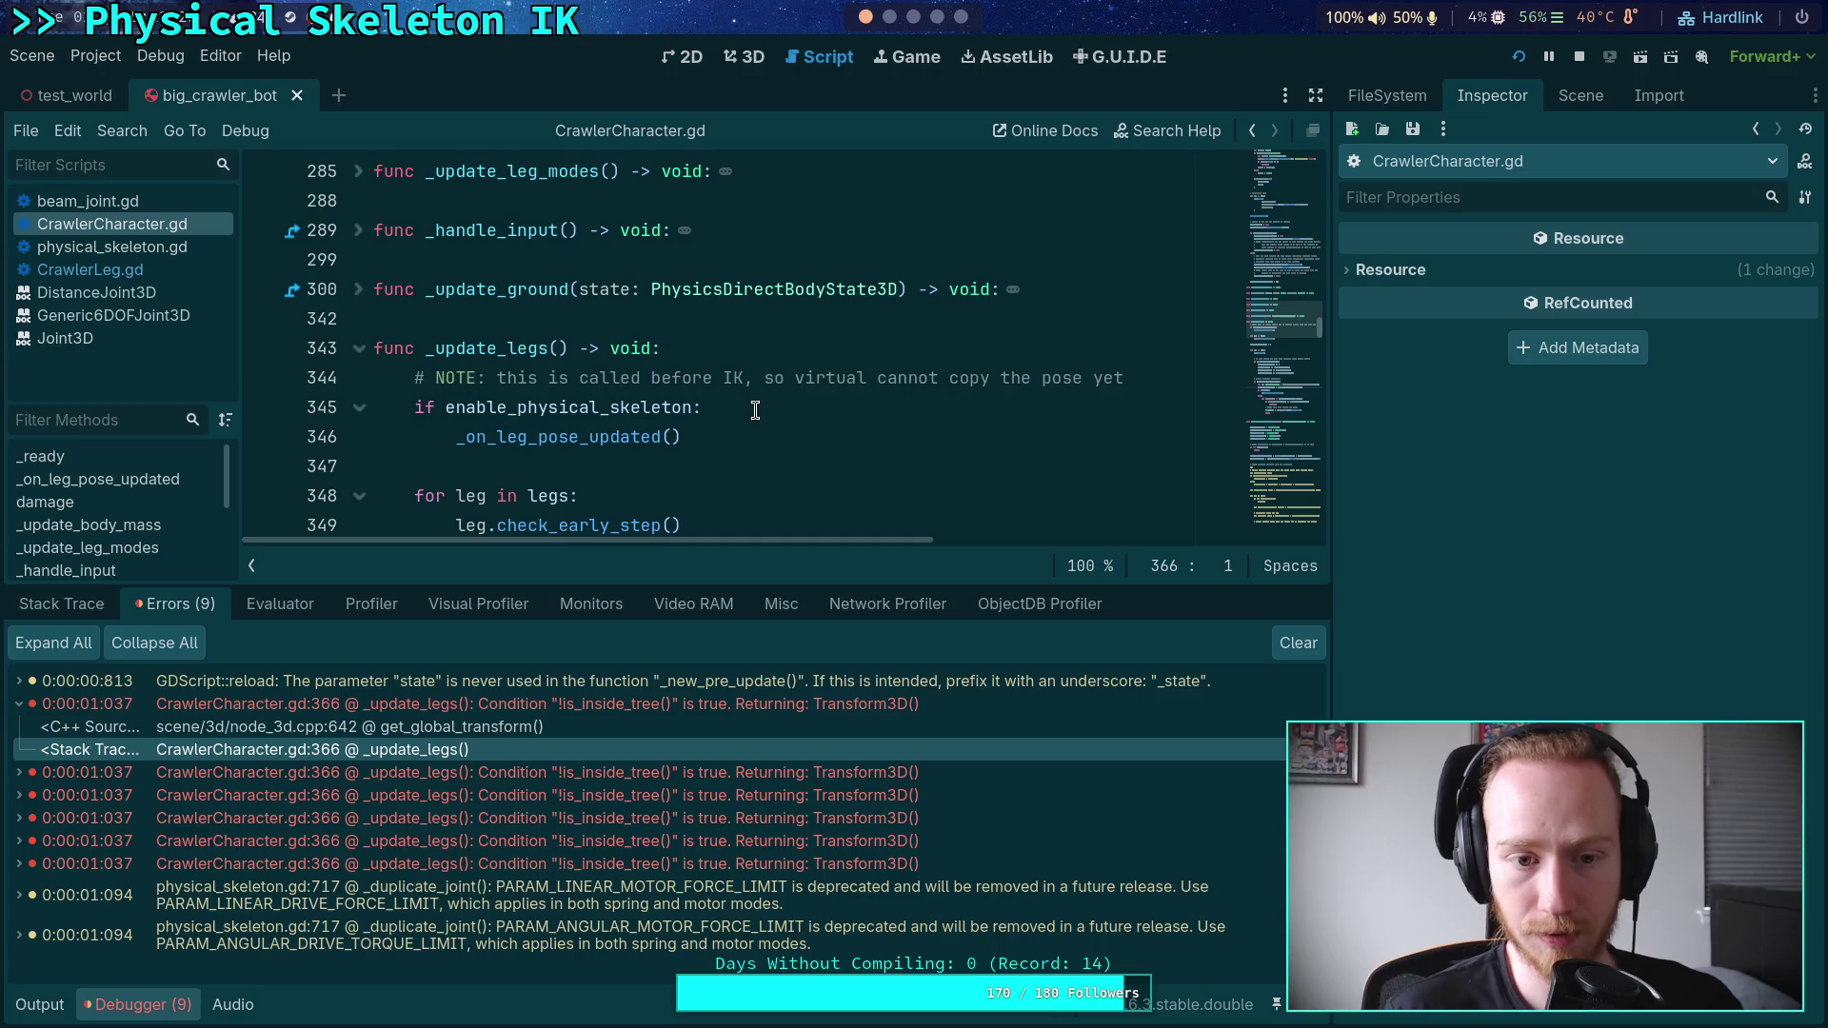
scroll(755, 409, "down", 1)
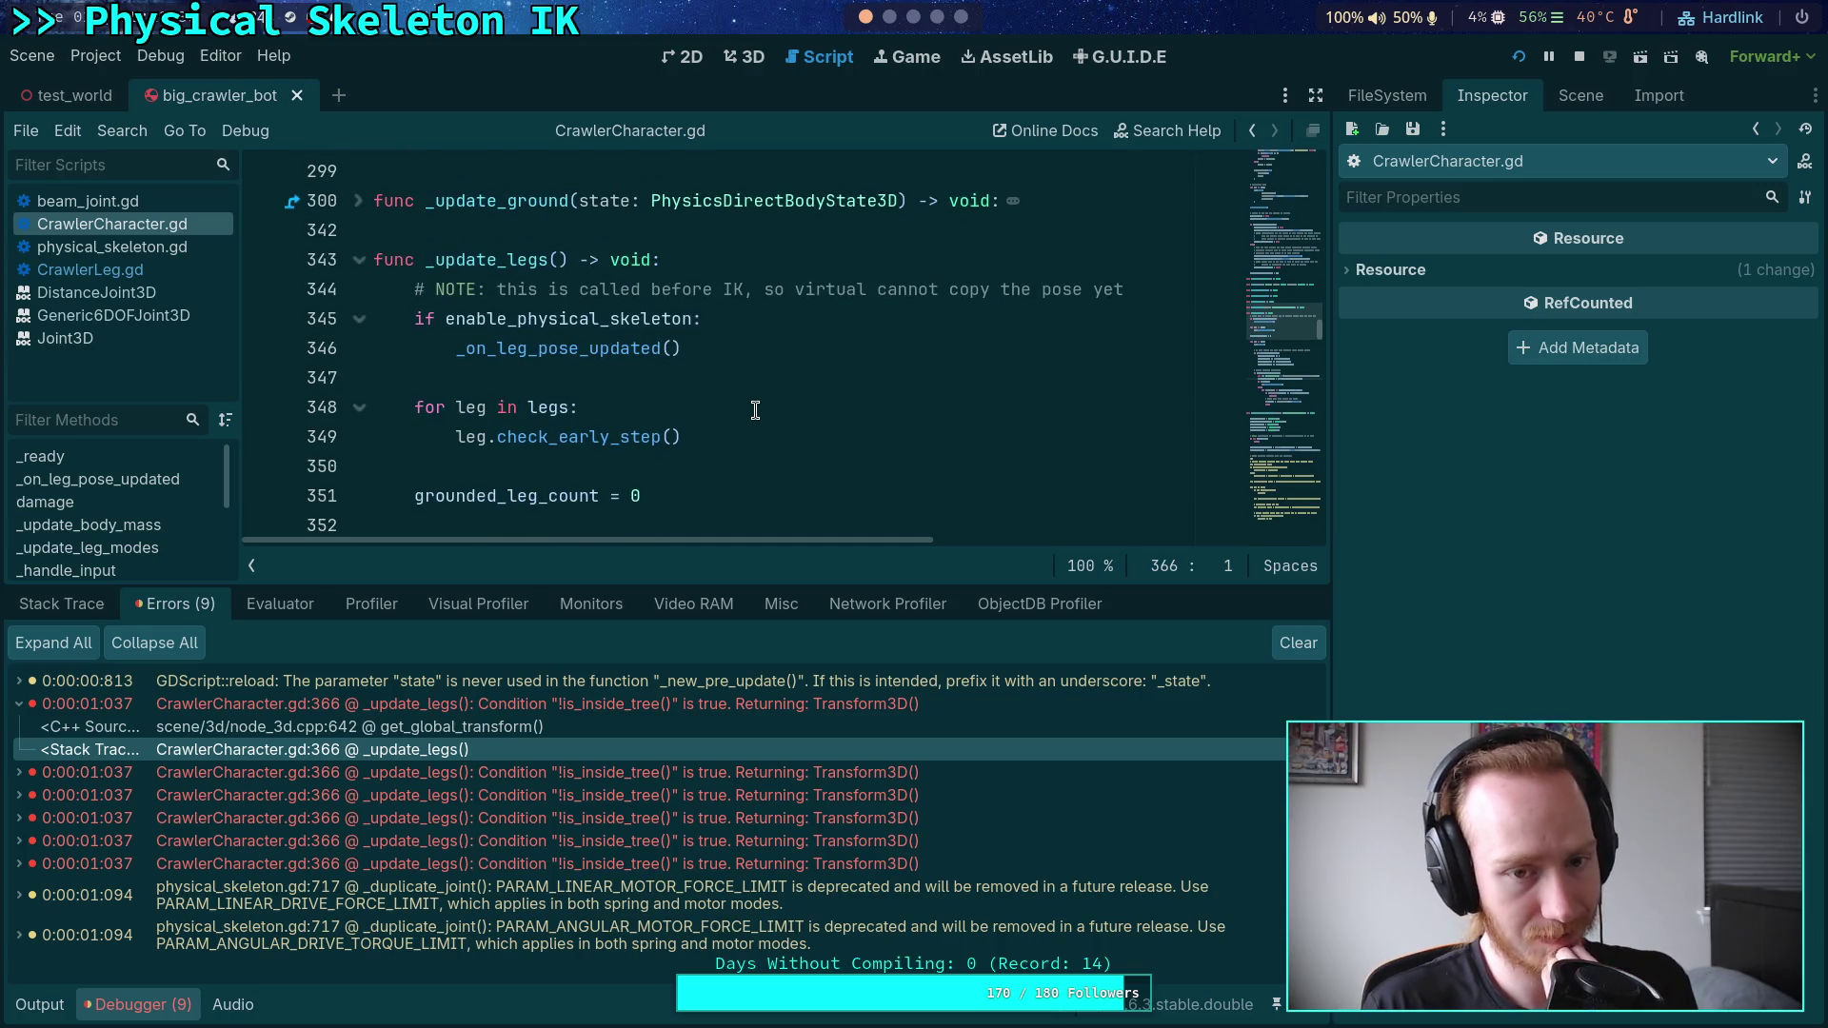
scroll(755, 410, "down", 6)
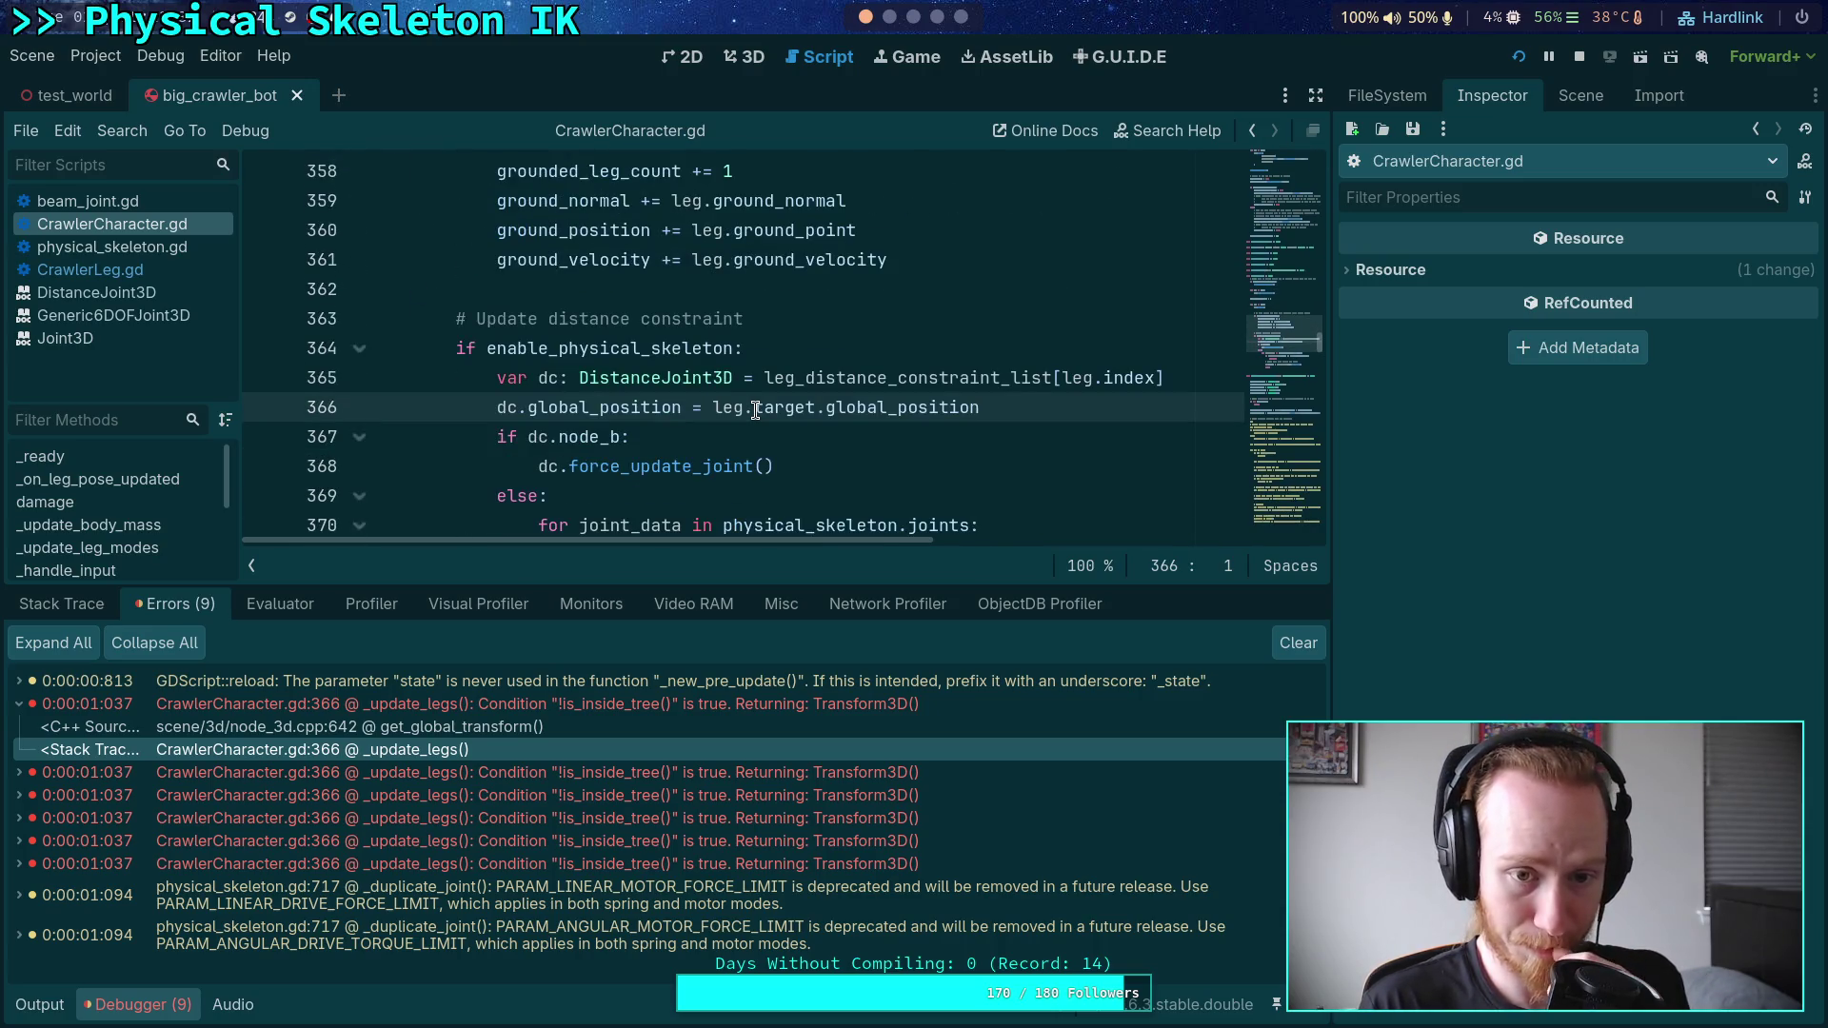
scroll(755, 410, "down", 1)
scroll(755, 409, "up", 2)
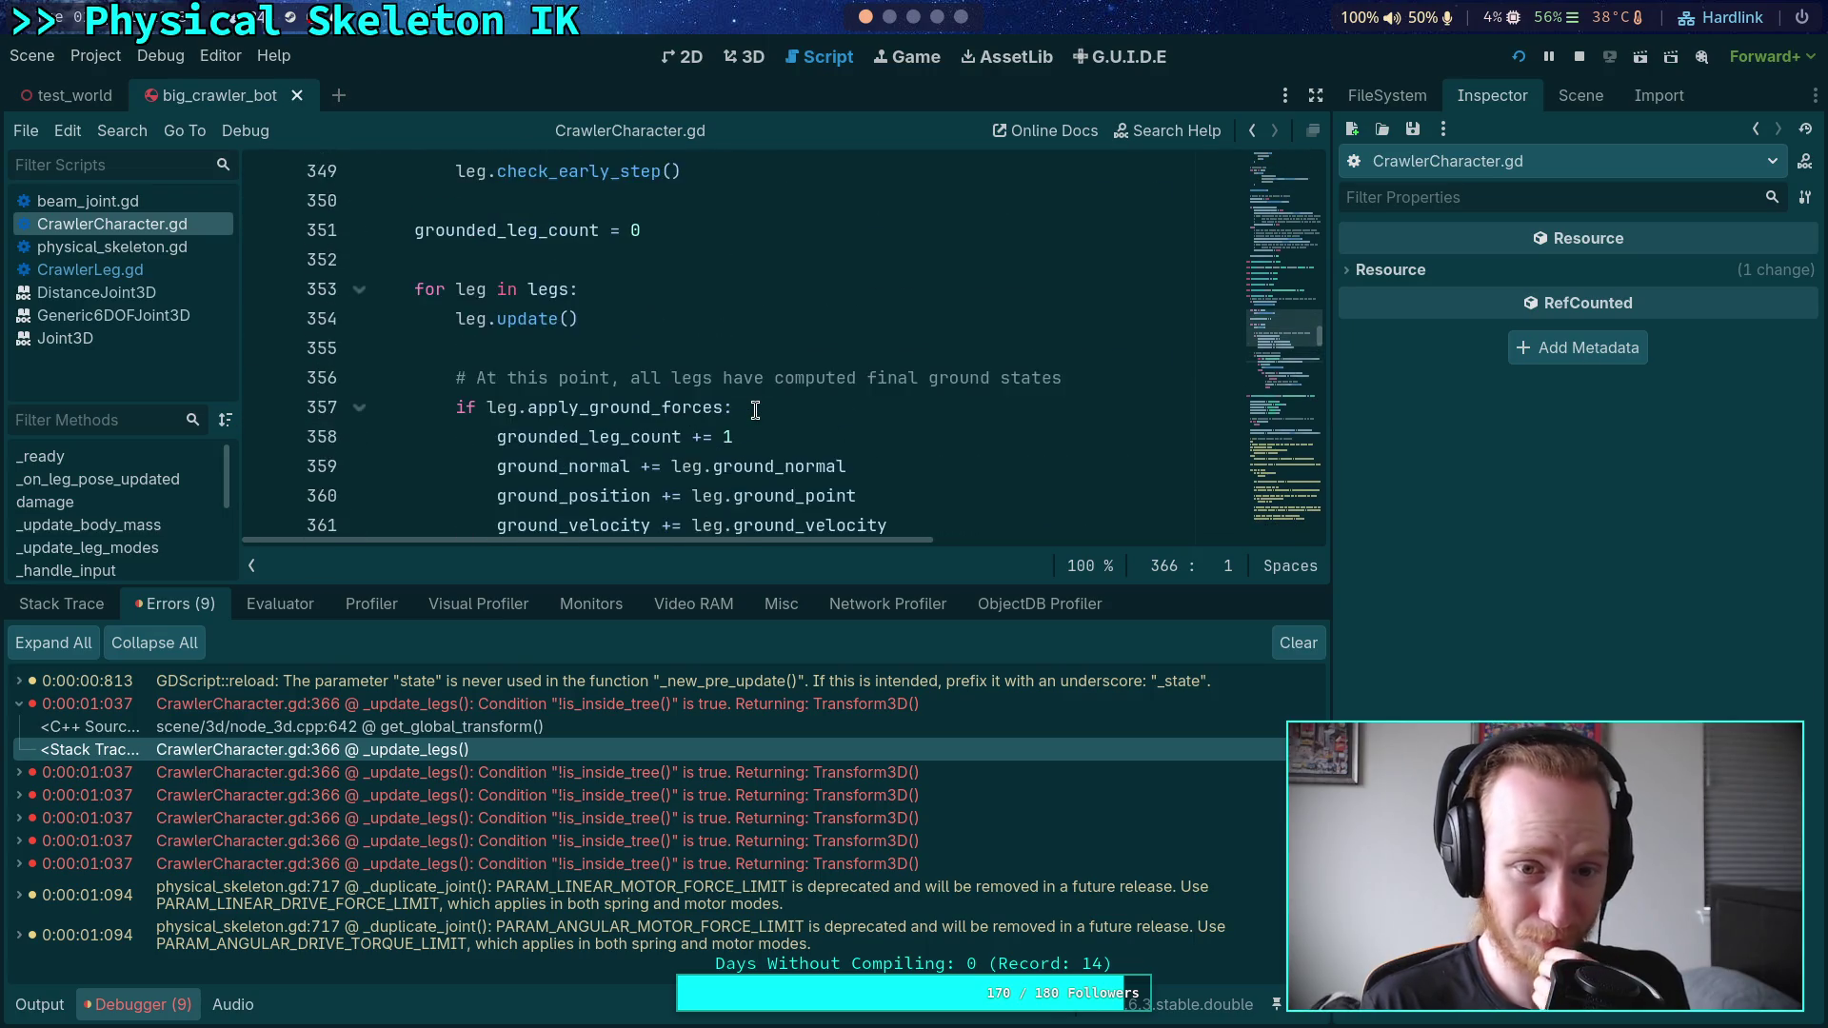
scroll(755, 409, "down", 2)
- Change line 364 to 'if not enable_physical_skeleton:' with continue as its body
left_click(490, 436)
type("not enable_physical_skeleton:")
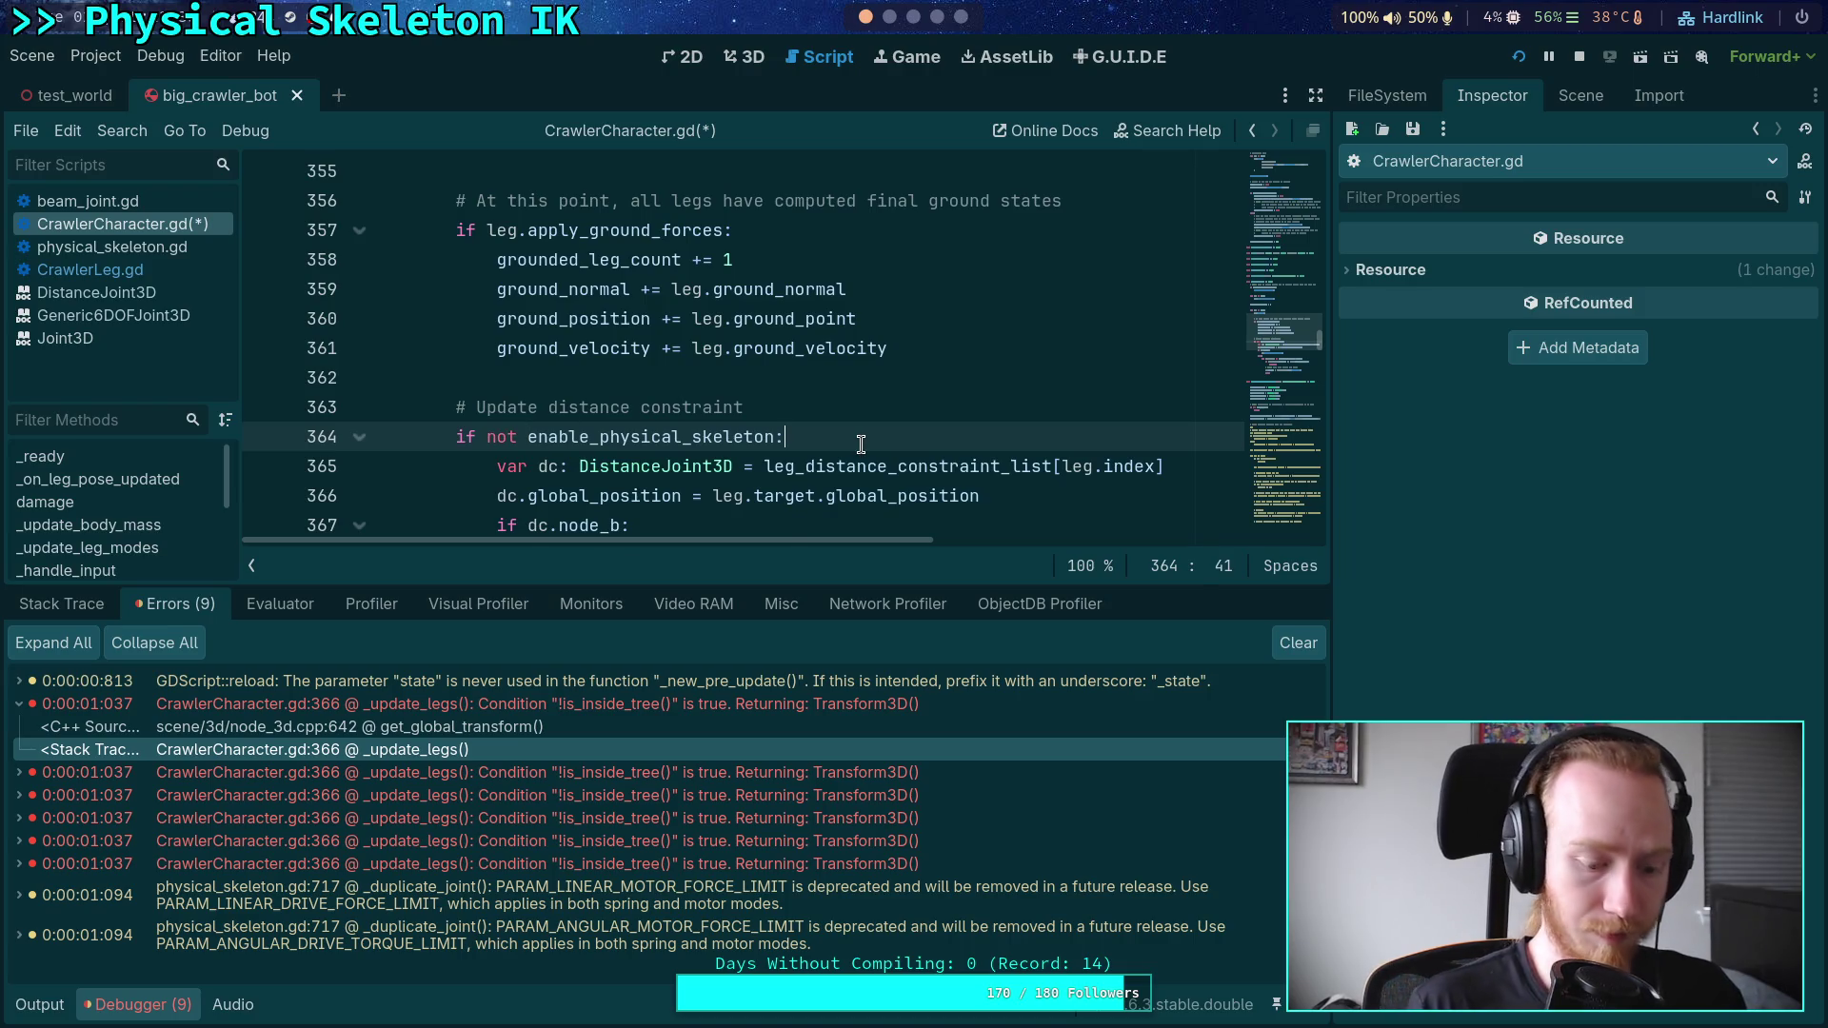
key("Return")
type("cintu")
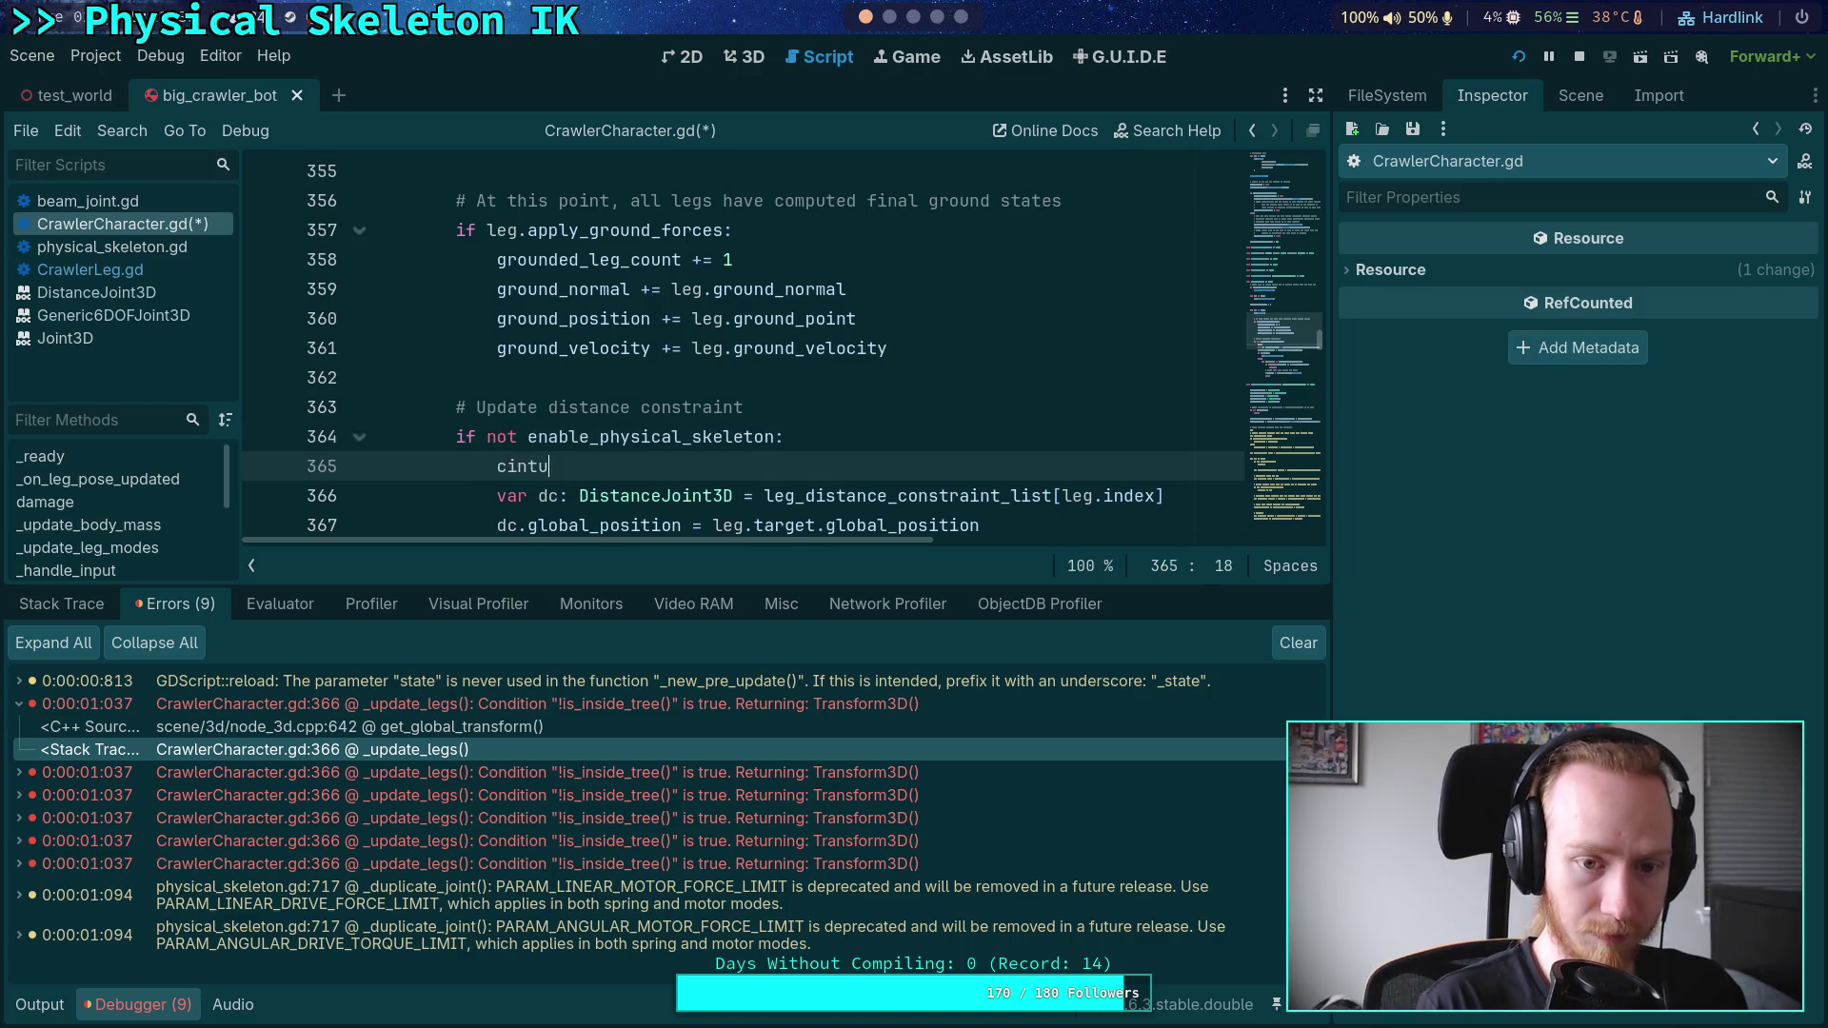
key("BackSpace")
key("BackSpace")
key("BackSpace")
type("ont")
key("Return")
- Dedent the distance-constraint lines, add a blank line after continue, and save
scroll(647, 381, "down", 2)
mouse_move(376, 314)
left_mouse_down()
mouse_move(533, 351)
mouse_move(609, 433)
mouse_move(649, 425)
left_mouse_up()
scroll(653, 400, "up", 2)
left_click(680, 286)
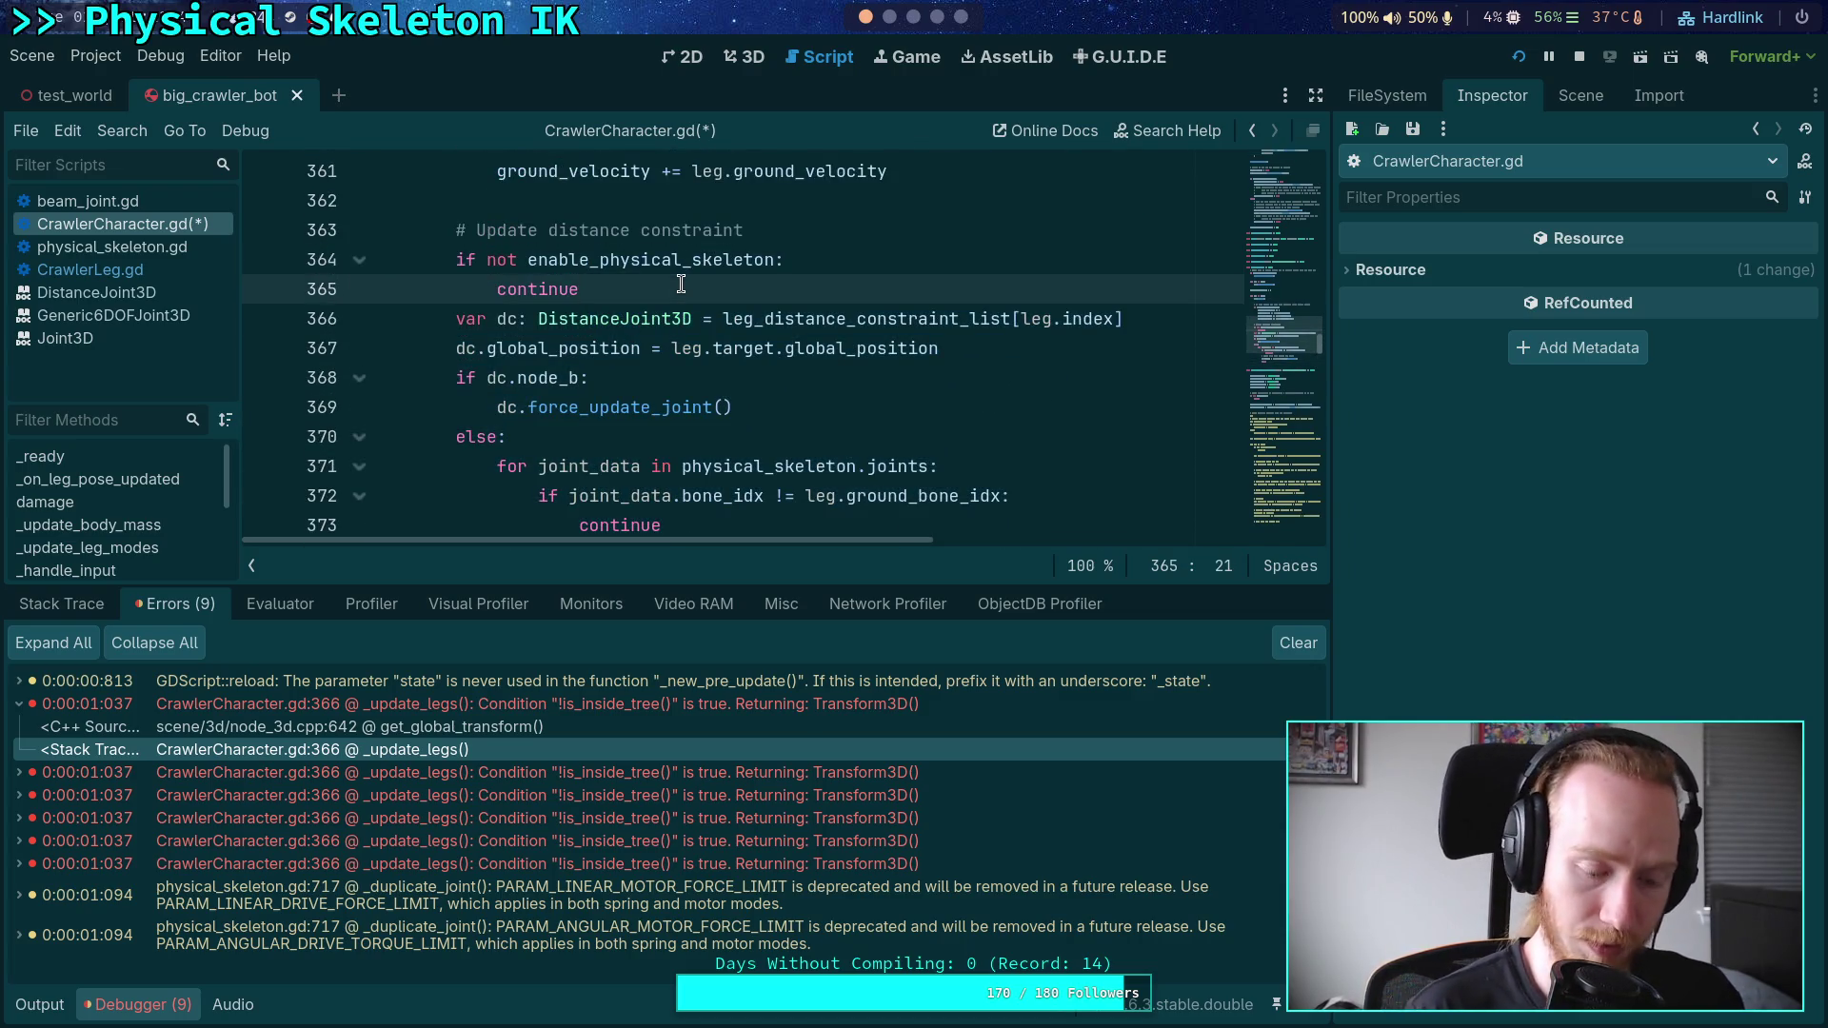
key("Return")
key("ctrl+s")
scroll(704, 305, "up", 2)
scroll(683, 301, "down", 2)
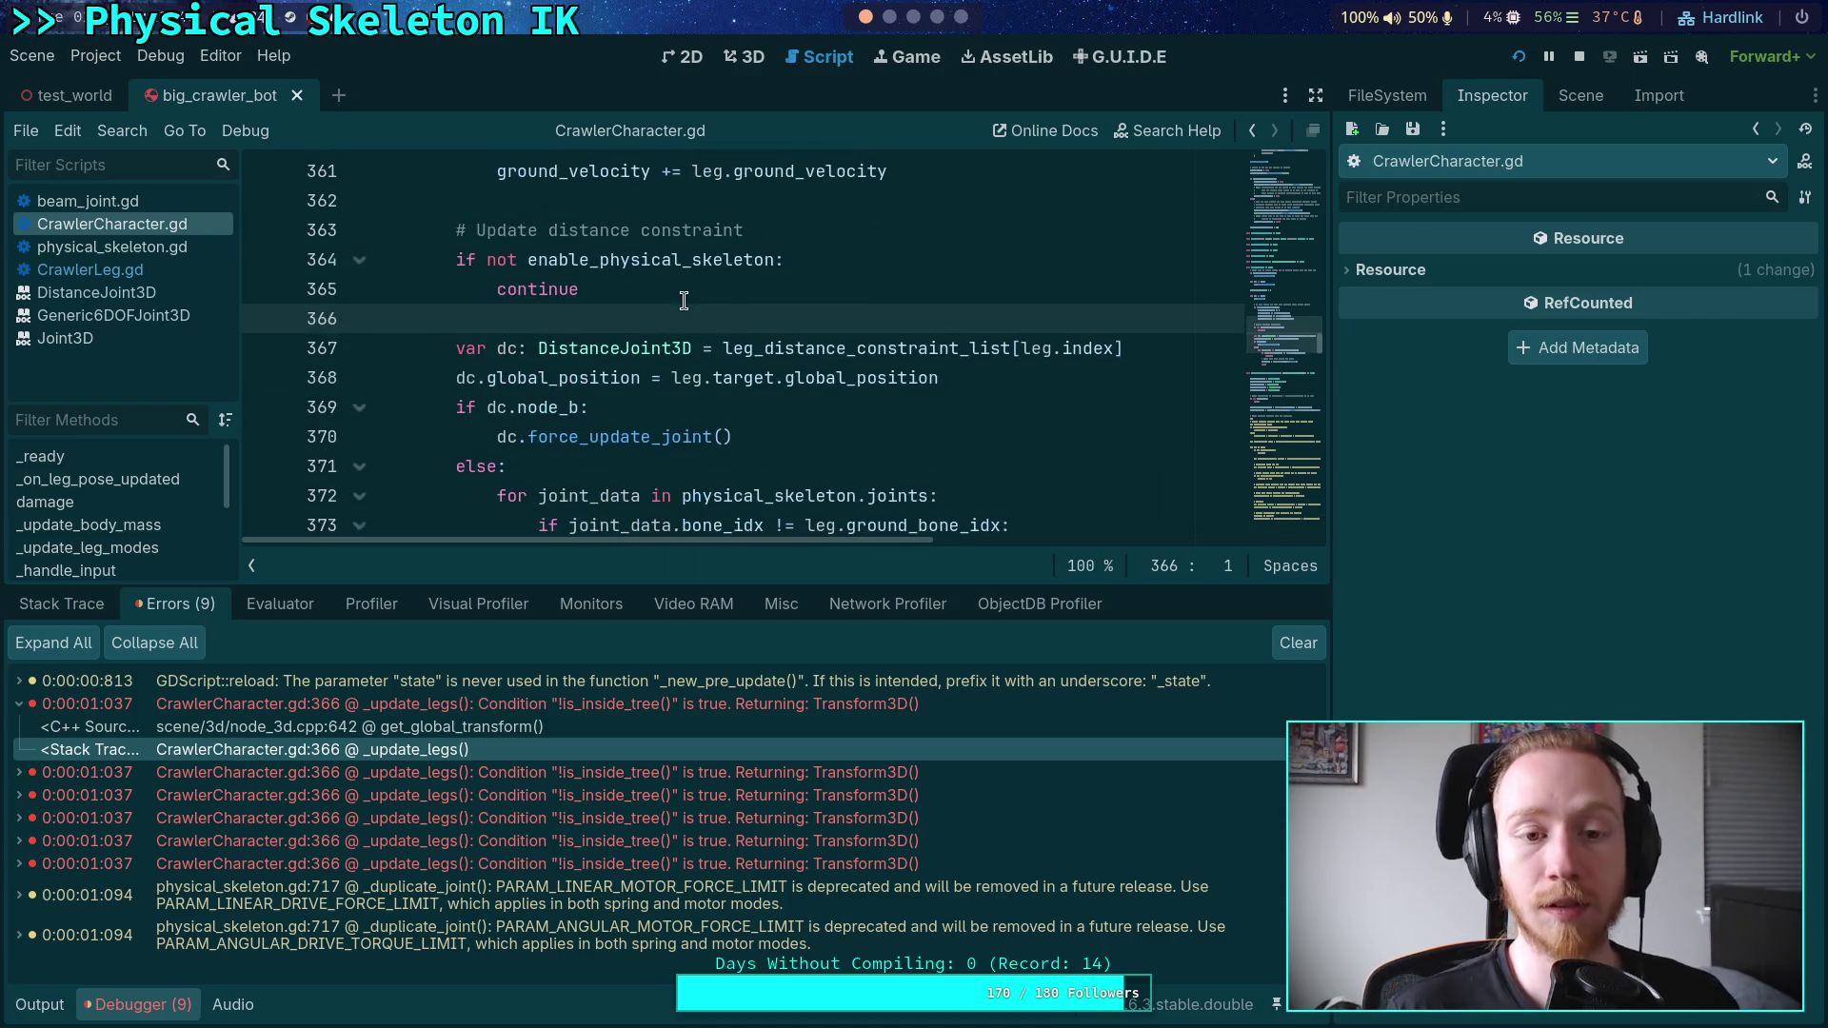
left_click(774, 261)
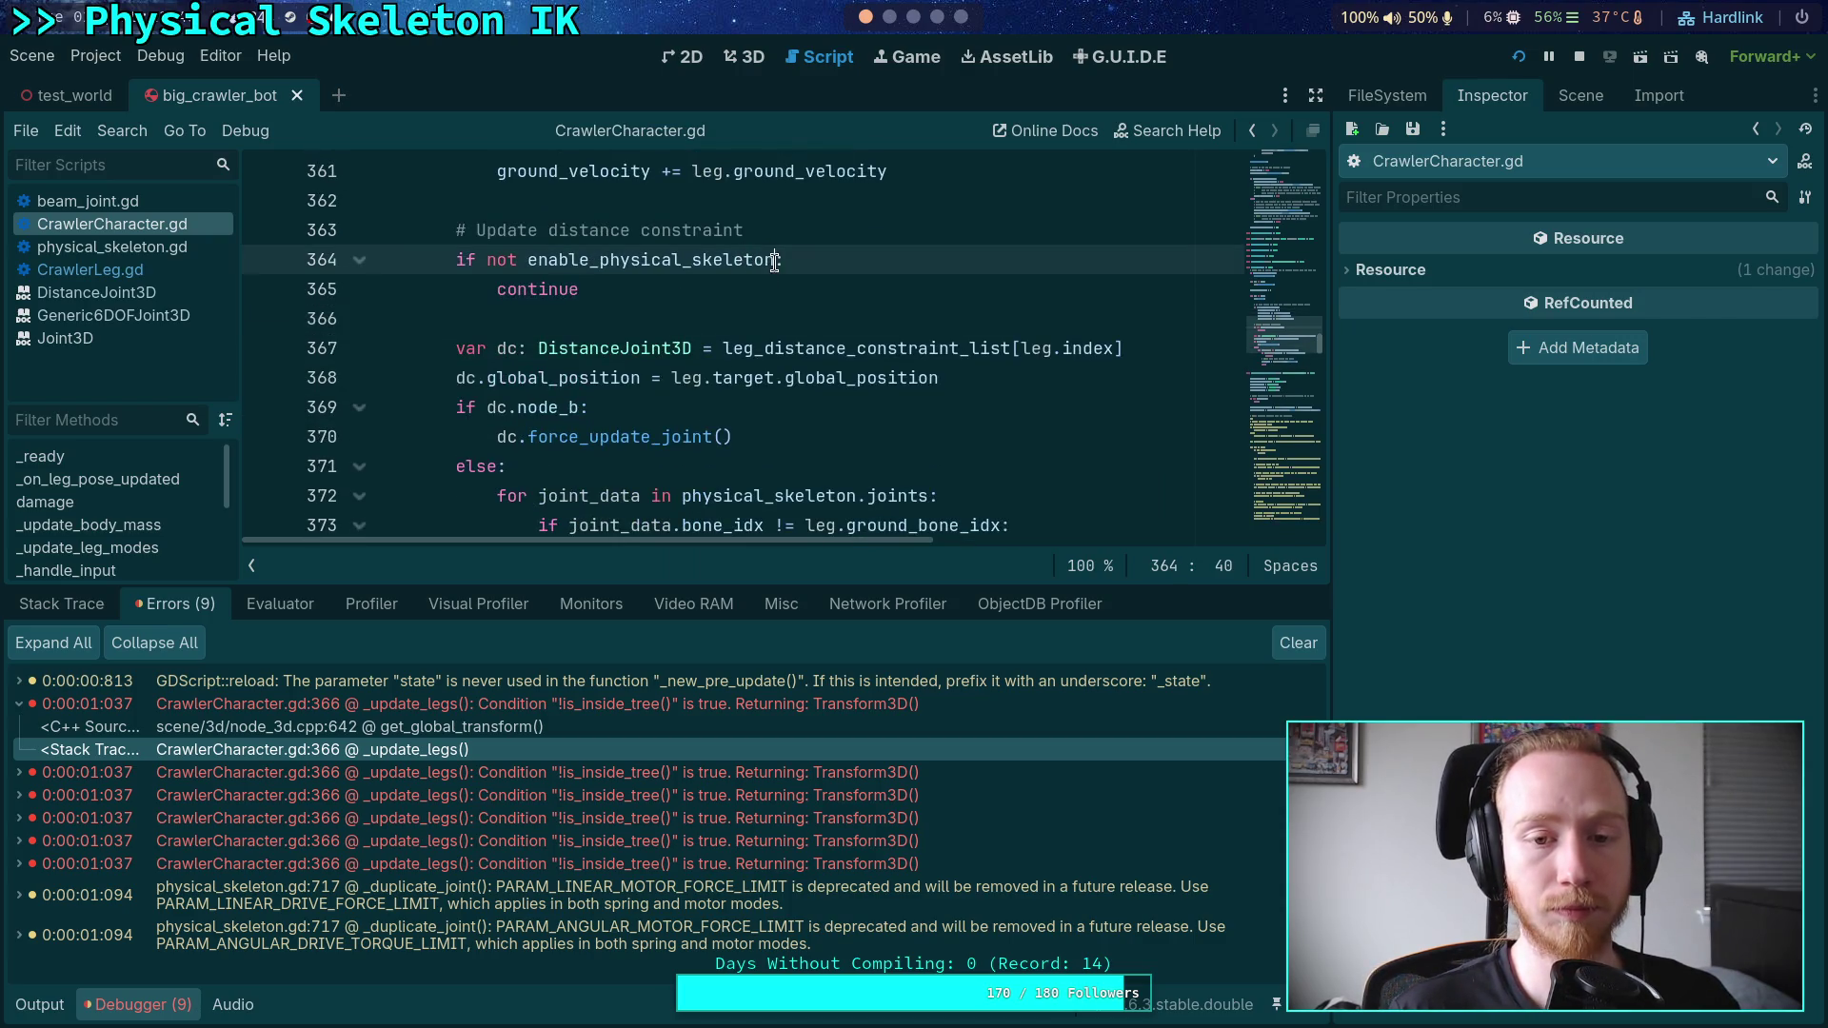
left_click(754, 319)
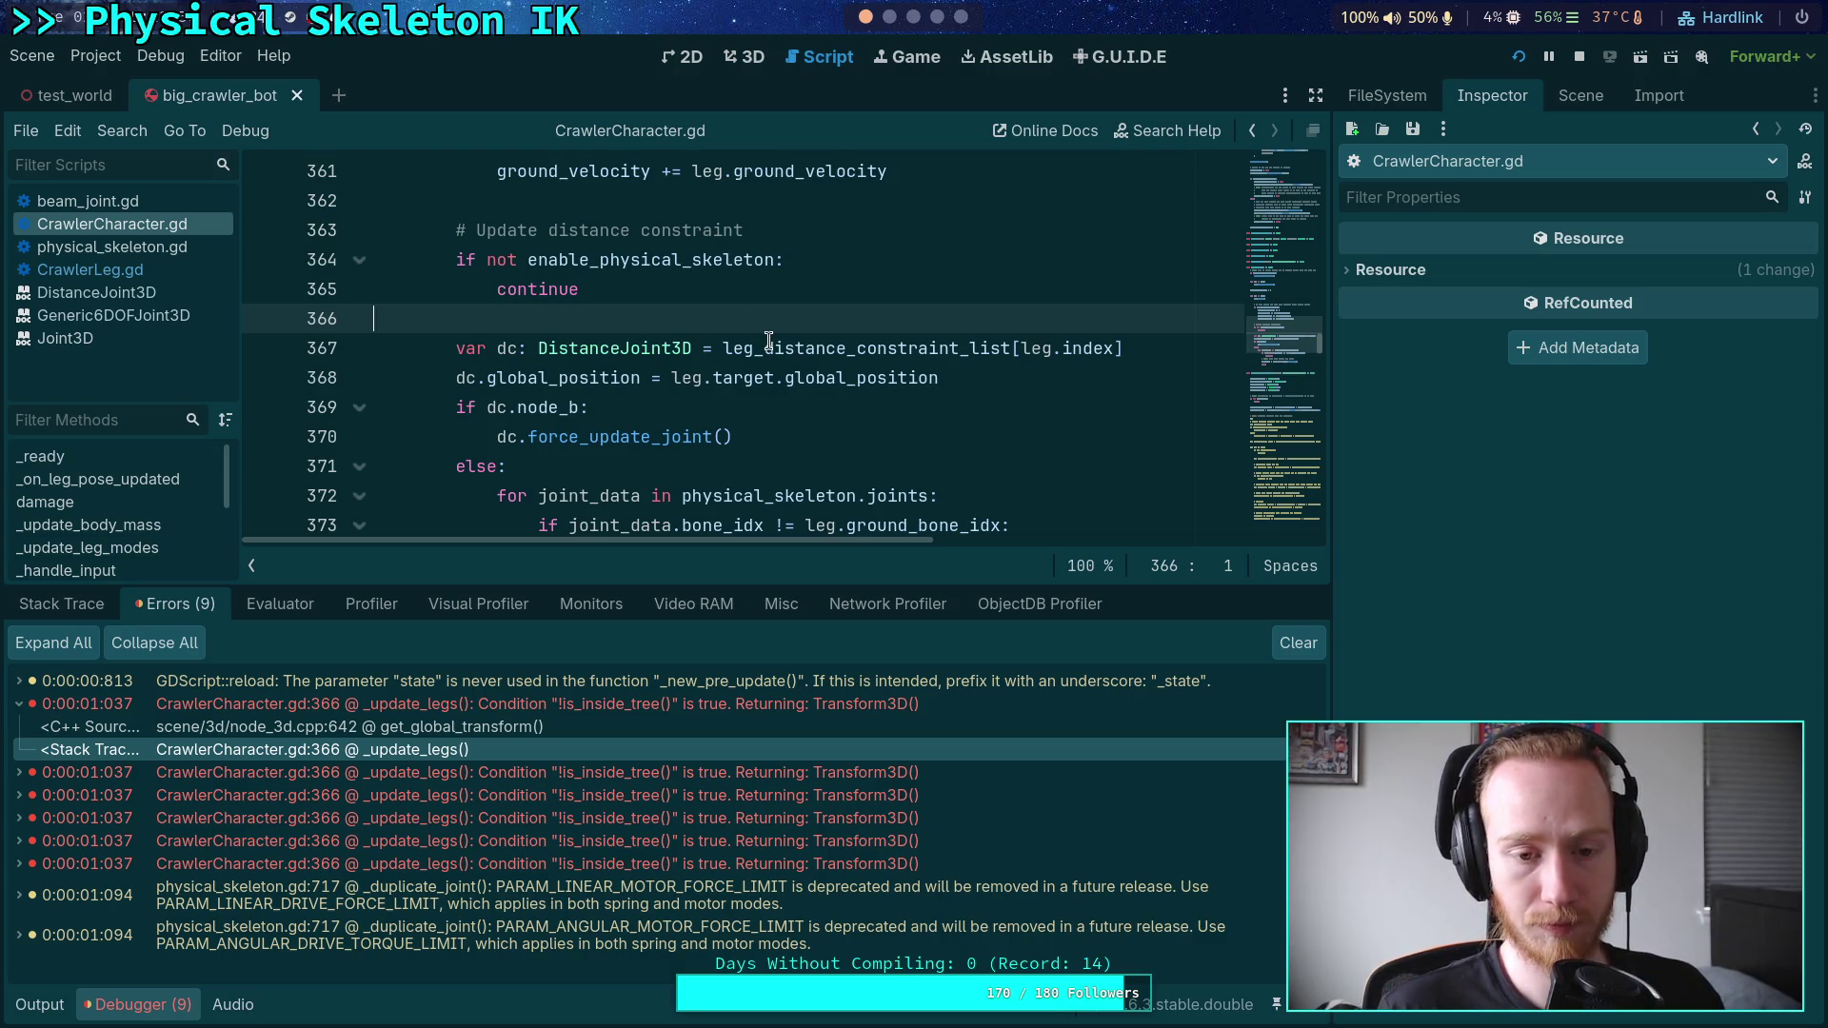
mouse_move(770, 341)
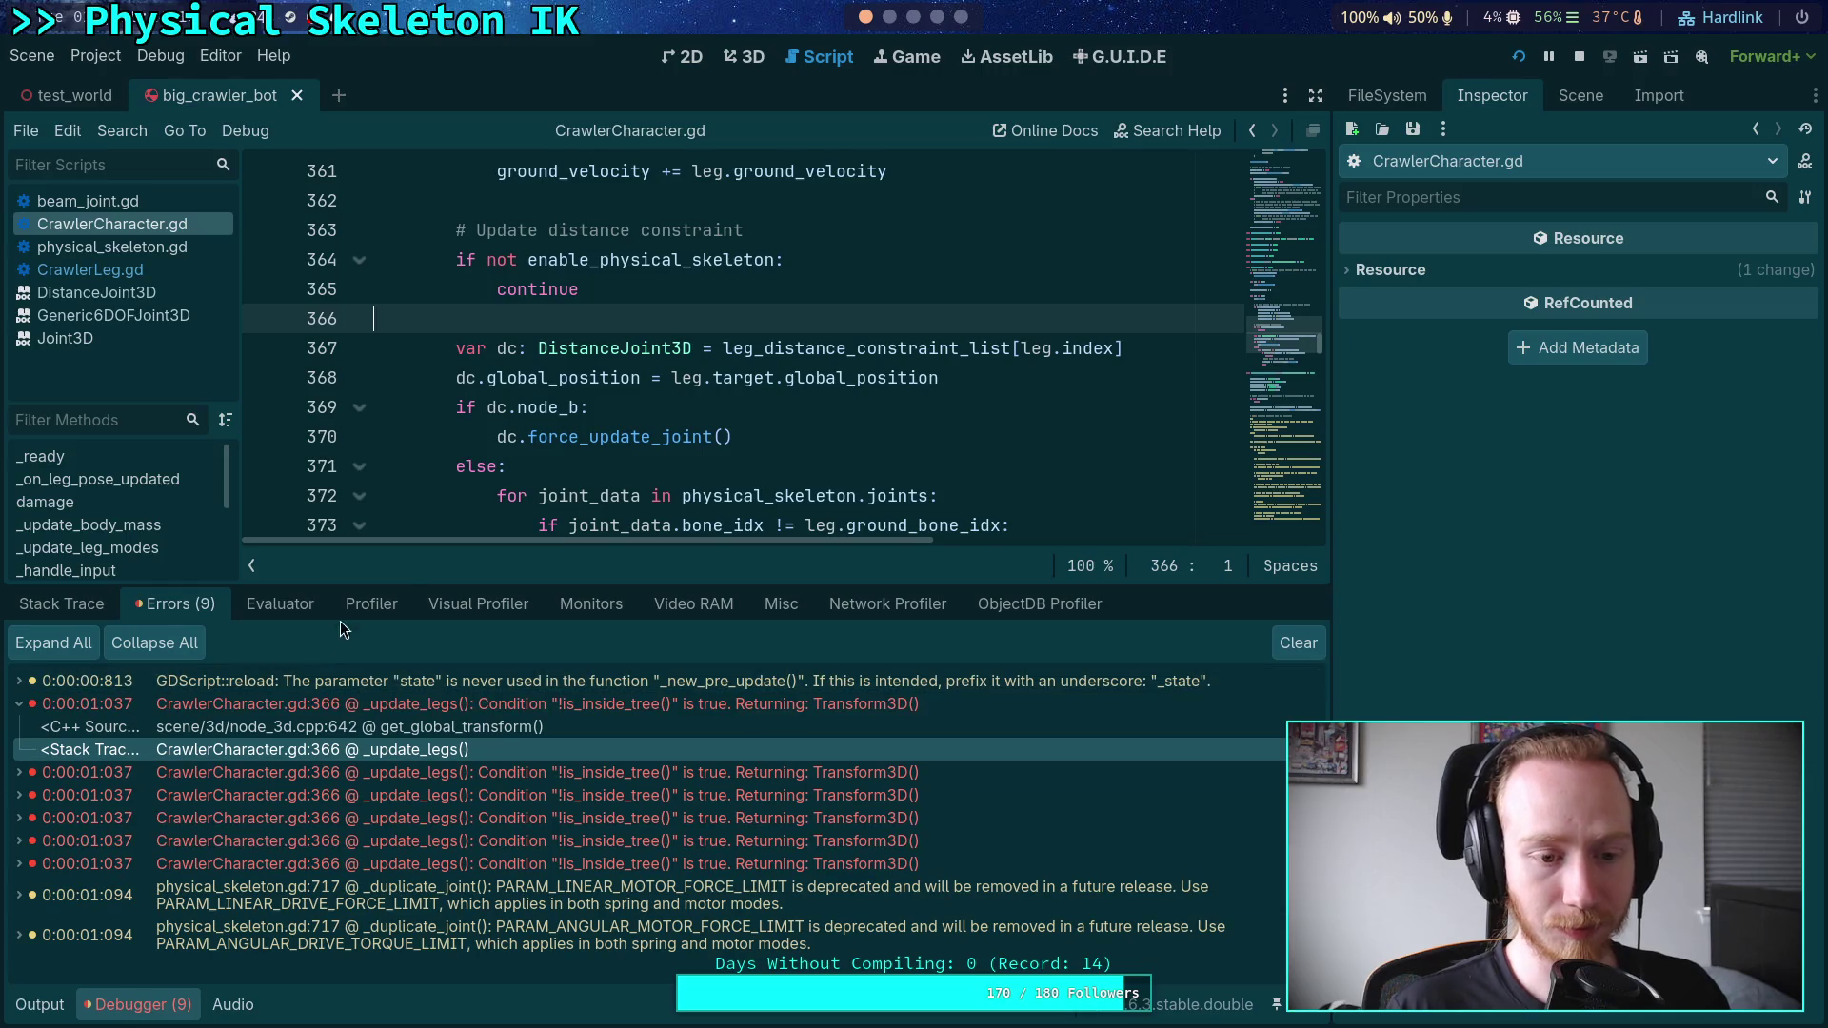
left_click_drag(400, 588, 400, 687)
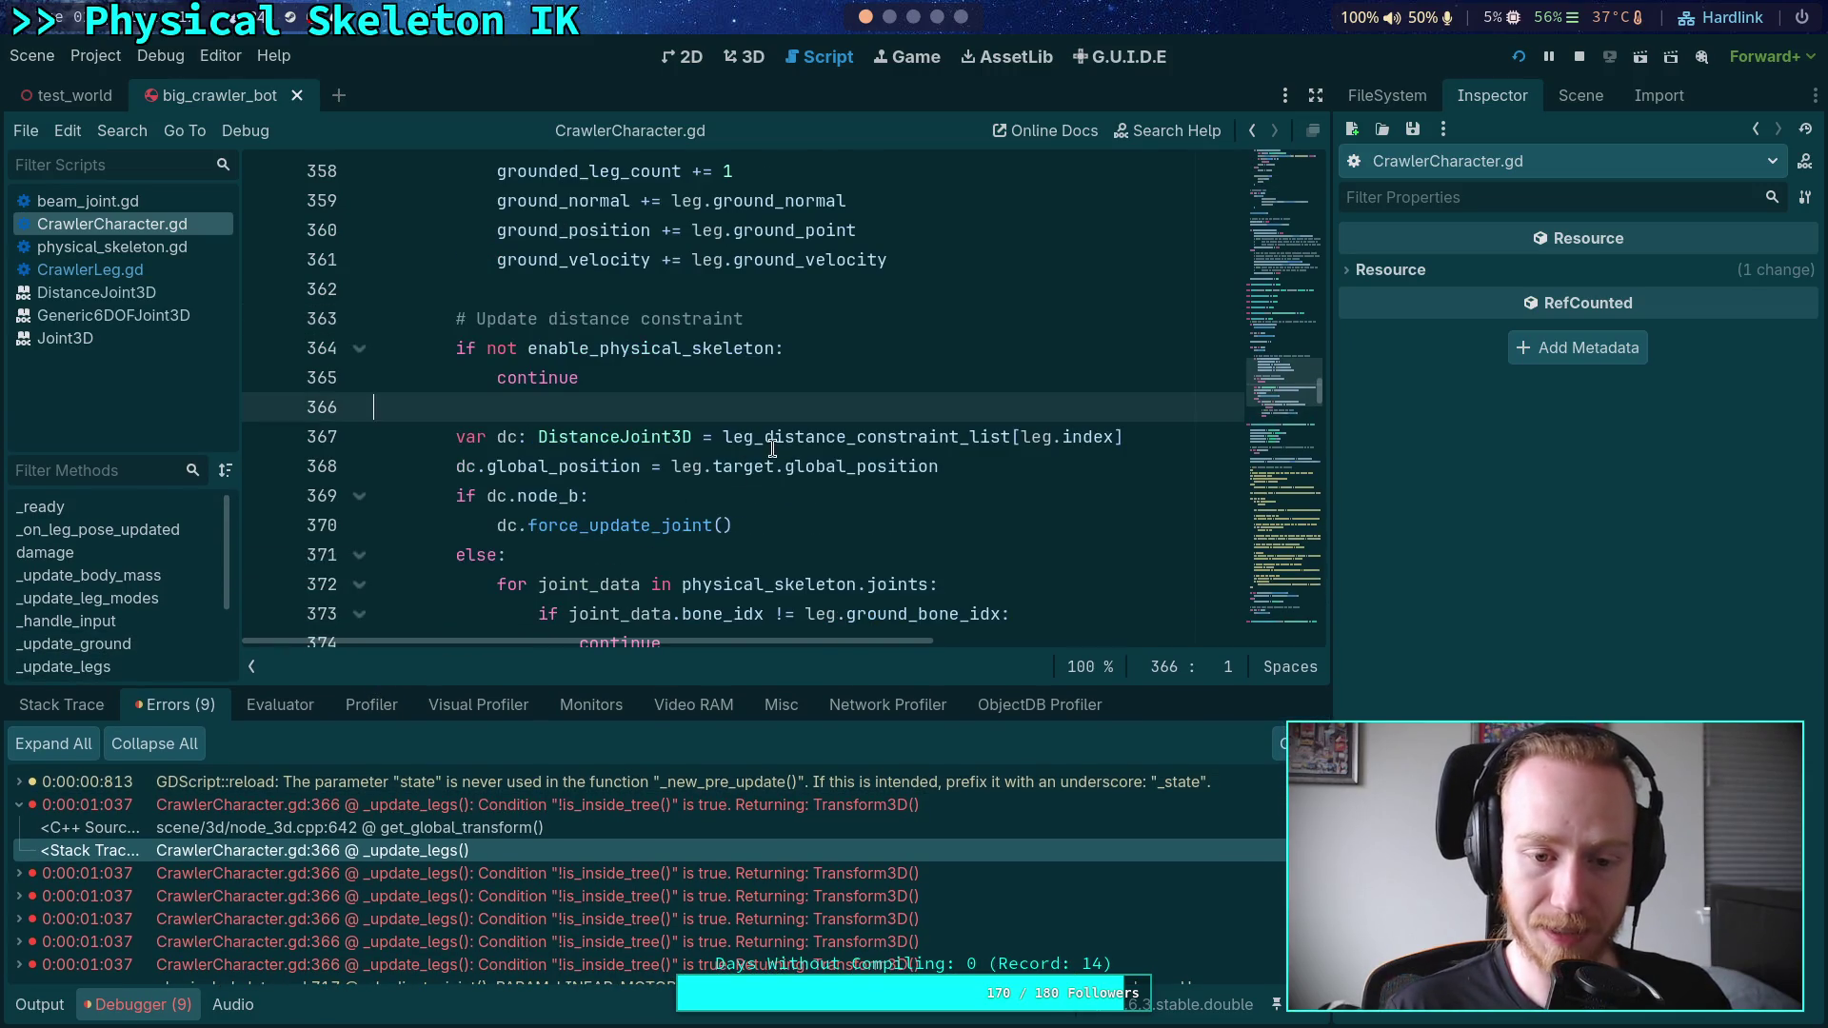
scroll(772, 447, "down", 3)
scroll(723, 438, "up", 6)
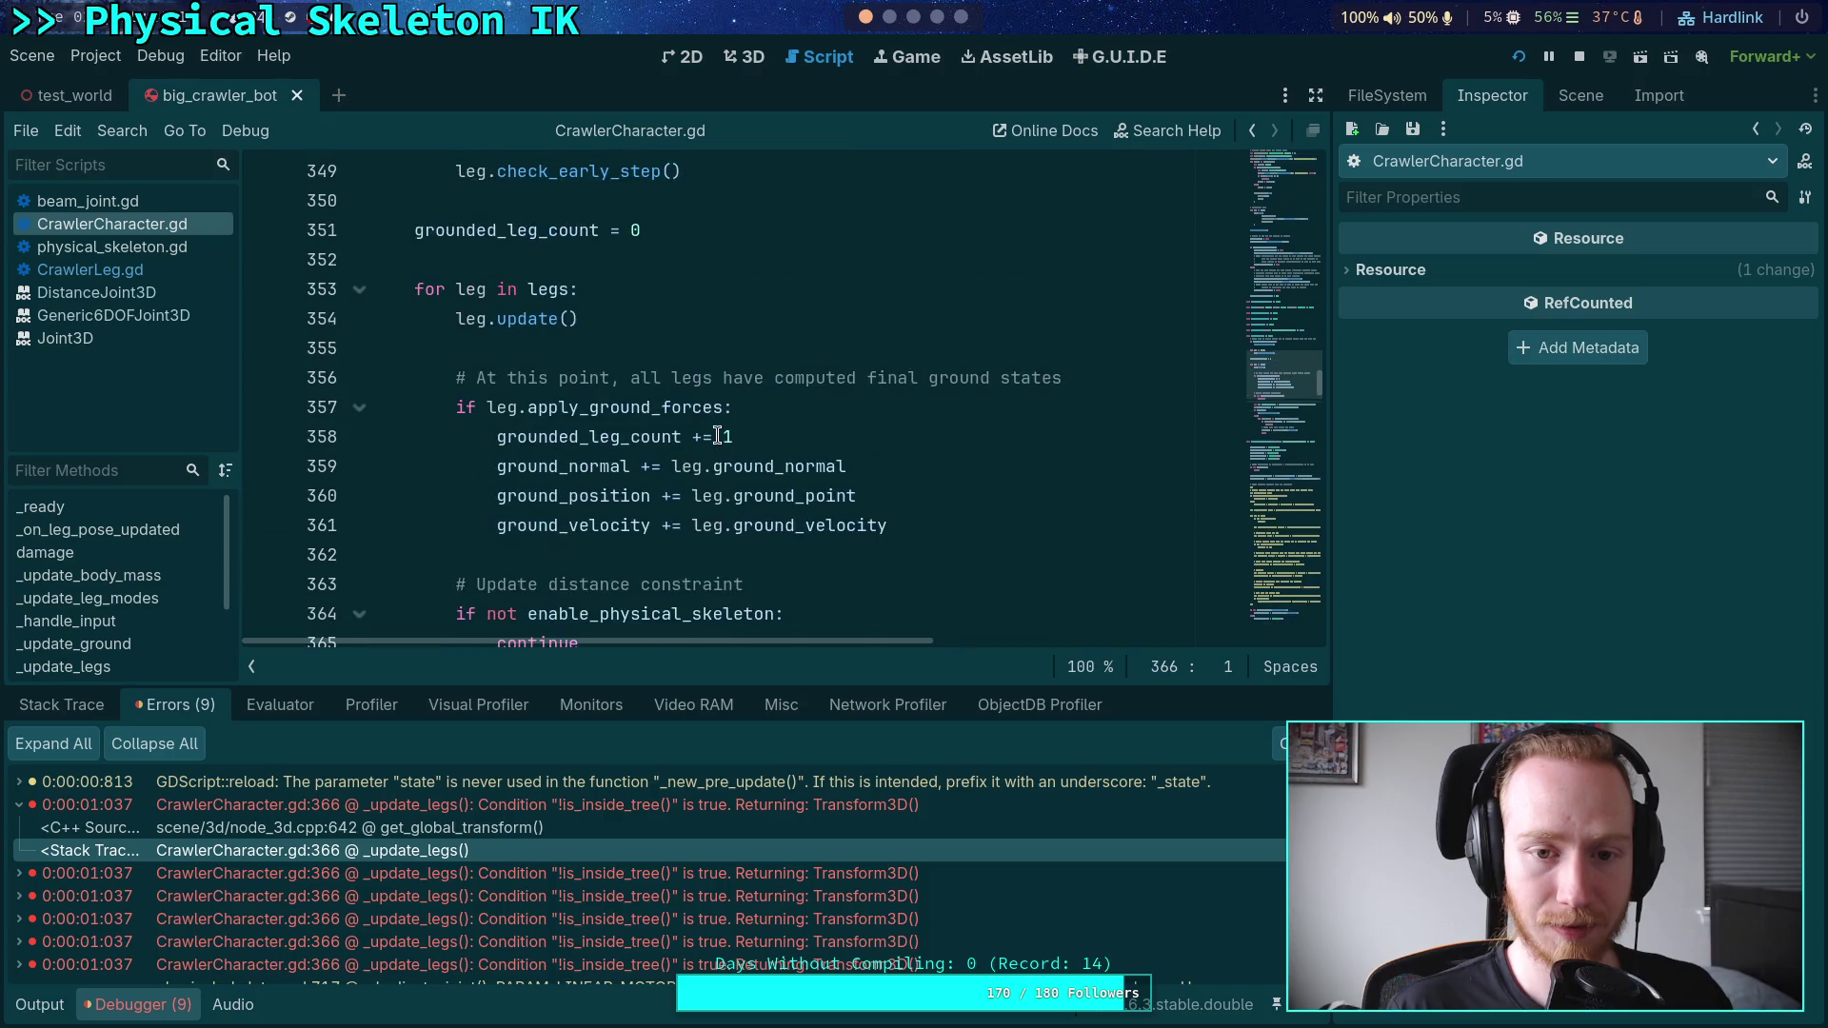
scroll(752, 452, "down", 3)
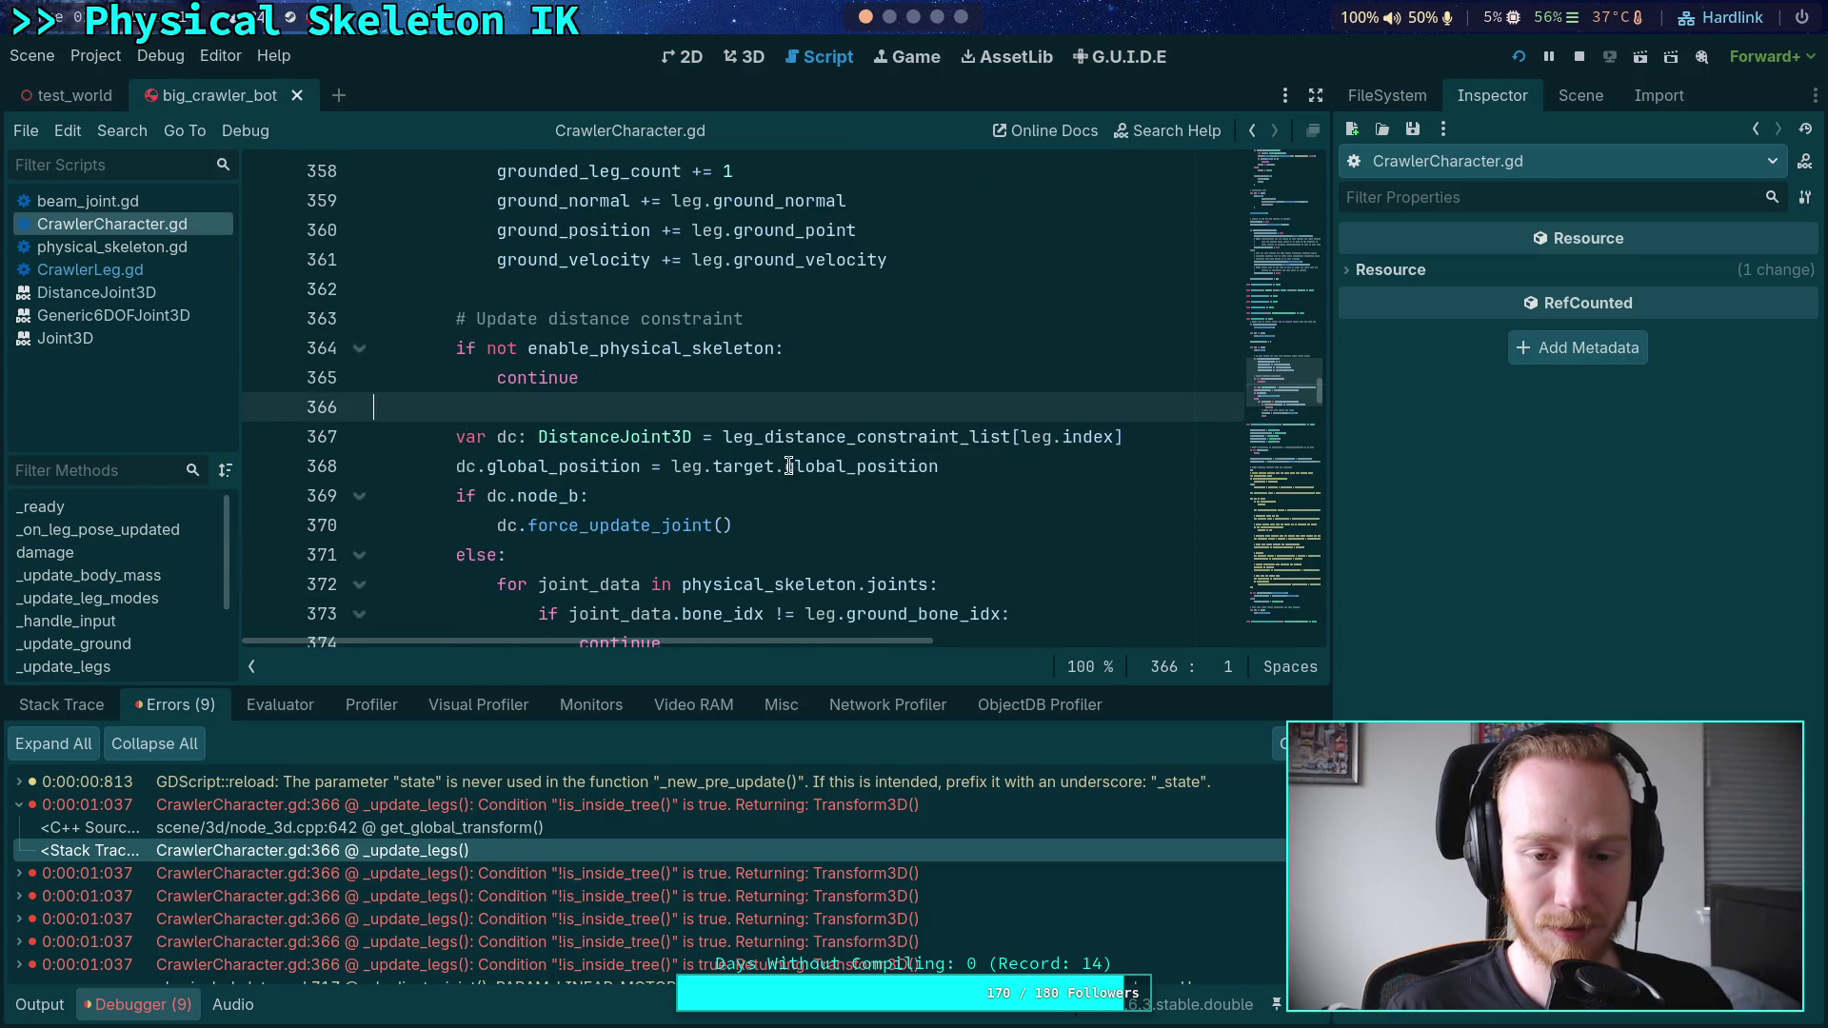
scroll(789, 465, "up", 2)
scroll(789, 465, "up", 2)
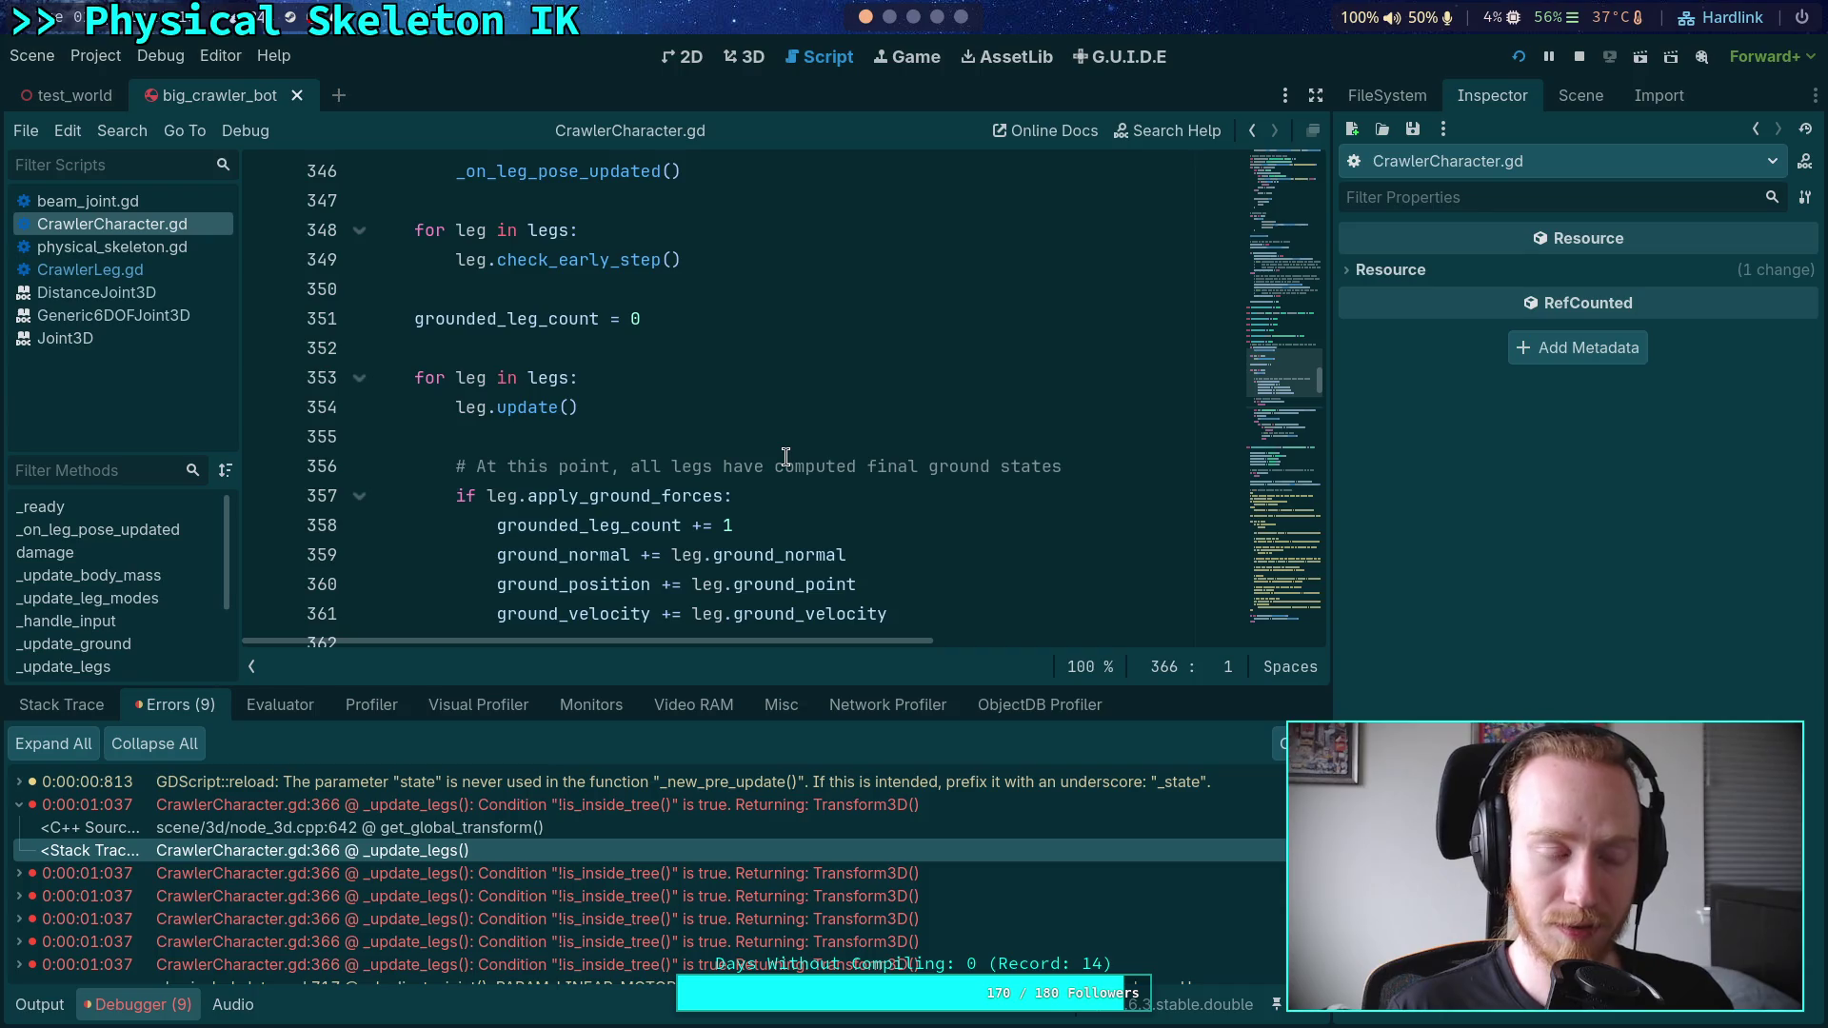
scroll(786, 457, "down", 3)
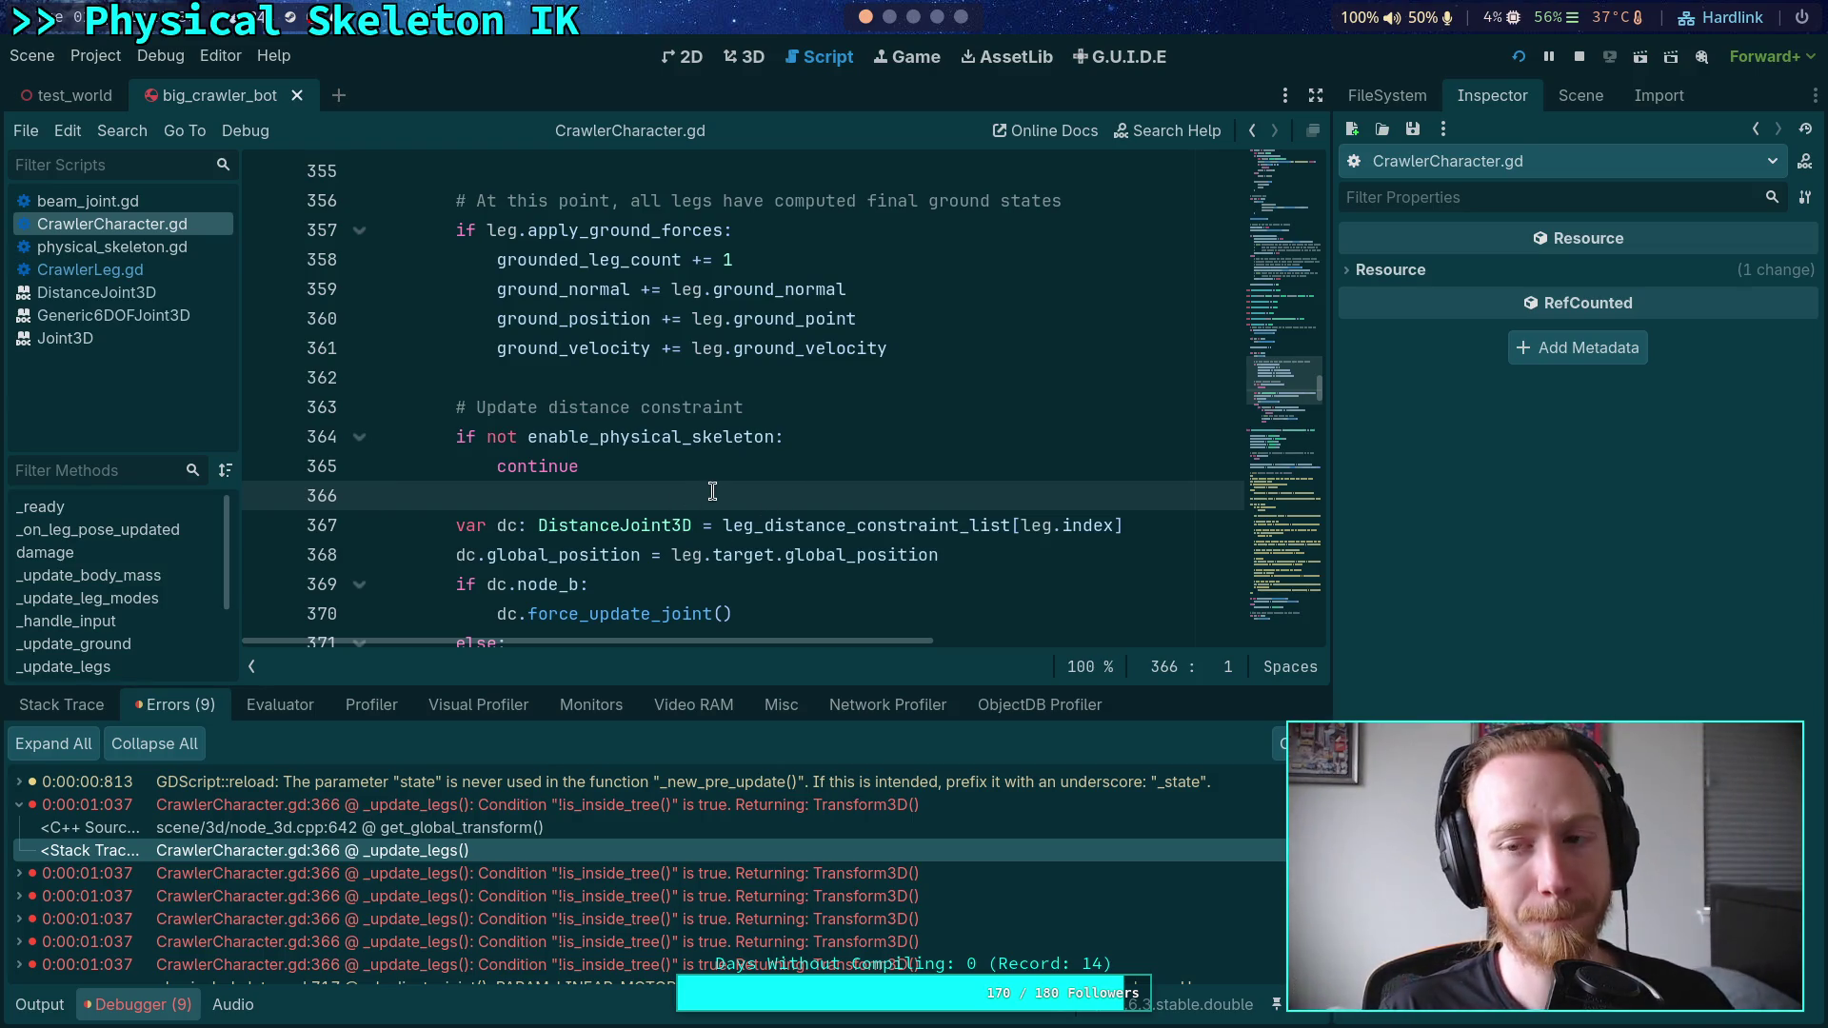
scroll(713, 491, "up", 7)
double_click(504, 440)
scroll(697, 501, "up", 6)
scroll(698, 502, "up", 8)
scroll(698, 502, "up", 5)
scroll(697, 501, "down", 3)
scroll(698, 502, "down", 10)
scroll(698, 502, "down", 14)
left_click(698, 502)
scroll(698, 502, "down", 3)
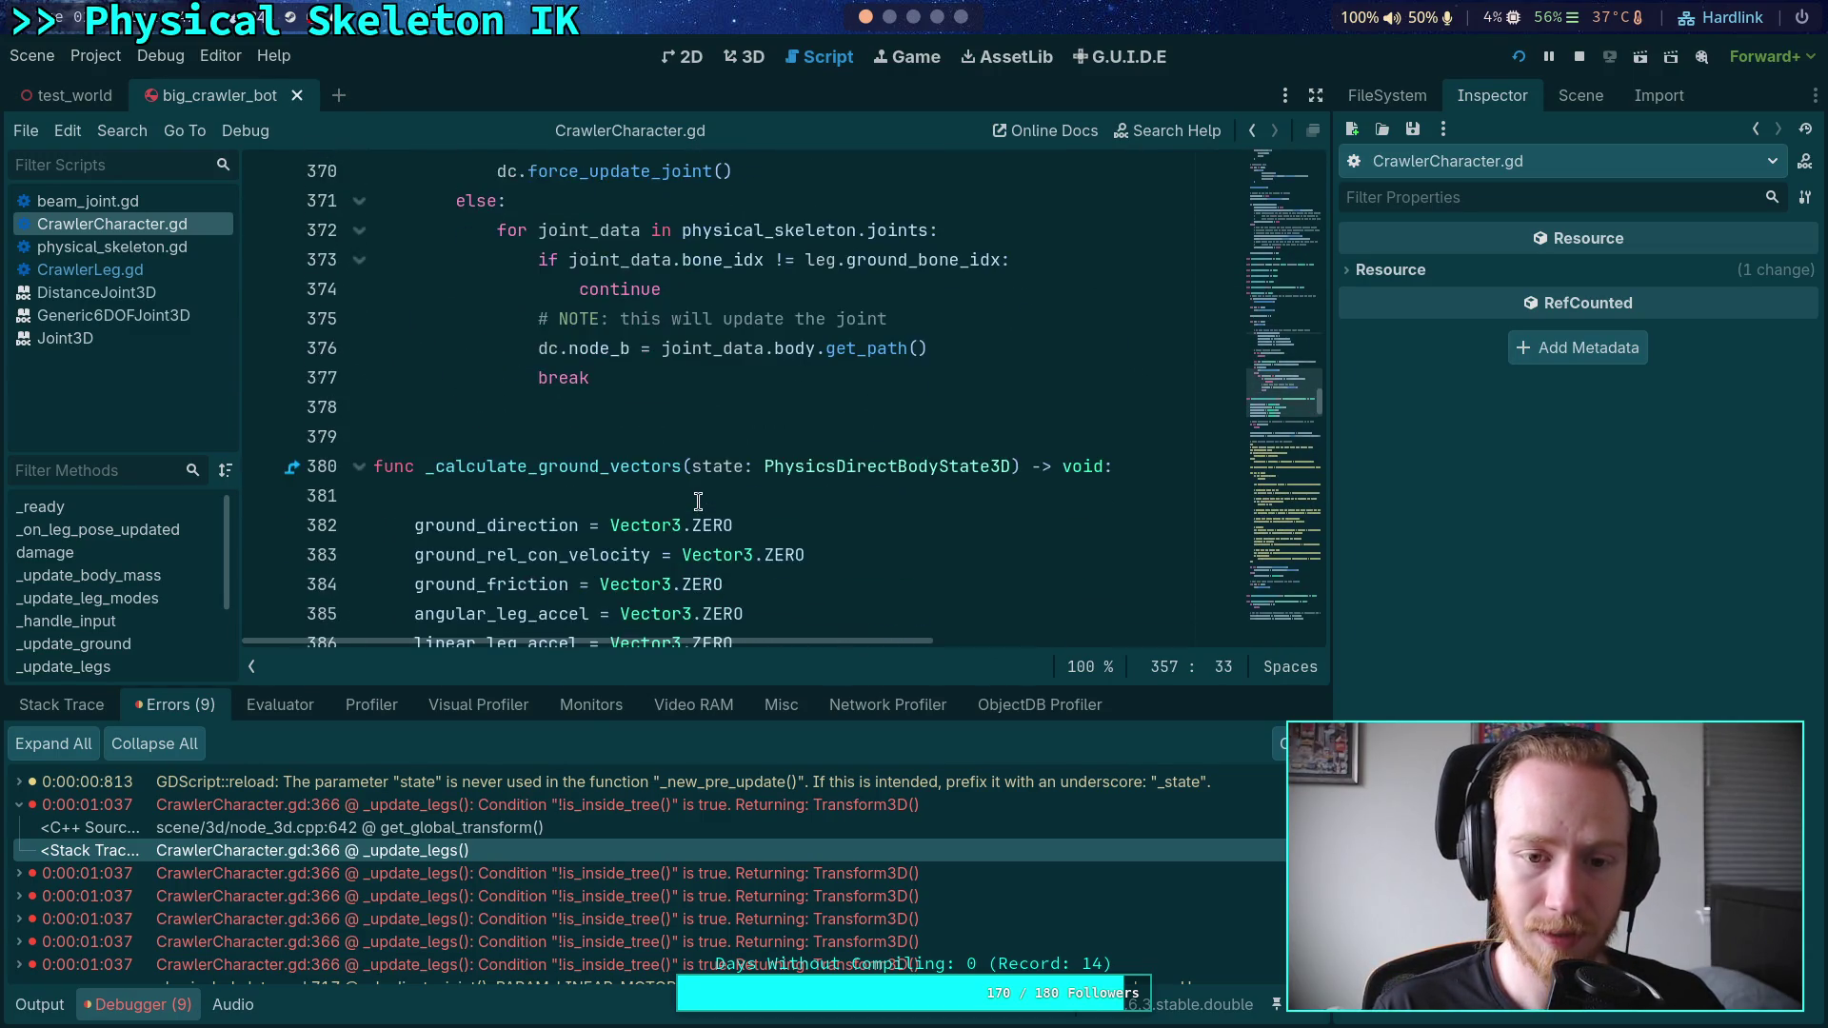
scroll(698, 502, "down", 5)
scroll(698, 502, "up", 8)
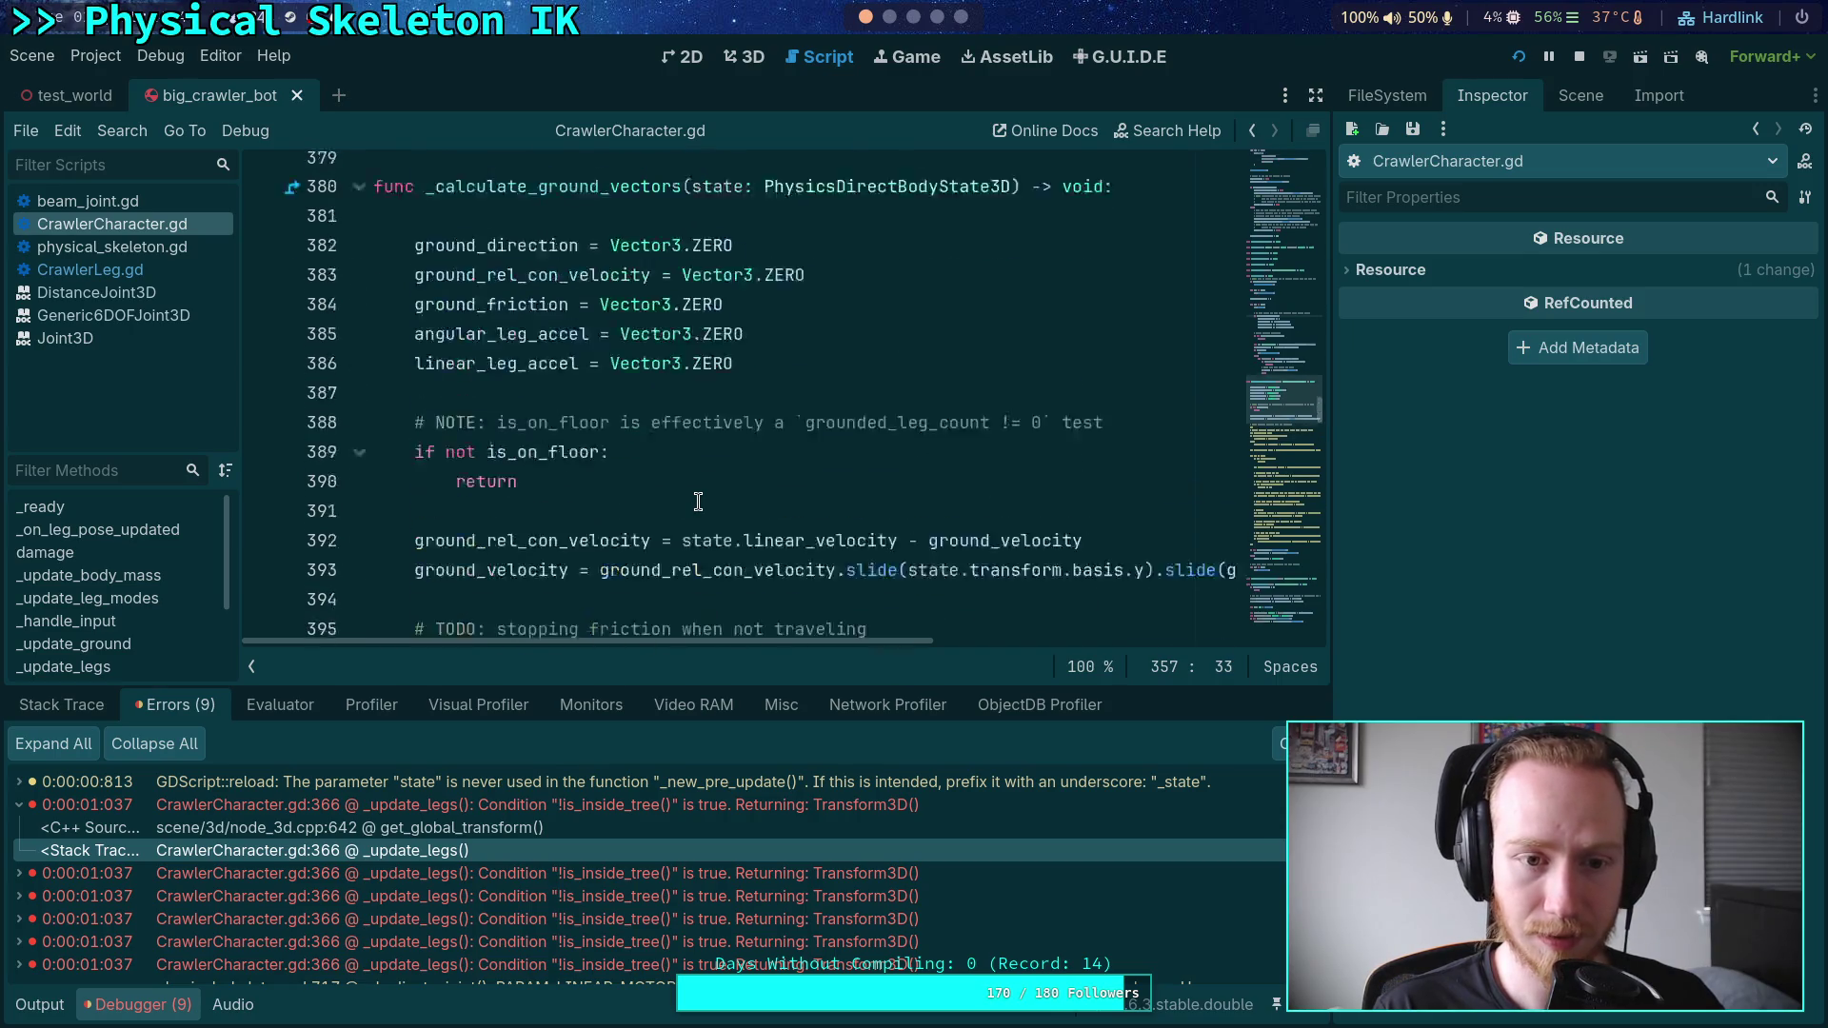
scroll(697, 502, "up", 3)
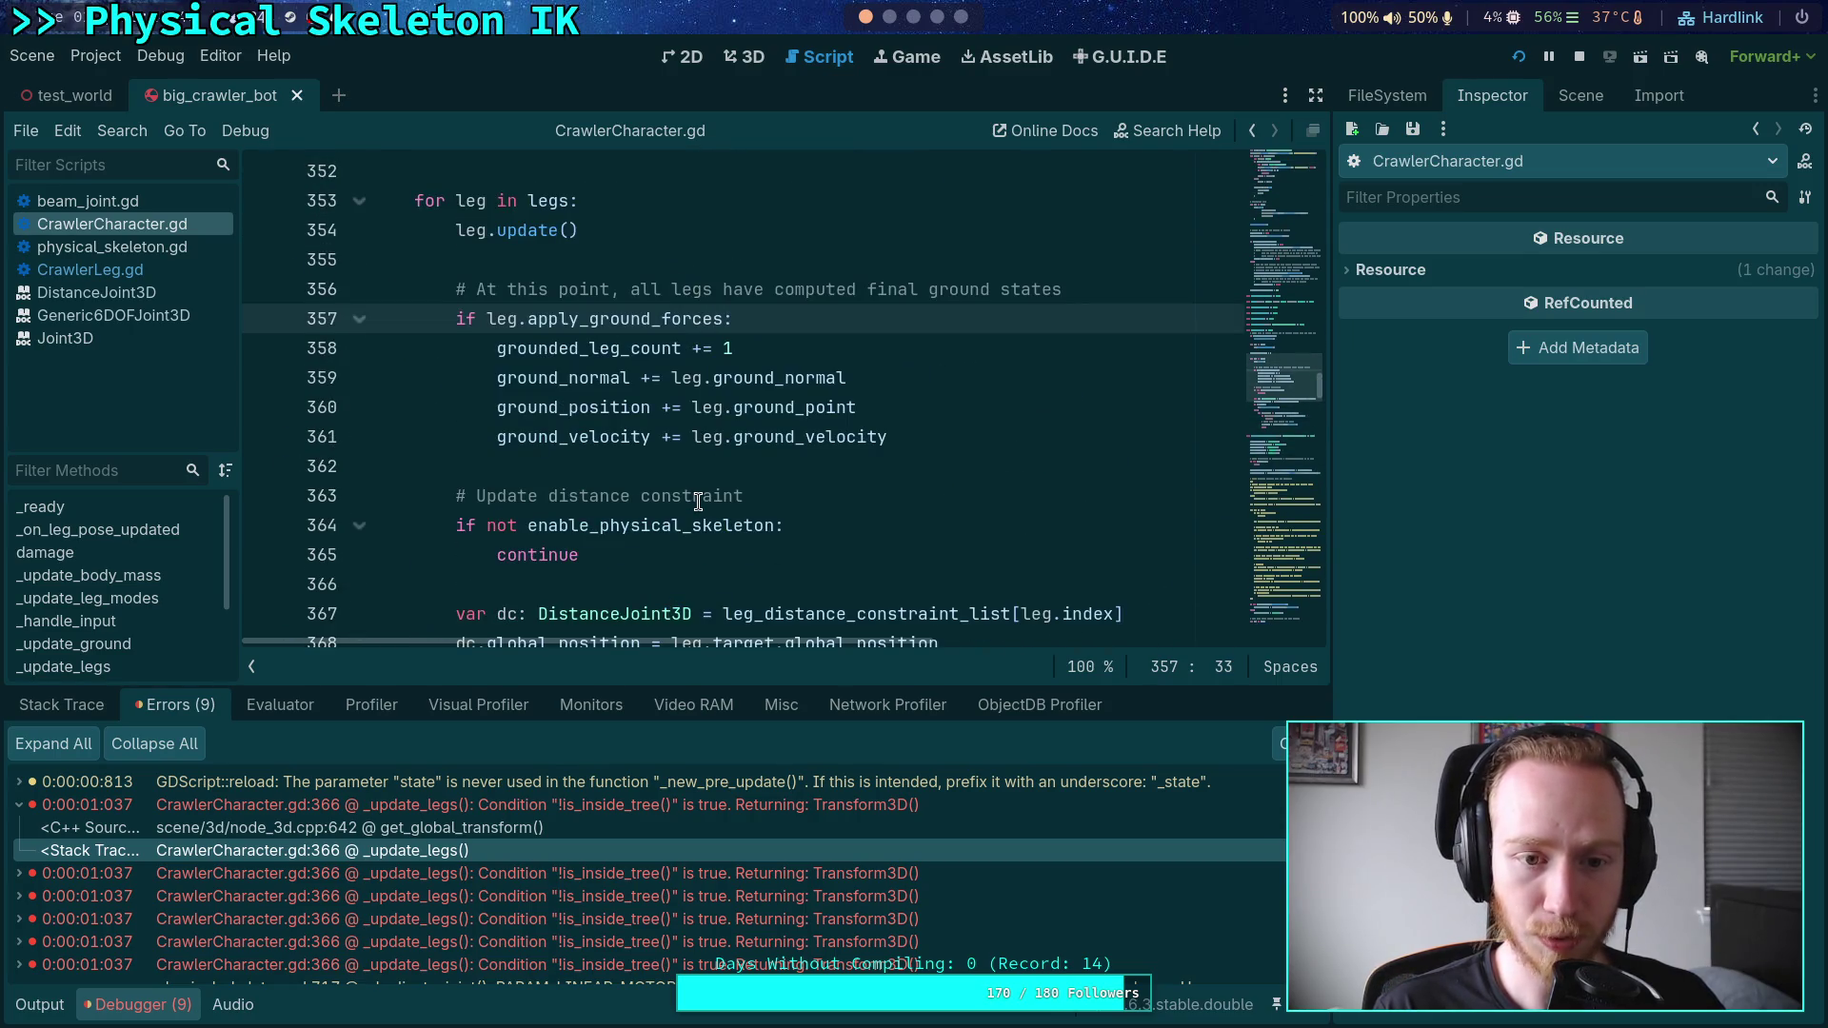
scroll(697, 502, "down", 2)
scroll(698, 501, "down", 1)
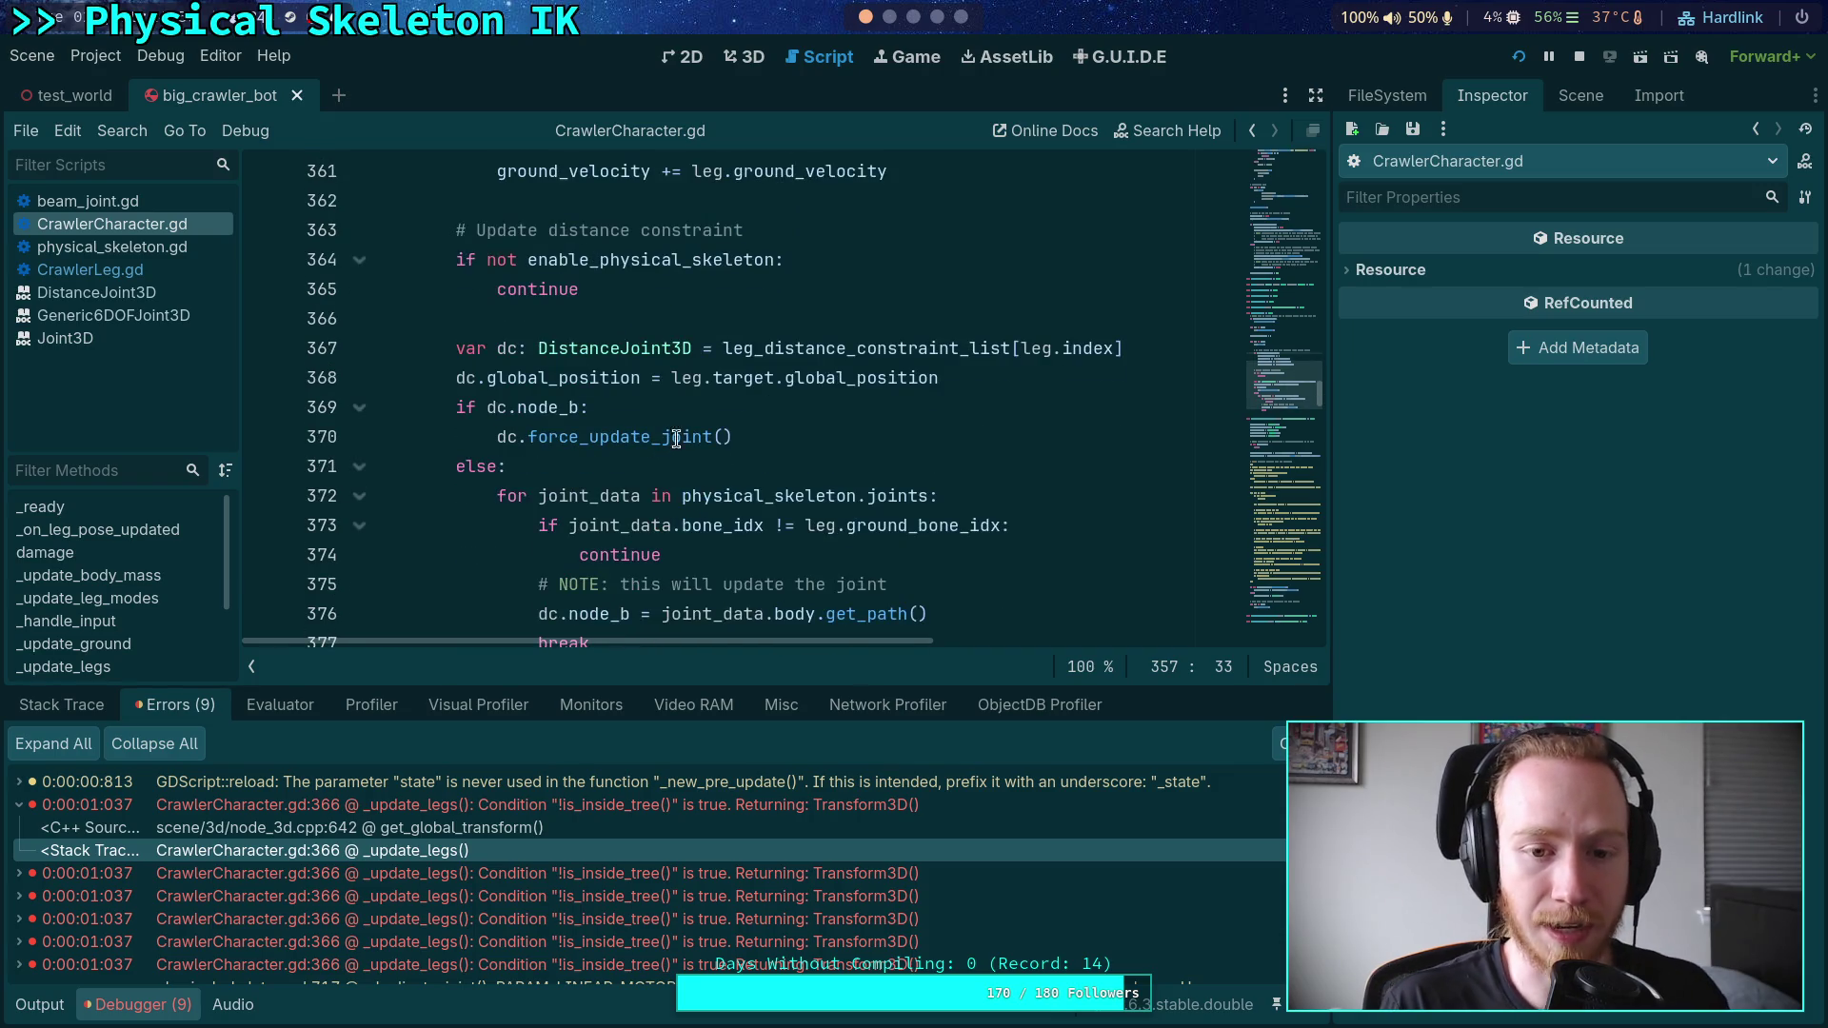
left_click_drag(714, 381, 920, 380)
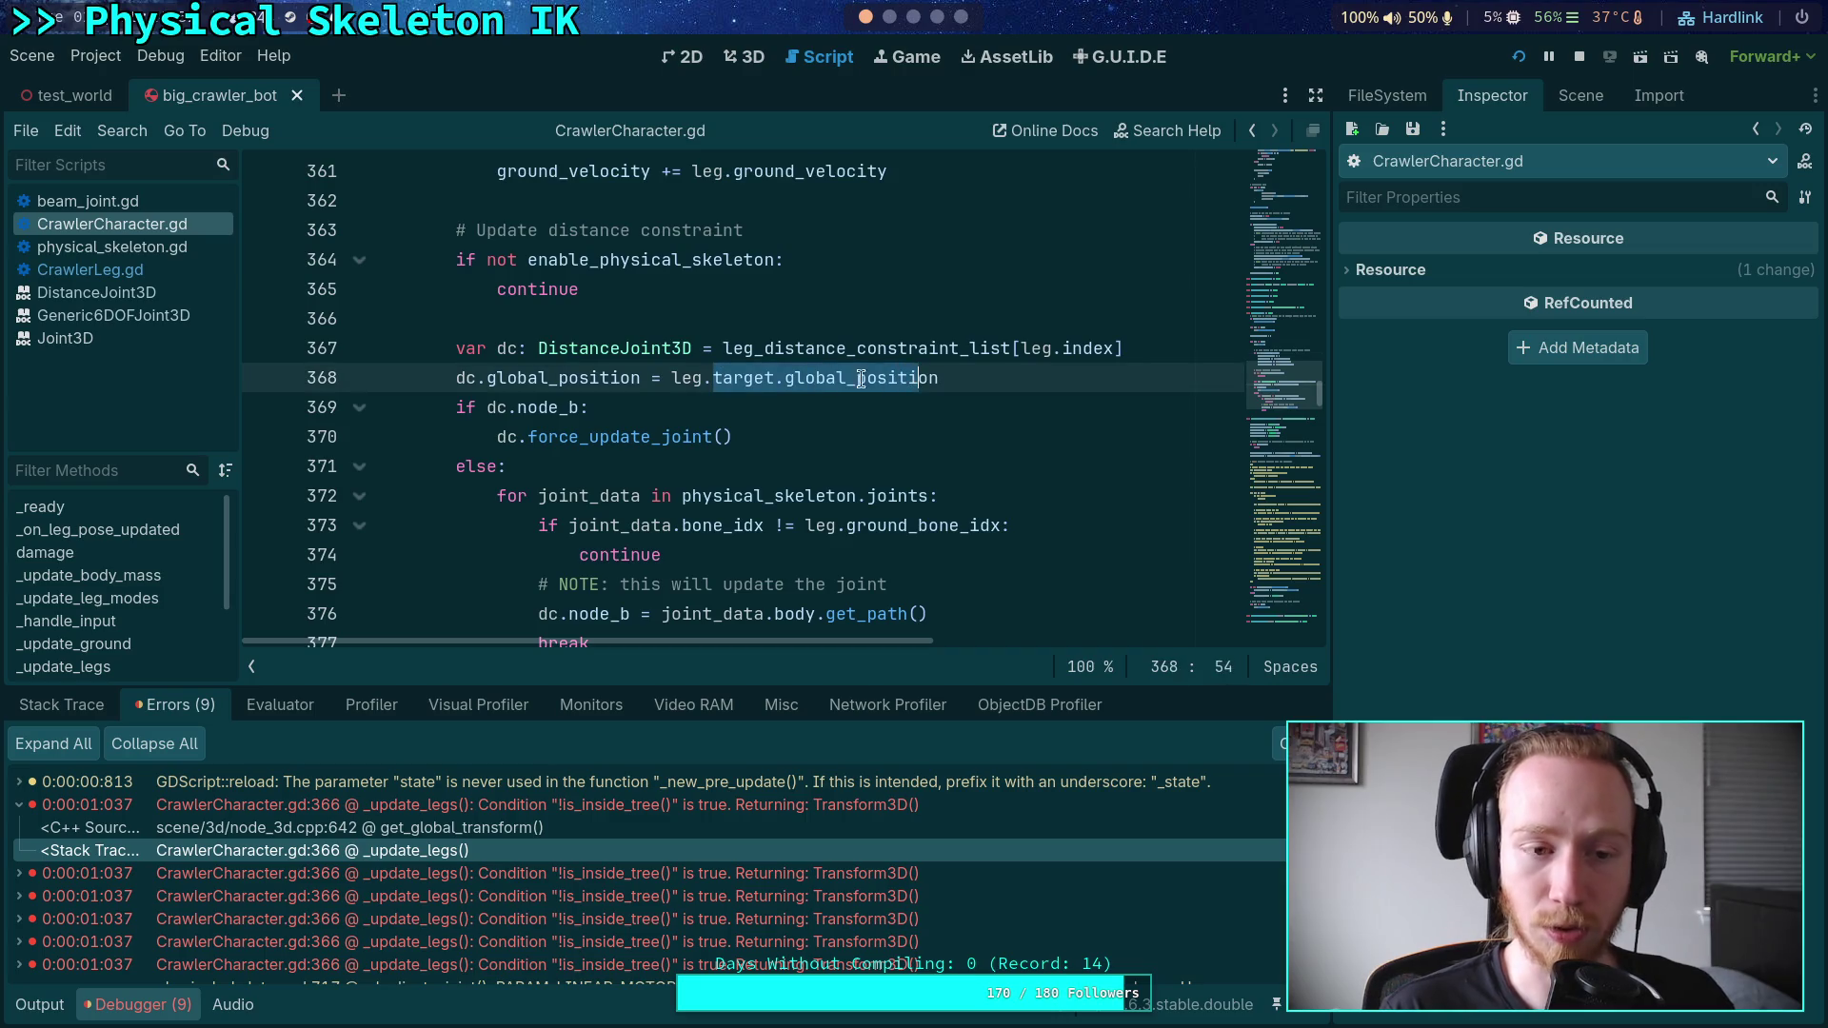
left_click(126, 267)
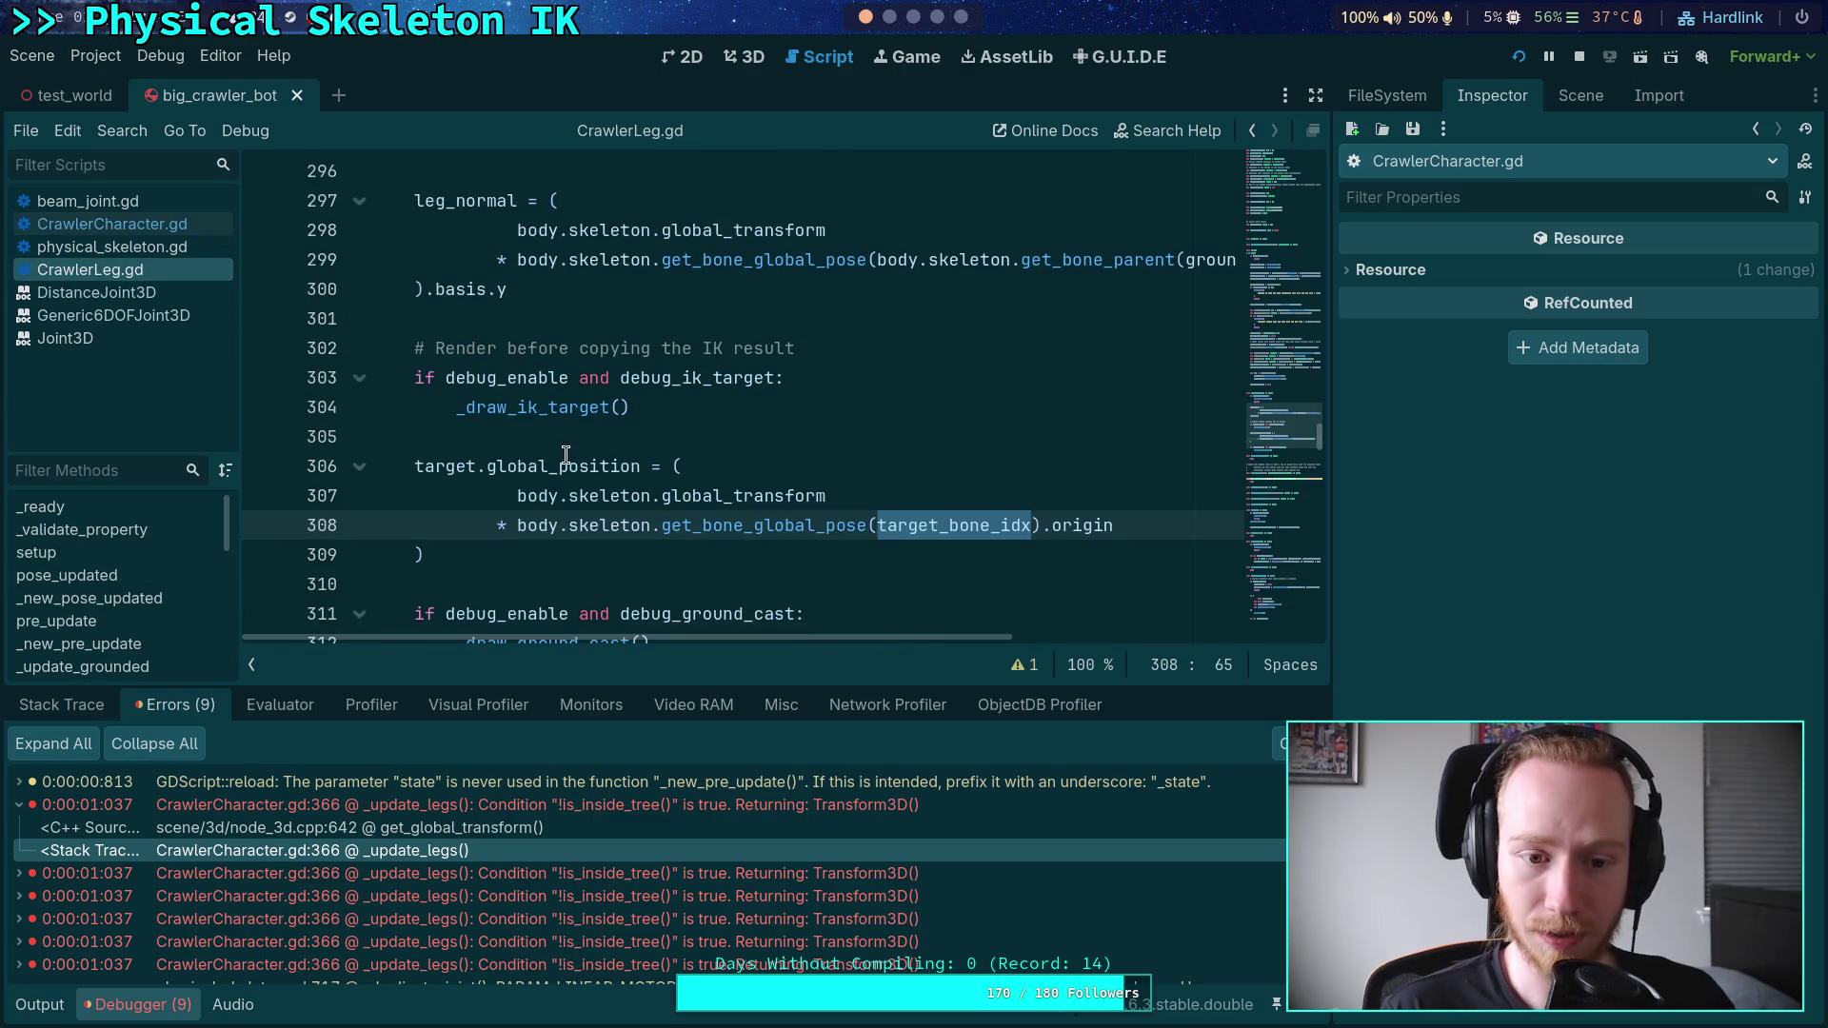
double_click(487, 464)
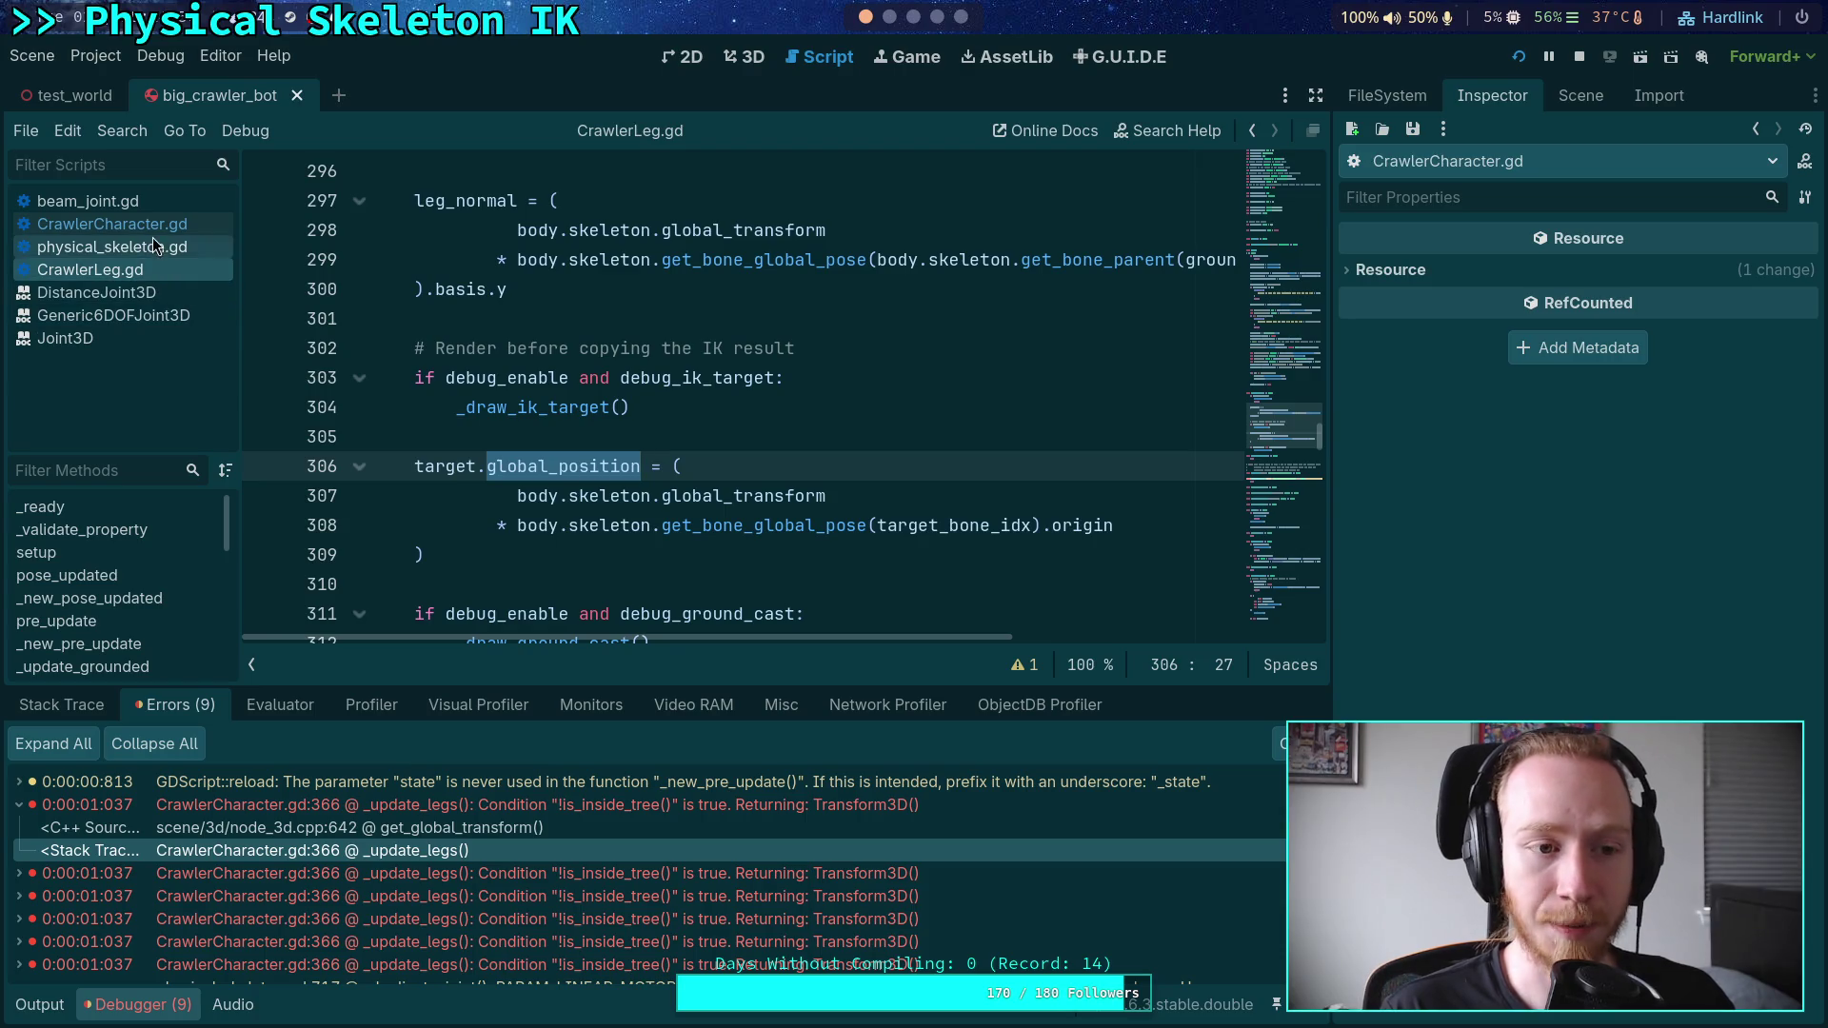
left_click(112, 225)
mouse_move(723, 367)
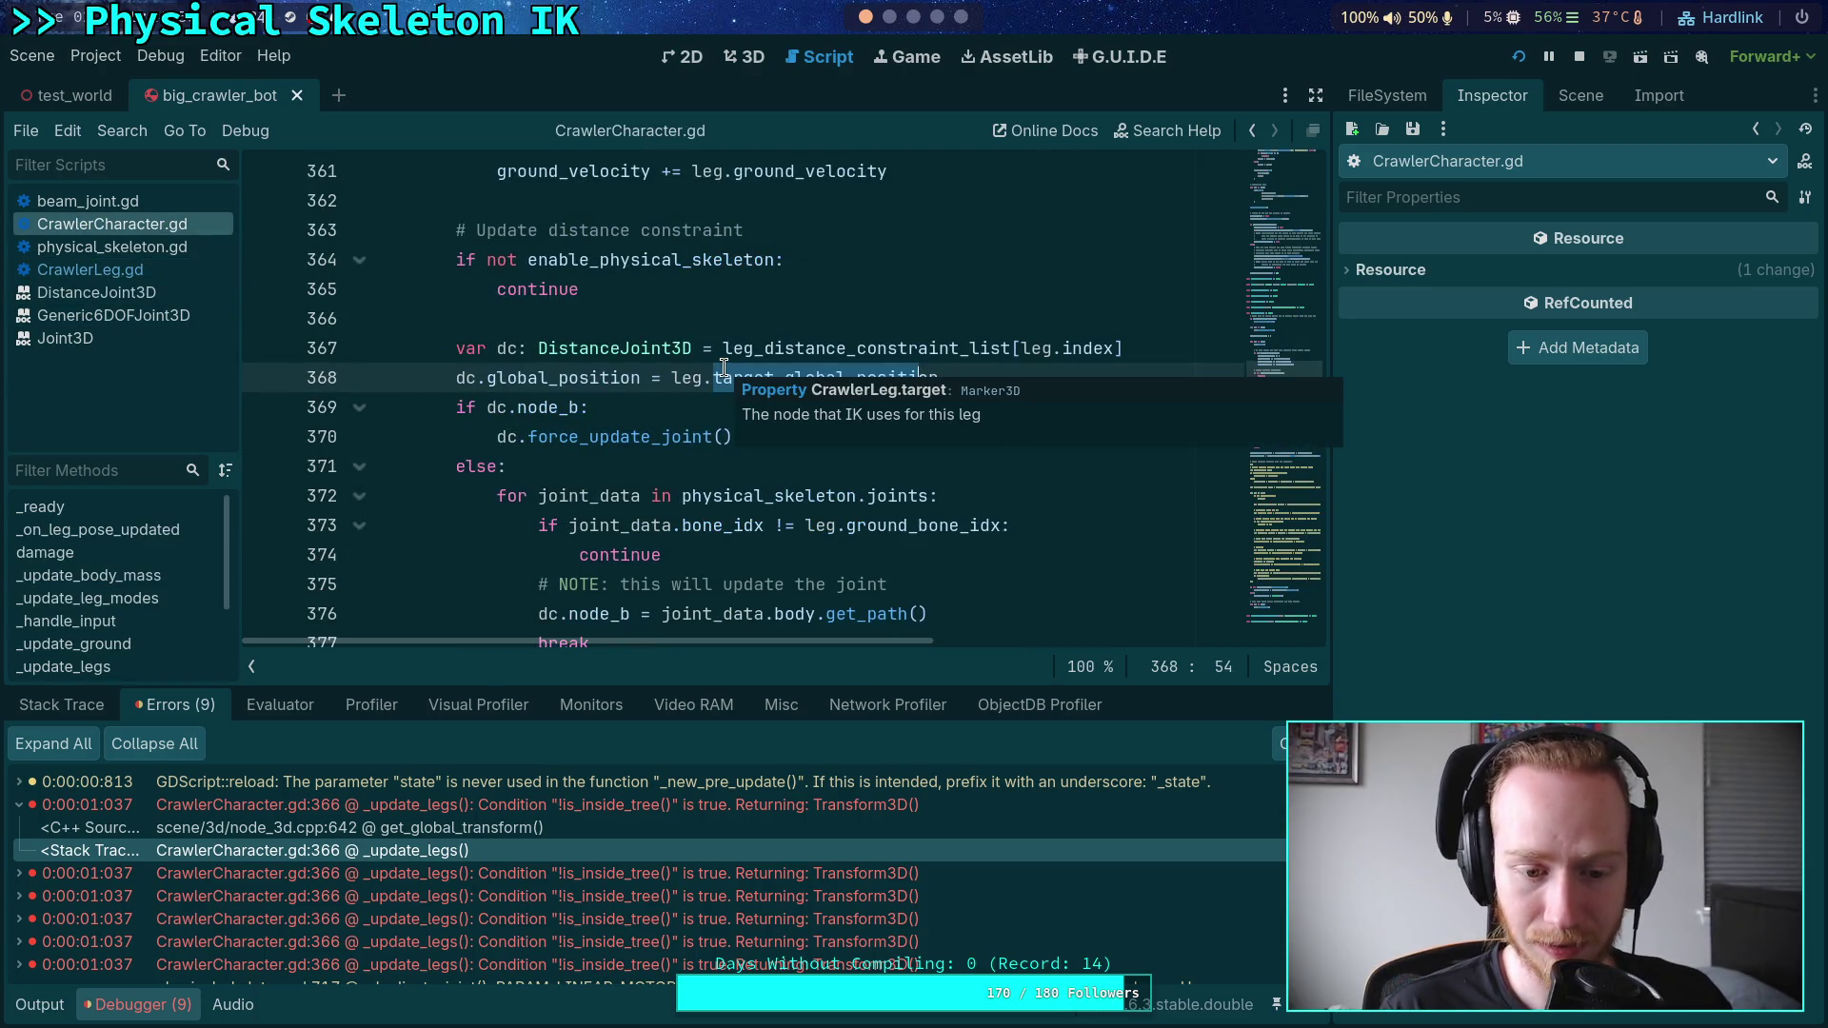
left_click(724, 368)
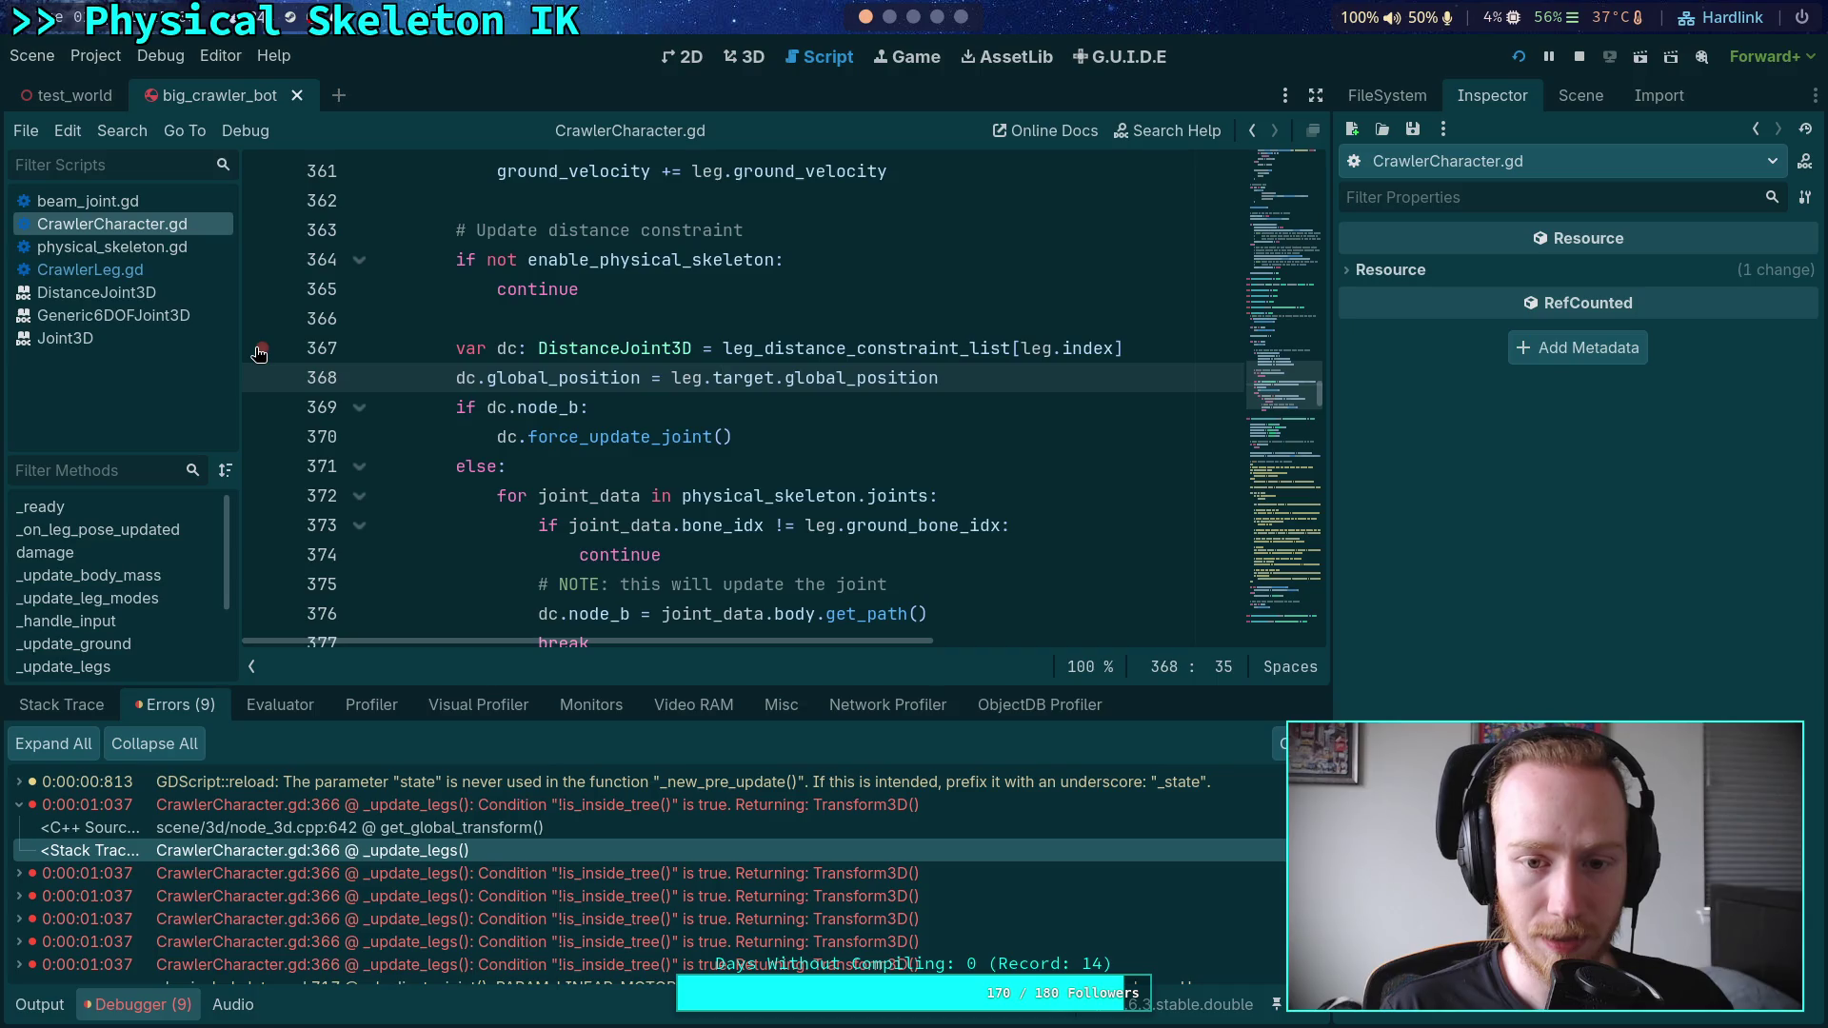
- Hide the debugger panel and scroll up through CrawlerCharacter.gd
left_click(548, 377)
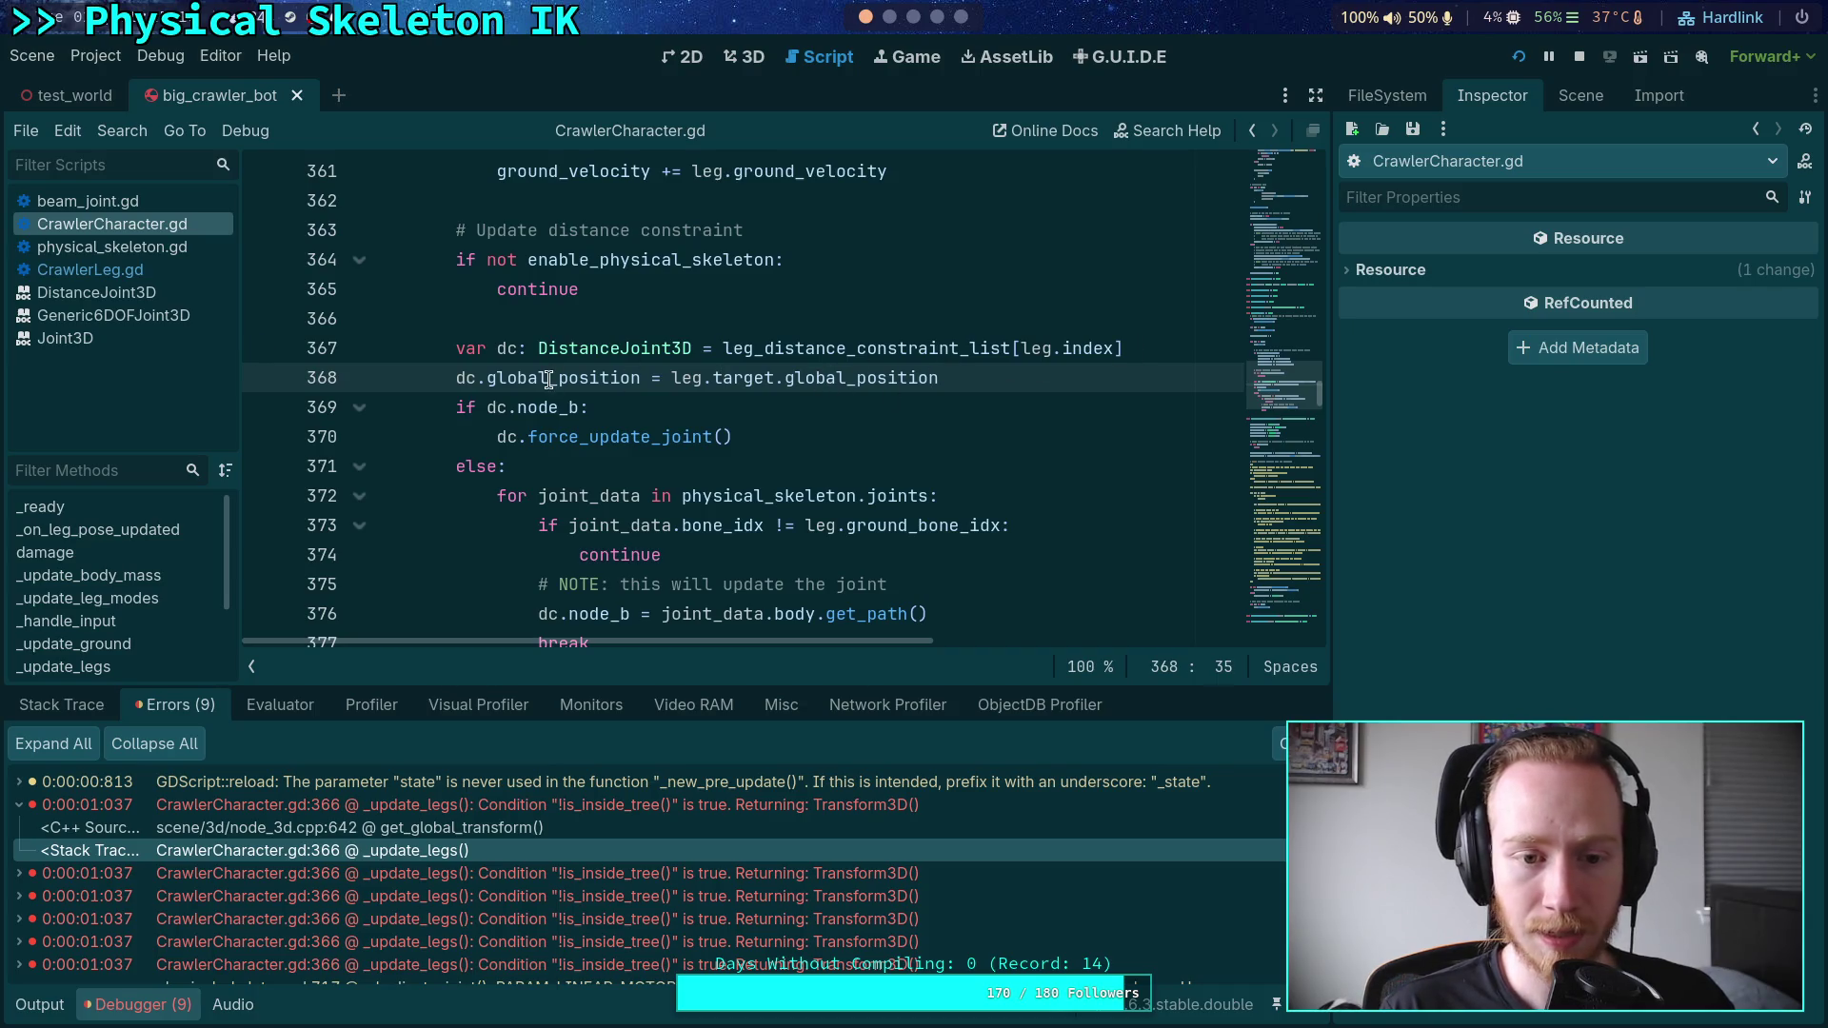
left_click(518, 349)
left_click(166, 1011)
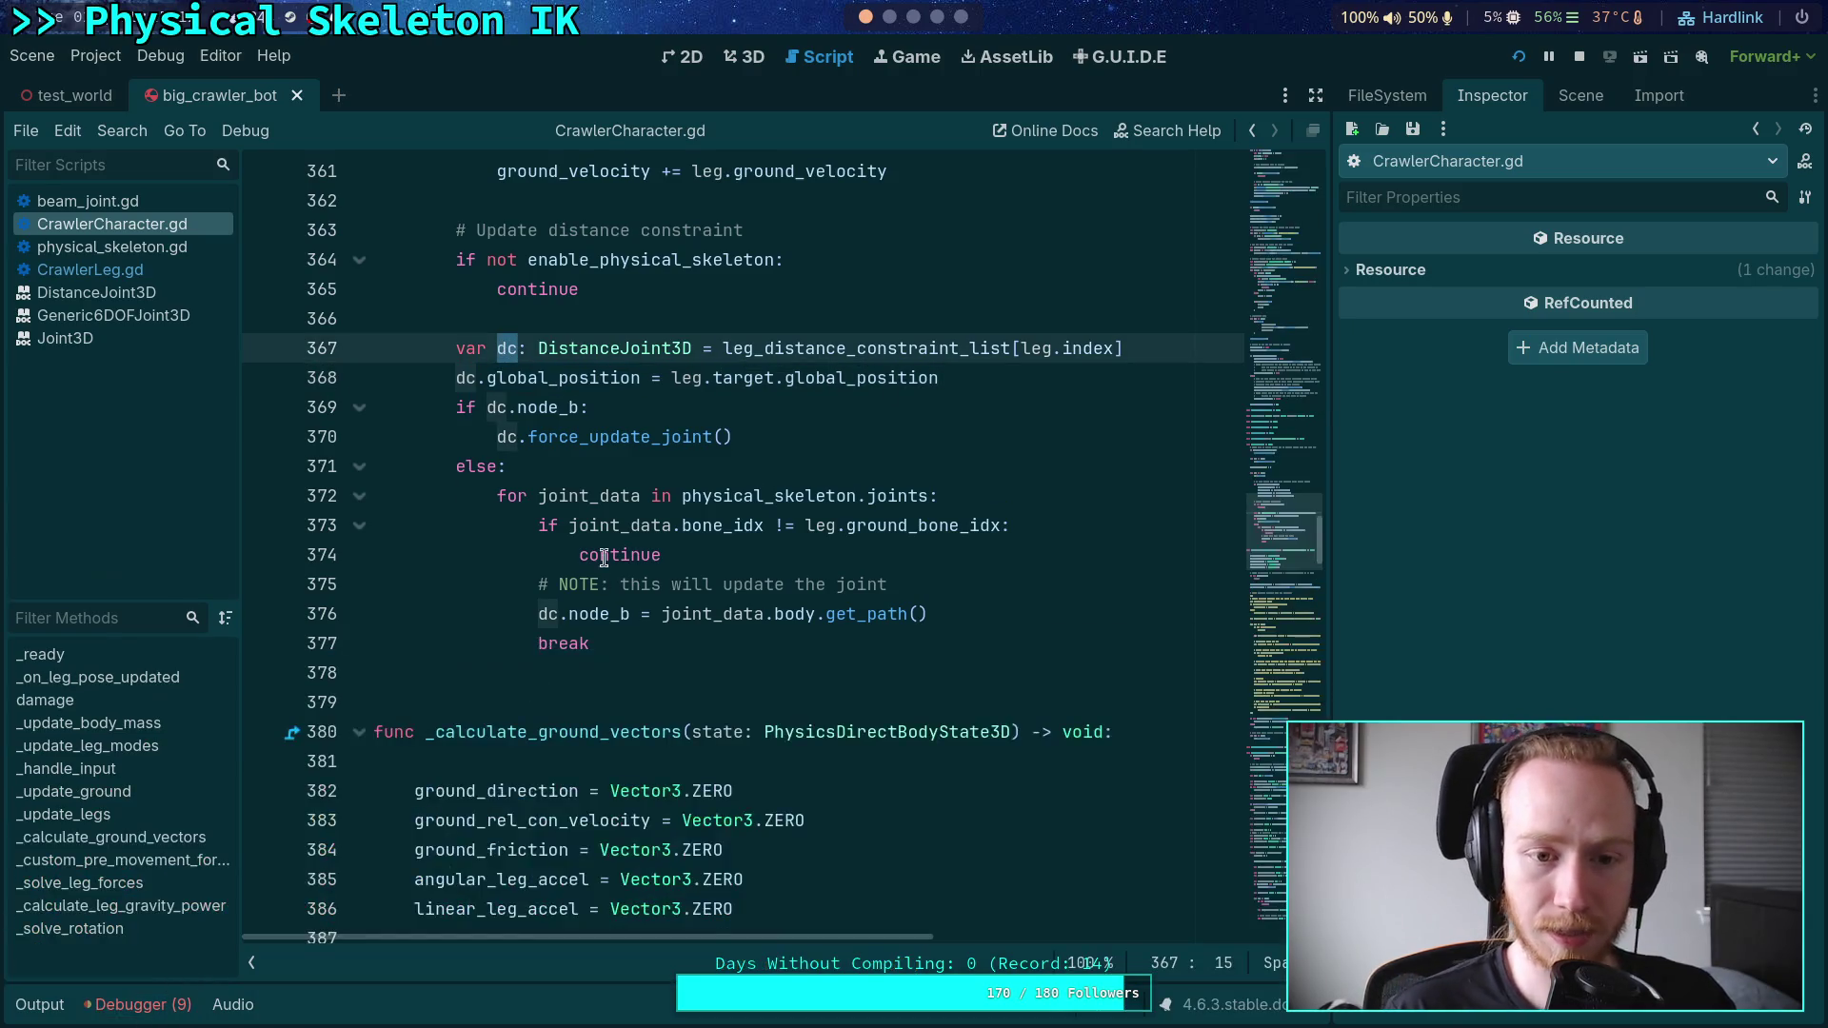
scroll(802, 553, "up", 20)
scroll(802, 553, "up", 20)
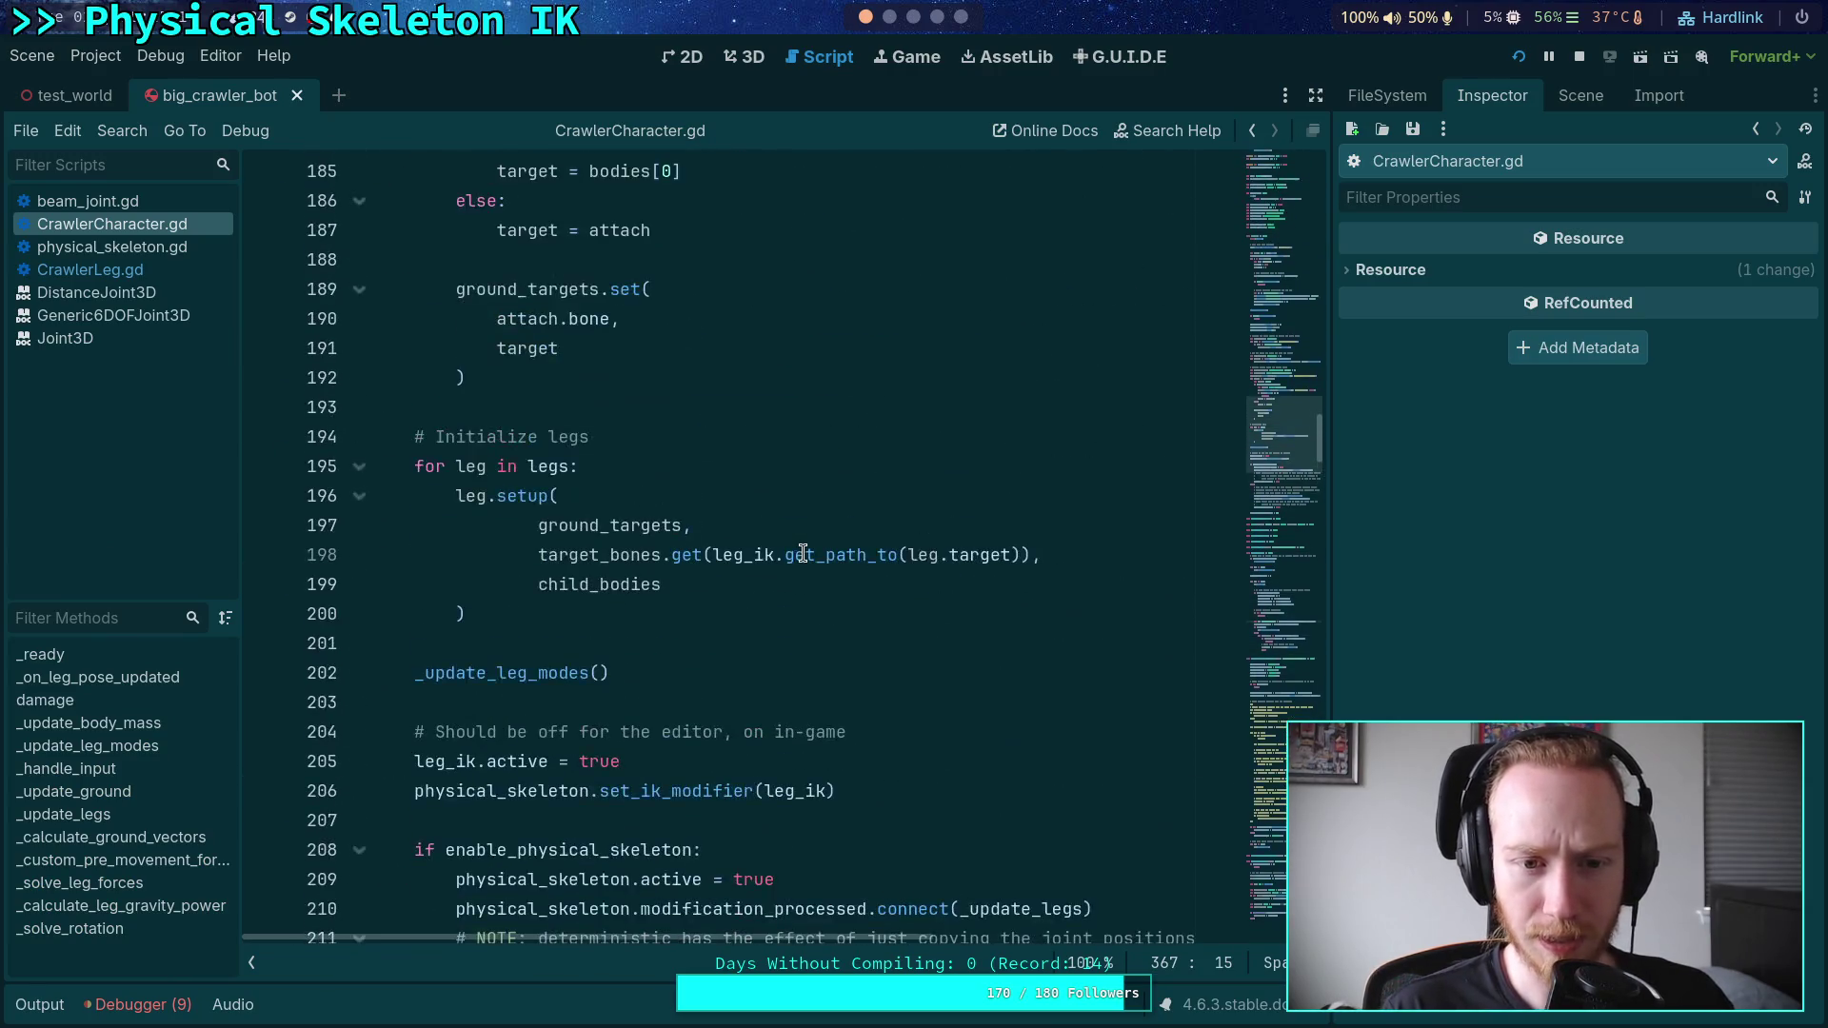
scroll(798, 549, "up", 2)
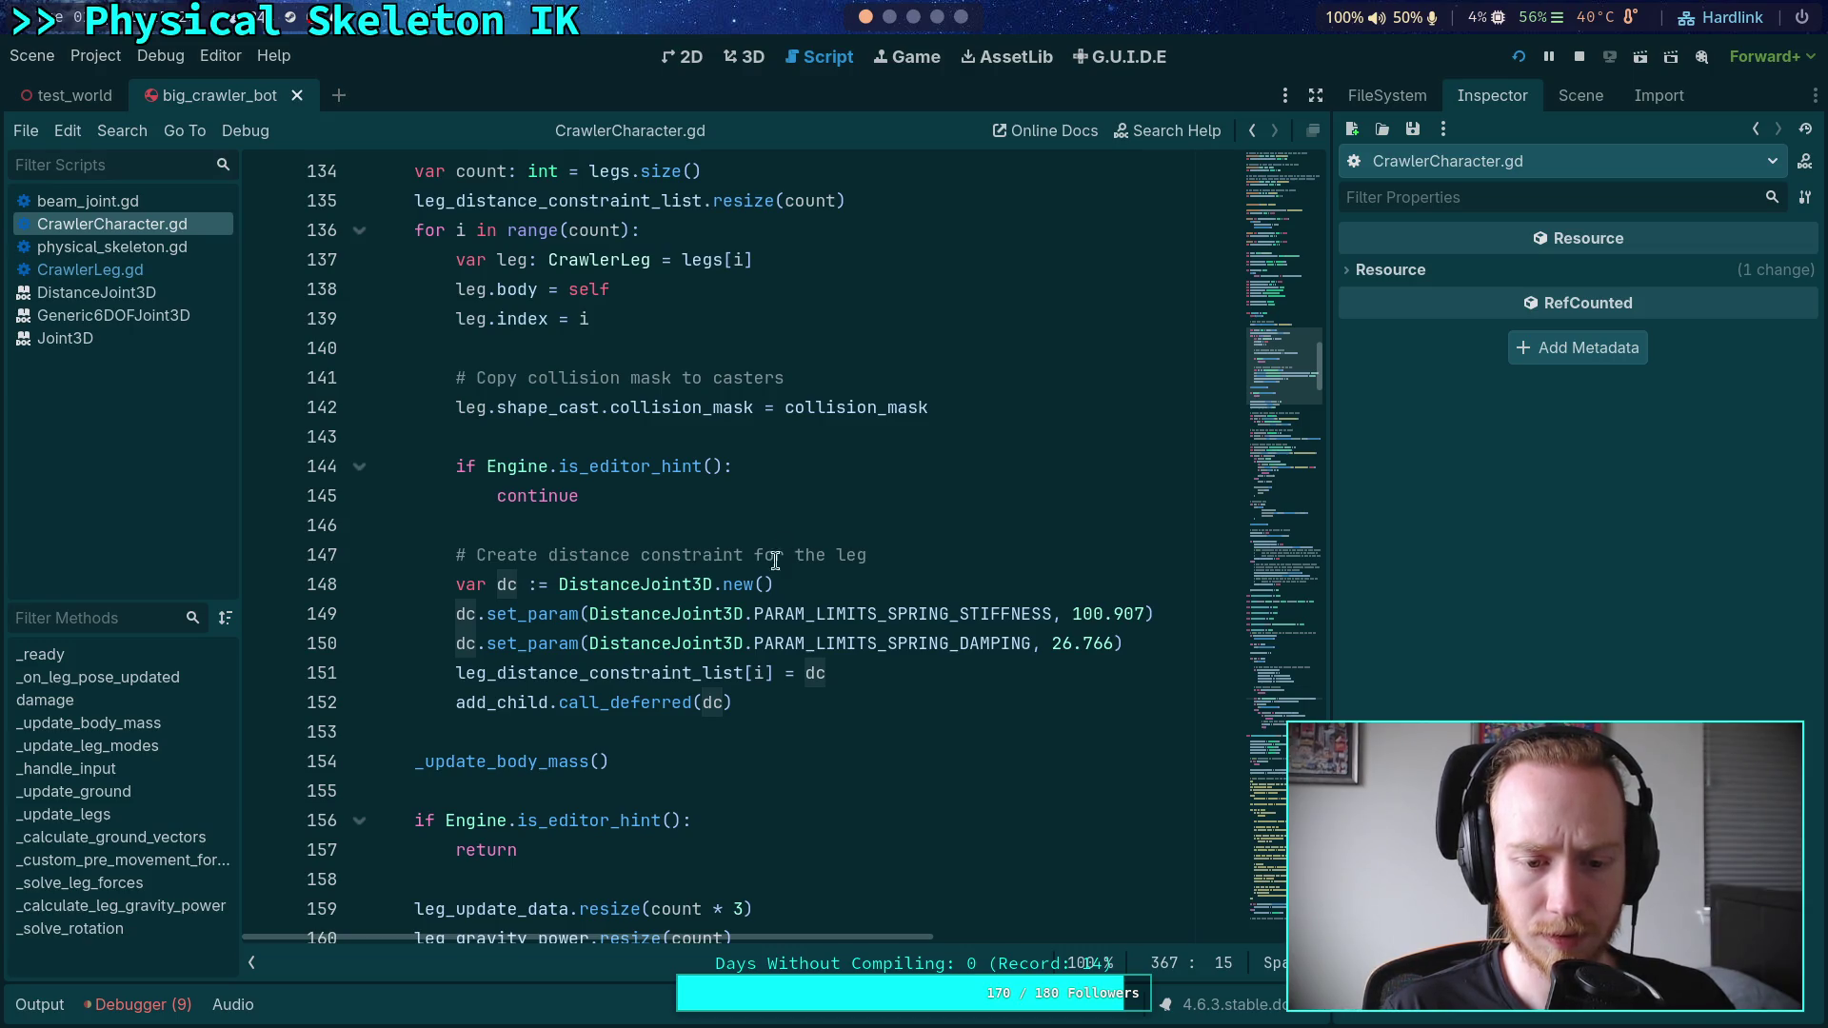
- Highlight uses of leg_distance_constraint_list, set a breakpoint on line 367, and run the game
double_click(643, 675)
scroll(801, 607, "down", 5)
scroll(791, 596, "down", 20)
scroll(791, 596, "down", 10)
scroll(790, 596, "down", 1)
left_click(262, 347)
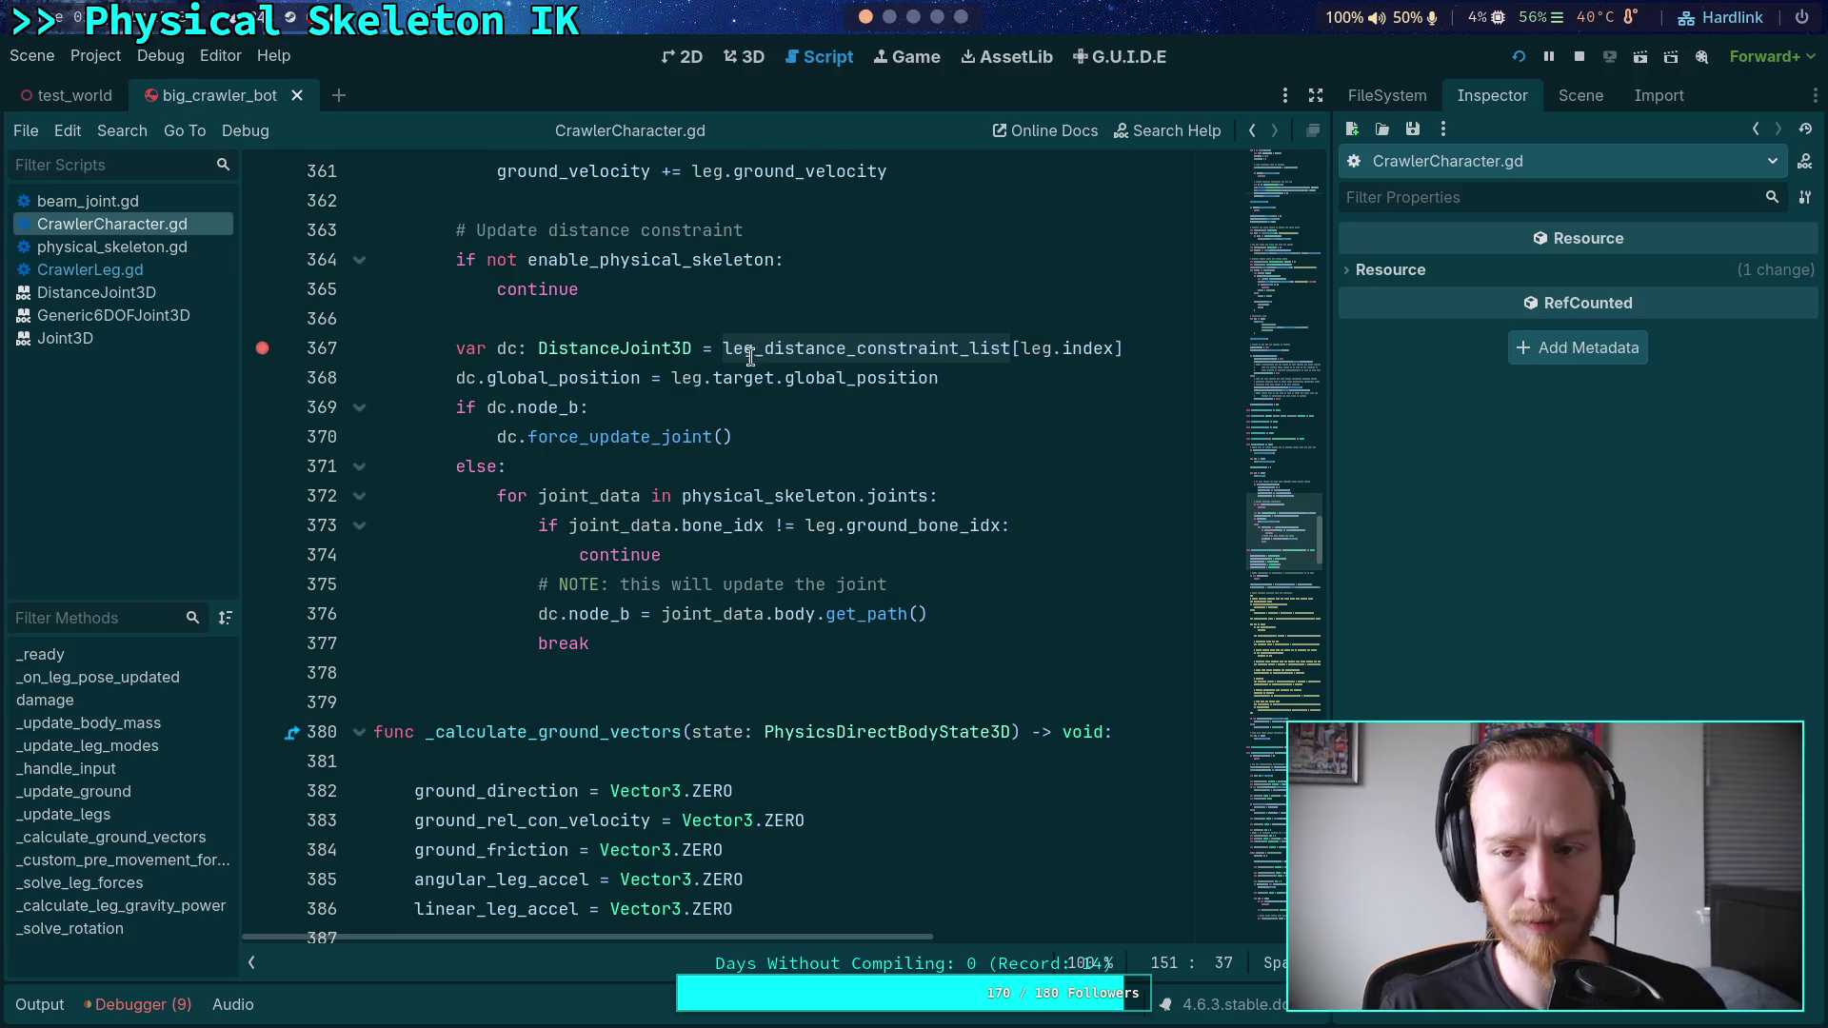
left_click(1517, 56)
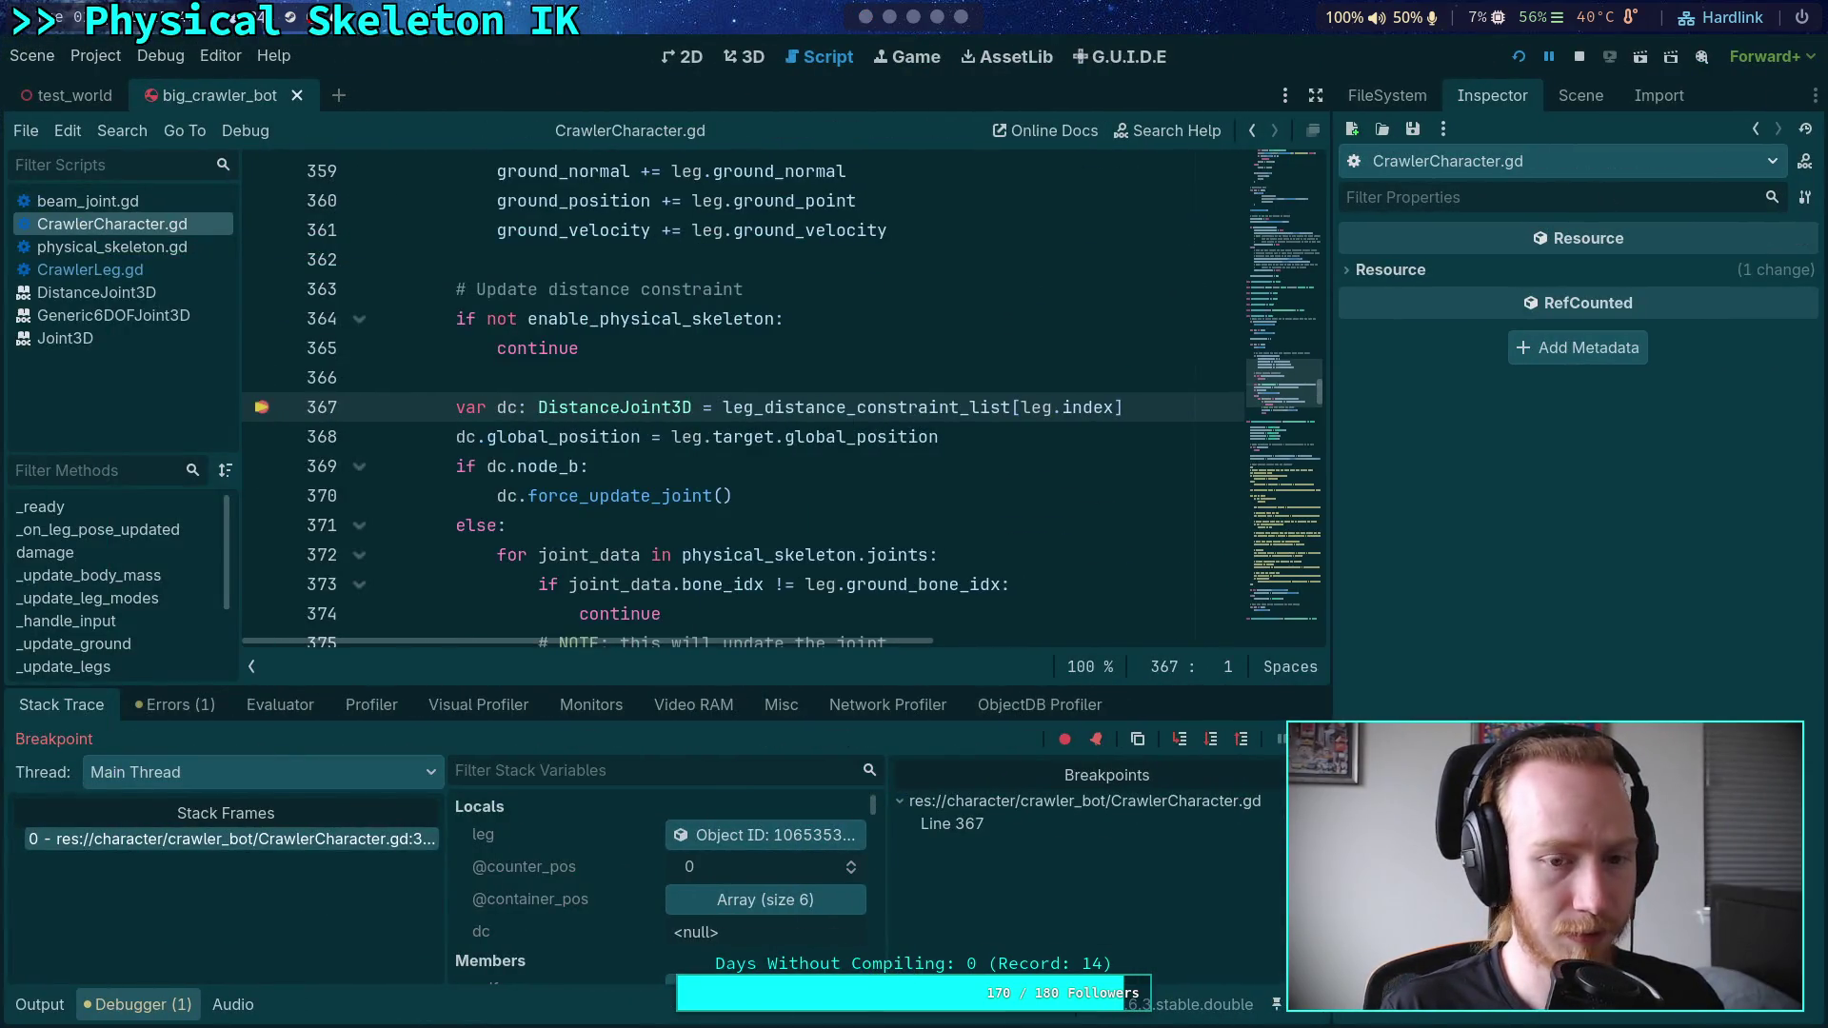
- Step past the breakpoint and inspect the running game's Remote scene tree
left_click(1210, 738)
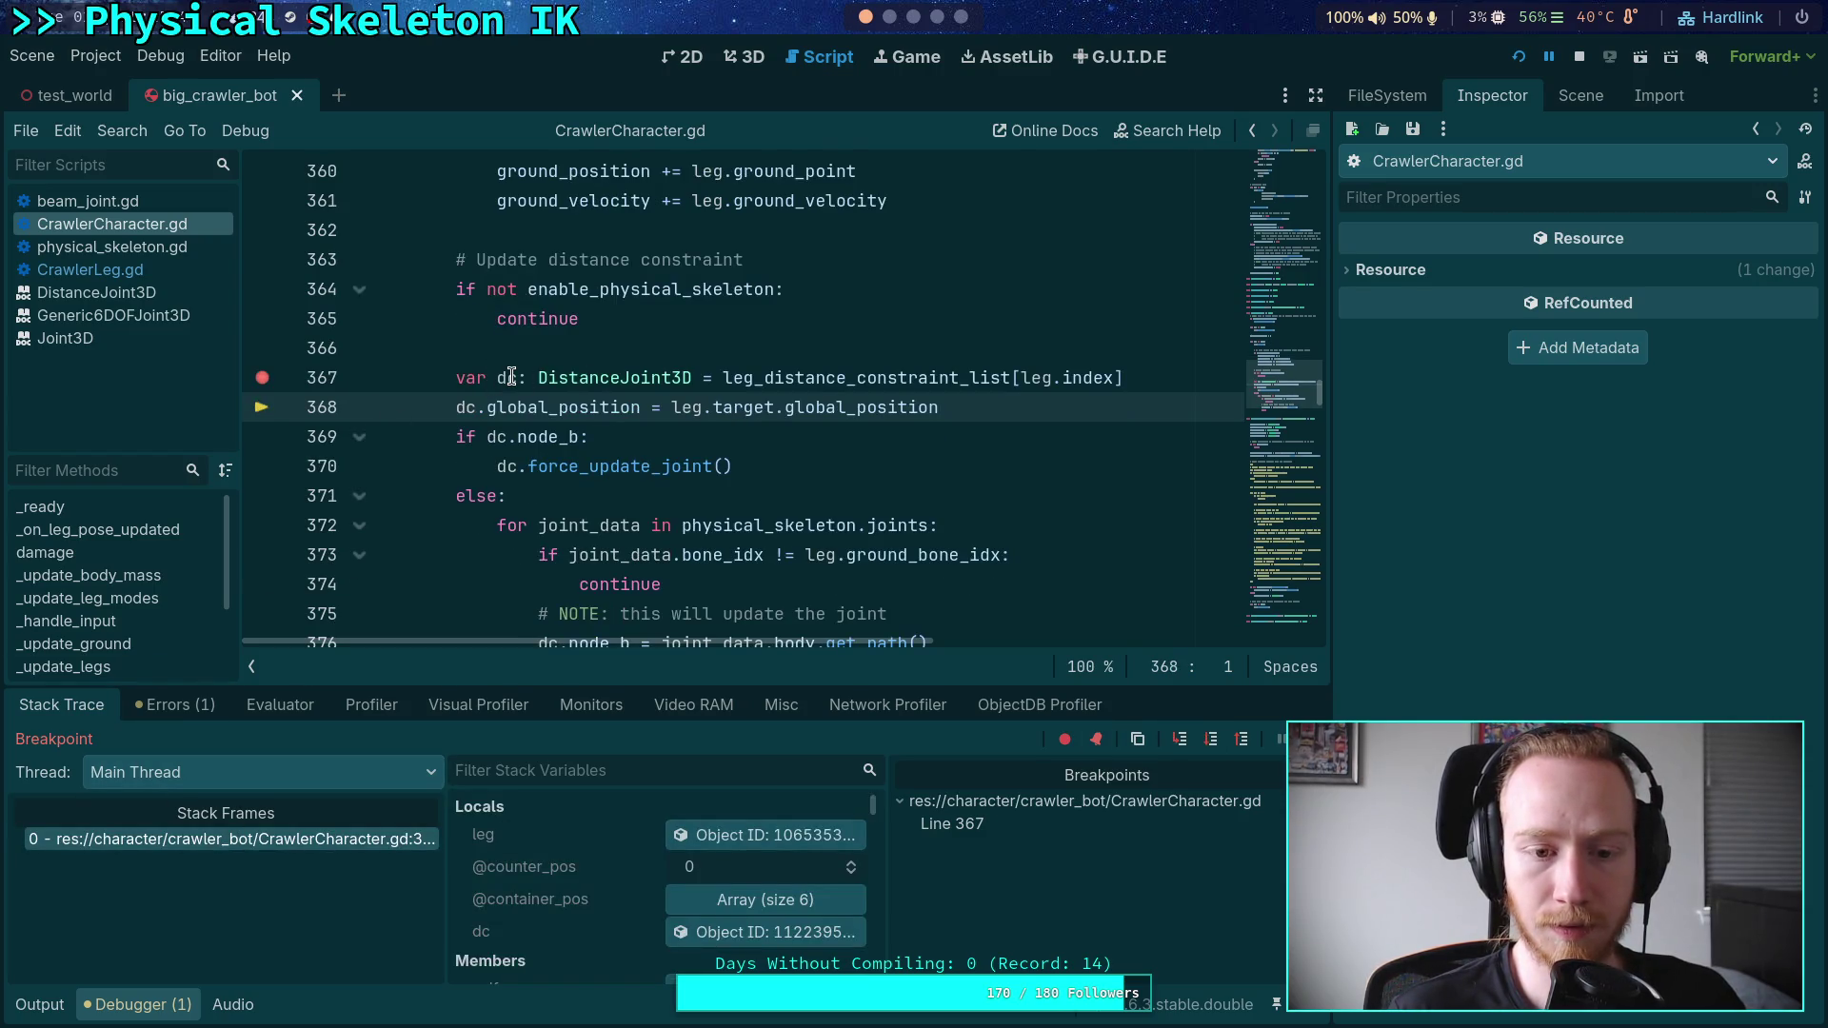
mouse_move(506, 378)
left_click(1583, 99)
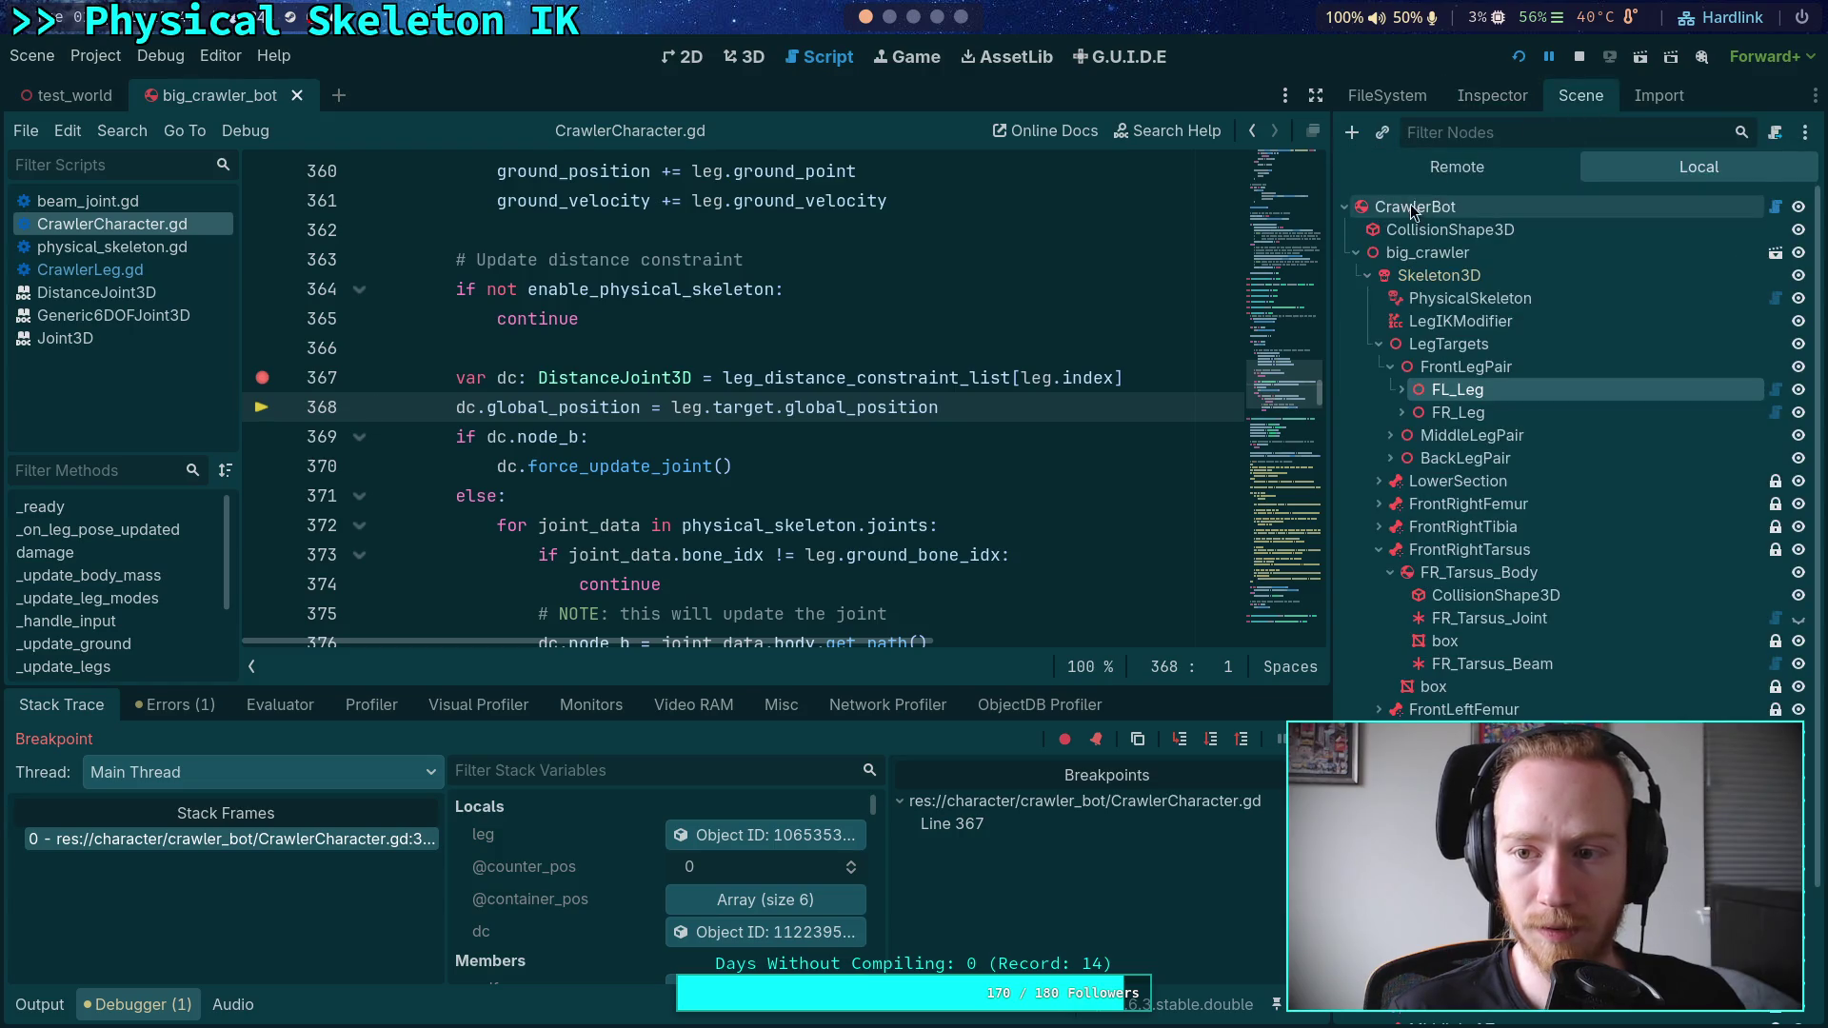
left_click(1433, 169)
scroll(1532, 649, "down", 5)
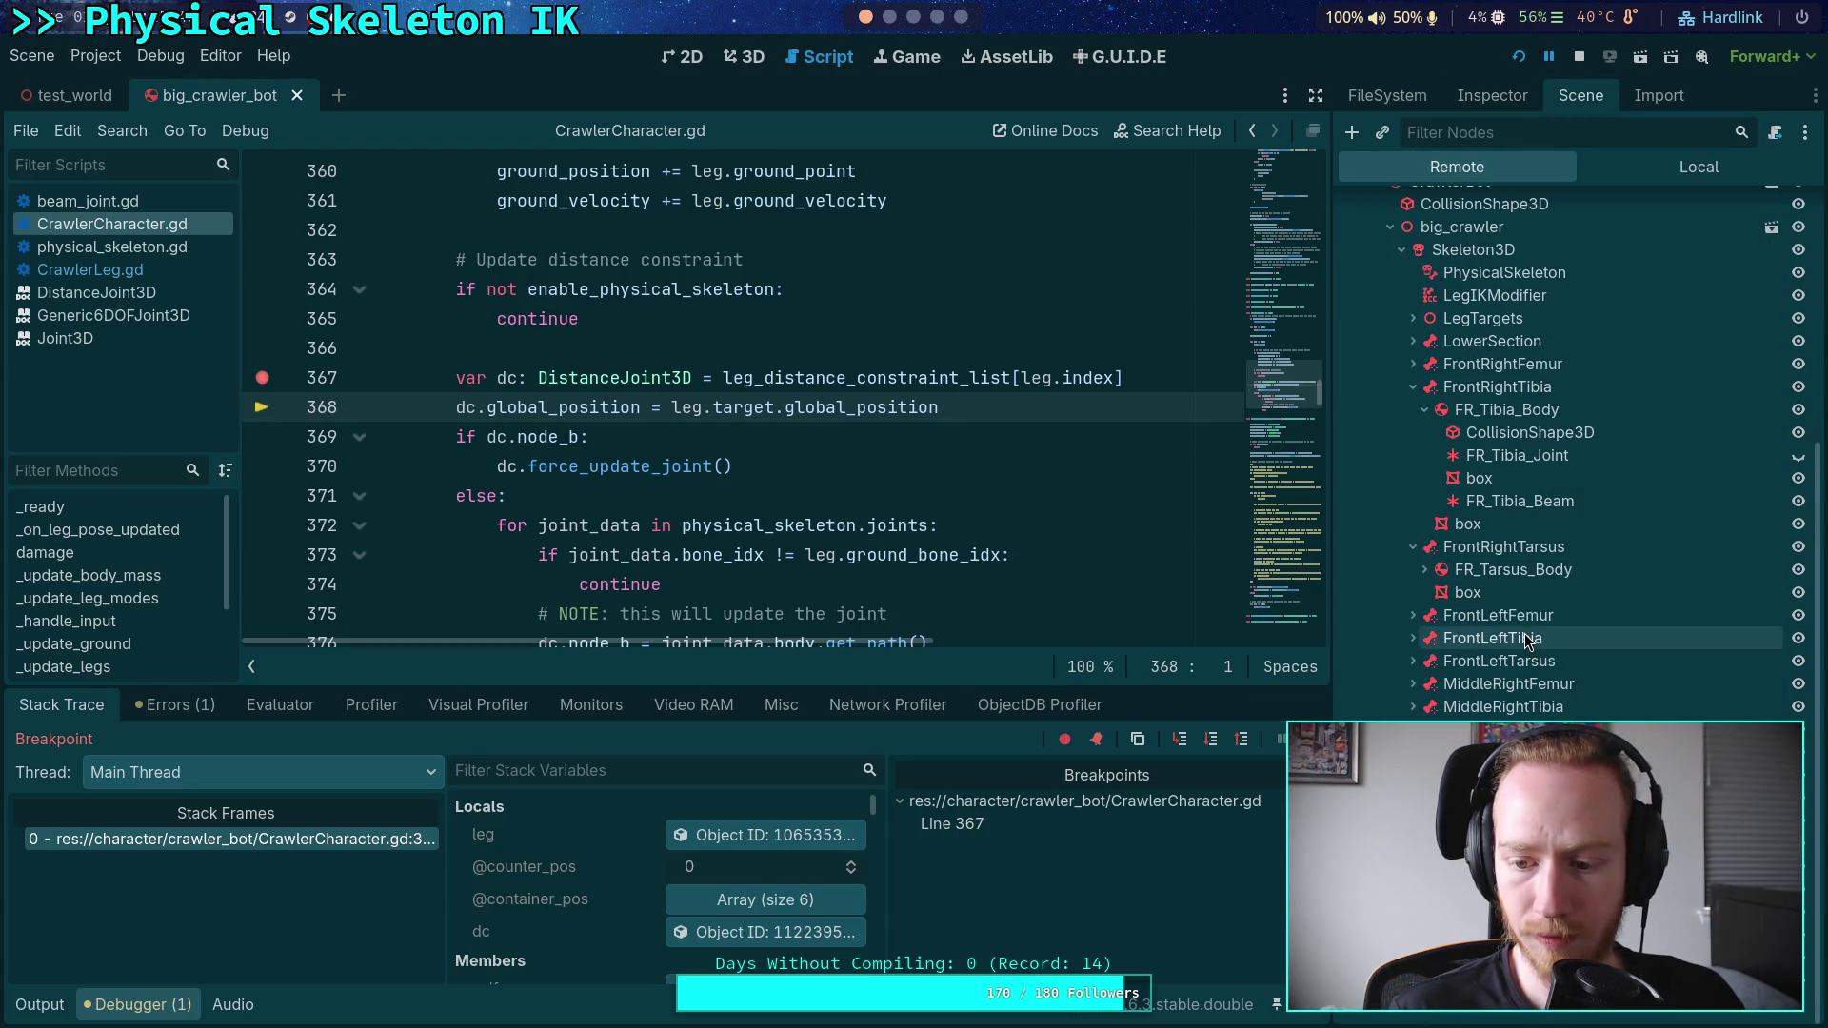
scroll(1380, 457, "up", 5)
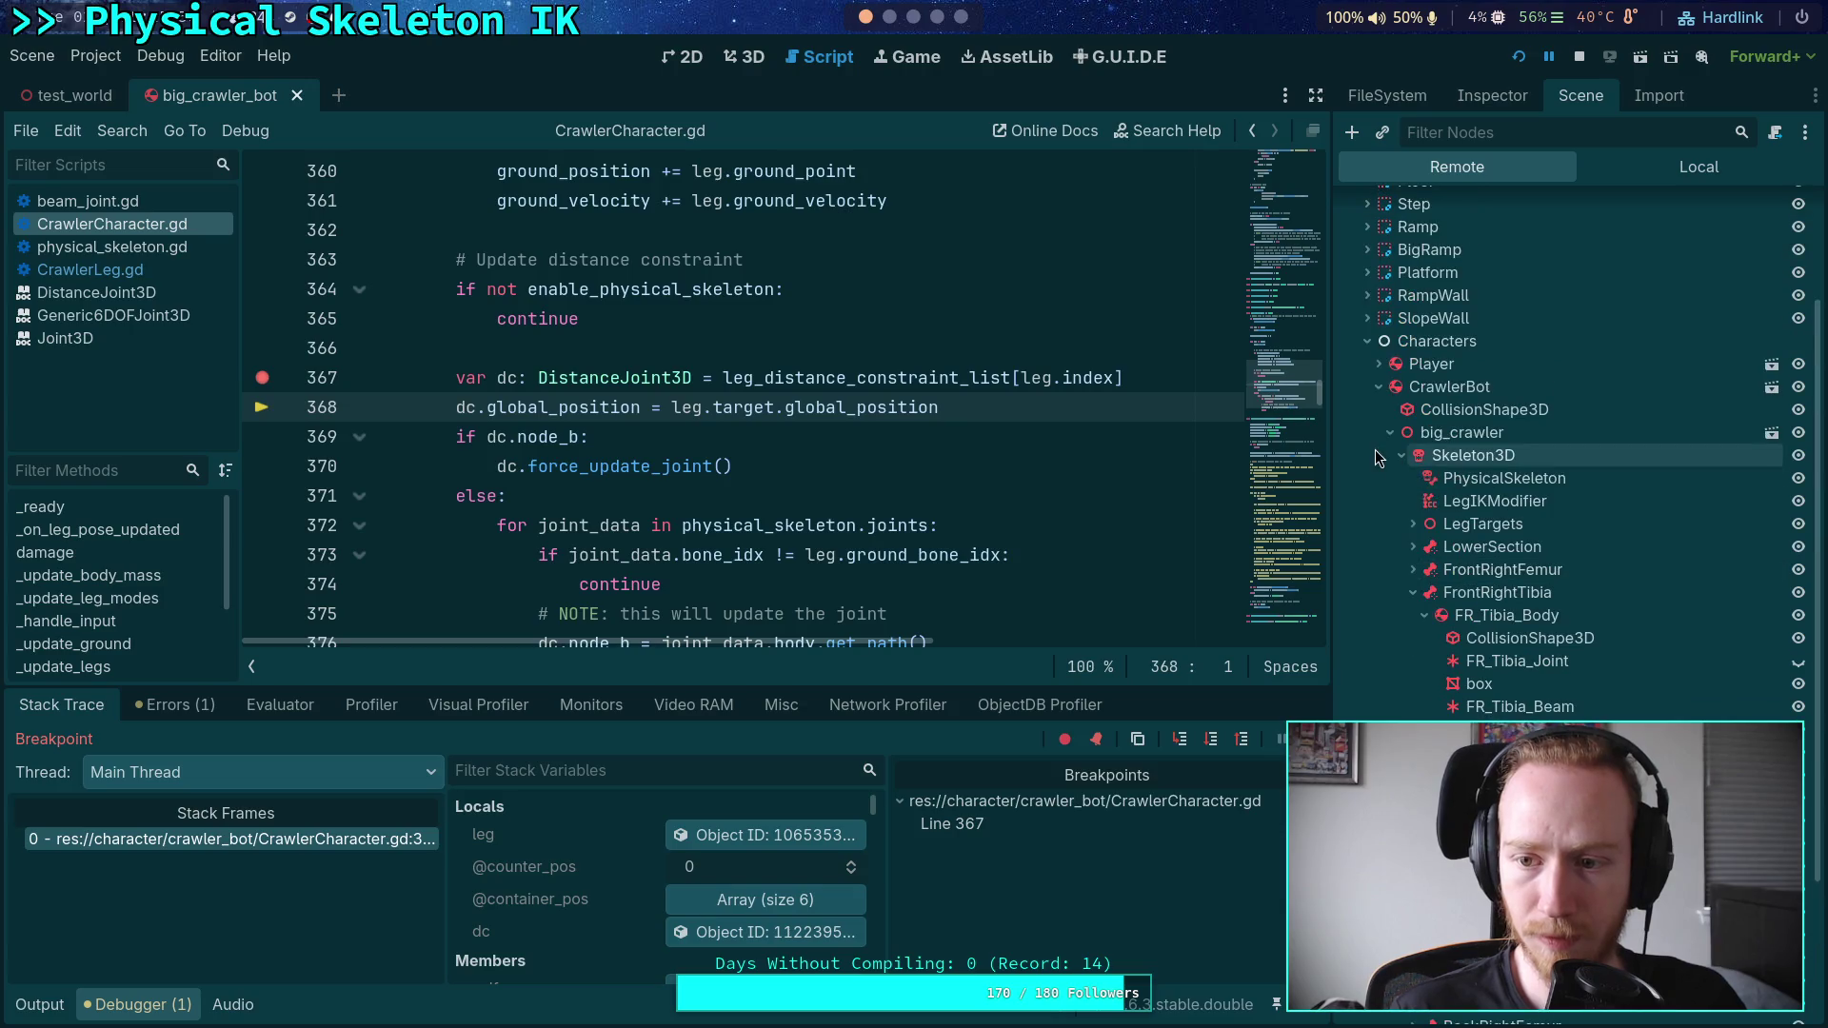
scroll(1523, 610, "down", 5)
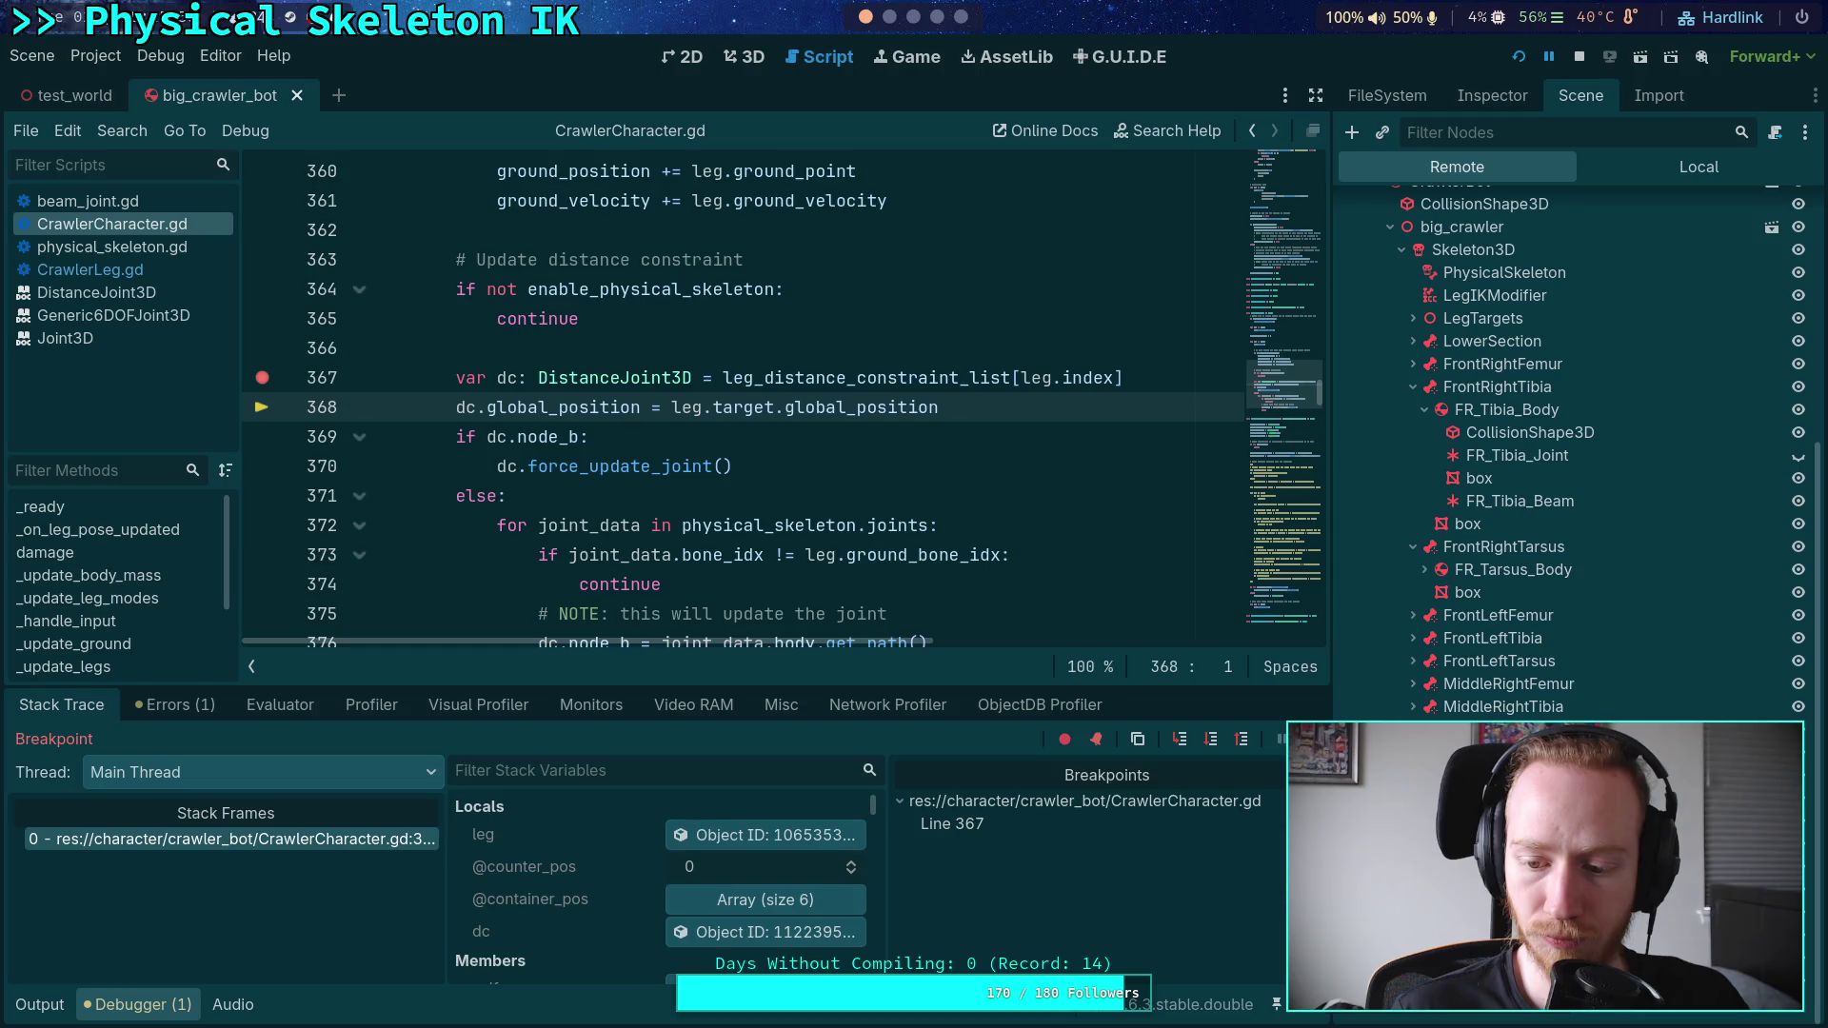
scroll(1523, 448, "up", 3)
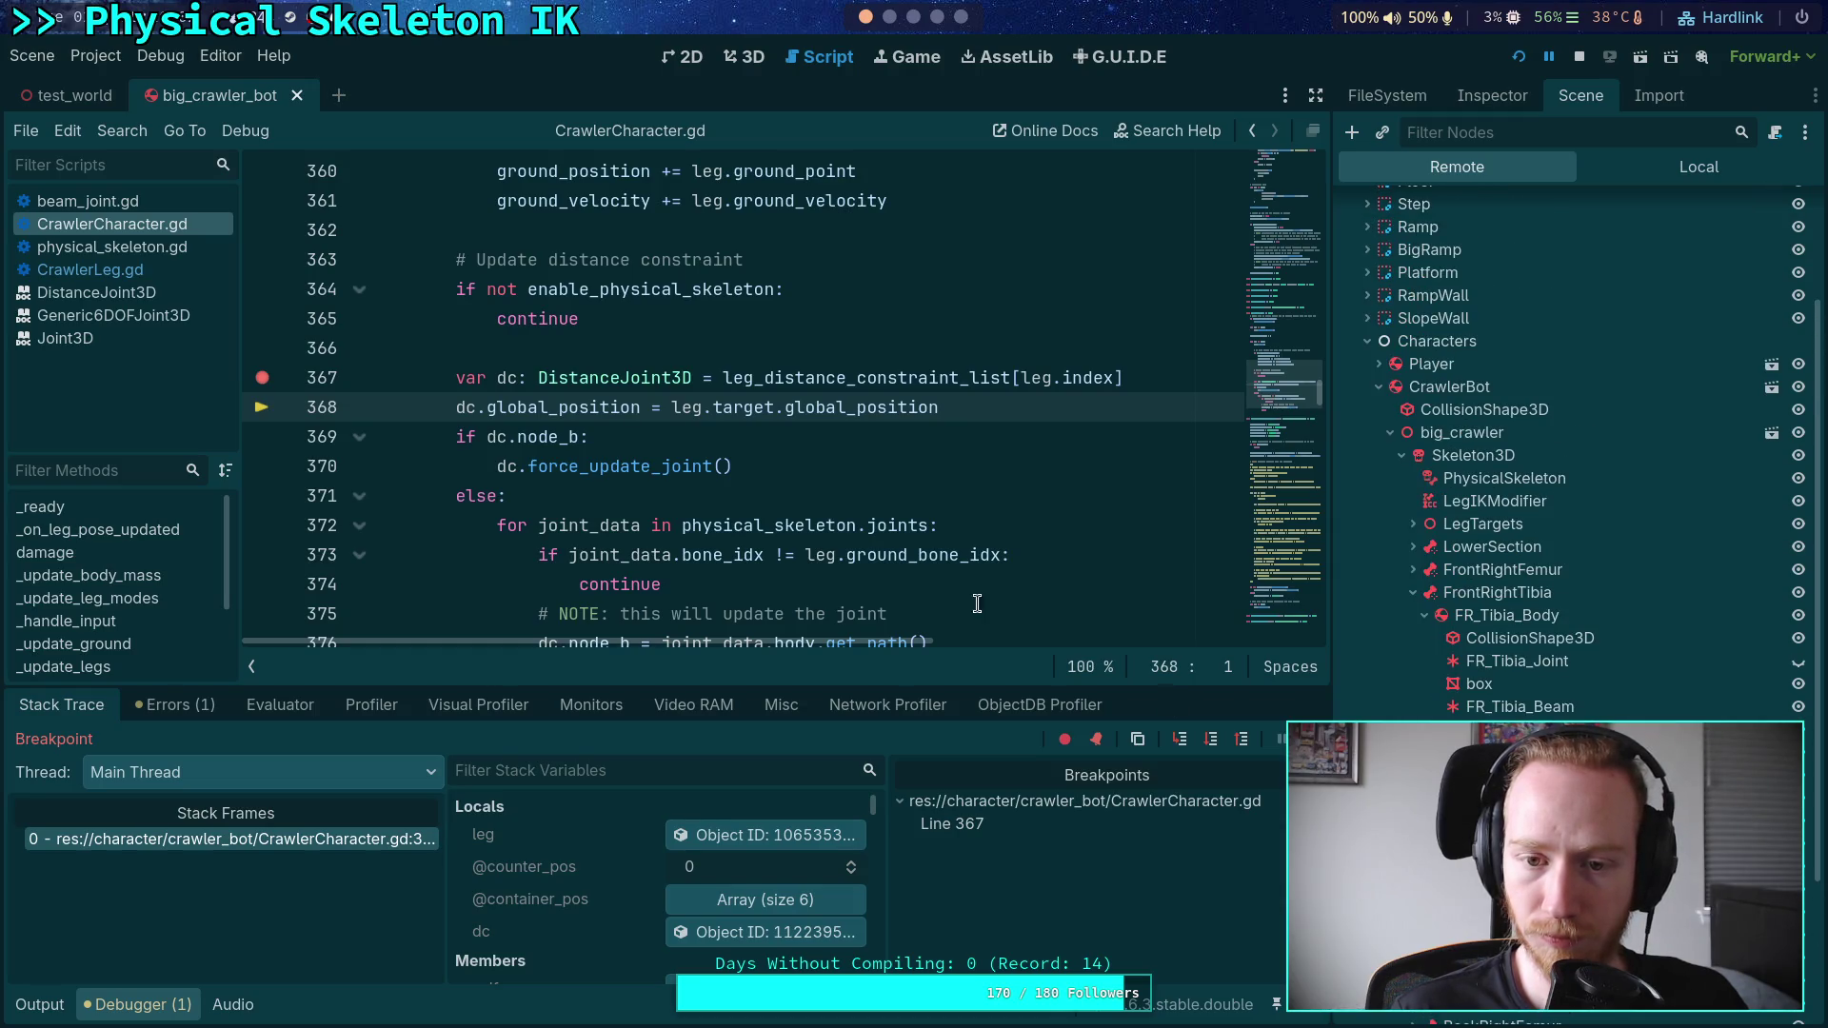
scroll(880, 558, "up", 3)
scroll(879, 558, "up", 20)
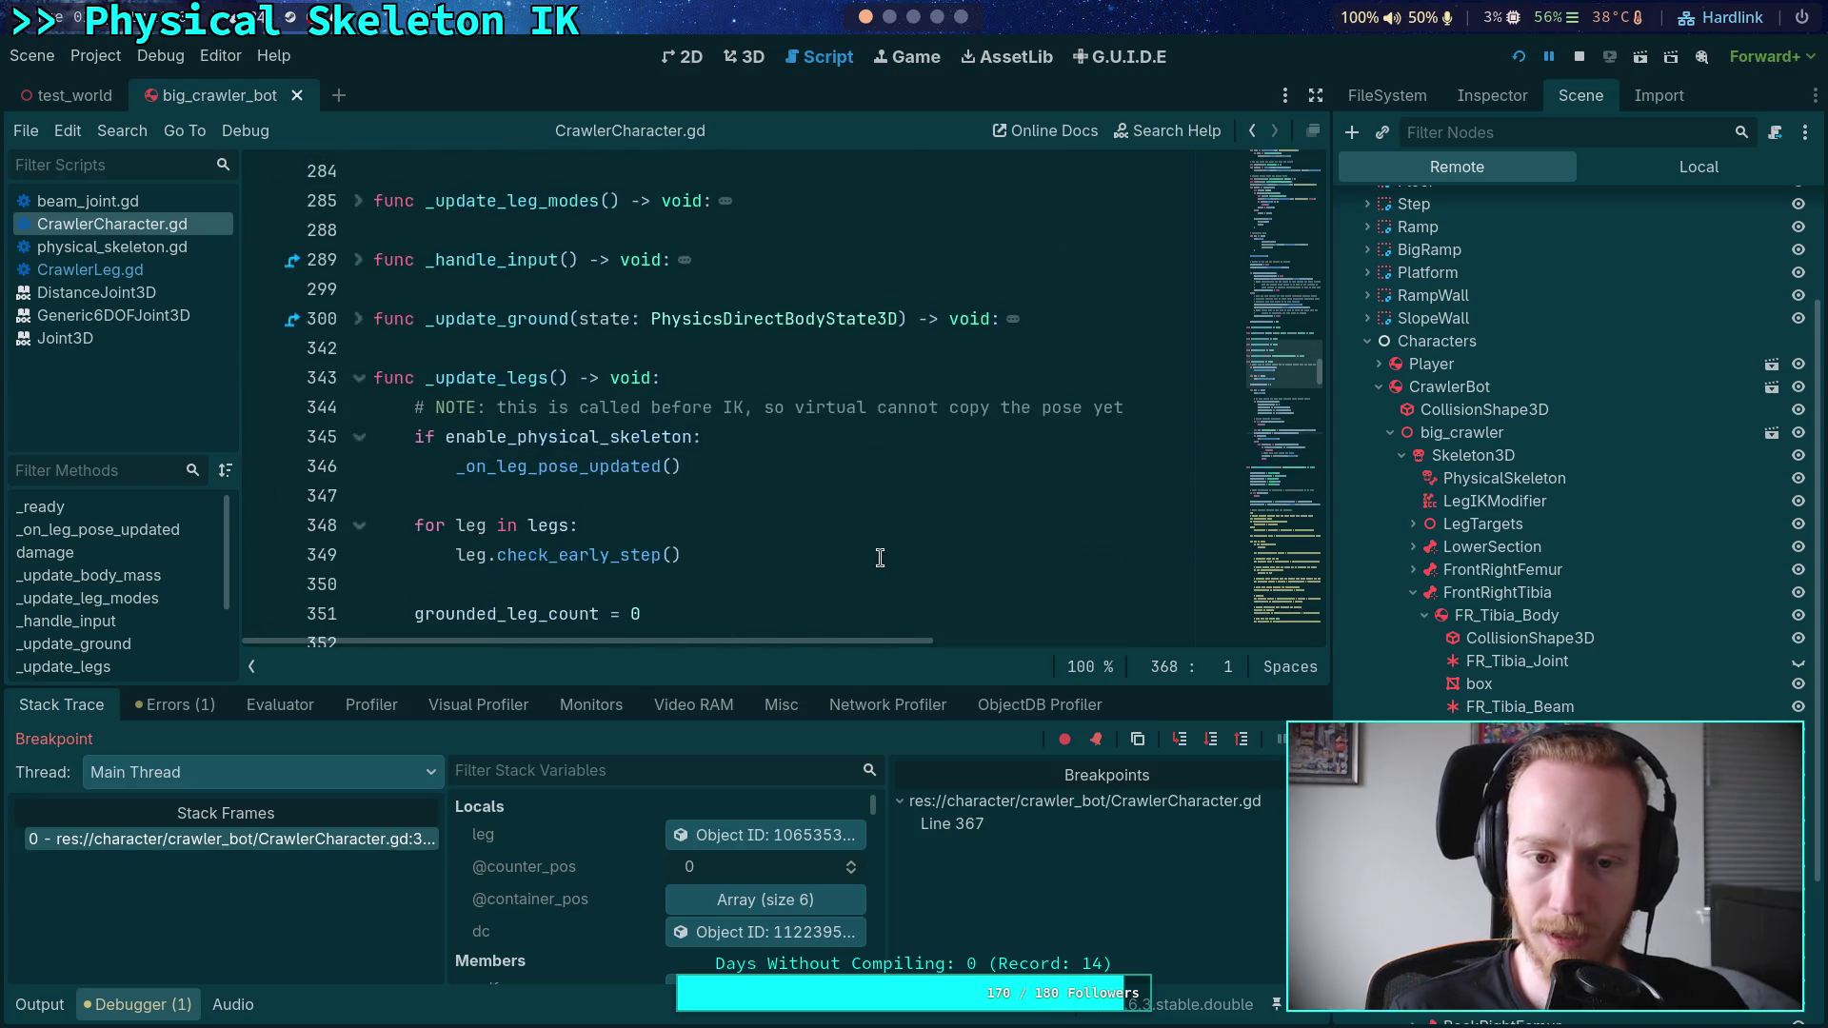
scroll(880, 538, "up", 18)
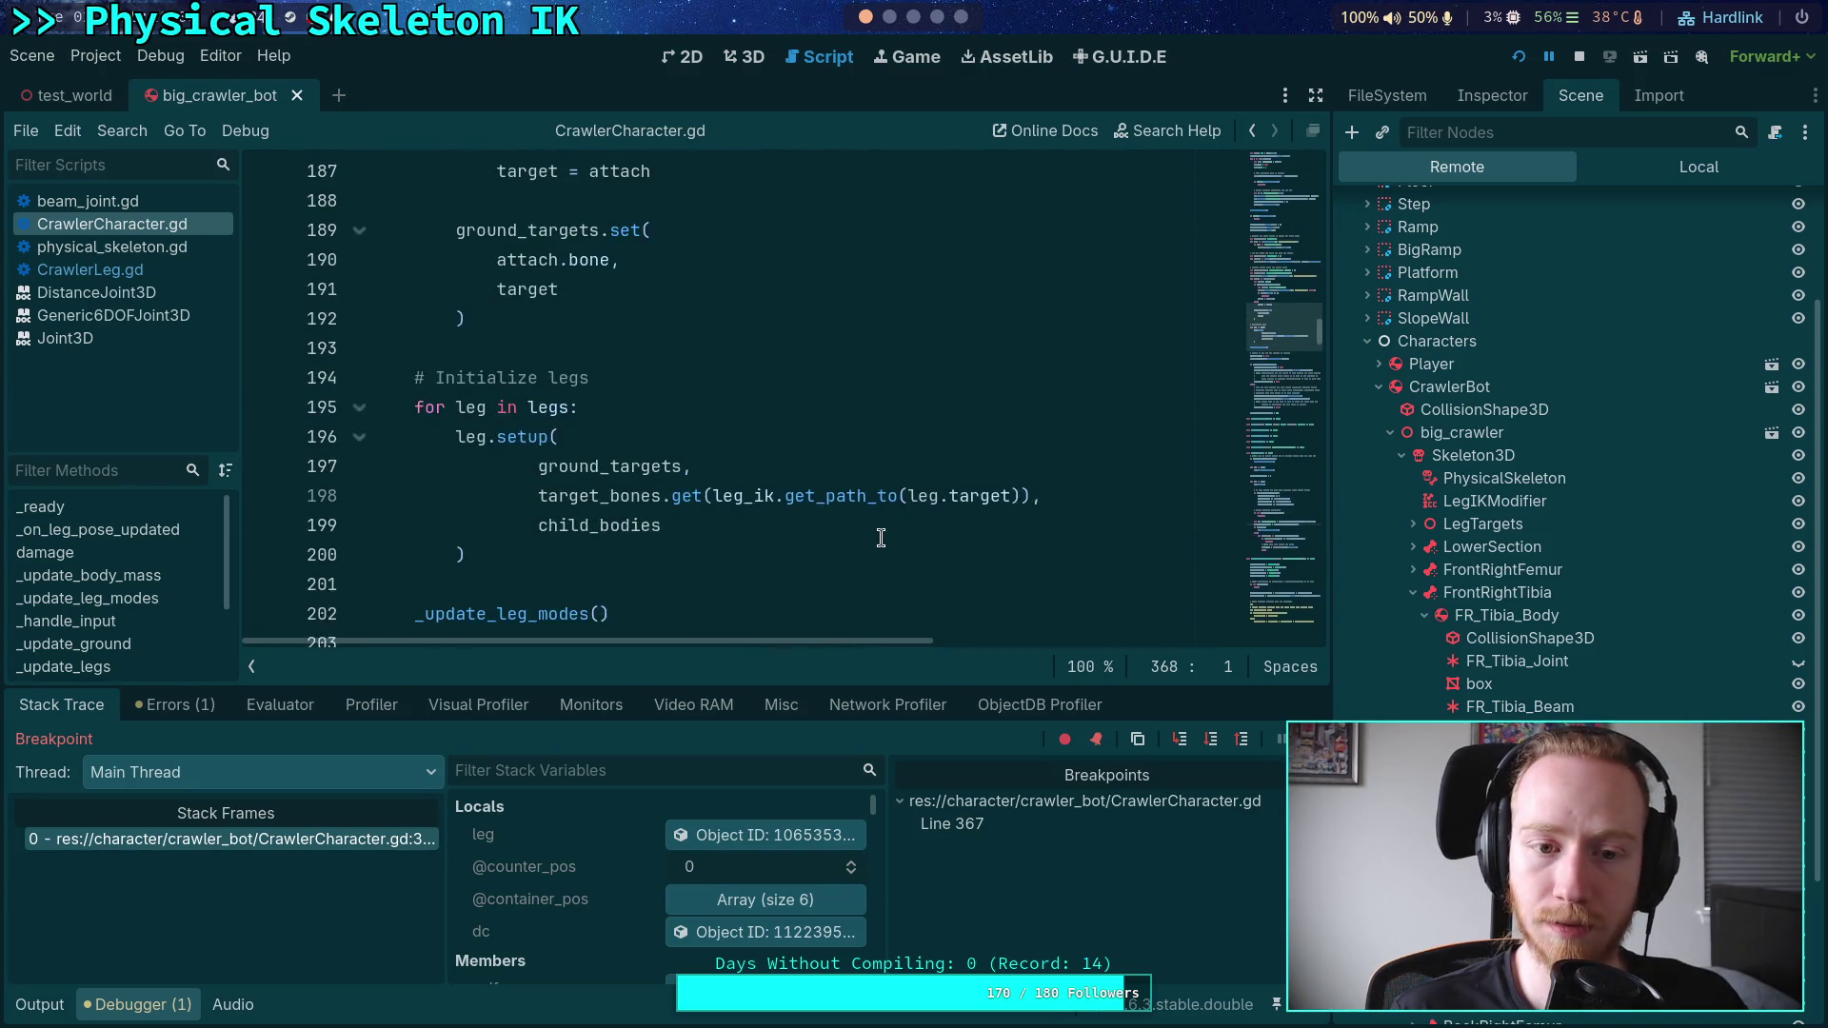
scroll(881, 538, "up", 10)
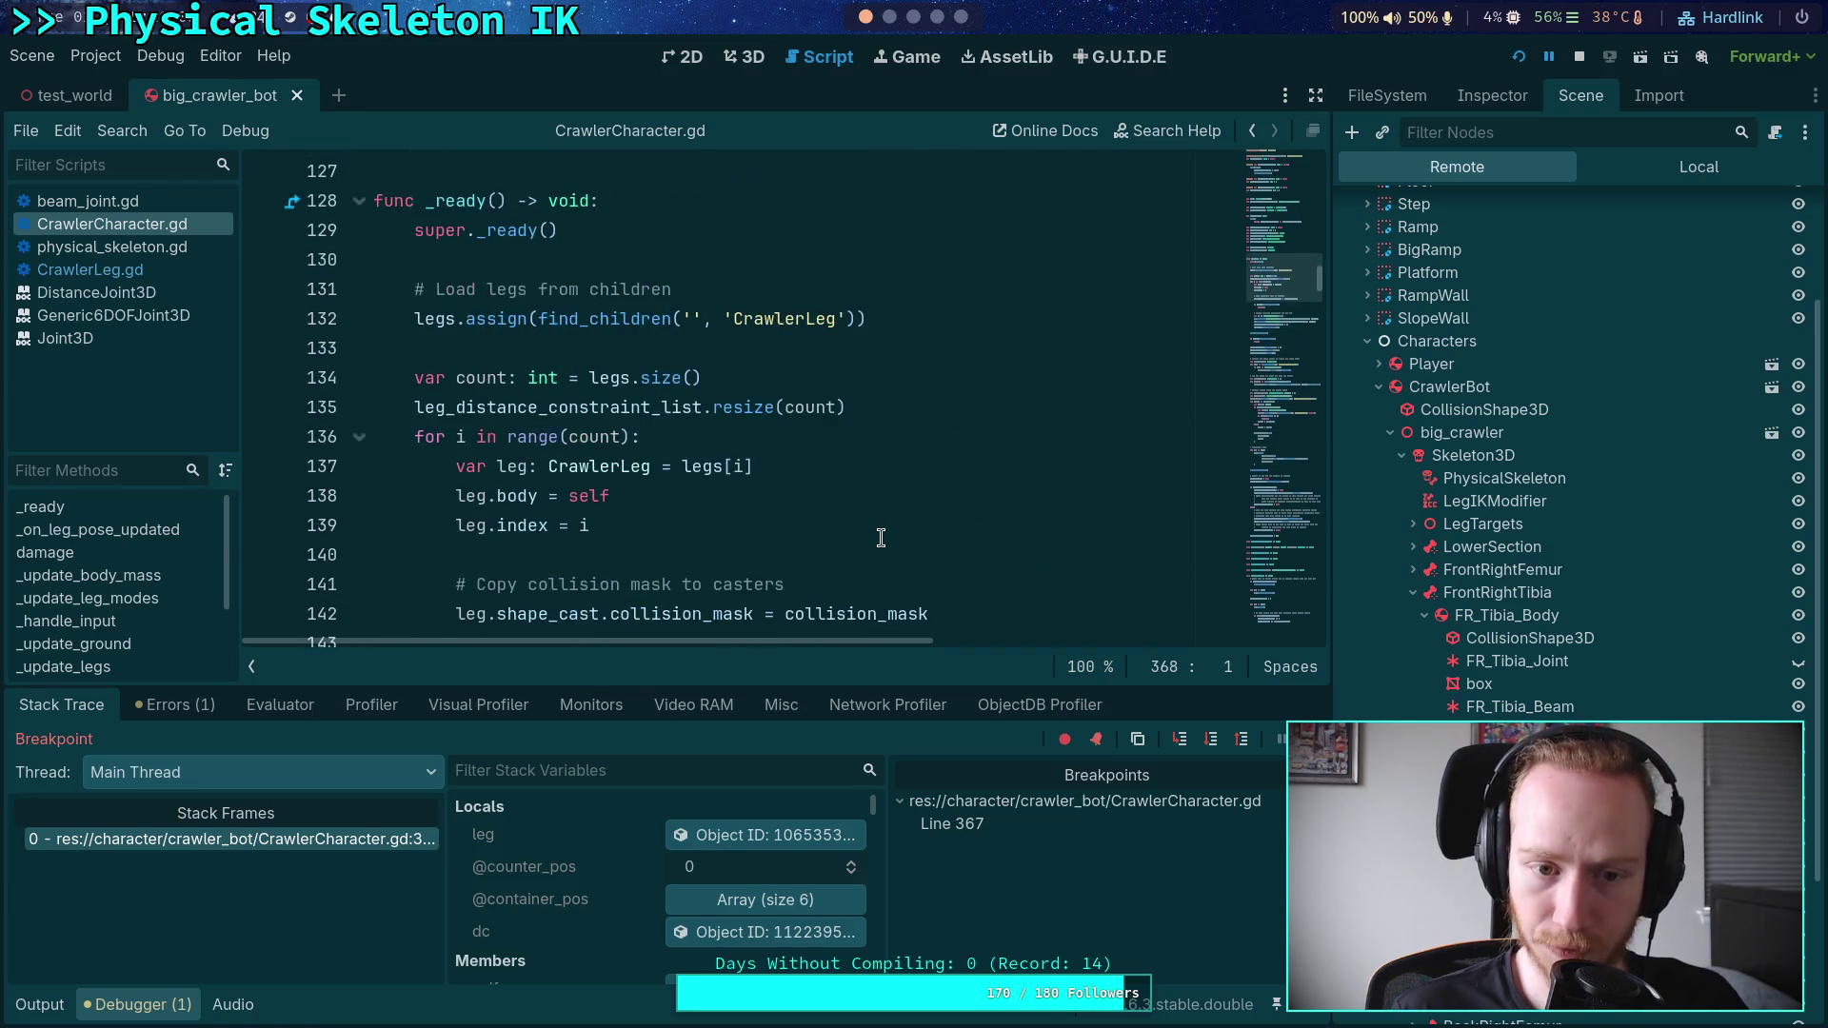
scroll(880, 538, "down", 6)
scroll(880, 538, "down", 1)
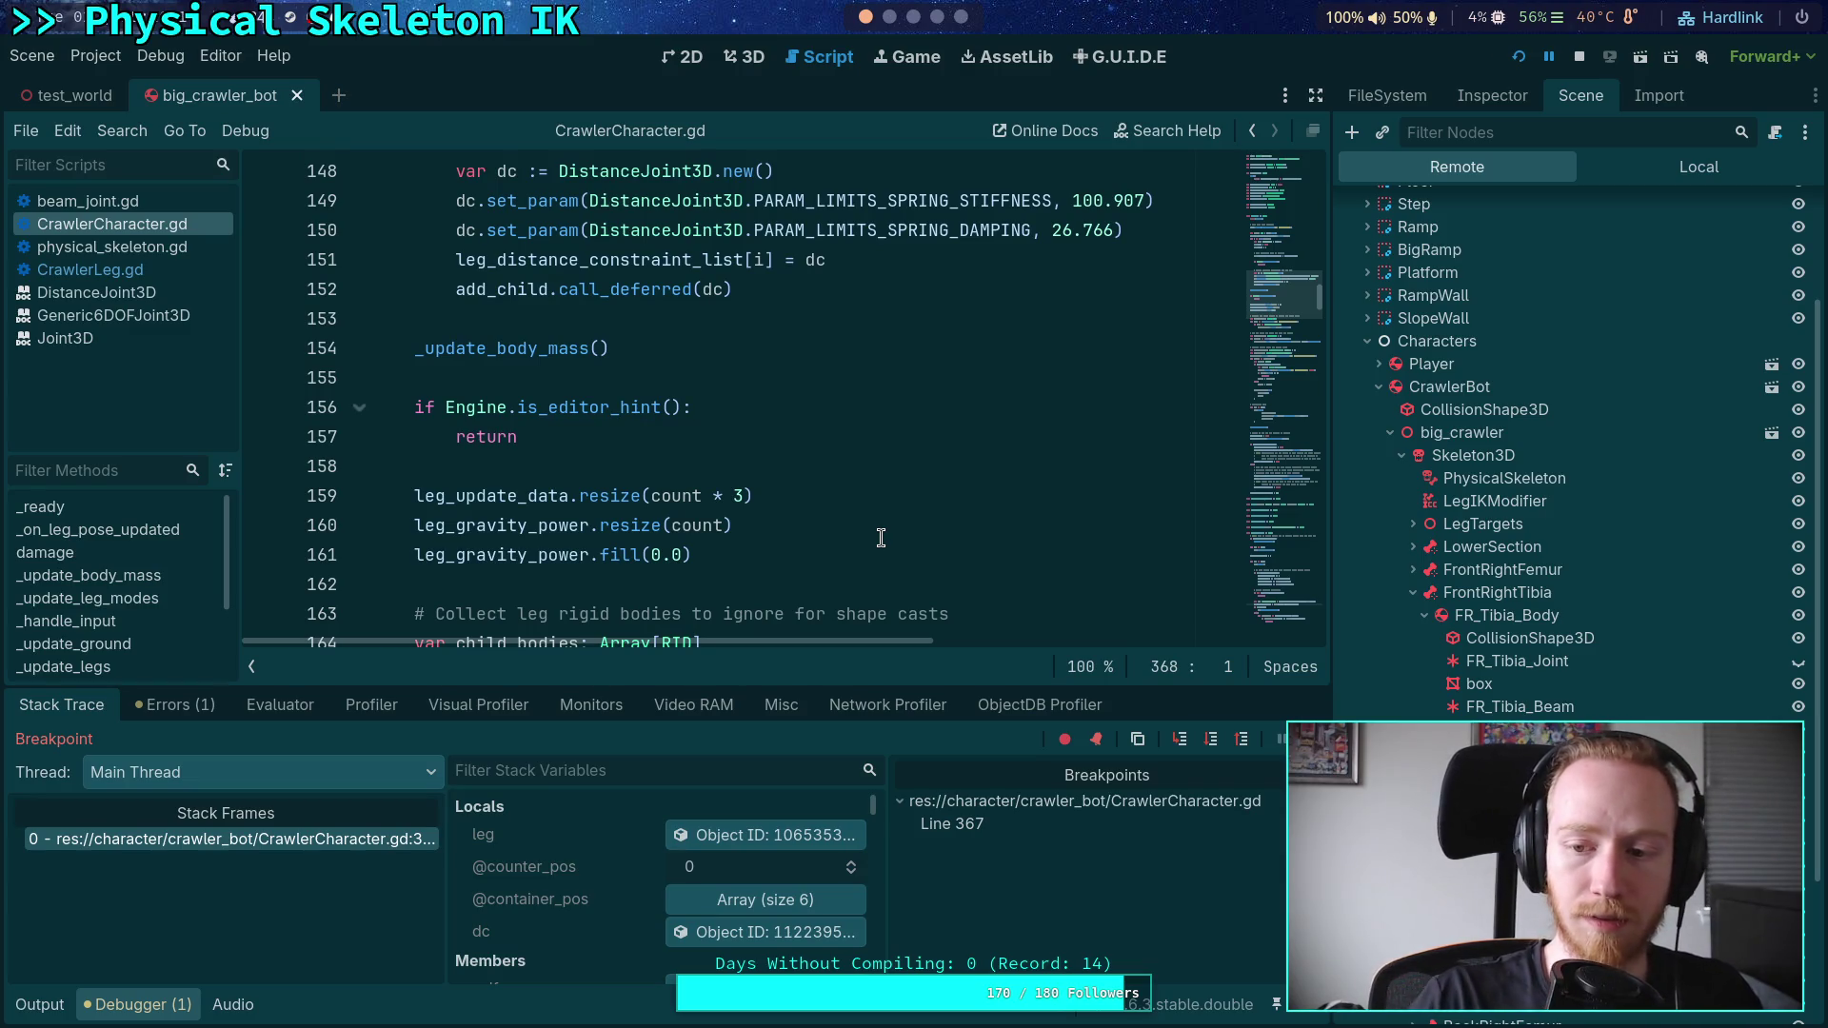
- Stop the game, remove .call_deferred from add_child(dc) on line 152, and rerun
left_click(1578, 58)
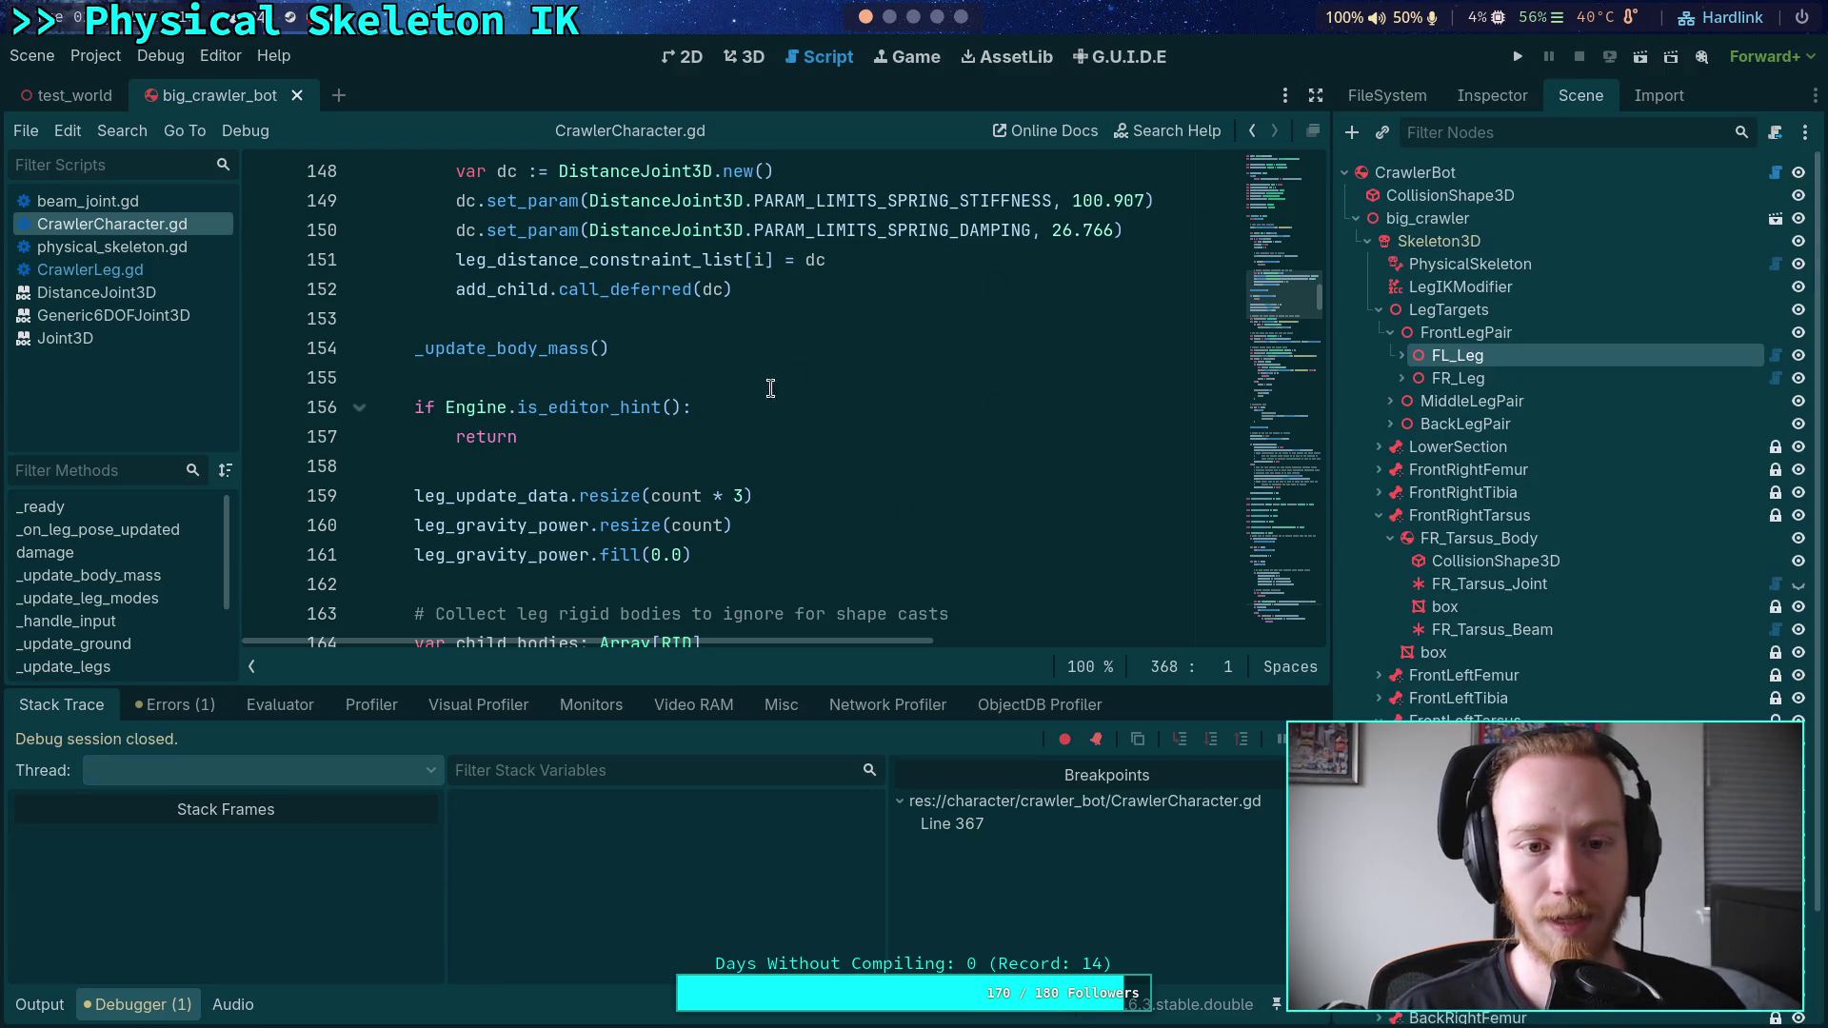
left_click_drag(557, 299, 700, 294)
key("BackSpace")
left_click(758, 294)
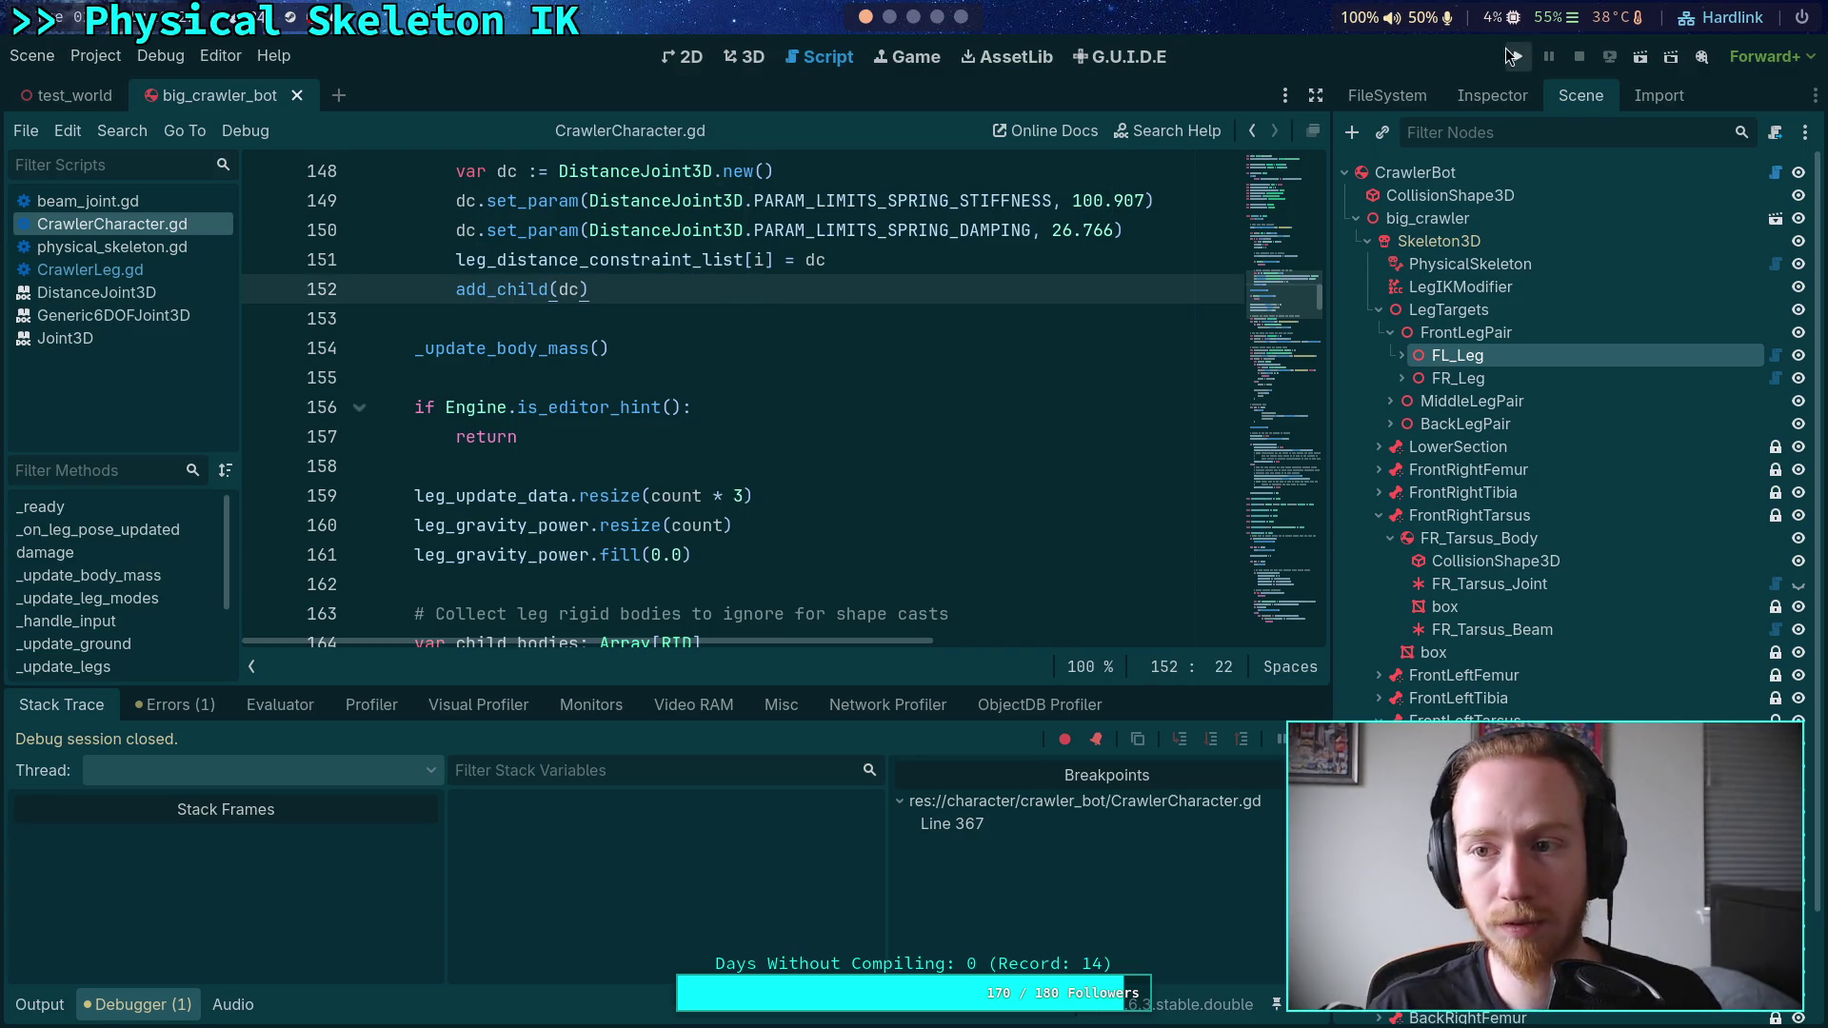
left_click(1507, 51)
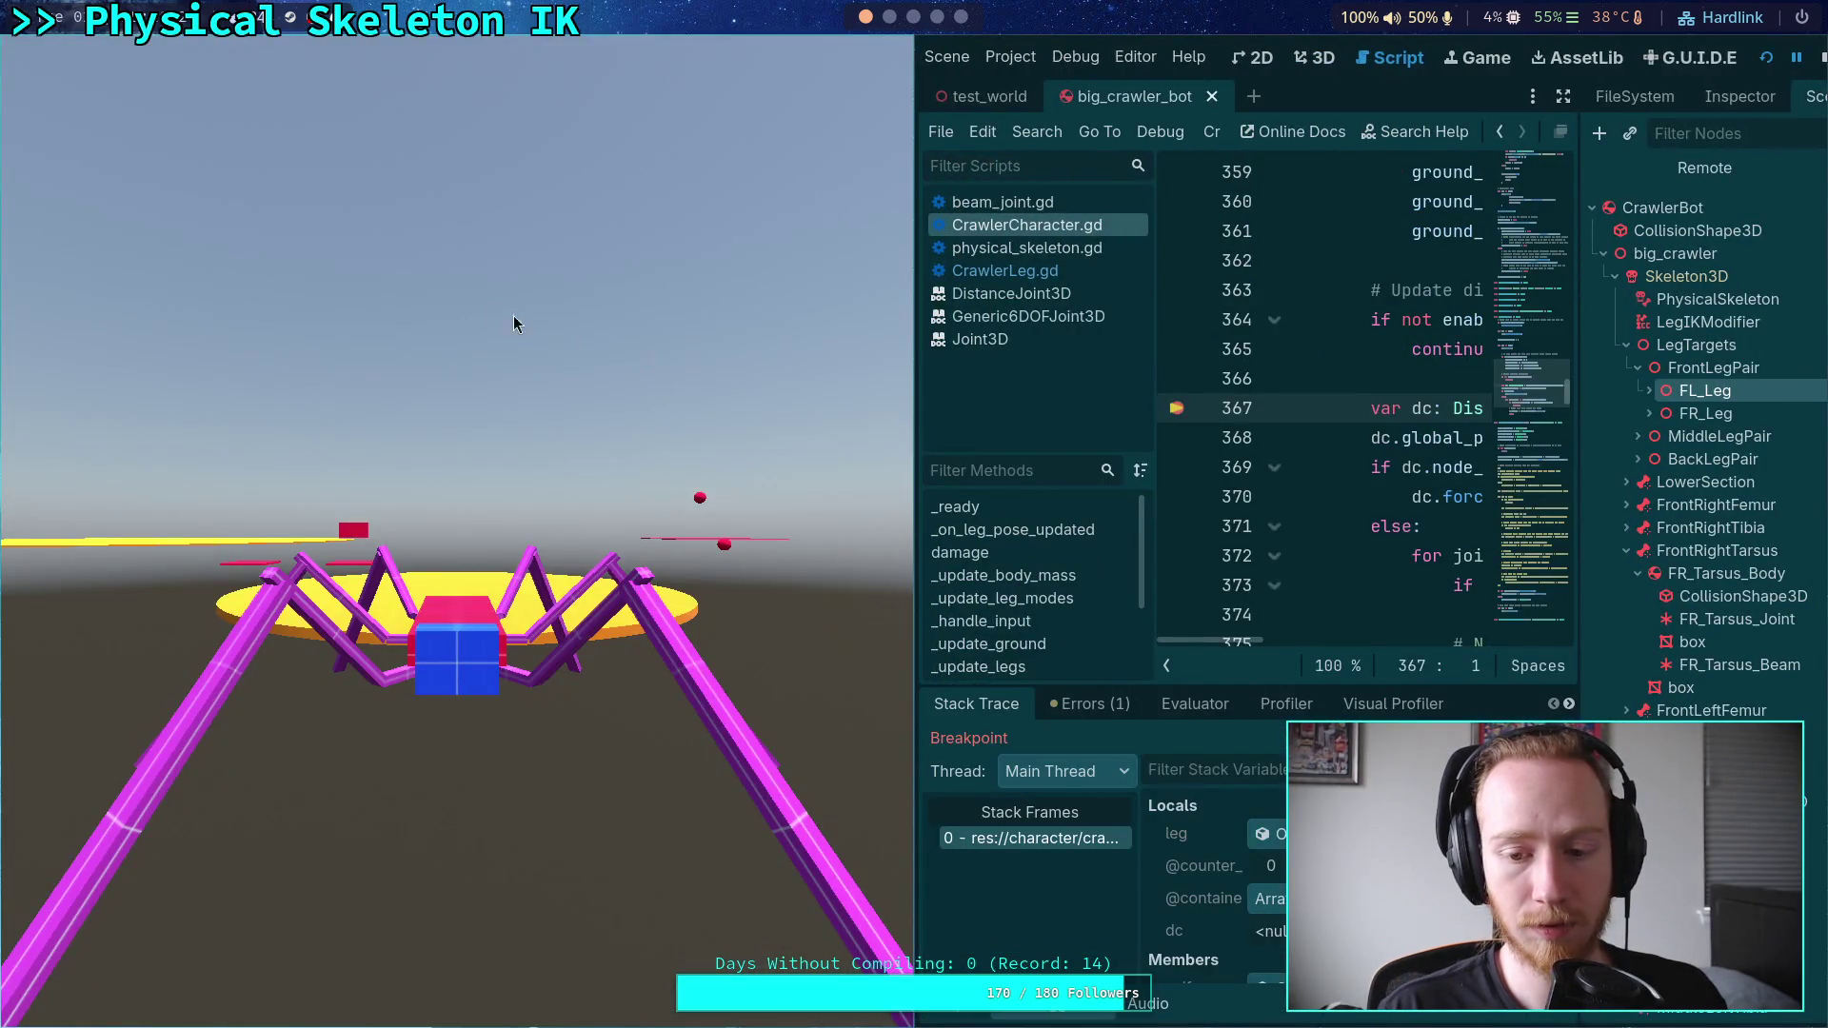
- Review the debugger errors and collapse big_crawler in the Remote tree to reveal the joints
left_click(1075, 706)
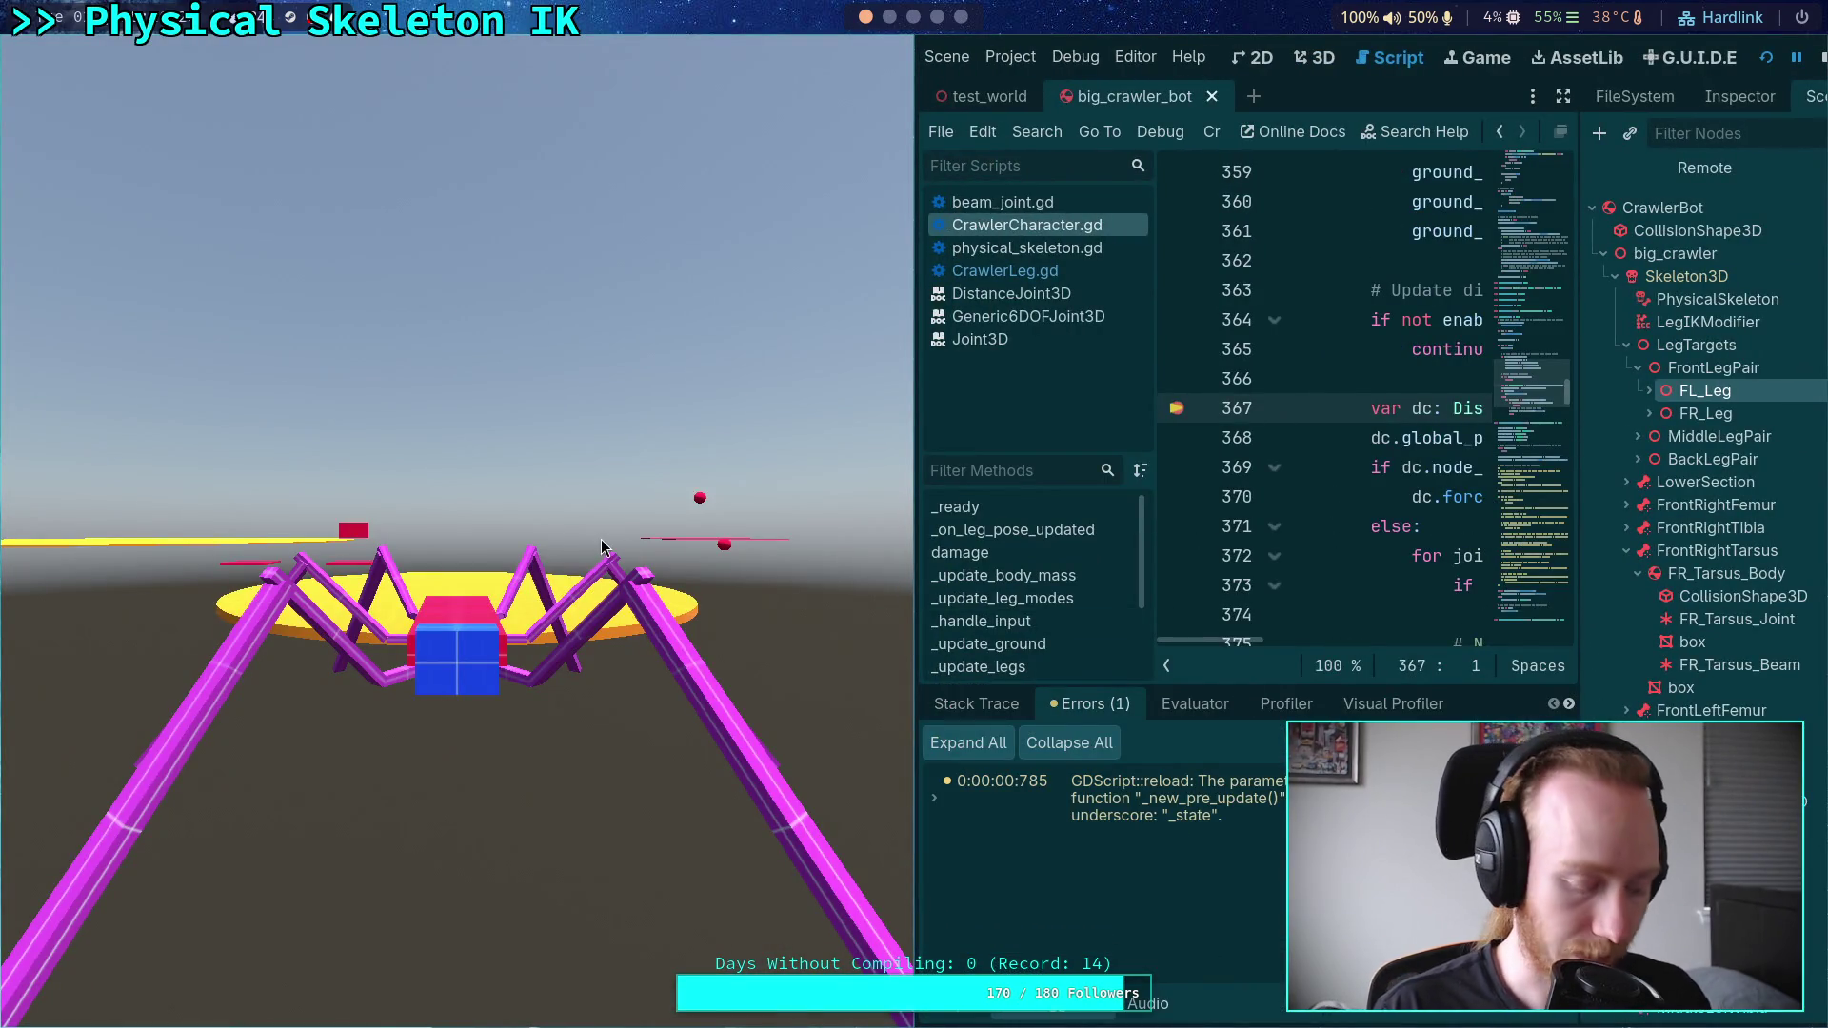
key("super+f")
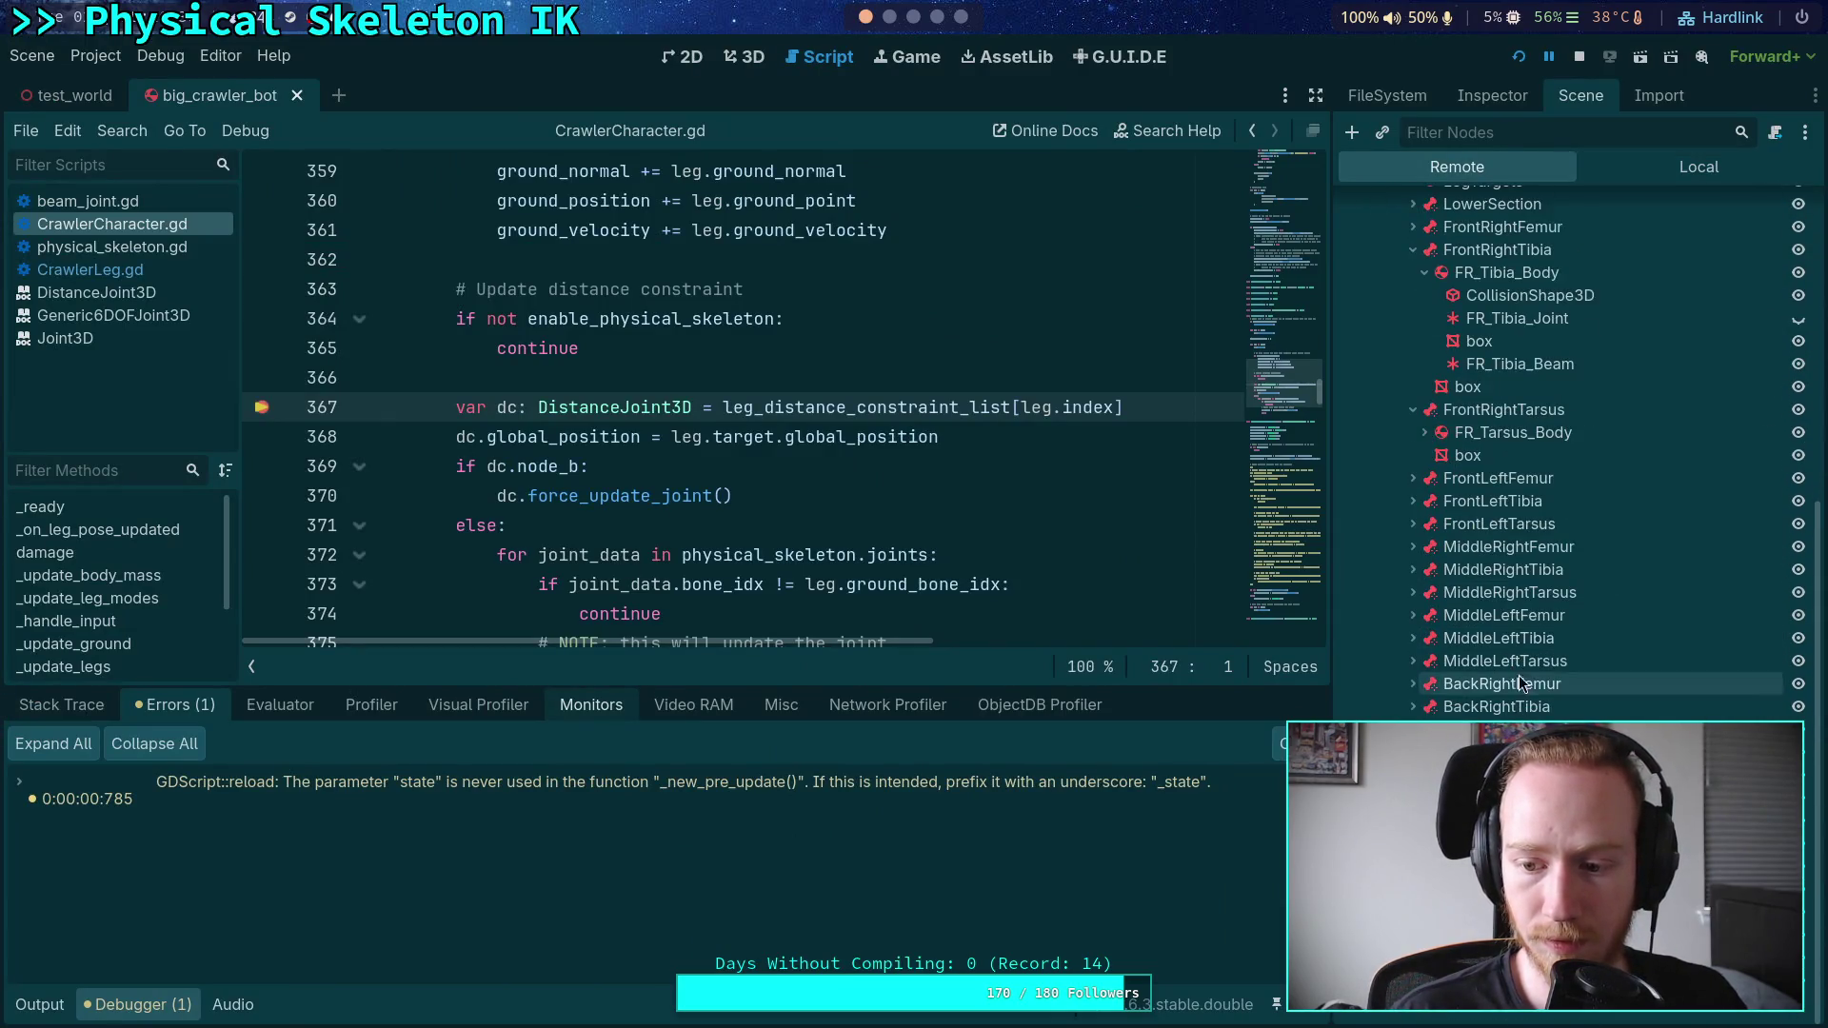
scroll(1571, 447, "up", 3)
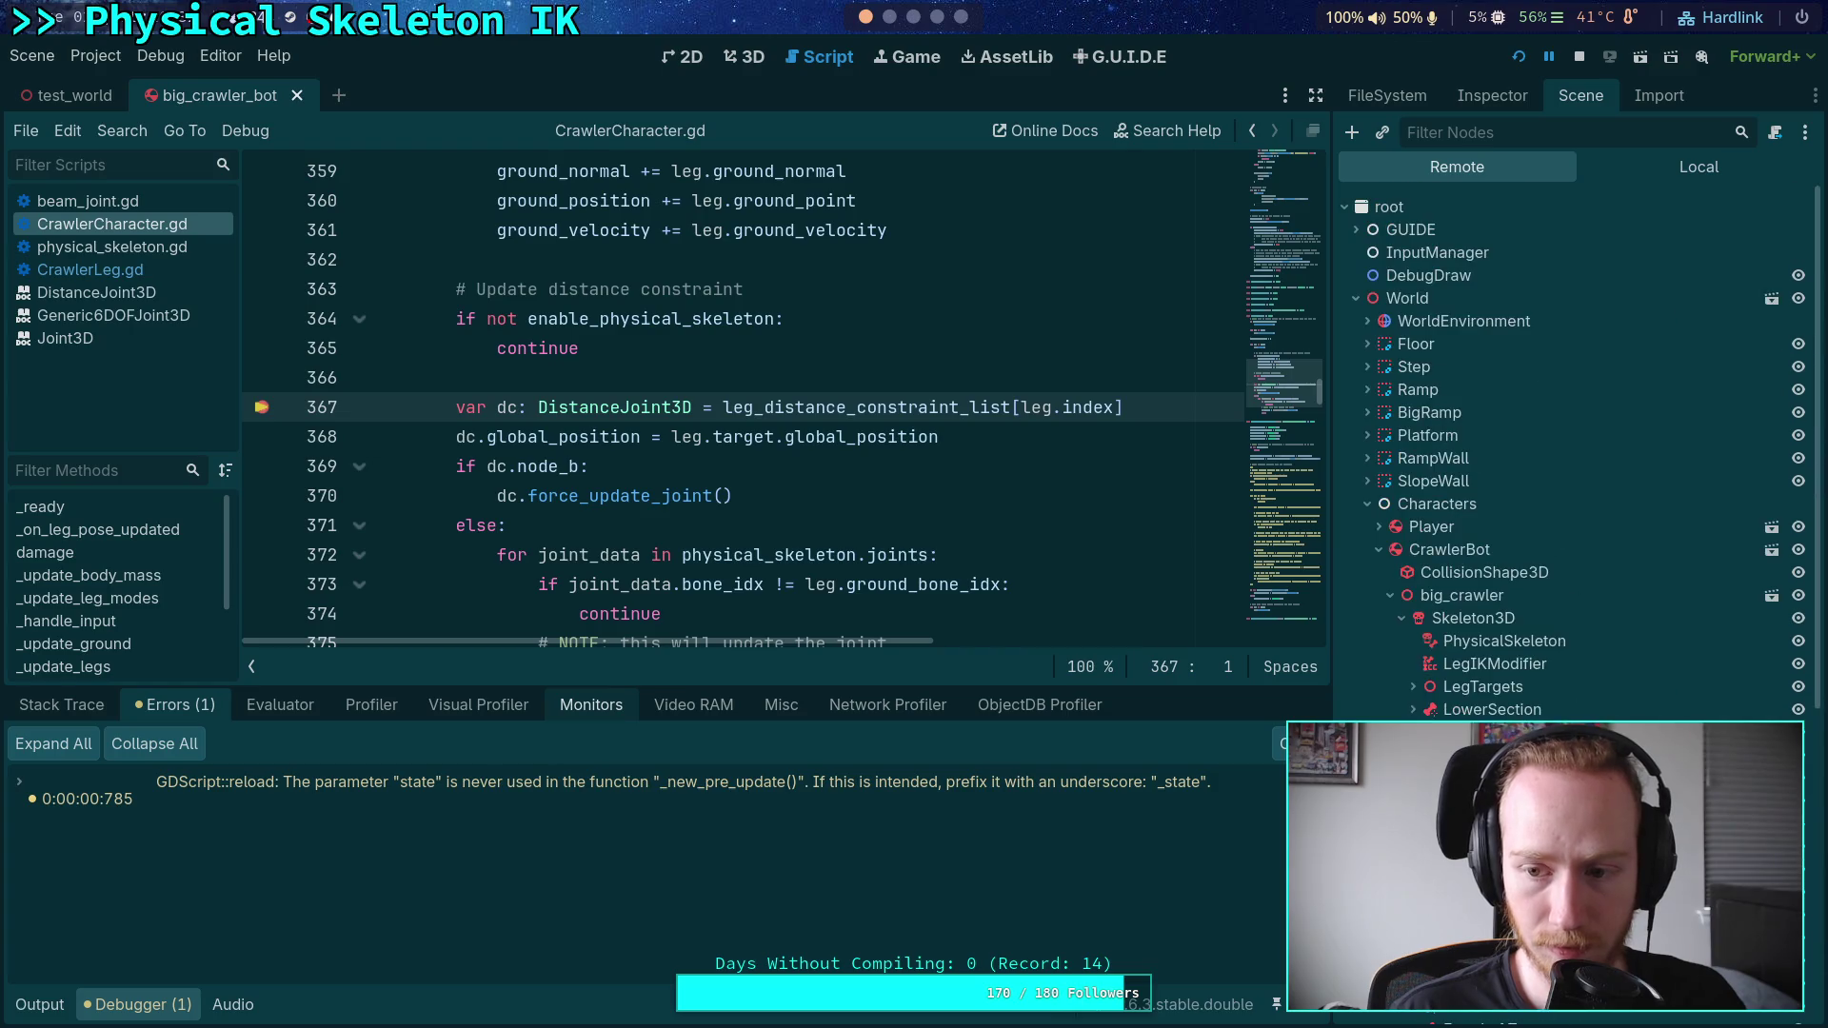
left_click(1390, 595)
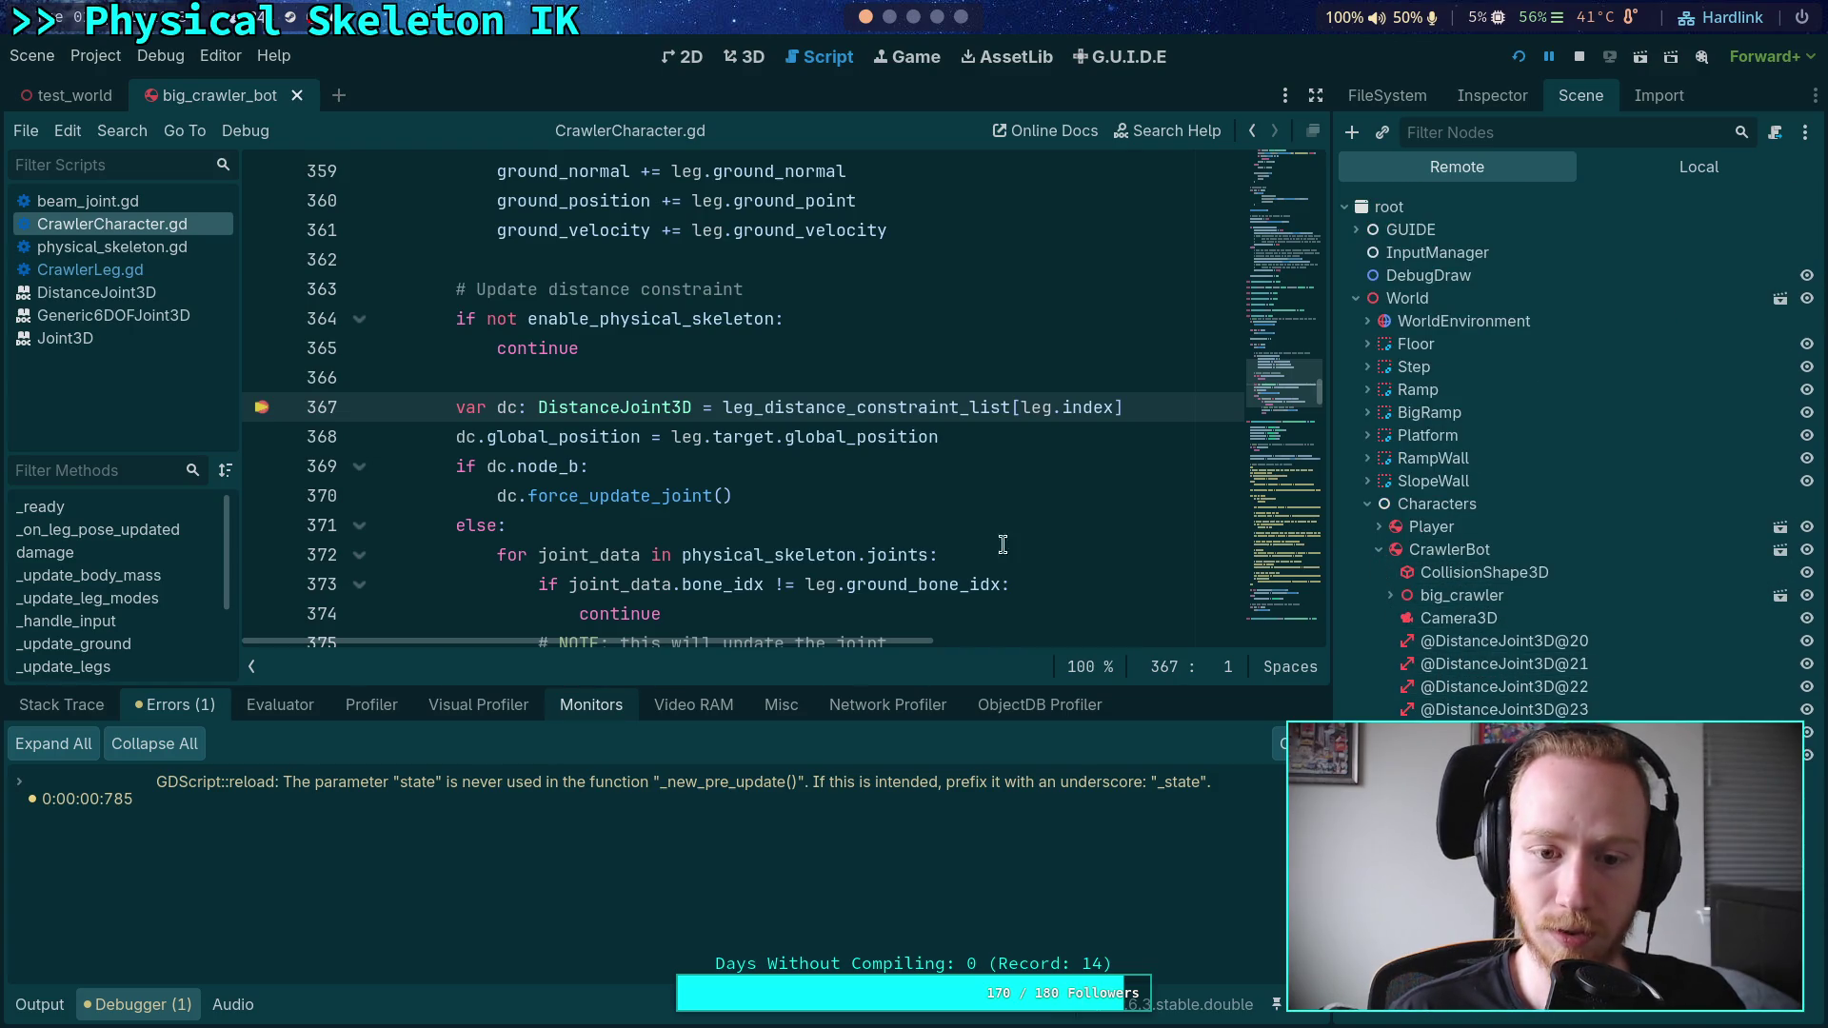
left_click(877, 494)
scroll(877, 494, "down", 1)
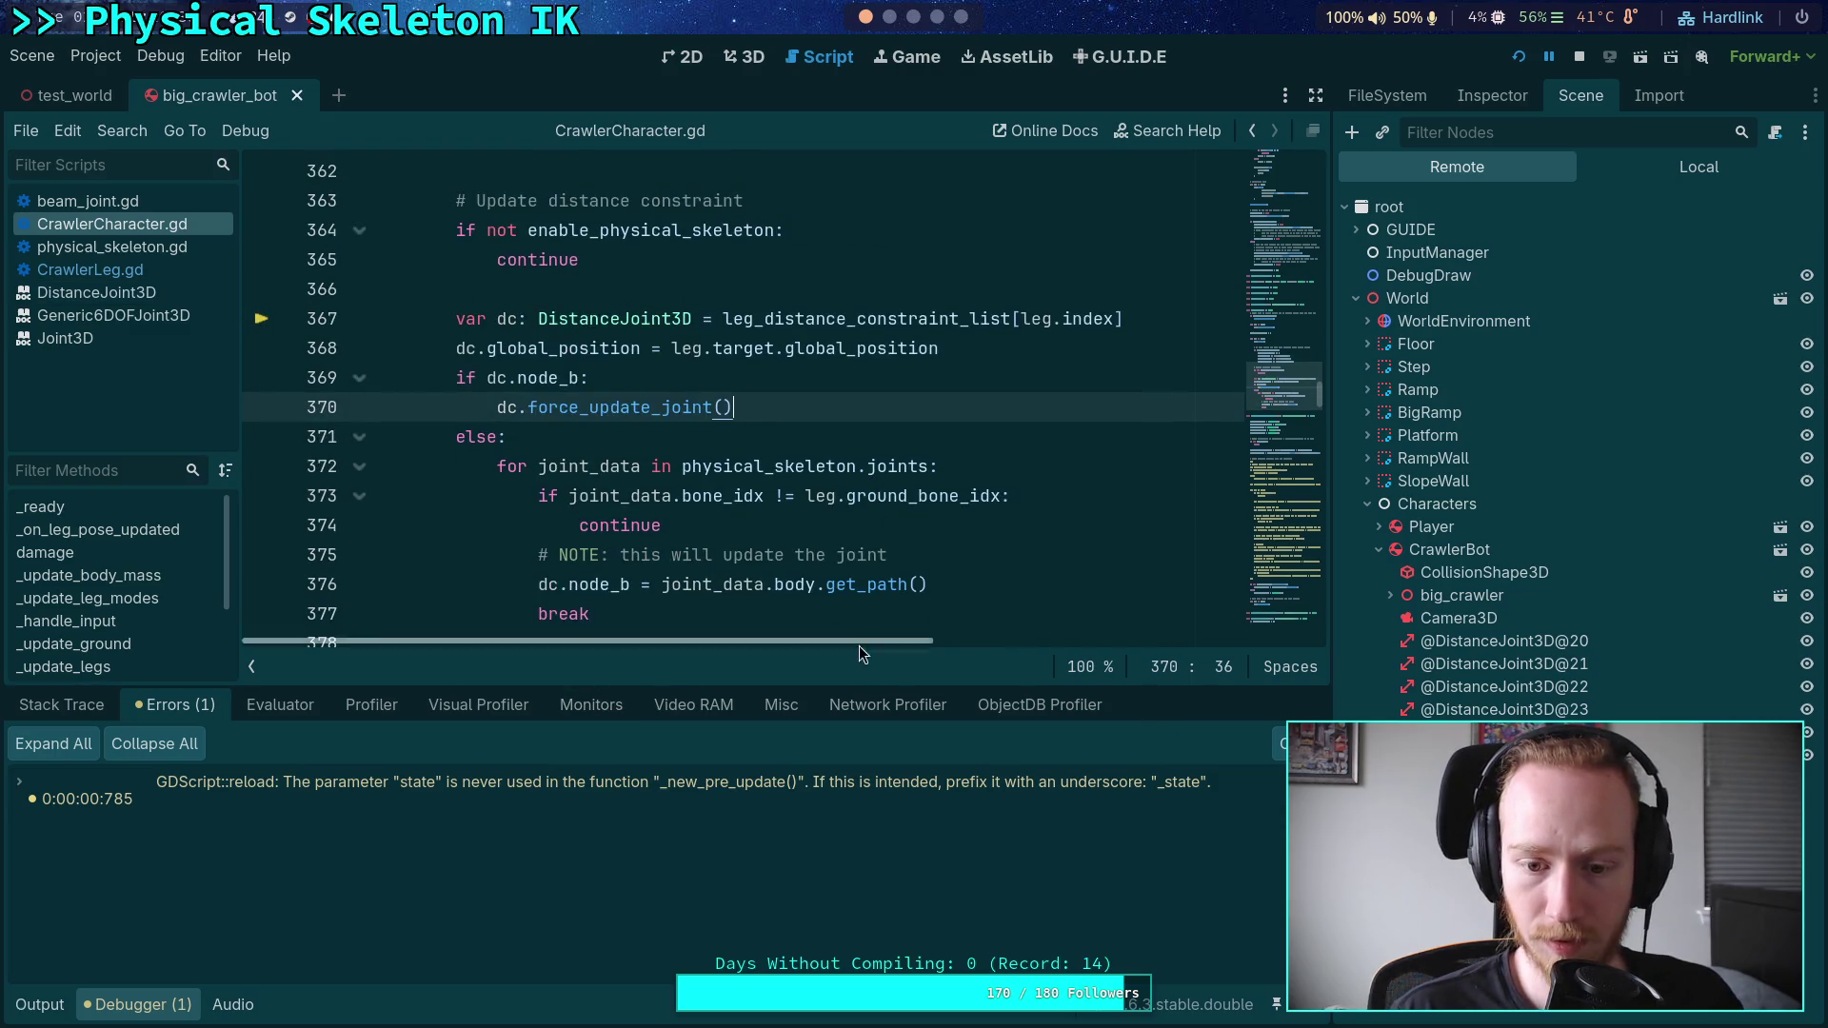
left_click(360, 781)
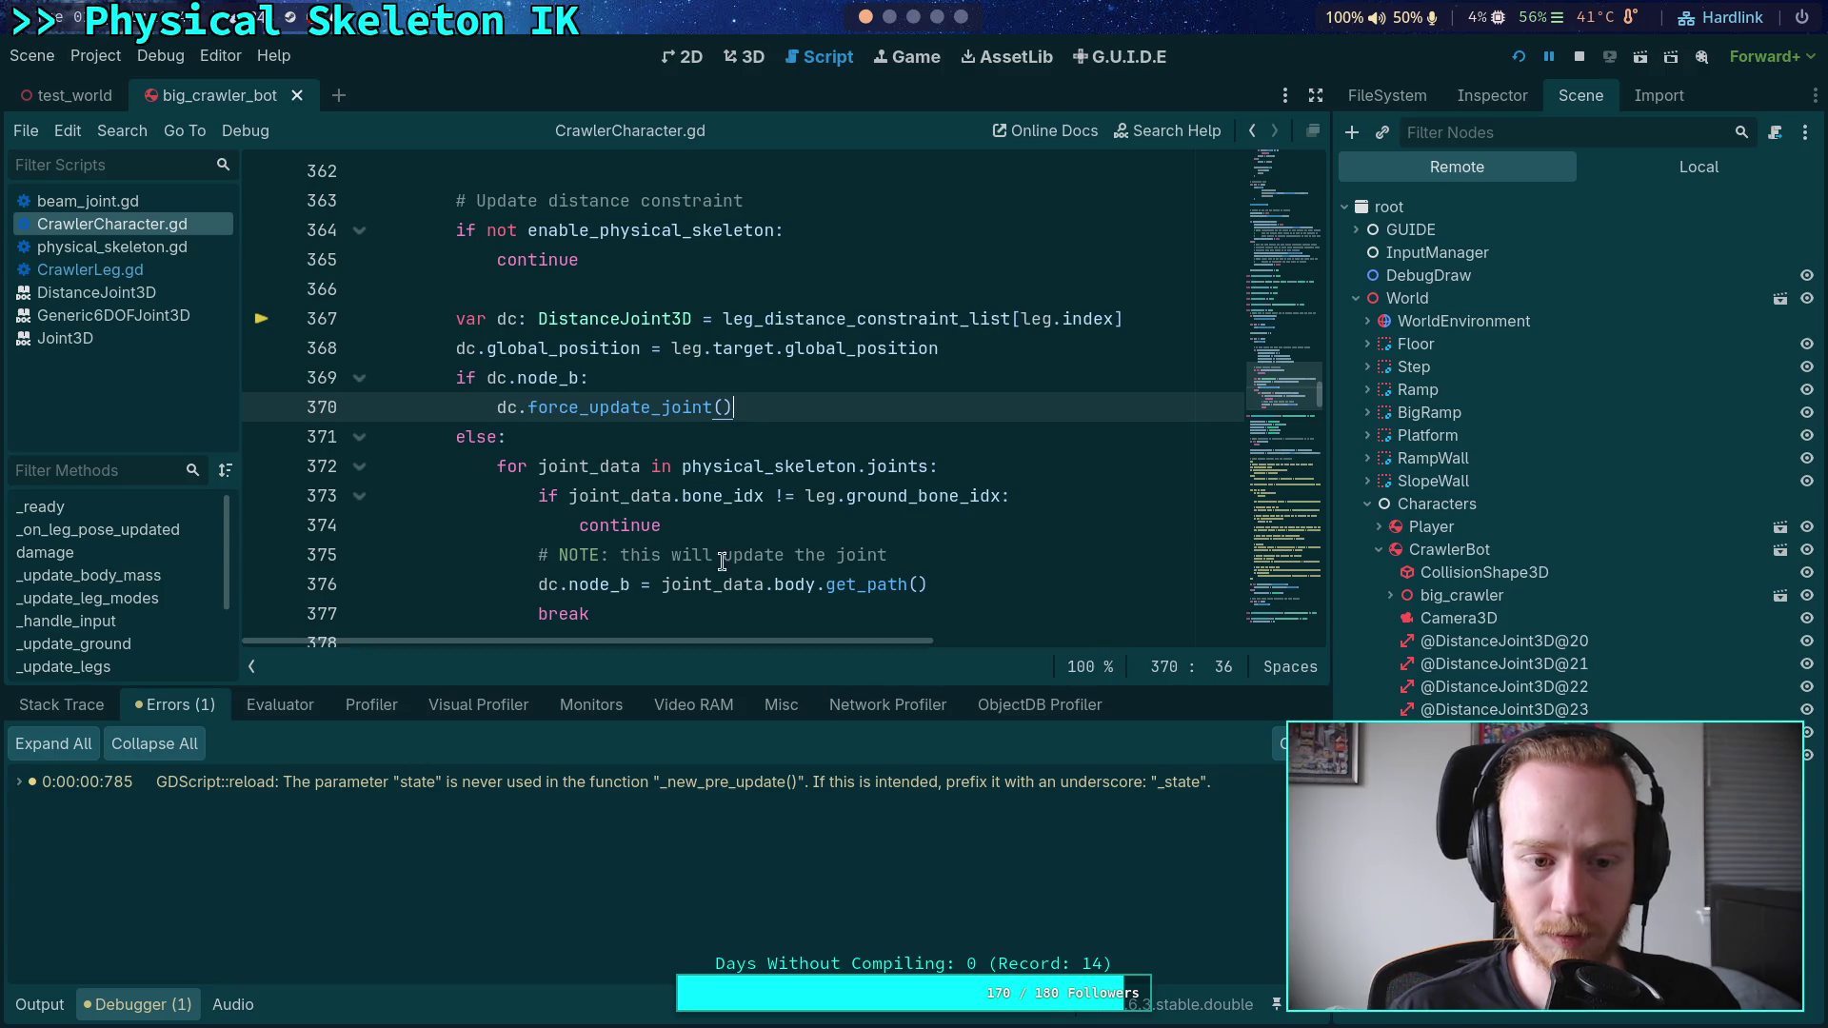
- Show Stack Trace in a taller debugger, step over twice to line 369, then return to Errors
left_click(59, 706)
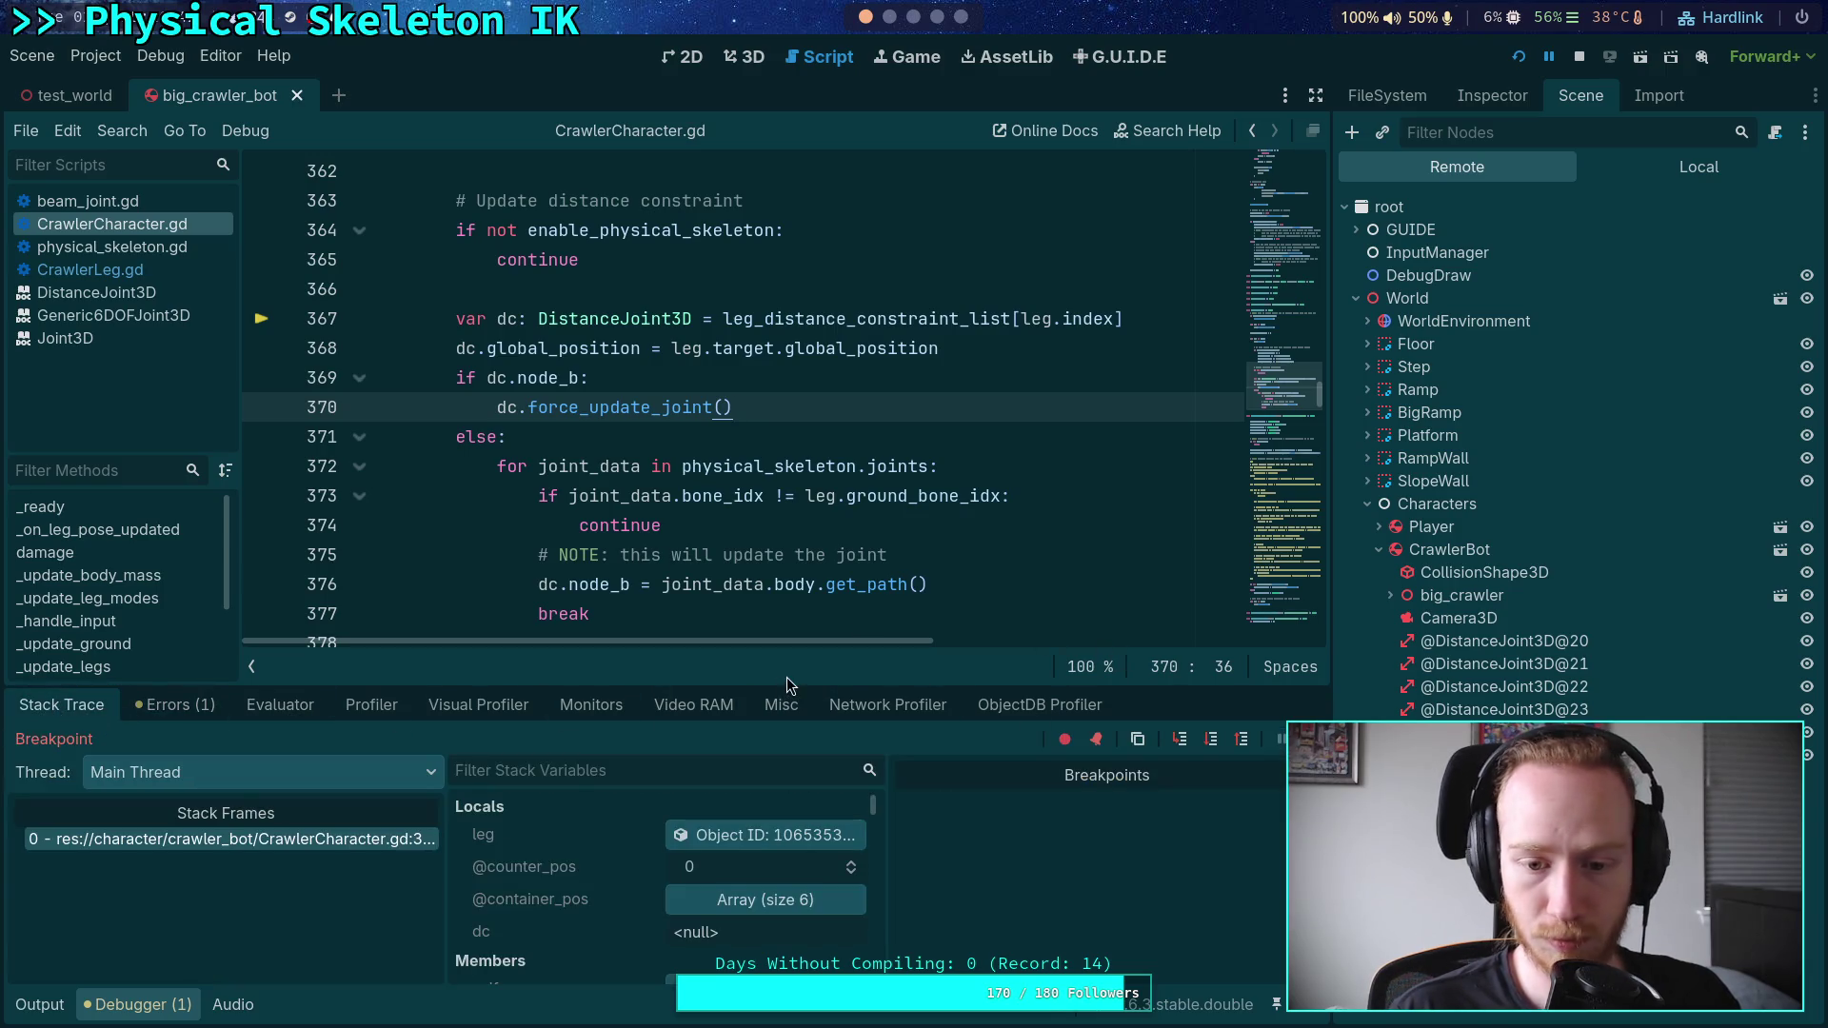
left_click_drag(787, 683, 1221, 562)
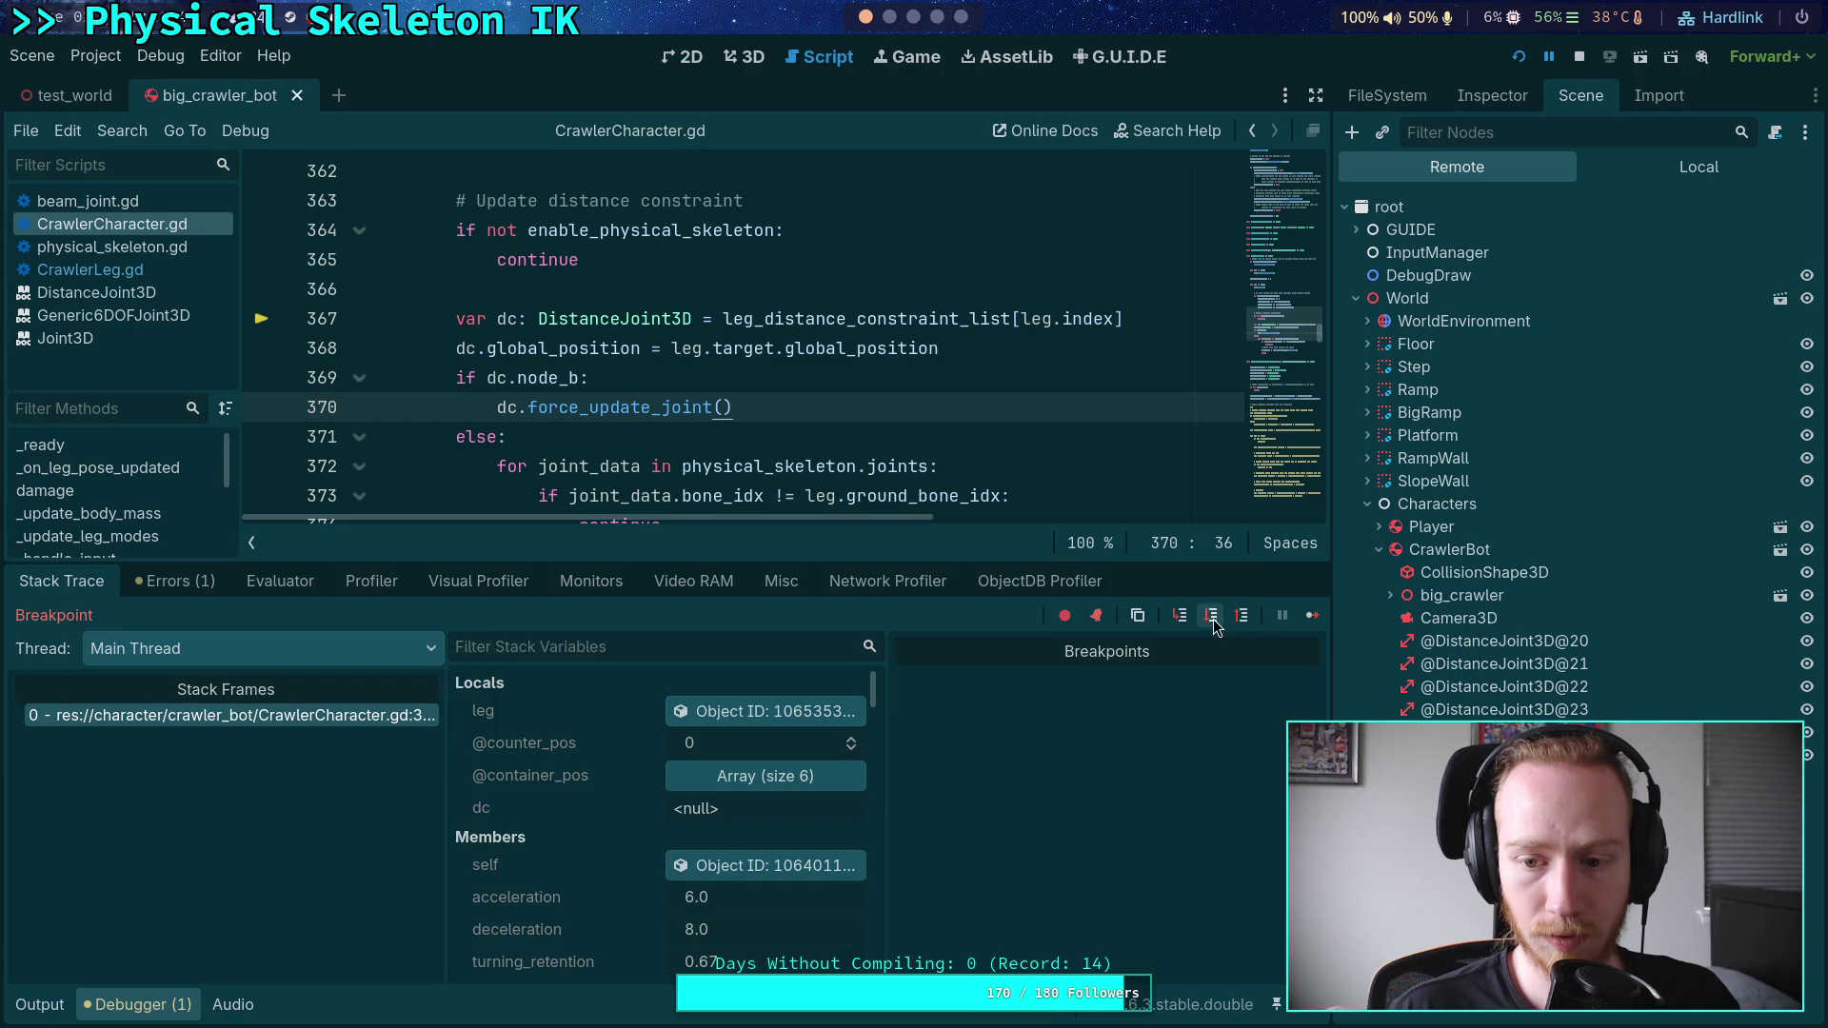
left_click(1210, 615)
left_click(1209, 619)
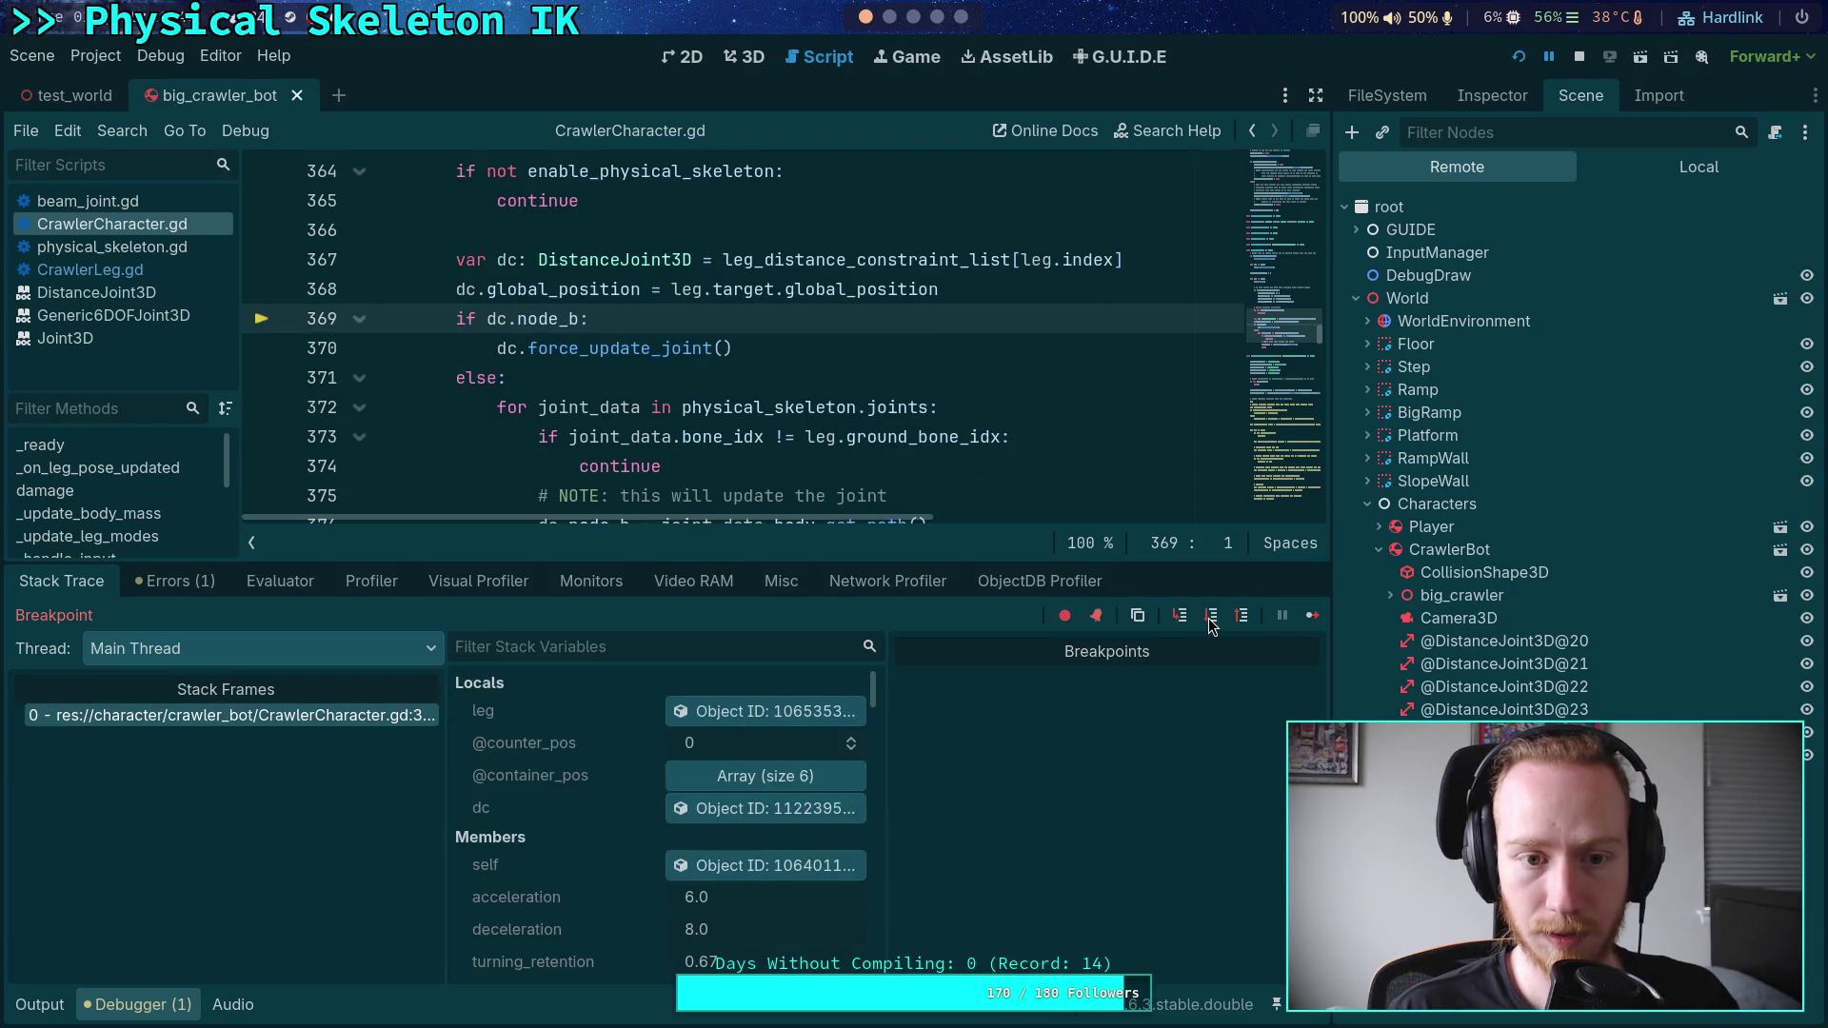
left_click(177, 582)
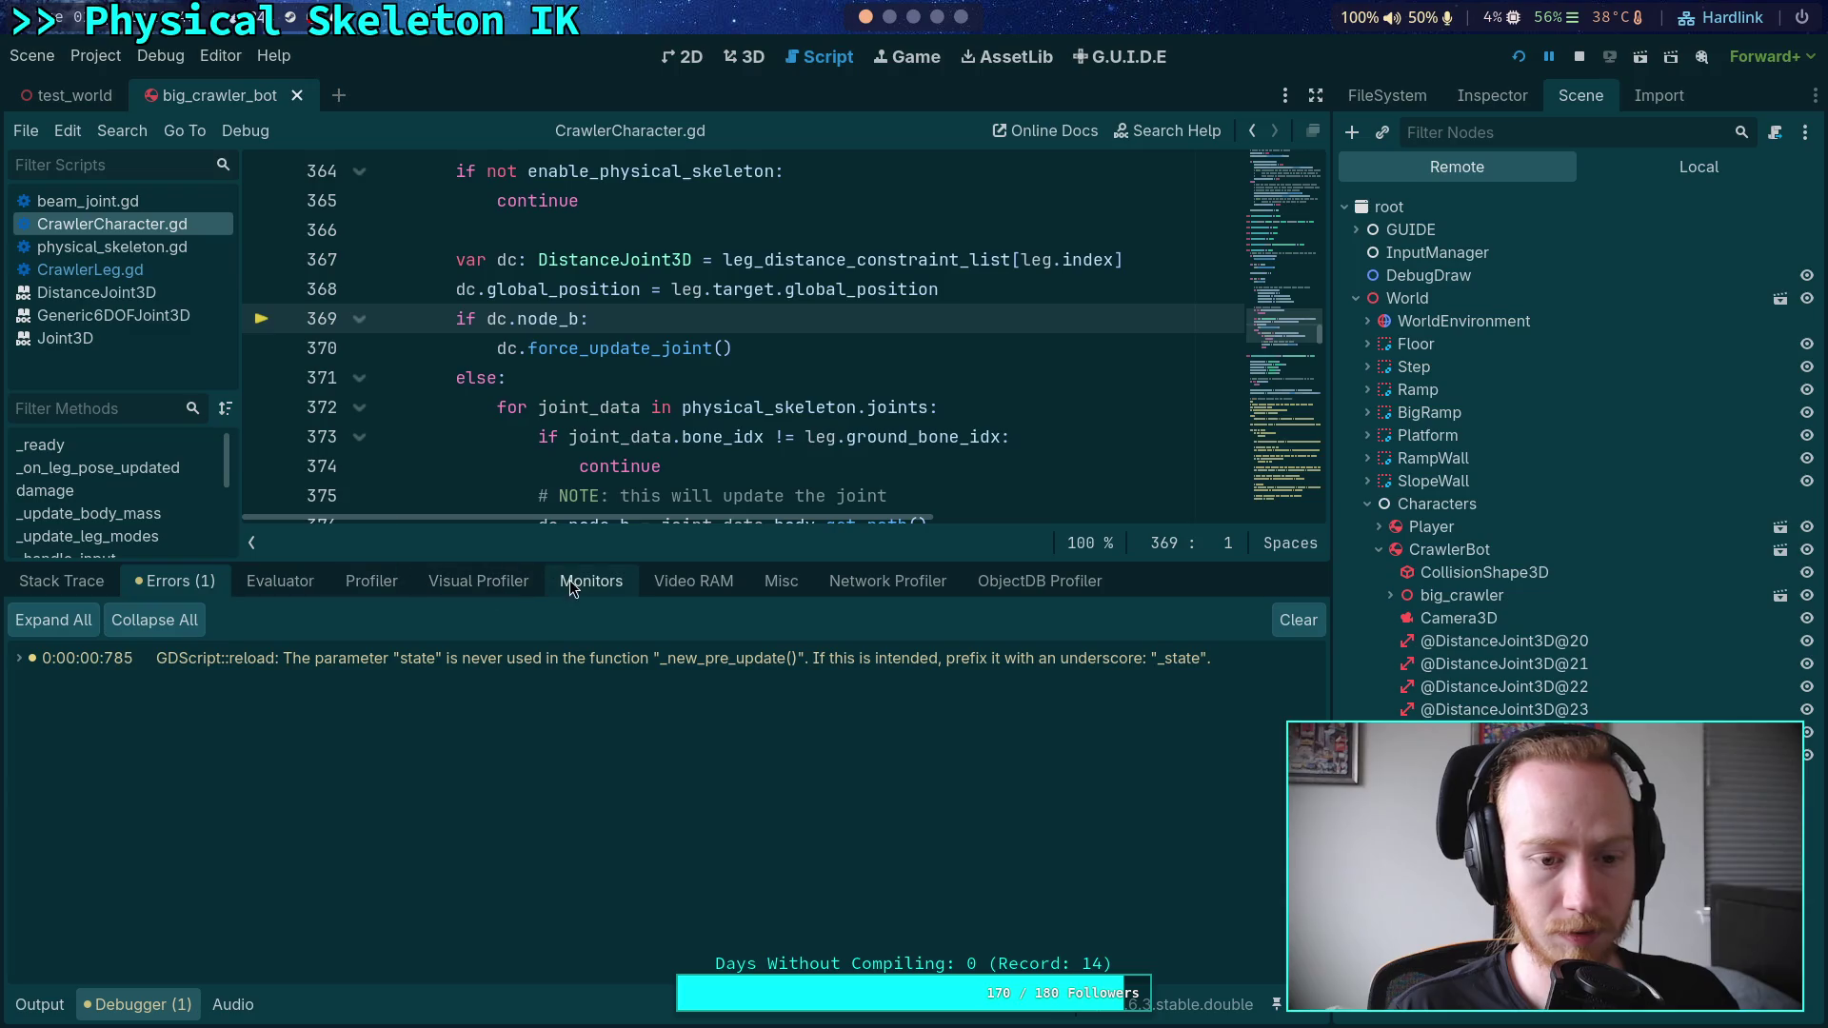
left_click(1466, 664)
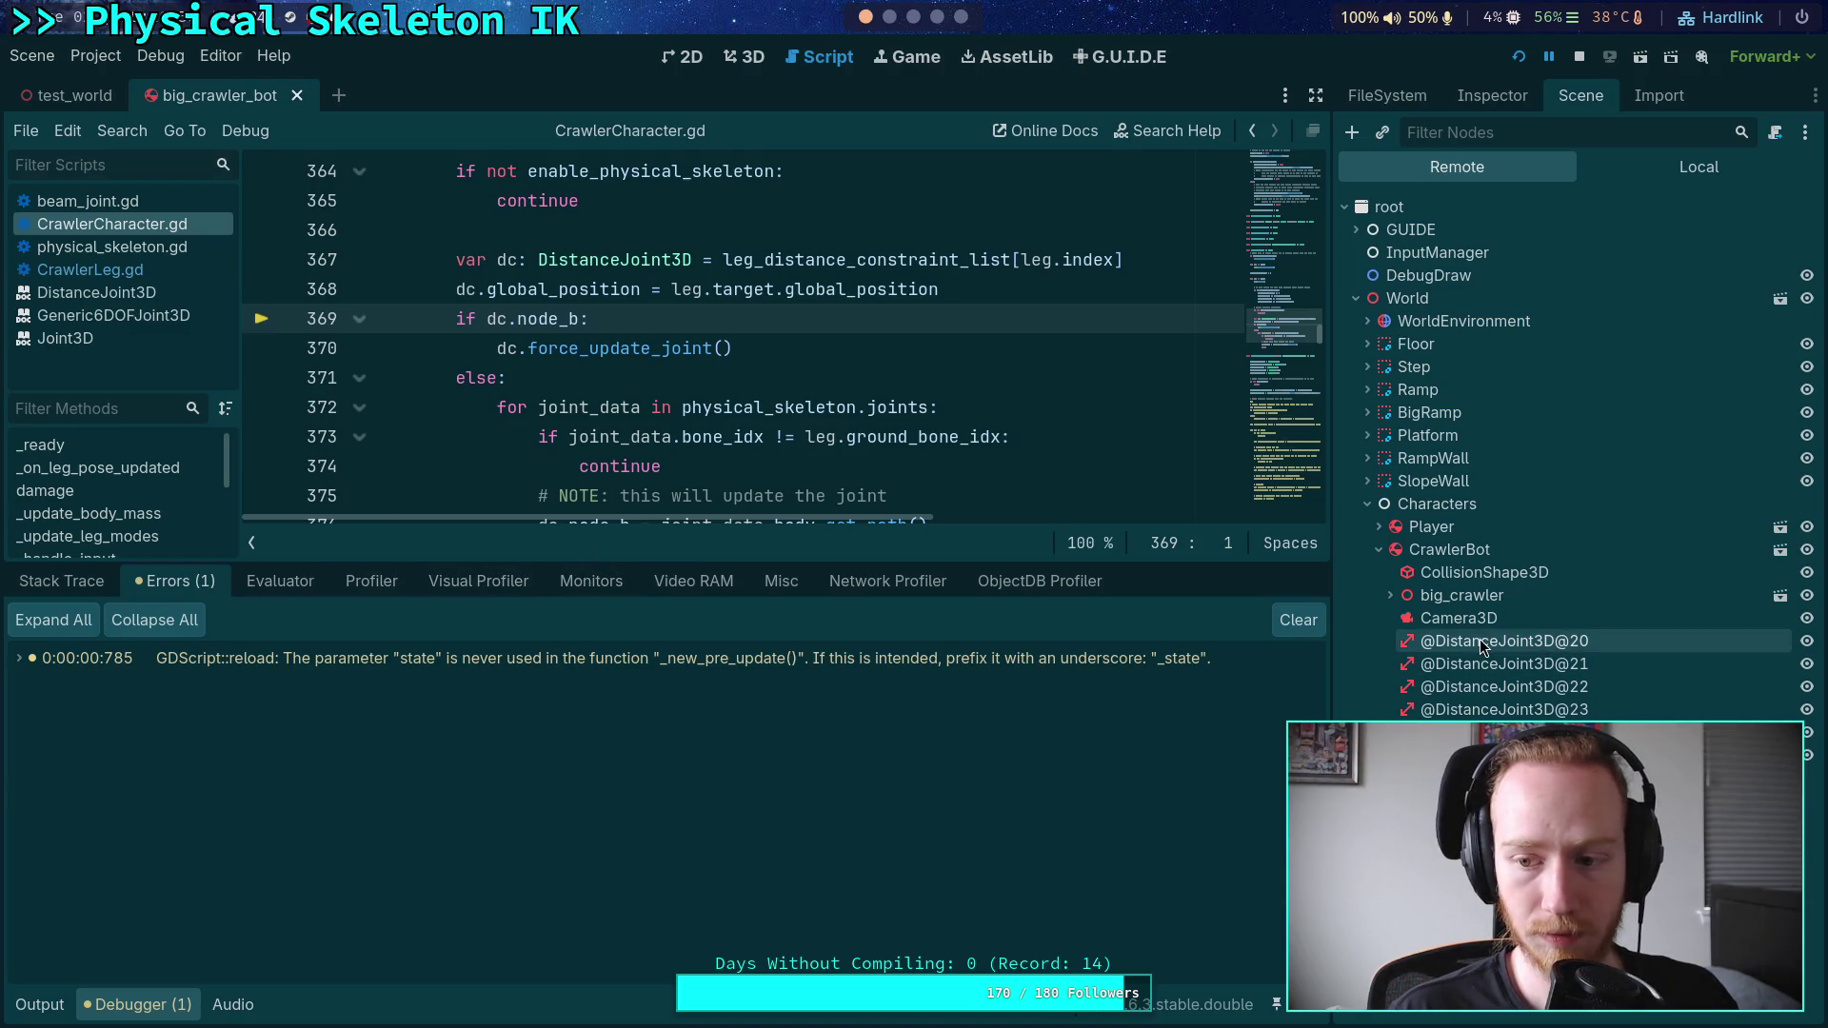
left_click(1482, 97)
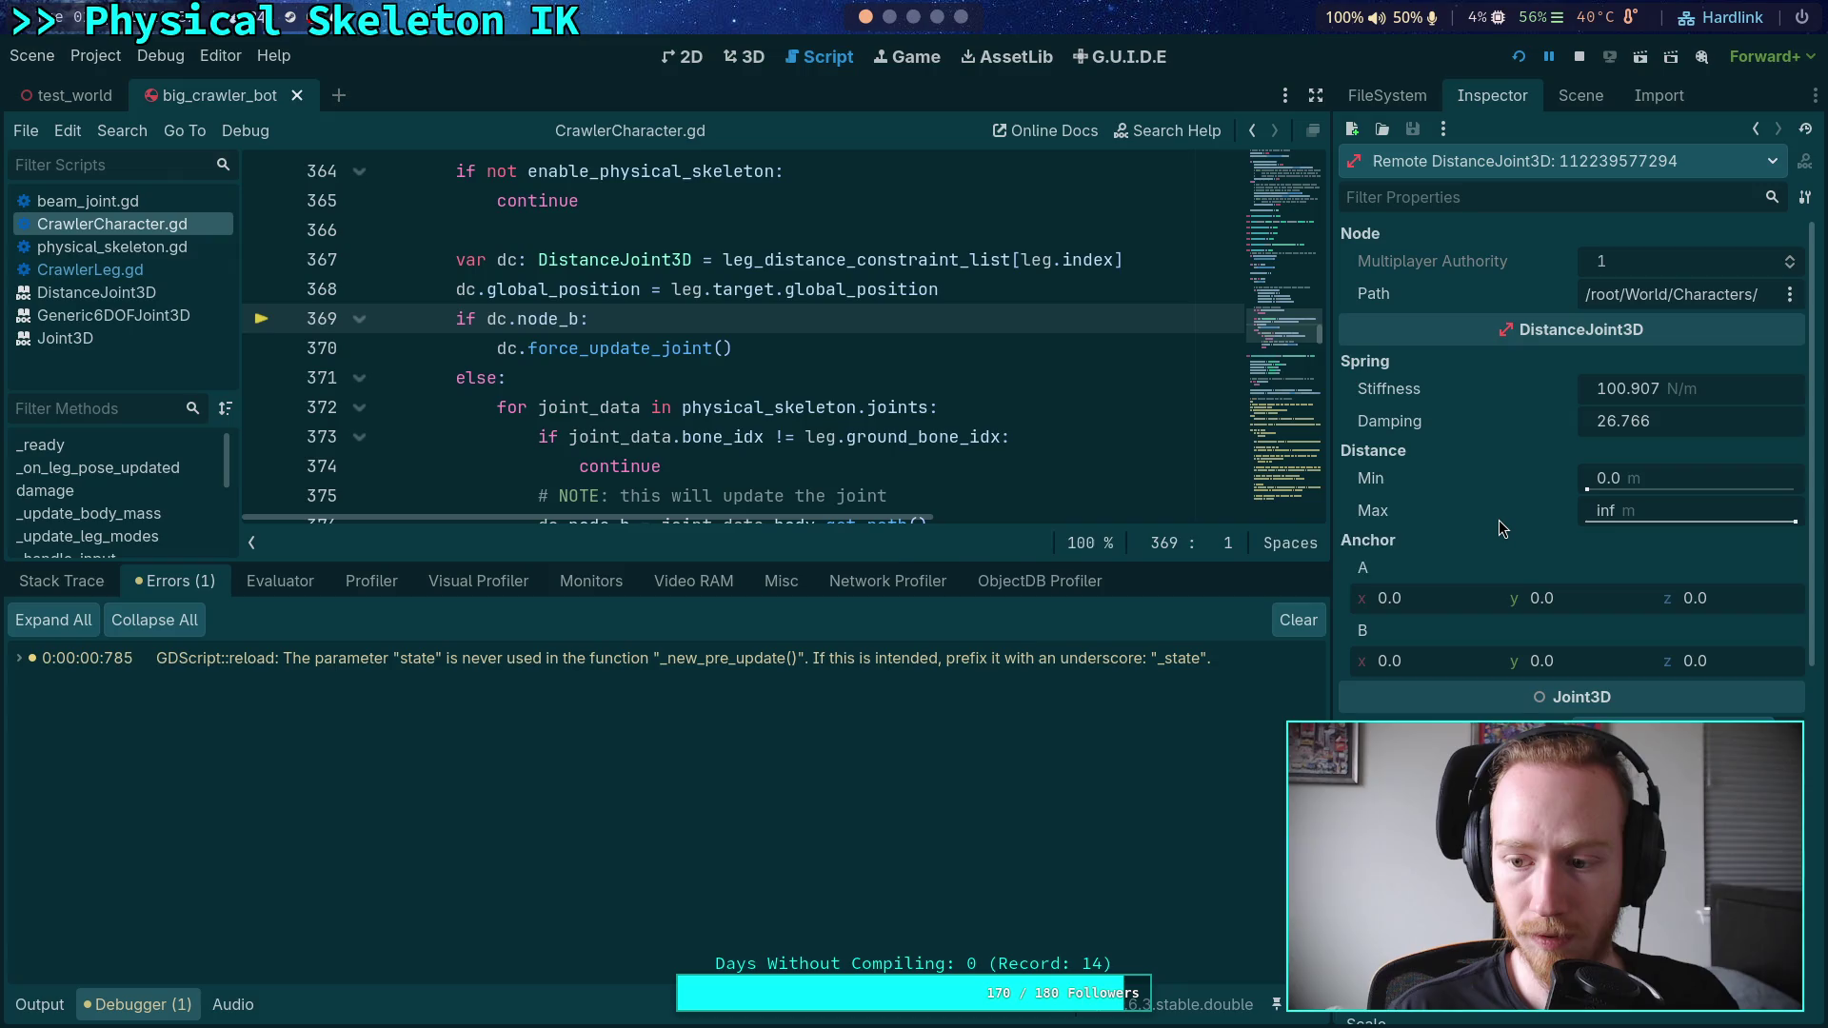
mouse_move(1479, 692)
scroll(1477, 697, "down", 2)
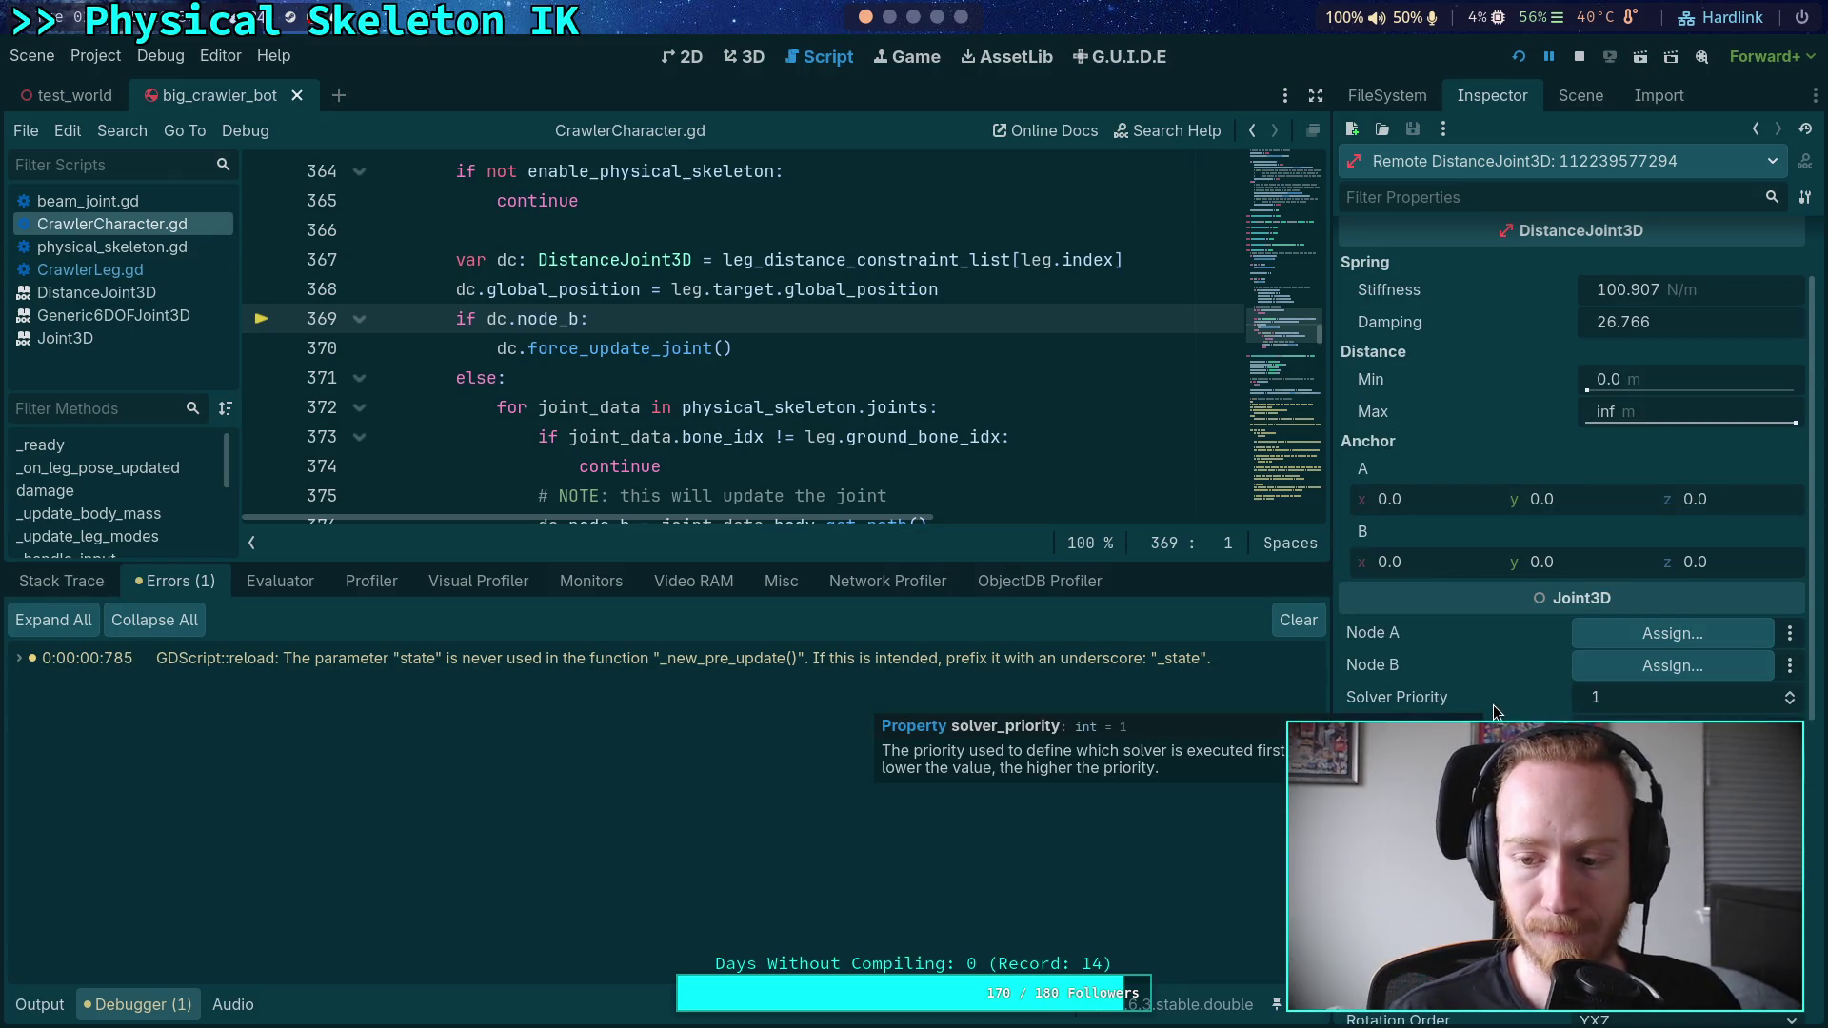
mouse_move(891, 405)
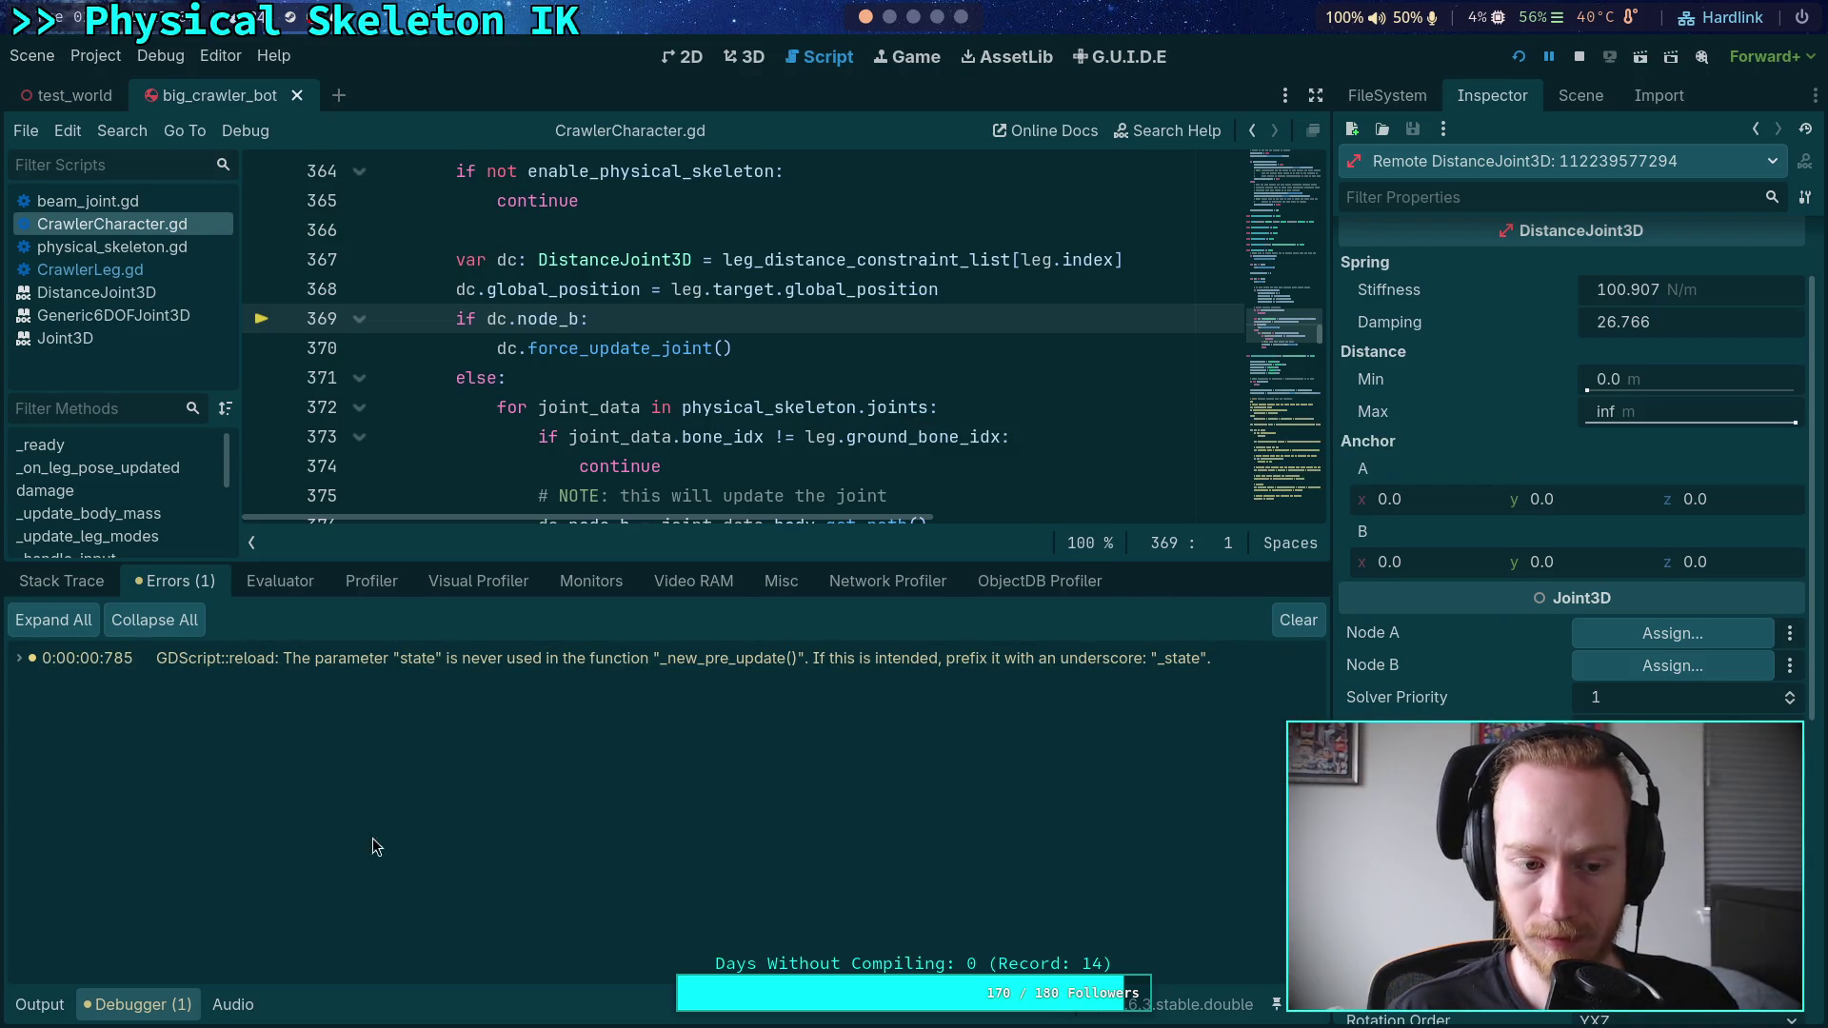
- Check the Output log, then step over twice to the next leg's leg.update() on line 354
left_click(39, 1004)
left_click(159, 1007)
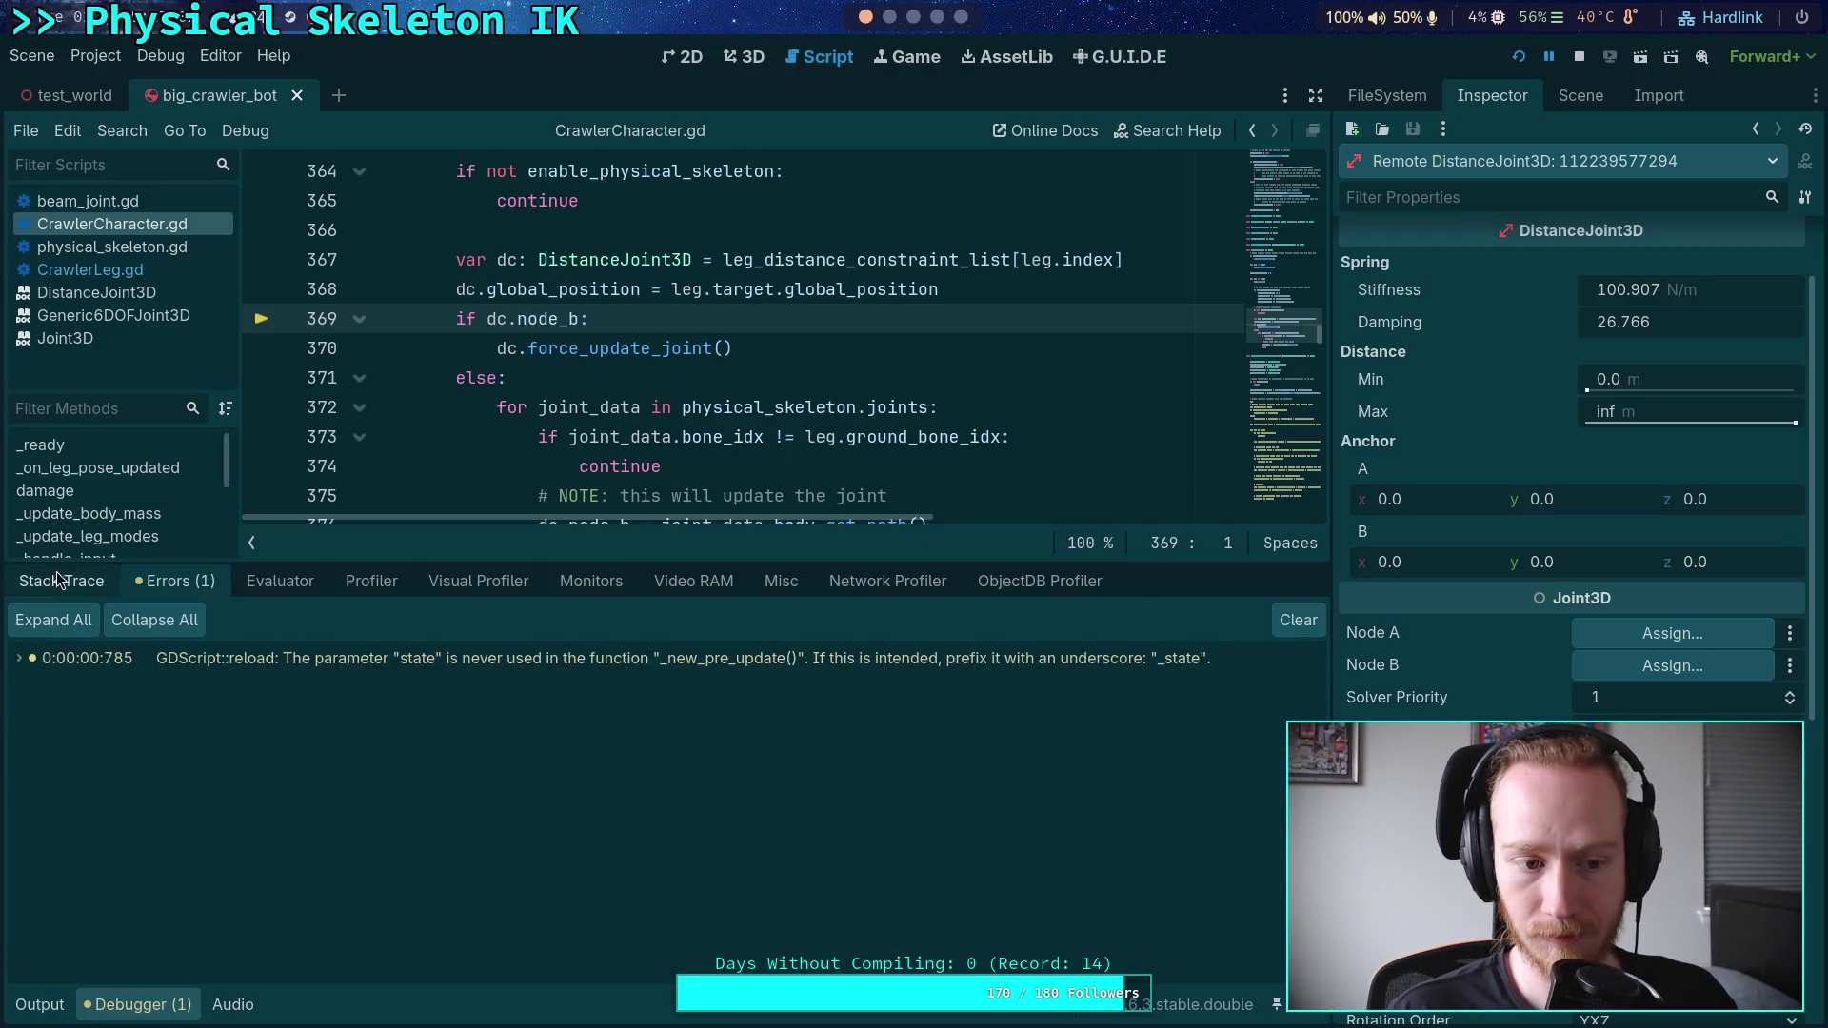
left_click(1220, 619)
left_click(1218, 619)
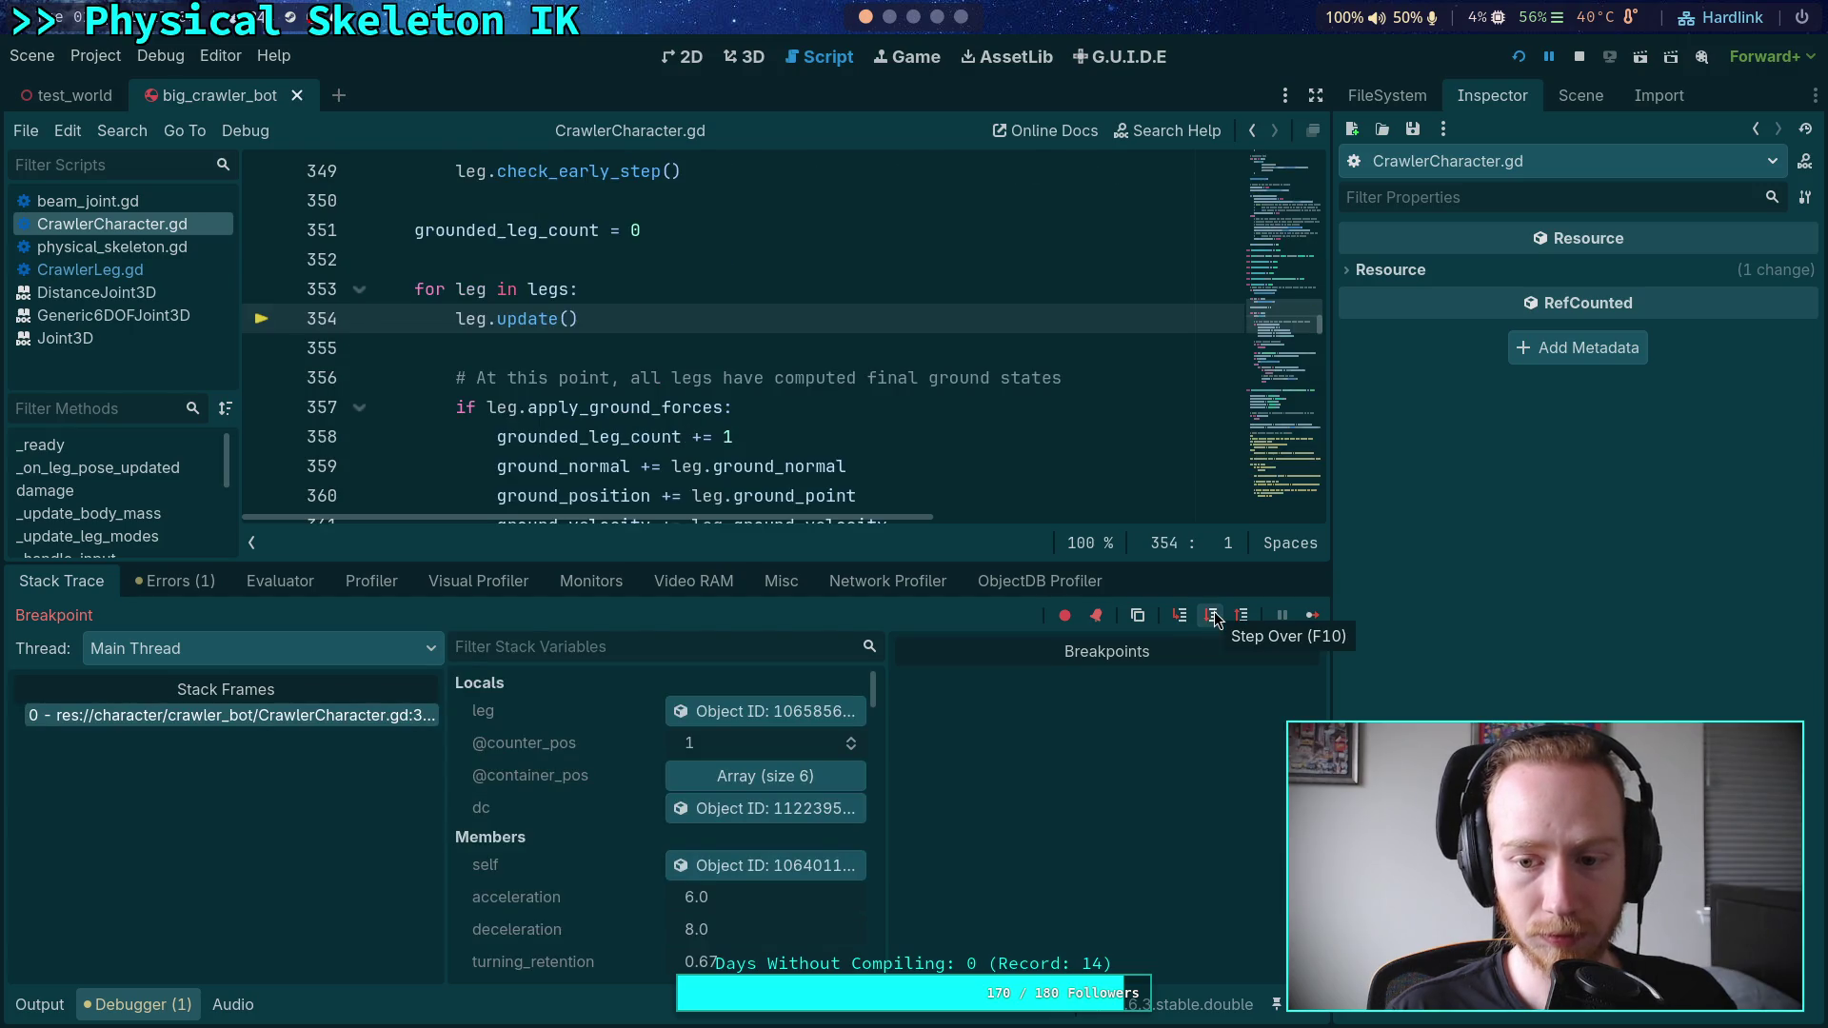
- Resize the debugger and scroll through its Members variable list
left_click_drag(1113, 560, 1113, 746)
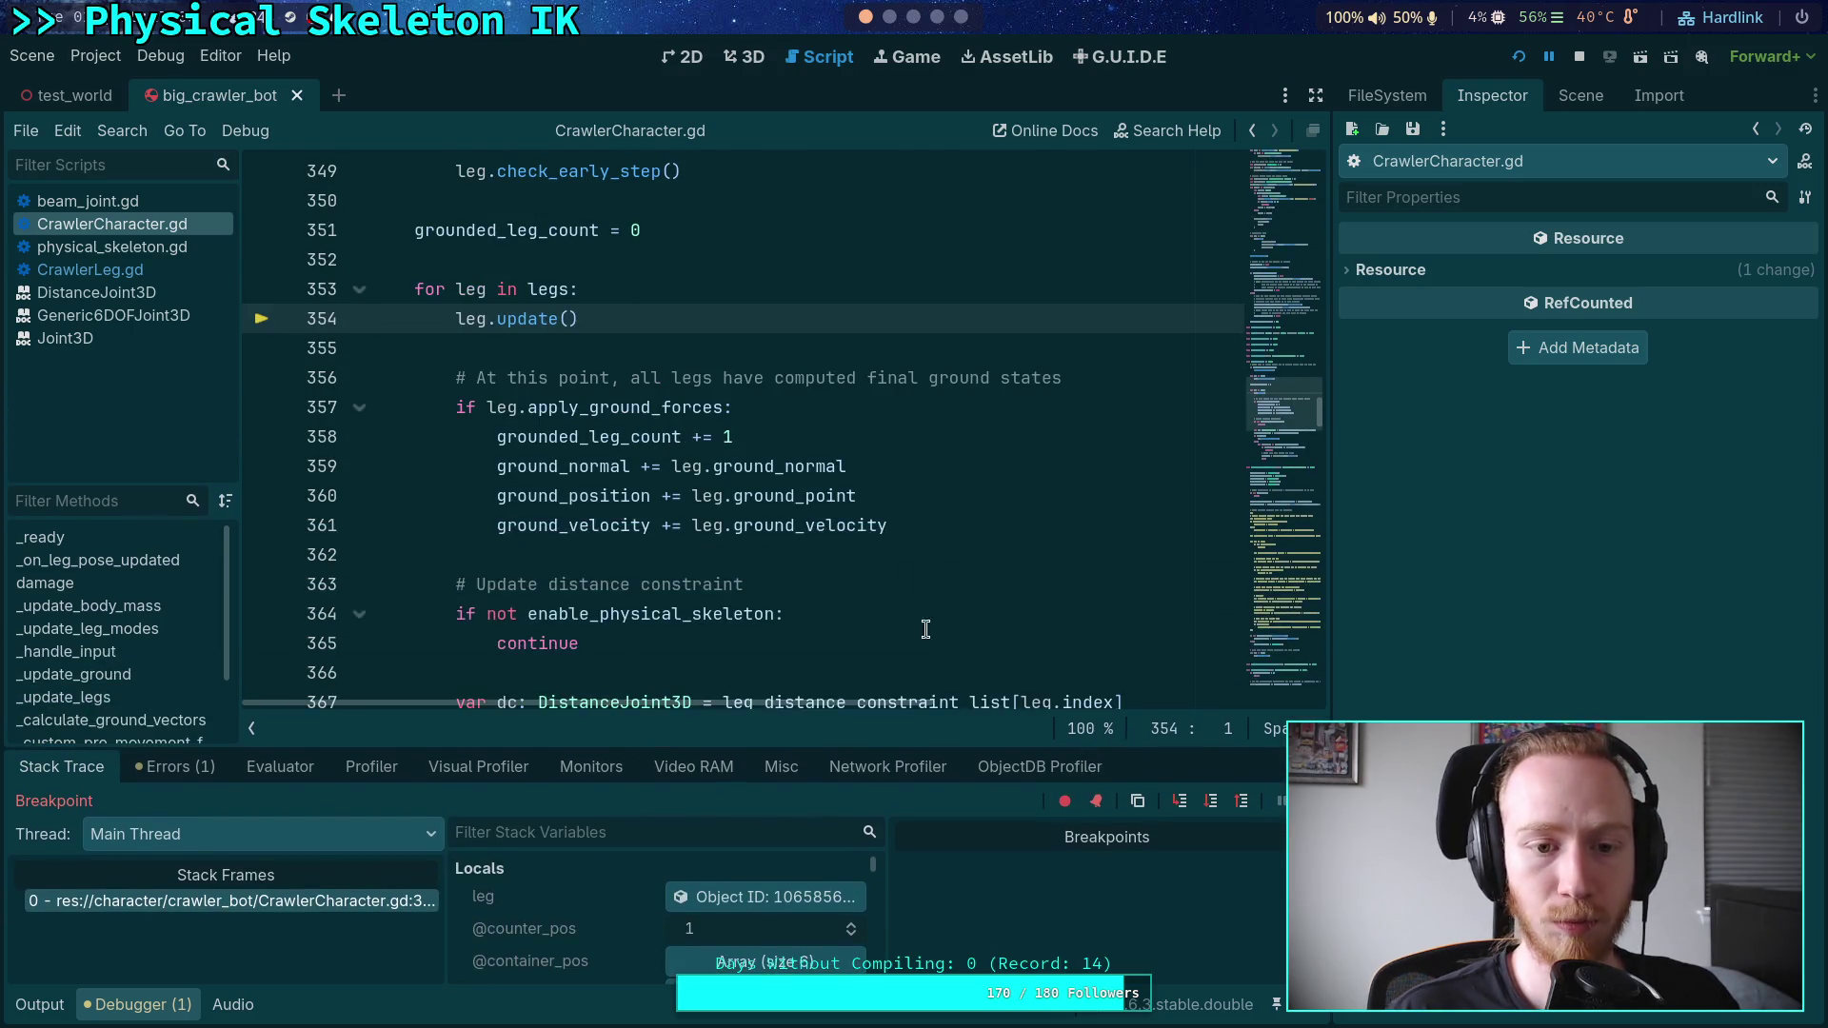
scroll(901, 550, "down", 5)
scroll(902, 550, "up", 1)
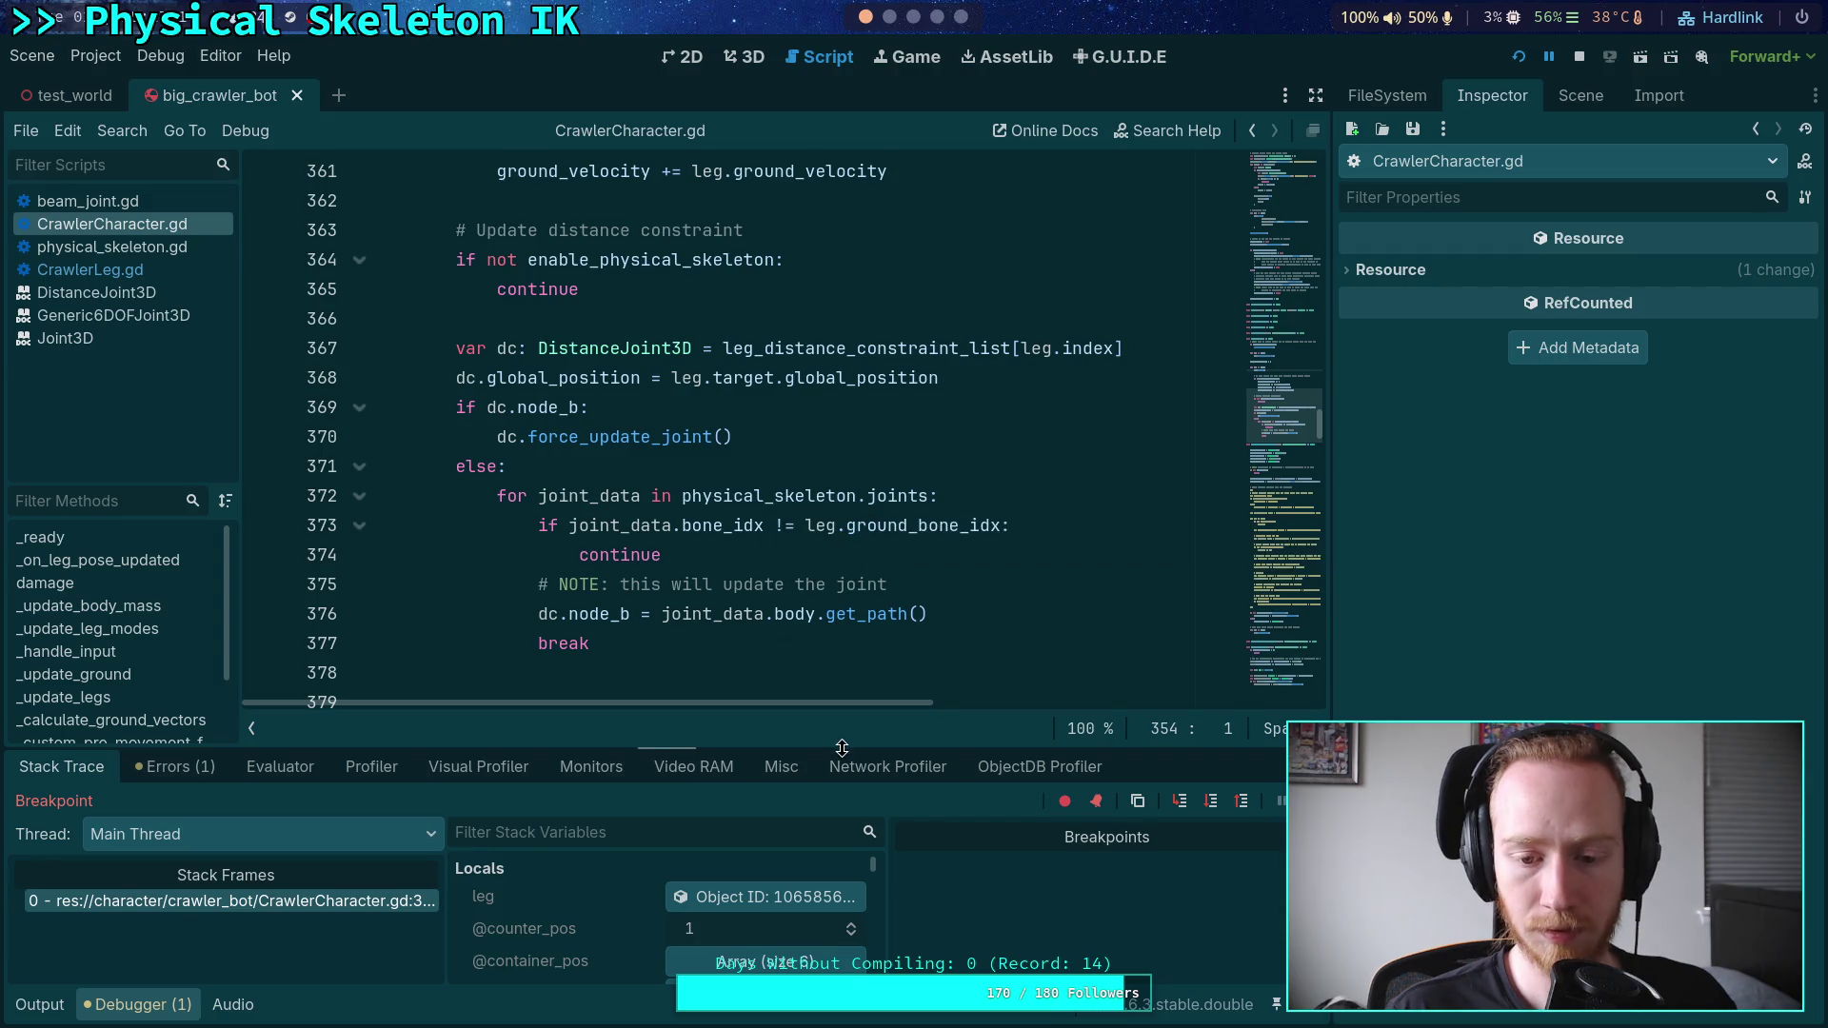
left_click_drag(844, 747, 822, 558)
scroll(567, 758, "down", 10)
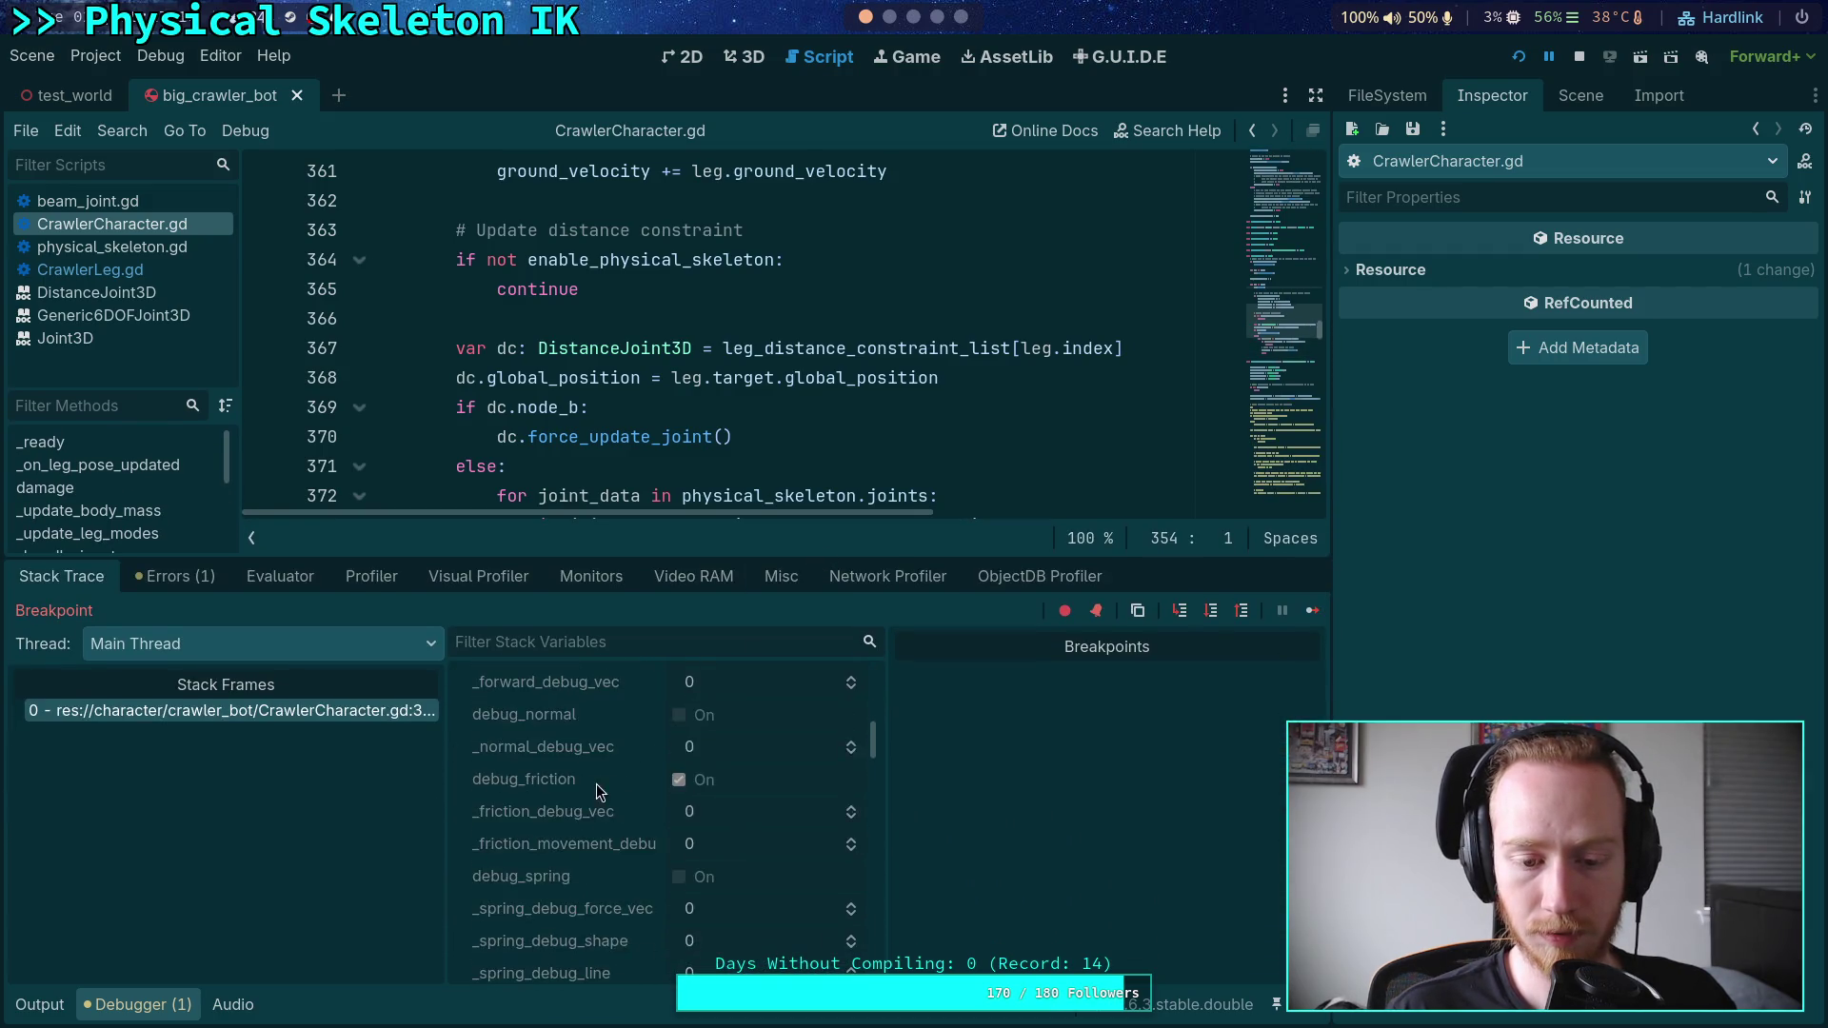
scroll(609, 785, "down", 10)
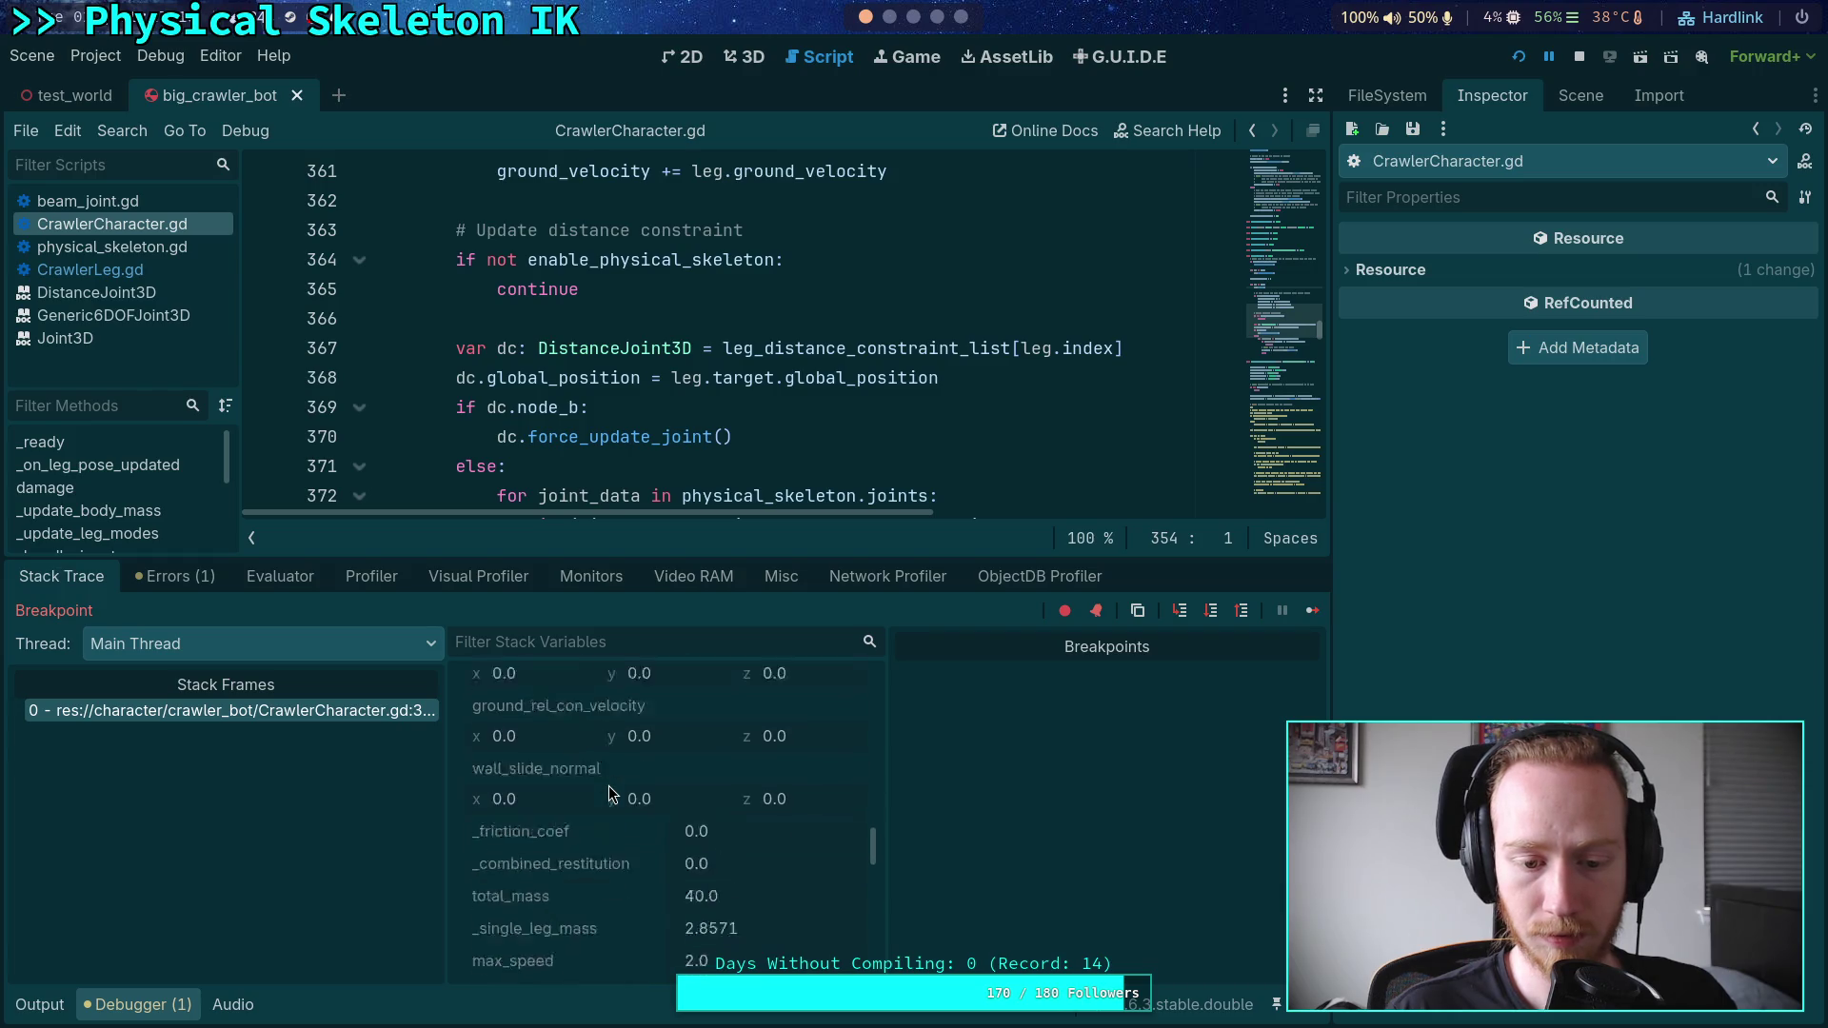
scroll(608, 785, "down", 2)
scroll(608, 786, "up", 1)
- Open physical_skeleton's live object, showing an empty Joints array of size 0, then hide the bottom panel
left_click(735, 755)
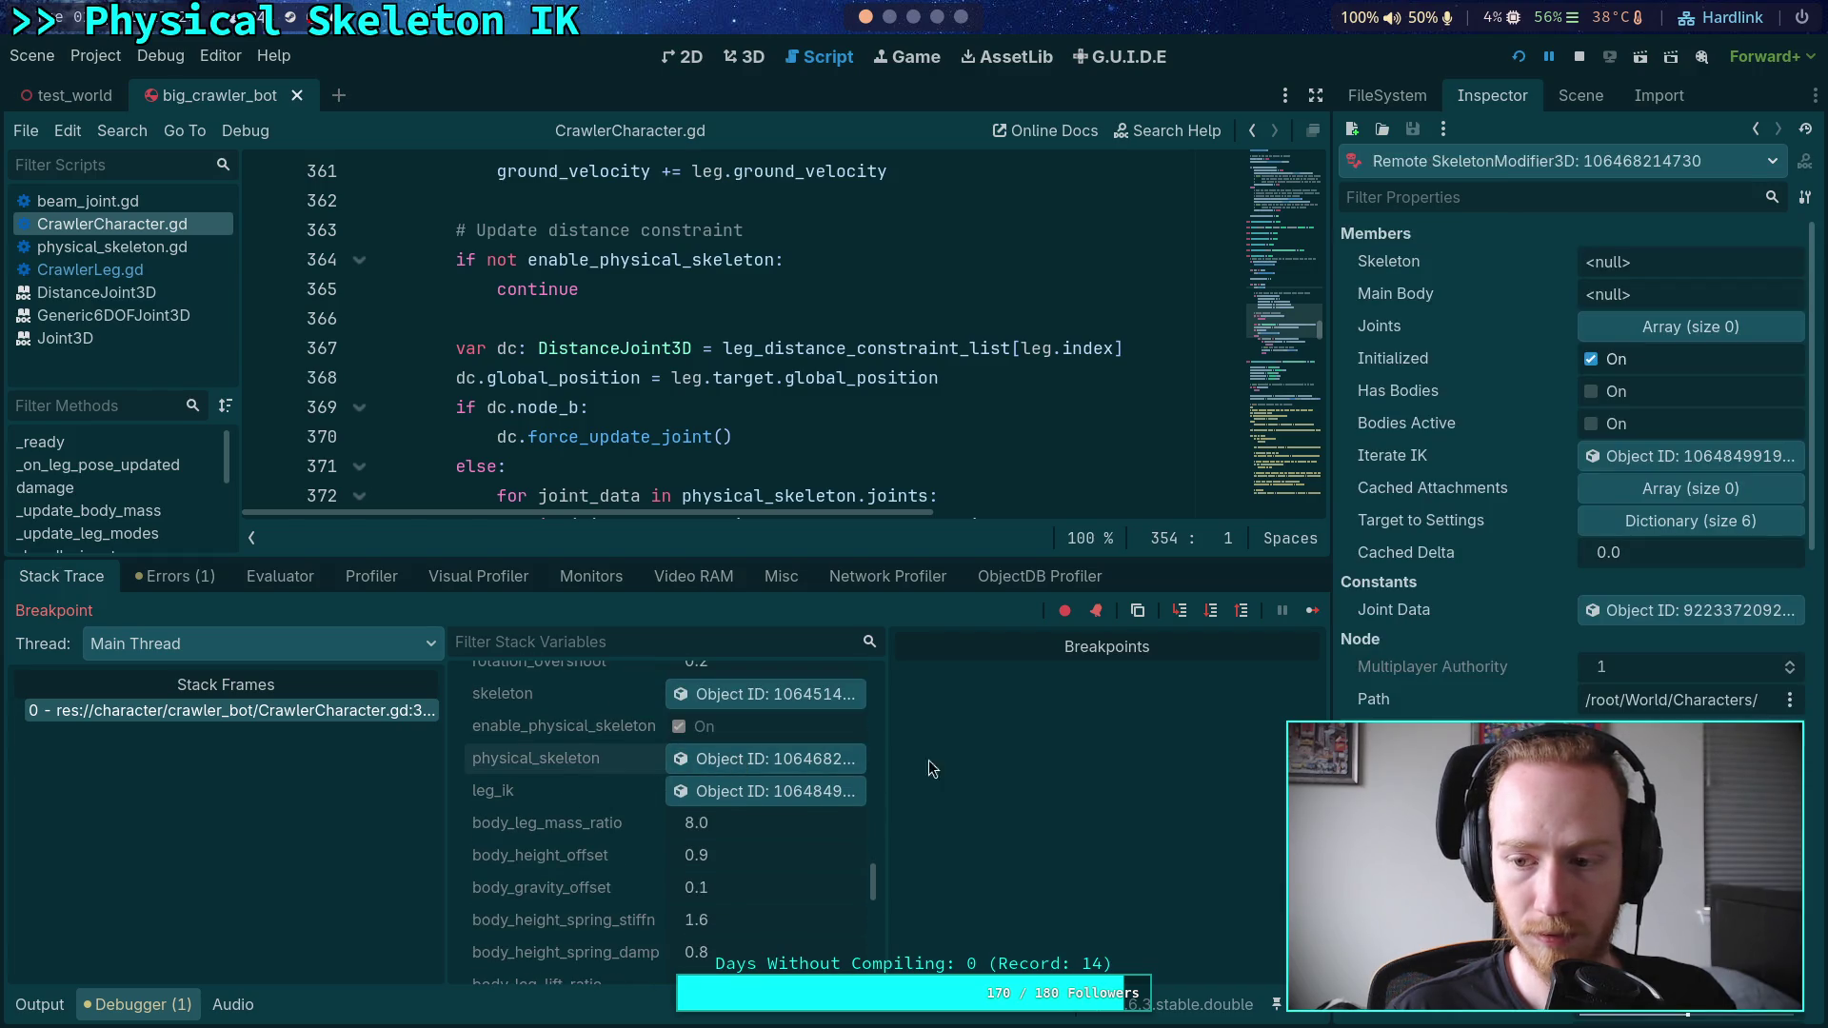
left_click(1655, 325)
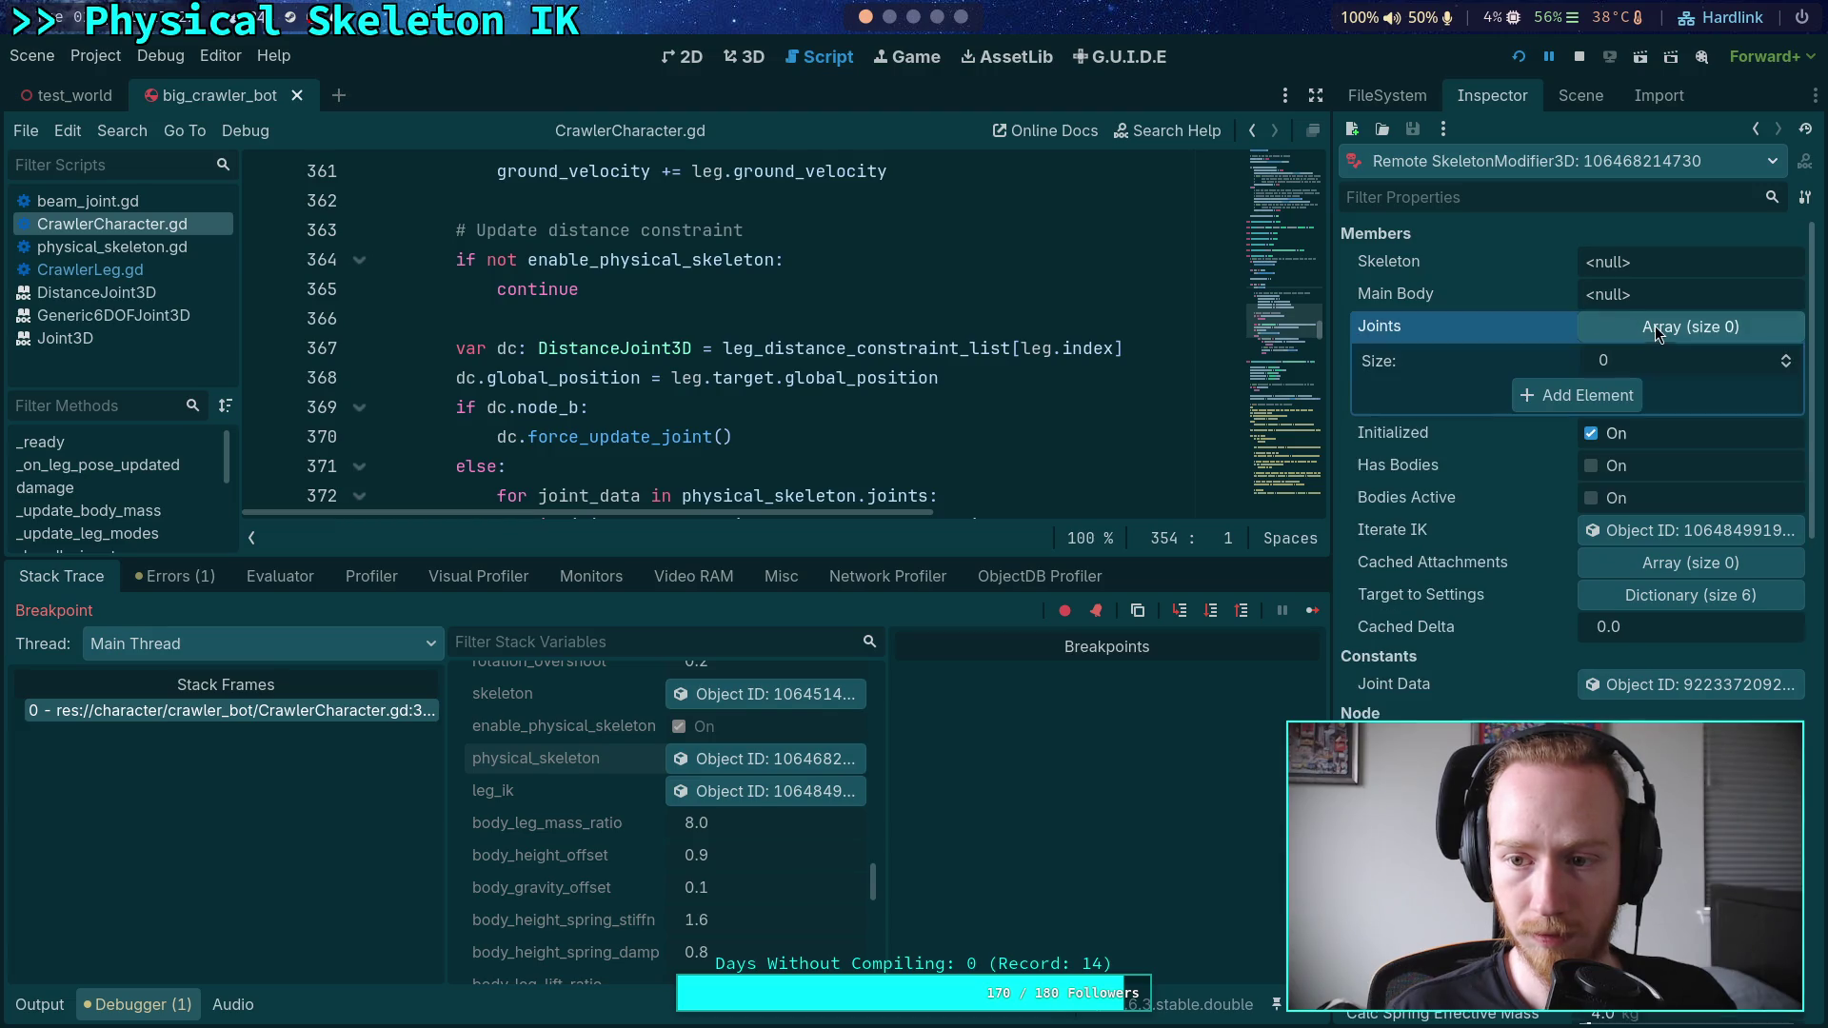
left_click(666, 407)
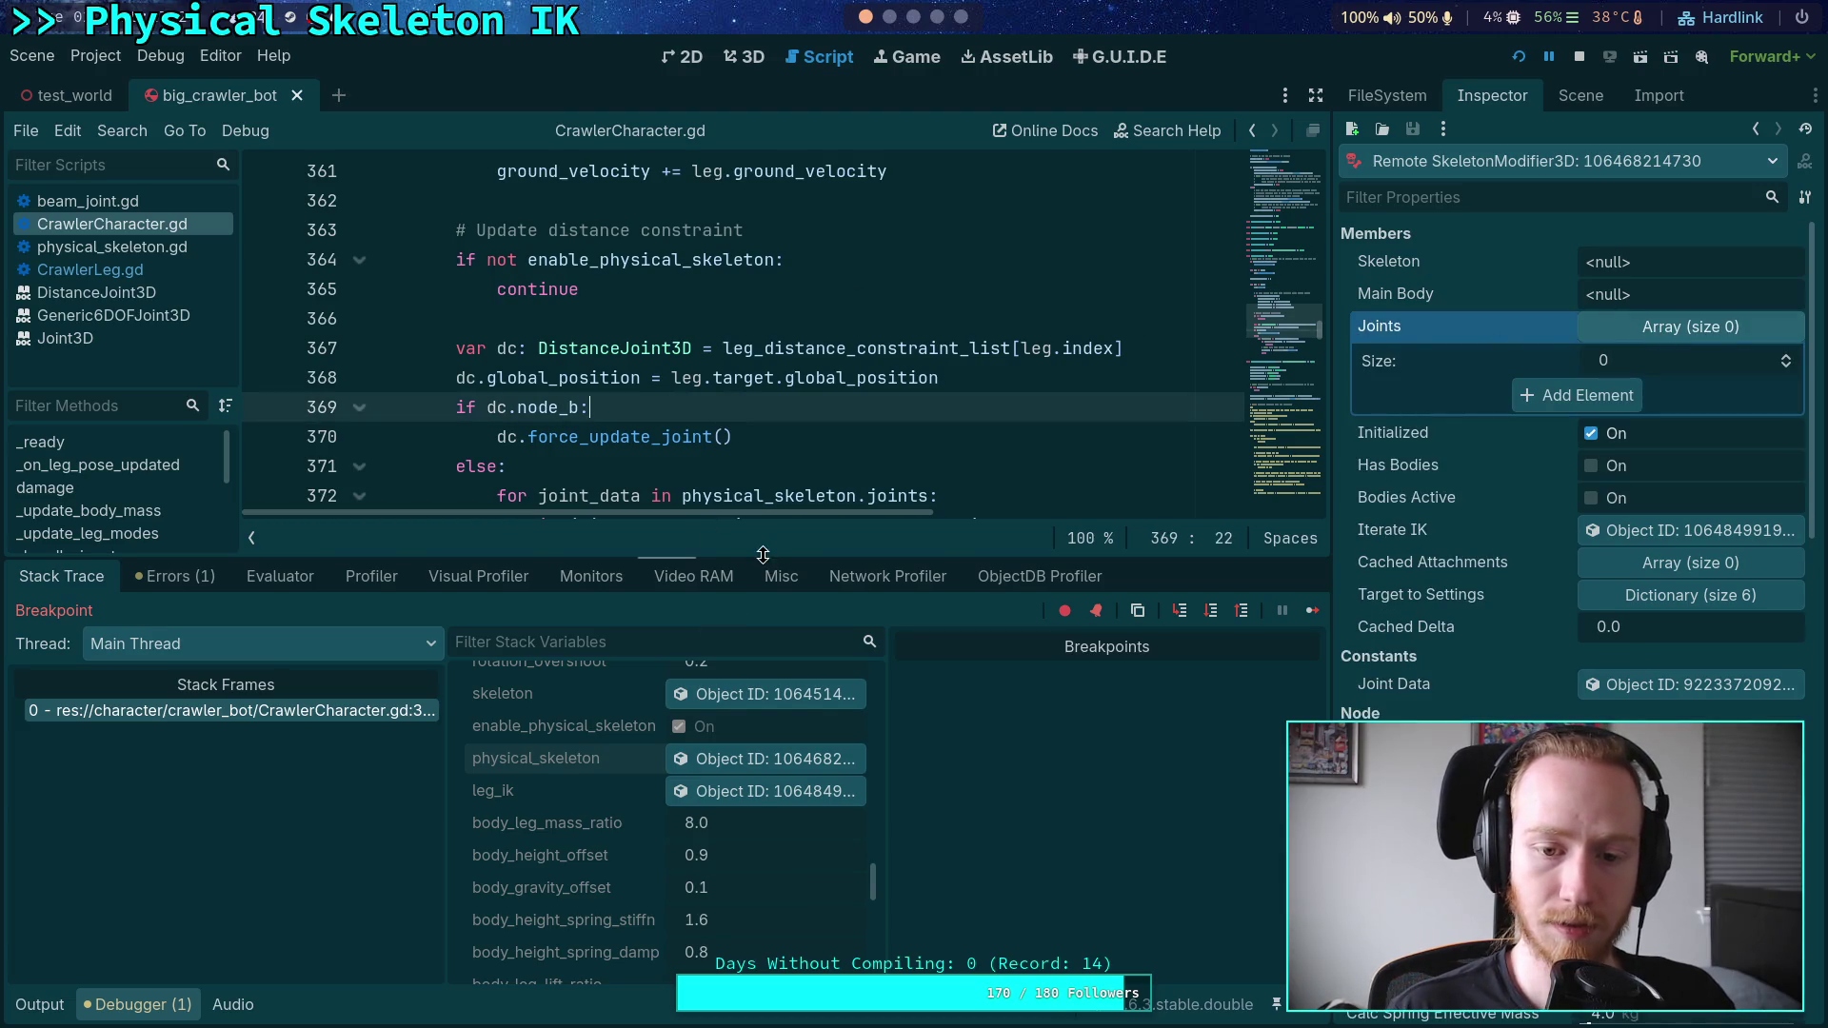
left_click_drag(667, 558, 666, 748)
left_click(191, 1011)
scroll(612, 640, "up", 8)
scroll(738, 569, "down", 6)
scroll(737, 569, "down", 1)
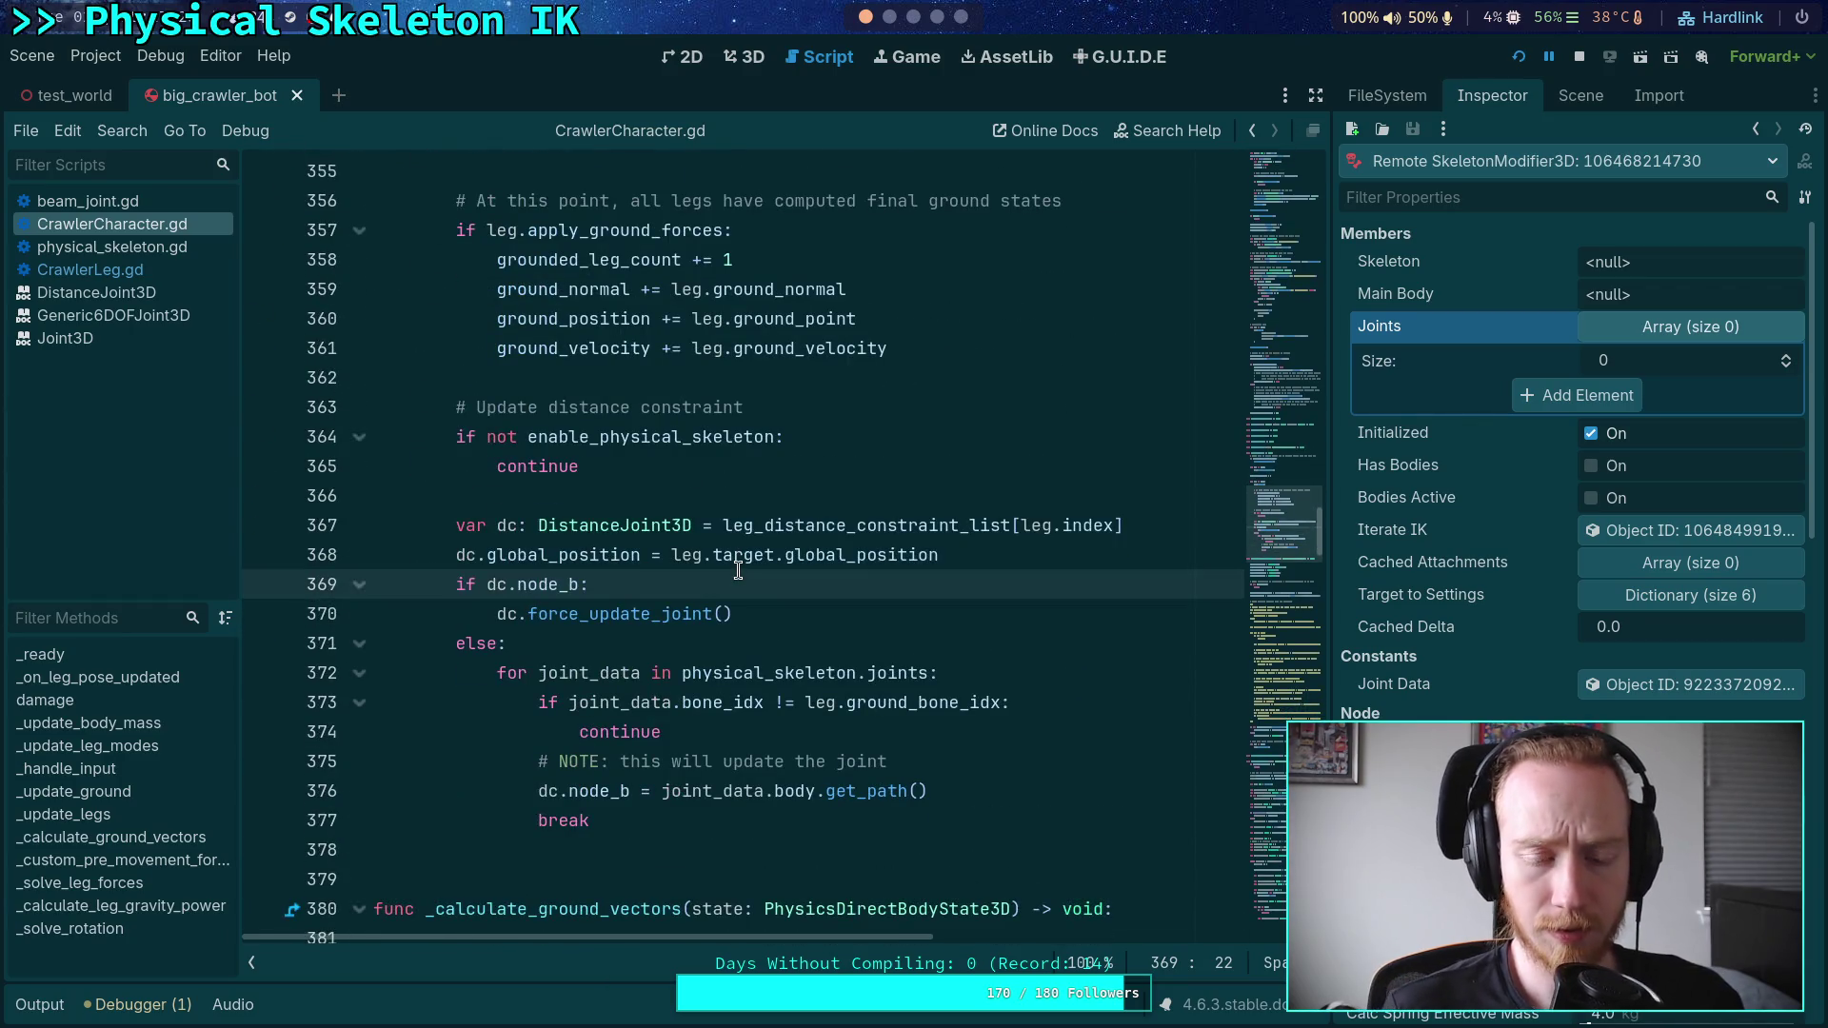
- Add a breakpoint on line 376, resume the game with F12, and enlarge the debugger again
scroll(818, 561, "up", 1)
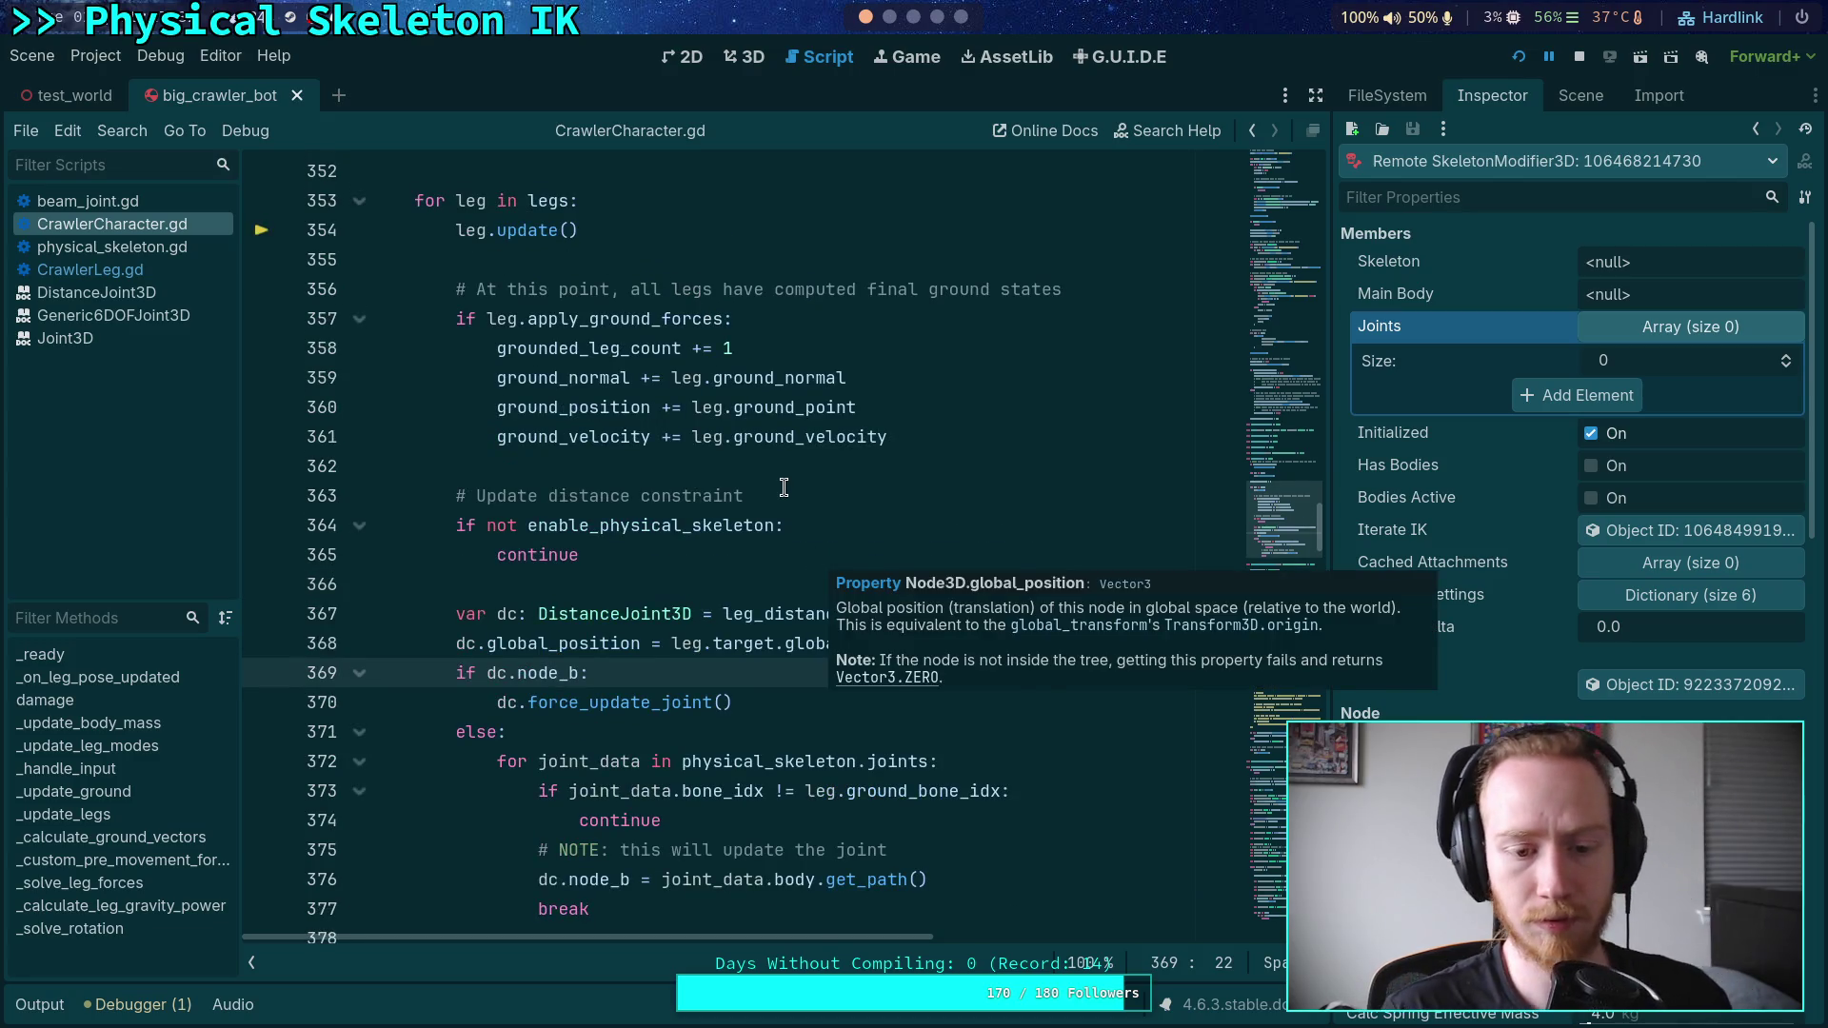
scroll(786, 485, "up", 1)
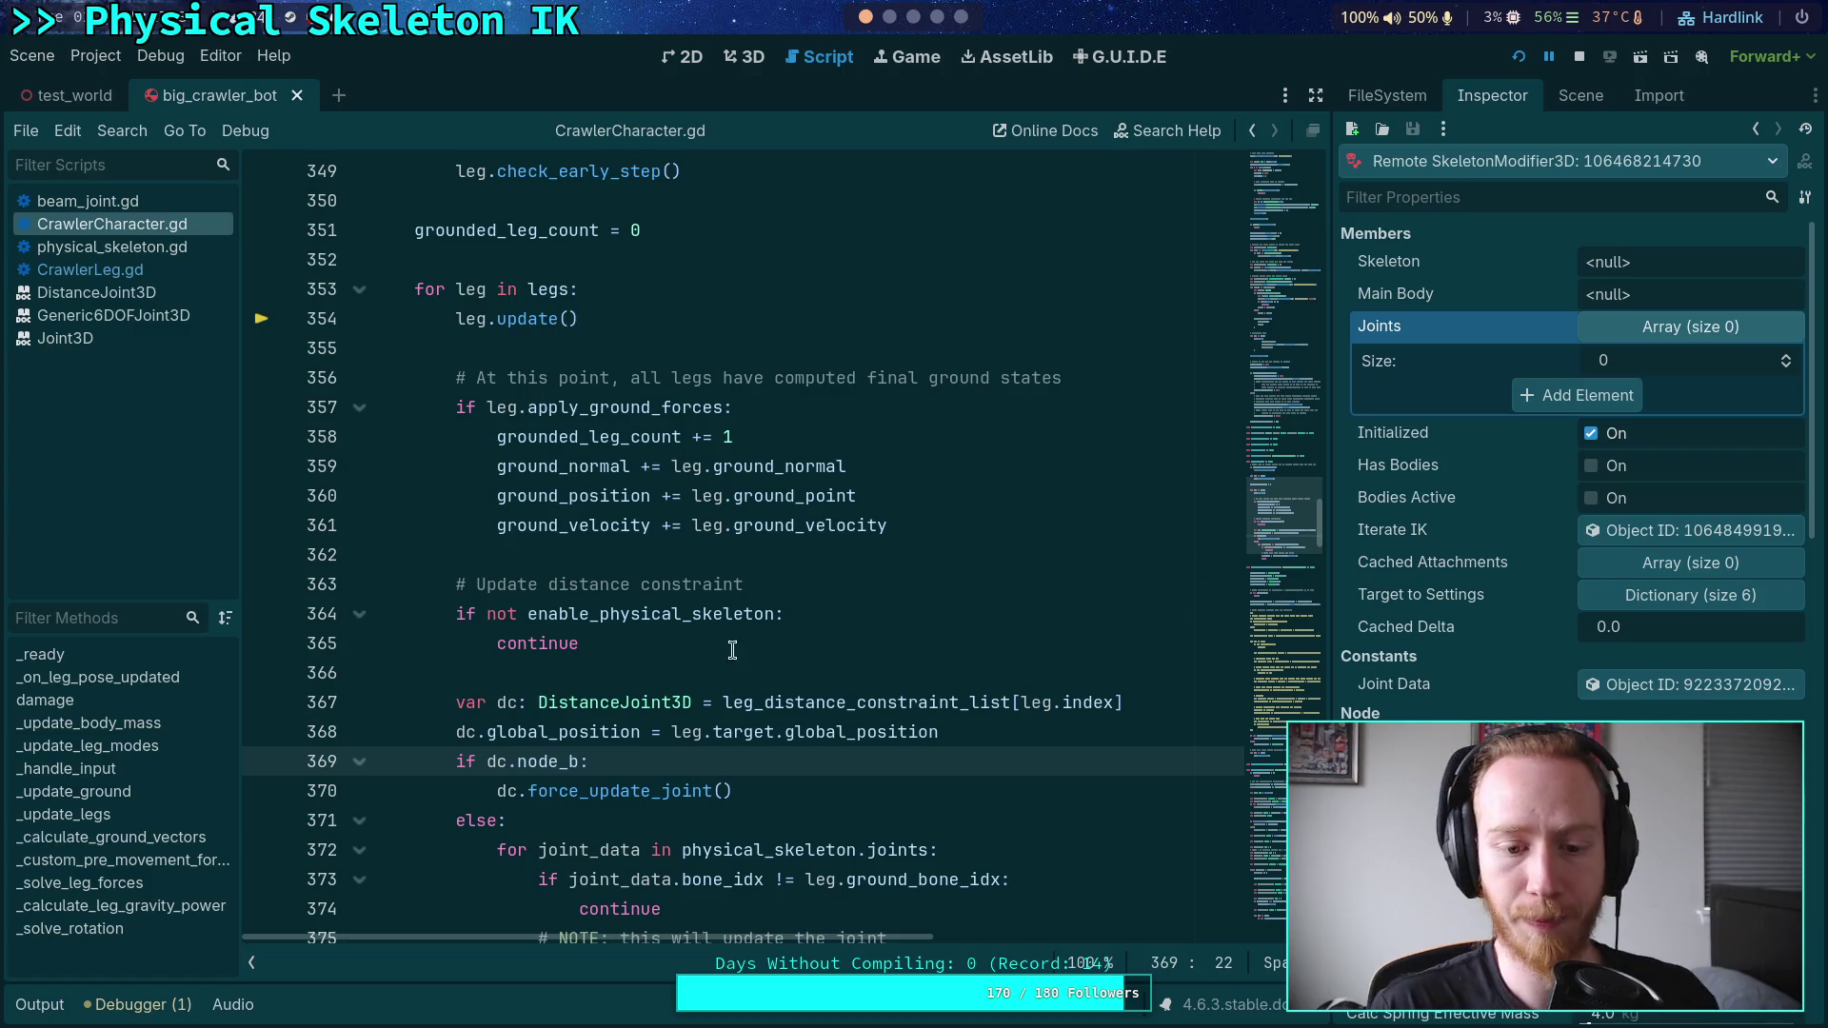
scroll(524, 659, "down", 2)
left_click(265, 791)
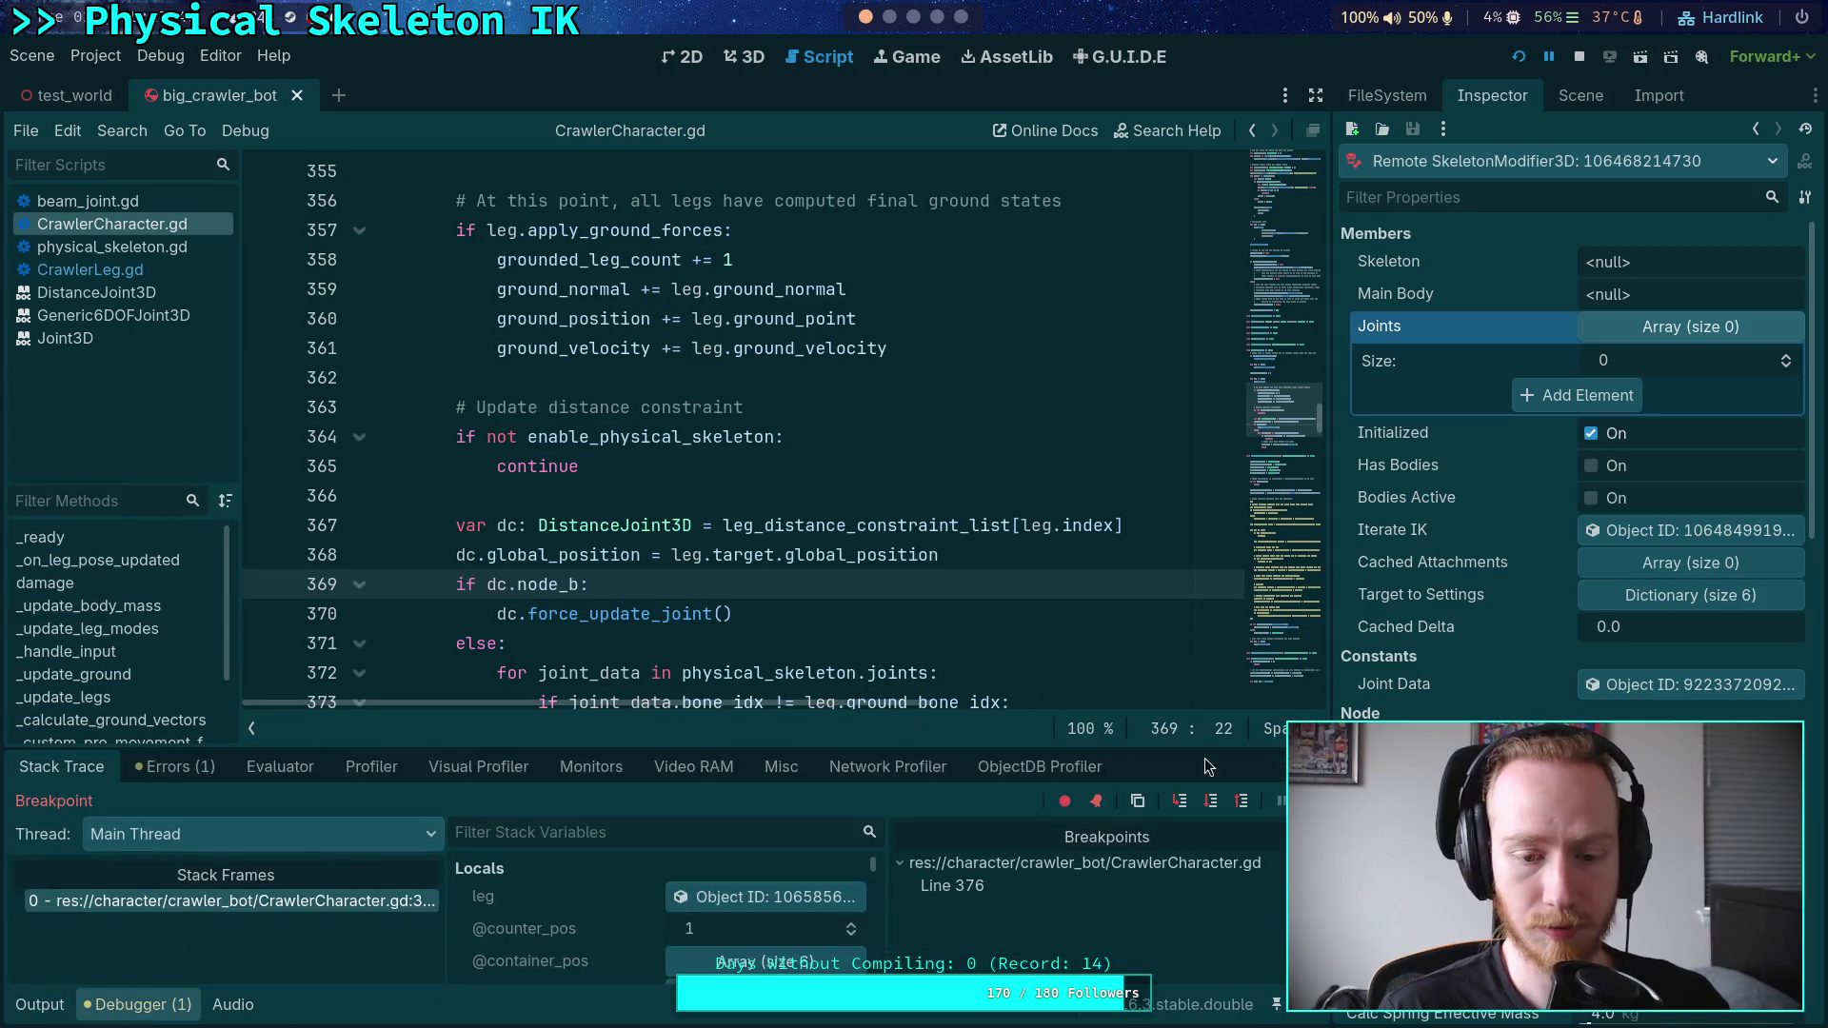
key("F12")
left_click_drag(640, 745, 648, 689)
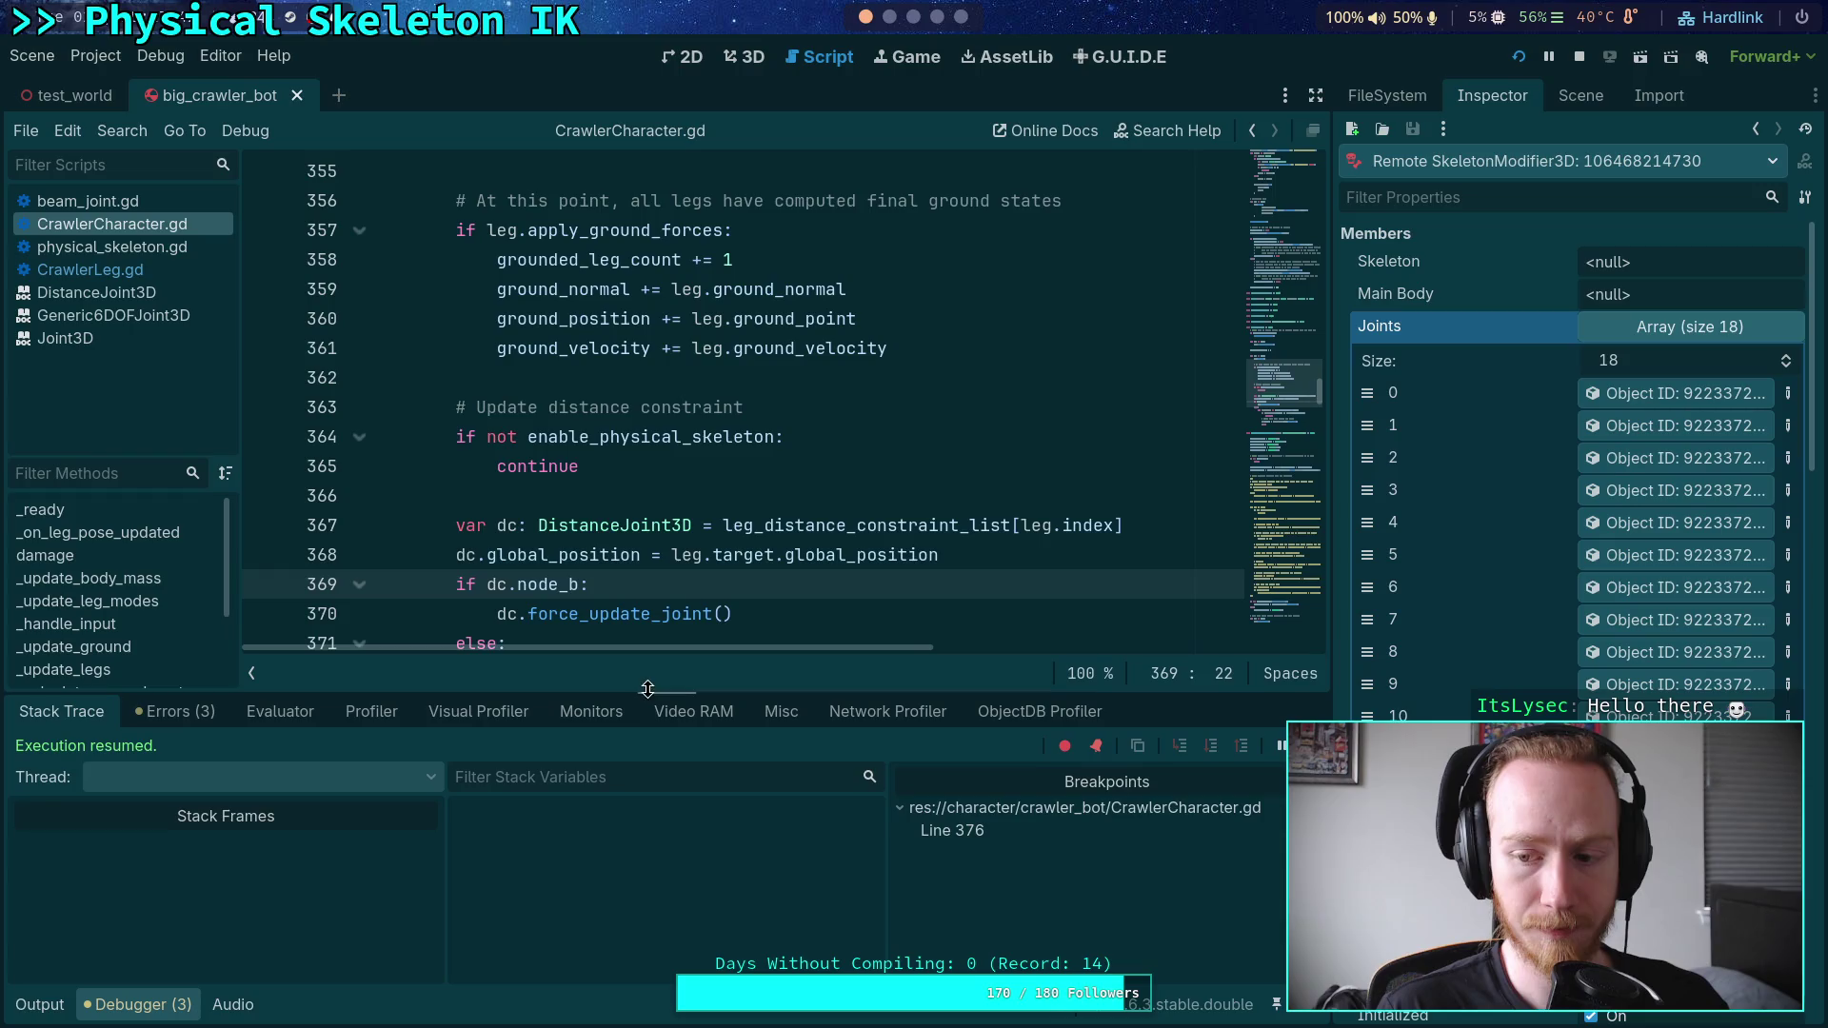
- Review the errors list and collapse the physical skeleton's 18-entry Joints array
left_click(174, 710)
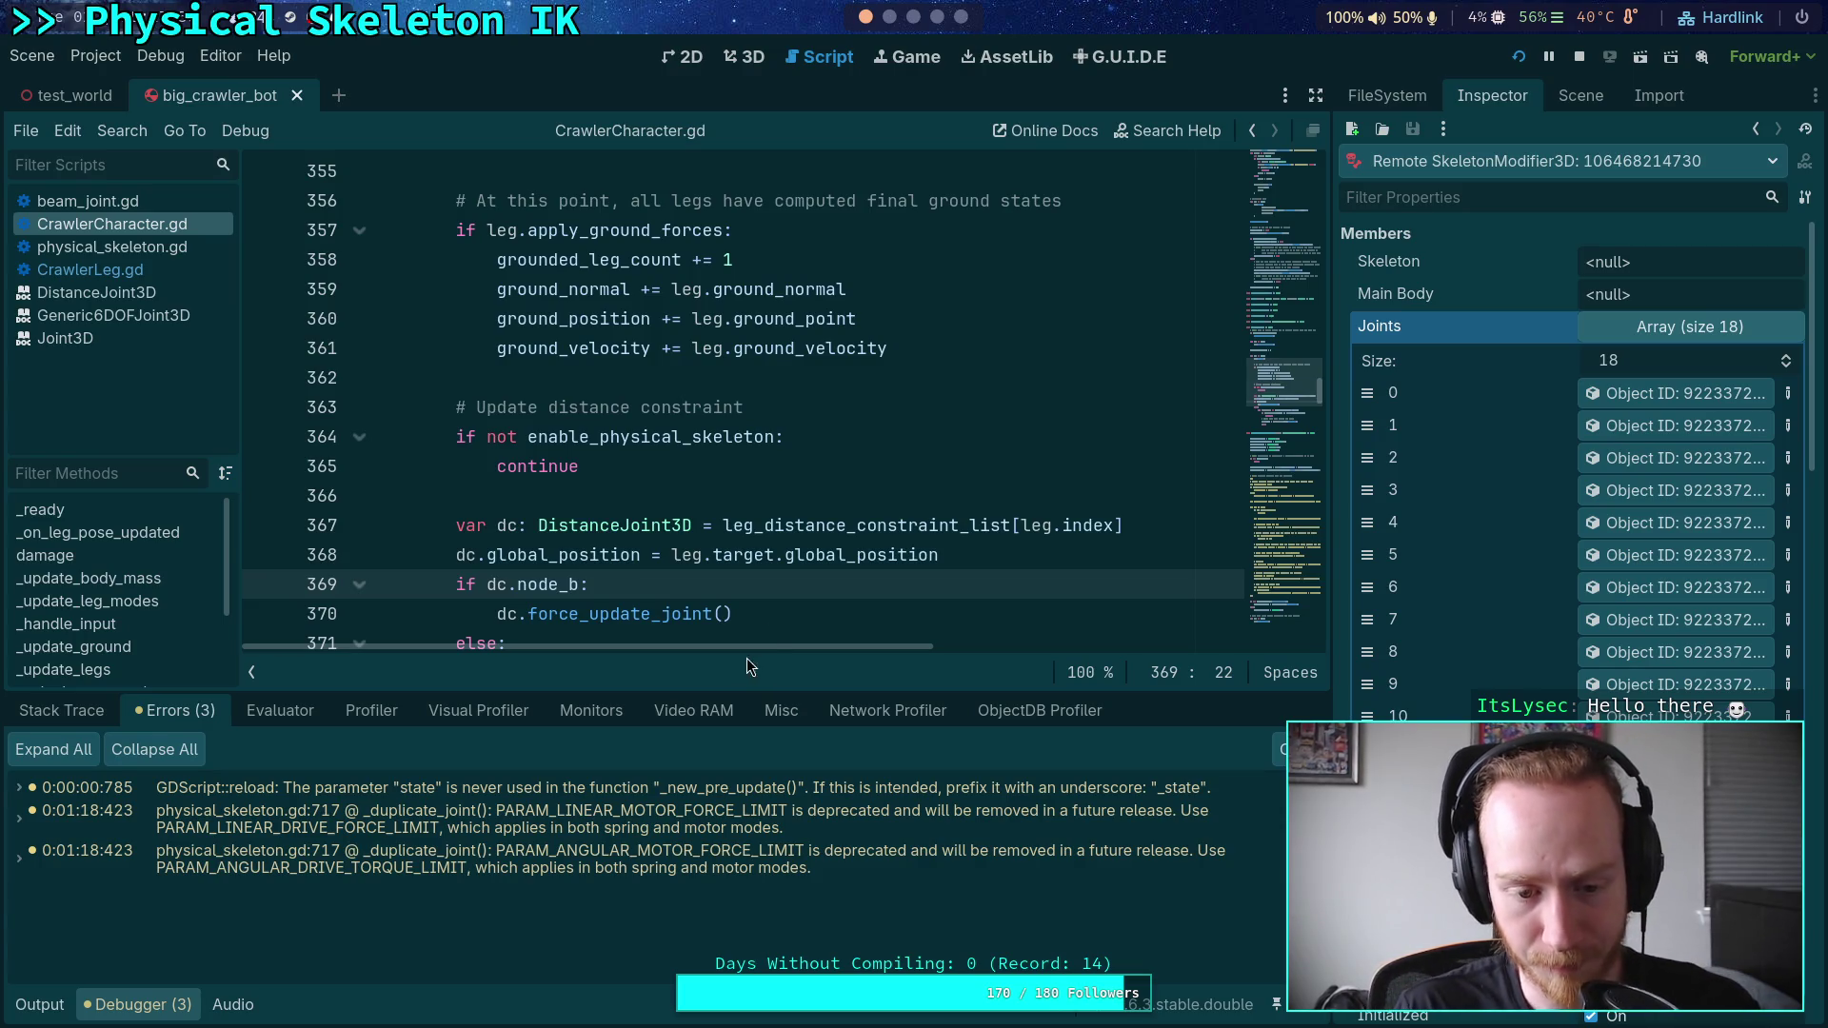
mouse_move(777, 808)
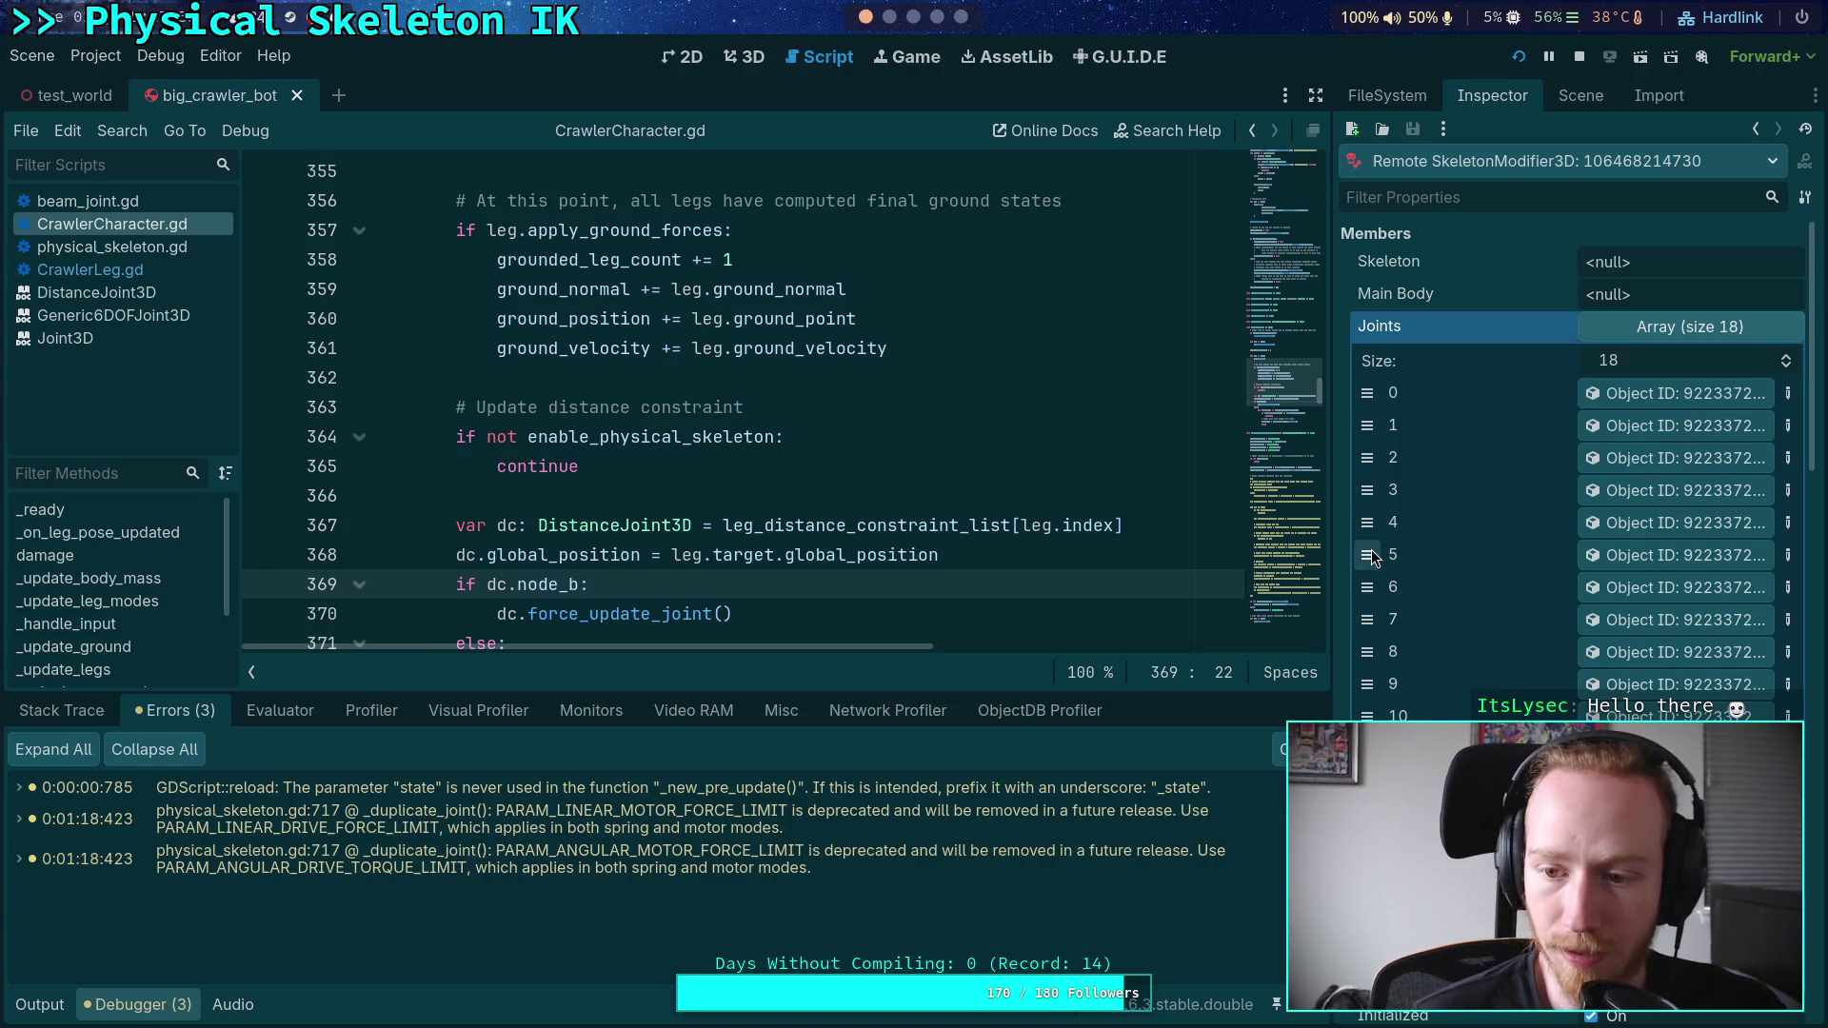
left_click(1655, 336)
- Inspect the live leg DistanceJoint3D: stiffness 100.907, damping 26.766, Node A and Node B unassigned
left_click(1576, 99)
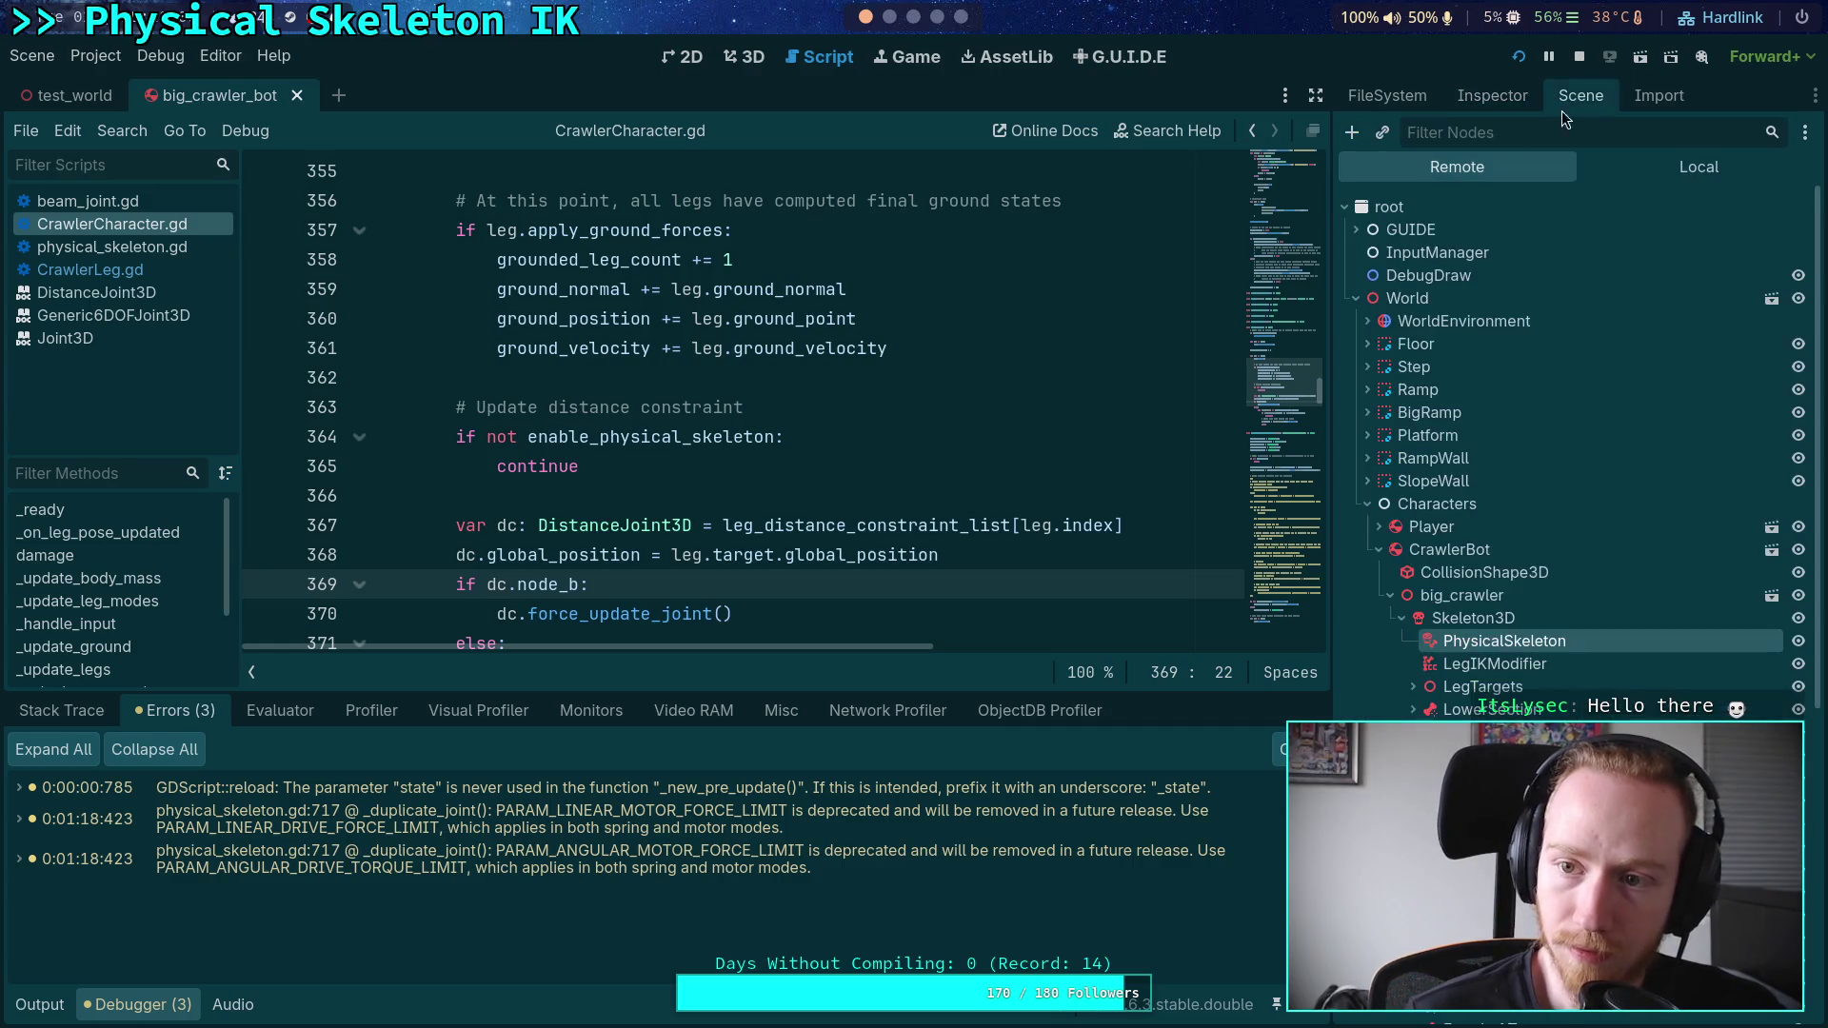
scroll(1570, 428, "down", 5)
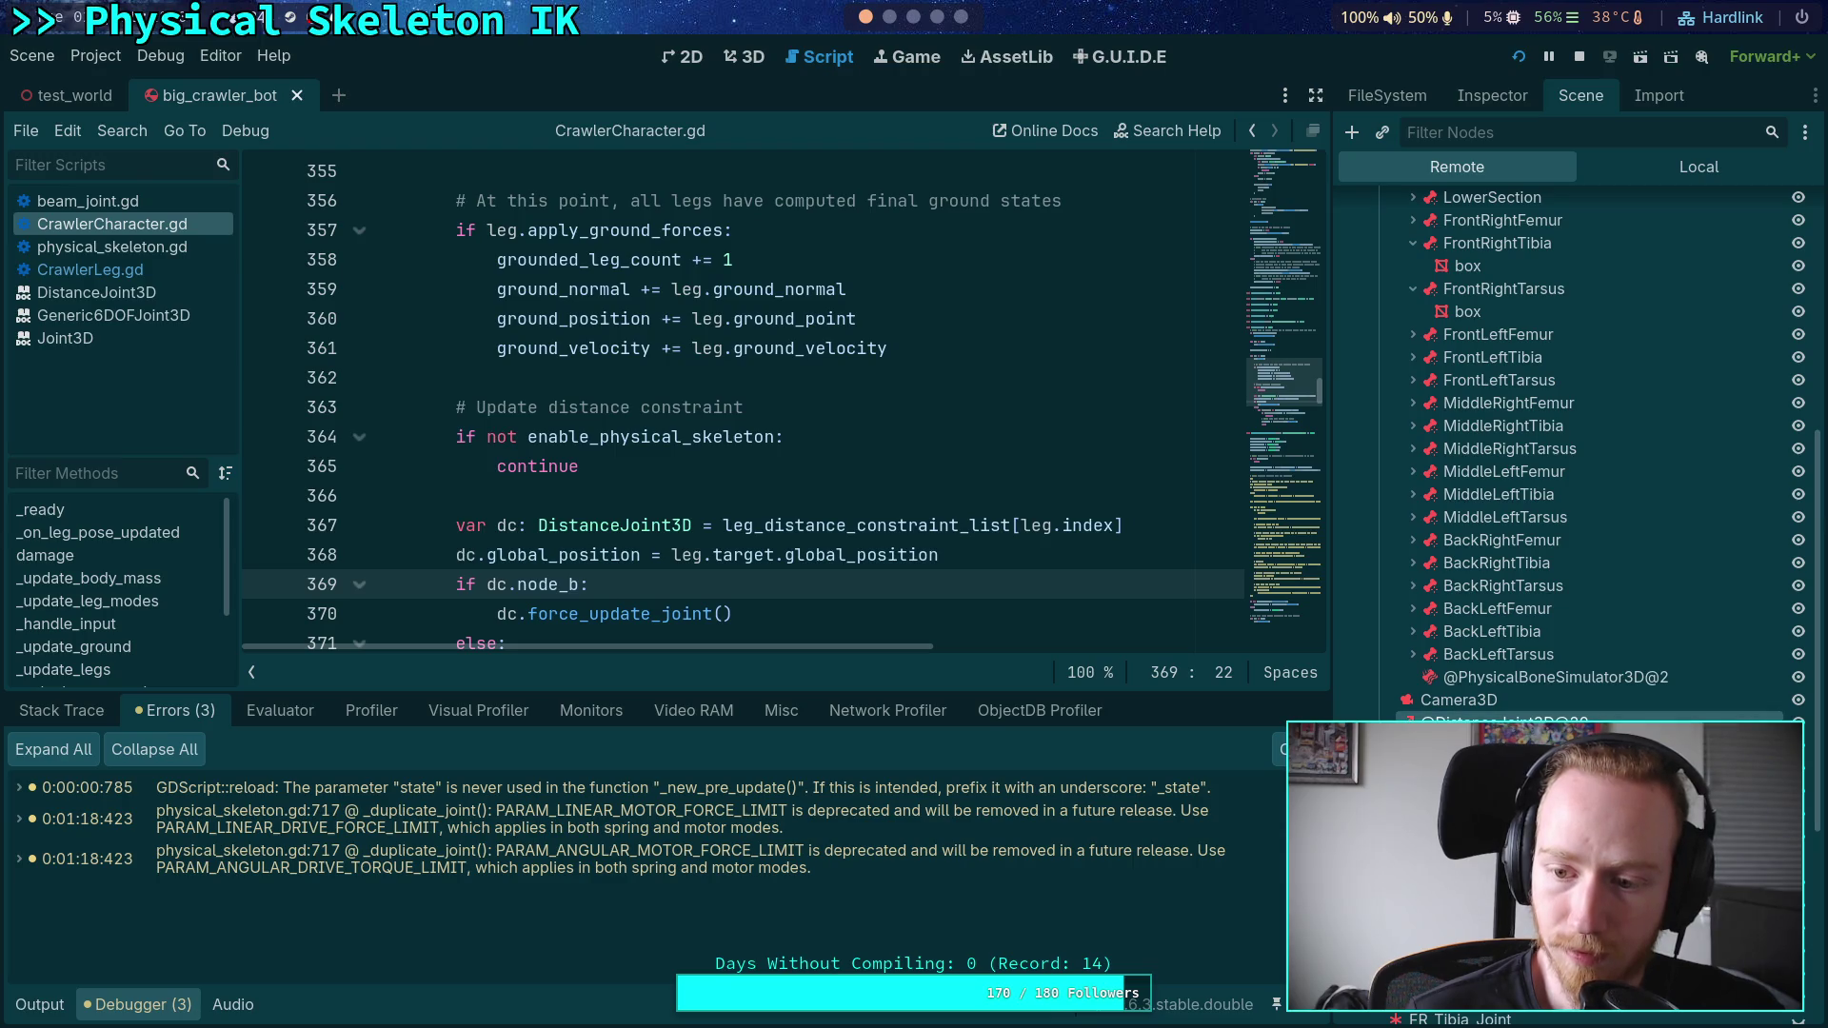
scroll(1412, 562, "up", 5)
left_click(1401, 516)
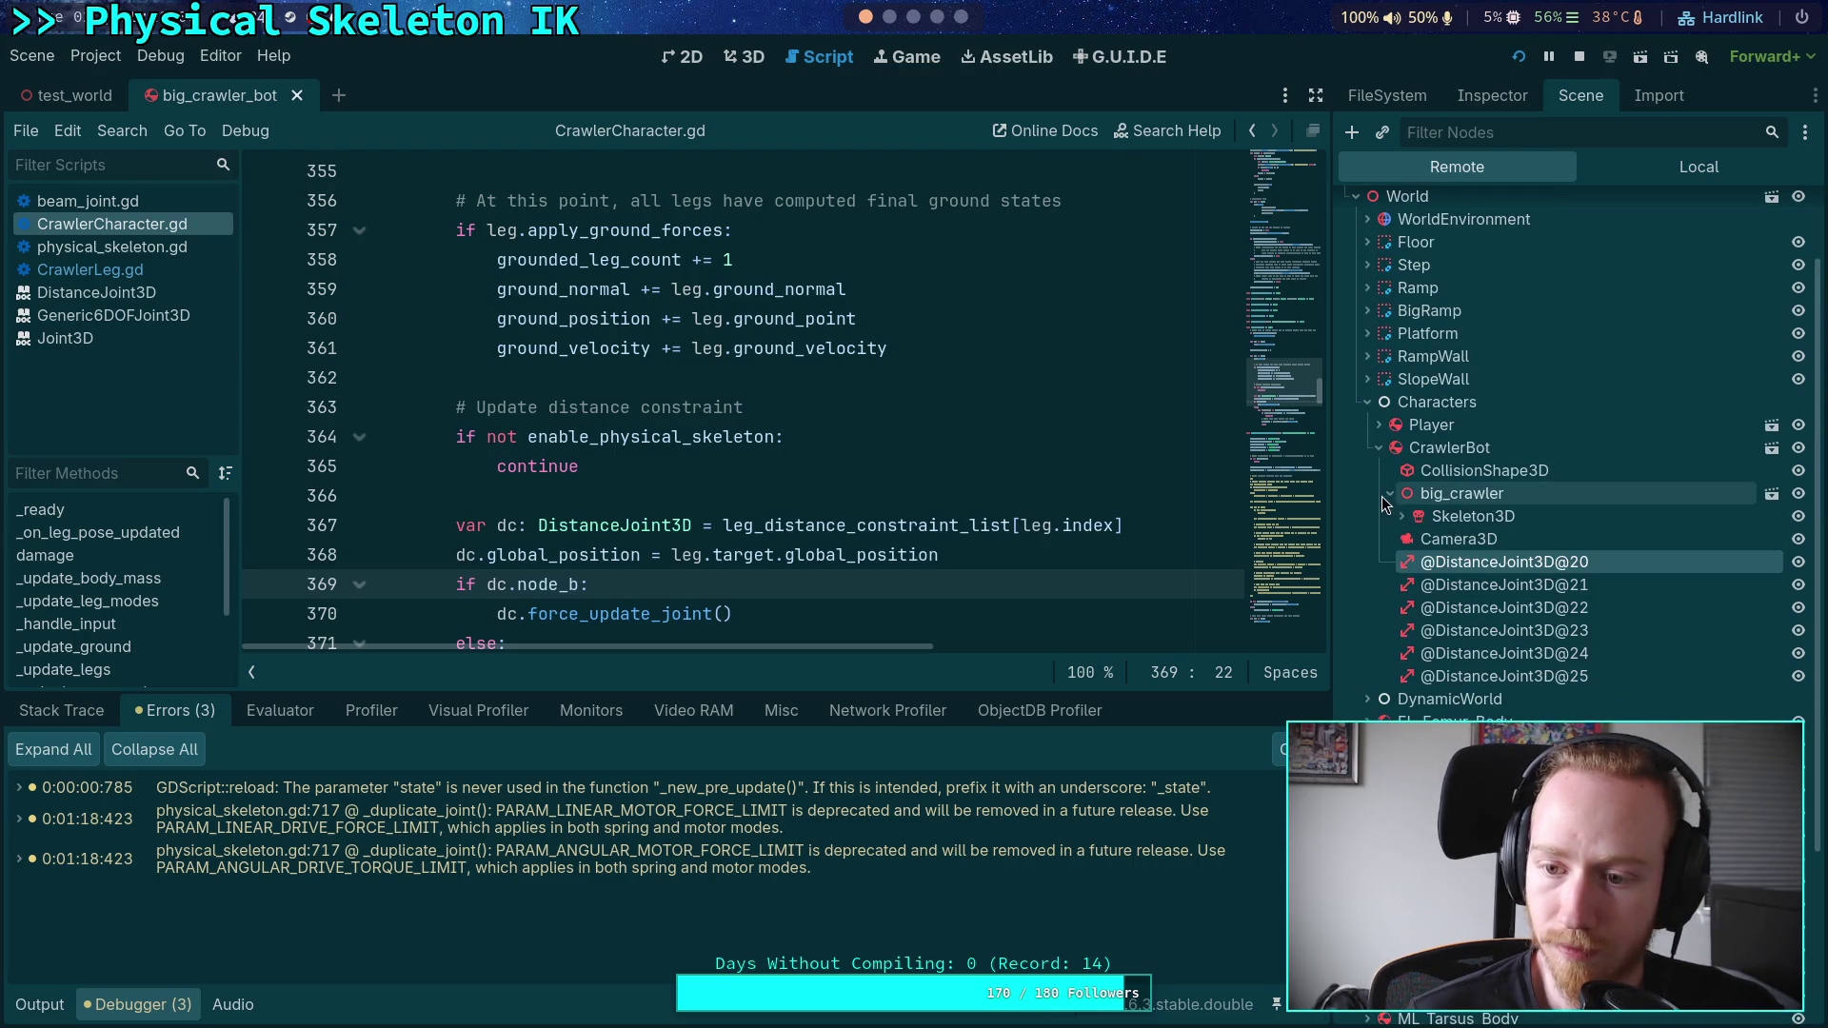
left_click(1466, 539)
left_click(1476, 94)
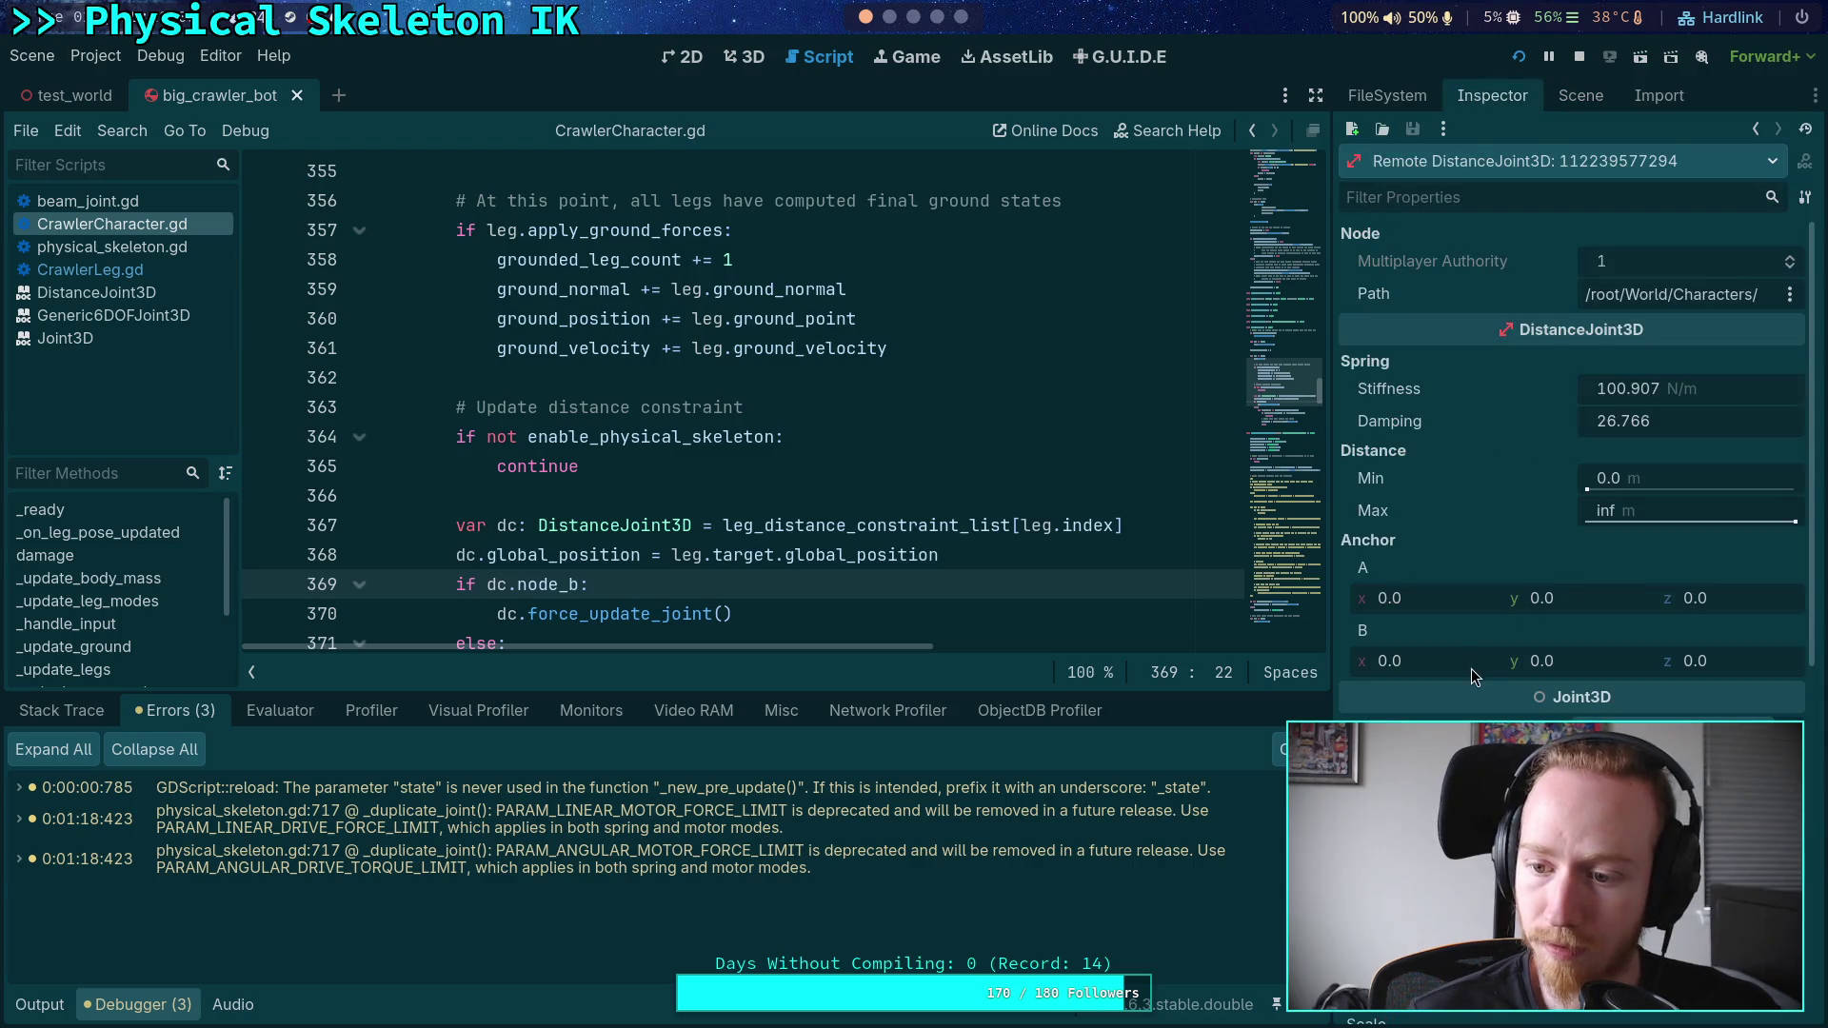
scroll(1470, 668, "down", 3)
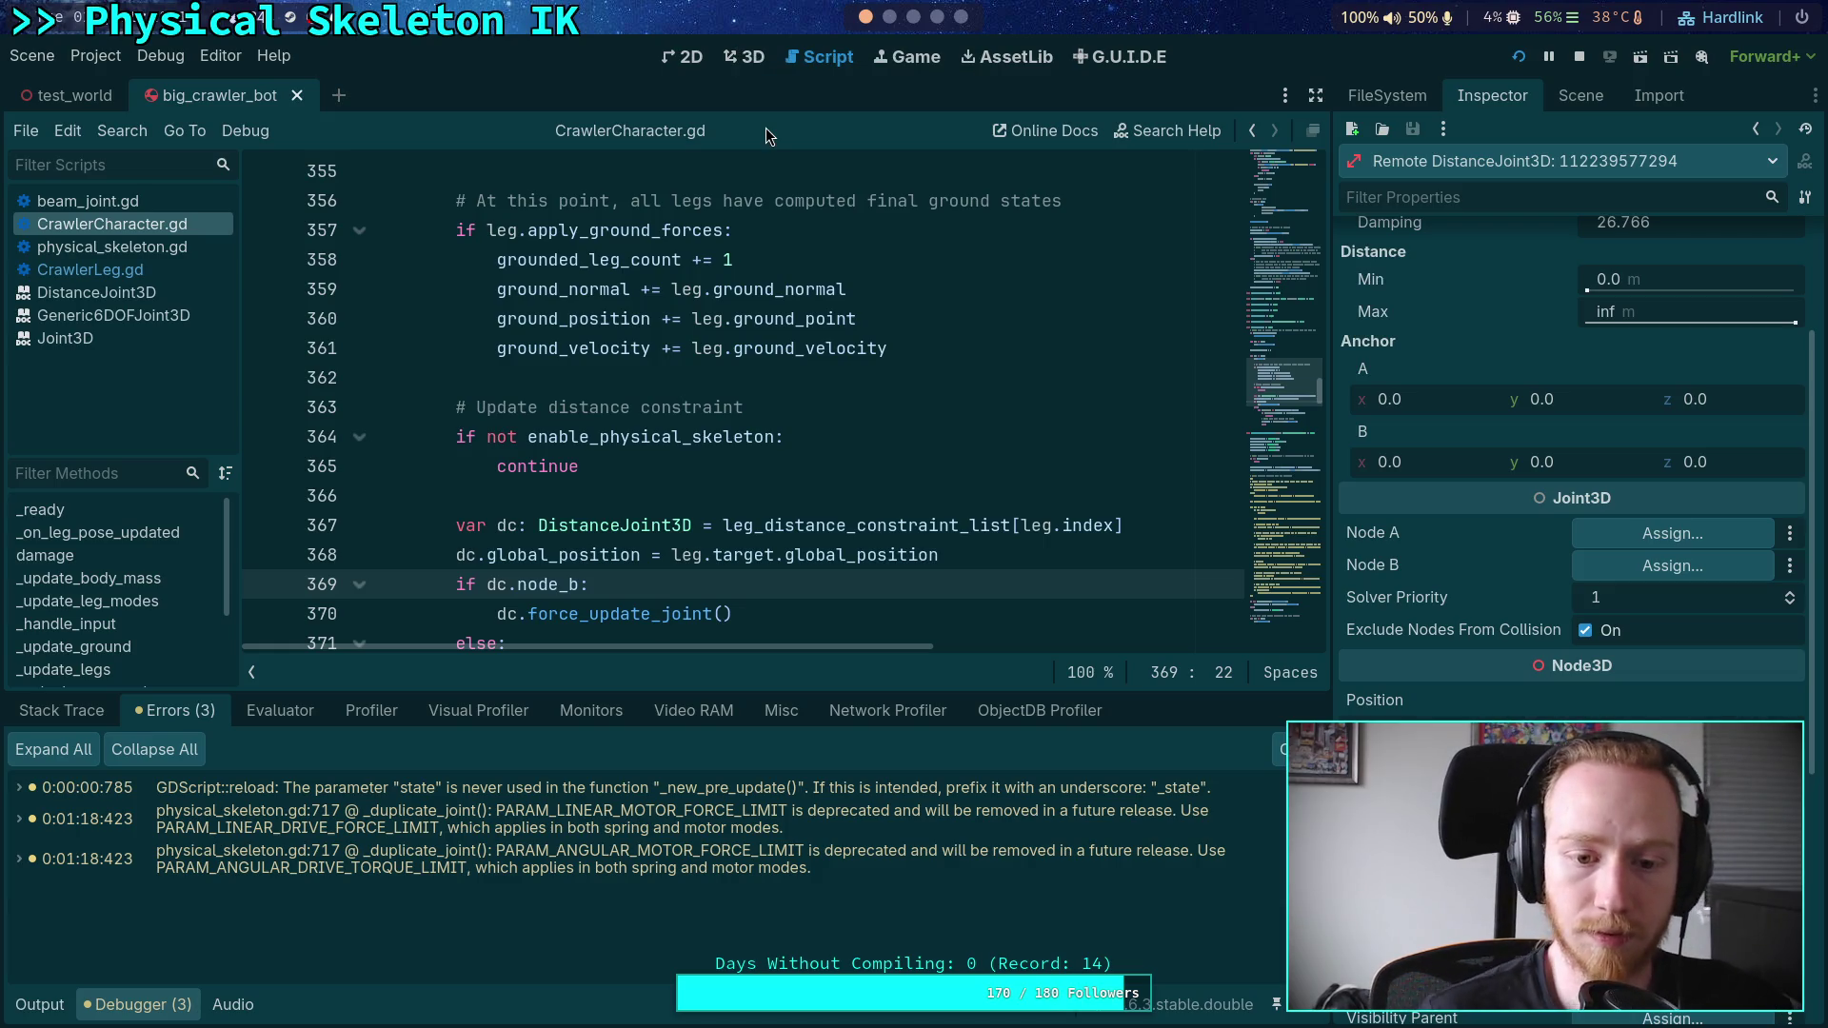
scroll(869, 489, "down", 7)
scroll(1121, 615, "up", 2)
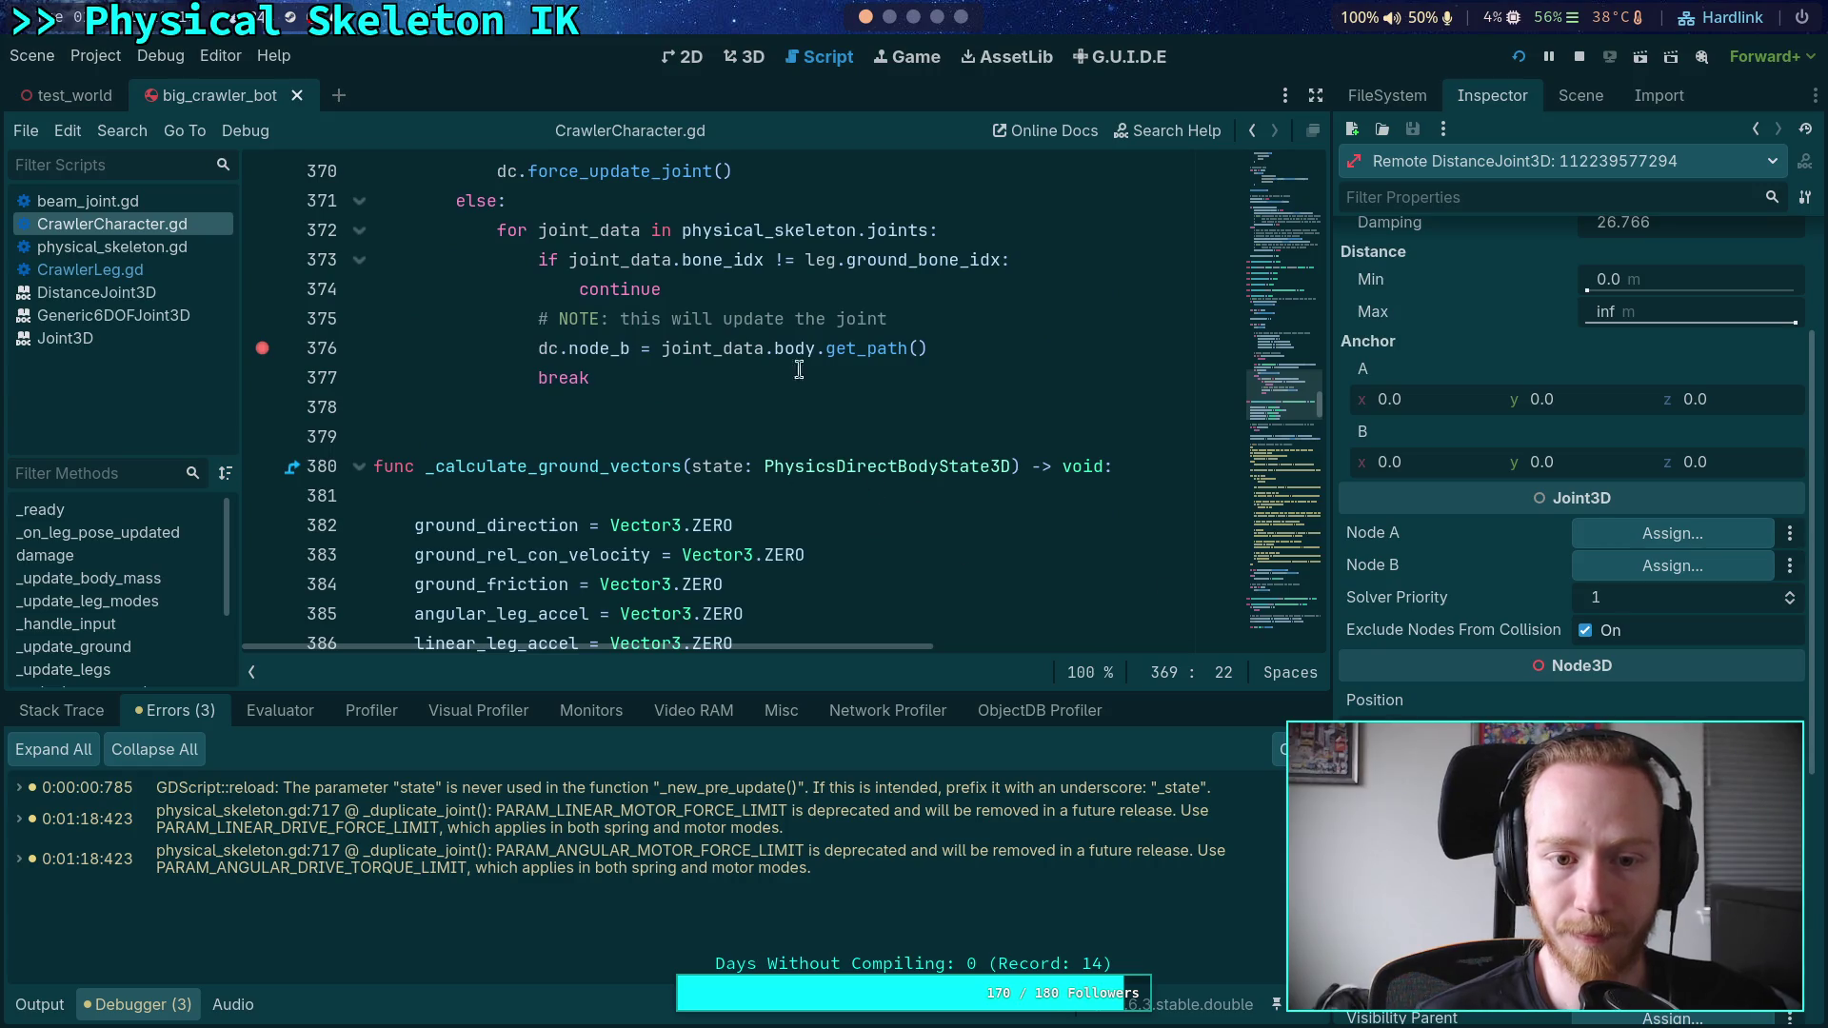
- Move the breakpoint from line 376 to line 373, viewing the Stack Trace
left_click(62, 712)
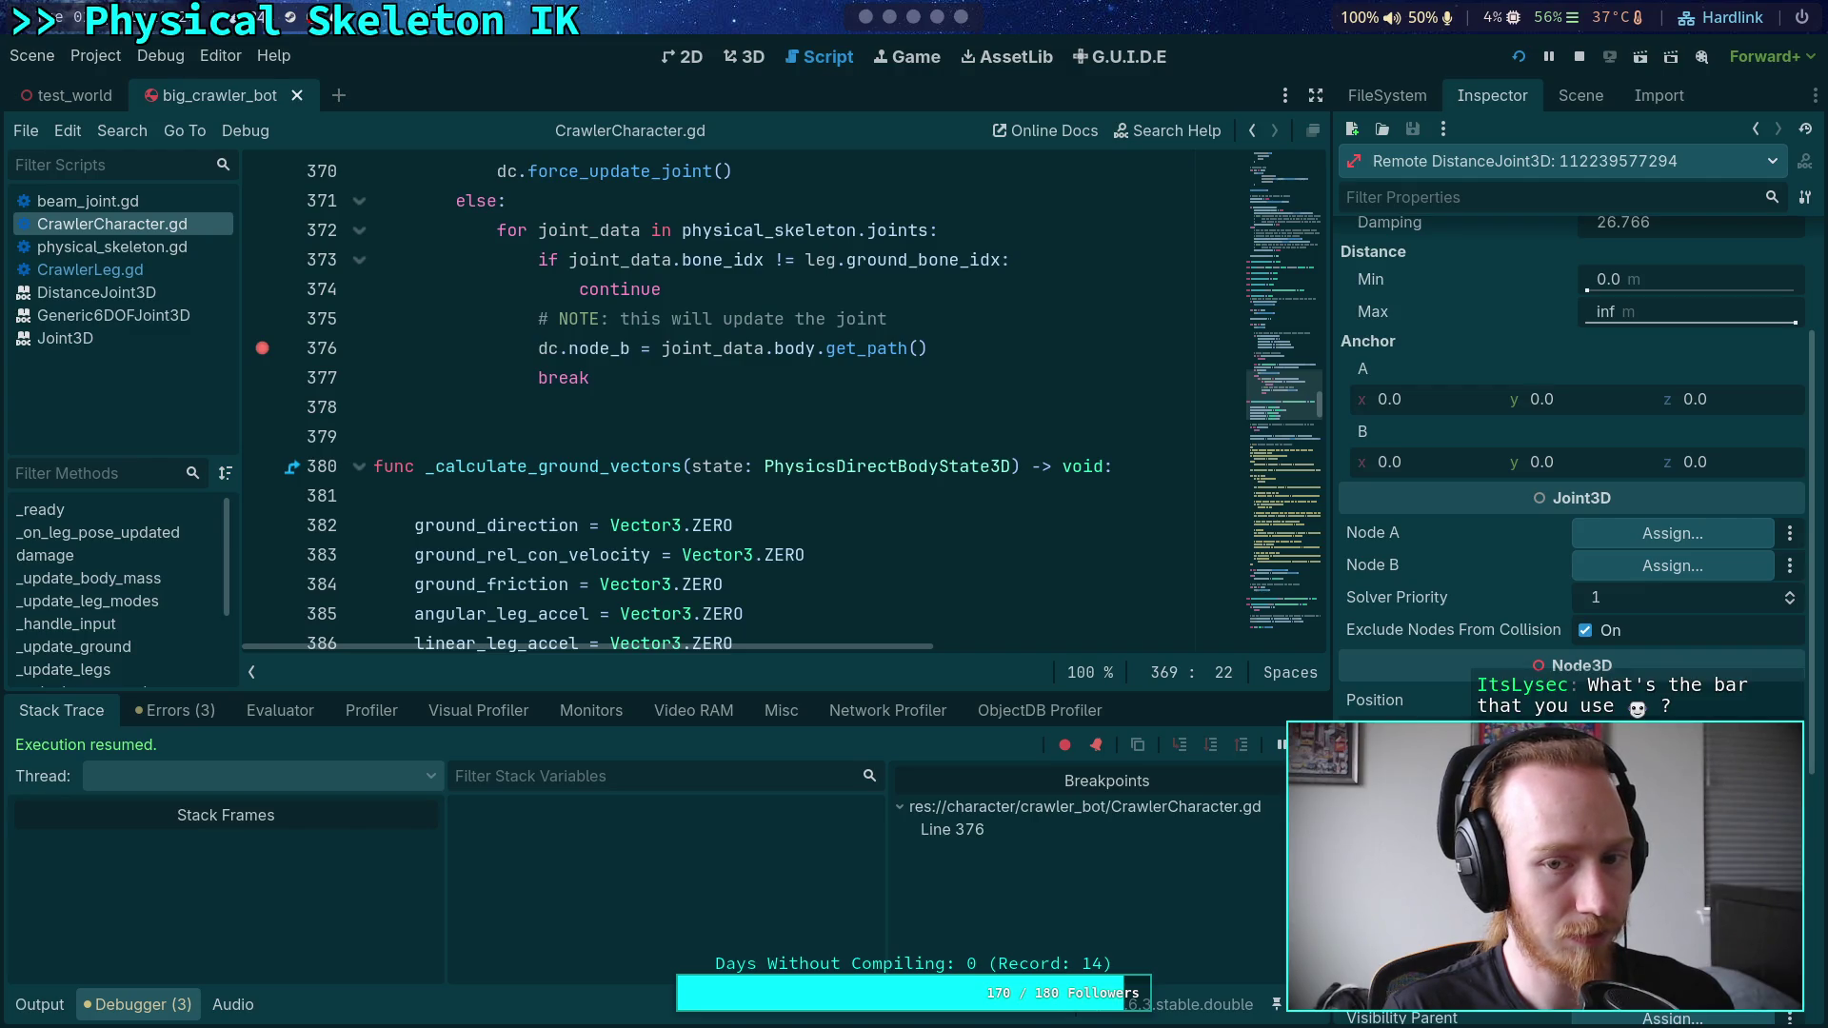
left_click(262, 349)
left_click(262, 260)
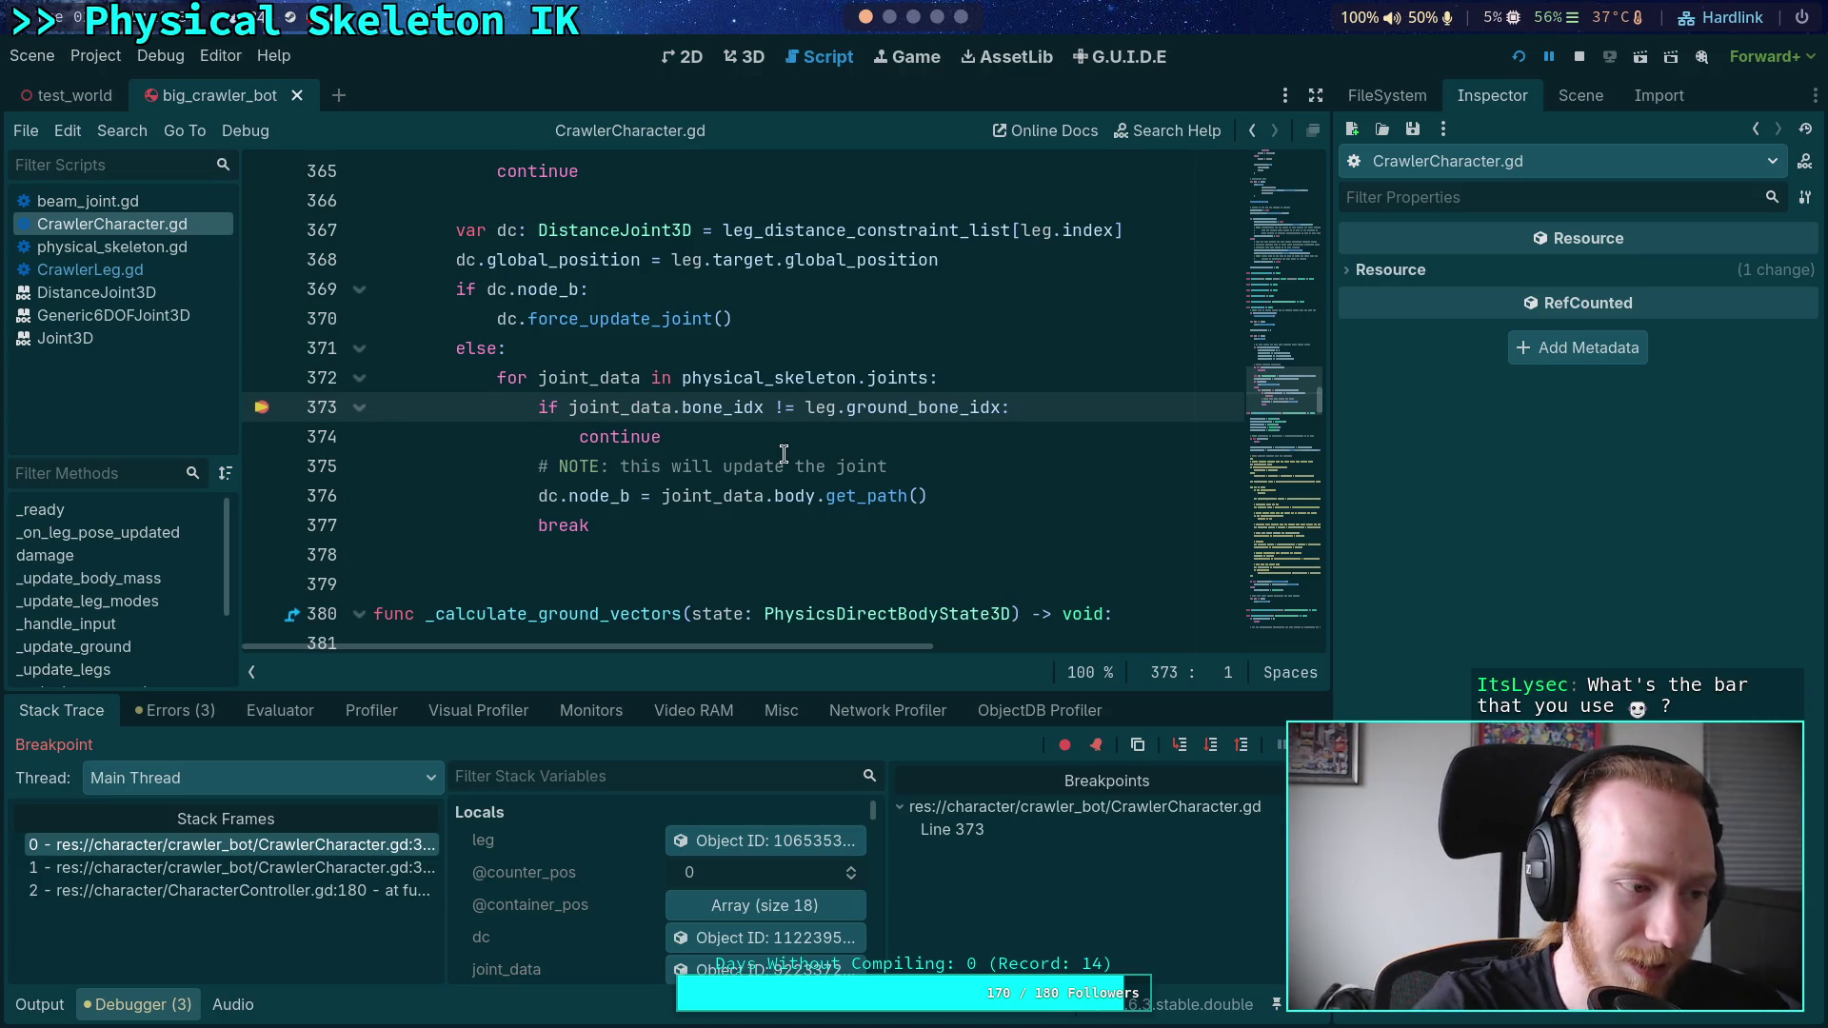
- Inspect the current leg's properties, noting Ground Bone Idx 11, then stop the game
left_click(740, 527)
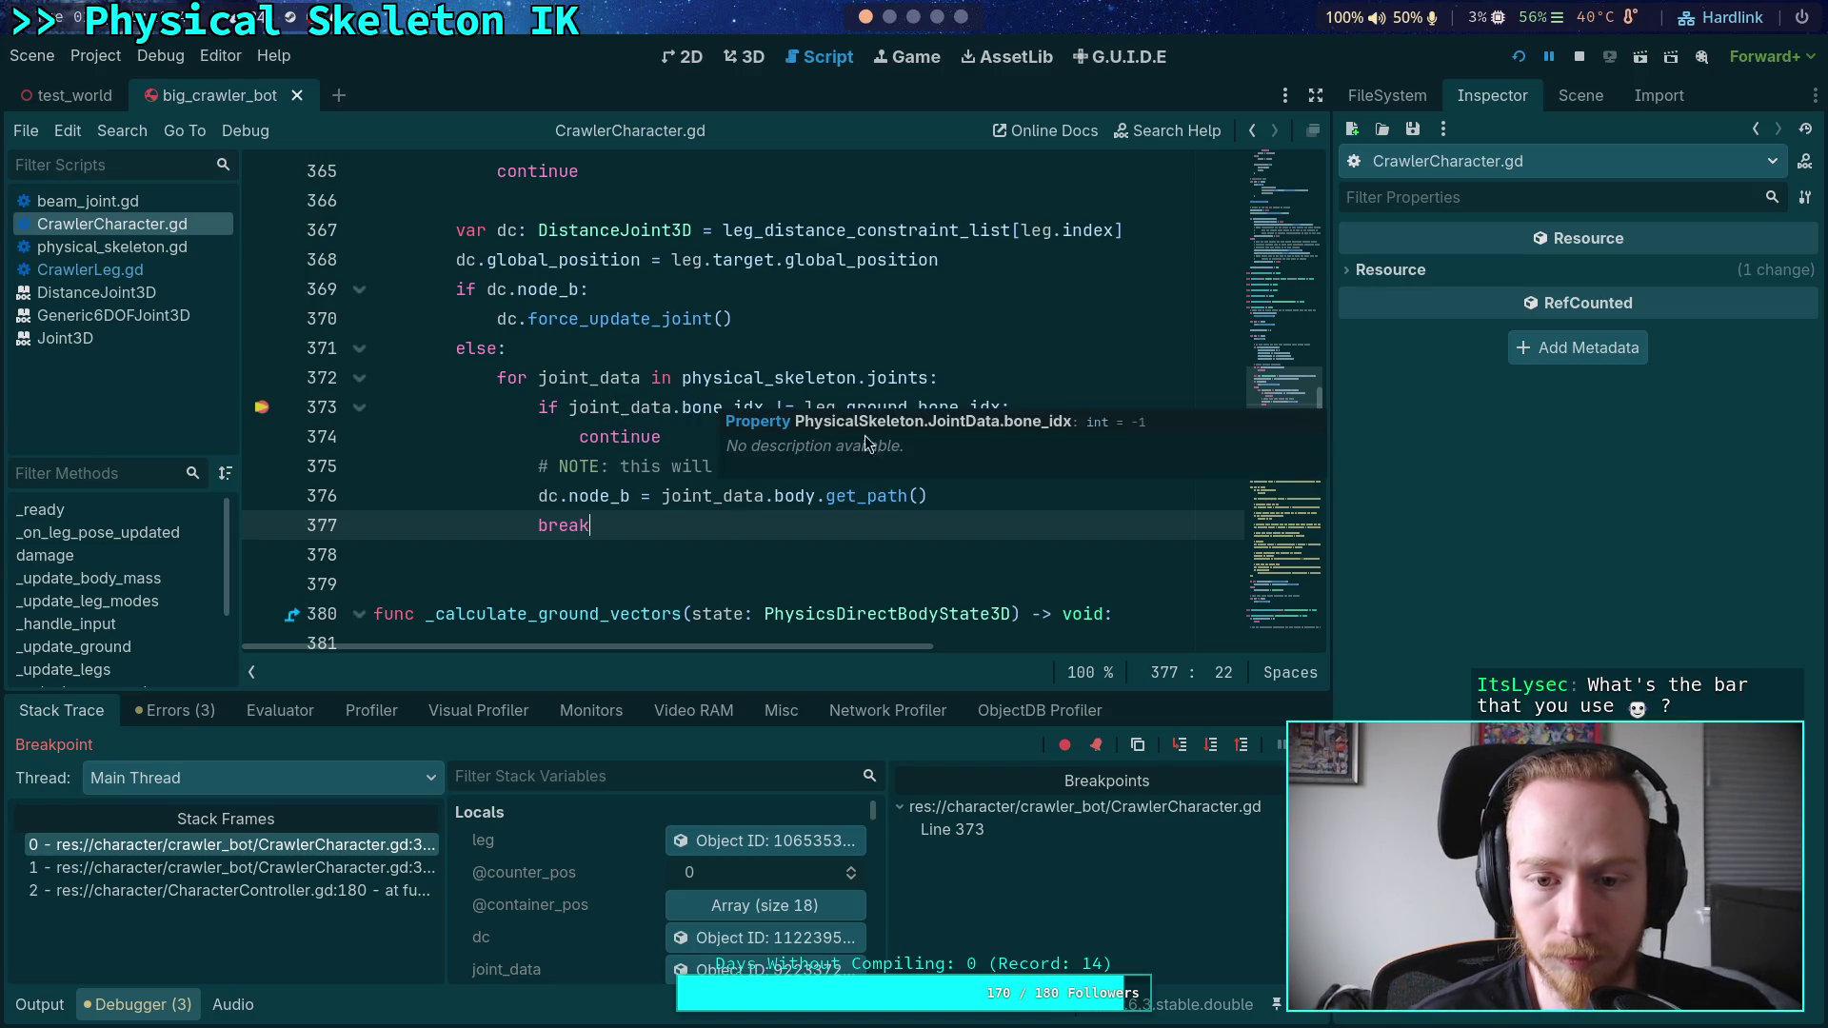
mouse_move(922, 405)
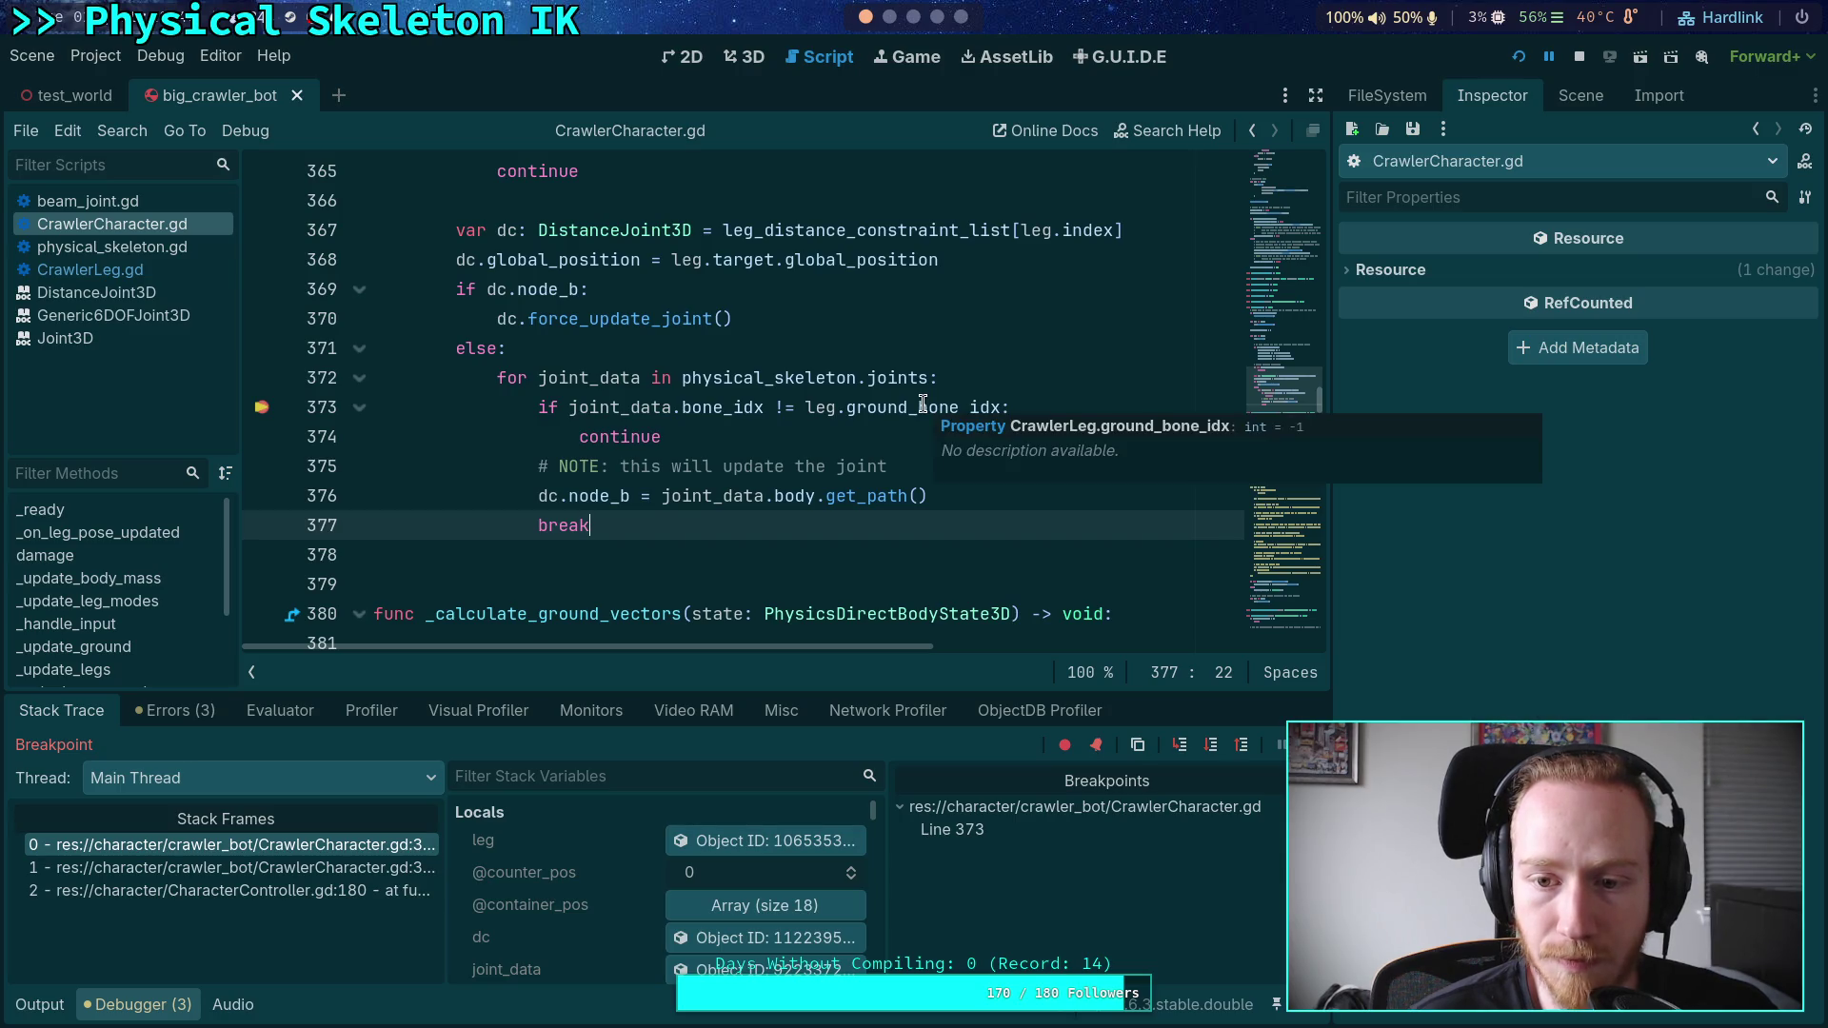
left_click(767, 840)
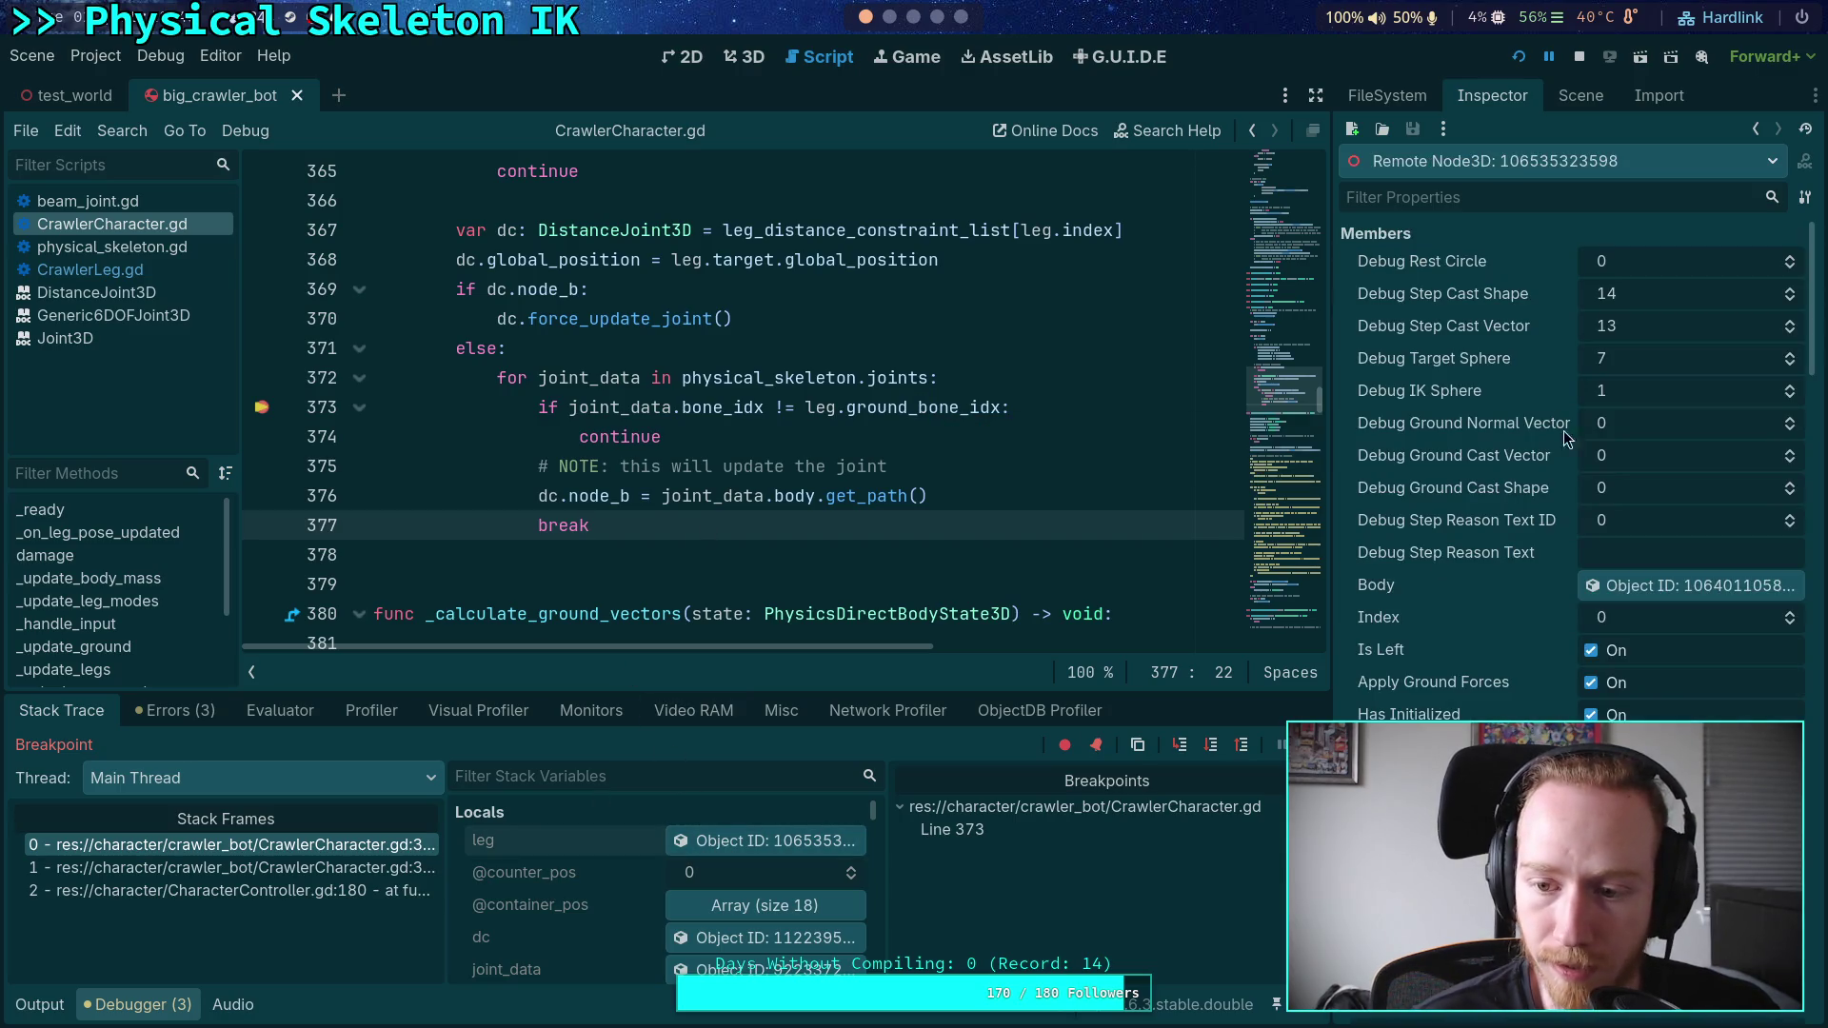
scroll(1472, 545, "down", 10)
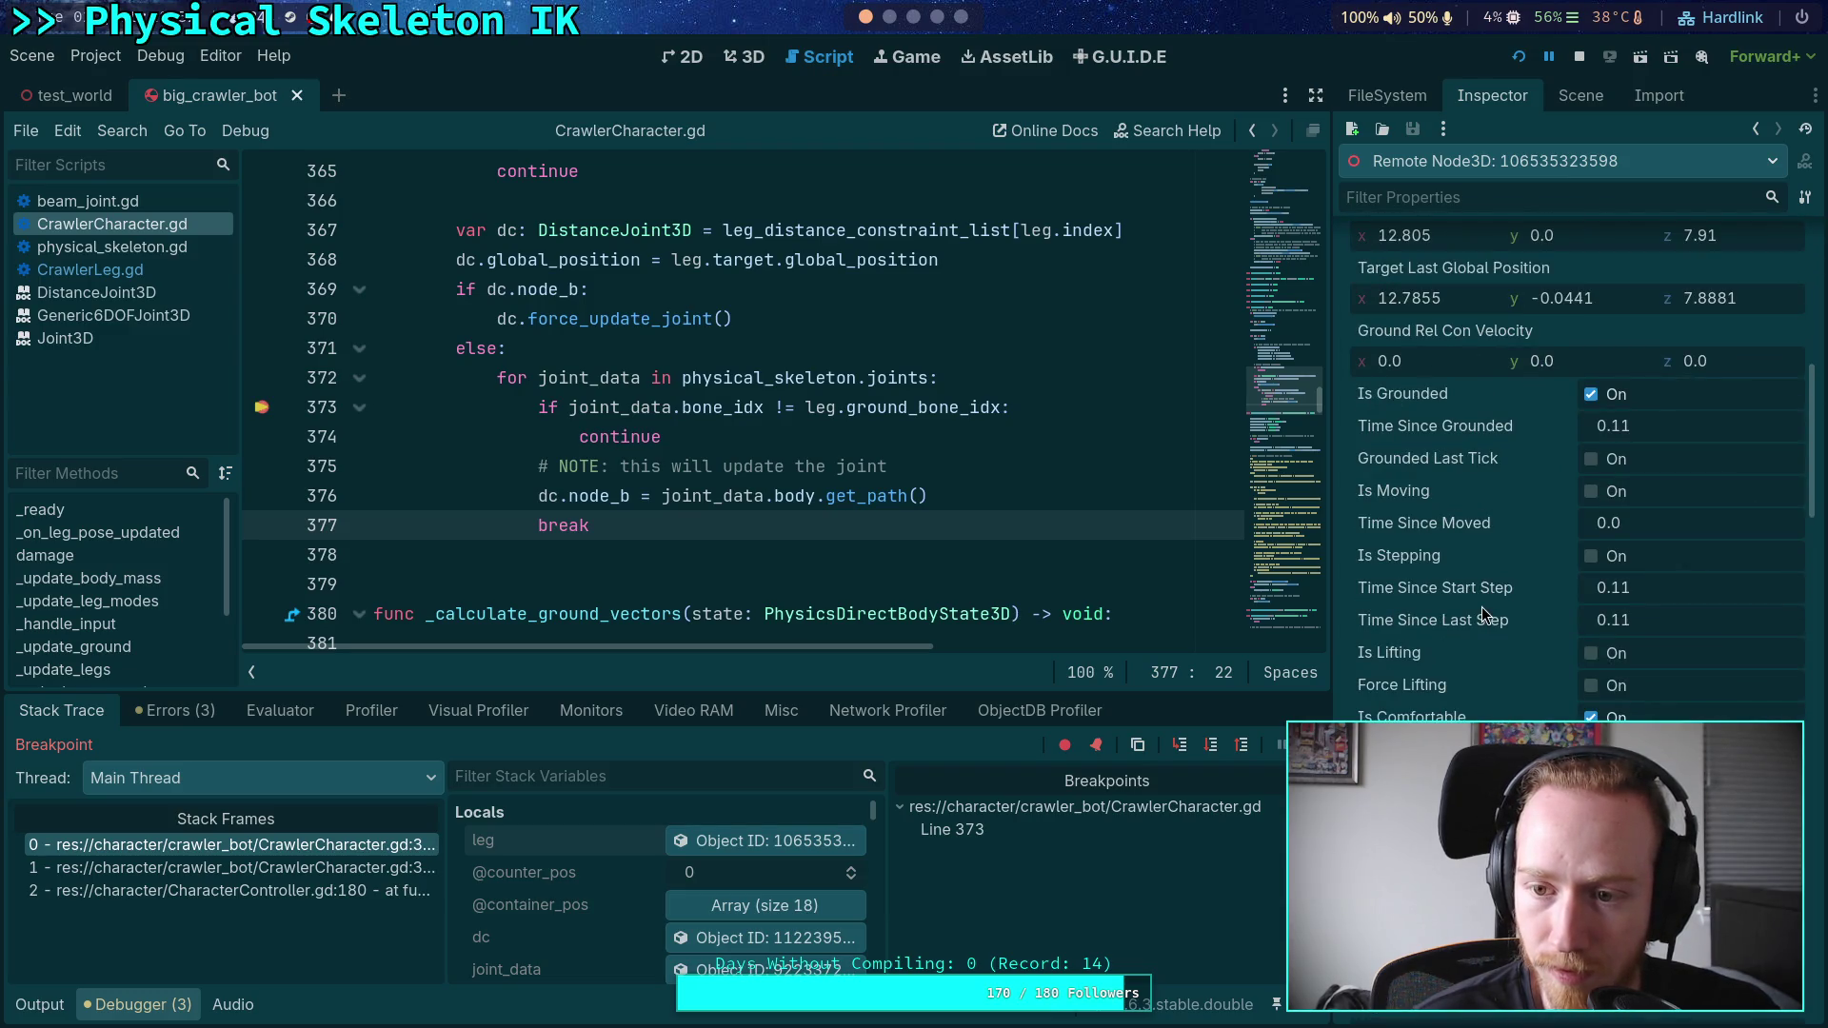
scroll(1481, 611, "down", 10)
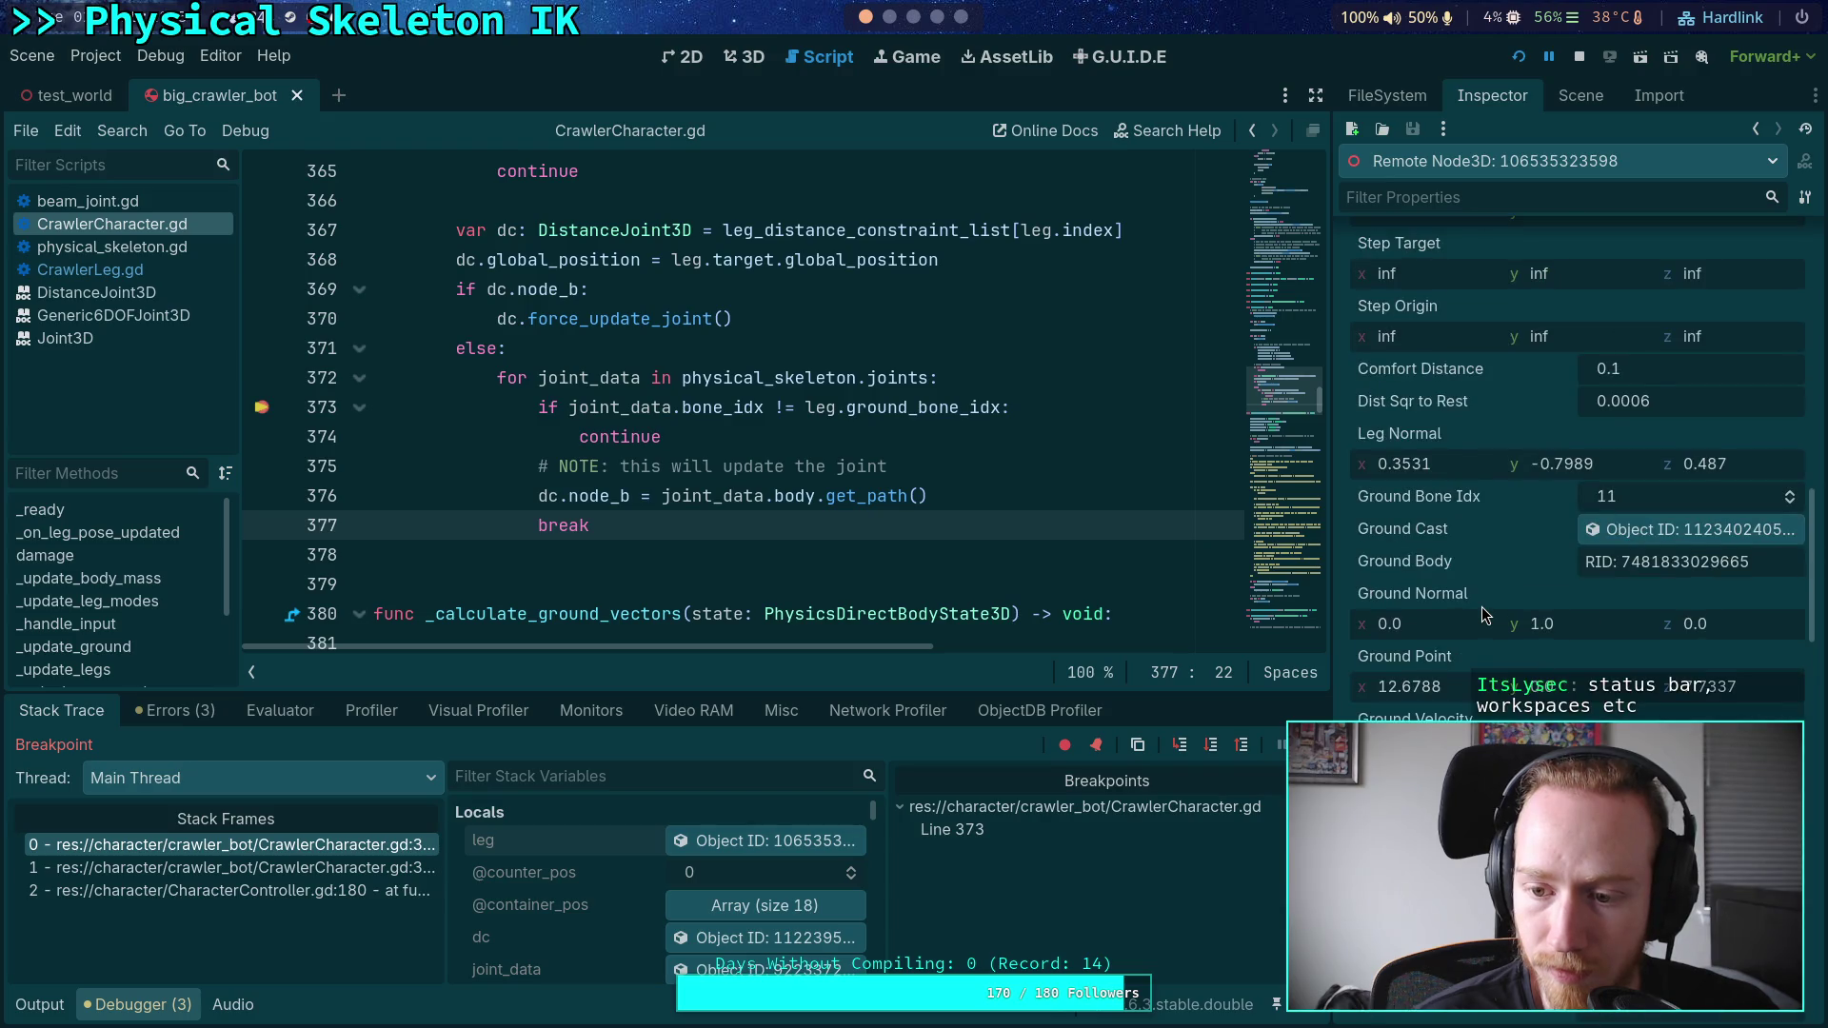
scroll(1482, 609, "down", 10)
scroll(1481, 607, "up", 5)
scroll(1481, 607, "up", 7)
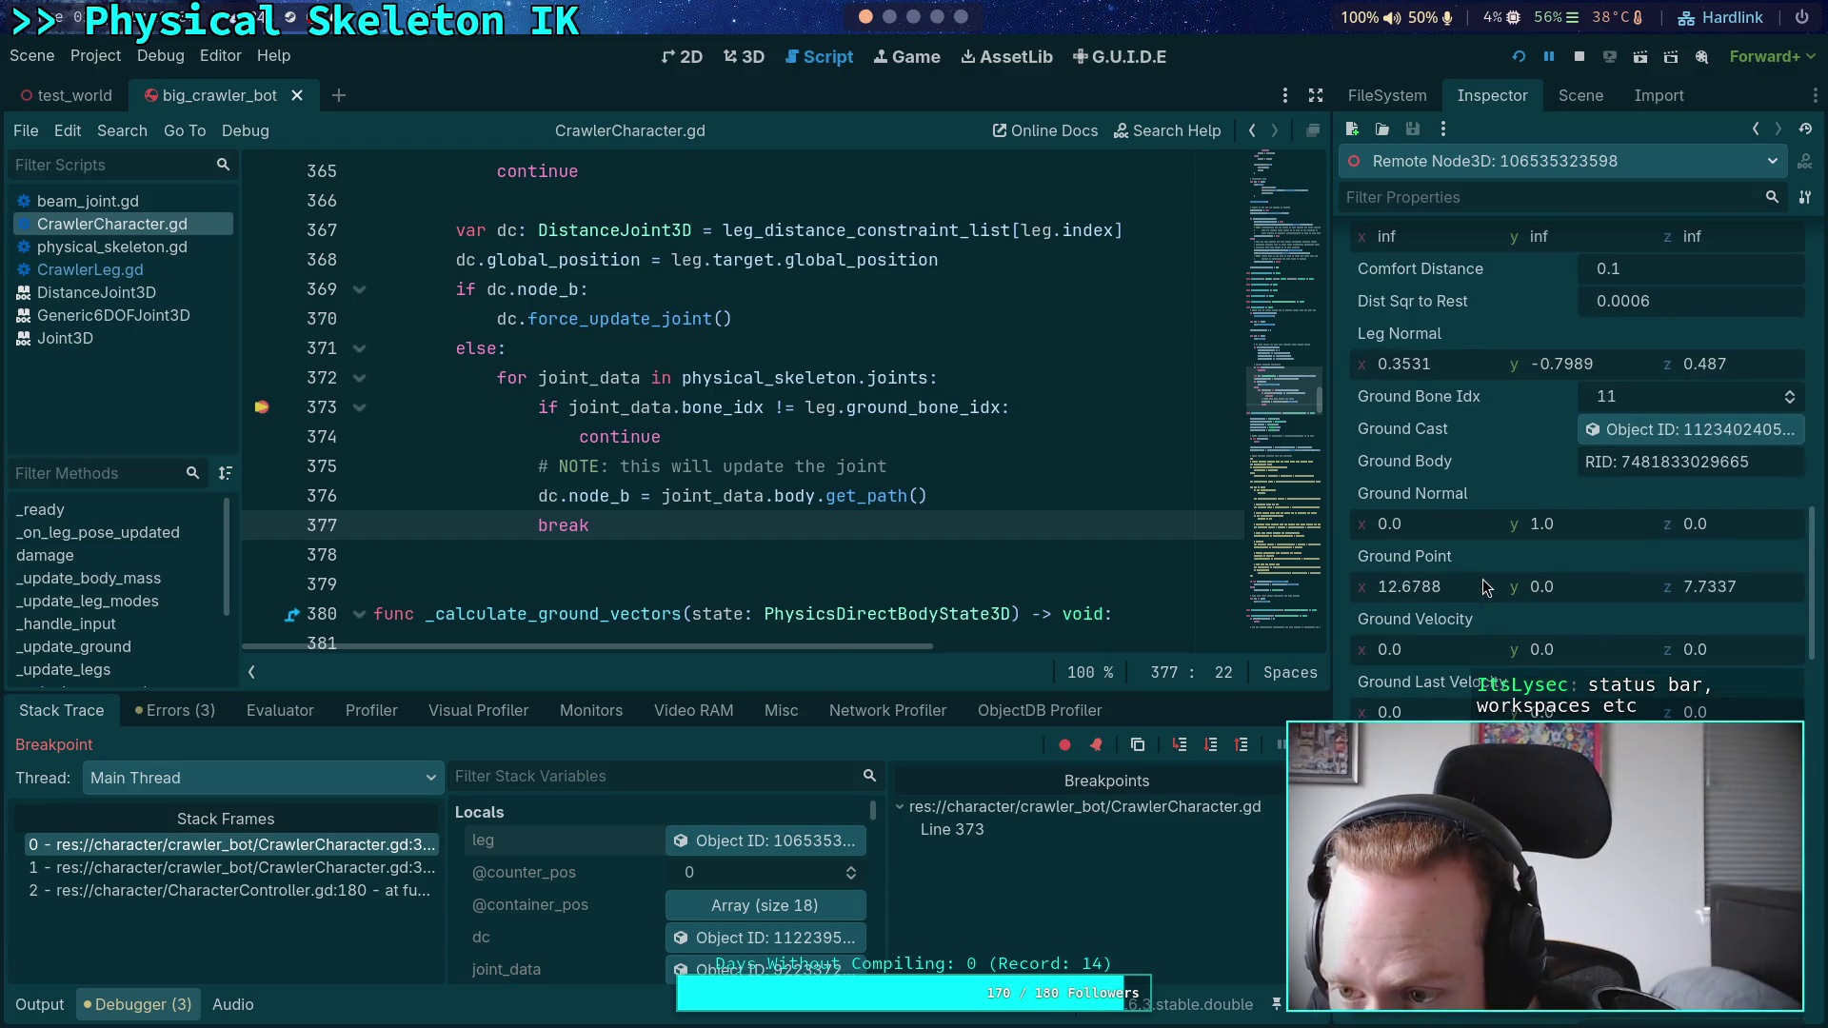
scroll(1482, 579, "down", 7)
scroll(1526, 679, "up", 5)
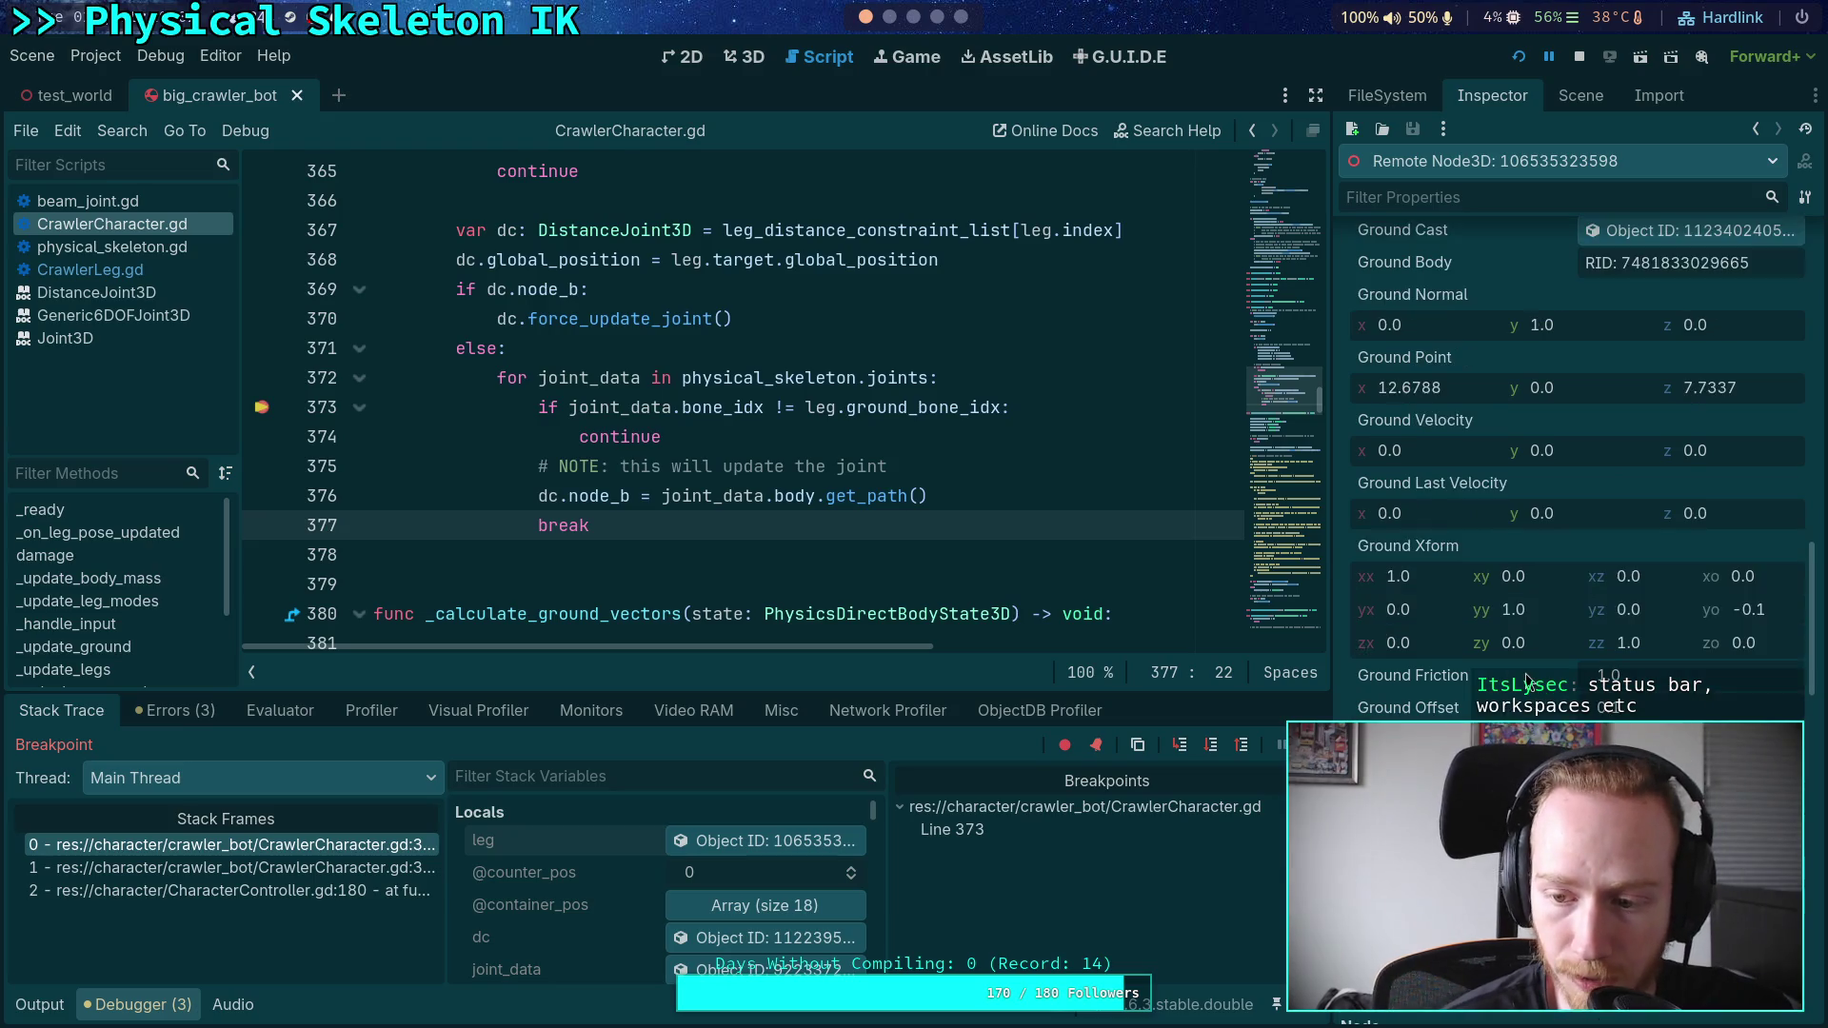
left_click(1577, 58)
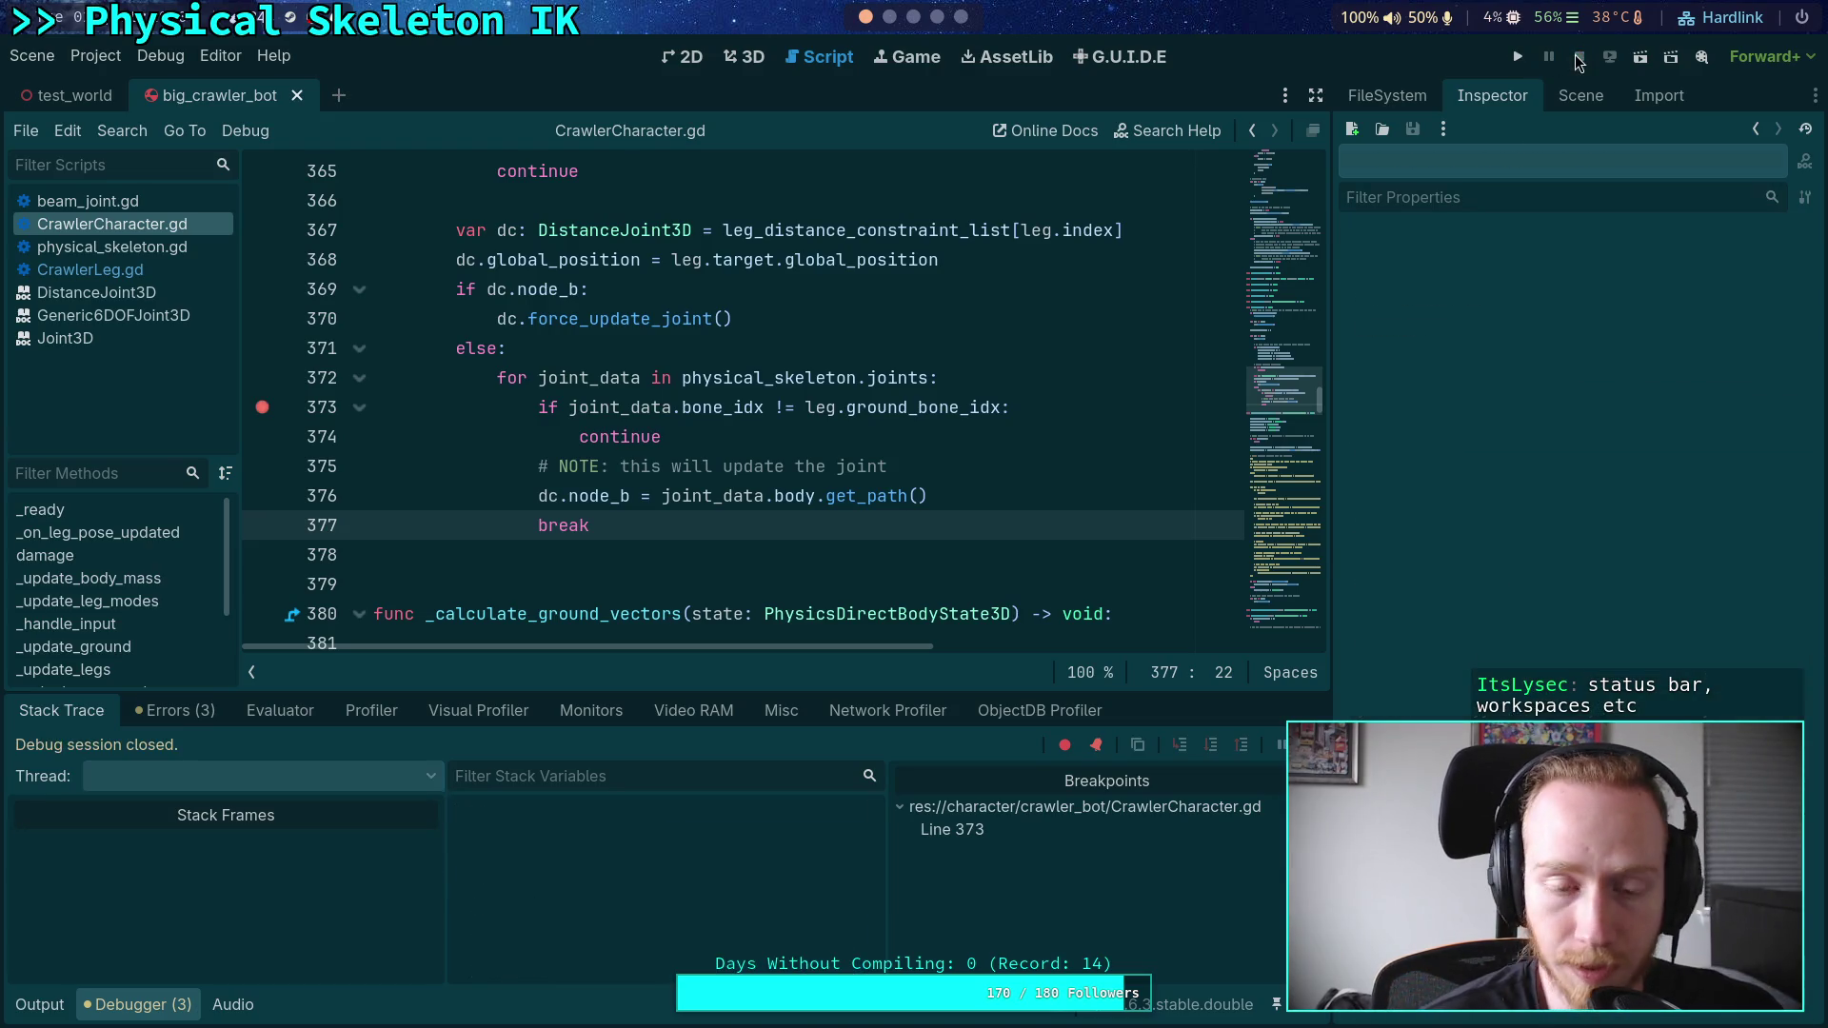
left_click(944, 381)
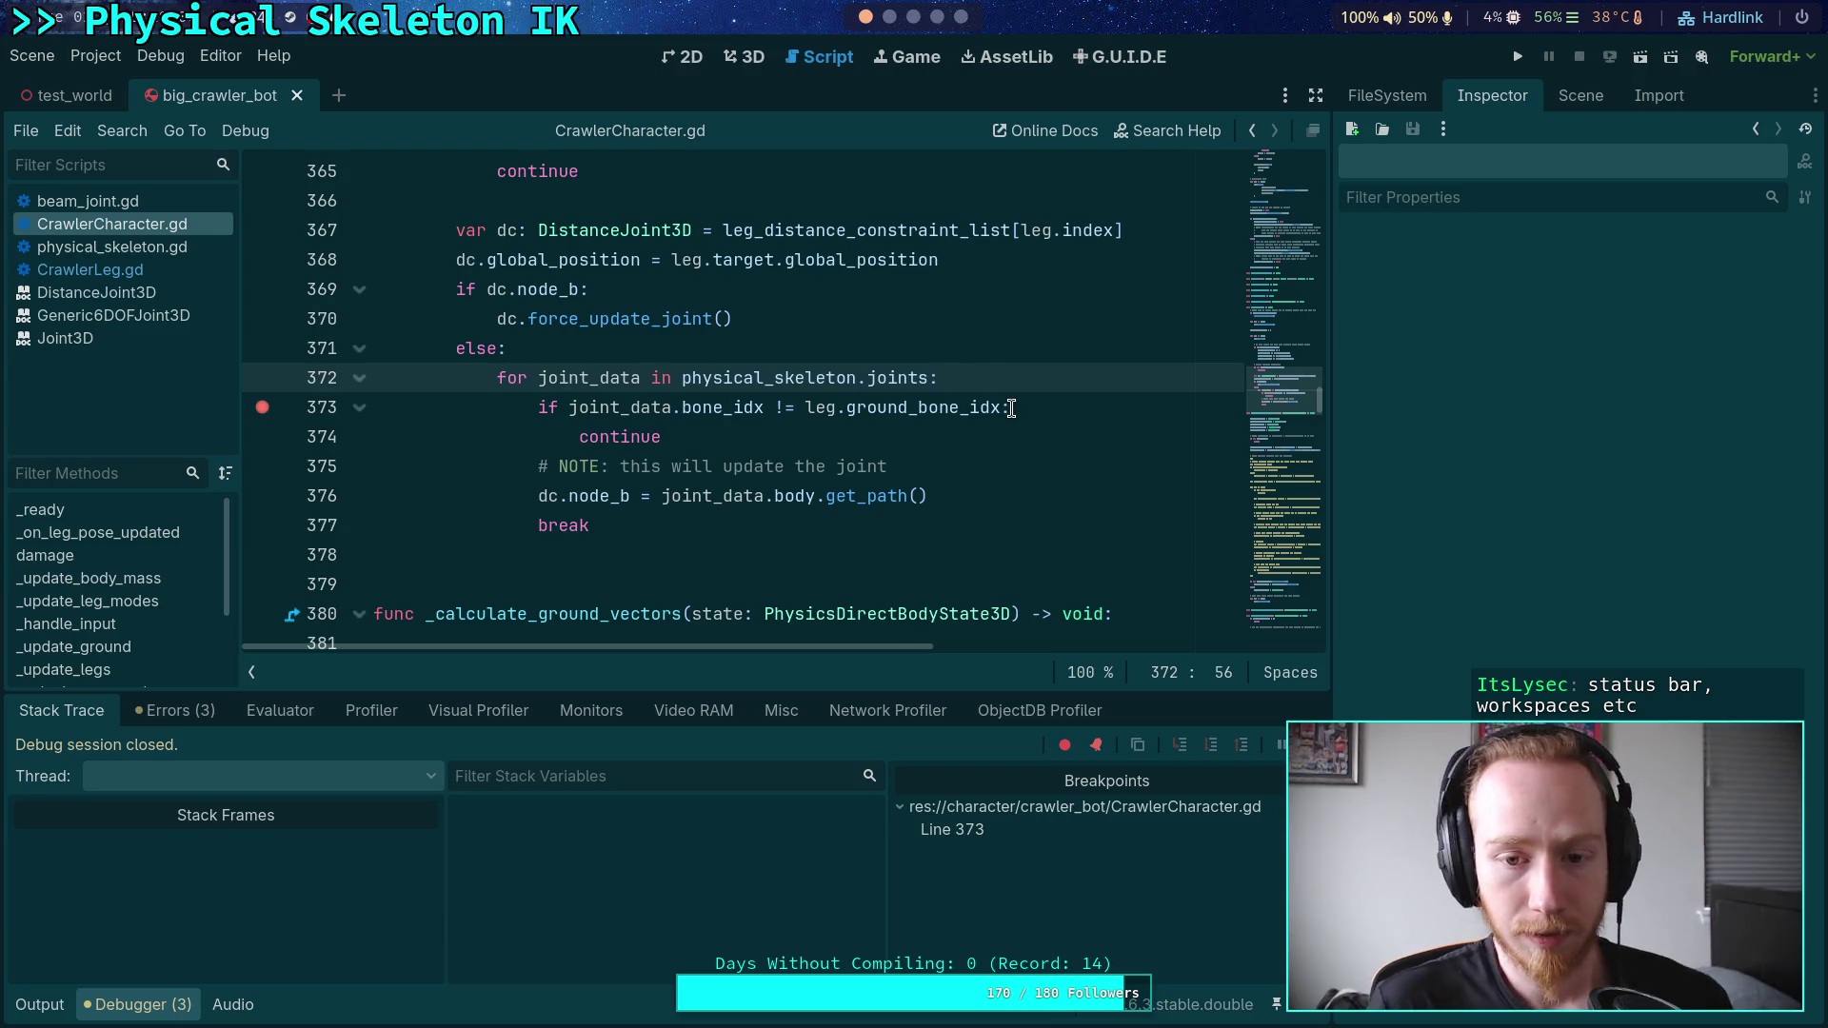
- Add 'var bone: int = skeleton.get_bone_parent(leg.target_bone_idx)' above the for loop and save
key("ctrl+shift+Return")
type("var")
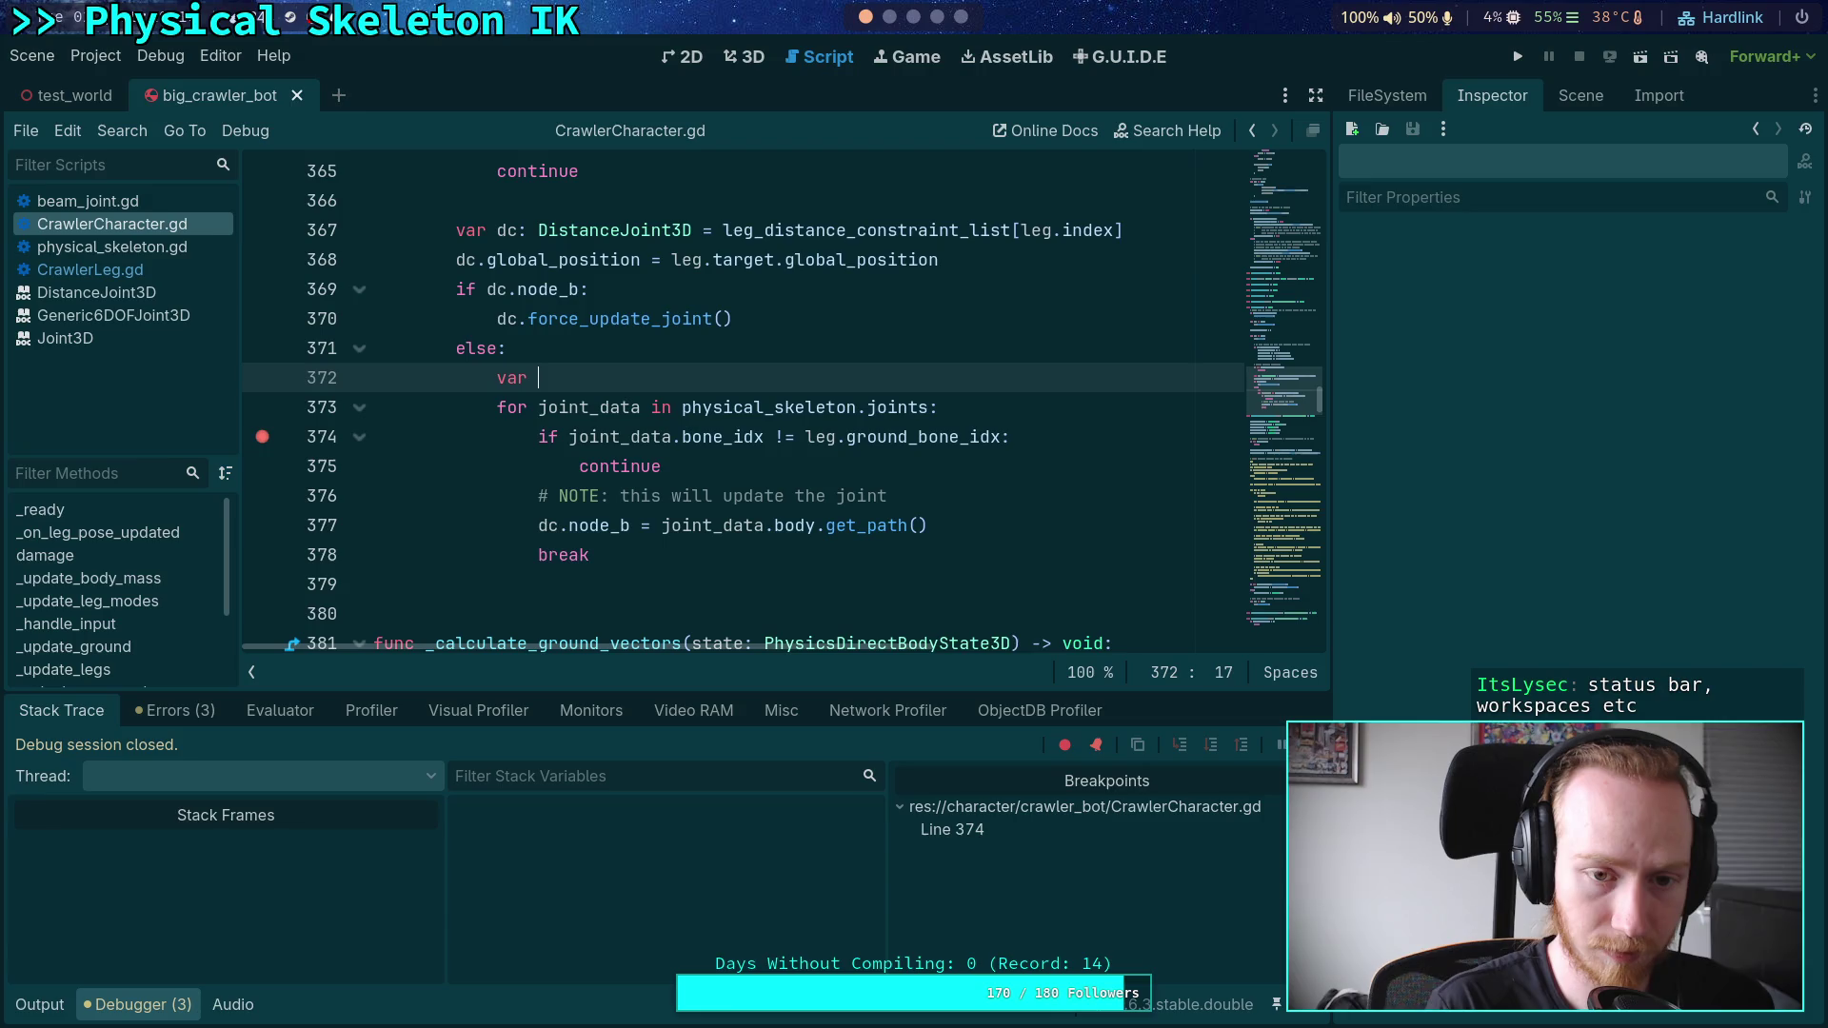
type("bone: int ")
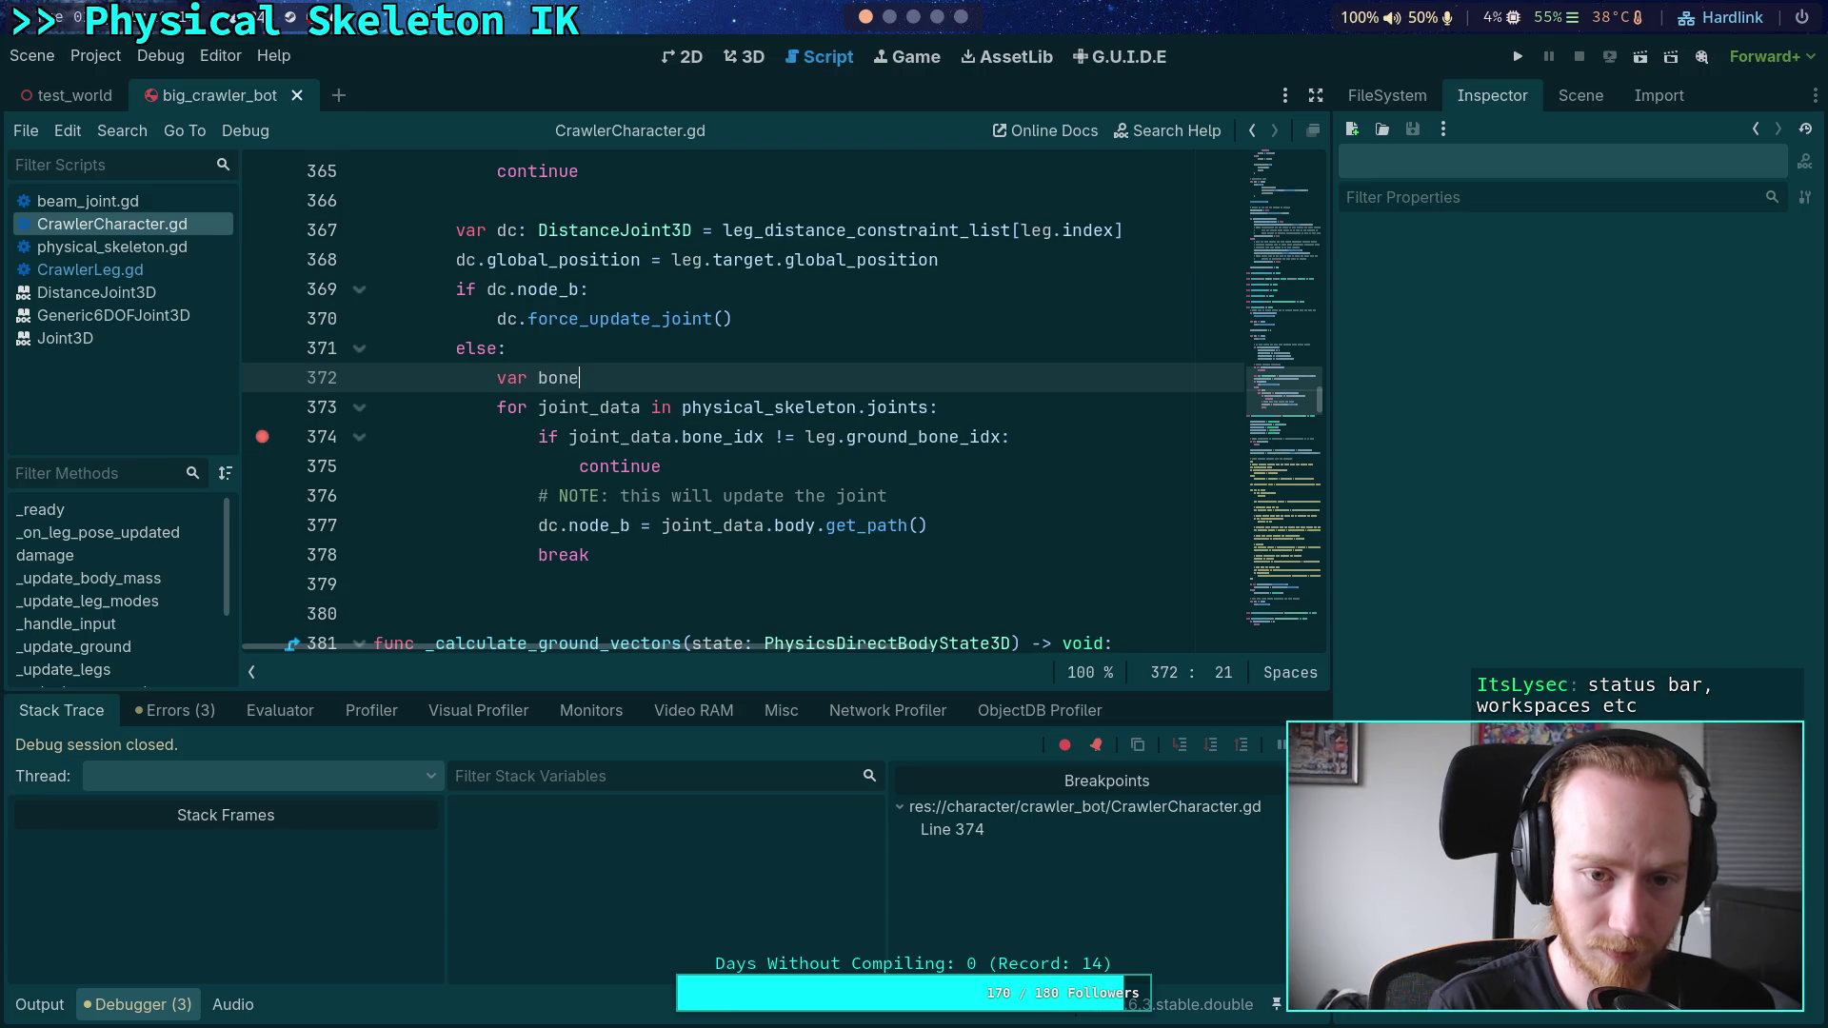
type("= s")
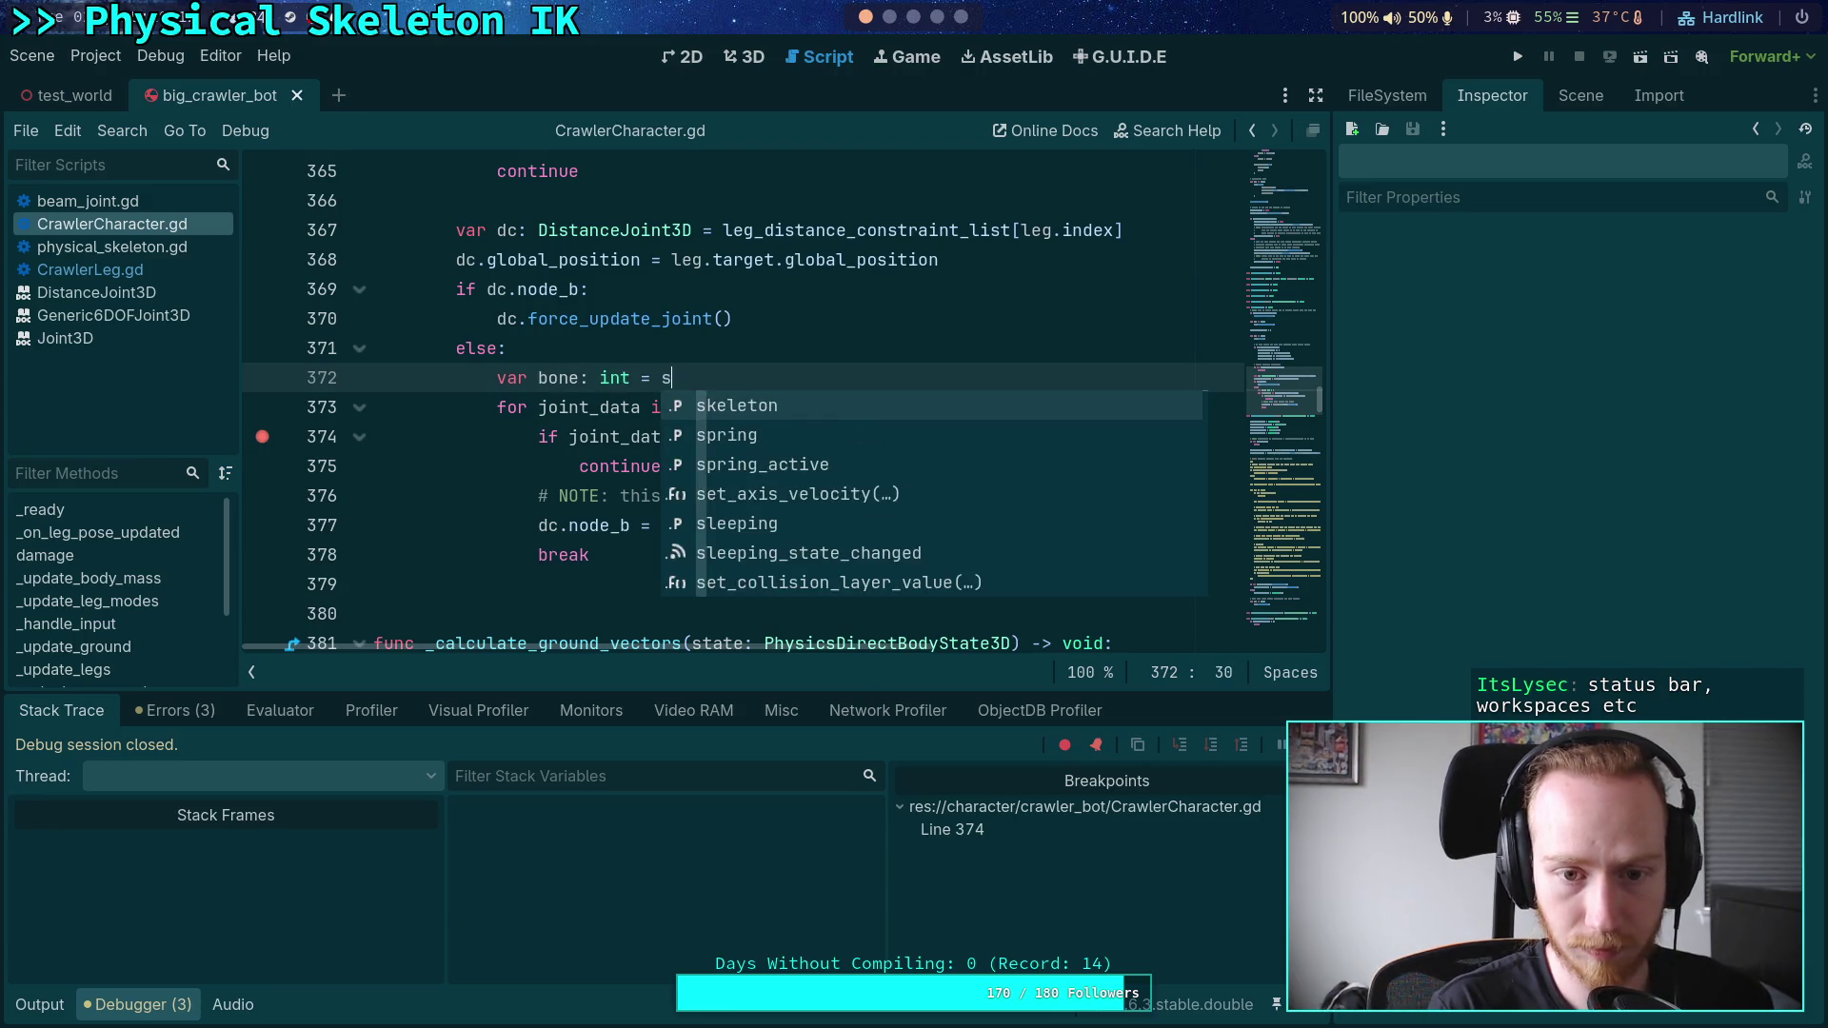
type("keleton.")
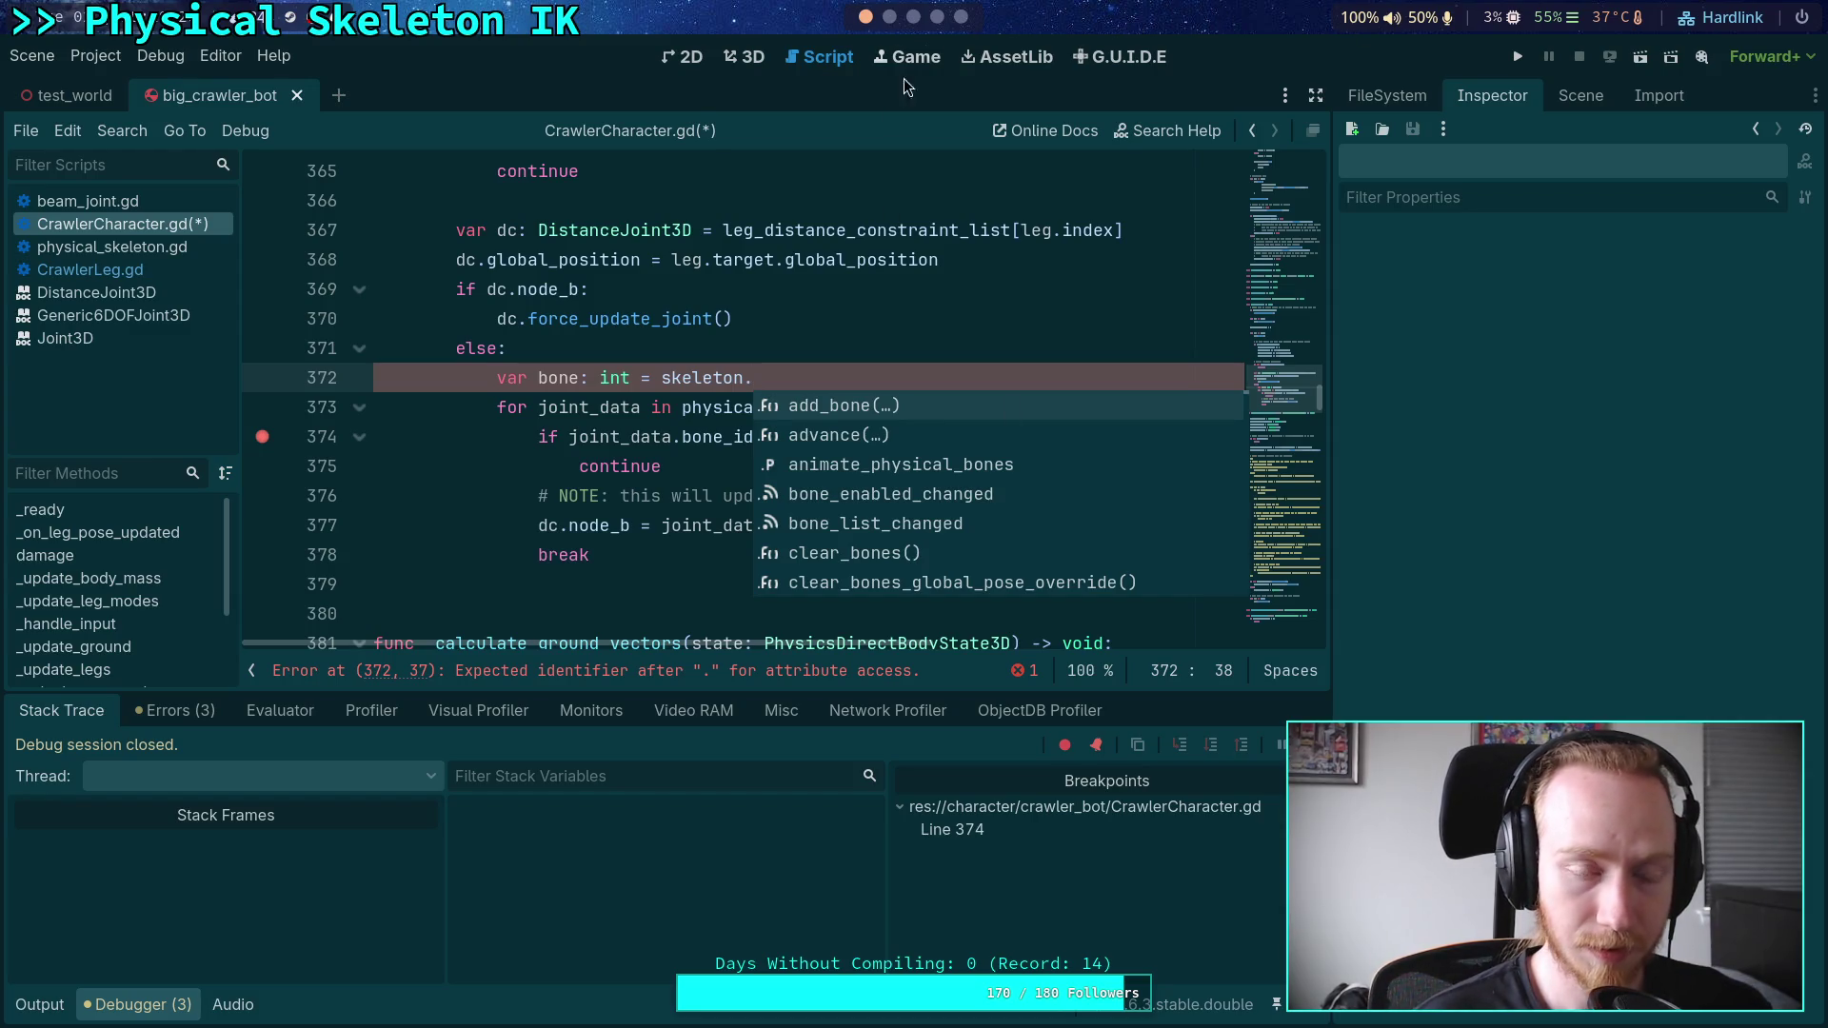
left_click(825, 380)
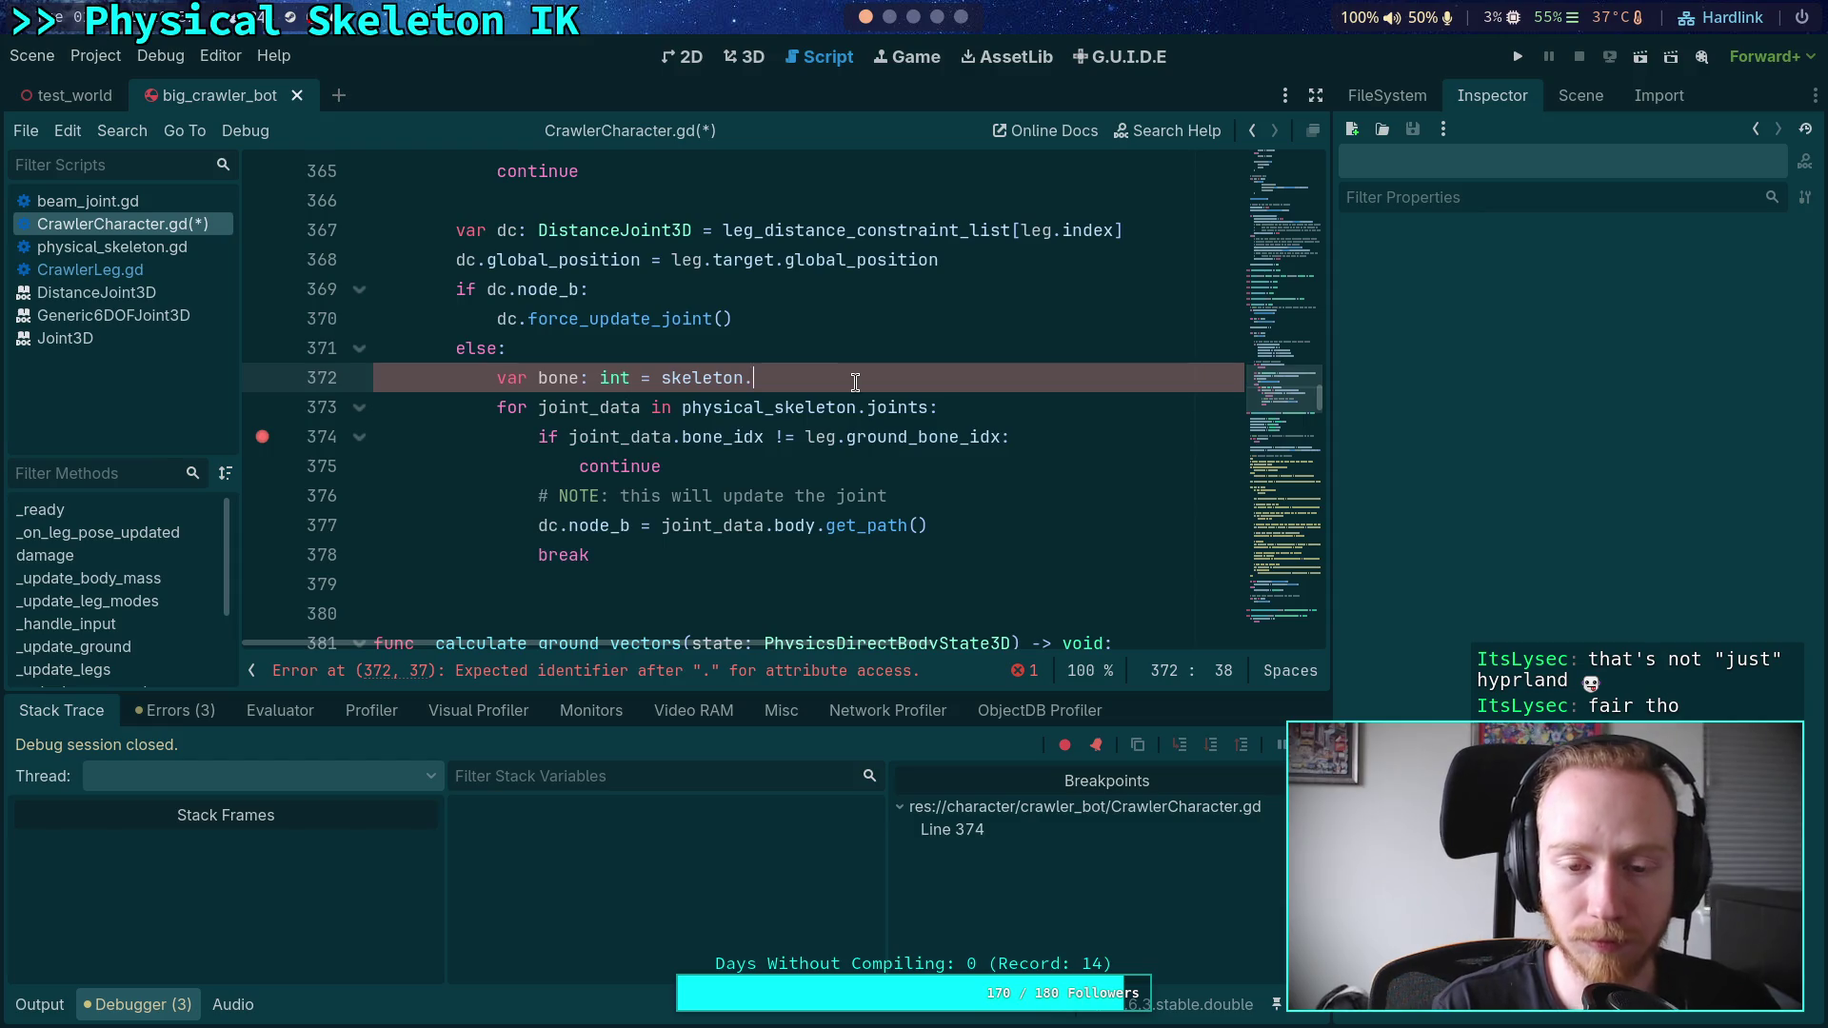
type("bone_")
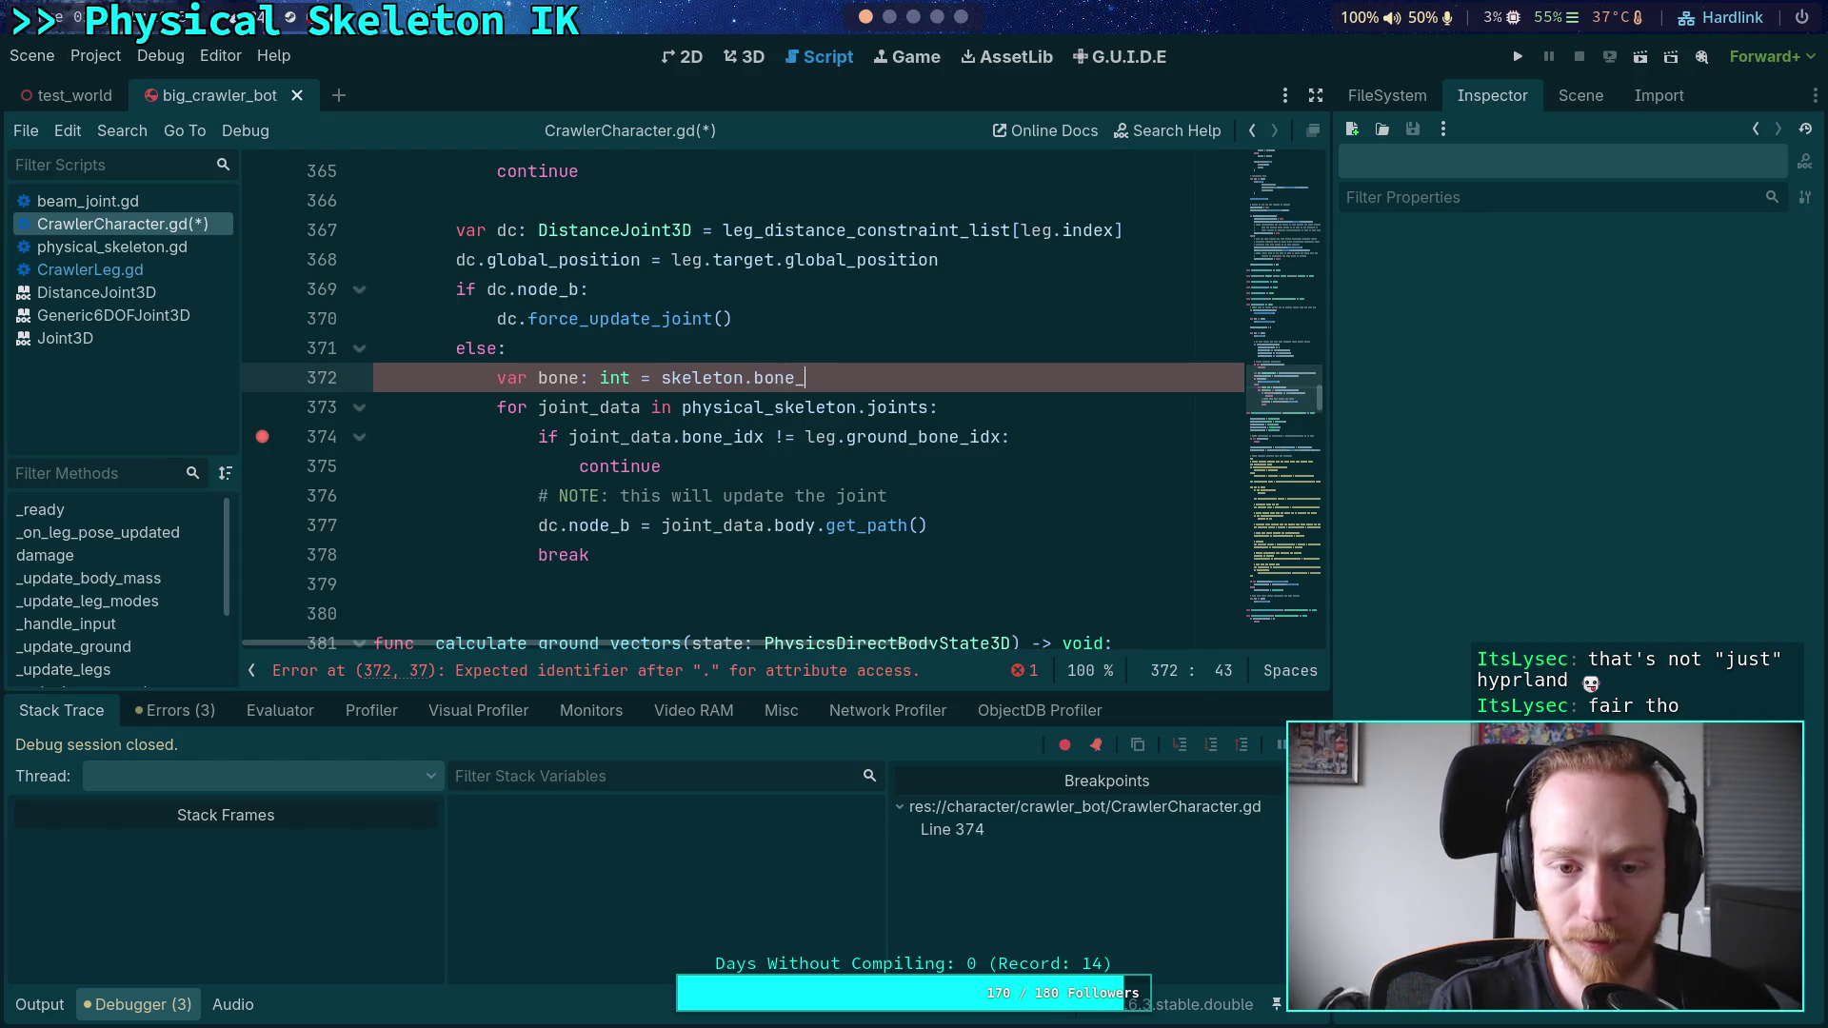
type("pa")
key("Return")
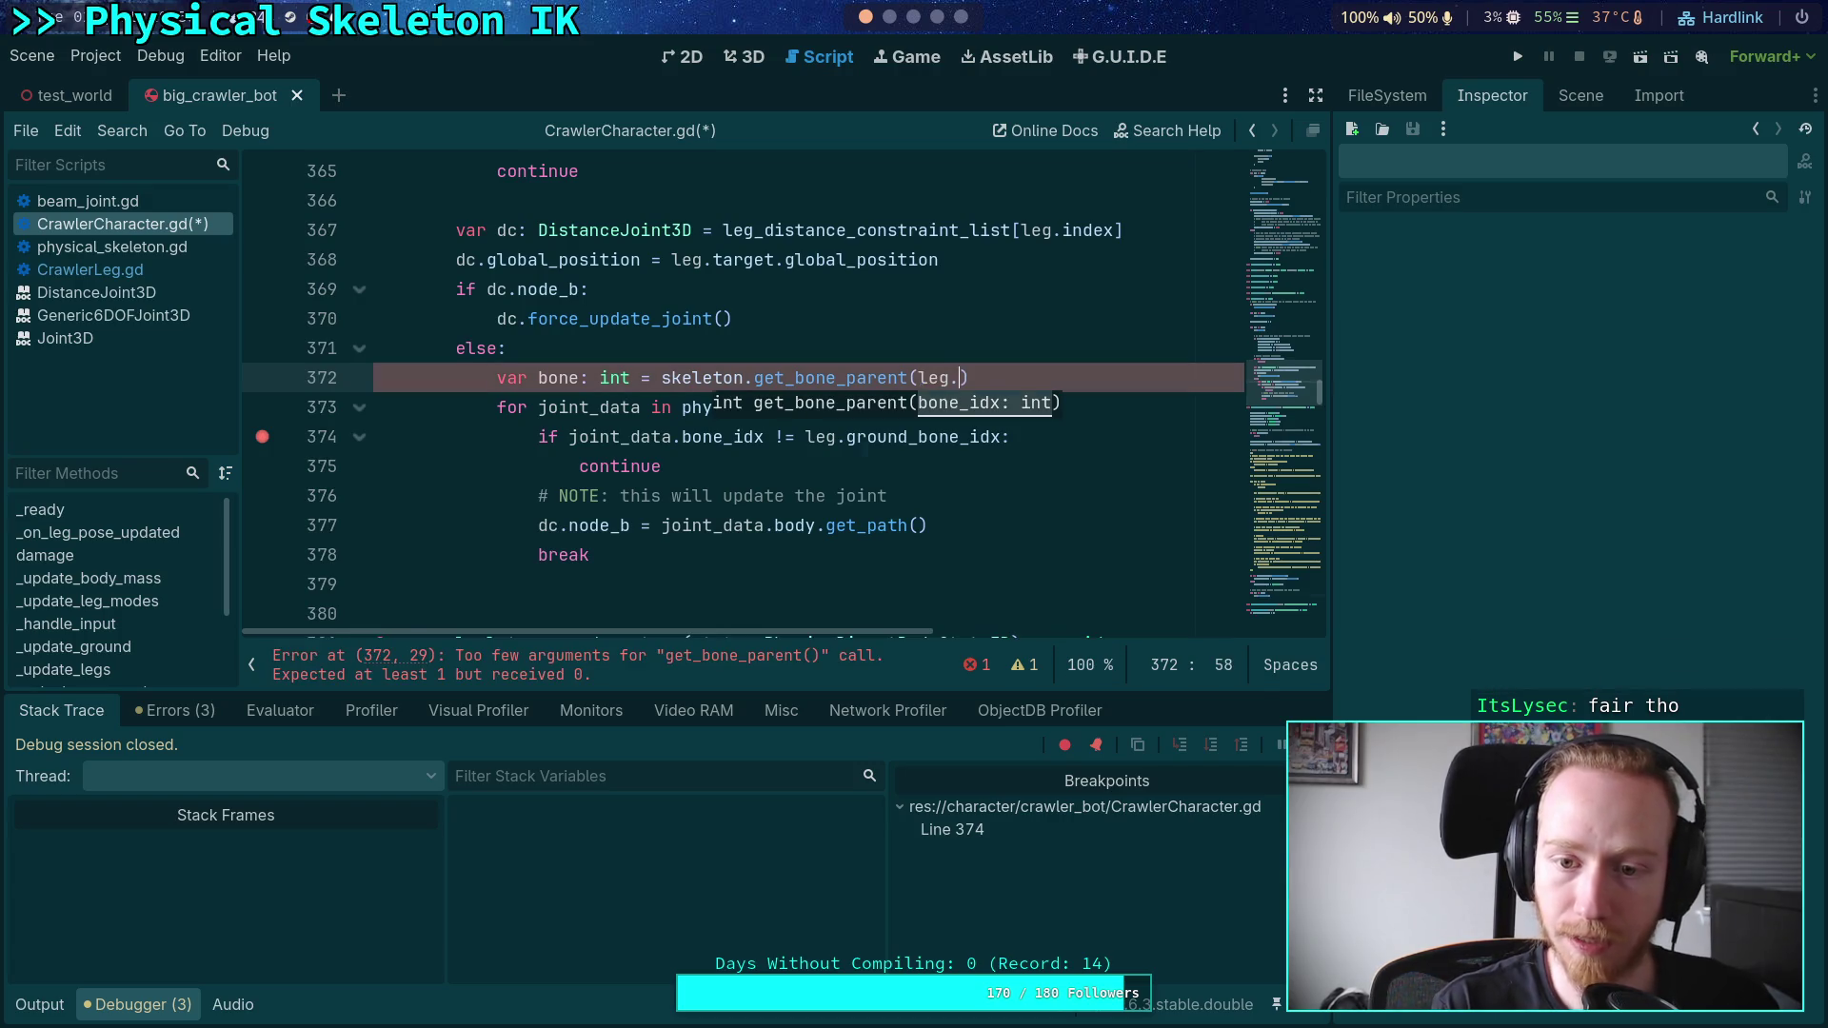
type("eg.")
type("tar")
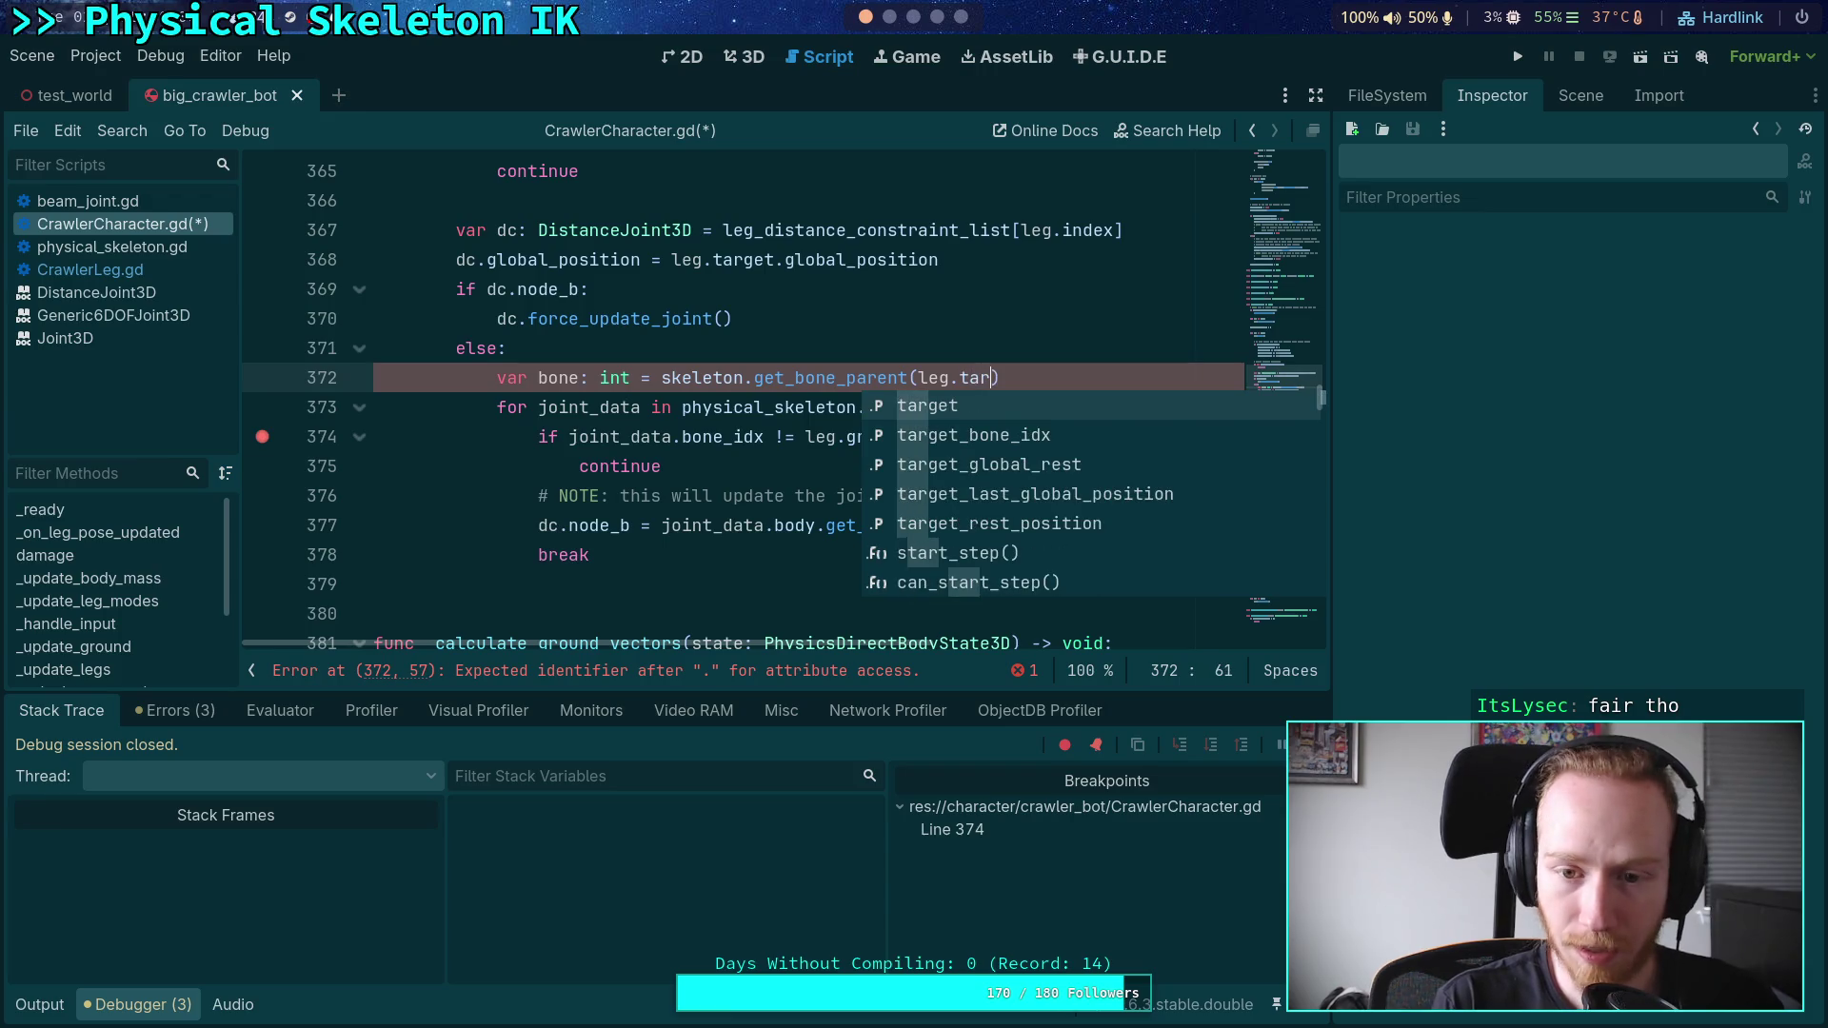
key("Down")
key("Return")
key("ctrl+s")
- Replace leg.ground_bone_idx with bone on line 374 and rerun the game
left_click_drag(803, 438, 1004, 438)
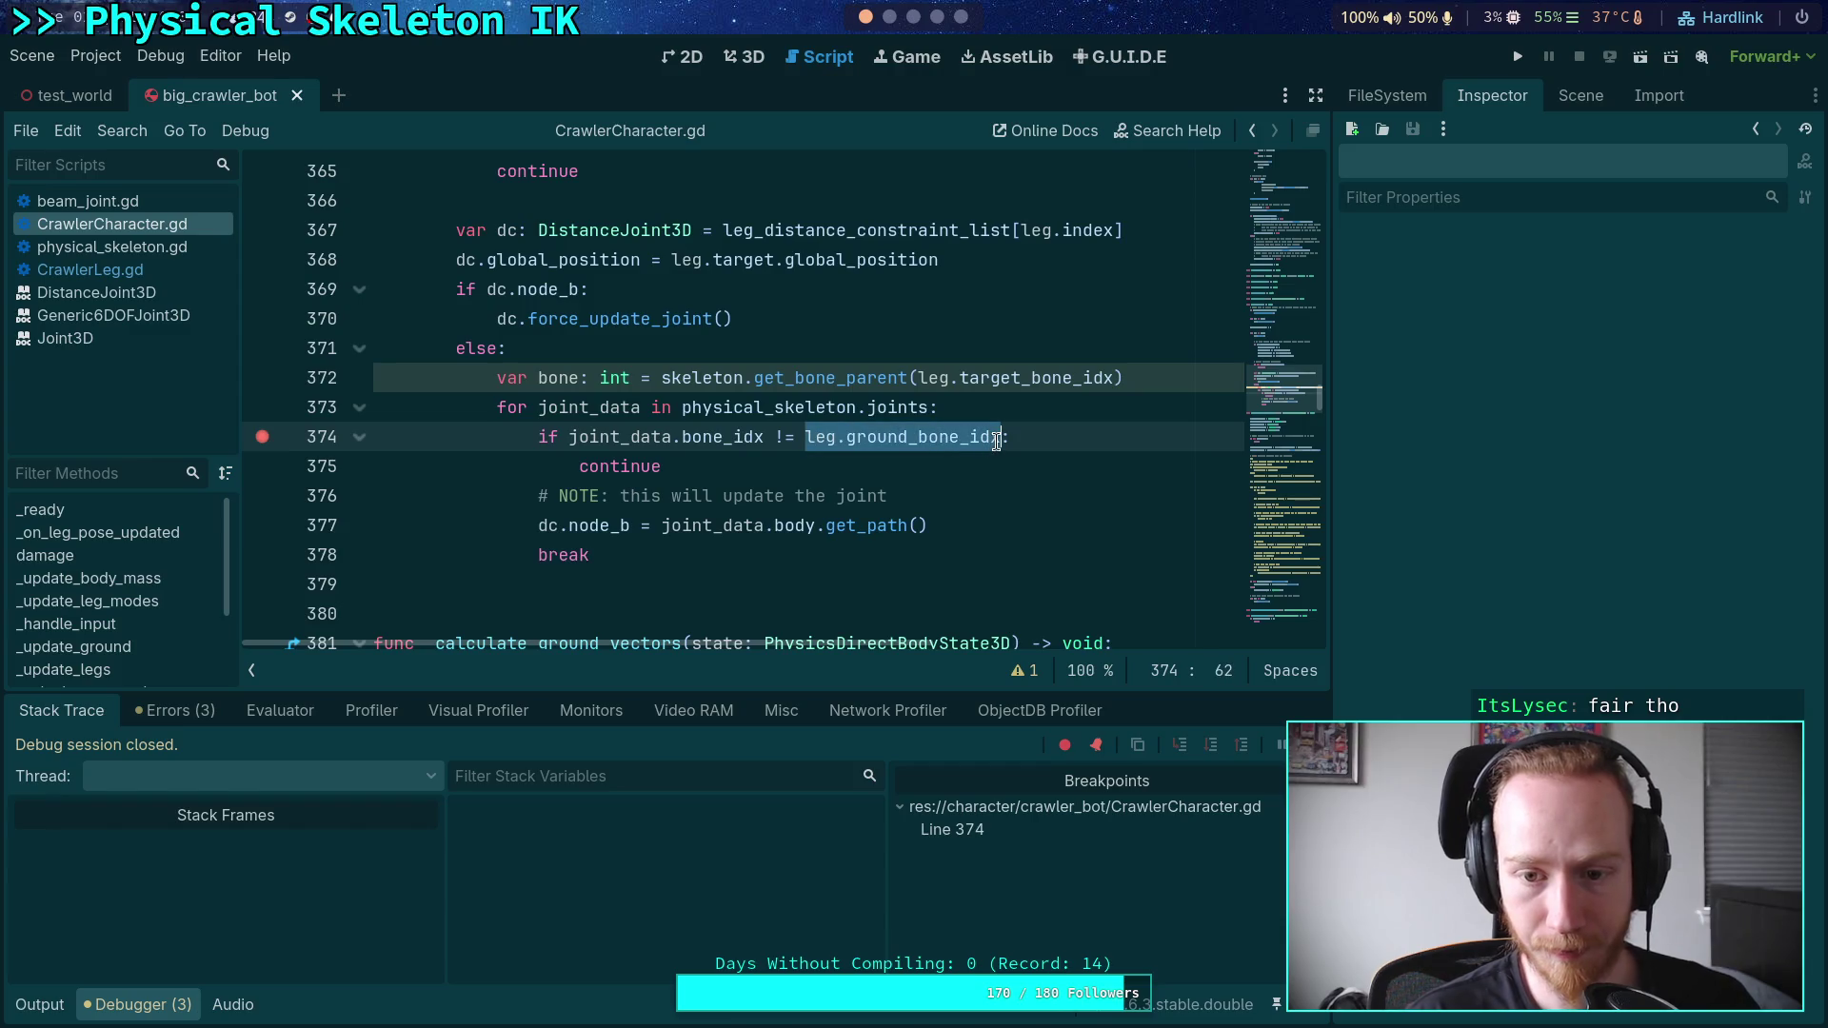
type("bone")
key("ctrl+s")
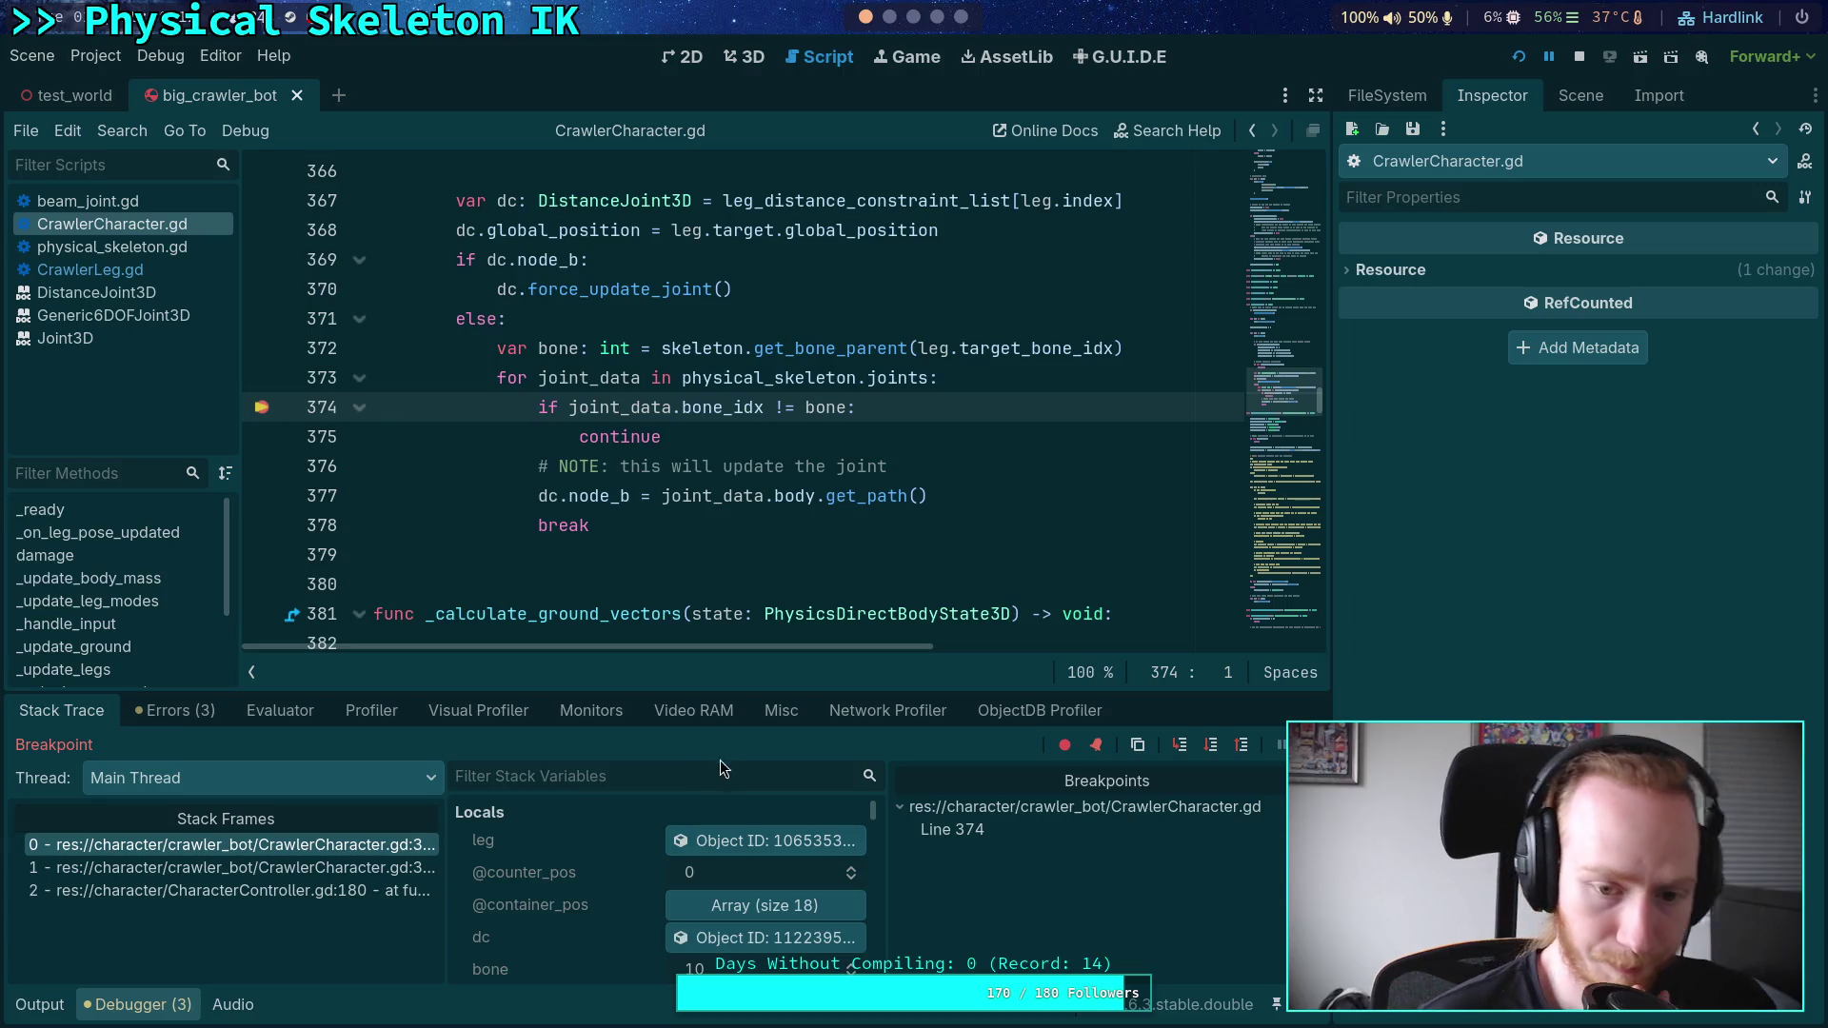
left_click_drag(762, 693, 757, 643)
left_click(1211, 696)
left_click(1209, 698)
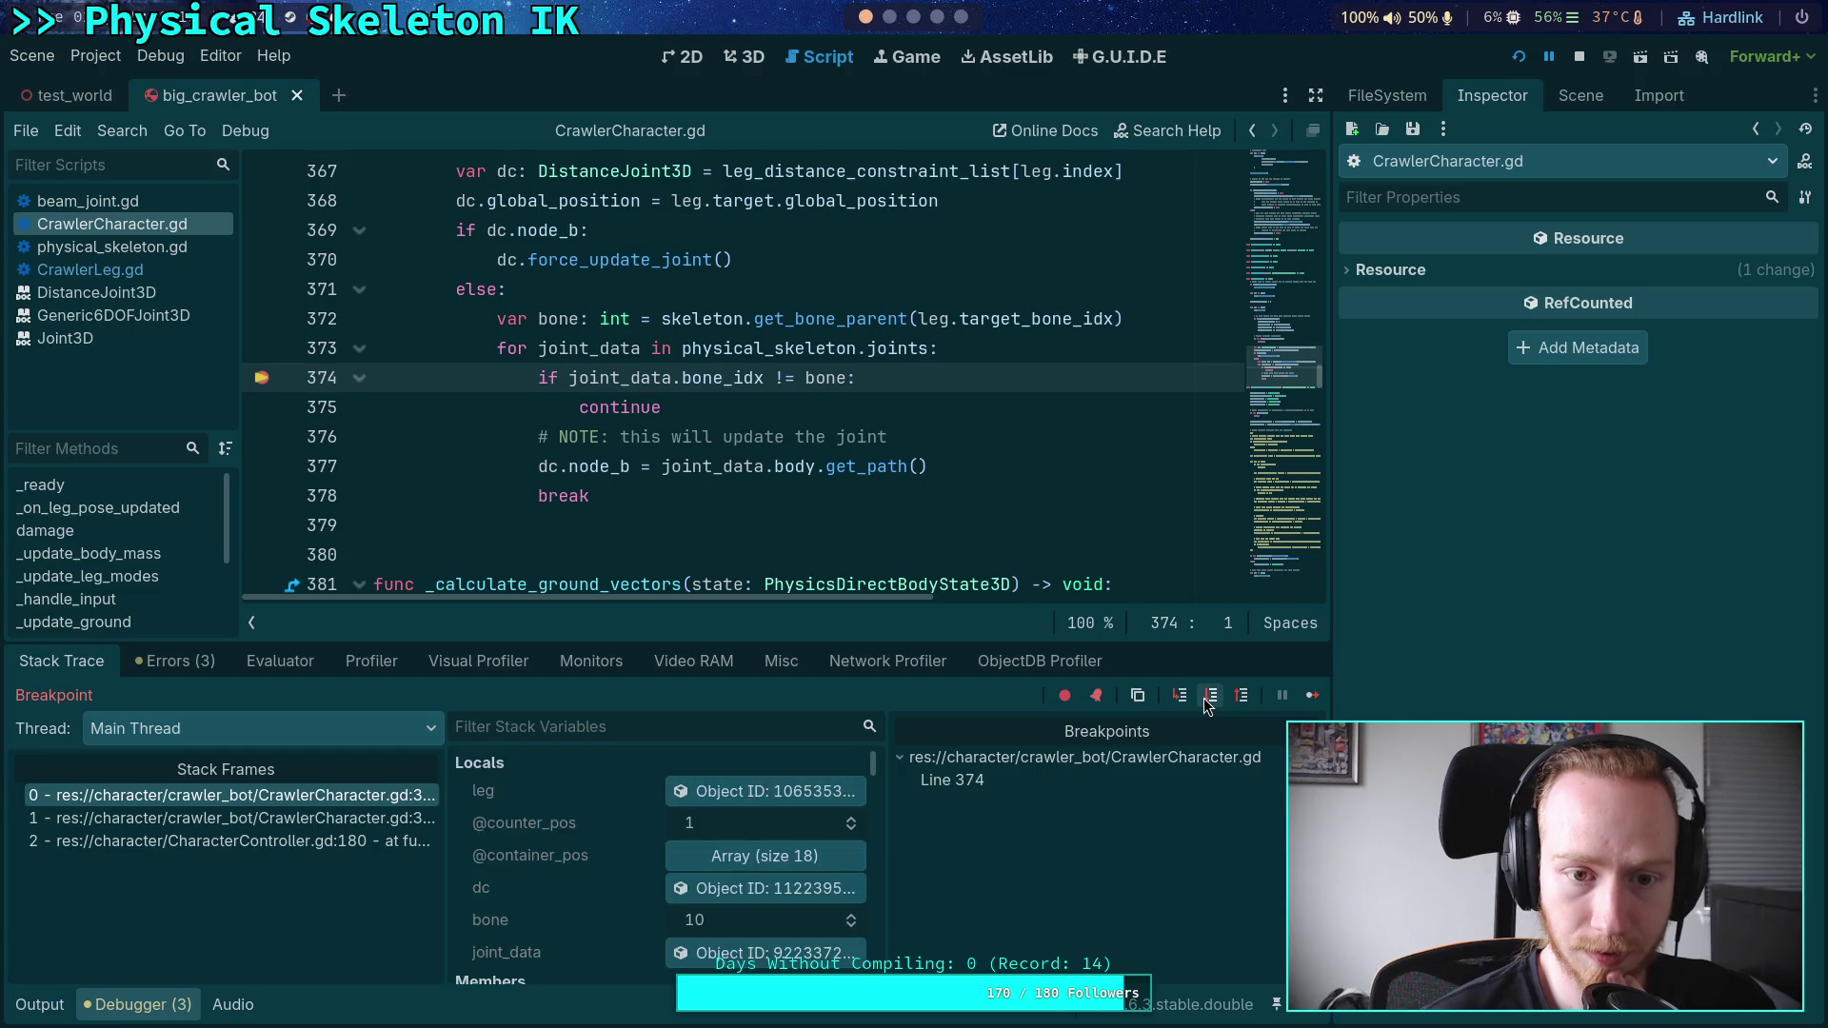
left_click(1207, 699)
left_click(1207, 701)
left_click(1205, 702)
left_click(1202, 703)
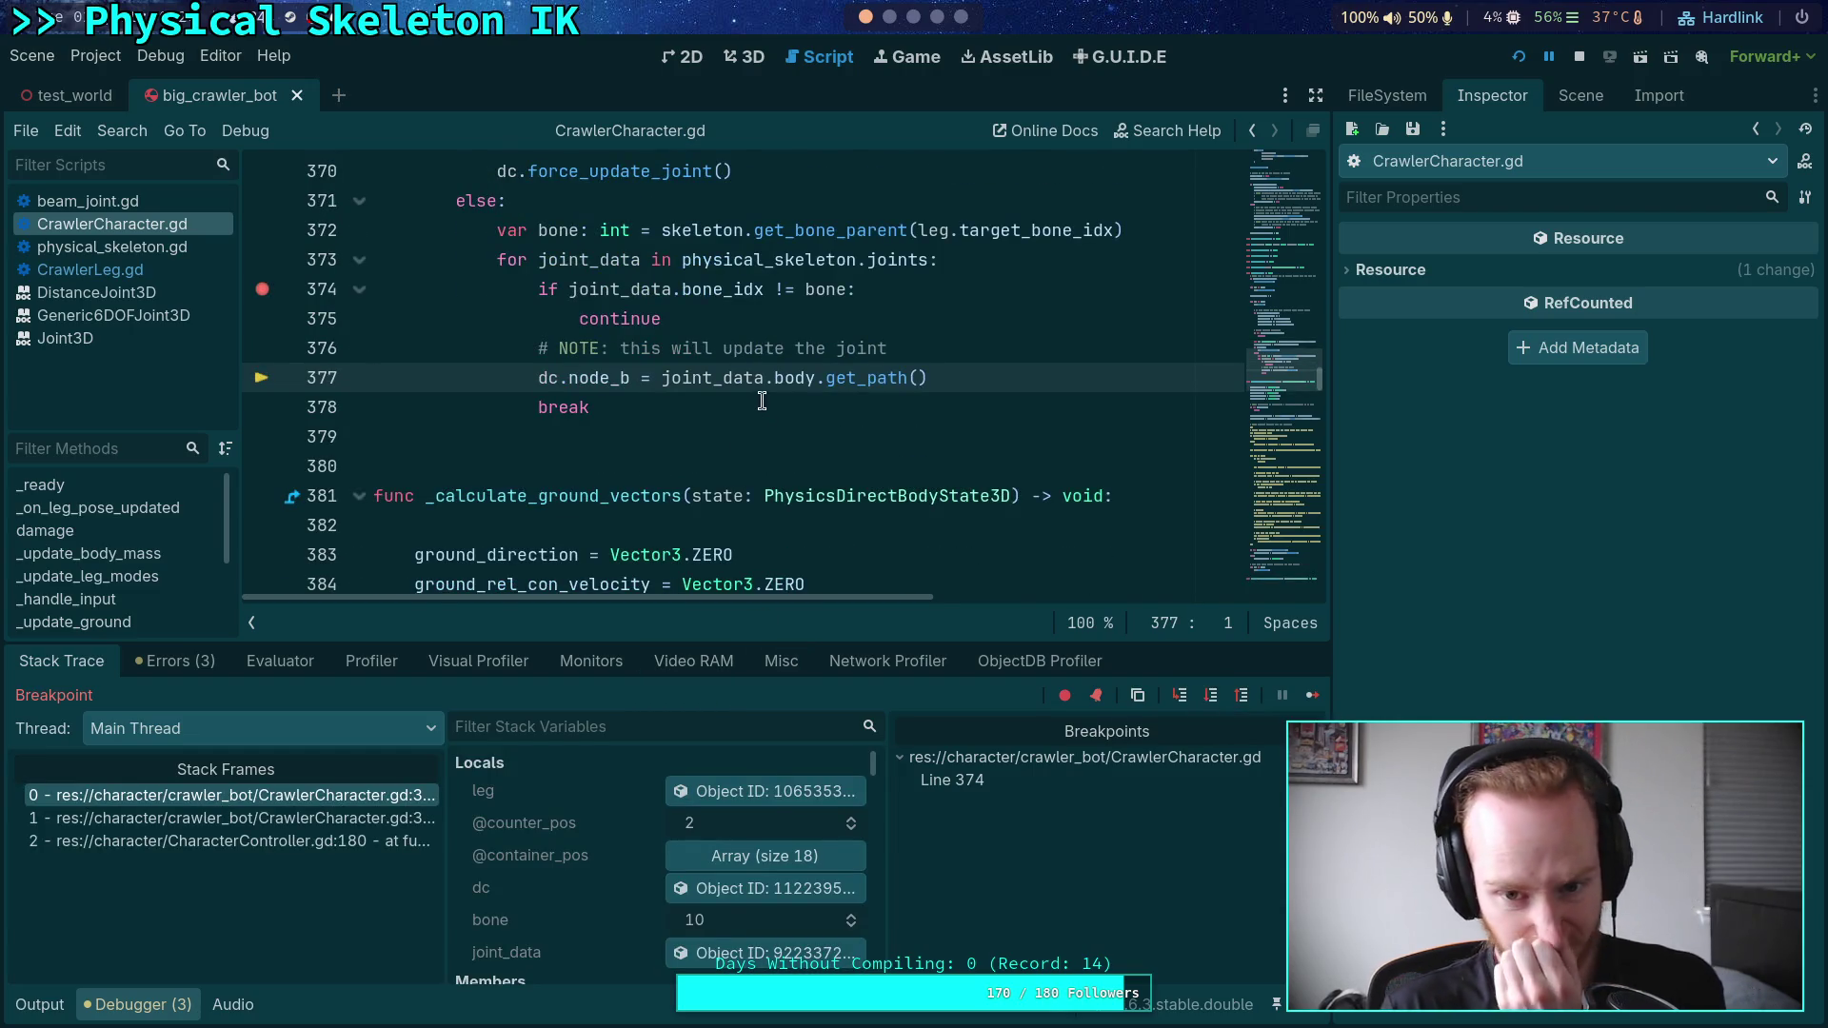
left_click(762, 952)
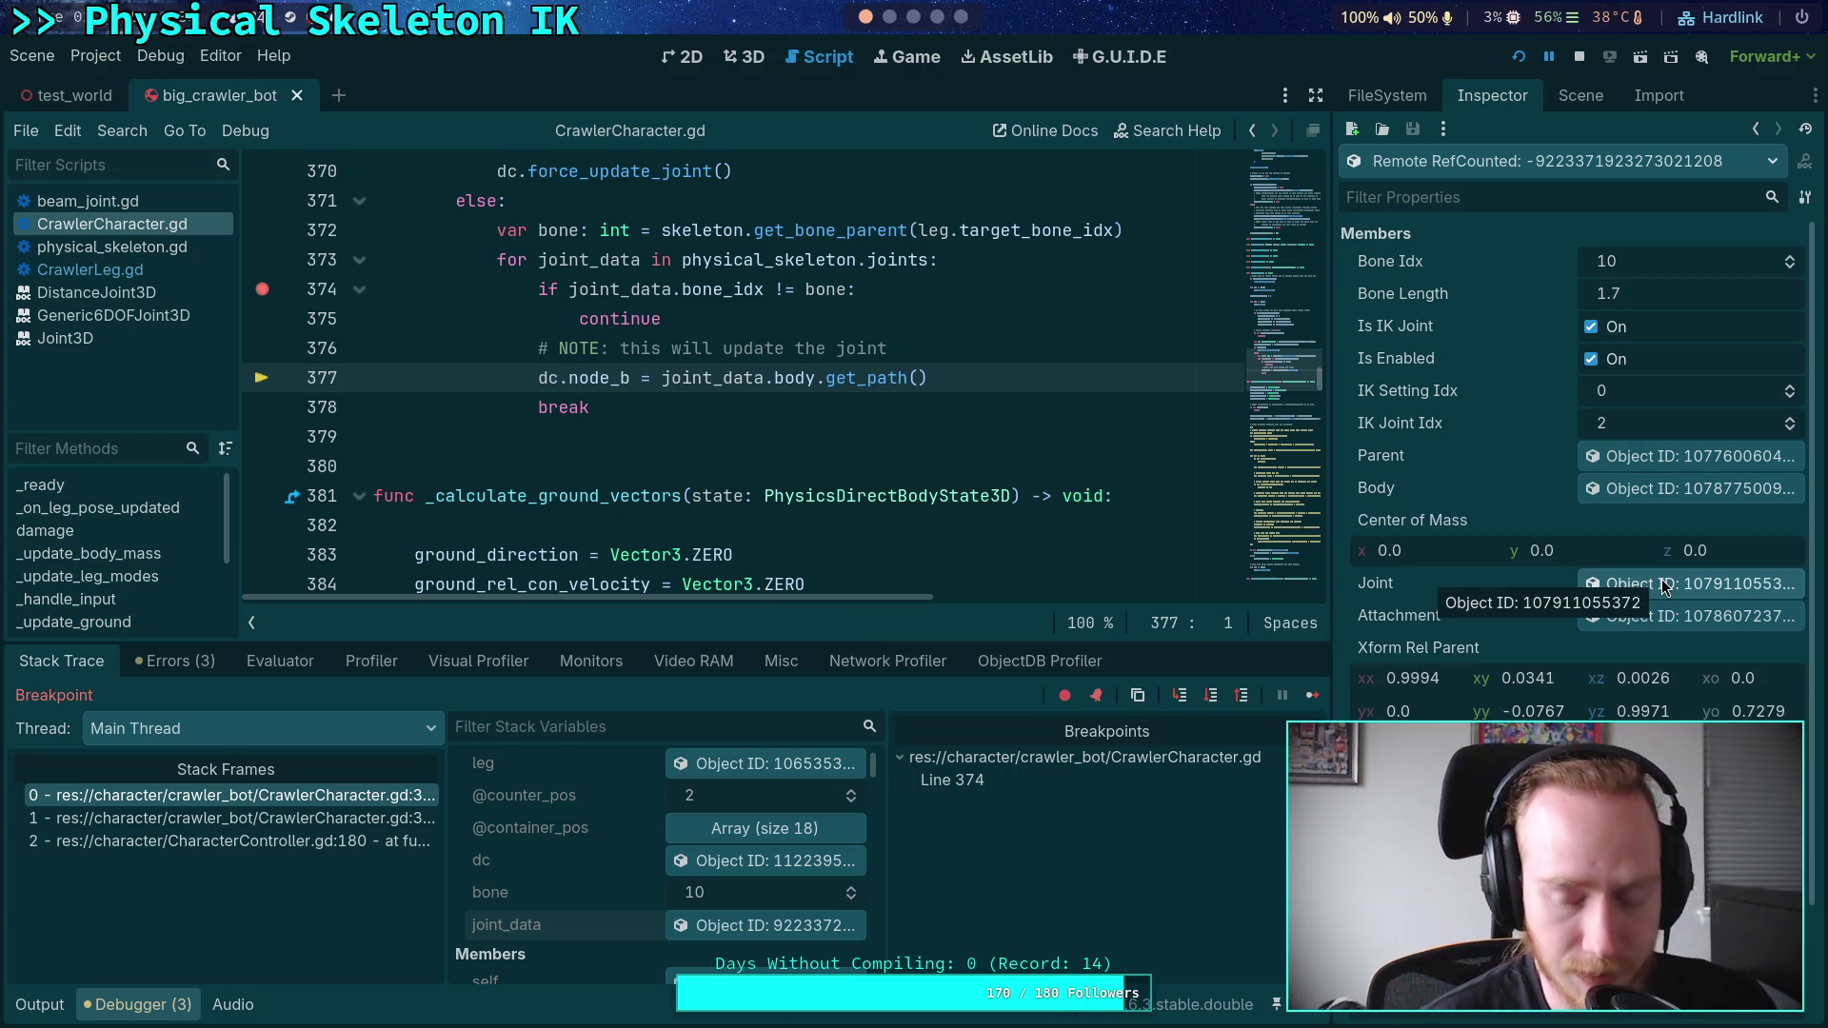
left_click(1674, 489)
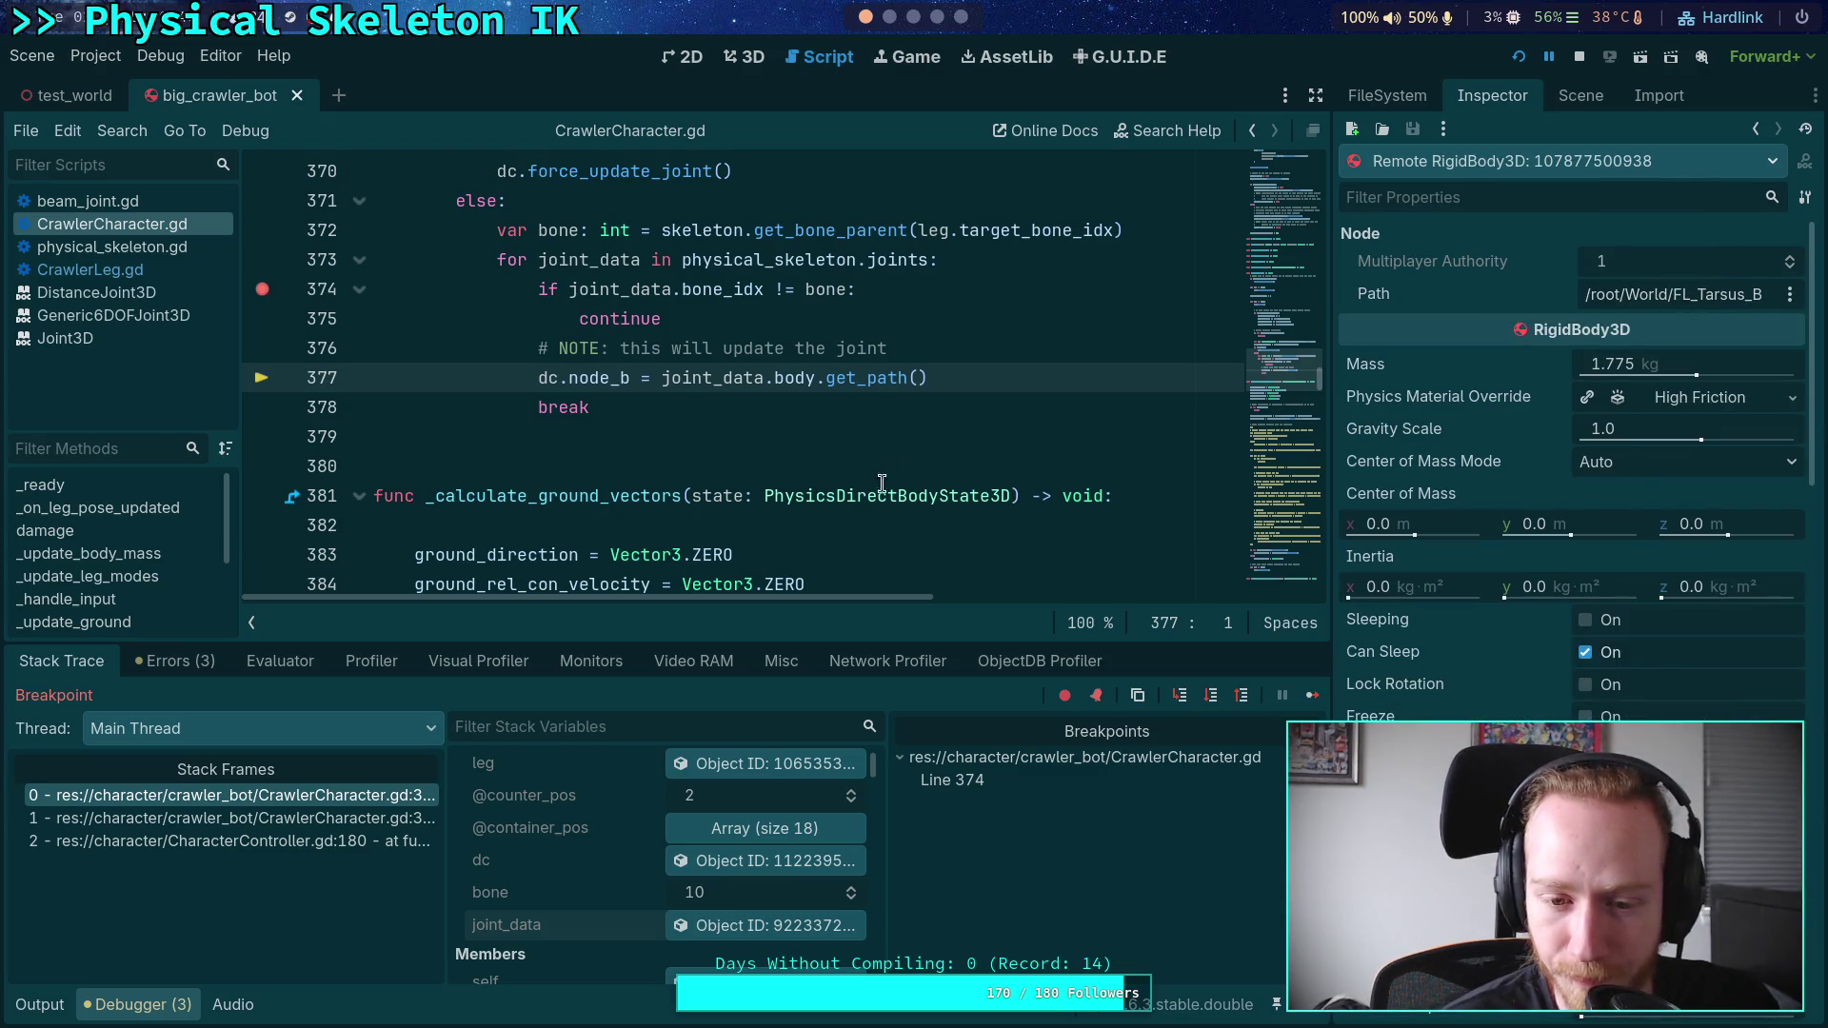
mouse_move(860, 499)
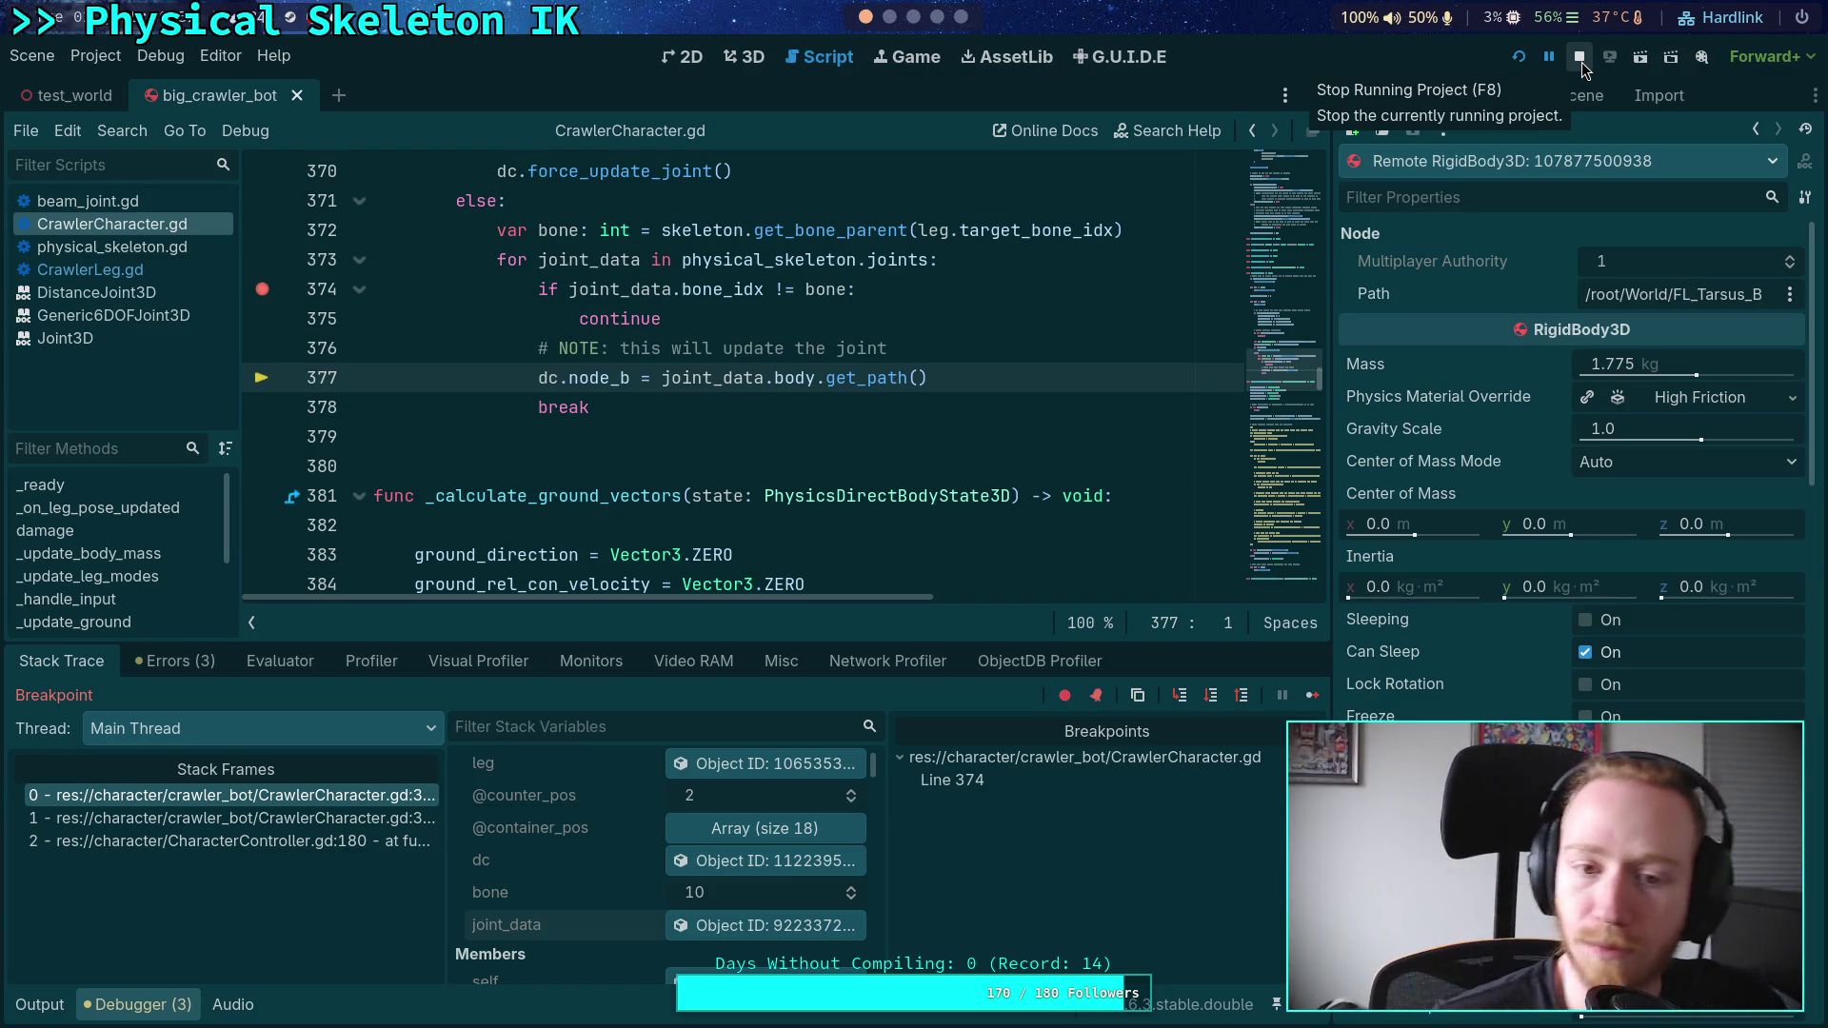
left_click(1580, 61)
left_click(999, 381)
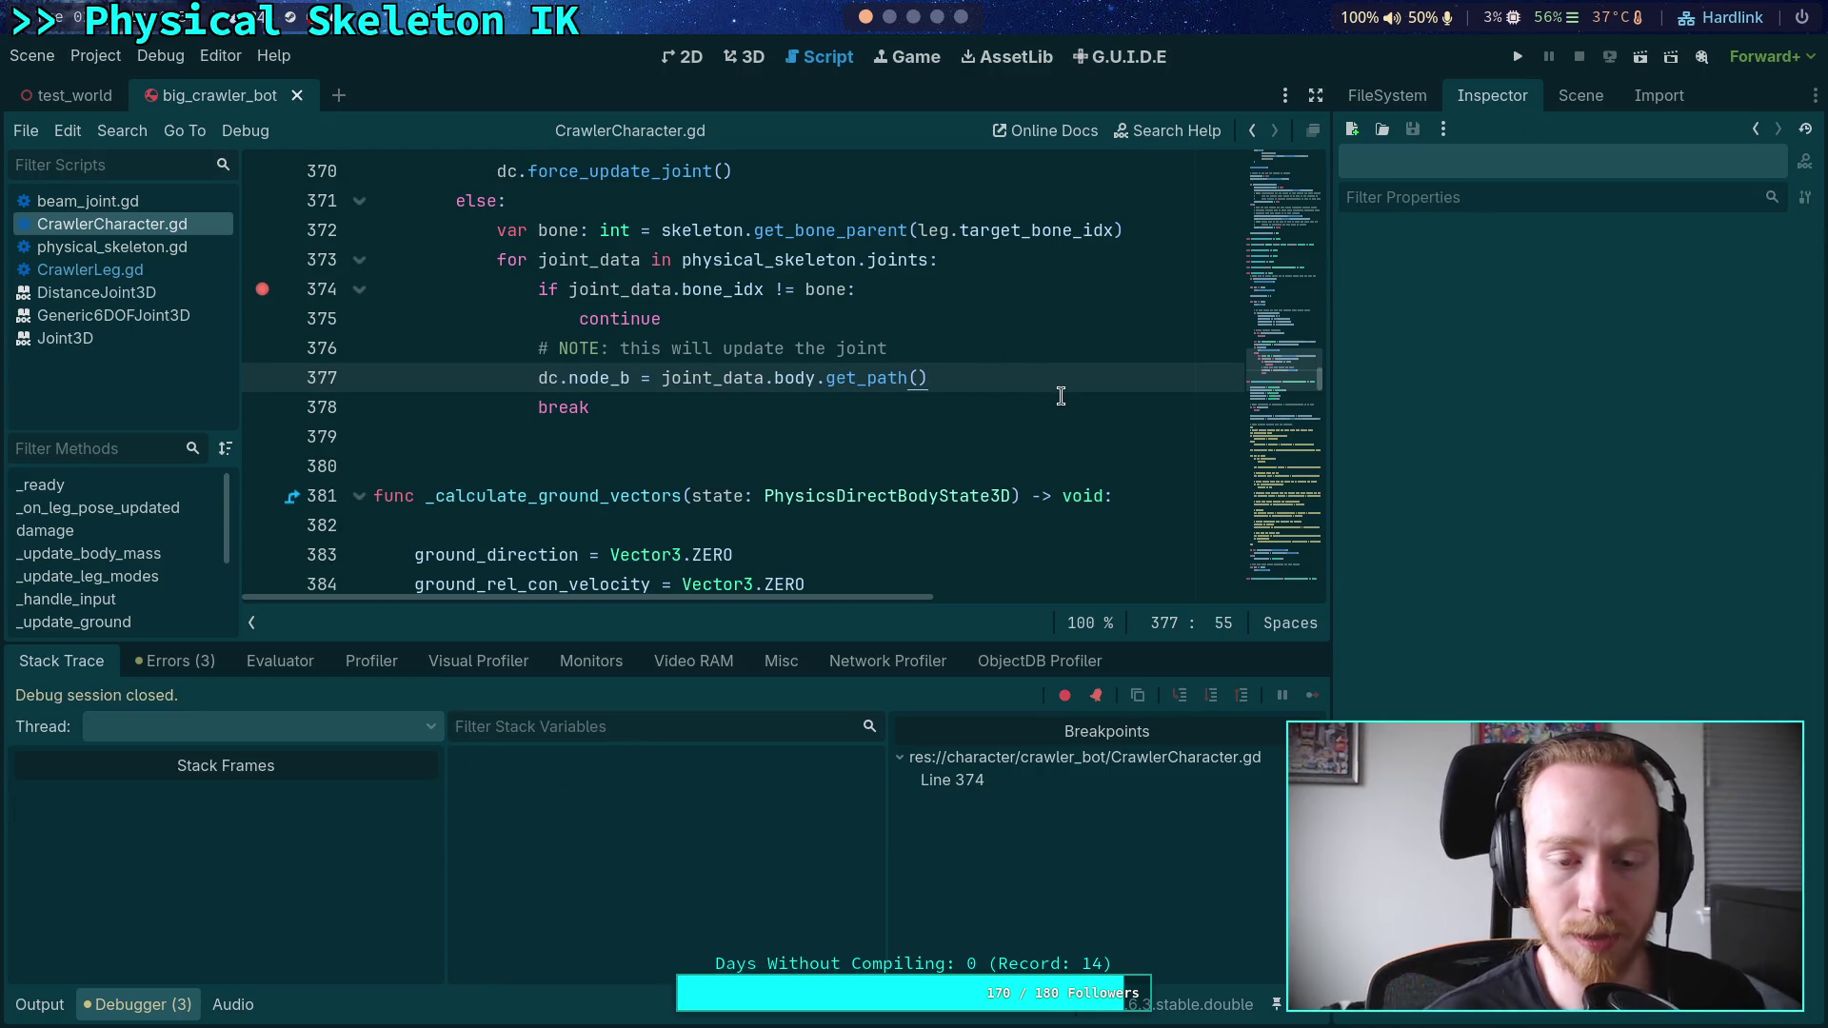
- Add 'dc.set_point_param(DistanceJoint3D.POINT_PARAM_B, )' on line 378, value argument still missing
key("Return")
type("dc.")
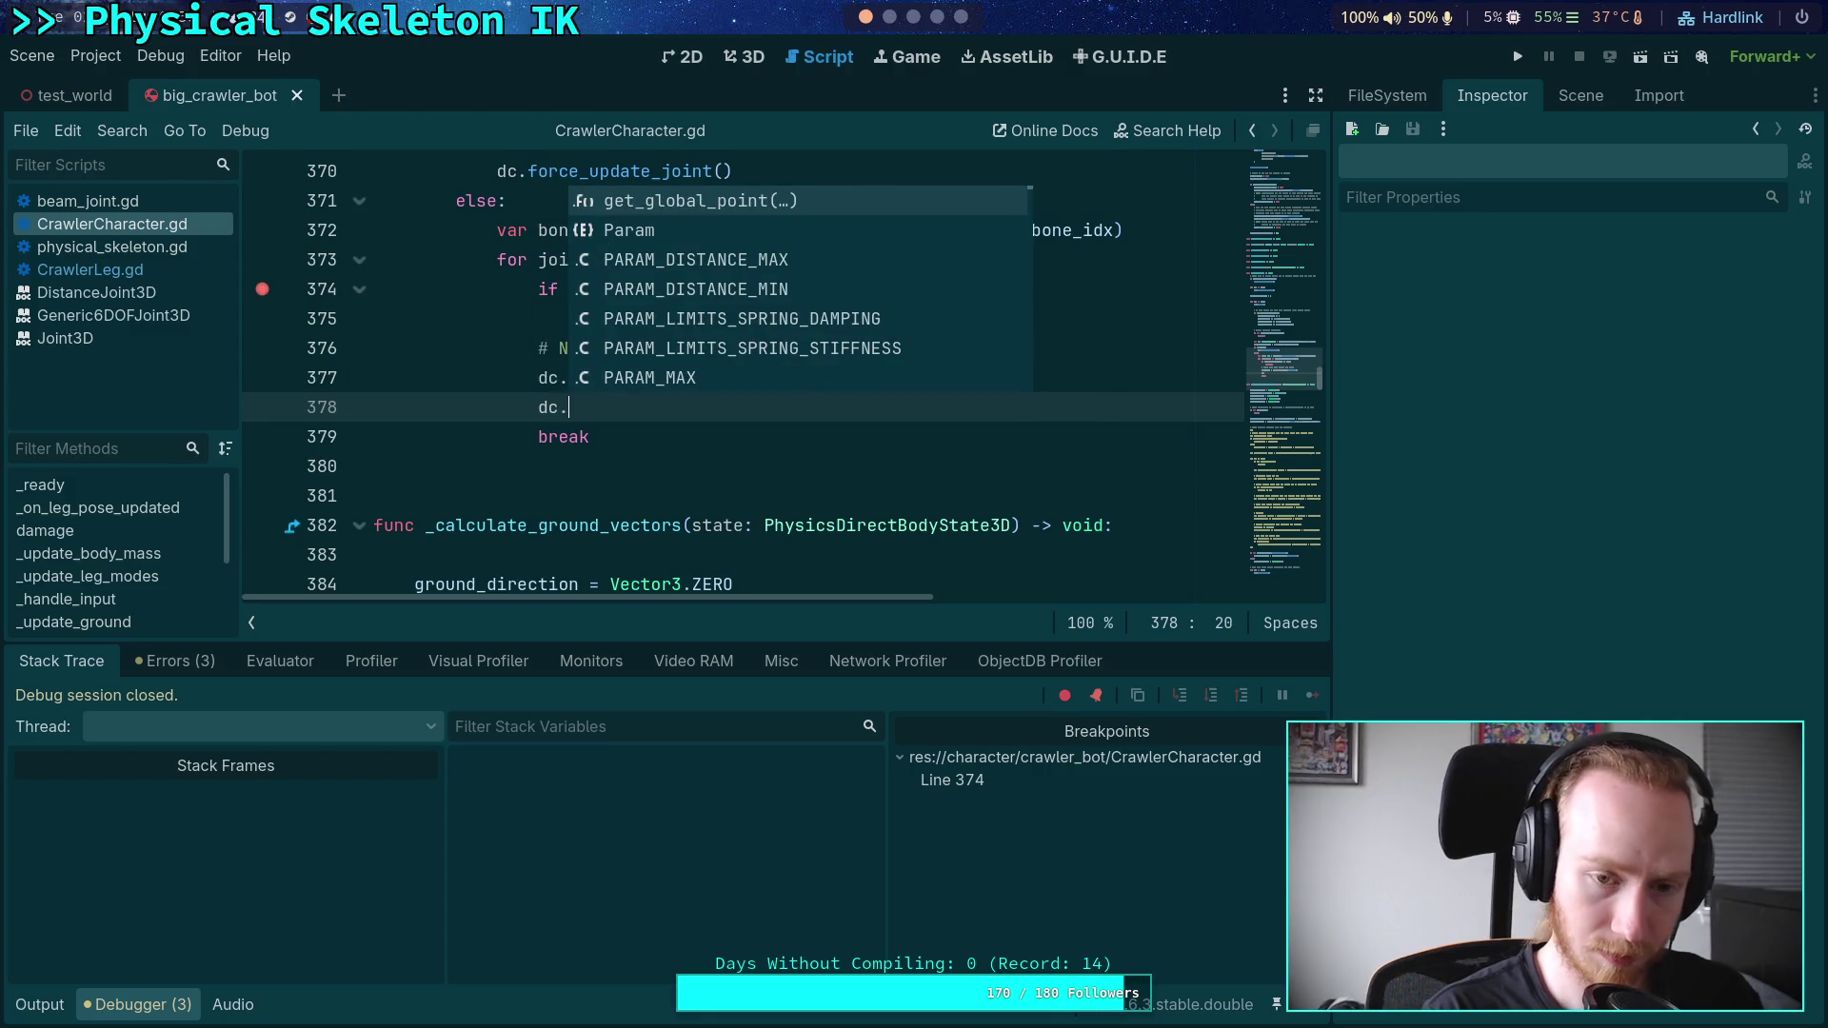
type("s")
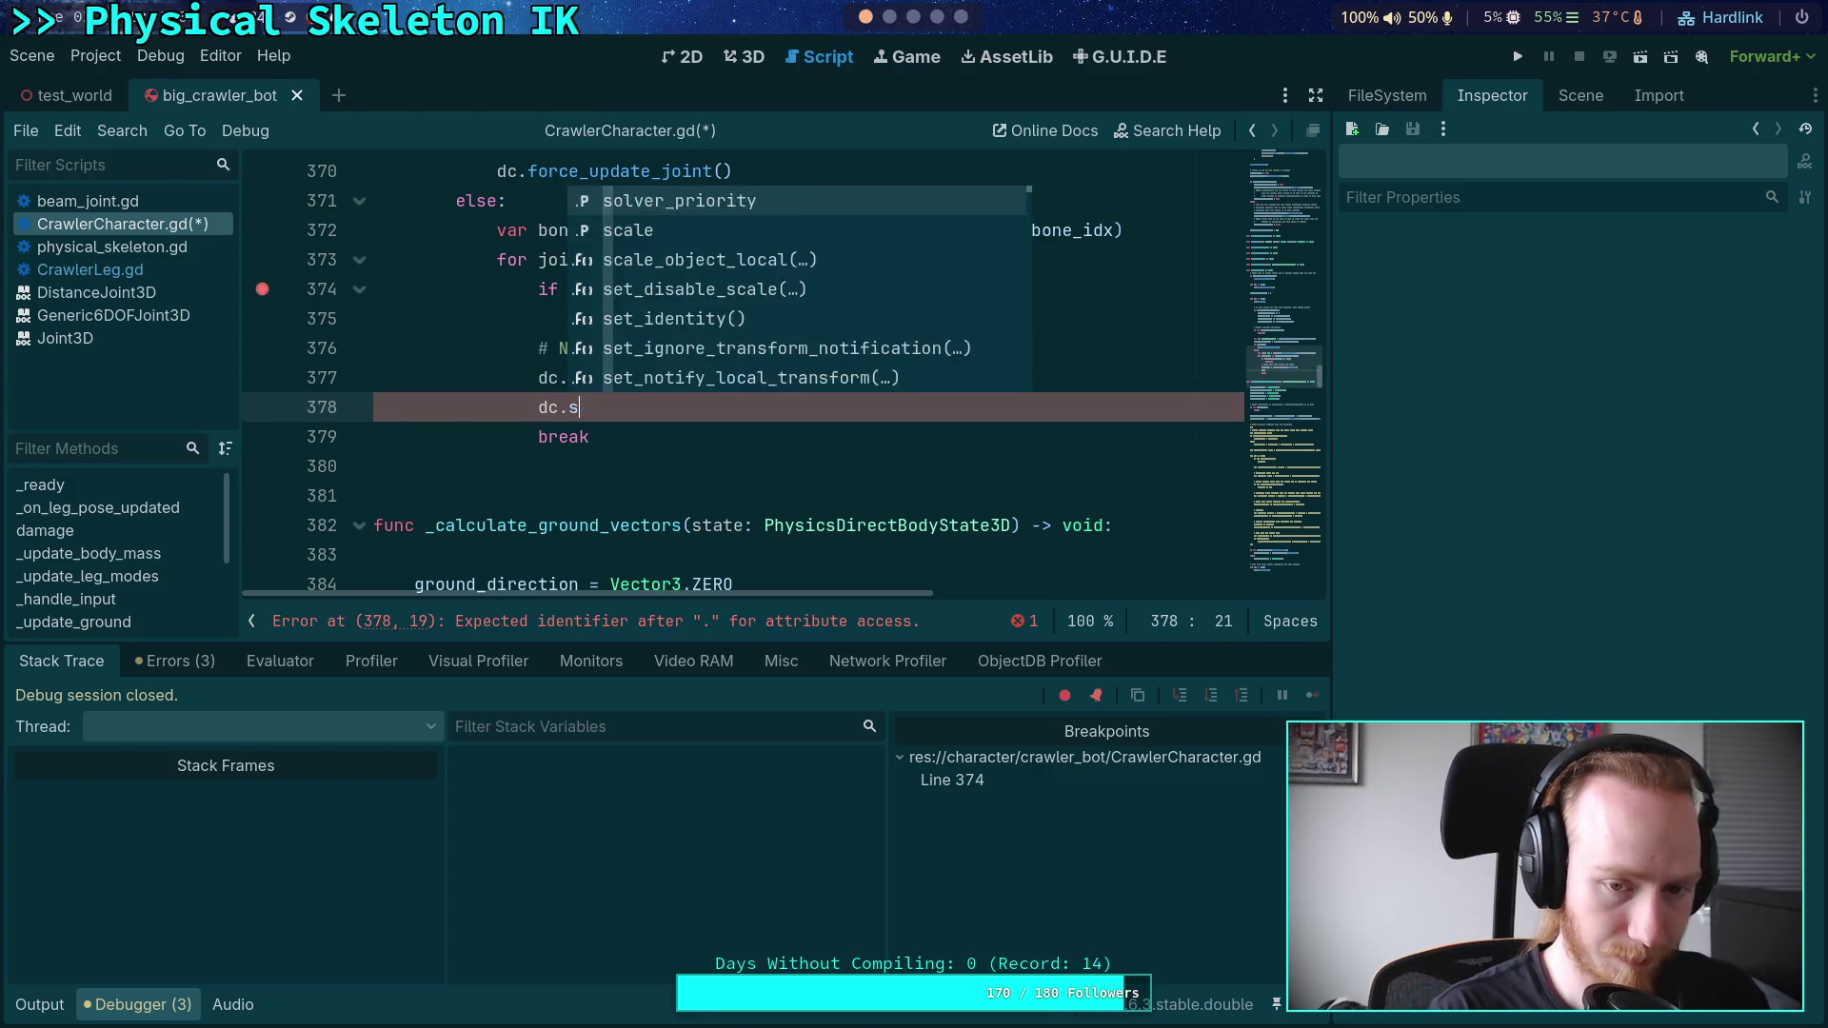
type("et_param(")
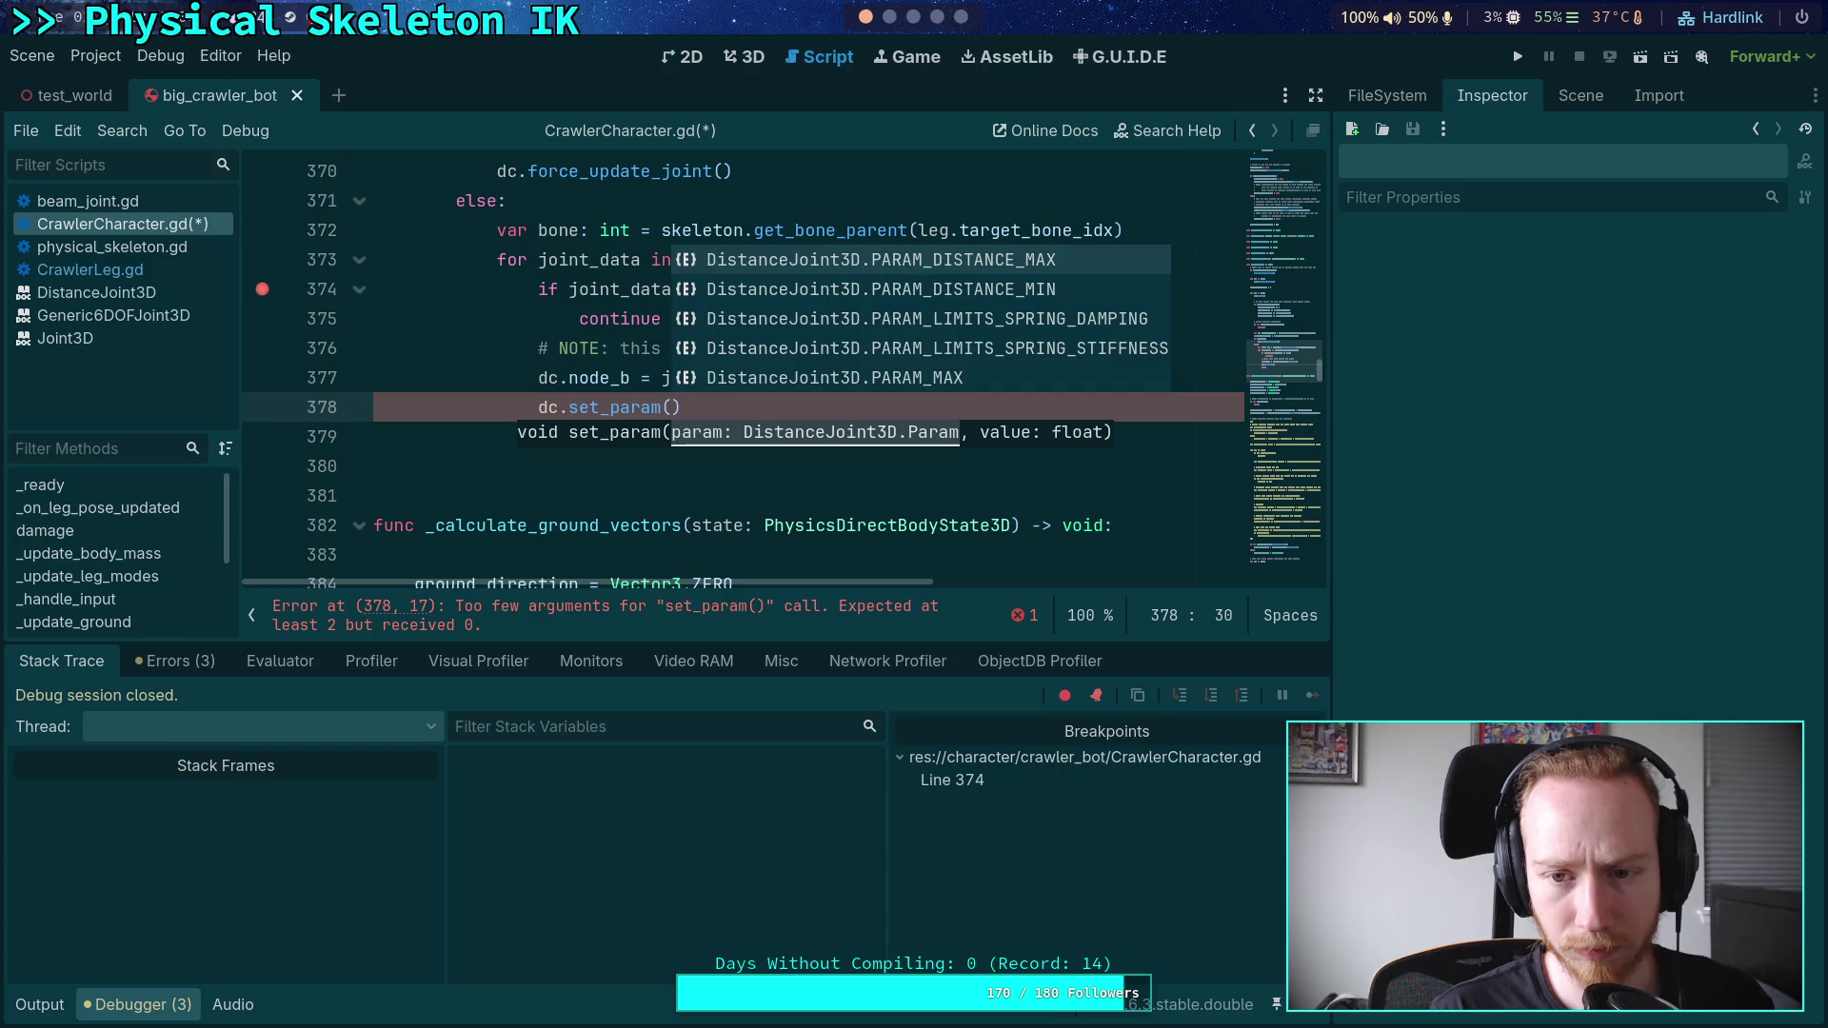
key("BackSpace")
key("BackSpace")
key("BackSpace")
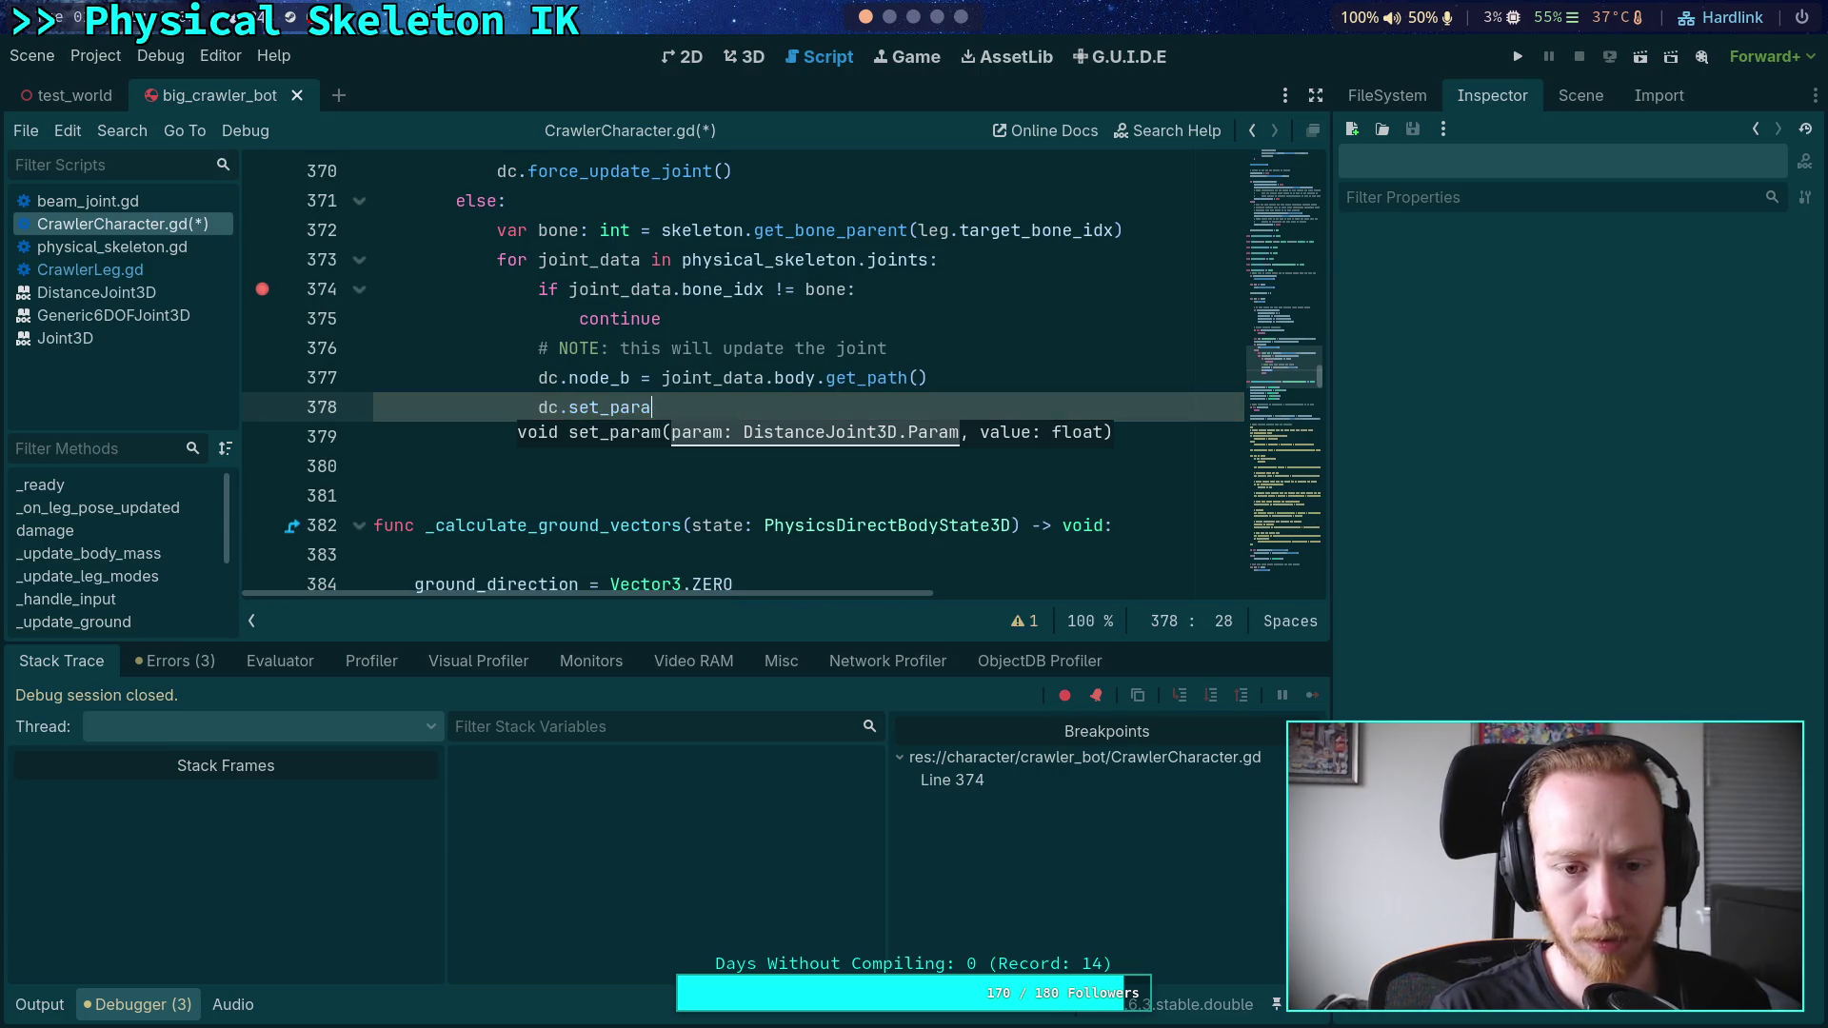
type("oint_param(")
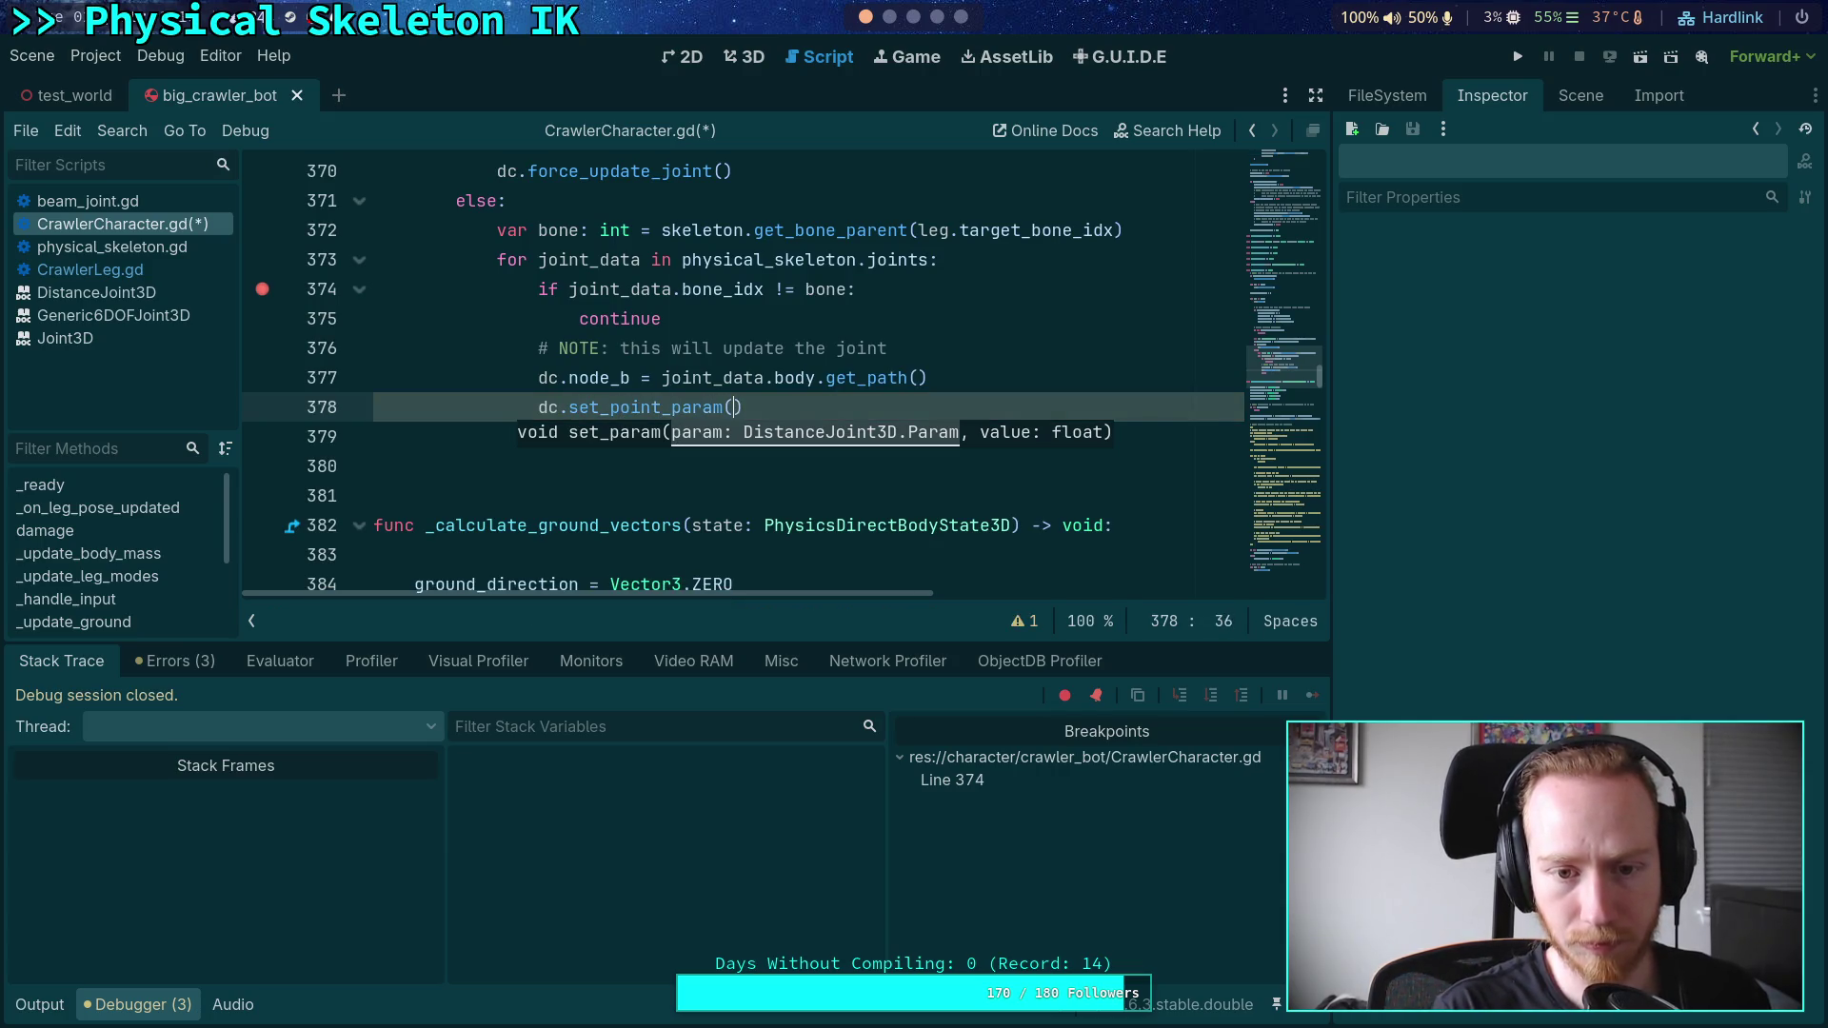
key("Down")
key("Return")
type(",")
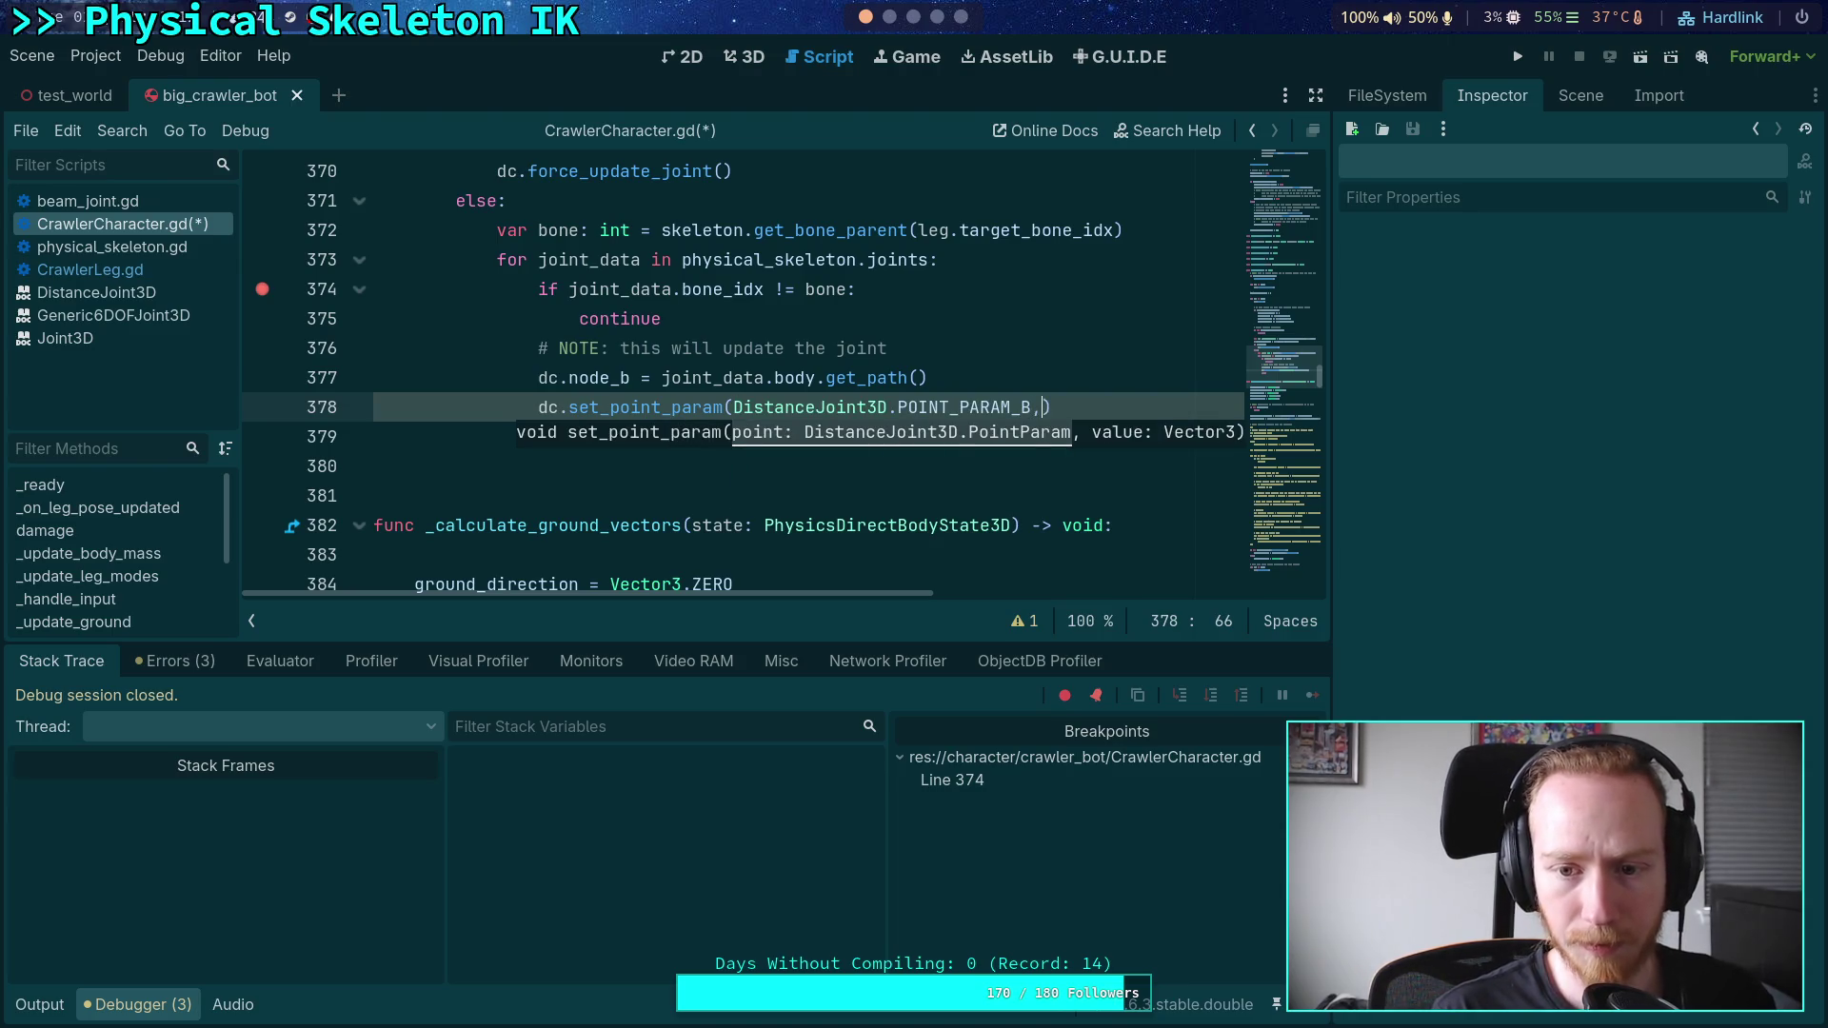
key("Escape")
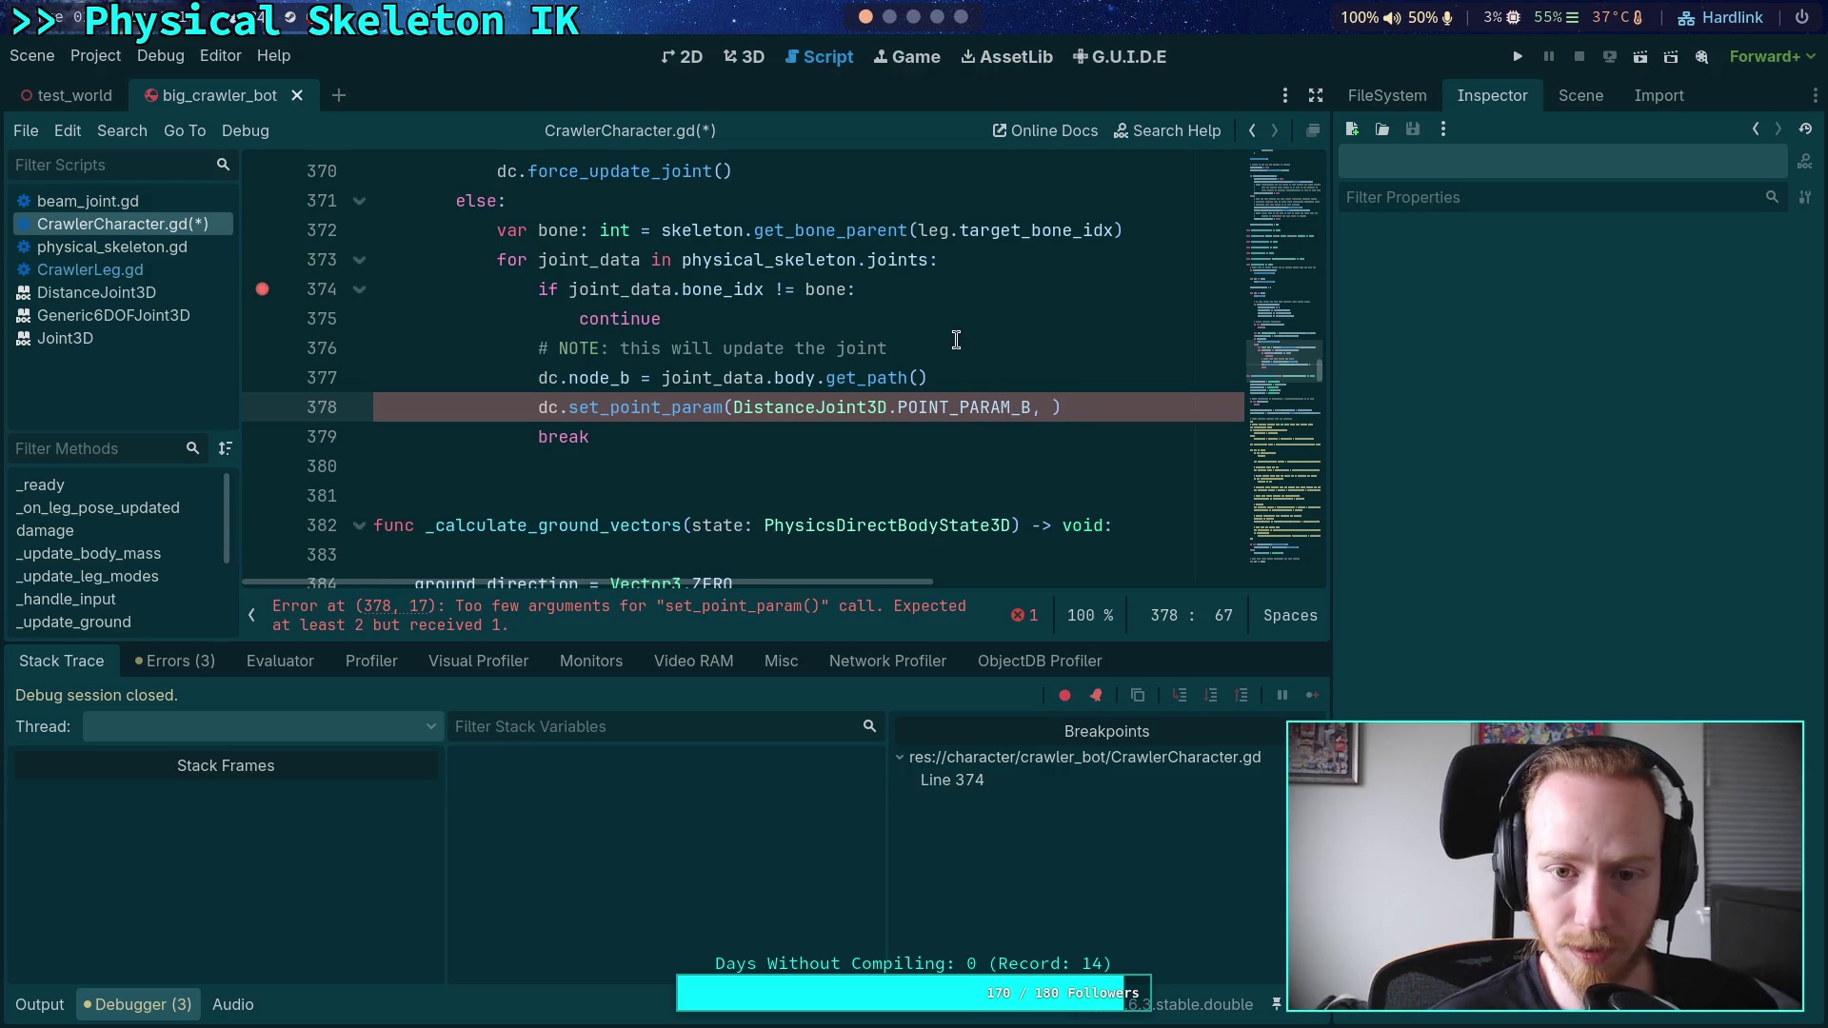
scroll(956, 339, "up", 1)
left_click_drag(1331, 523, 1440, 518)
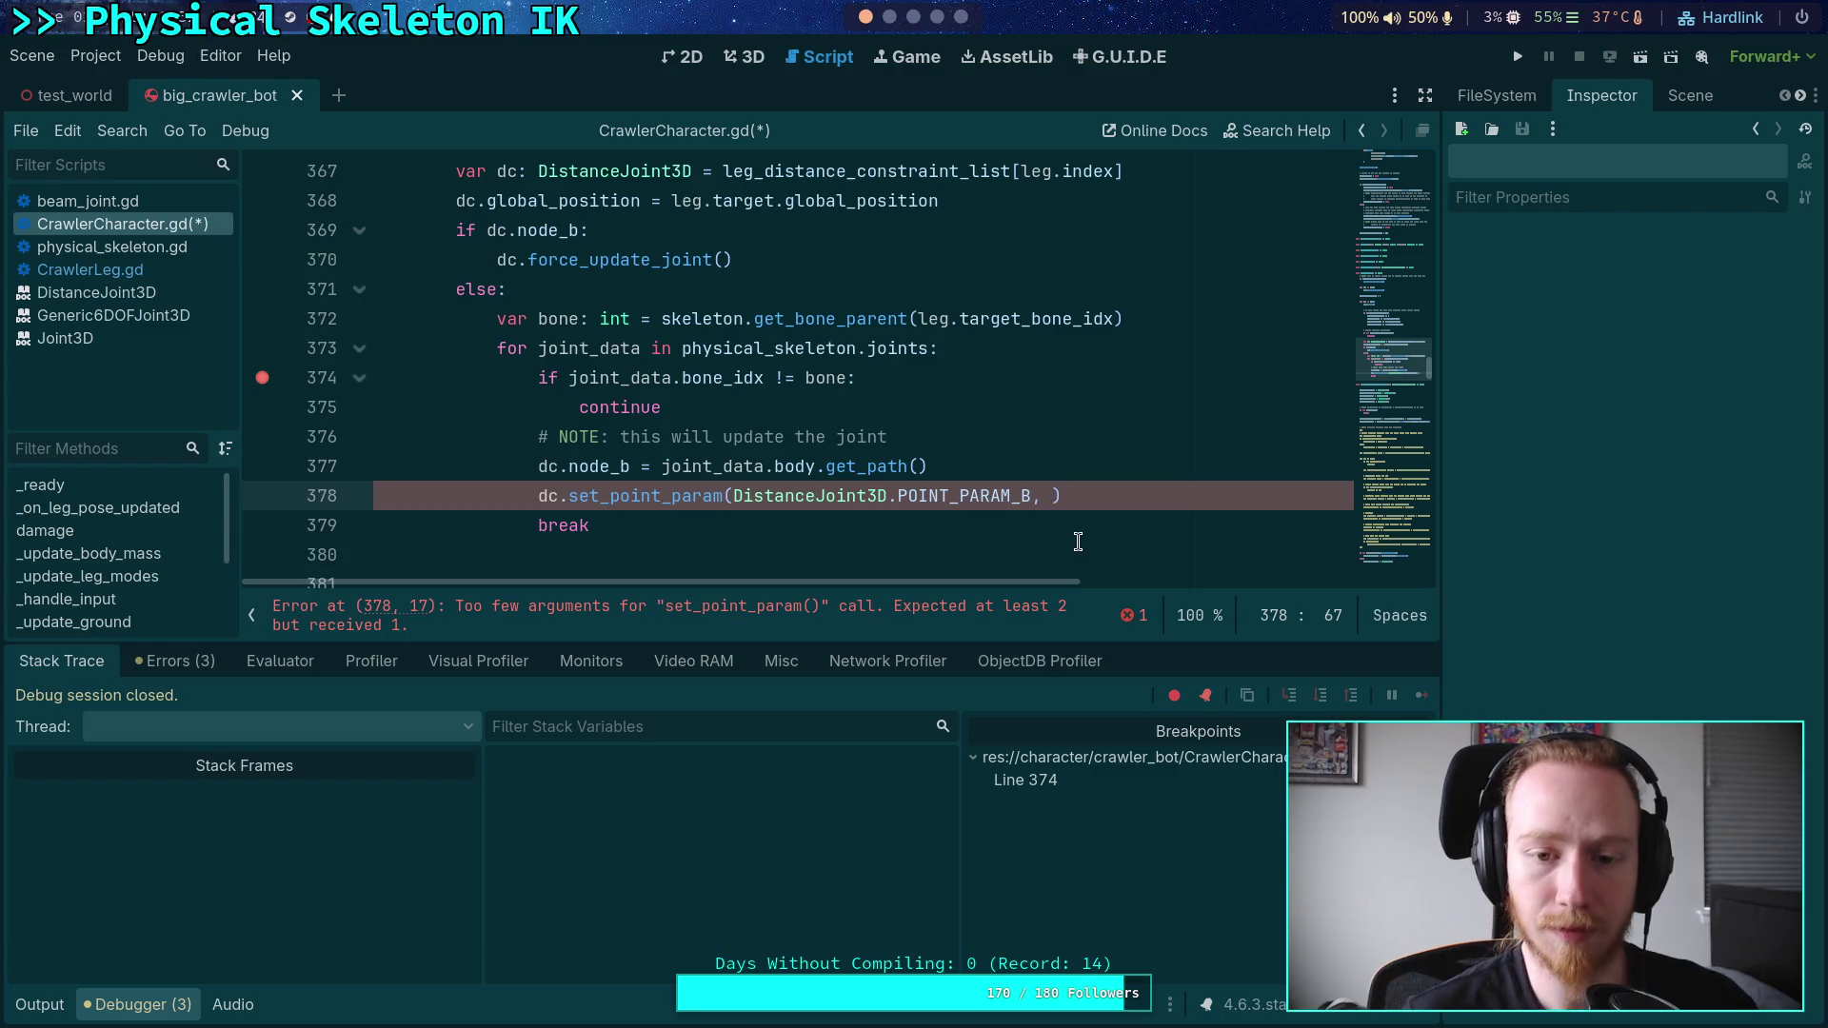
- Add a node_b_pos Vector3 line using skeleton.get_bone_global_pose(leg.target_bone_idx)
left_click(1106, 458)
key("Return")
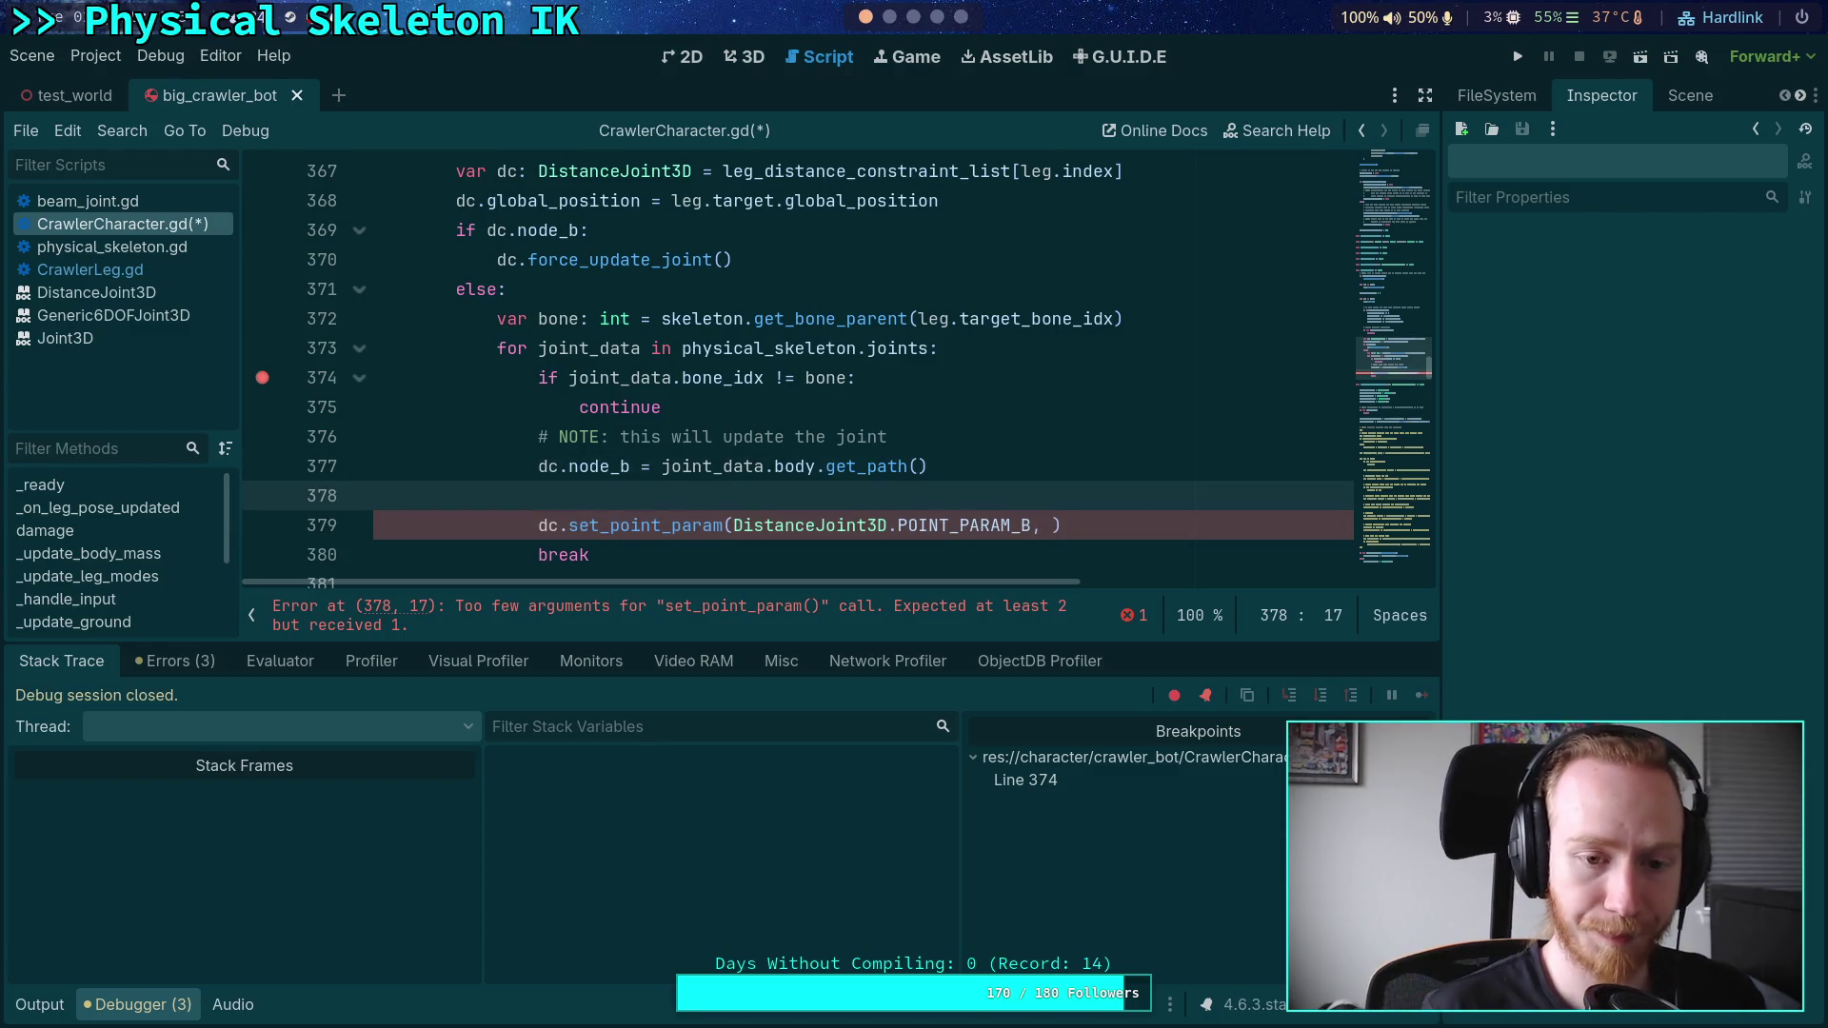
type("var pos")
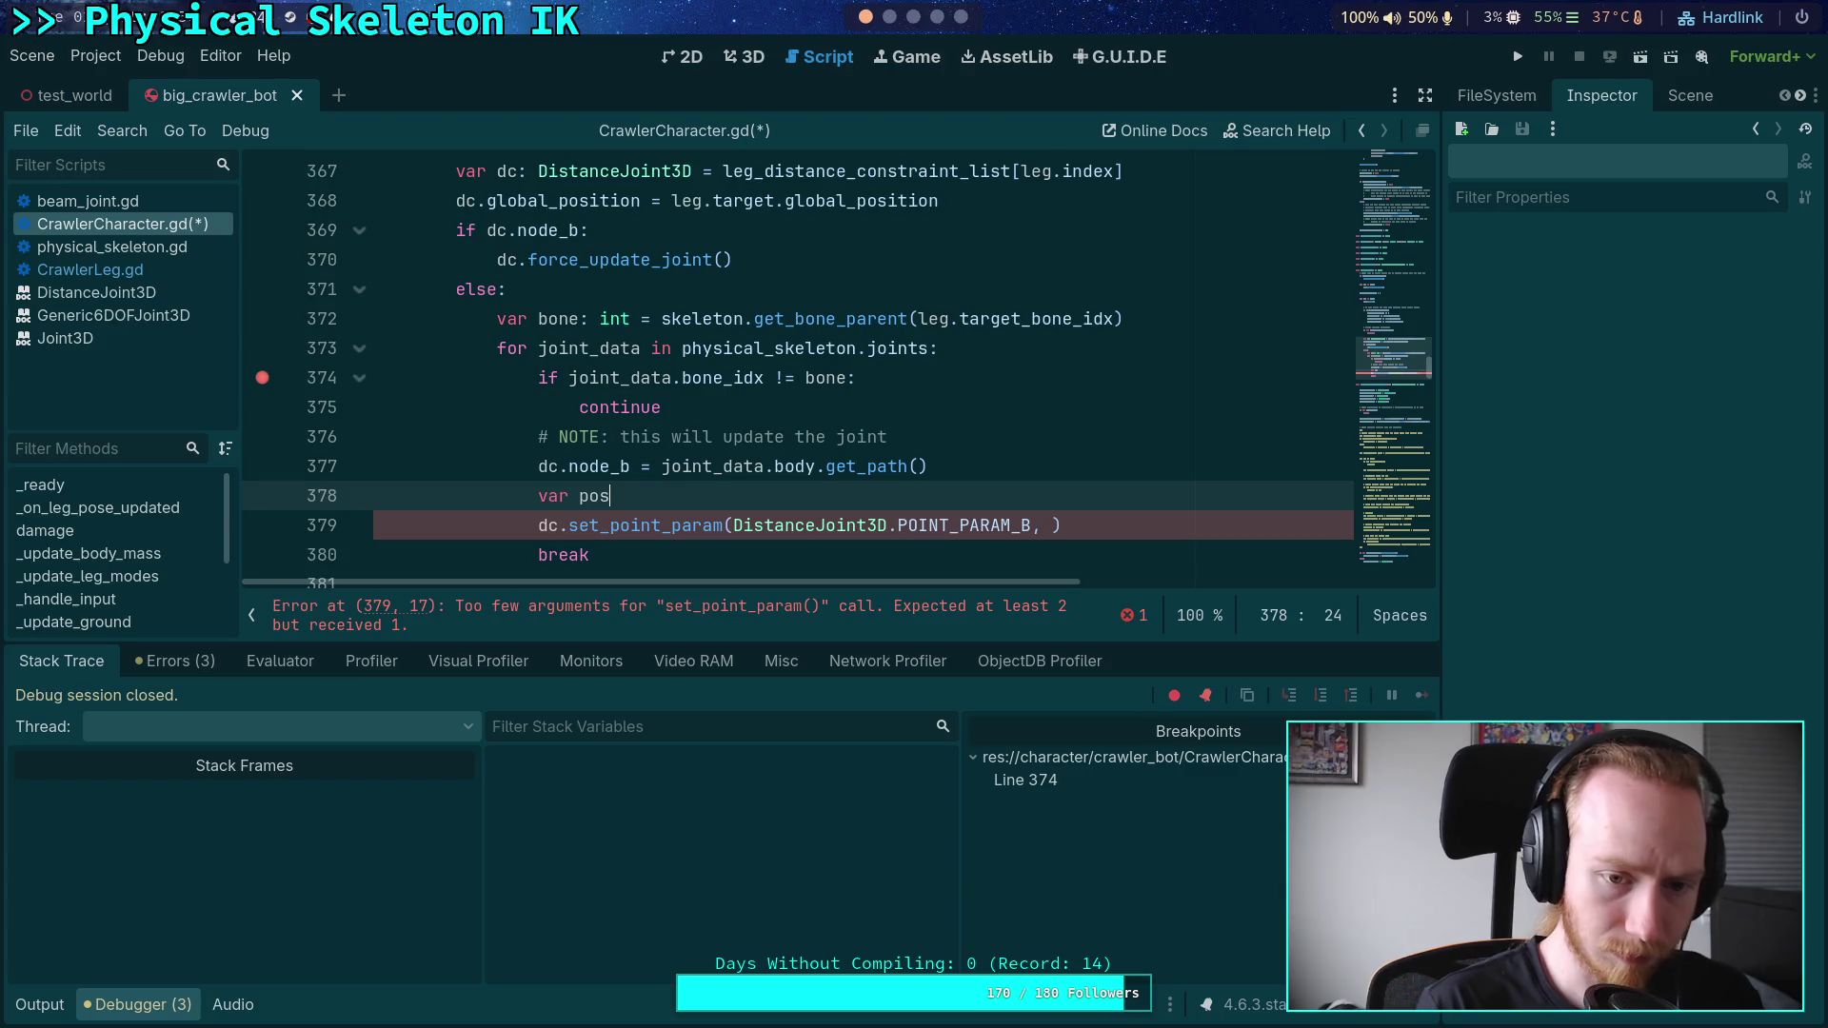
type("n")
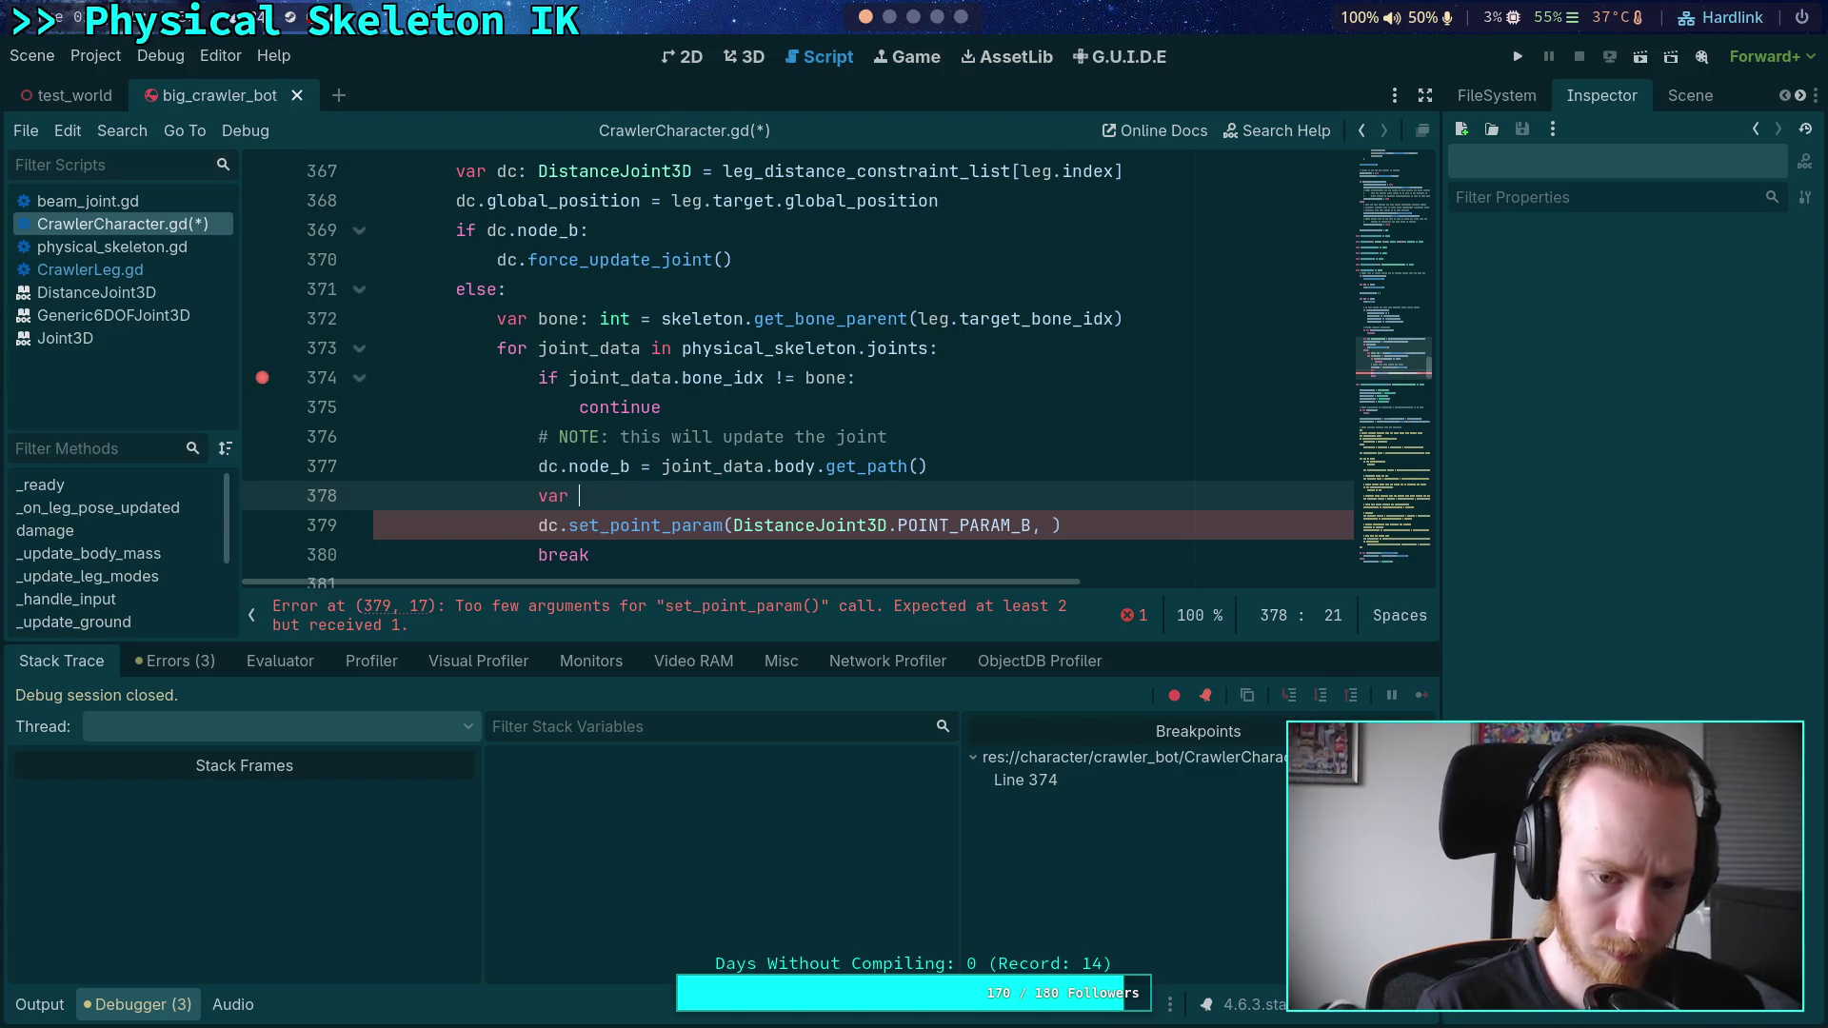
type("od")
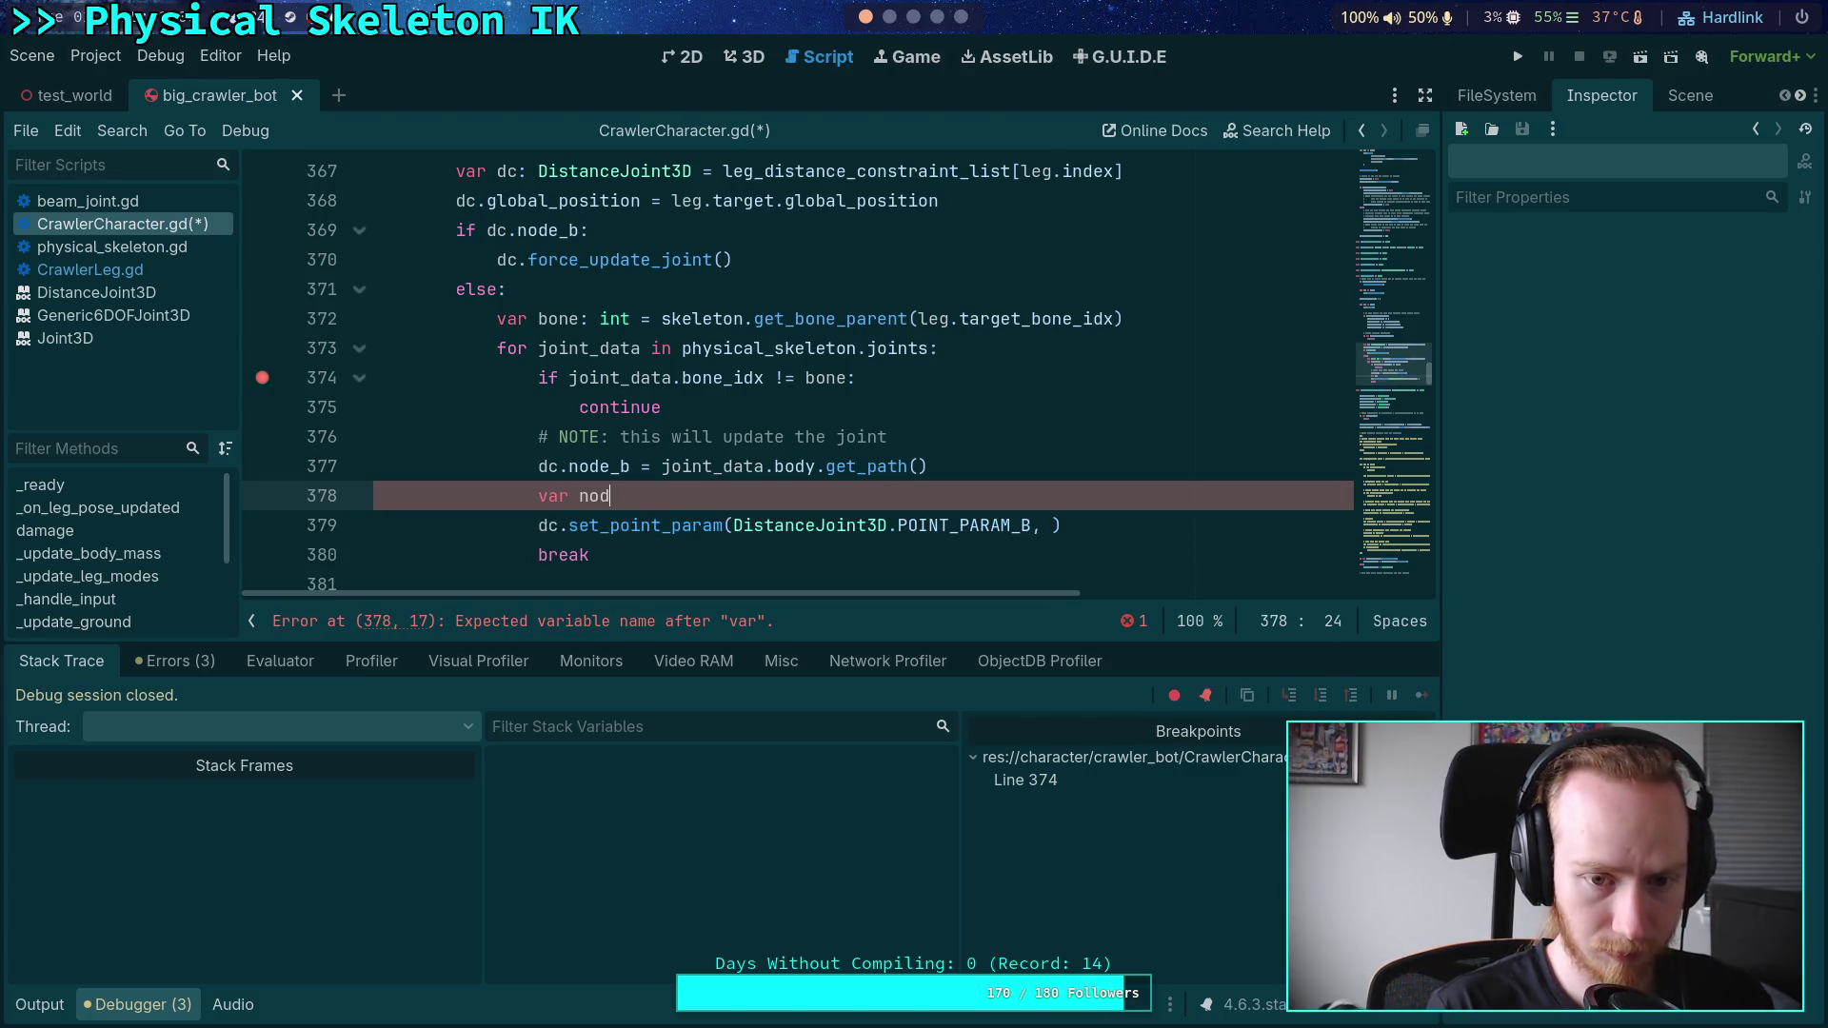
type("e_b_pos: V")
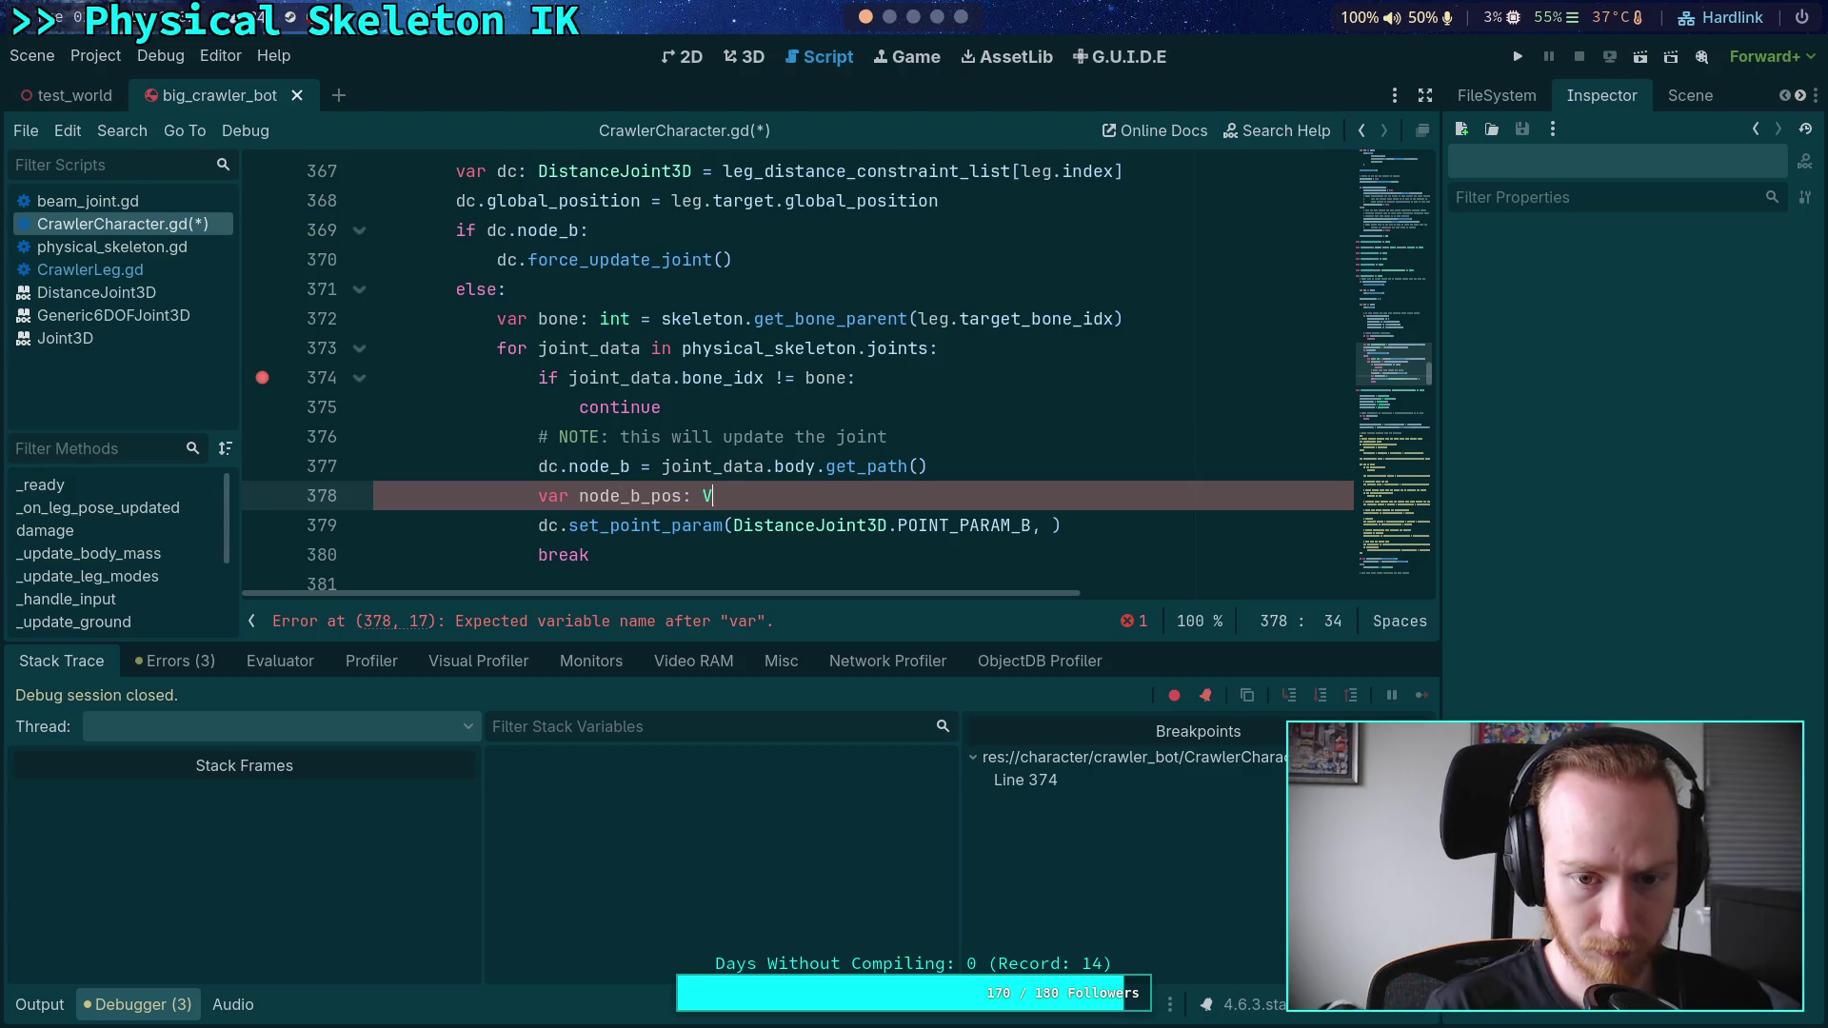
type("ector3 = ske")
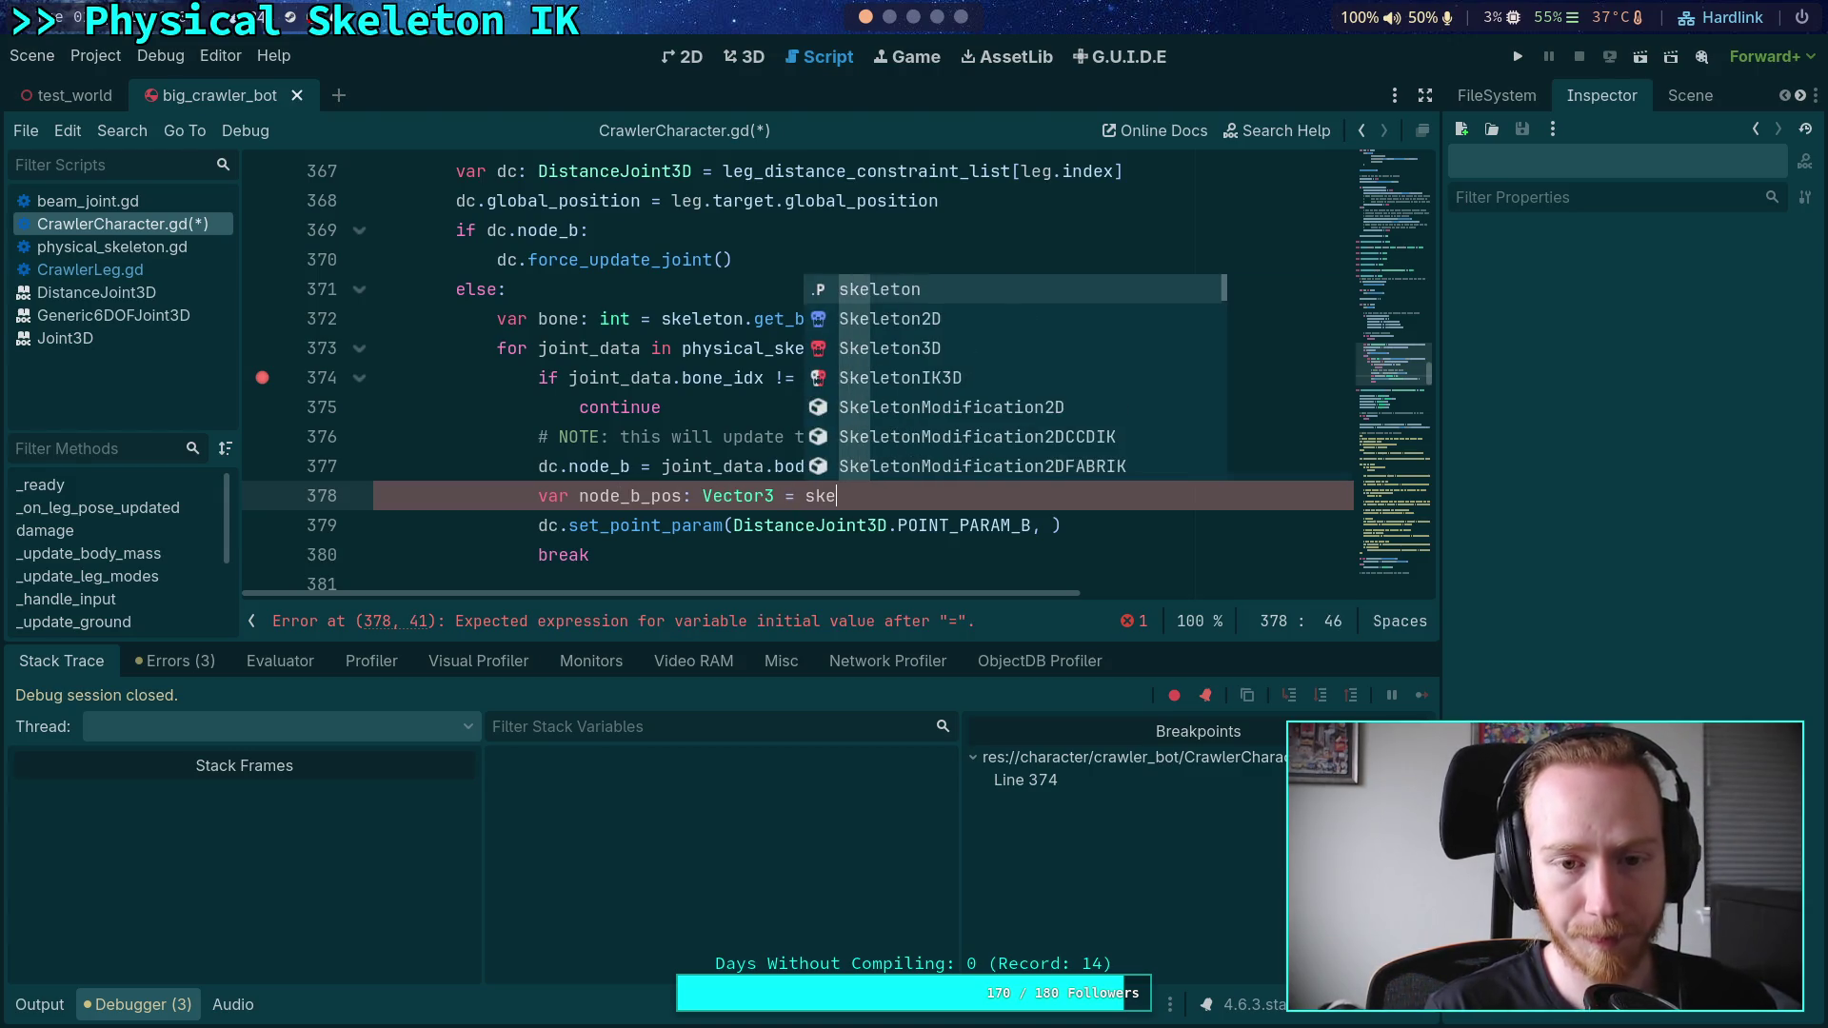
type("leton.get_bone_")
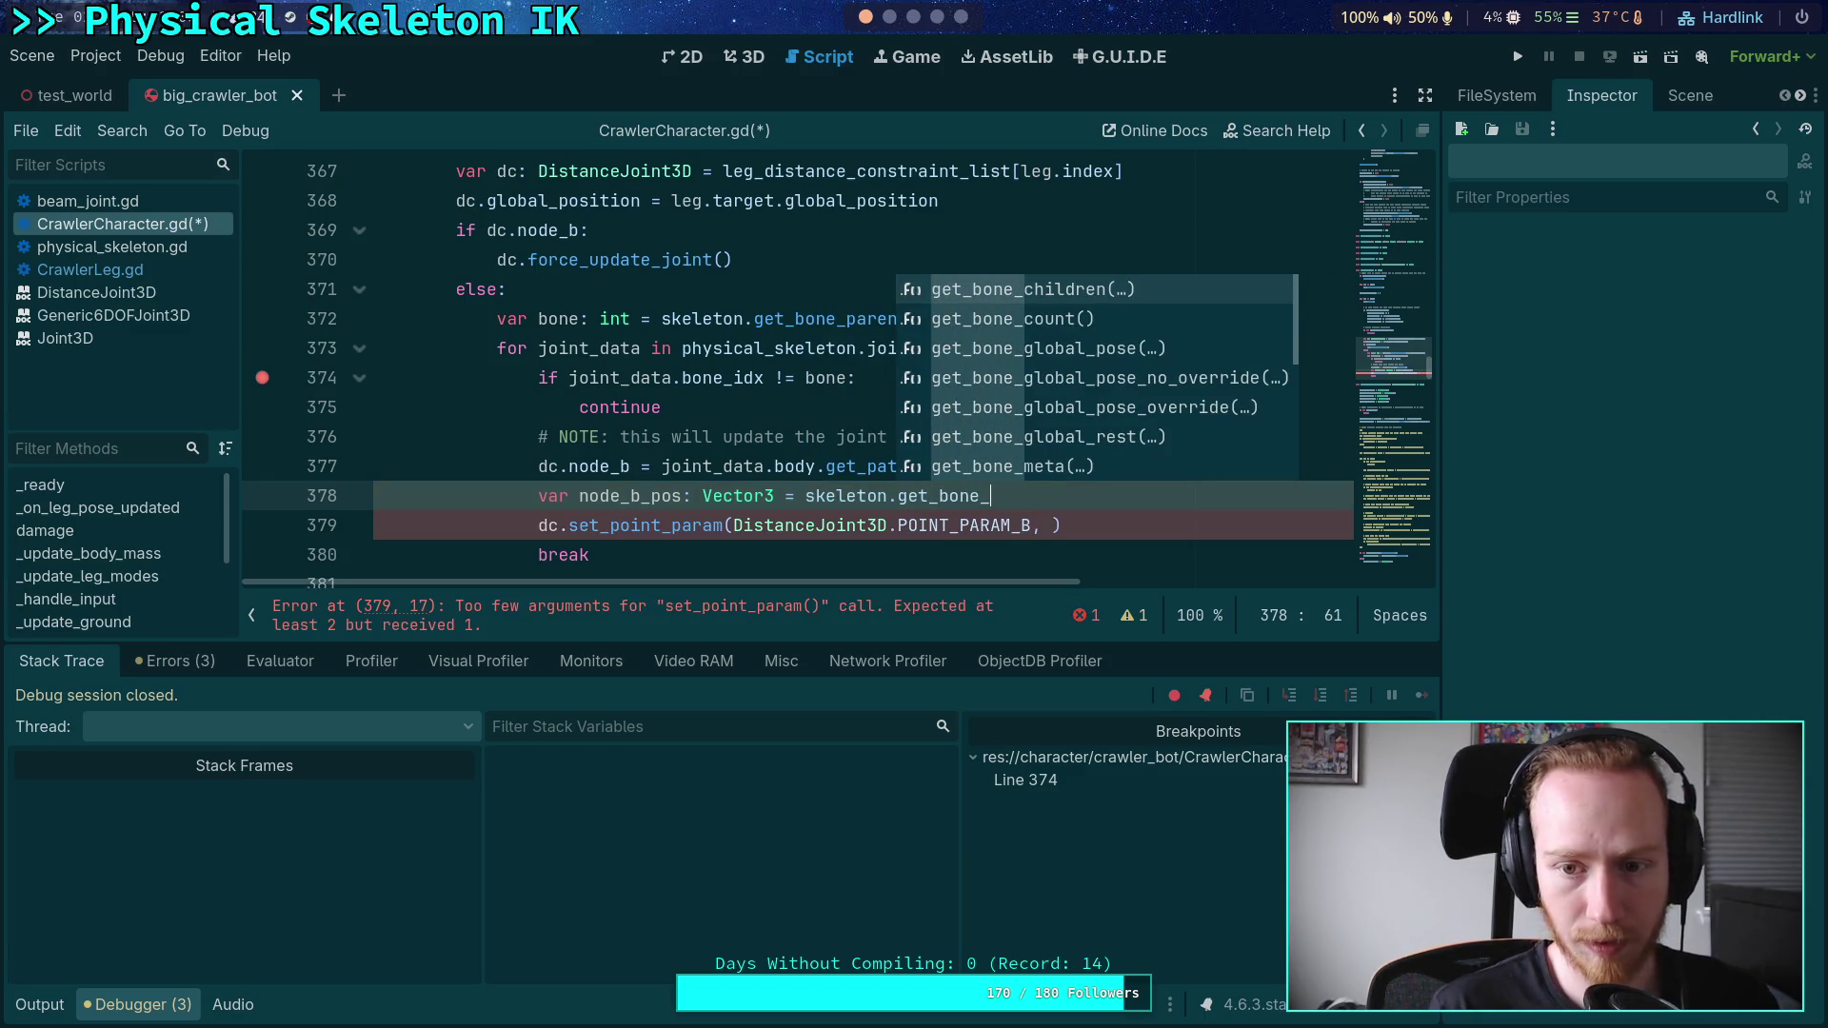
key("Down")
key("Down")
key("Return")
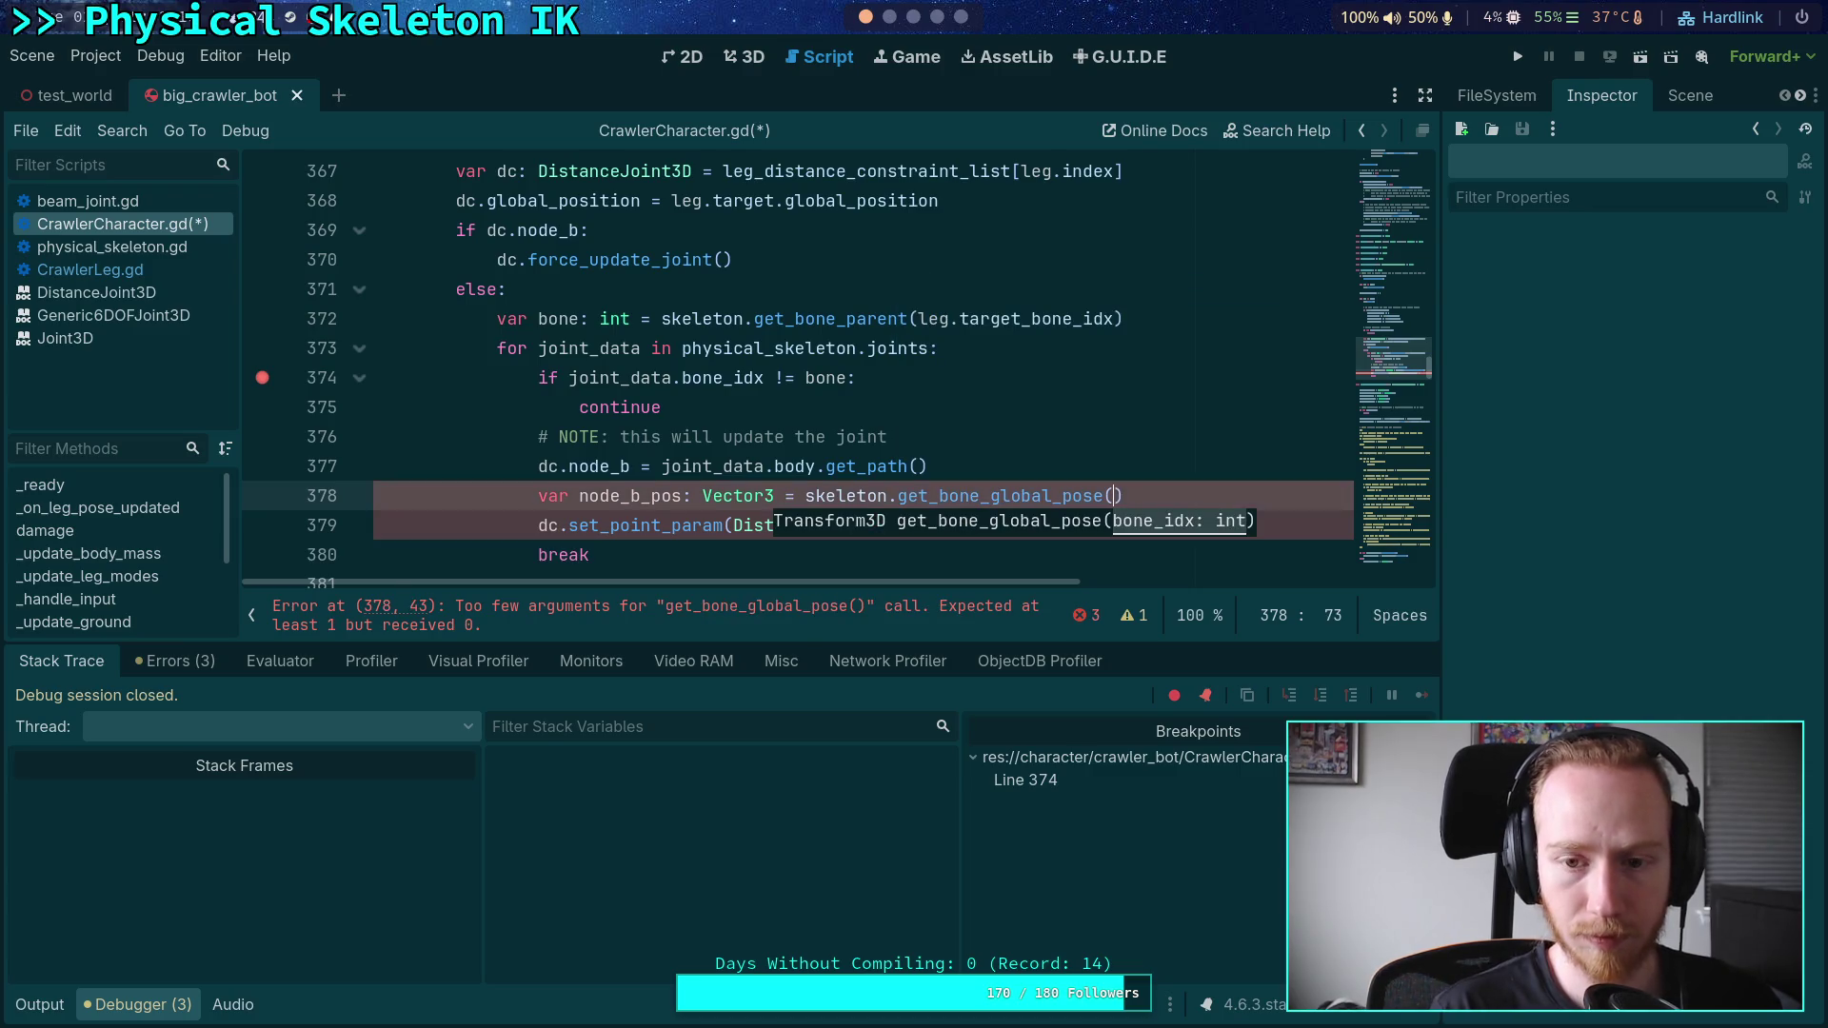
type("leg.target")
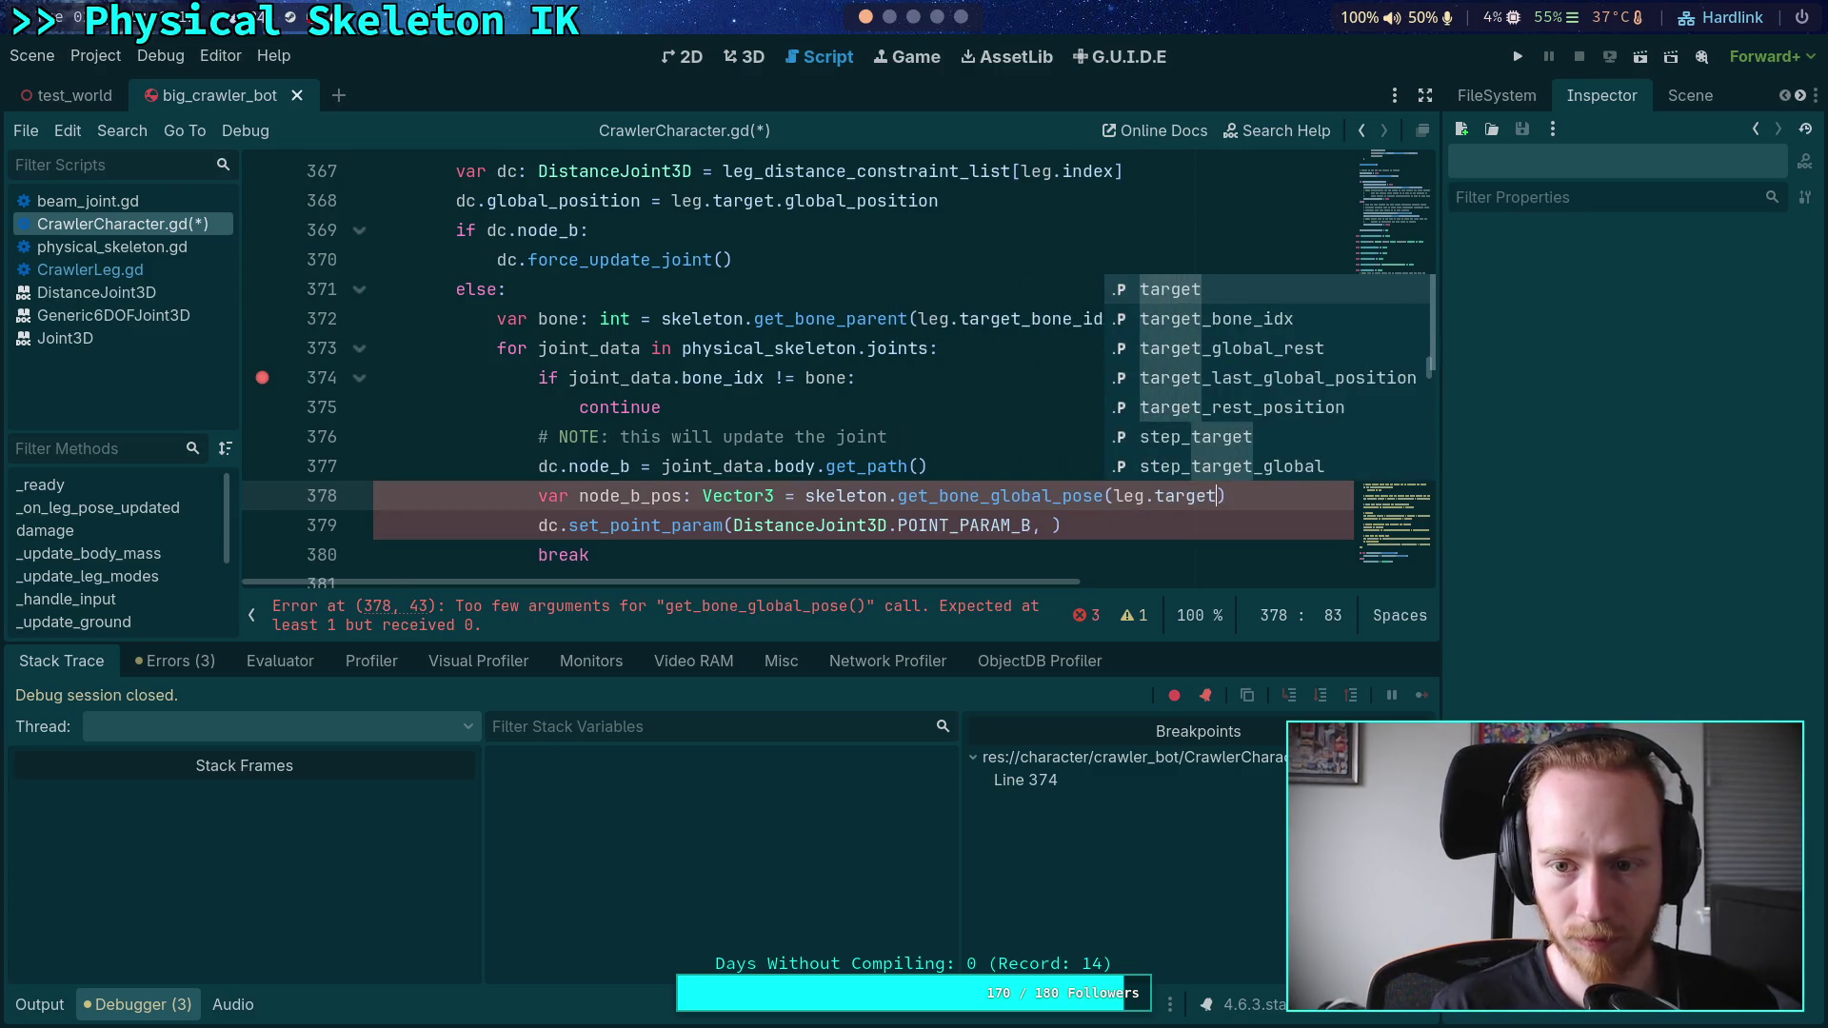
key("Return")
type(")")
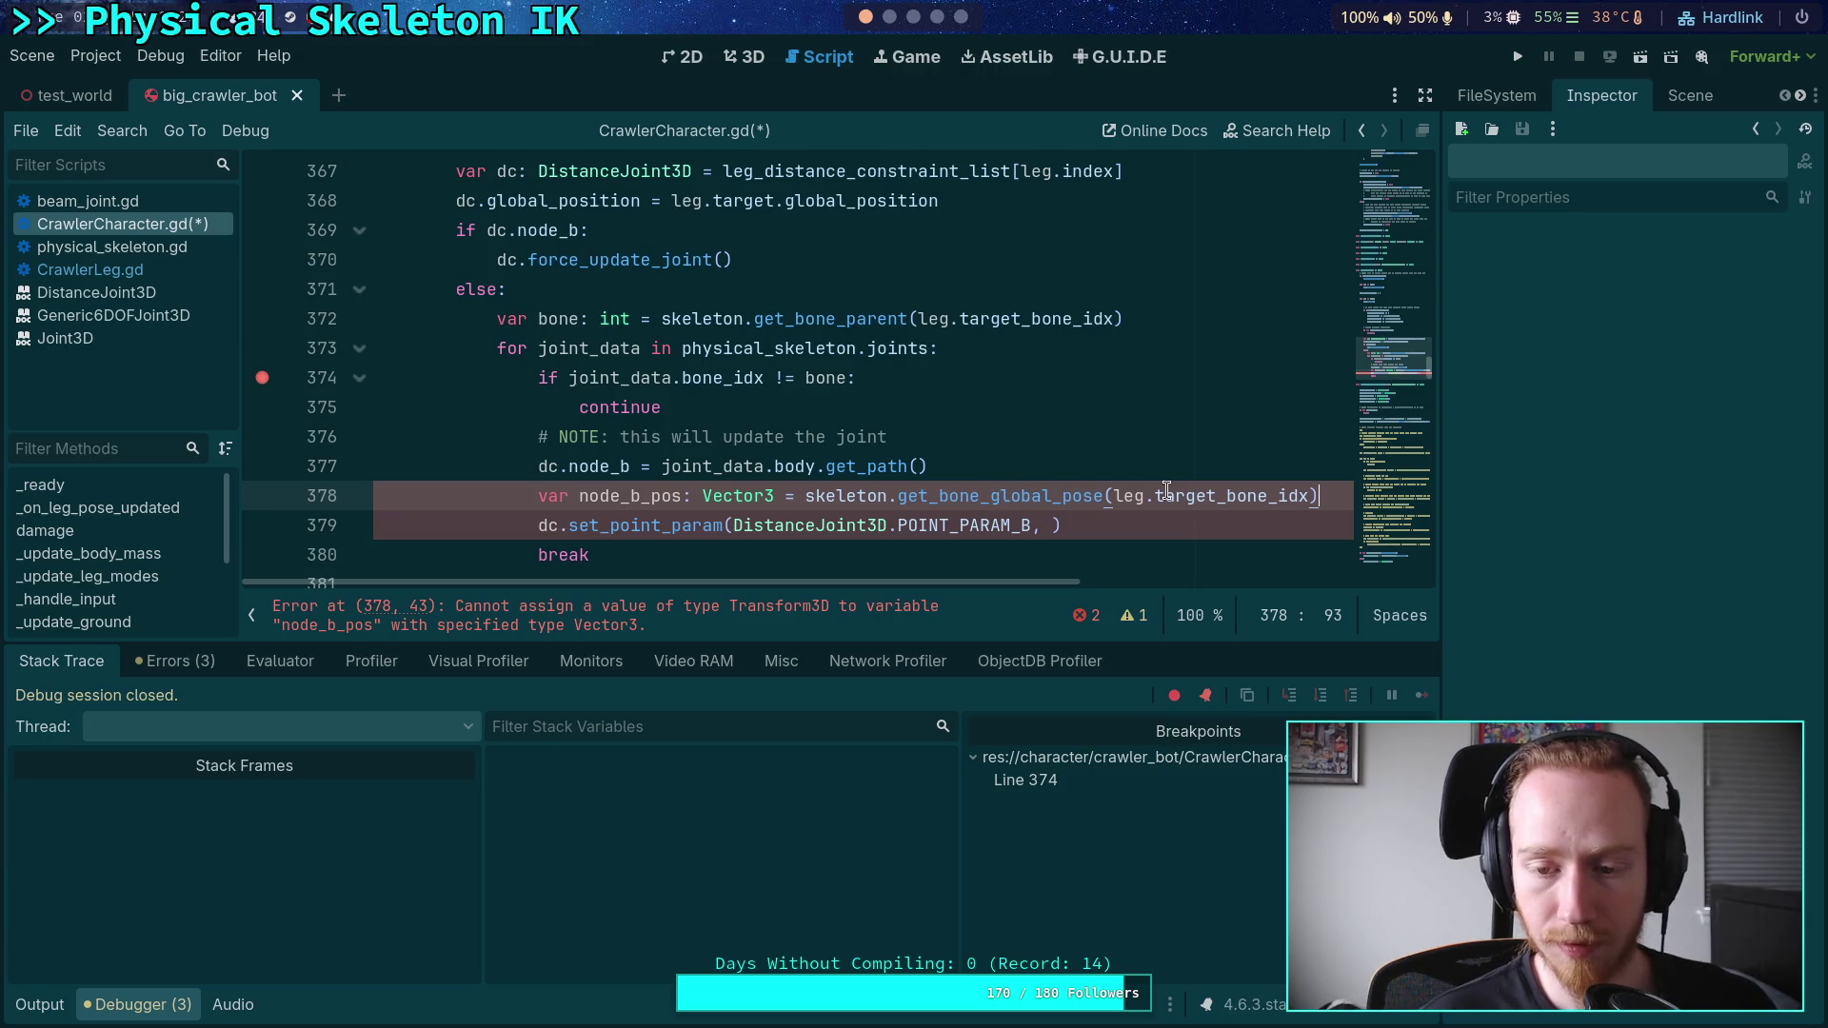
- Change node_b_pos to skeleton.get_bone_rest(leg.target_bone_idx).origin
left_click_drag(1106, 495, 946, 499)
type("bone_pos")
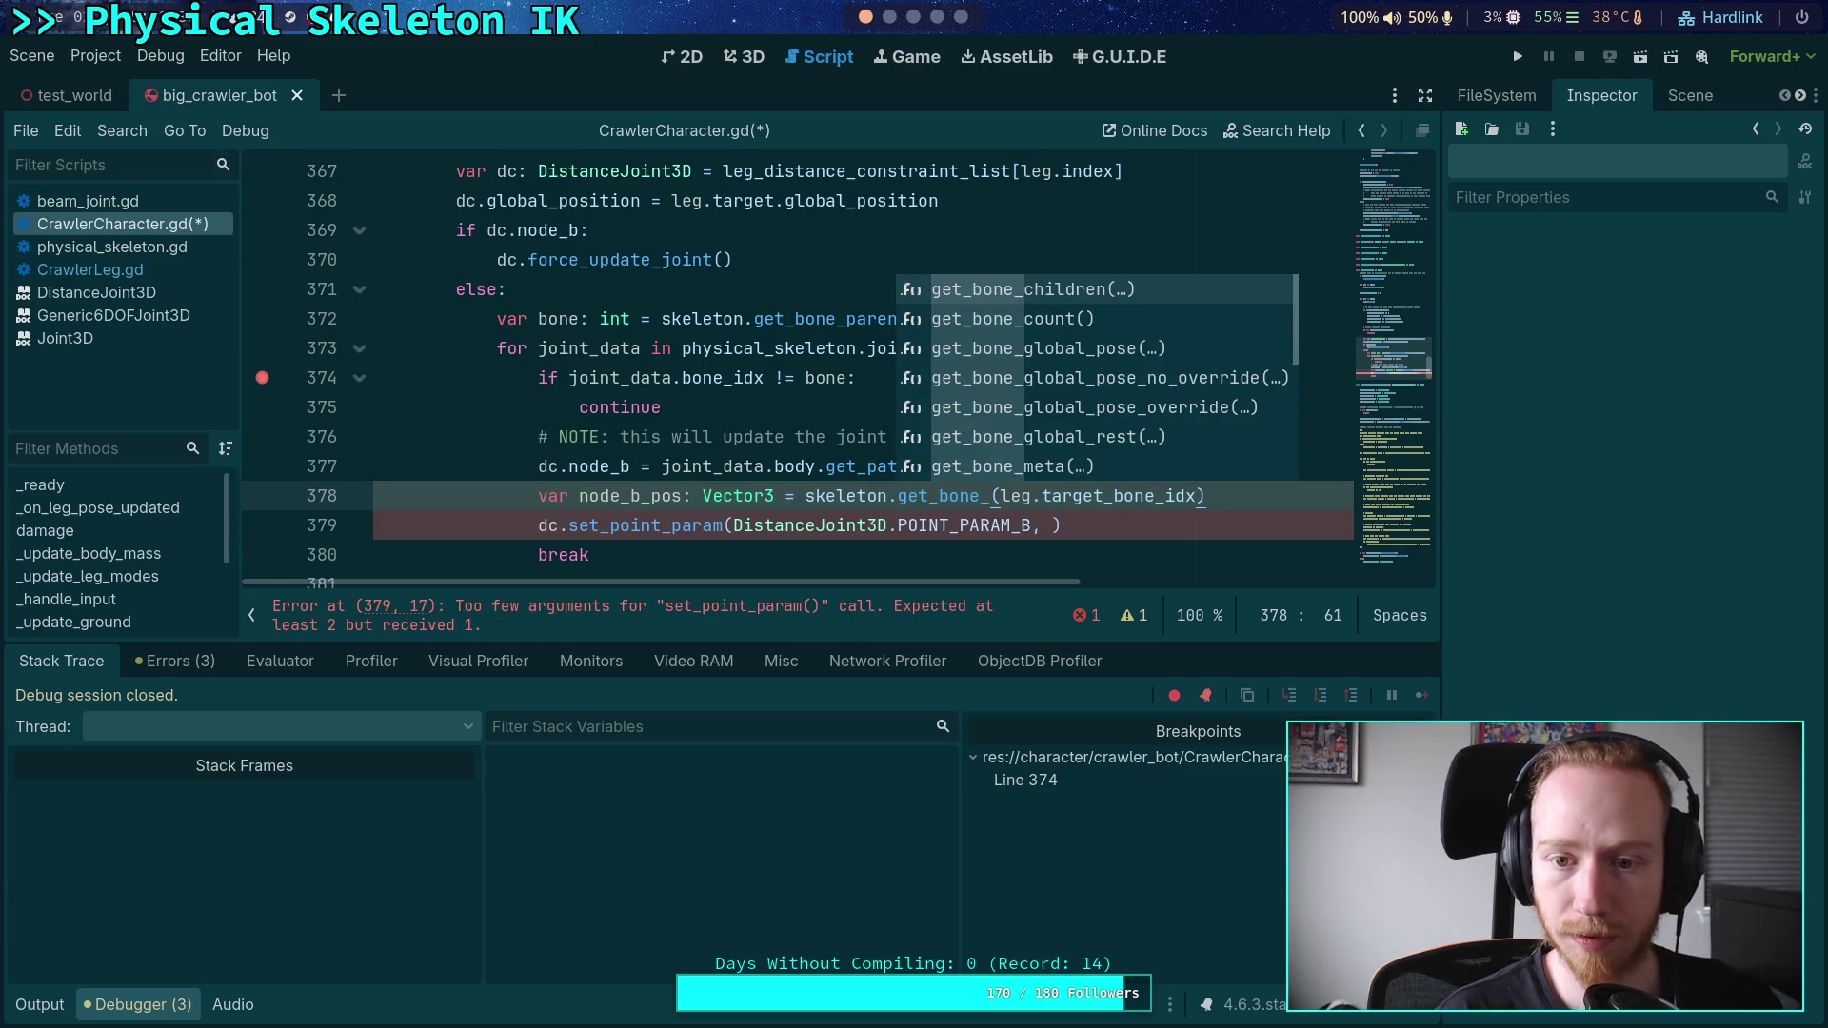
key("Down")
key("Return")
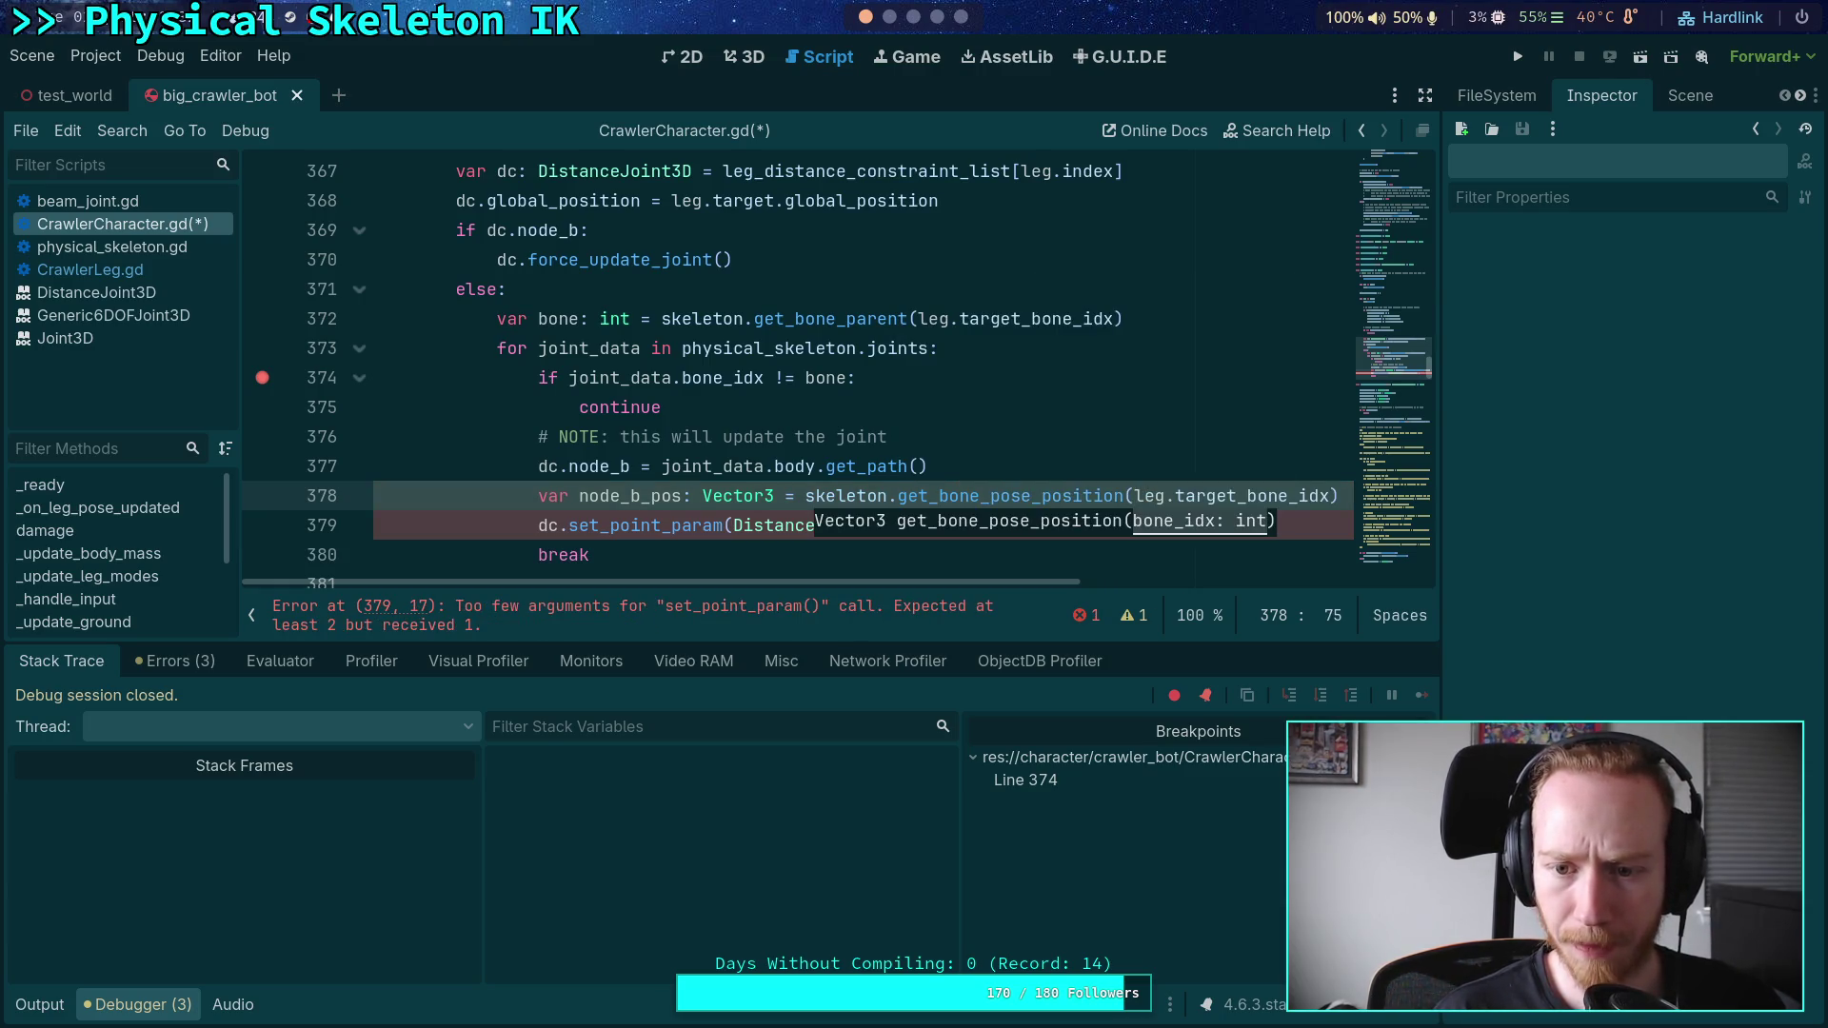
left_click_drag(992, 496, 1123, 496)
type("rest")
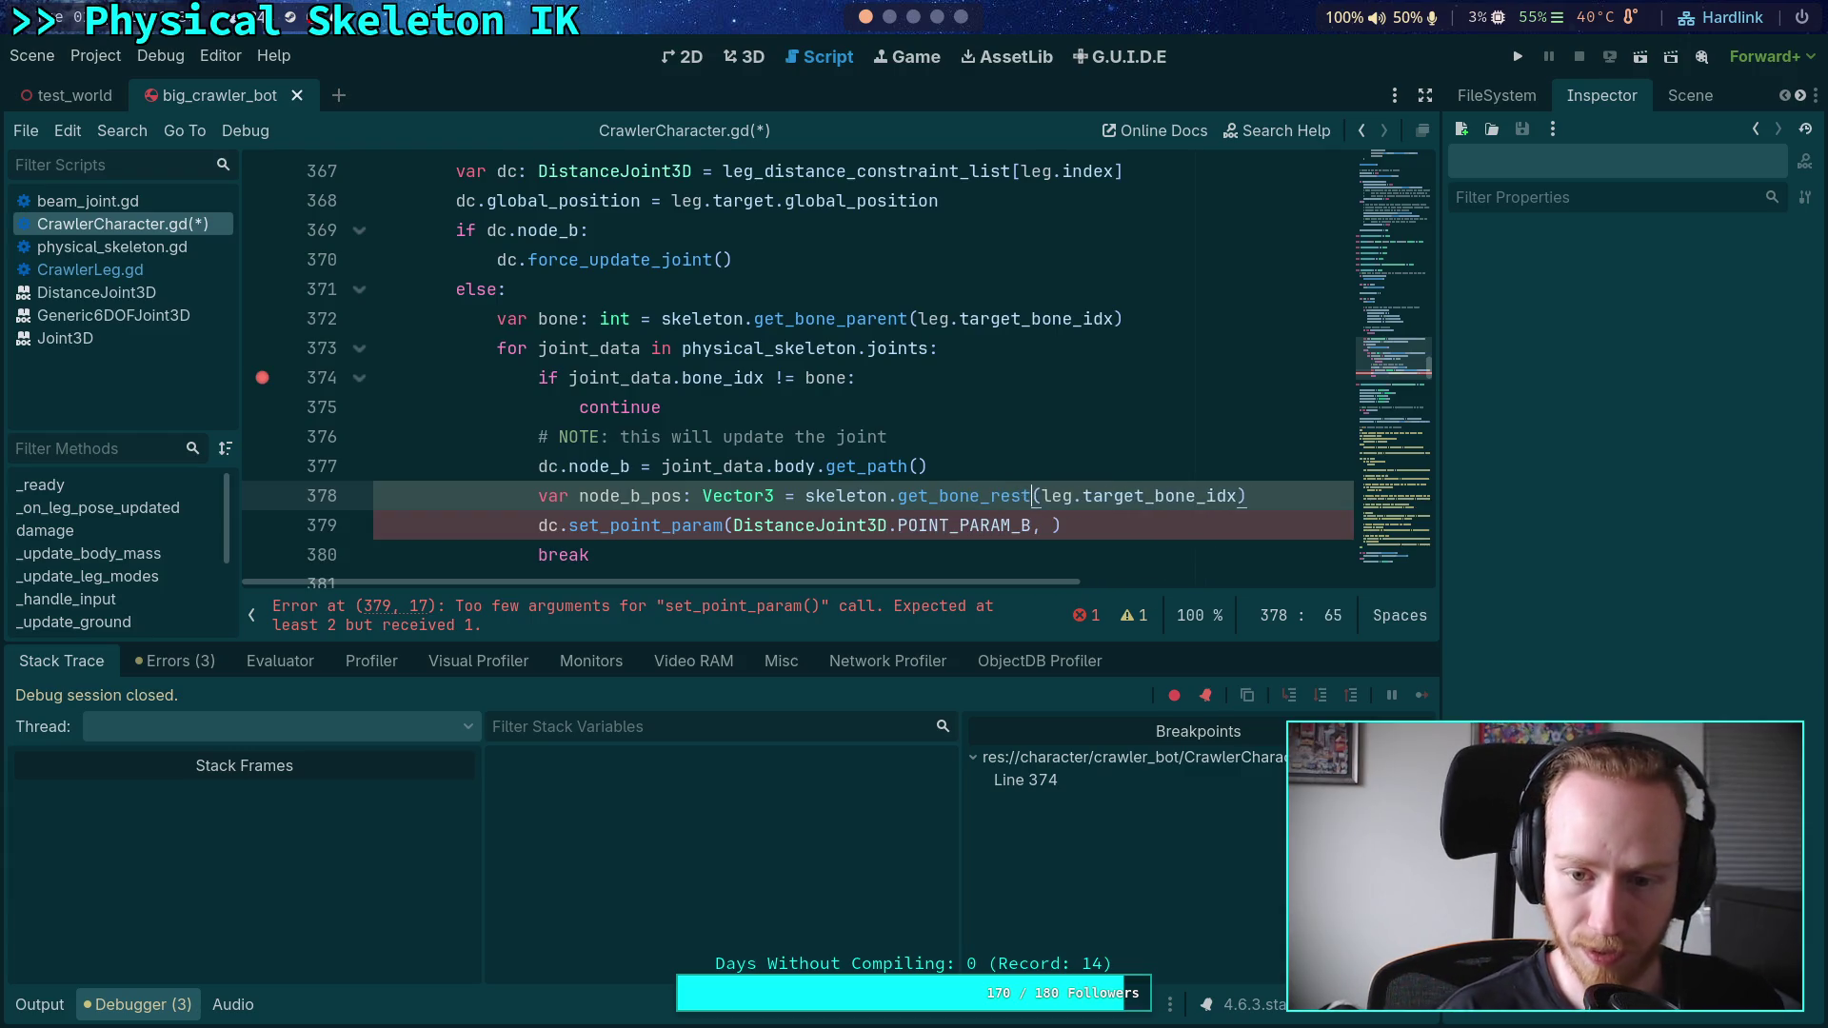
key("Return")
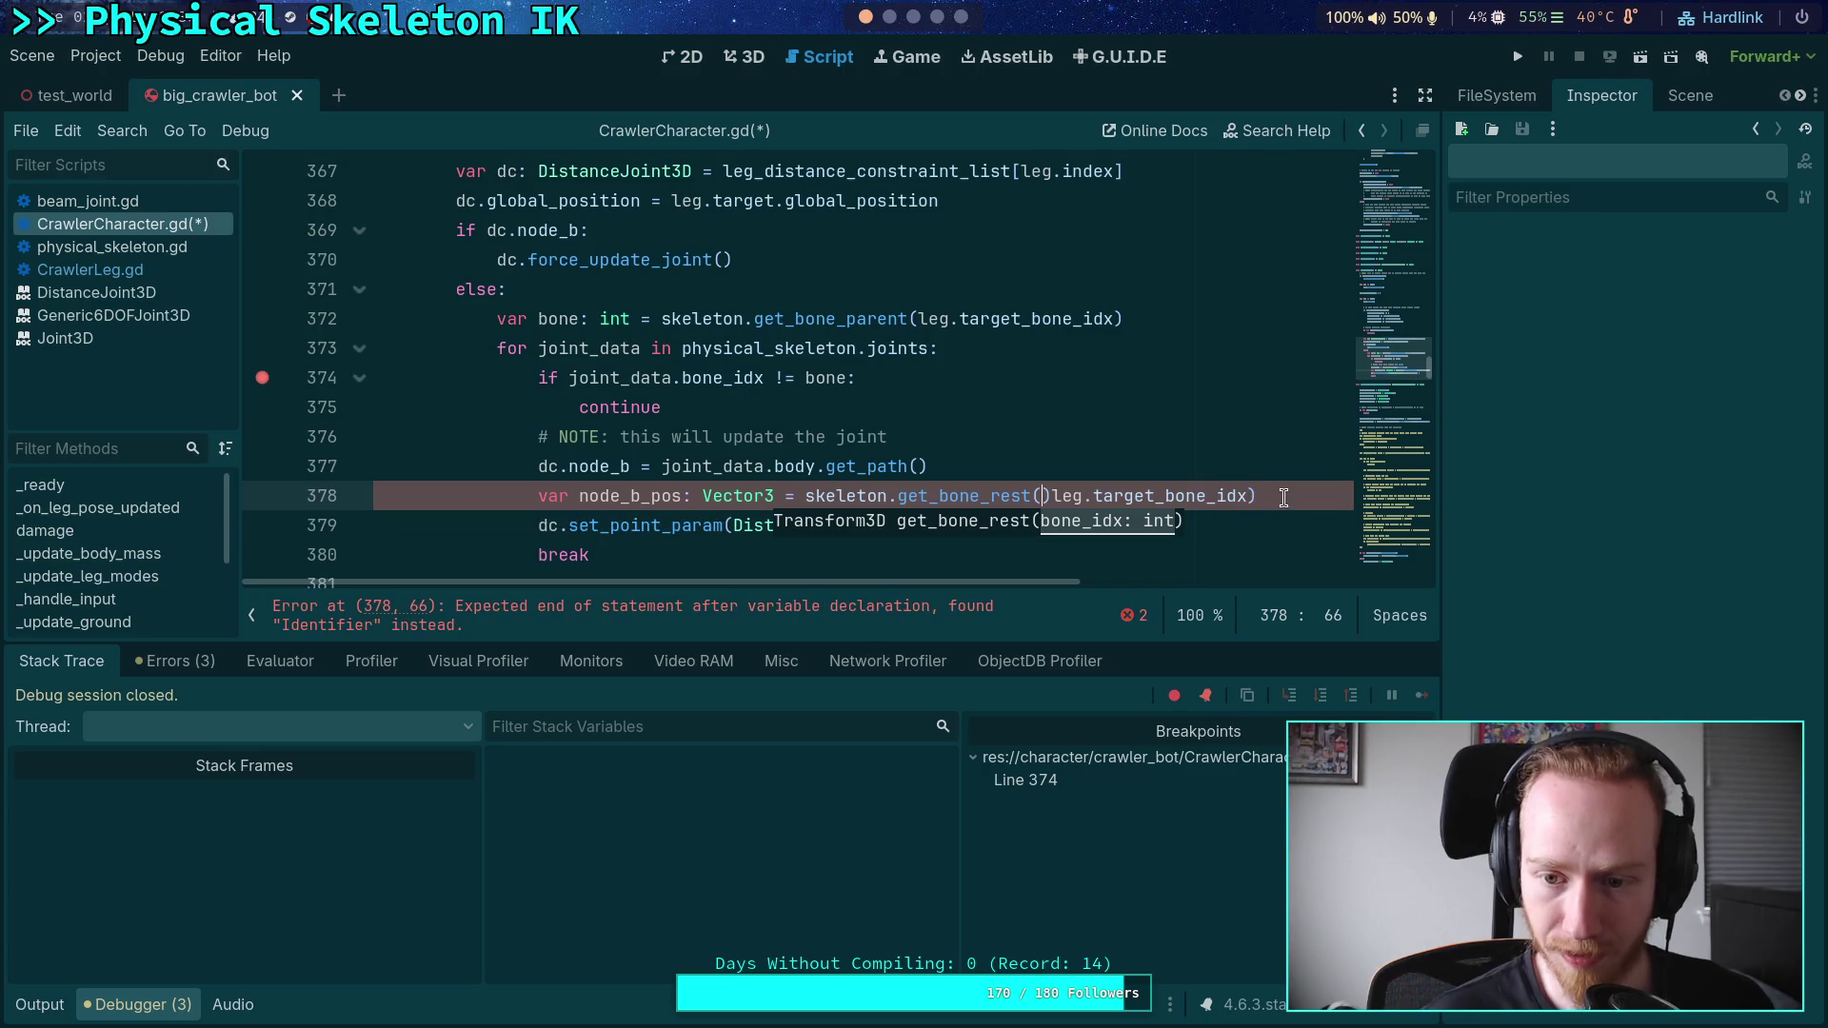
key("Delete")
key("End")
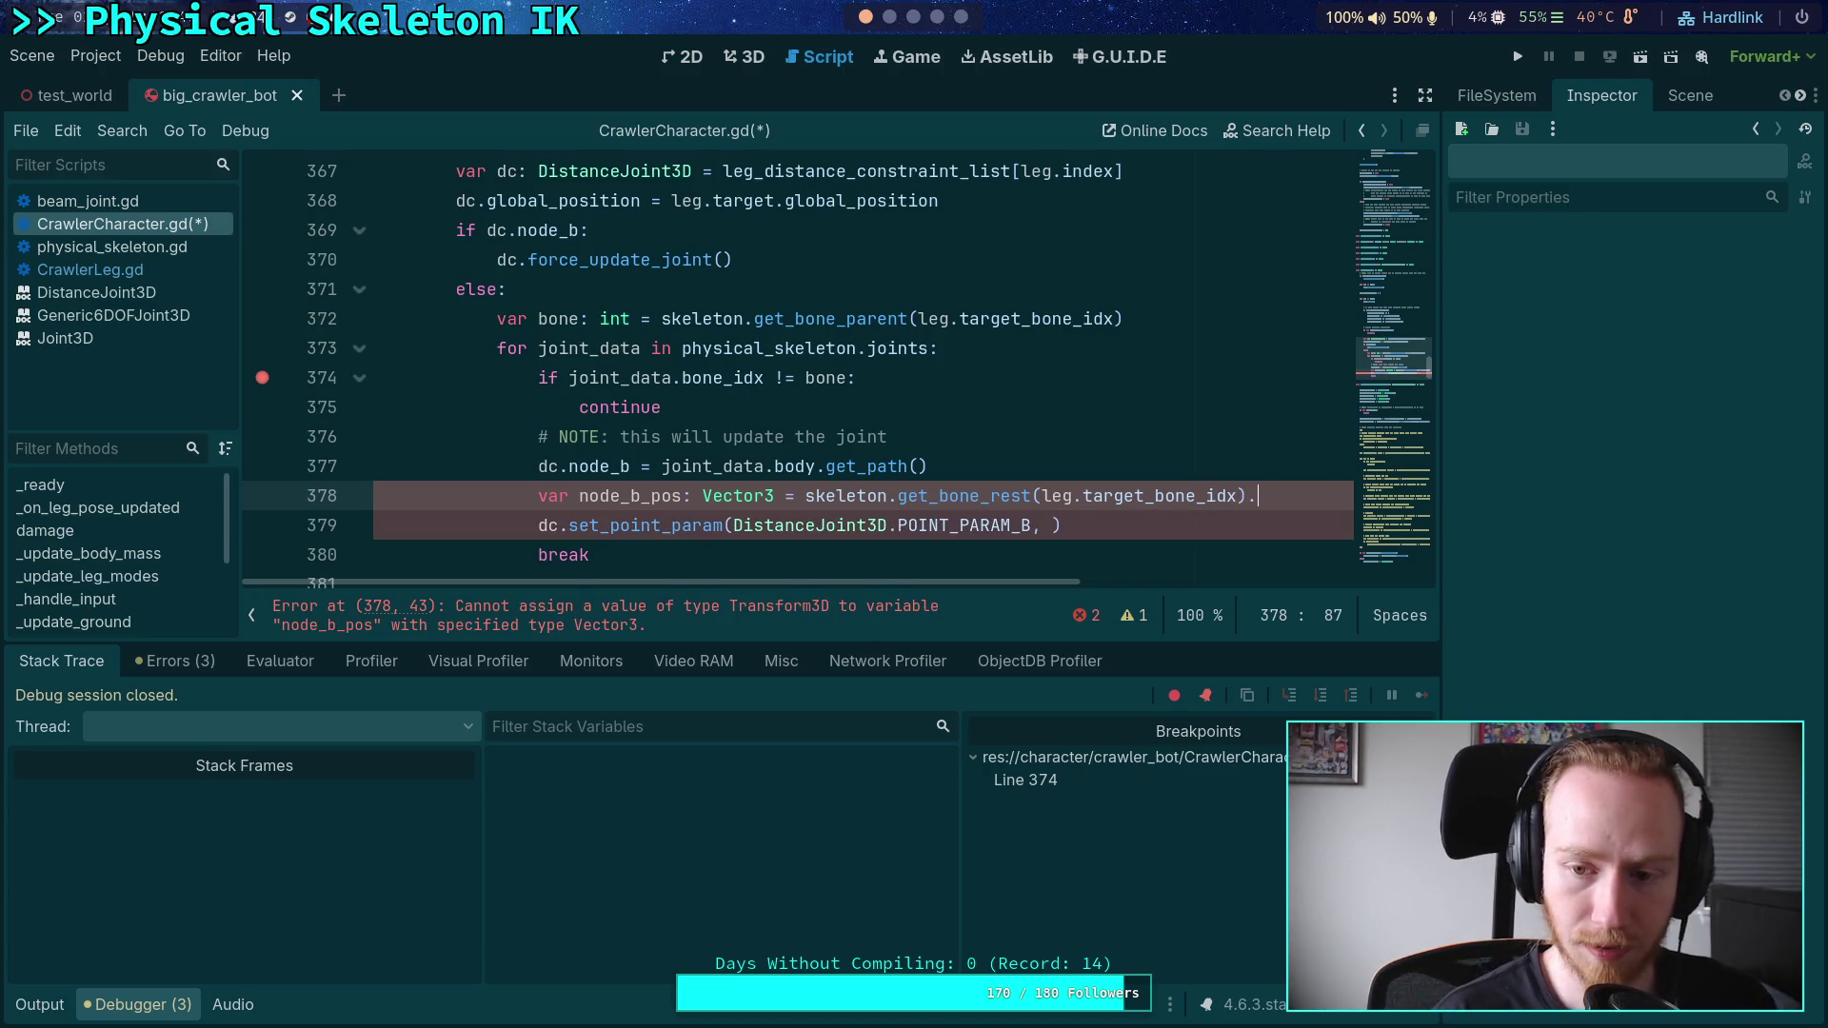
type(".origin")
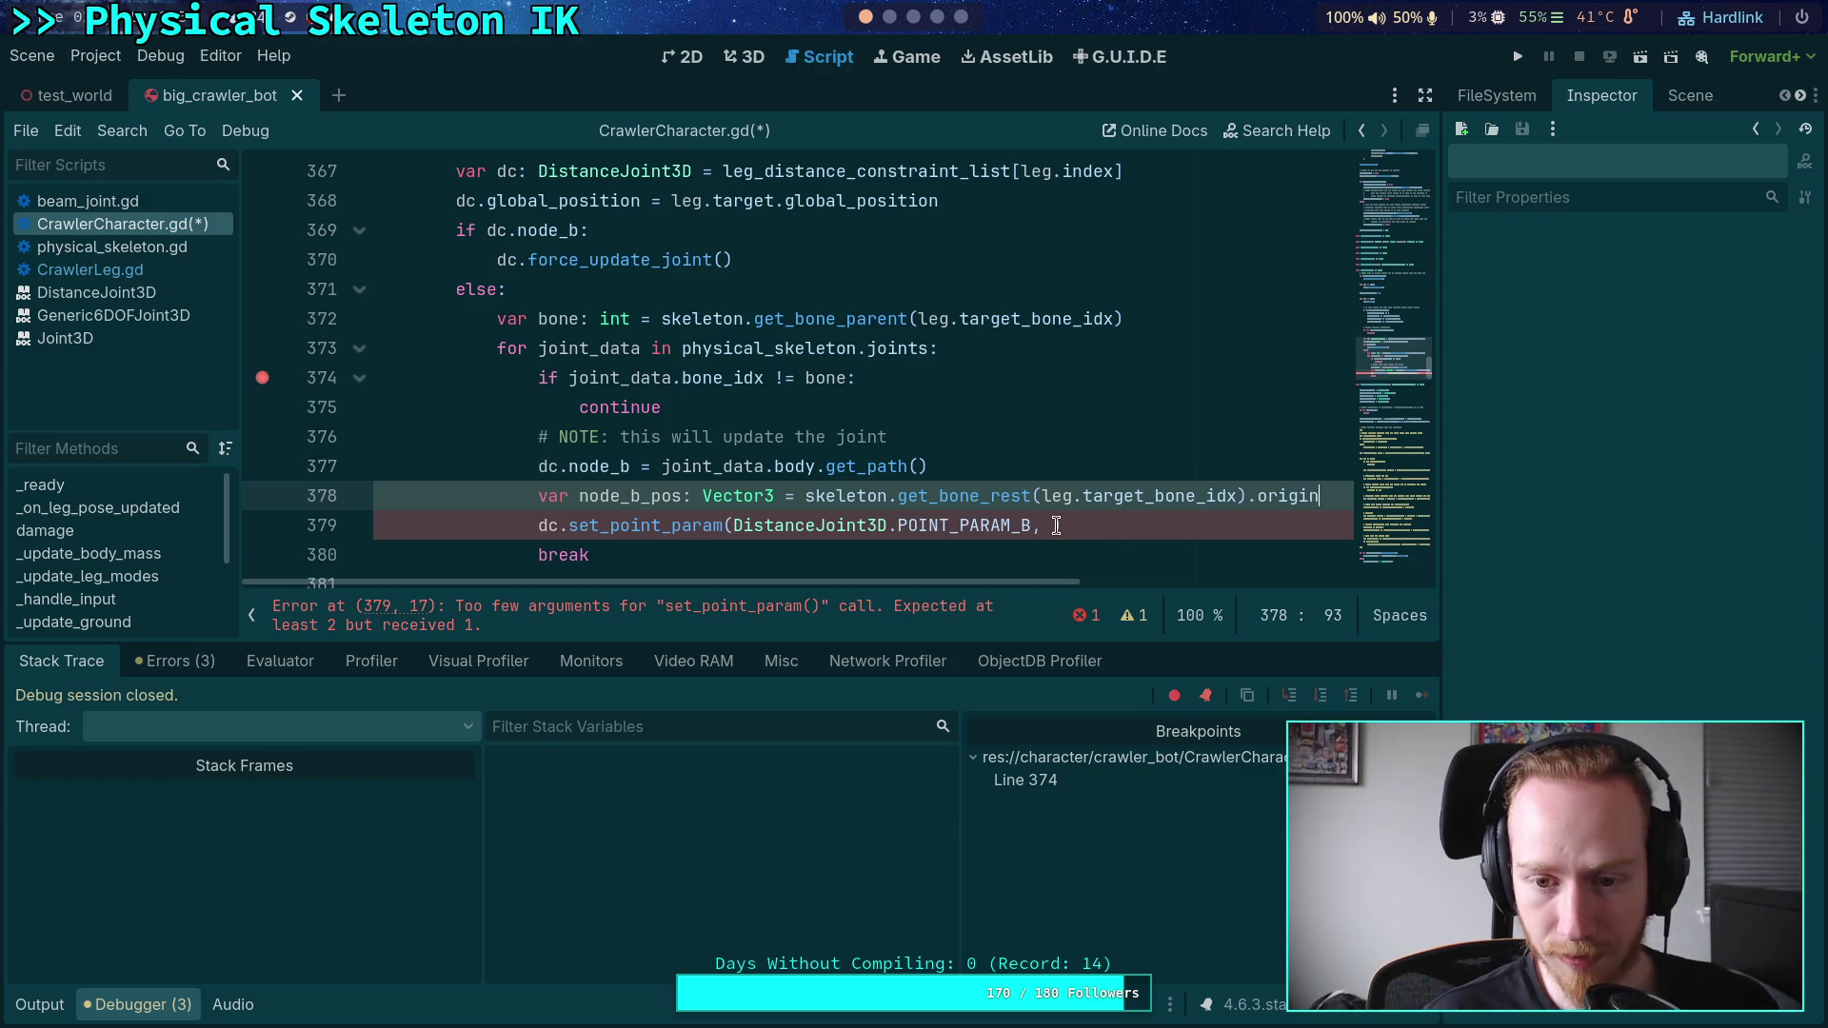
- Pass node_b_pos as set_point_param's value argument and save the script
left_click(1059, 525)
key("Left")
type("node_b")
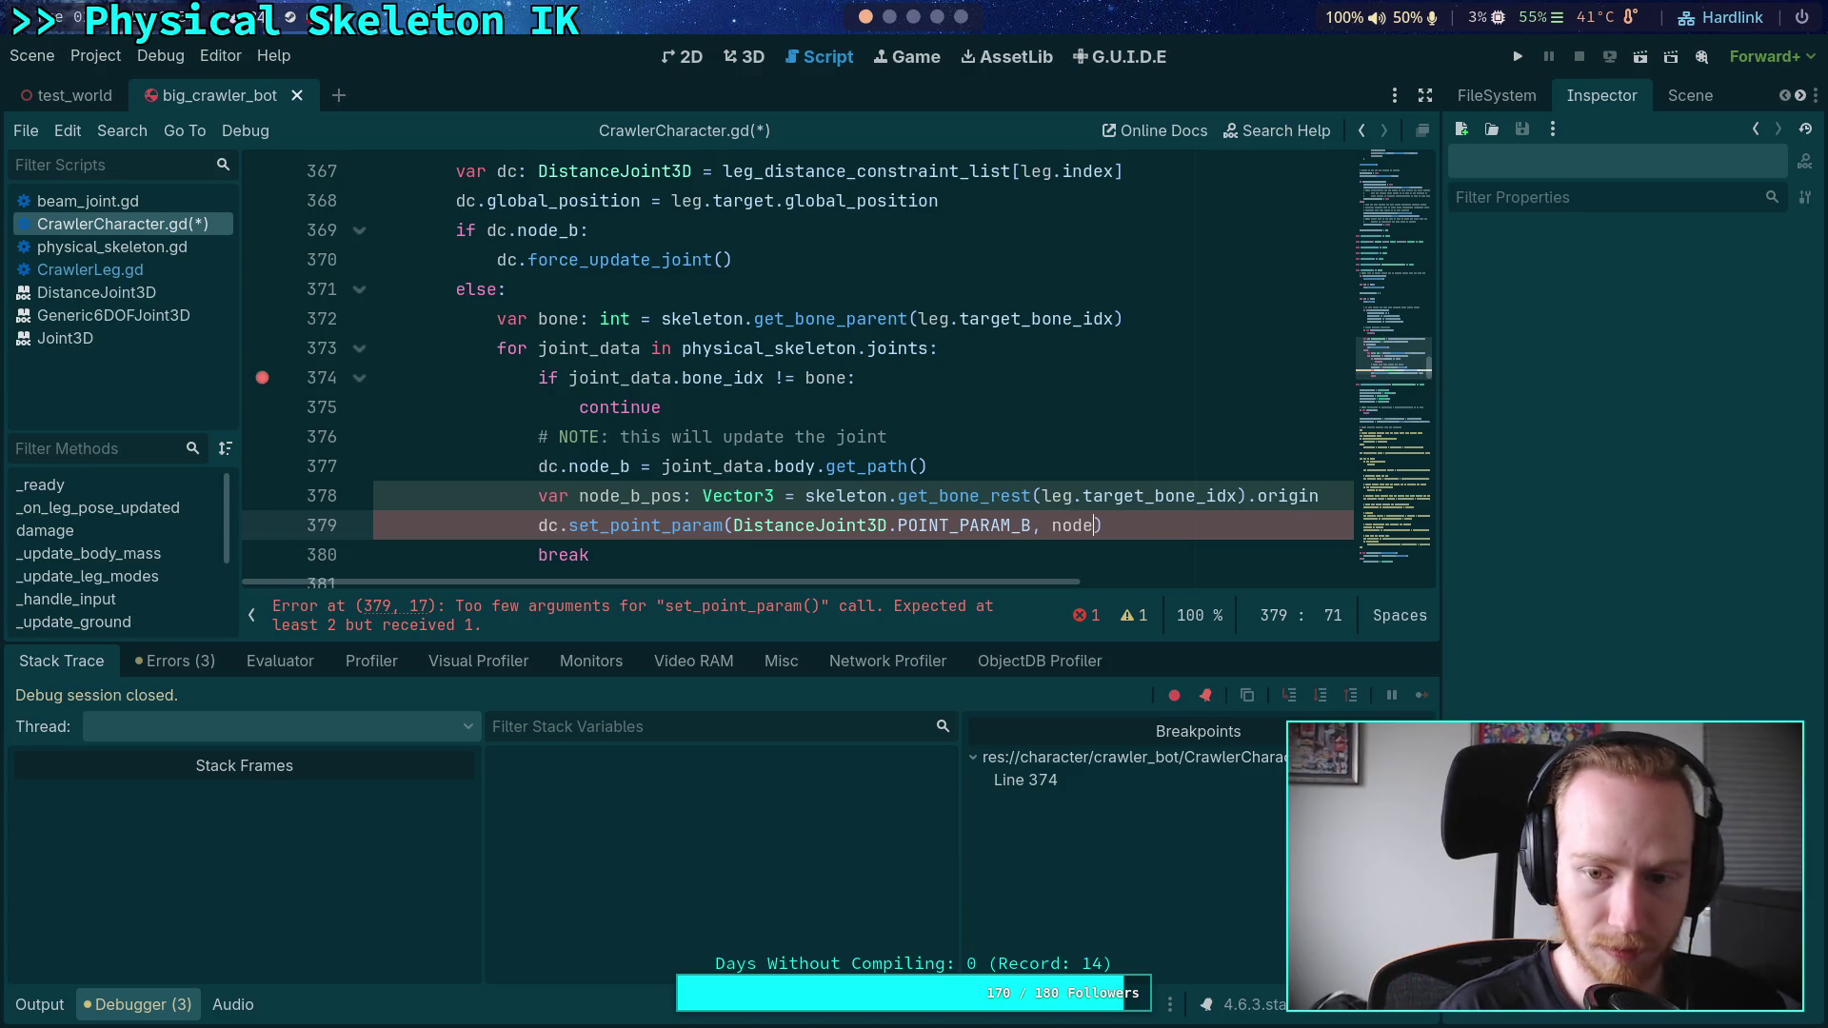
type("_pos")
key("ctrl+s")
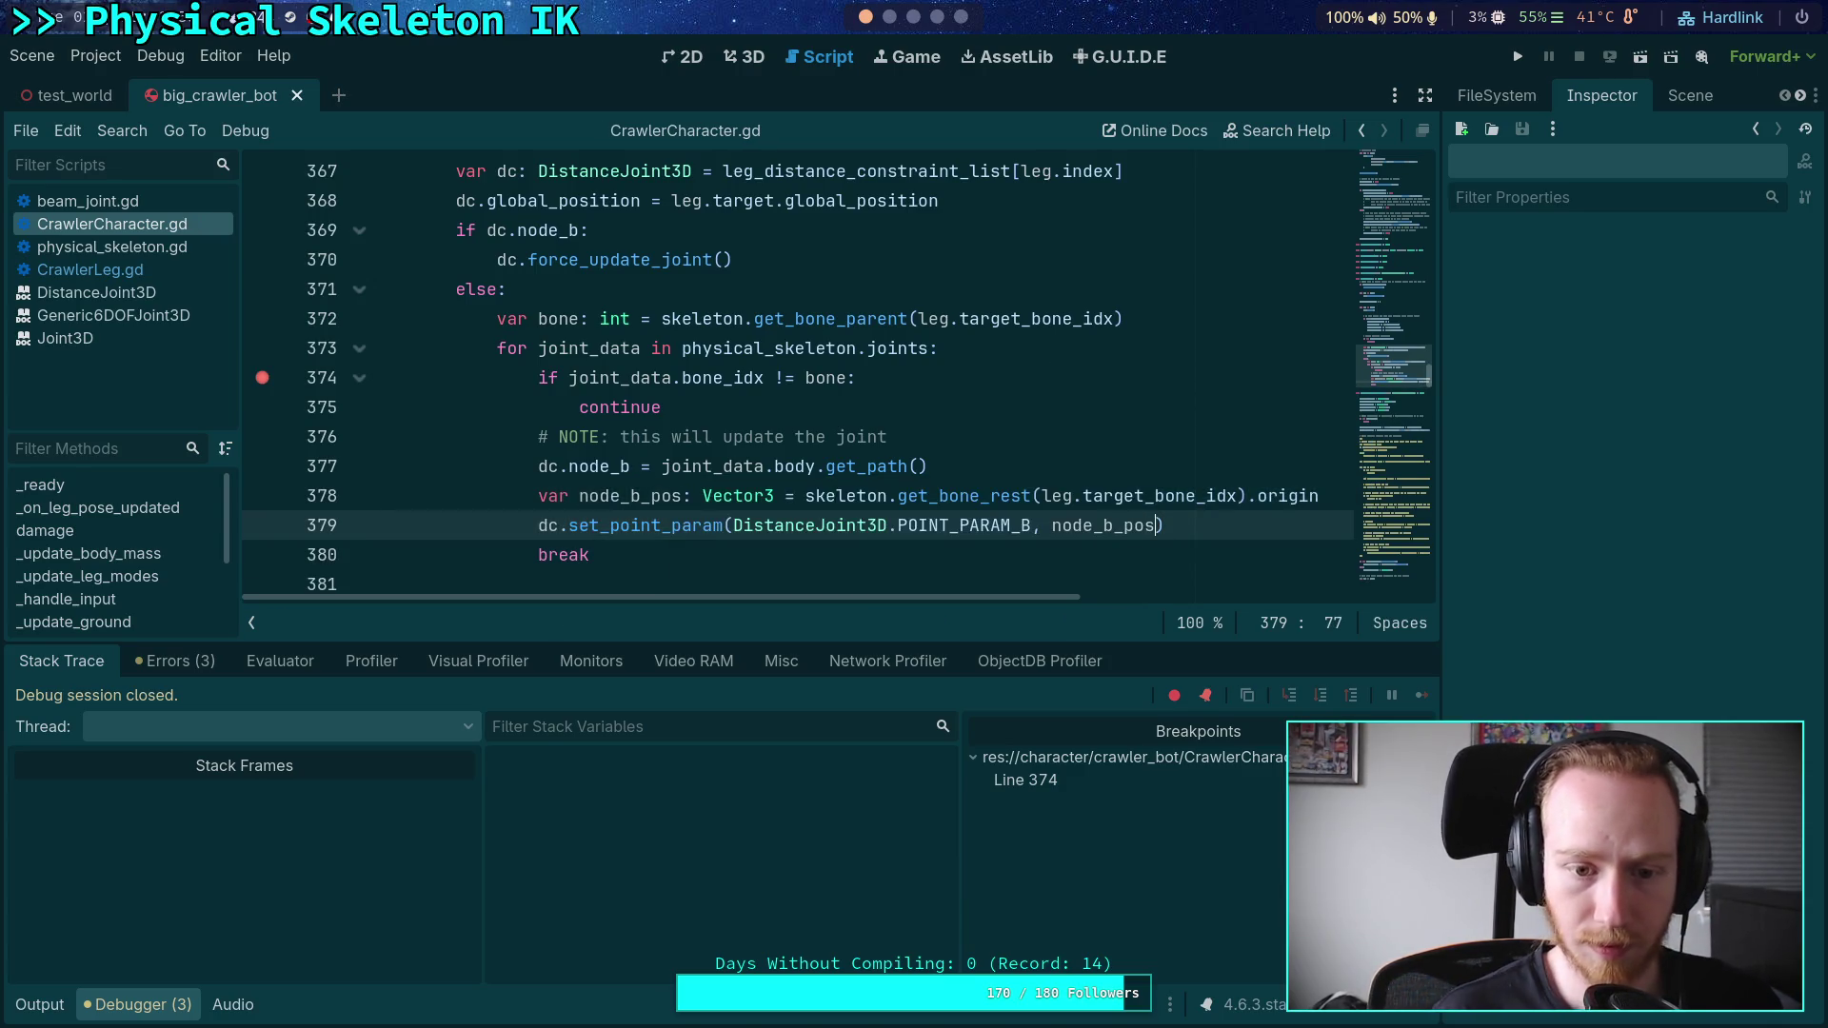
- Move the breakpoint from line 374 to line 378, run the game and step over to inspect node_b_pos
left_click(261, 377)
left_click(261, 496)
left_click(1518, 56)
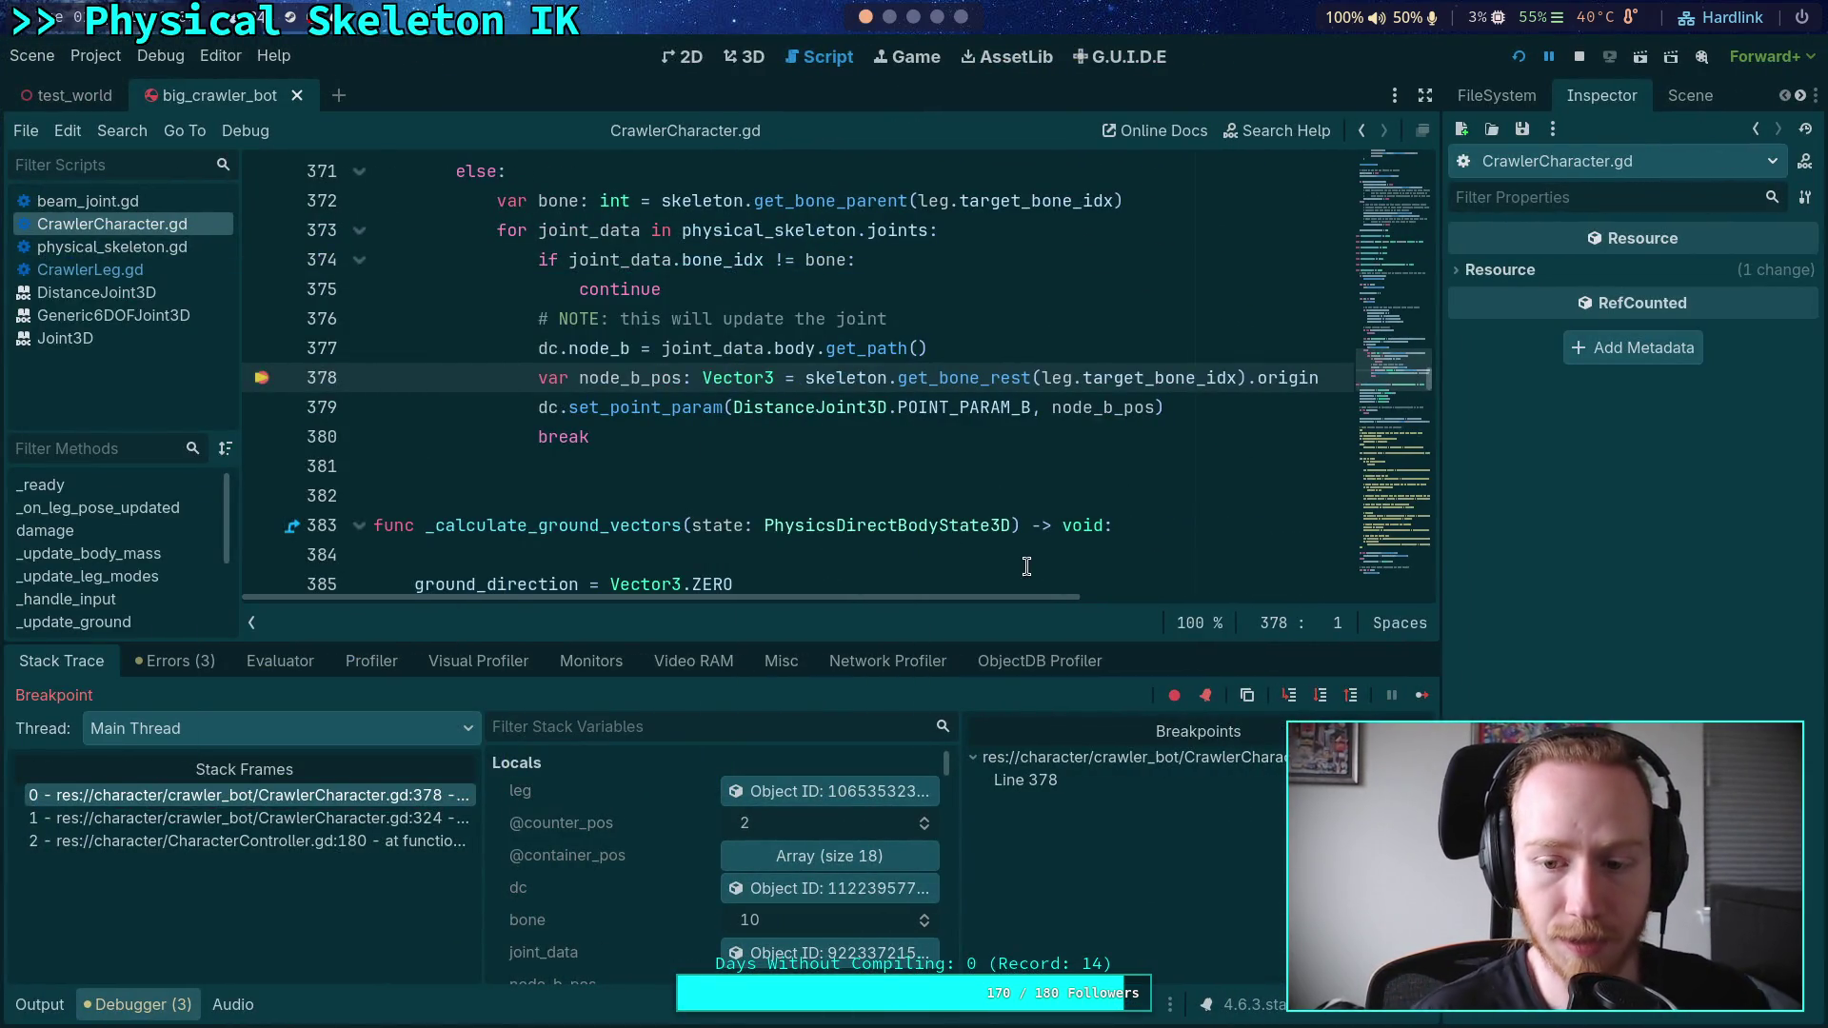
left_click(1322, 695)
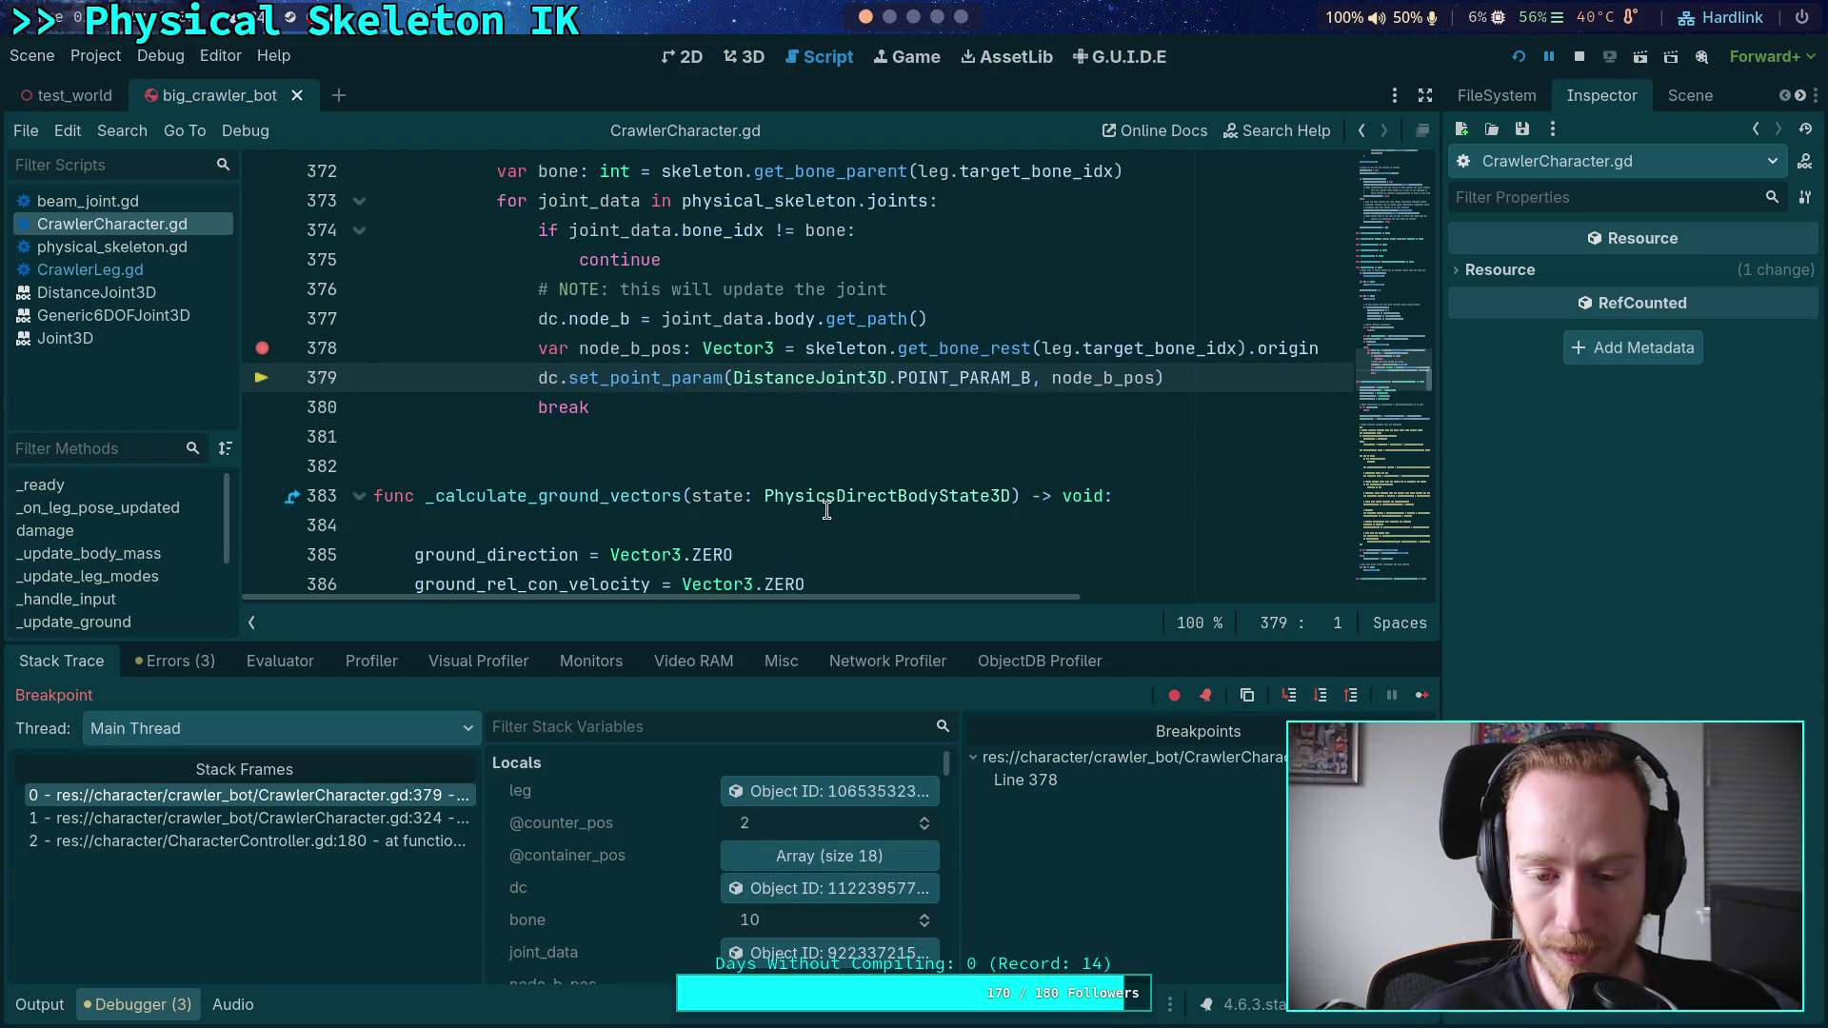
mouse_move(660, 354)
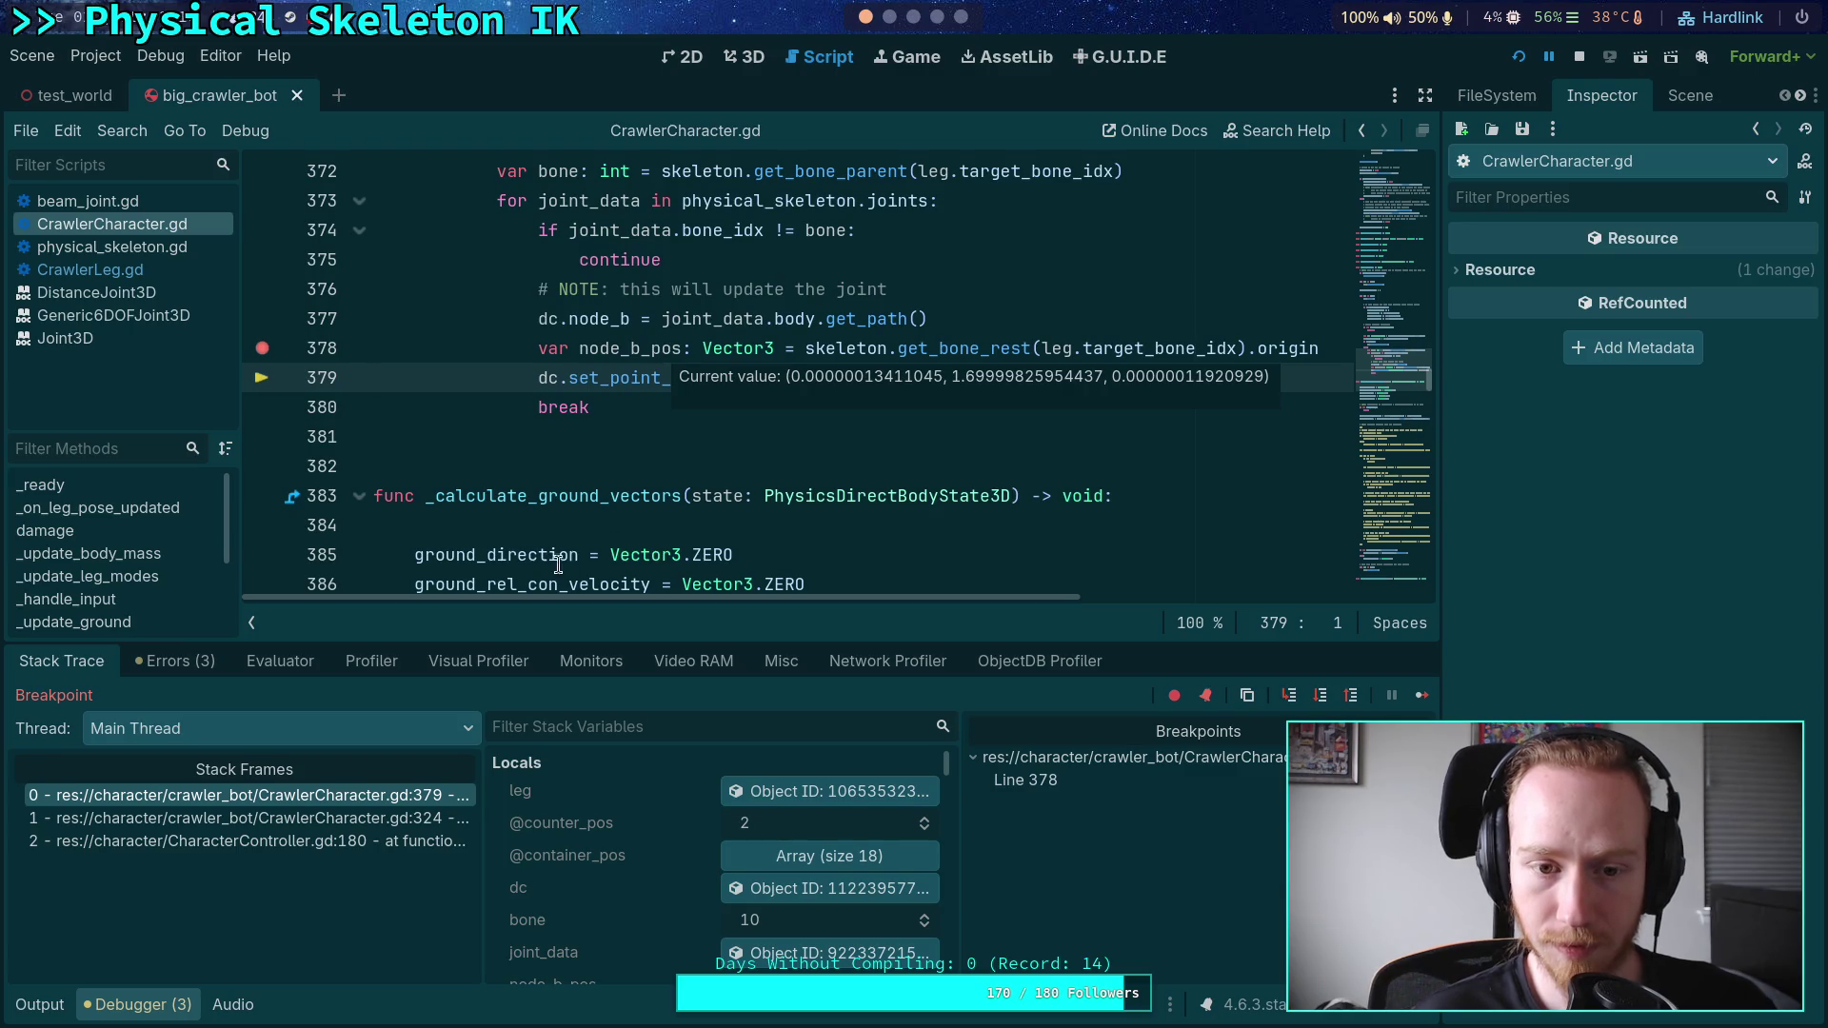
- Clear the line 378 breakpoint, resume and stop the game, then set a breakpoint on line 370
scroll(645, 433, "up", 1)
left_click(262, 437)
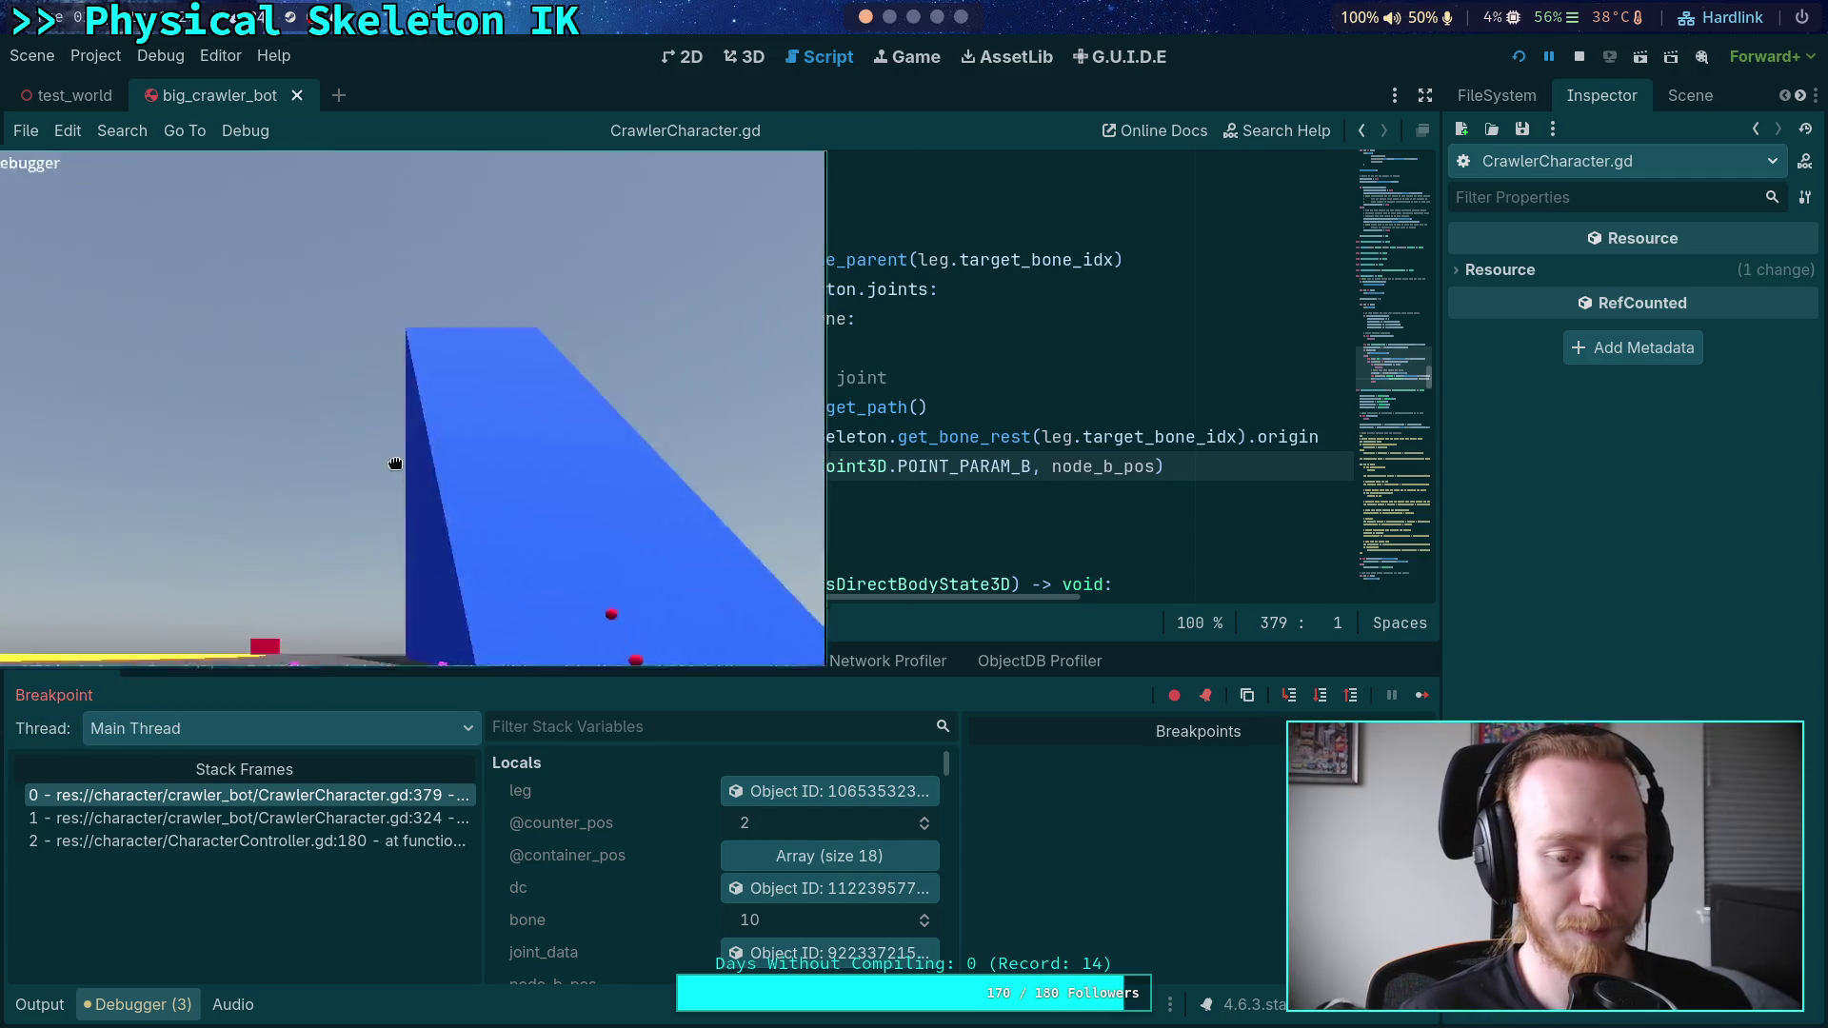
left_click(1421, 695)
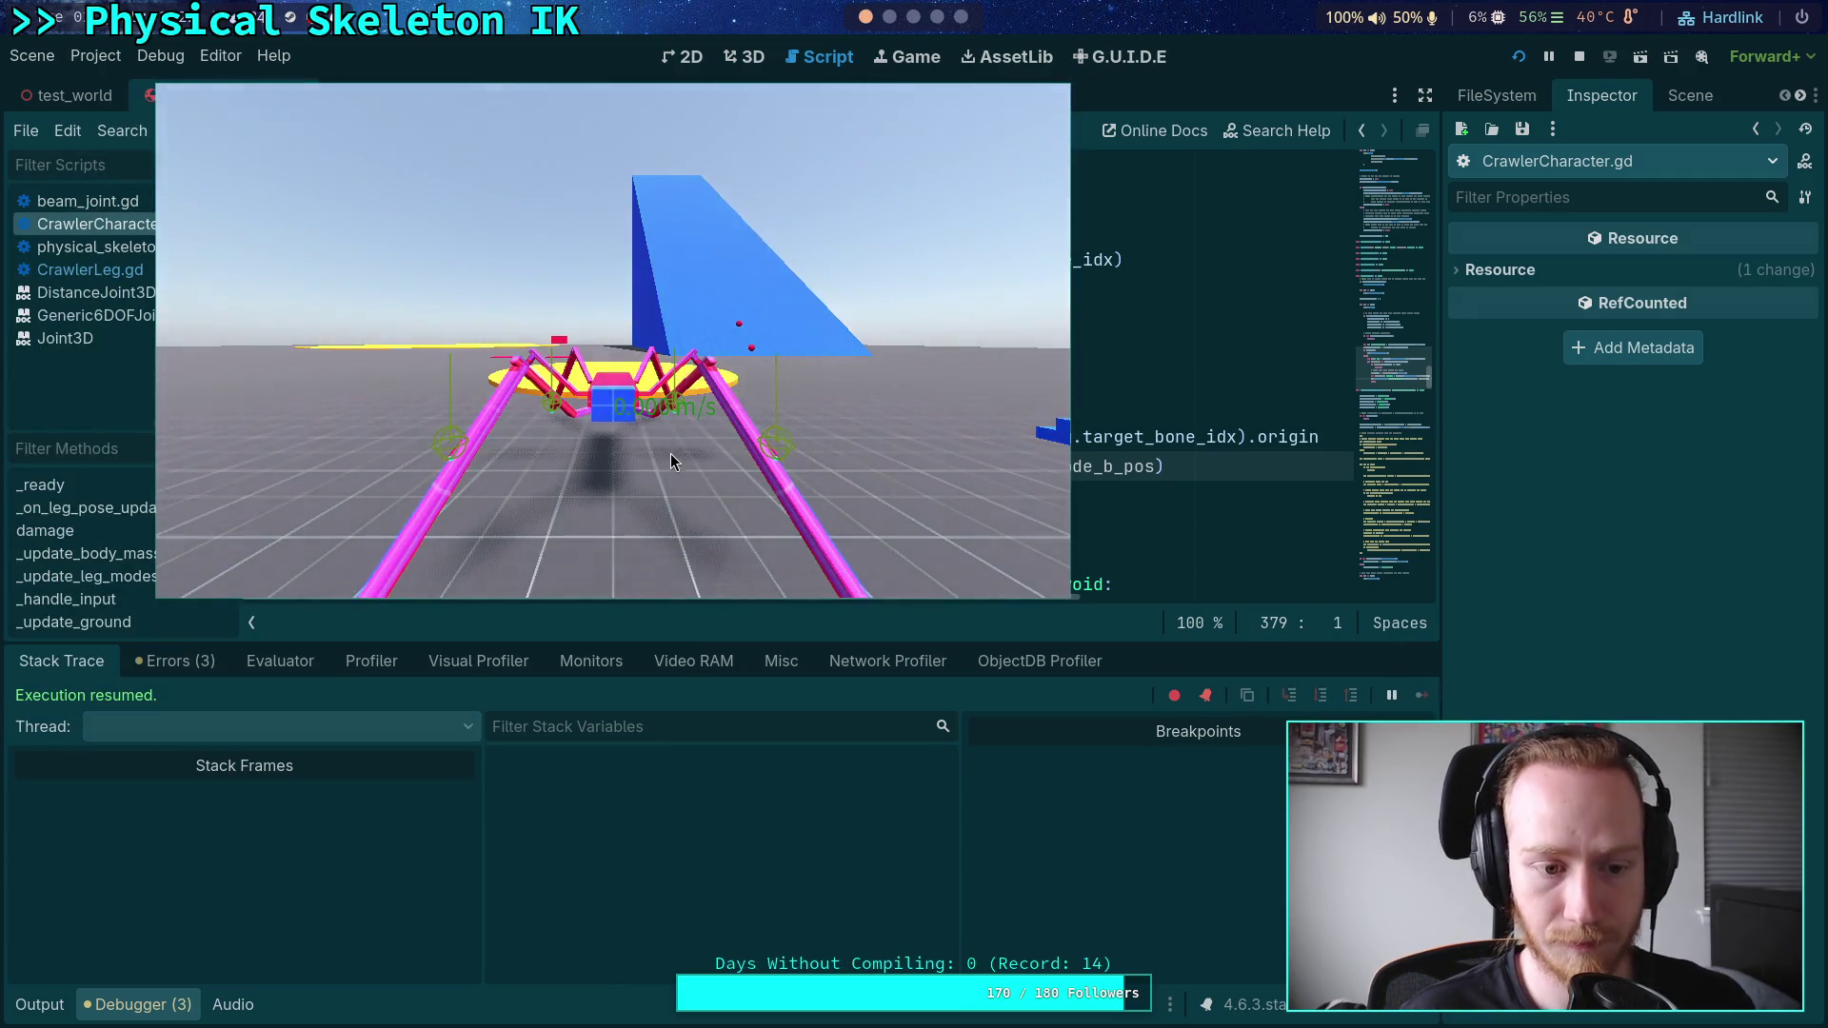
left_click(668, 455)
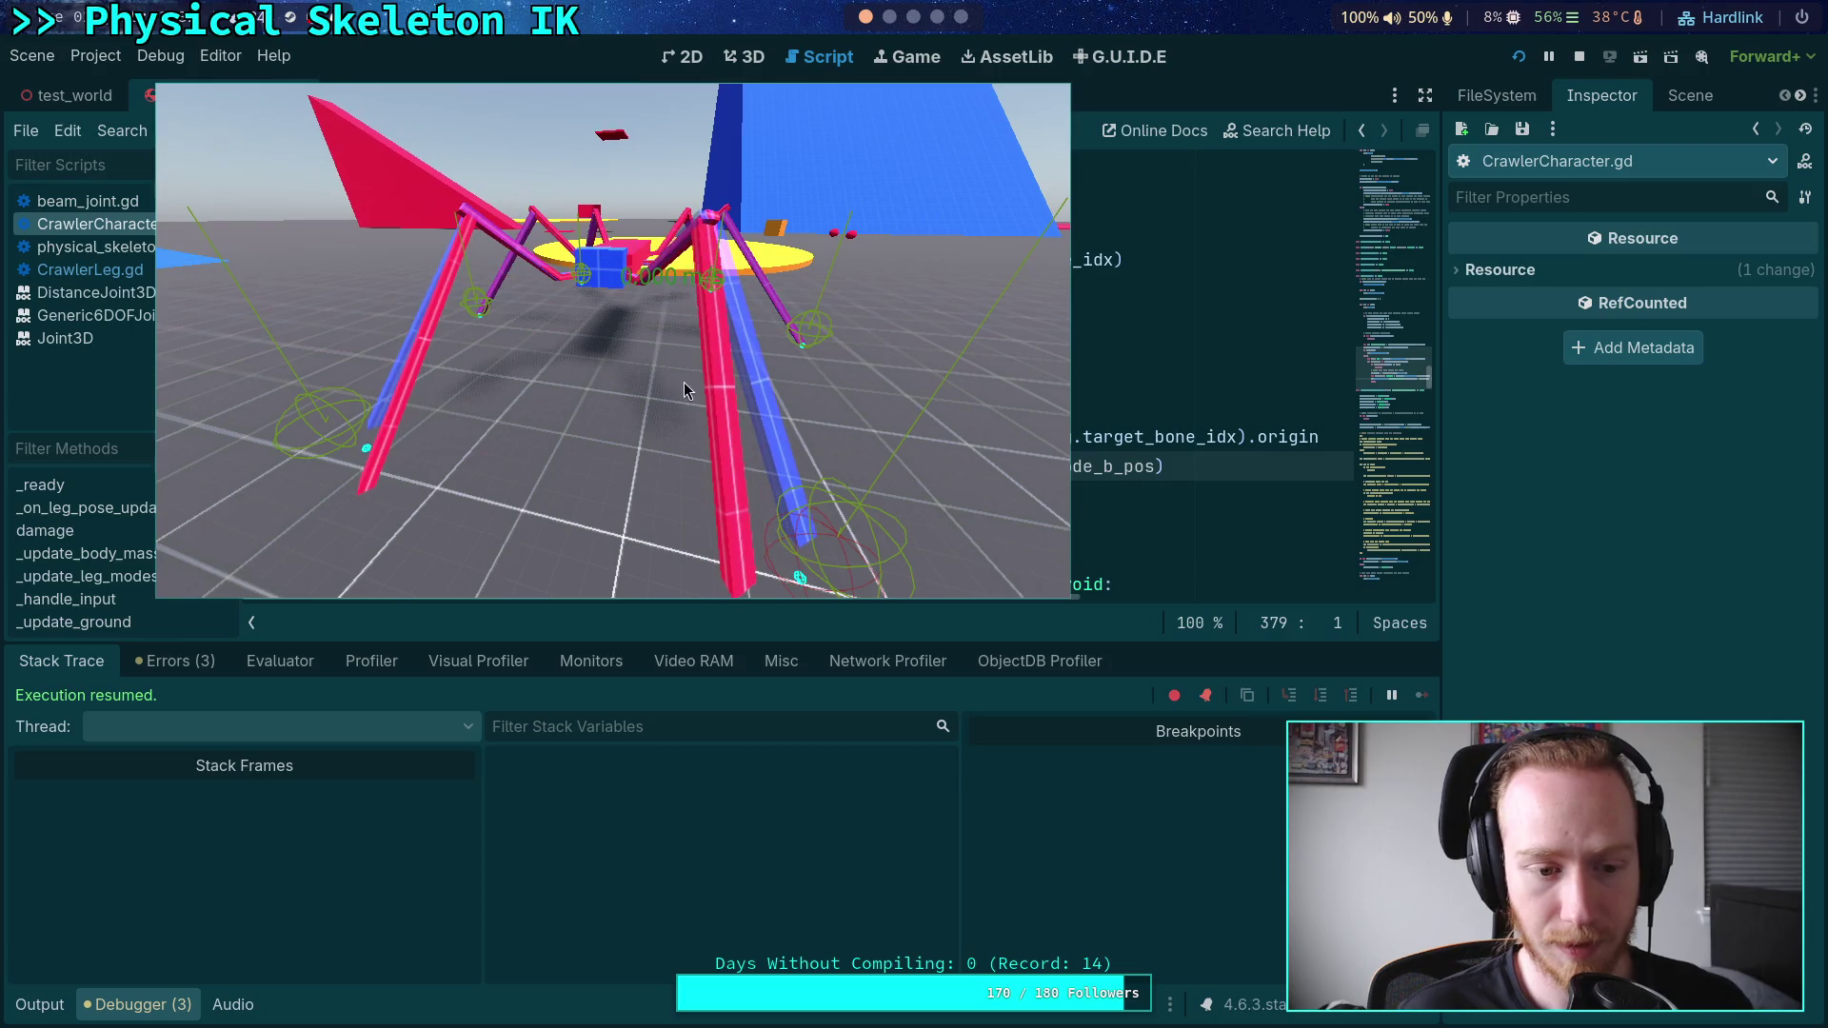
key("Escape")
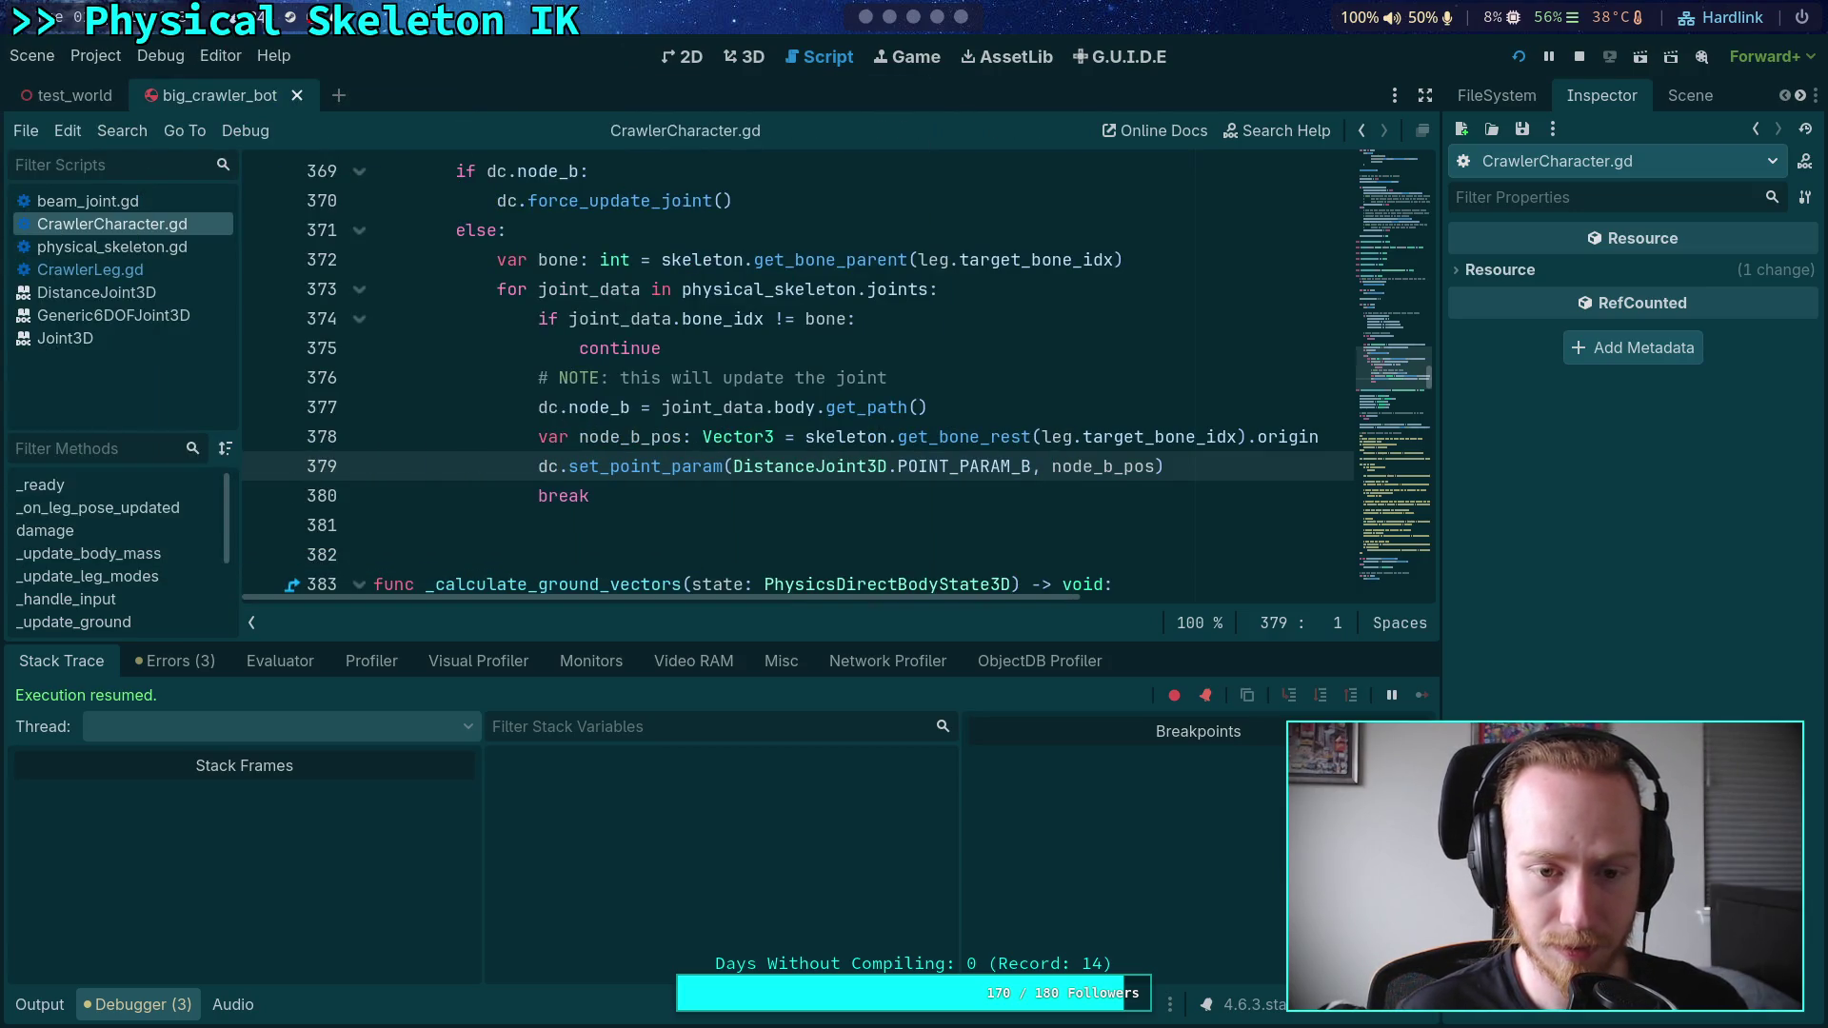
scroll(664, 407, "up", 2)
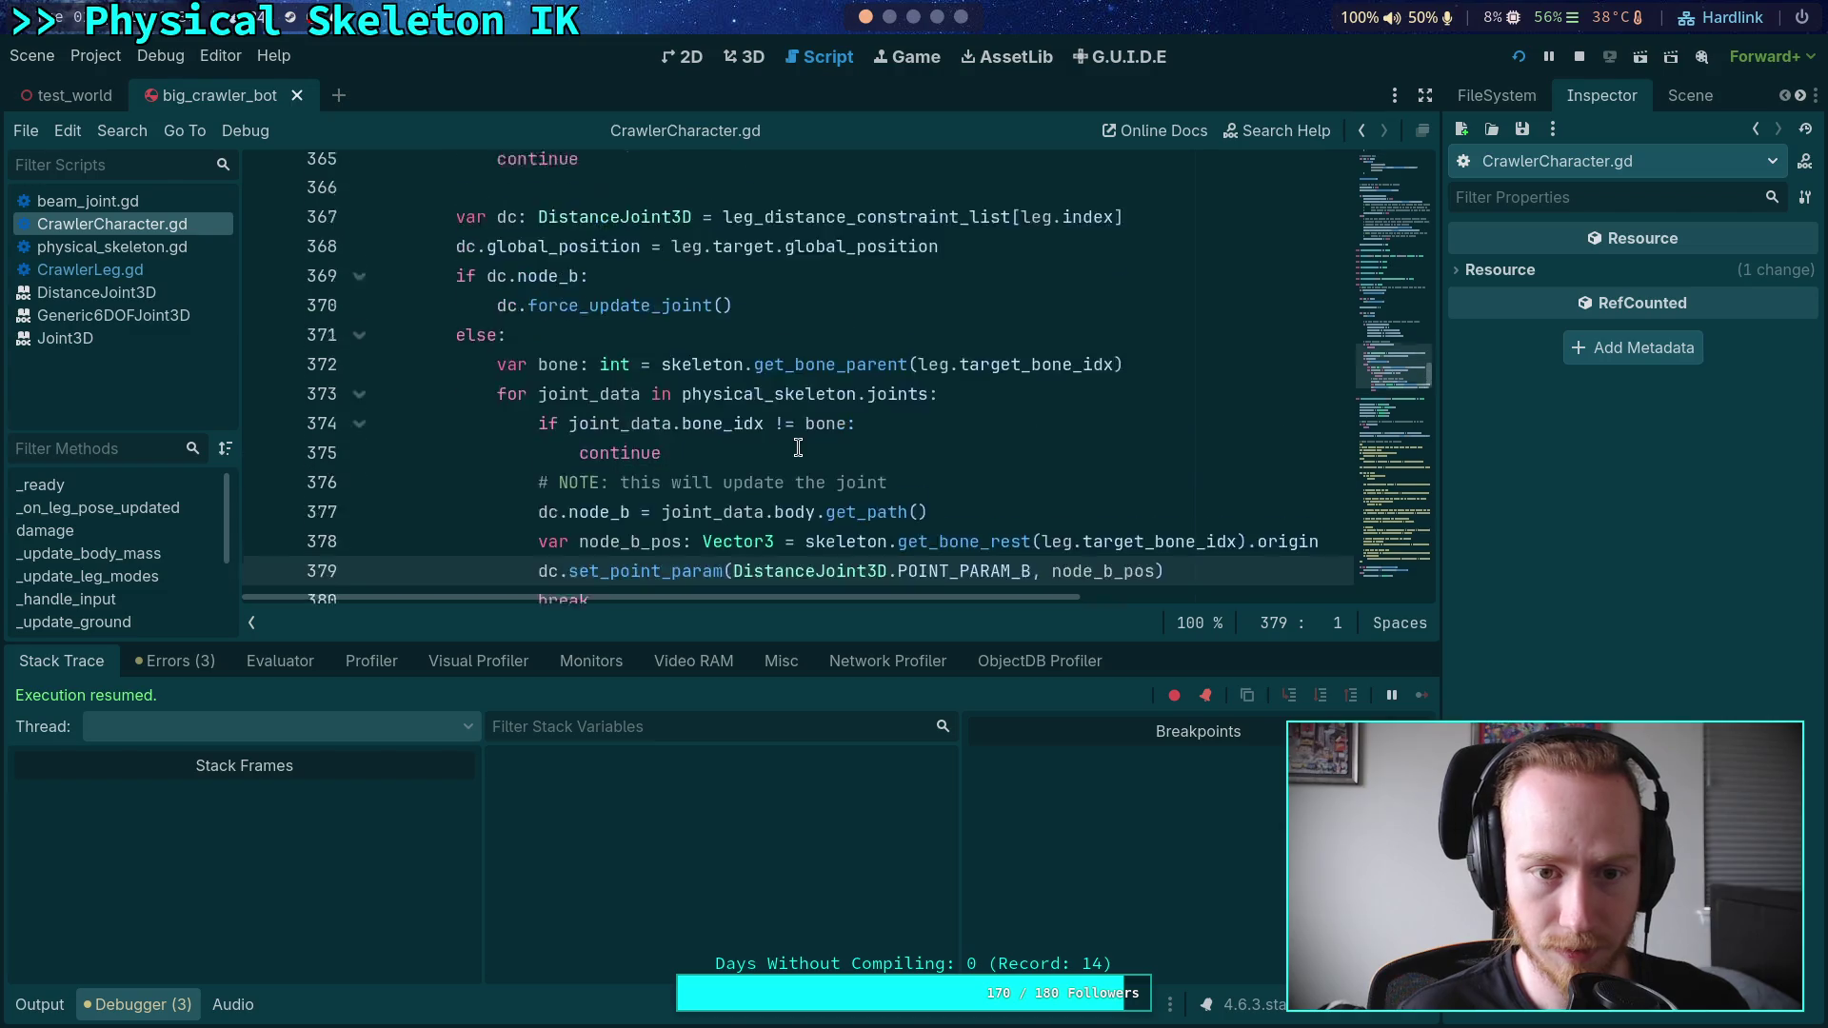
left_click(252, 384)
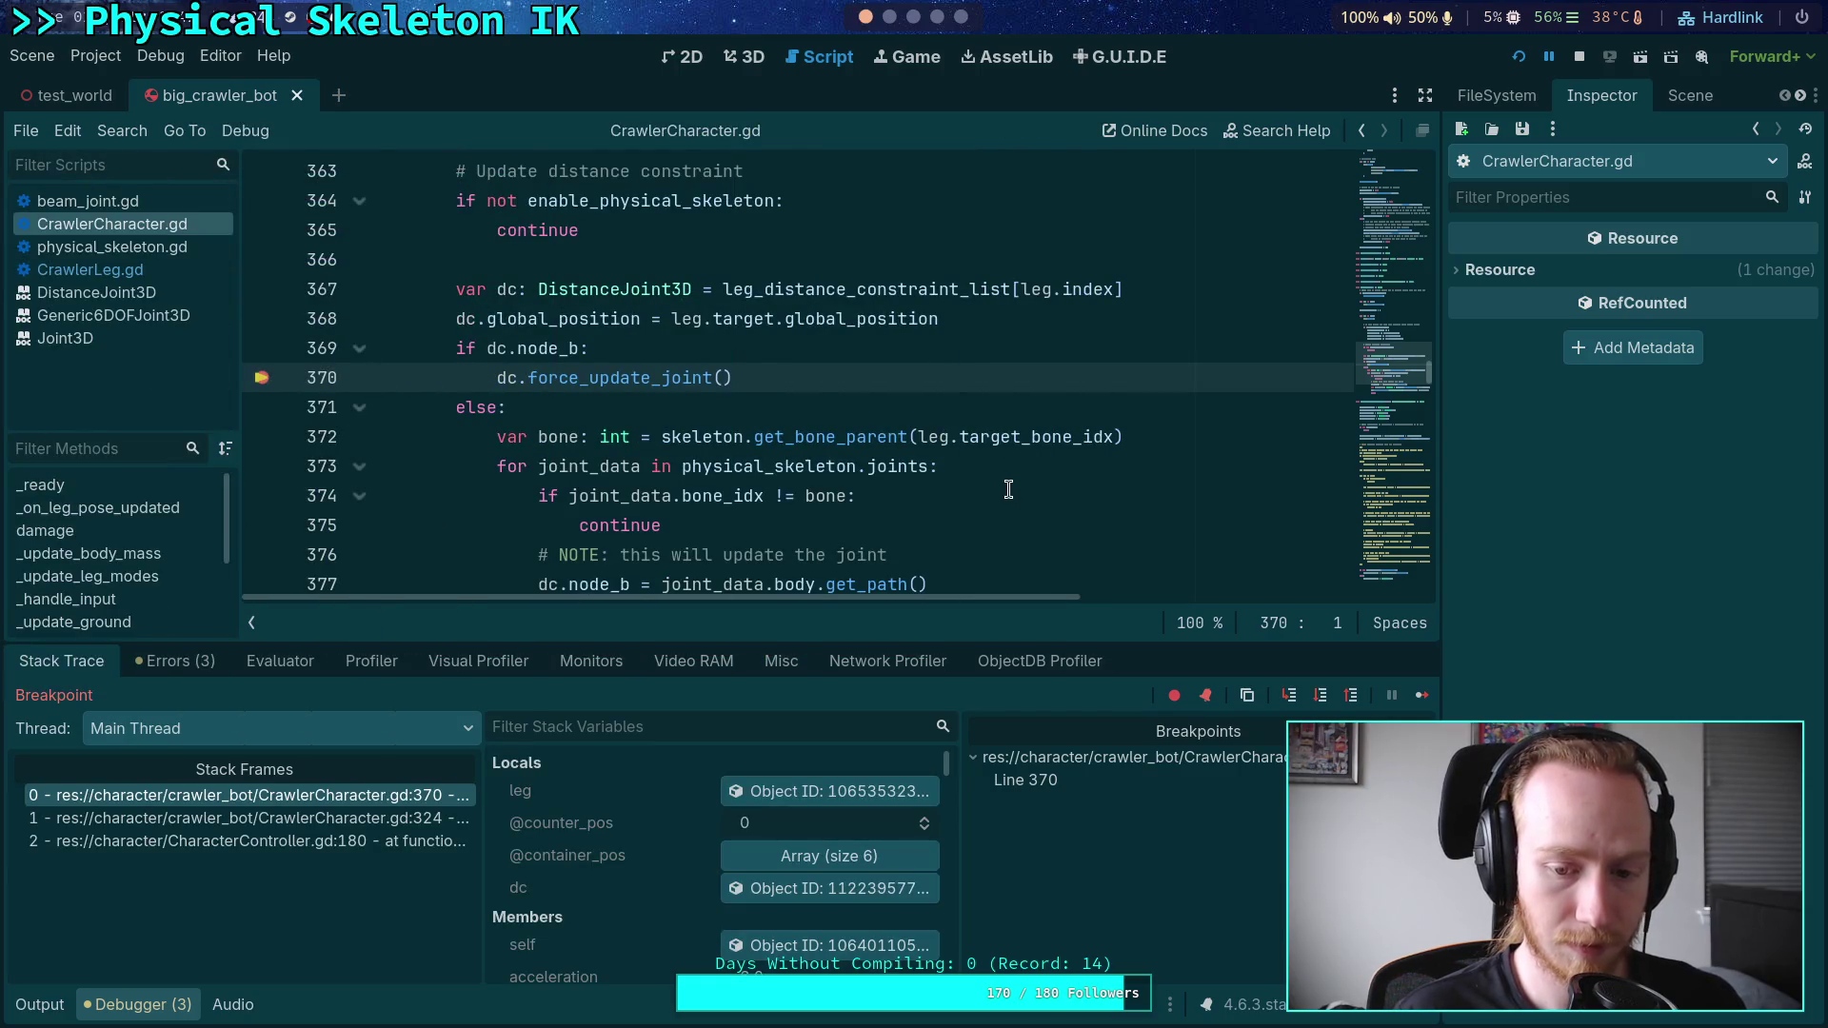
- Inspect the live dc DistanceJoint3D (stiffness 100.907, damping 26.766) in a widened Inspector, then bring the game forward
left_click_drag(950, 640, 947, 555)
mouse_move(507, 318)
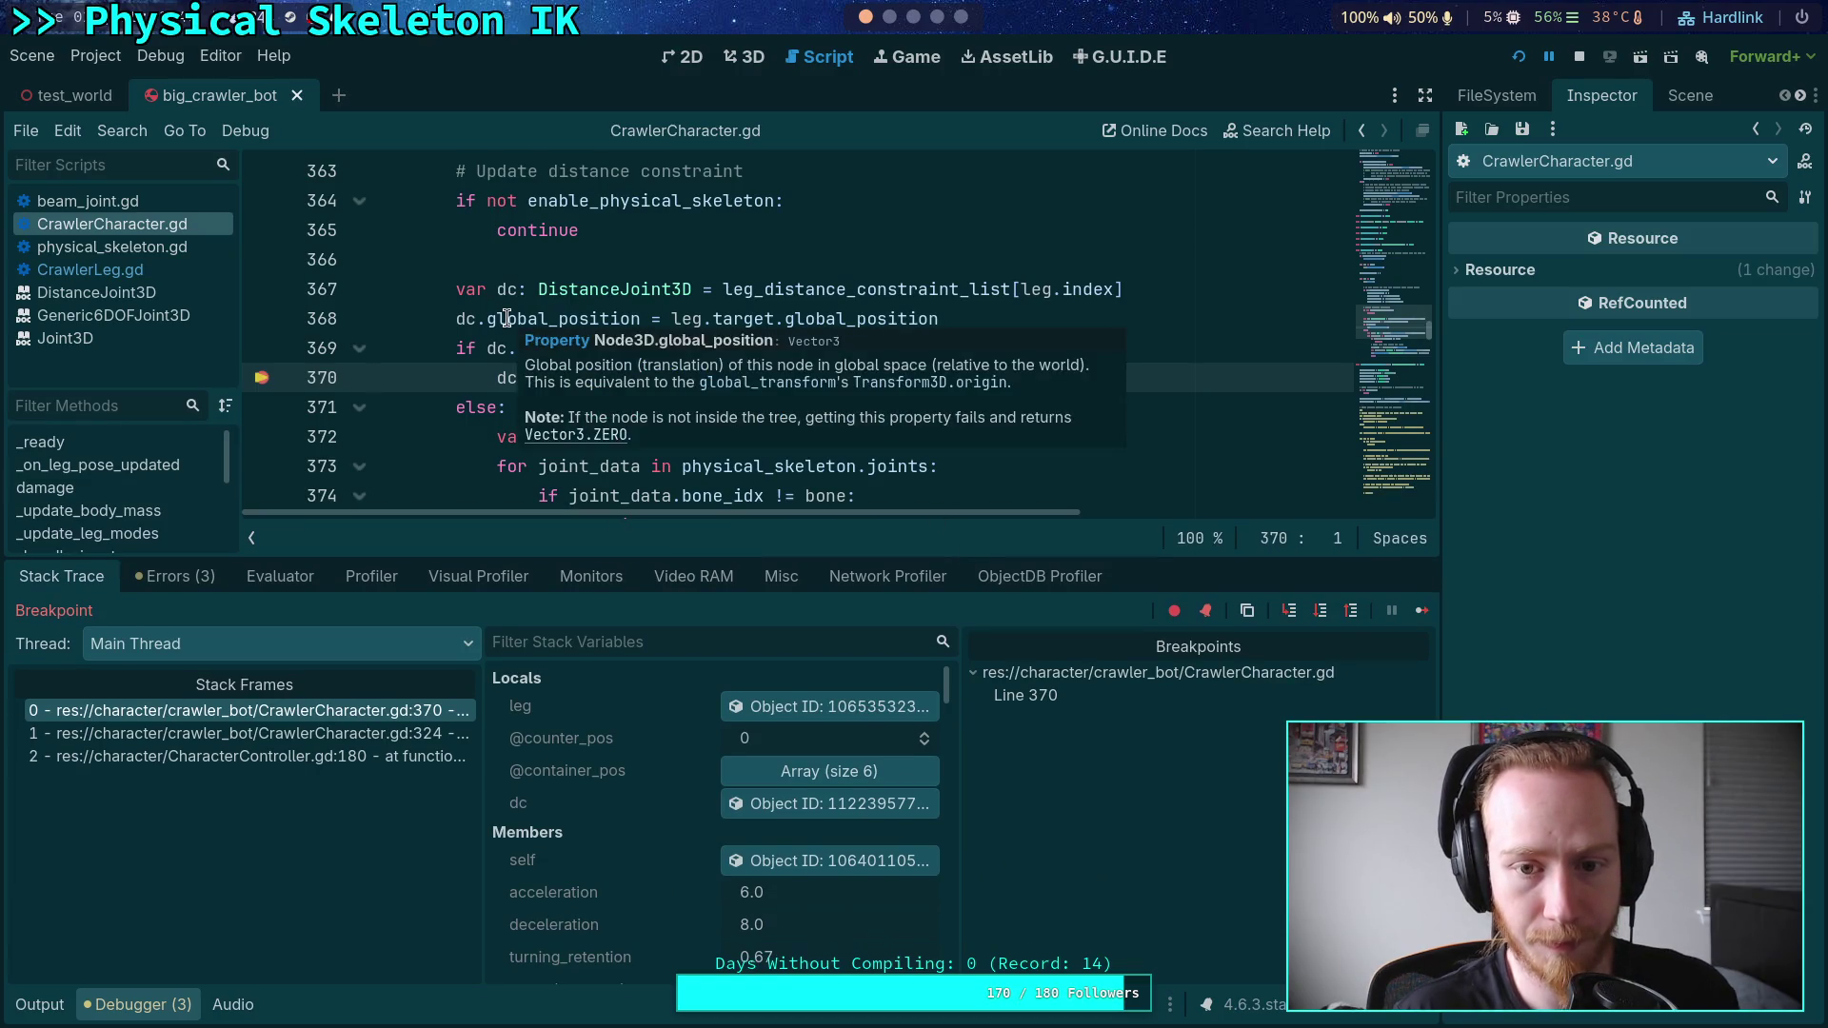
left_click(797, 809)
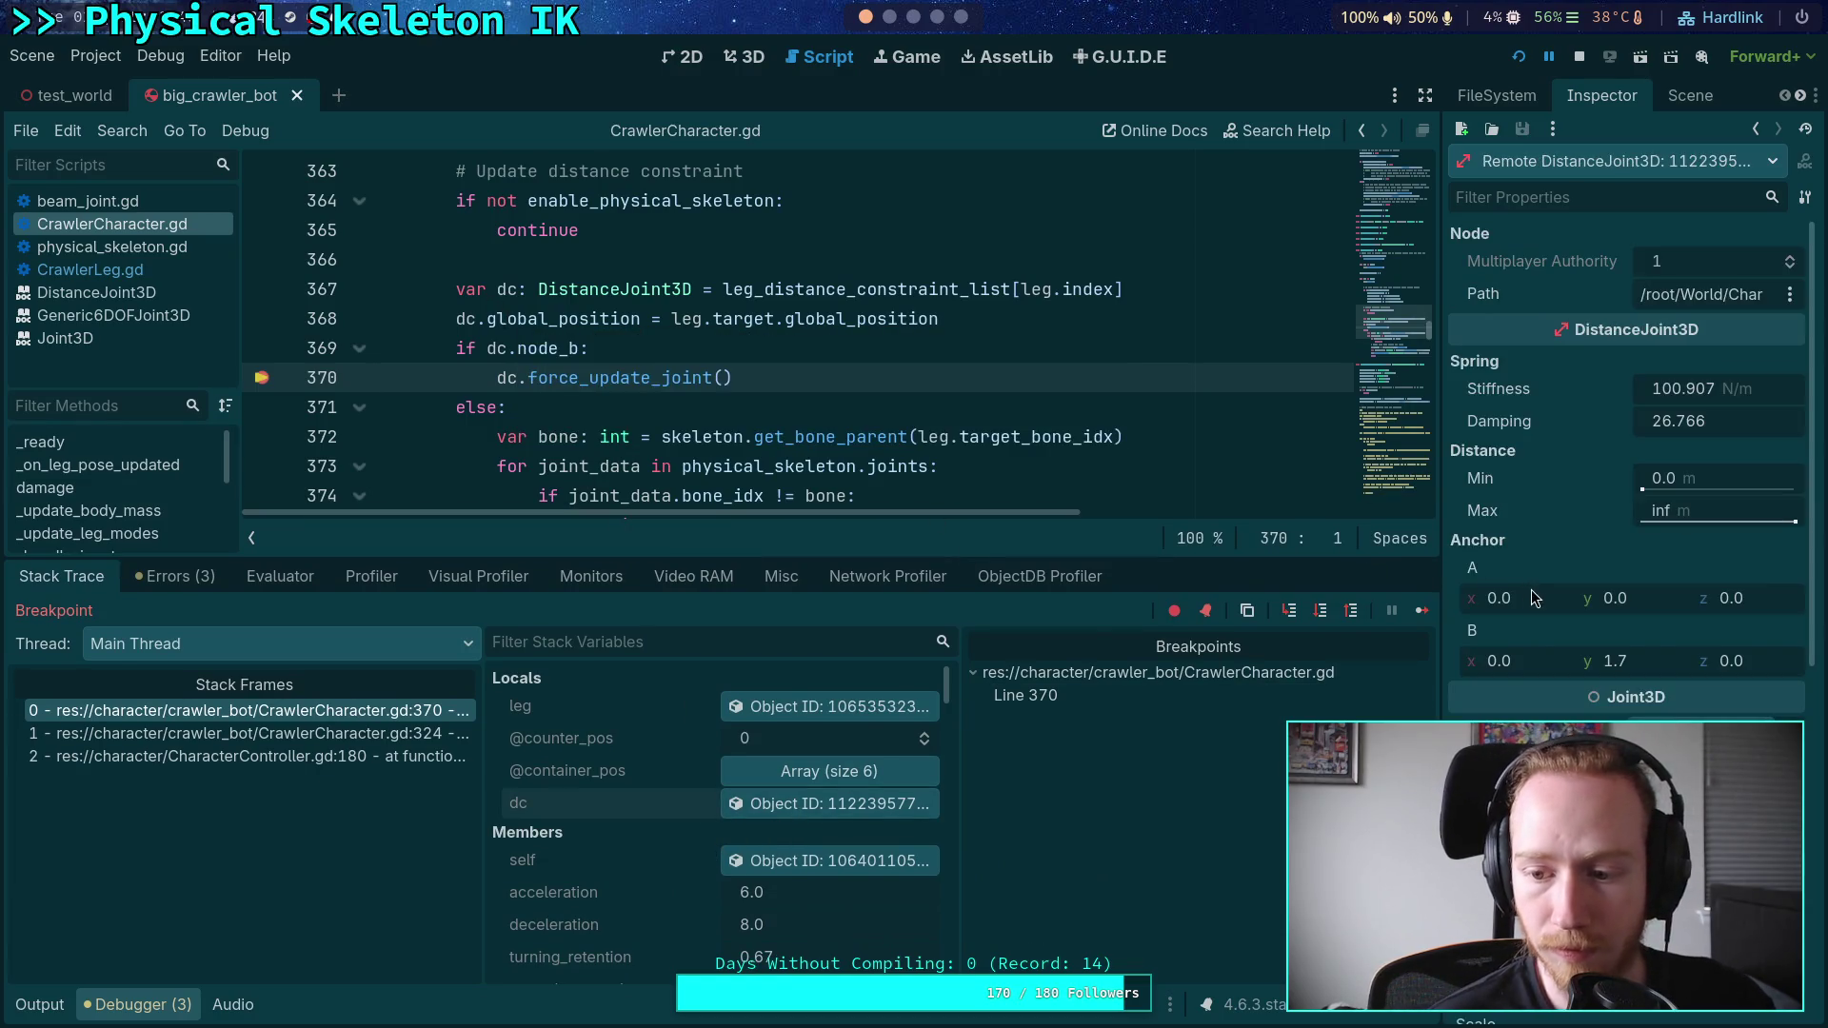
scroll(1526, 609, "down", 3)
left_click_drag(1440, 680, 1311, 680)
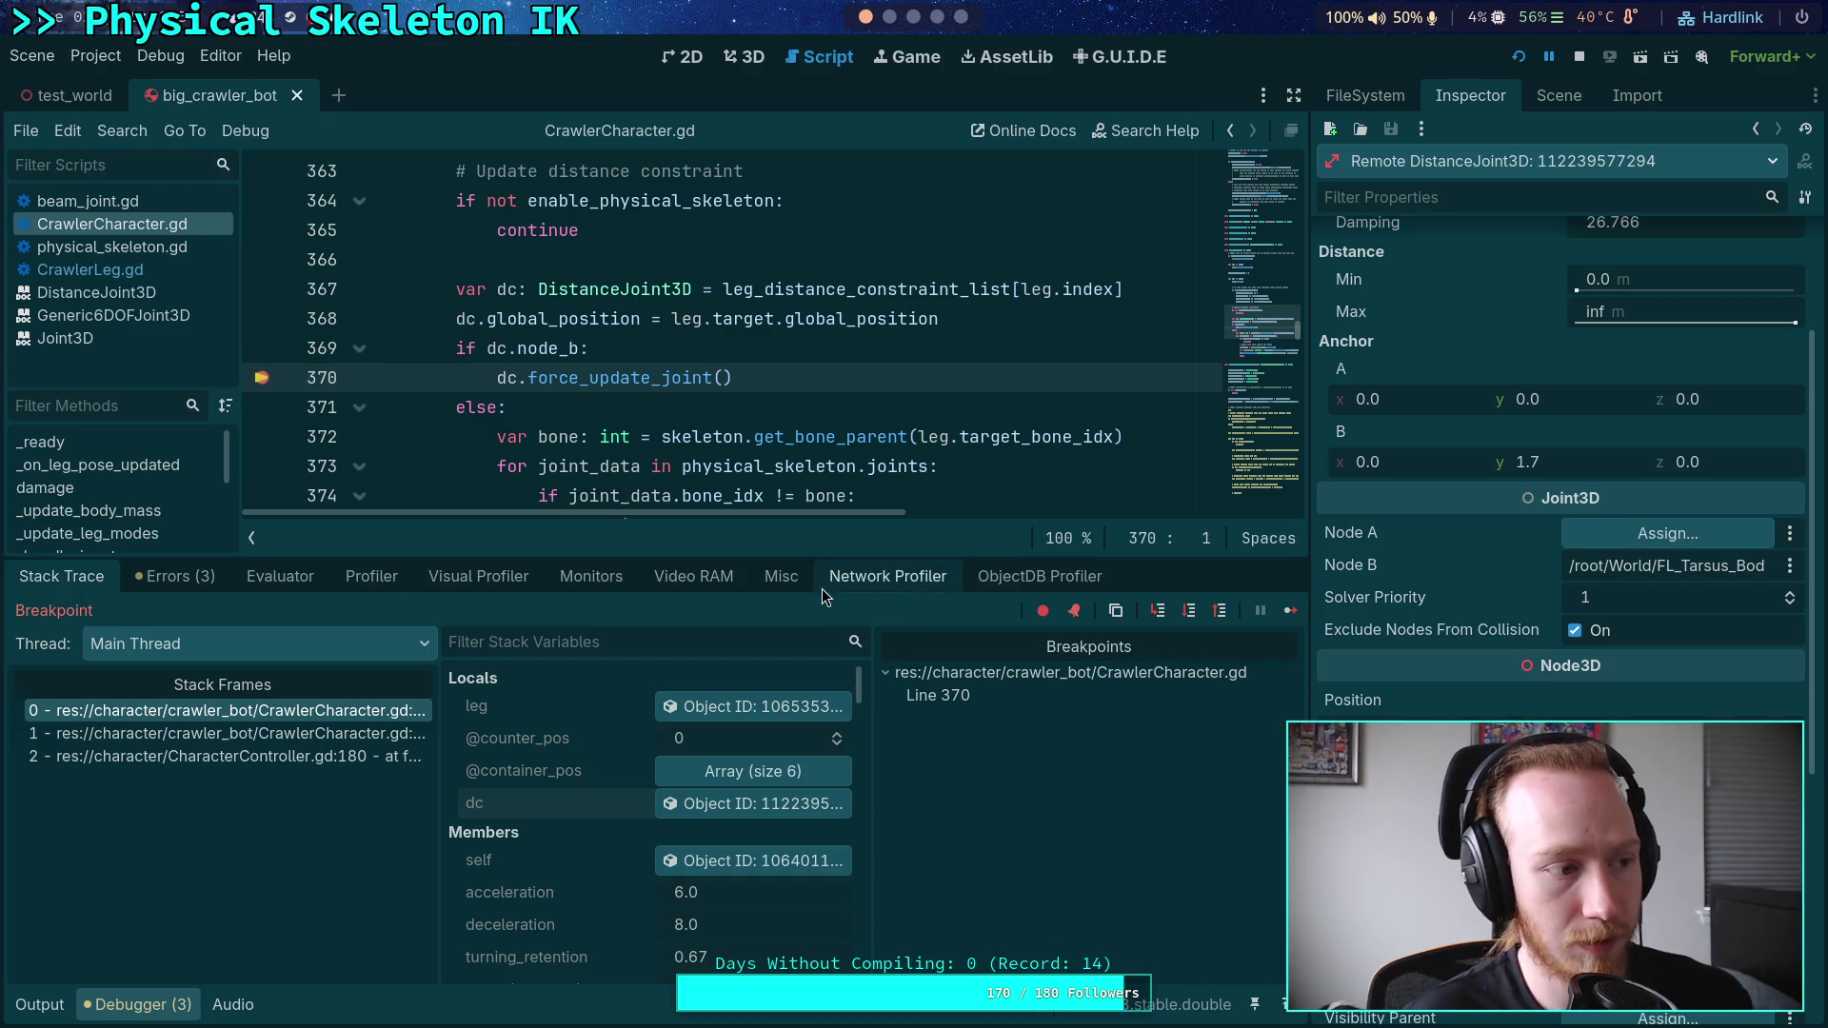
key("alt+Tab")
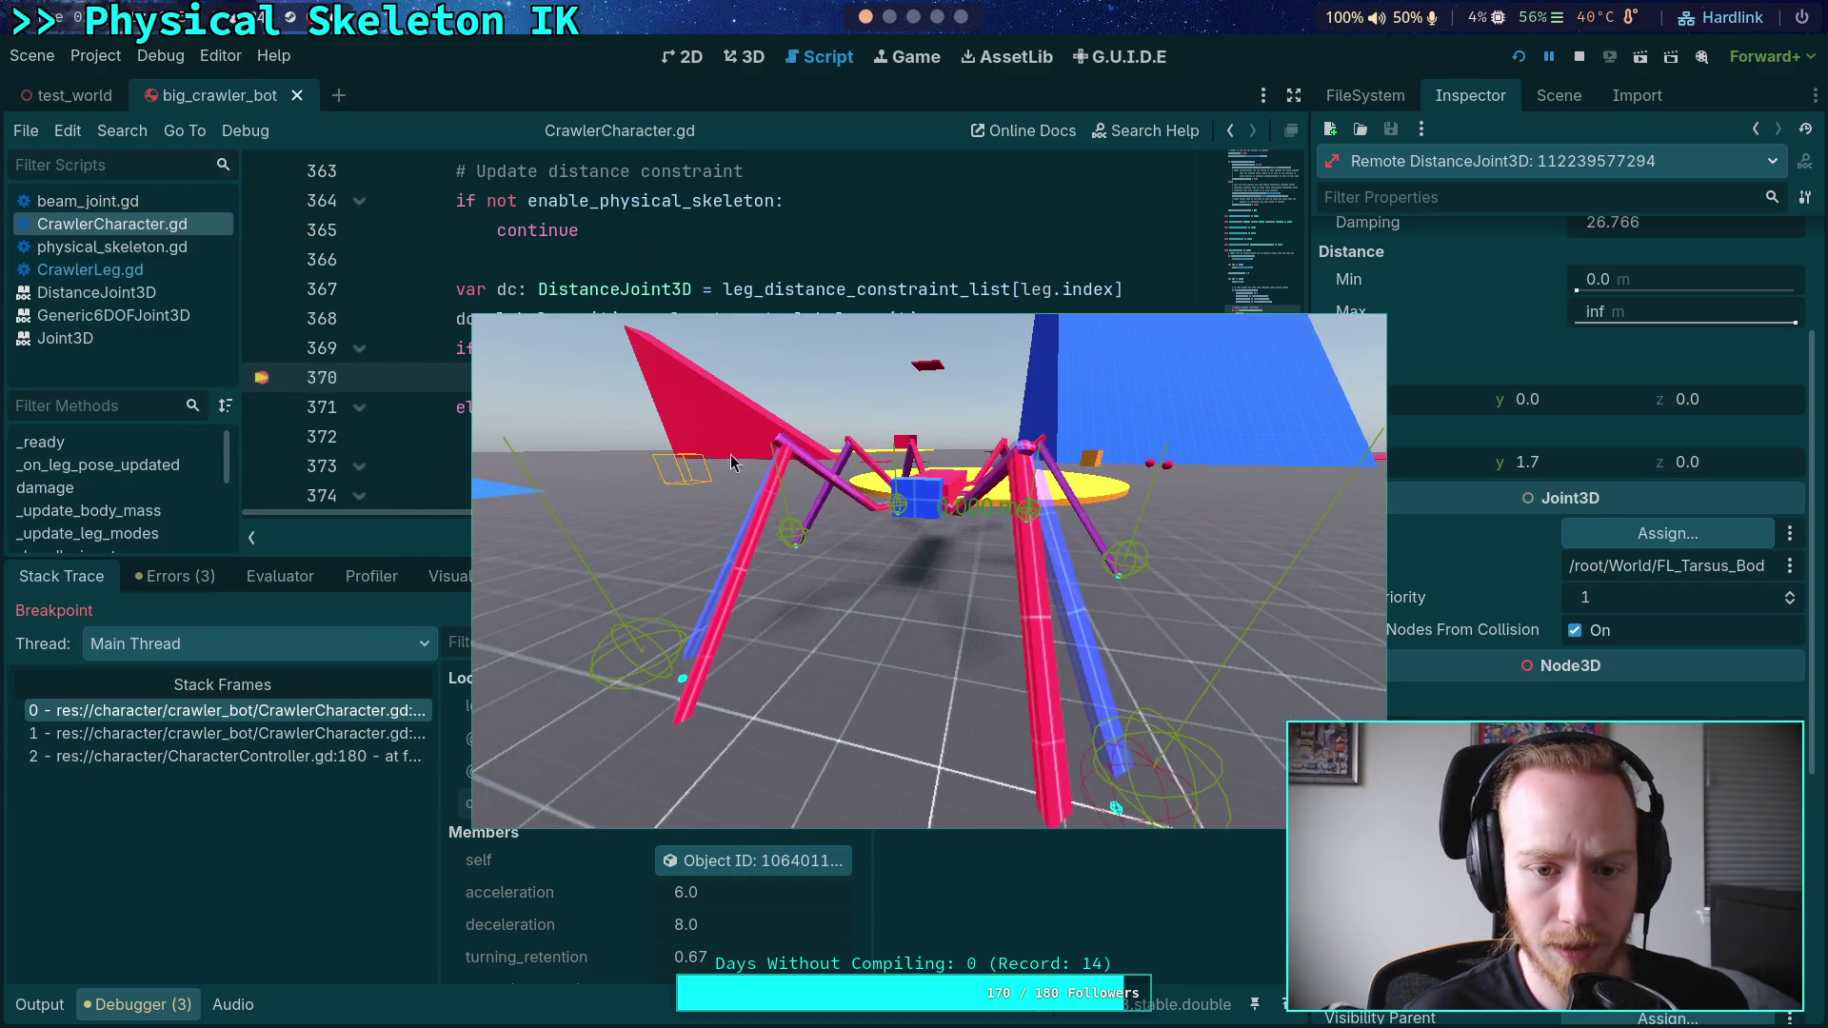
- Shift the game window left, resume the crawler past the line 370 breakpoint, then stop the game
mouse_move(907, 543)
left_mouse_down()
mouse_move(610, 515)
mouse_move(632, 512)
mouse_move(598, 470)
mouse_move(980, 847)
mouse_move(727, 460)
mouse_move(809, 613)
left_mouse_up()
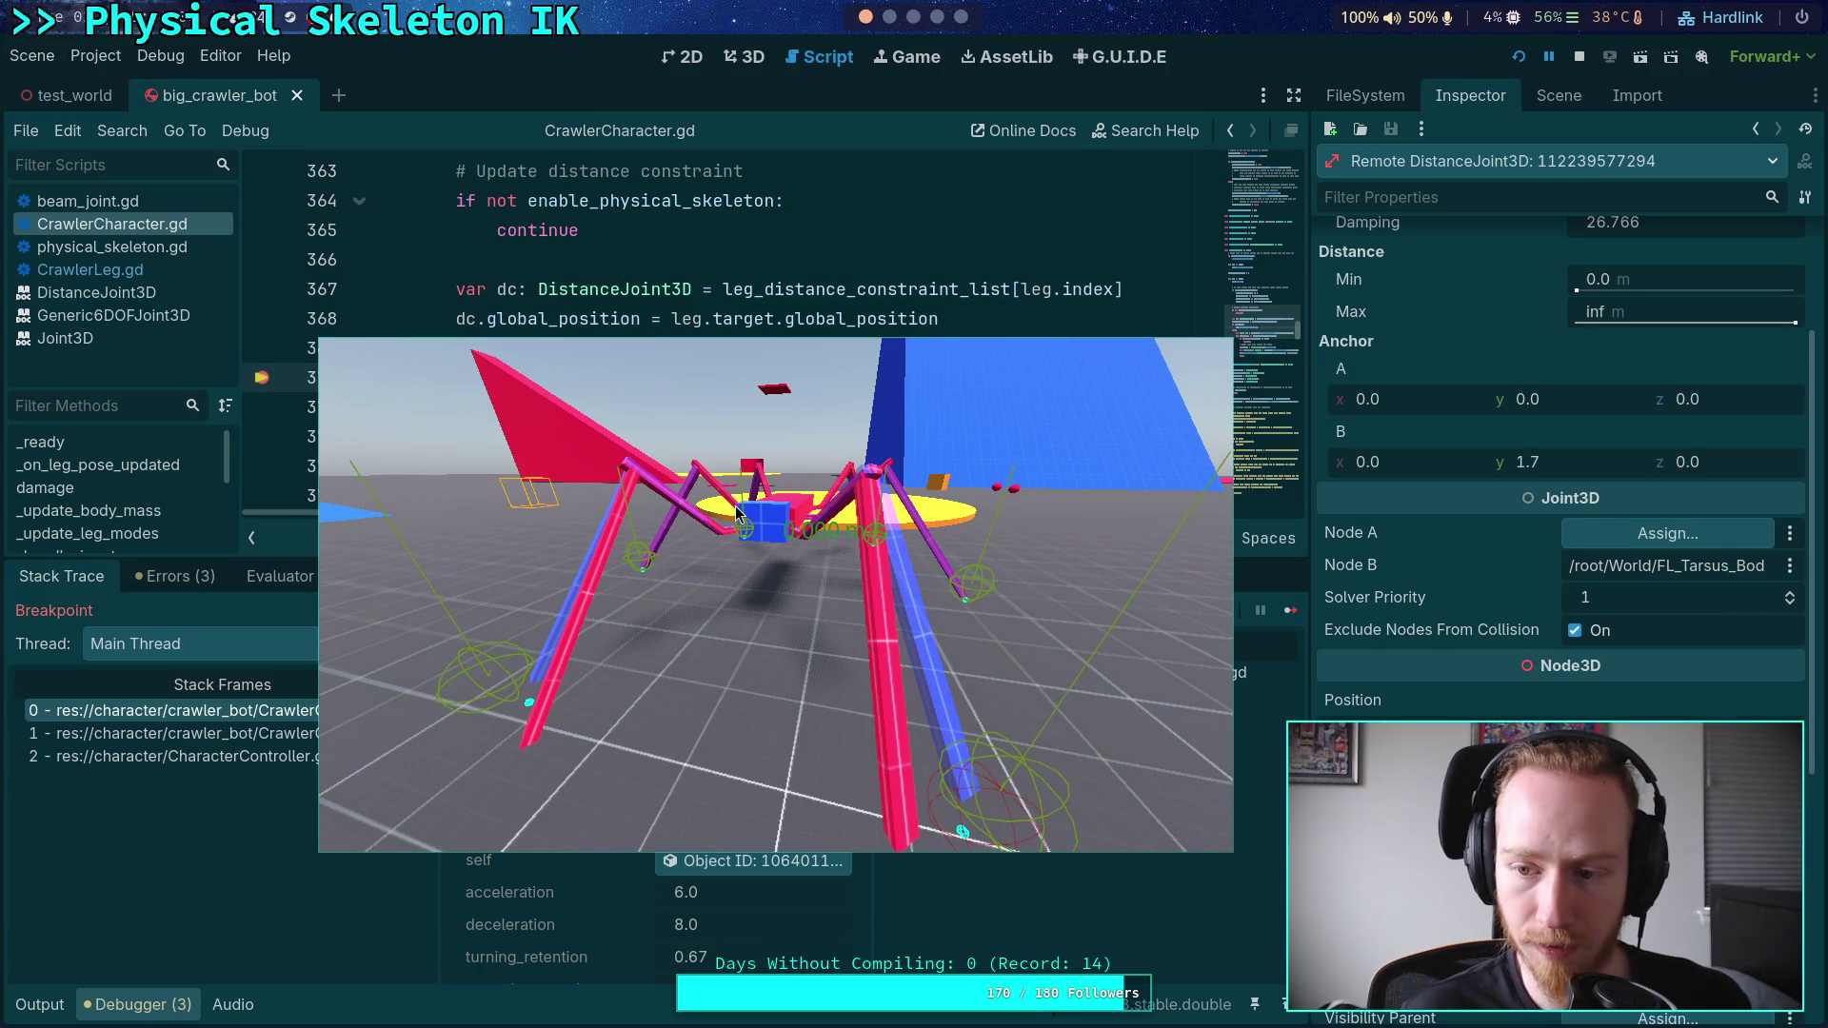
left_click_drag(466, 459, 363, 464)
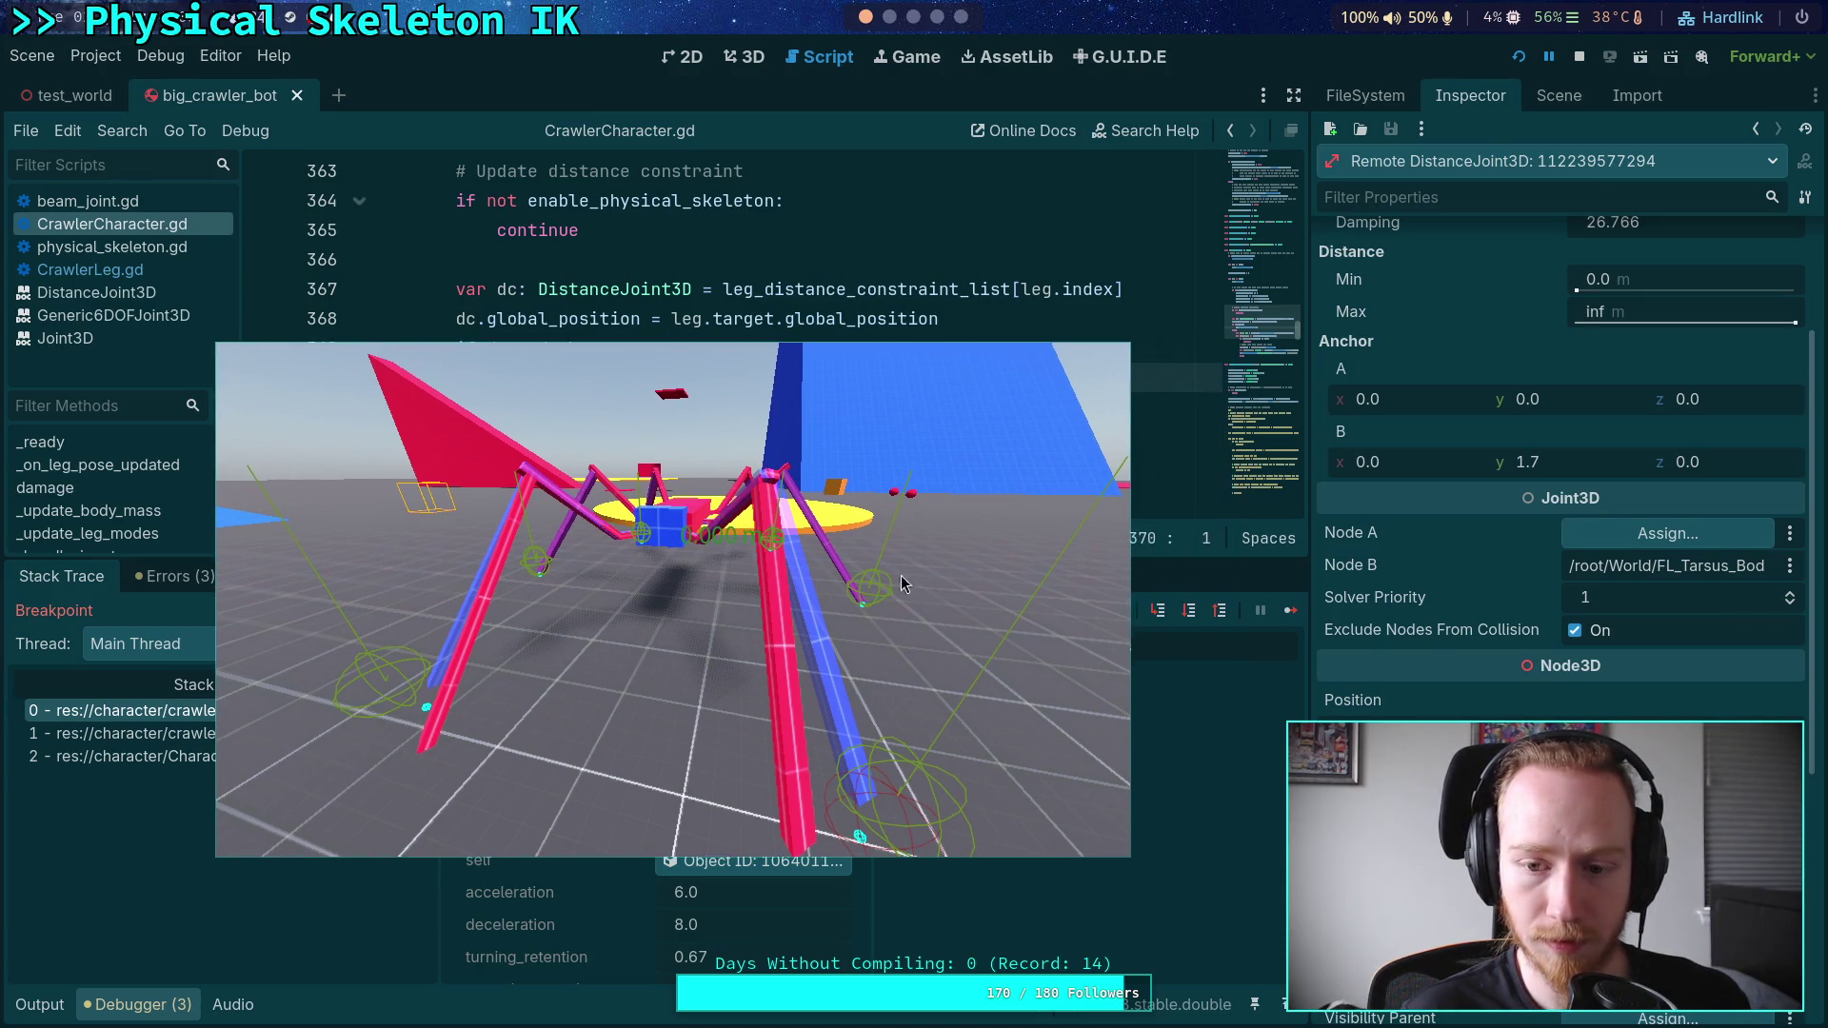
left_click(1292, 614)
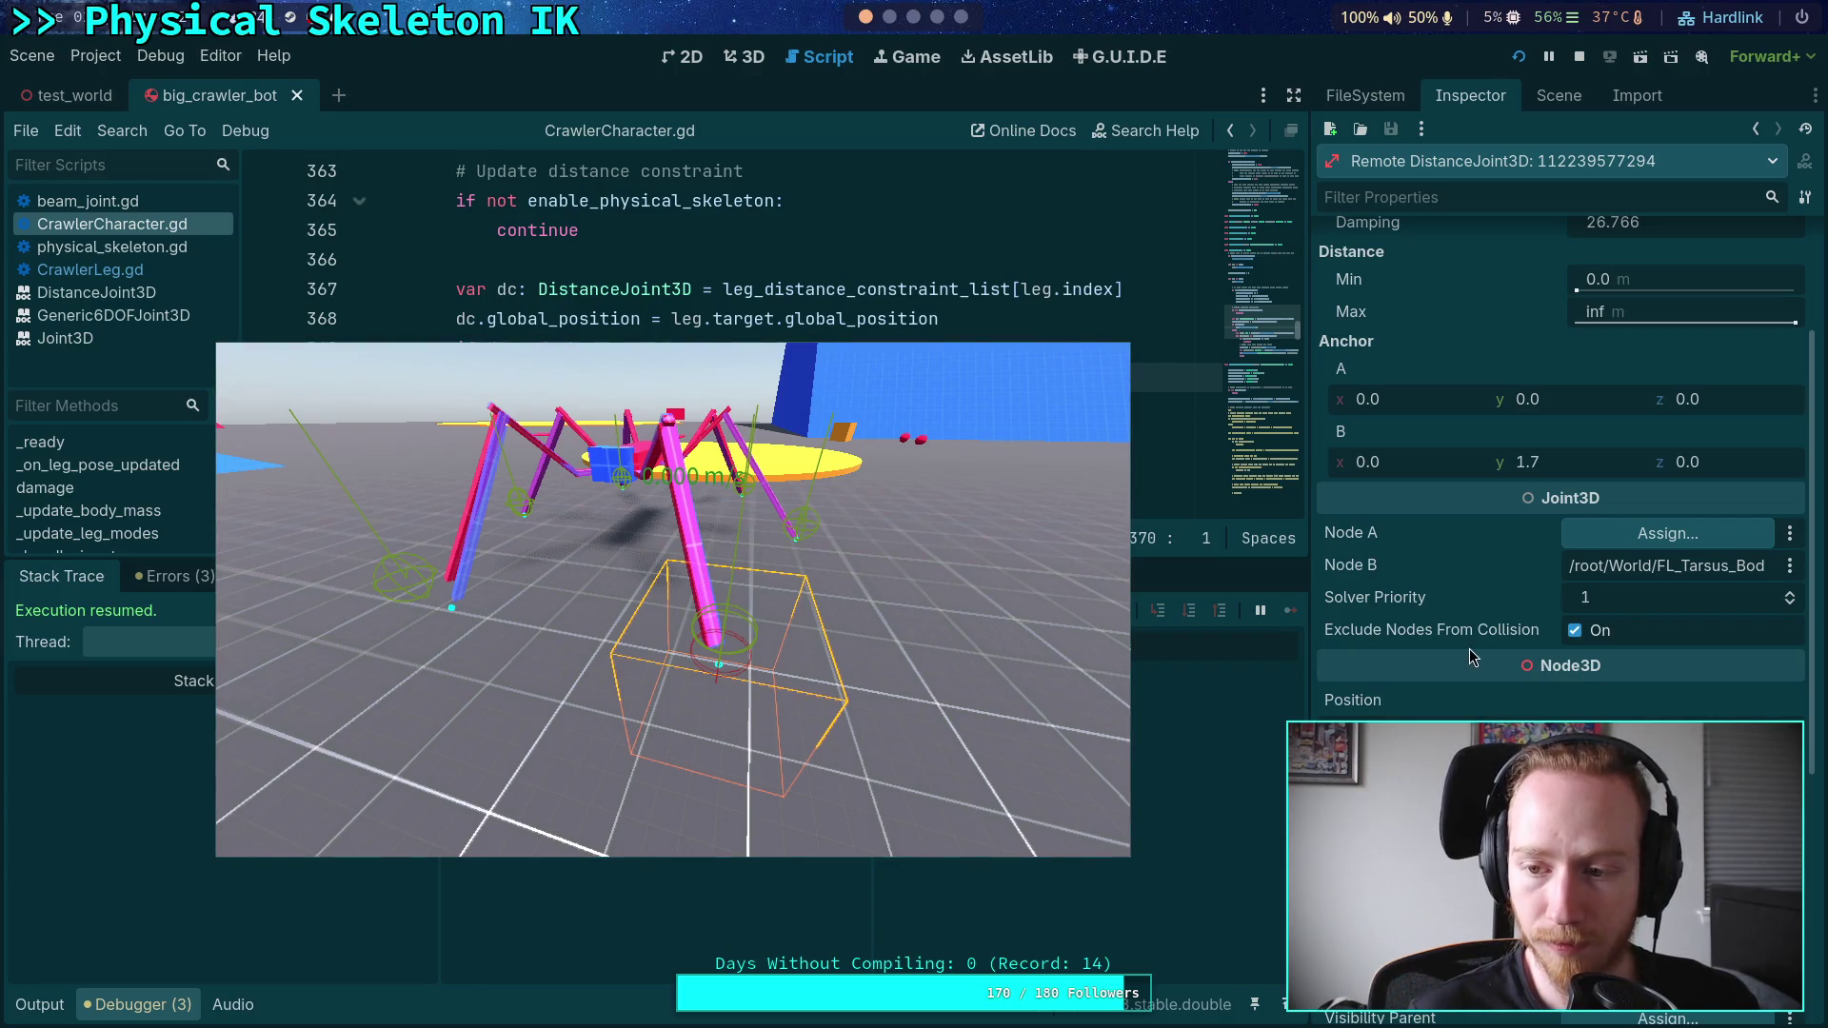
scroll(1468, 648, "down", 3)
scroll(1464, 671, "up", 6)
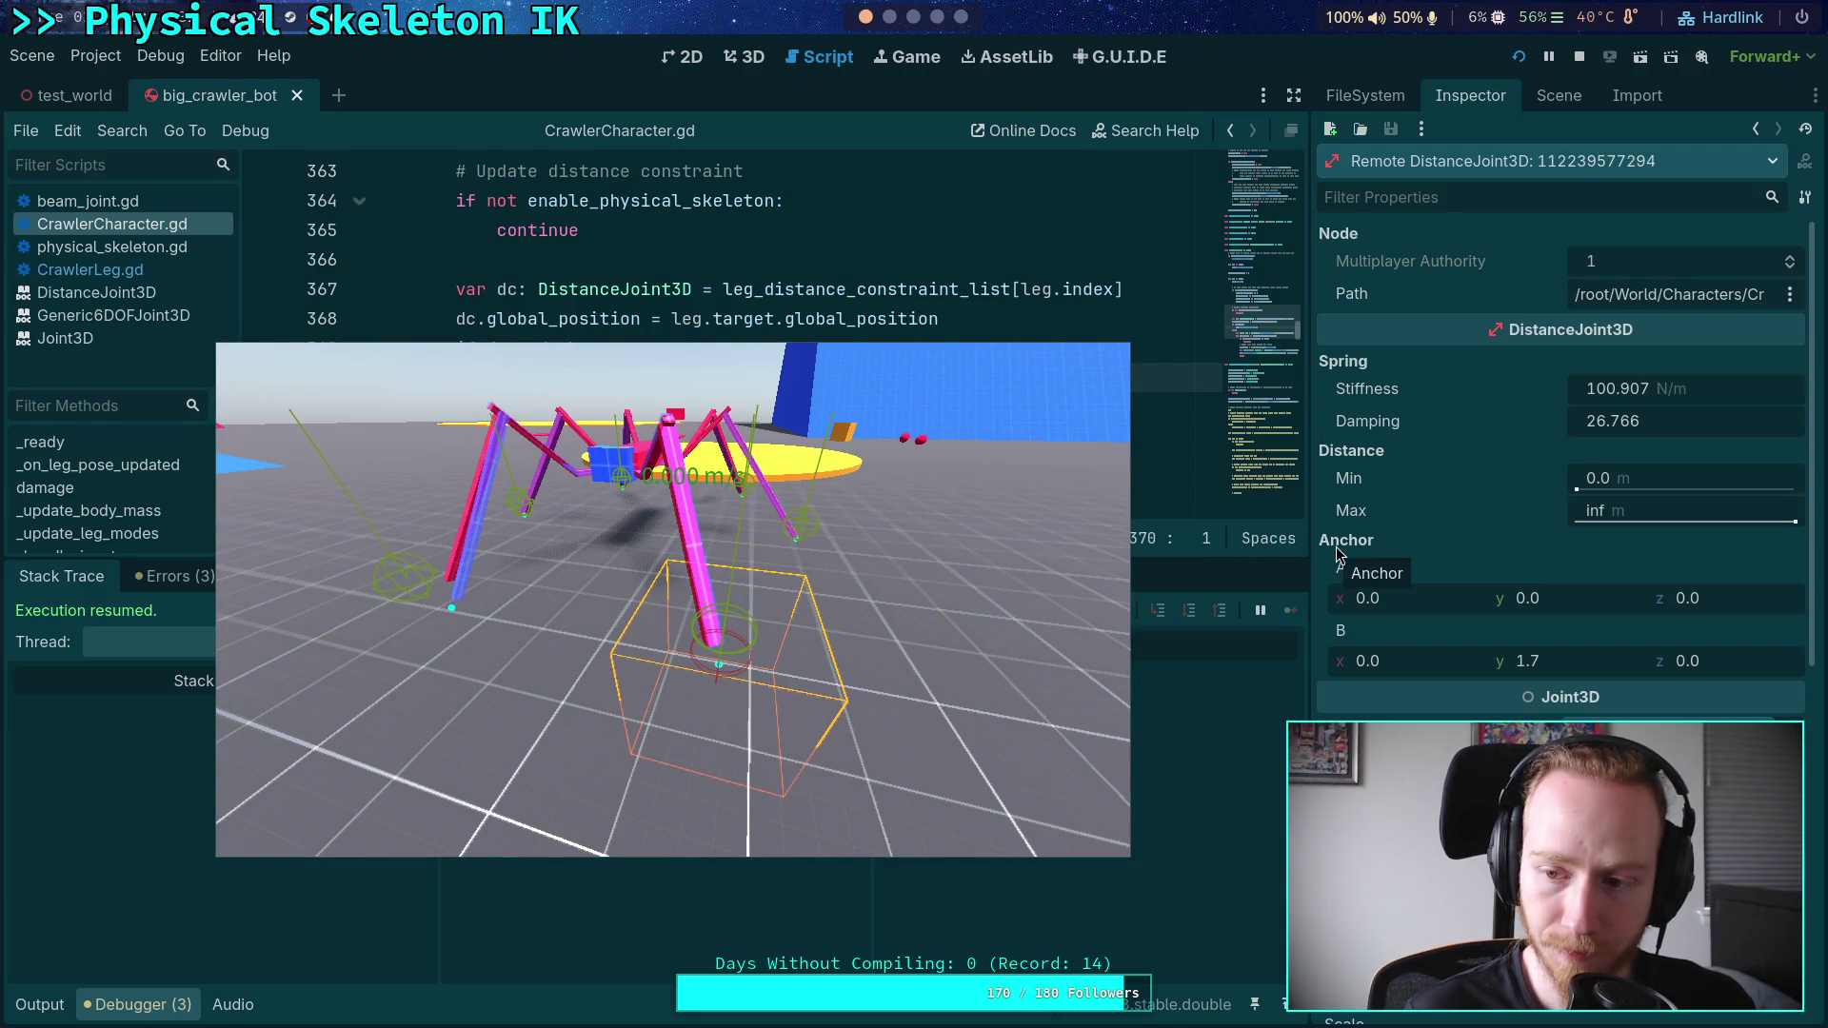
left_click(1580, 59)
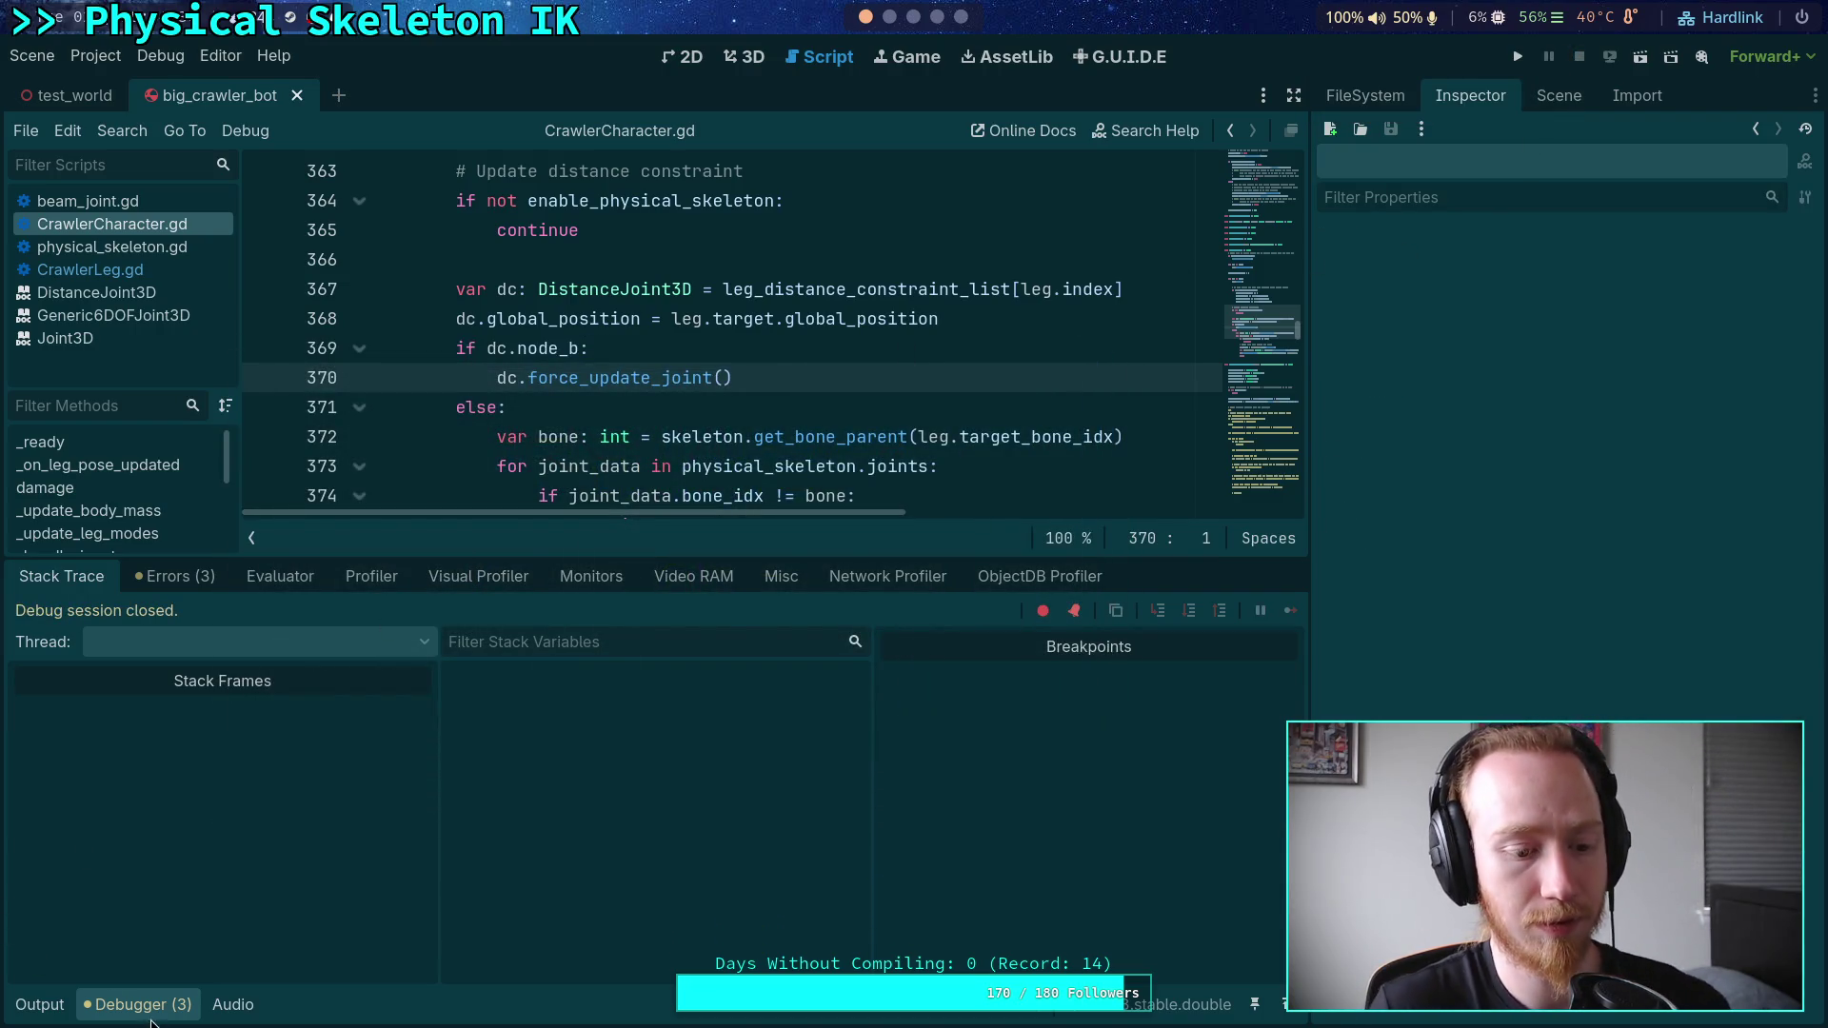
- Add dc.set_param(DistanceJoint3D.PARAM_DISTANCE_MAX, 0.0) after the damping line and run the project
left_click(148, 1017)
scroll(912, 442, "up", 20)
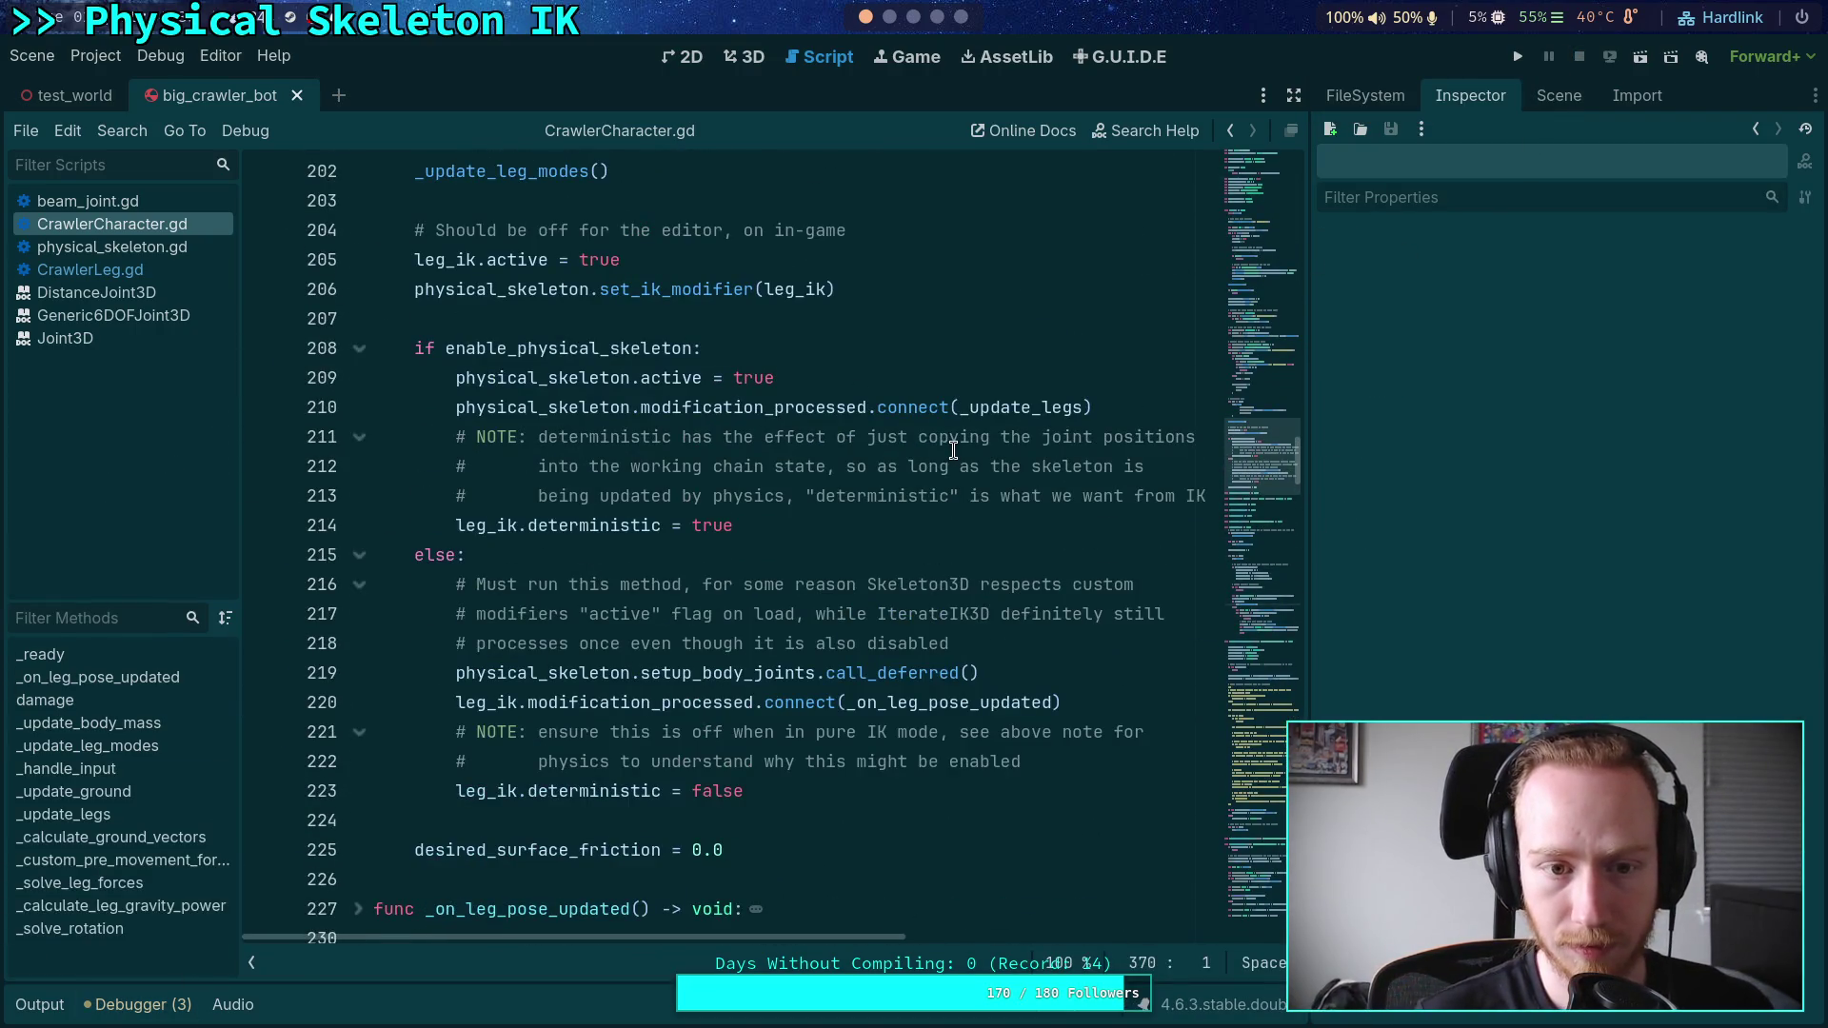
scroll(953, 449, "up", 8)
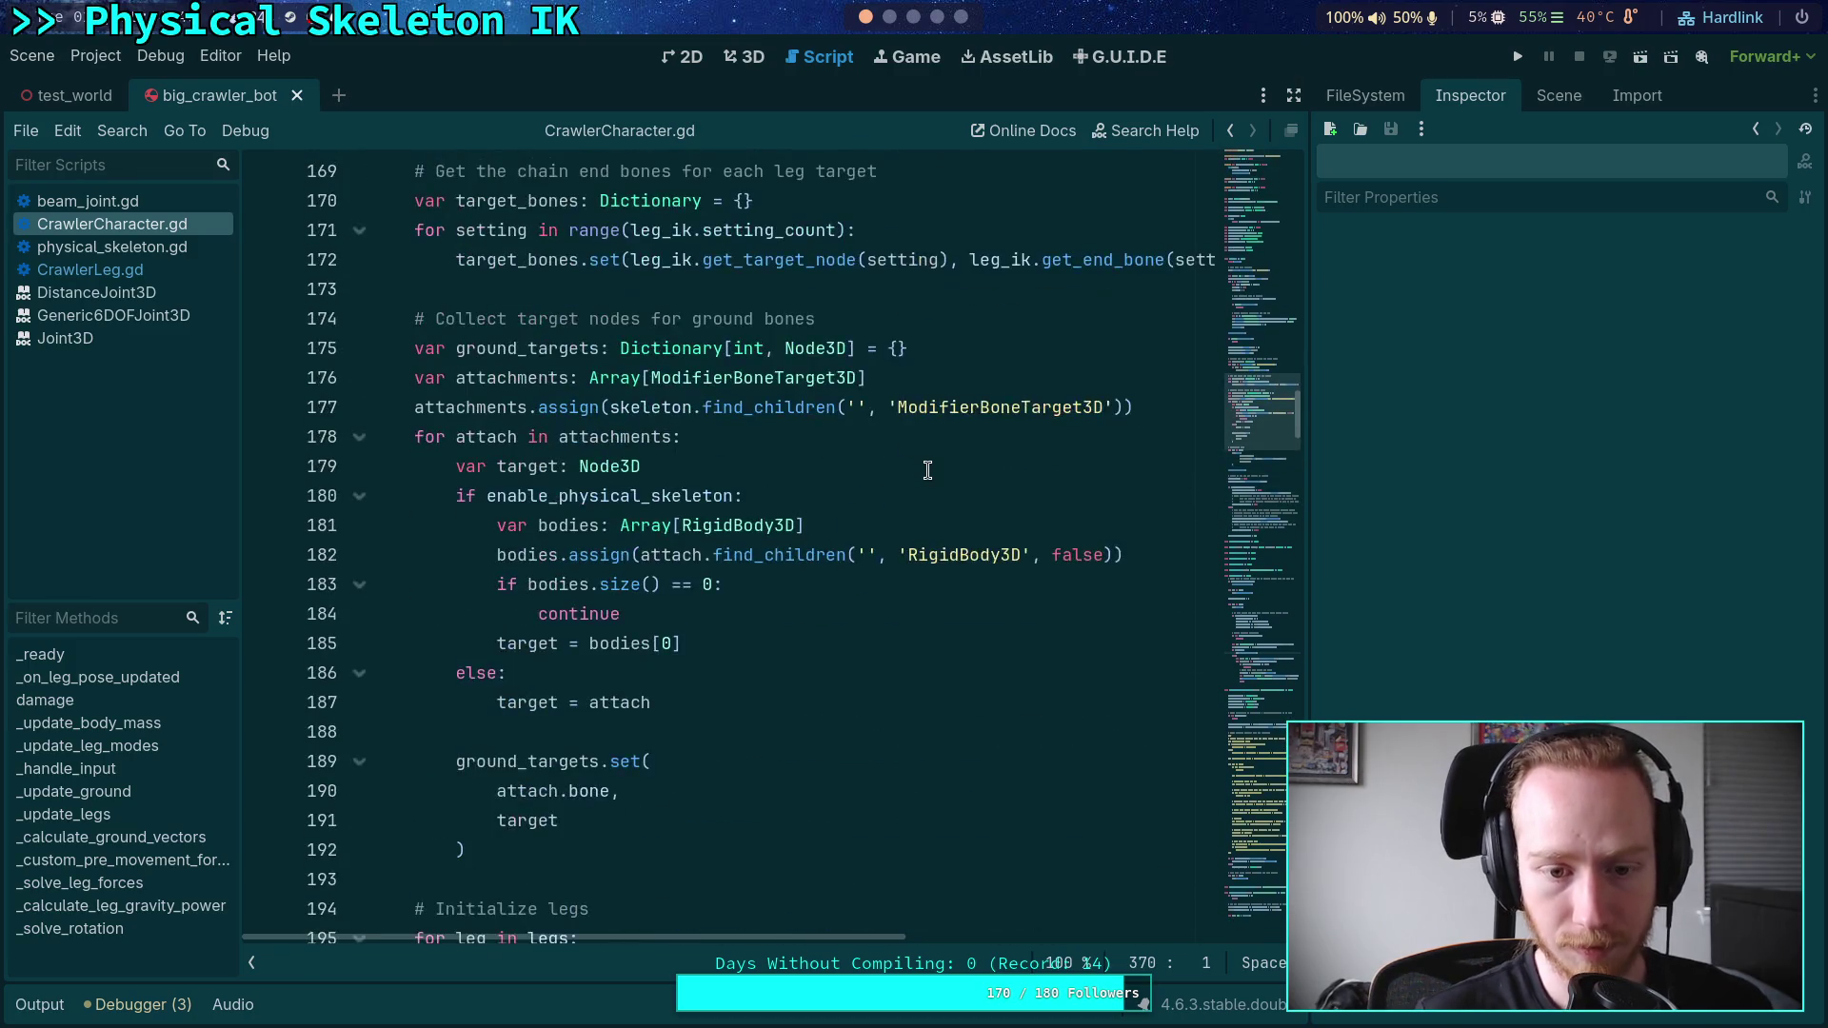
scroll(929, 465, "up", 3)
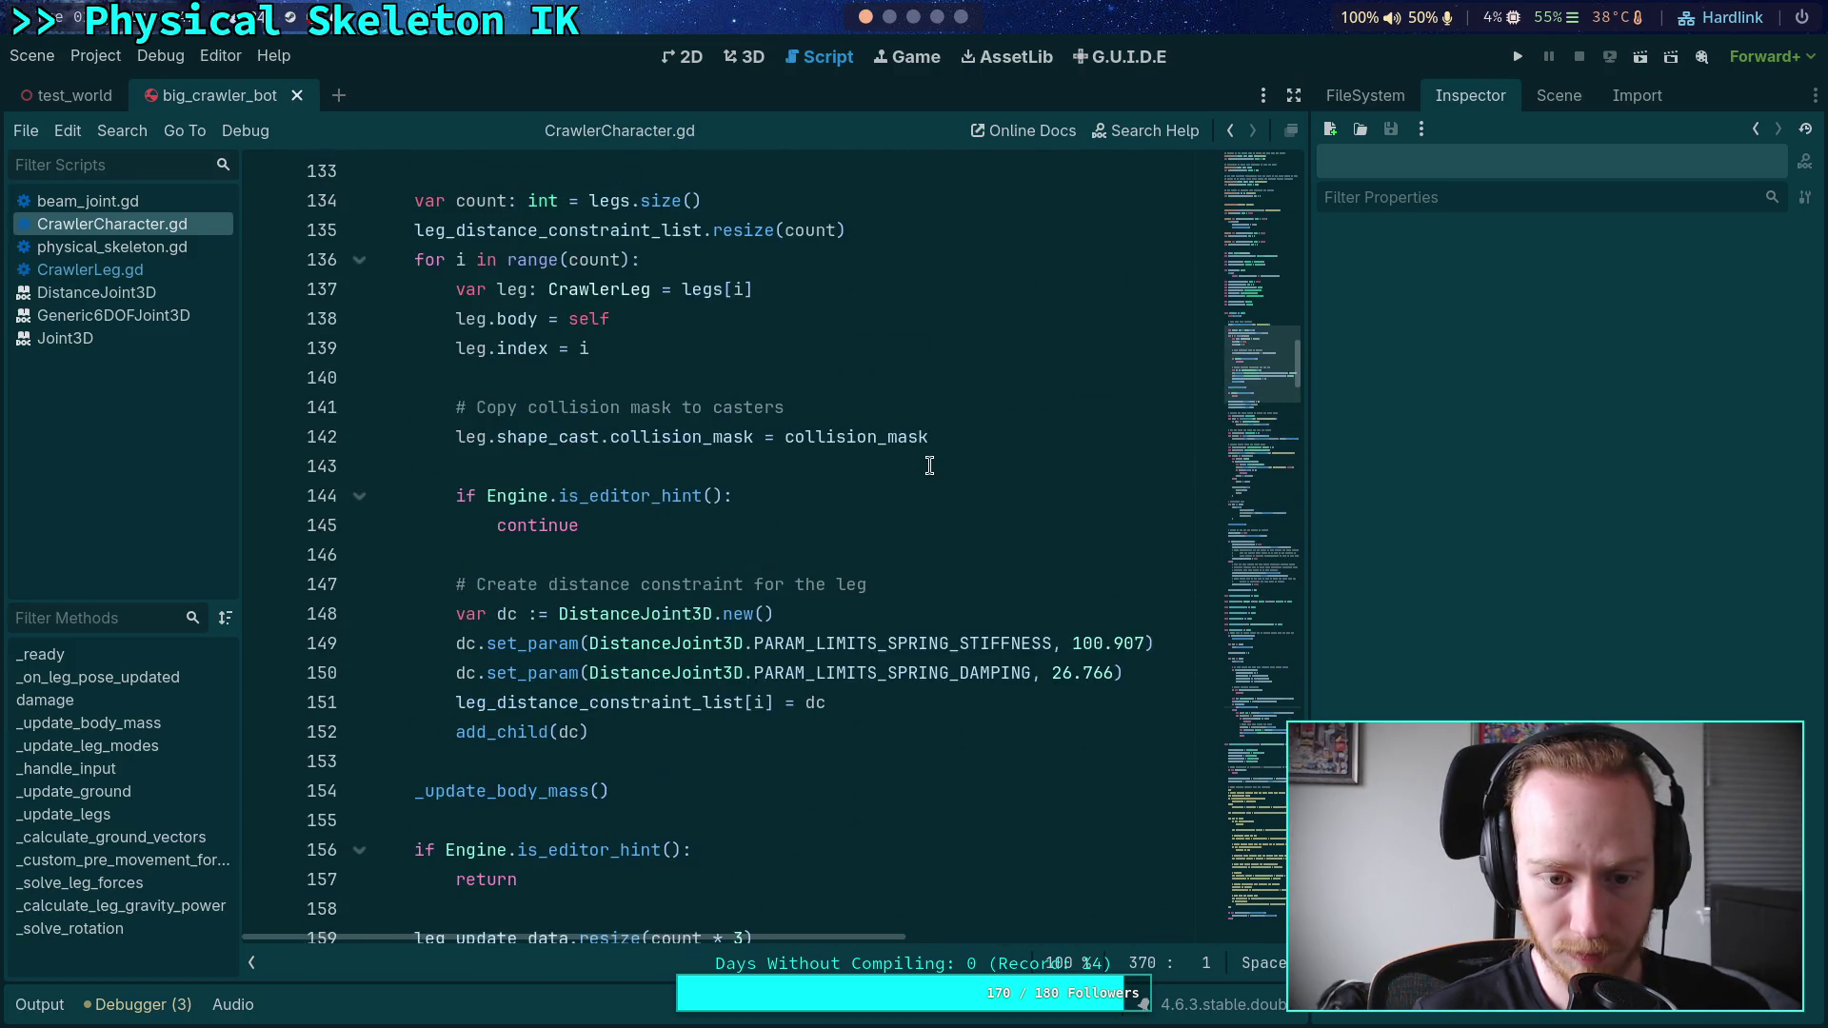
left_click(1162, 575)
key("Return")
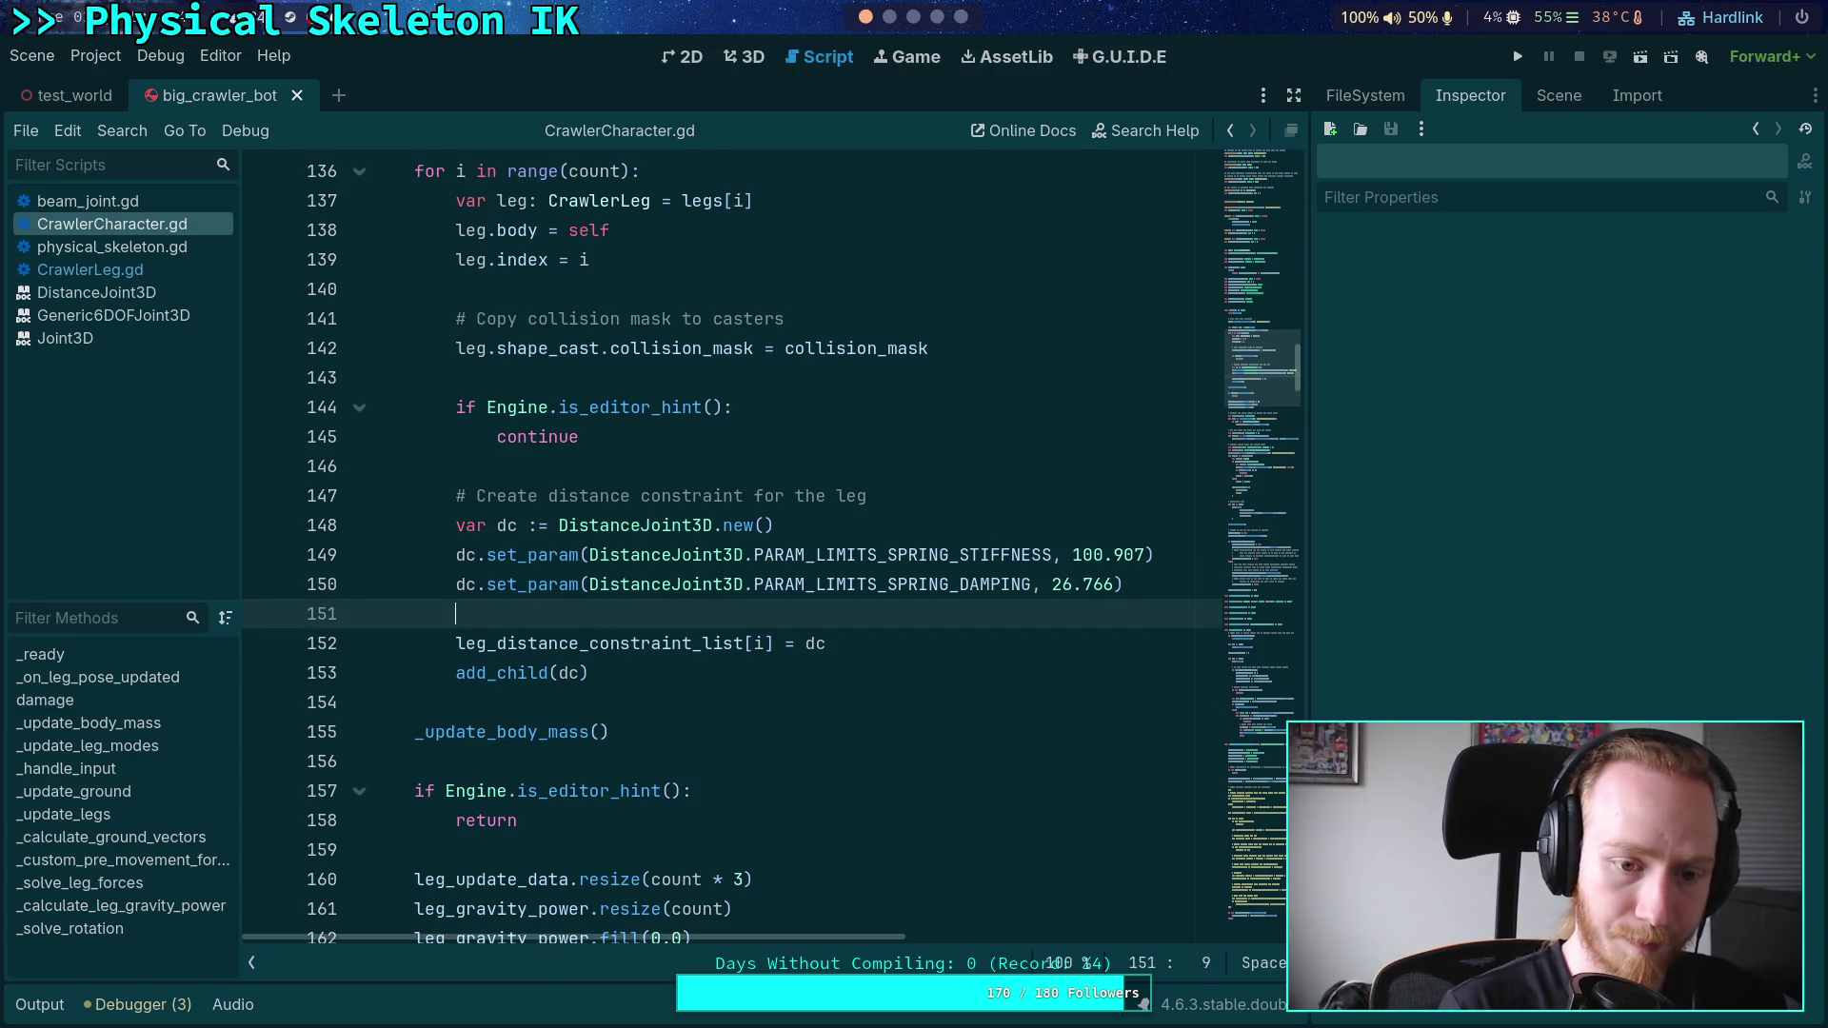
type("dc.set_par")
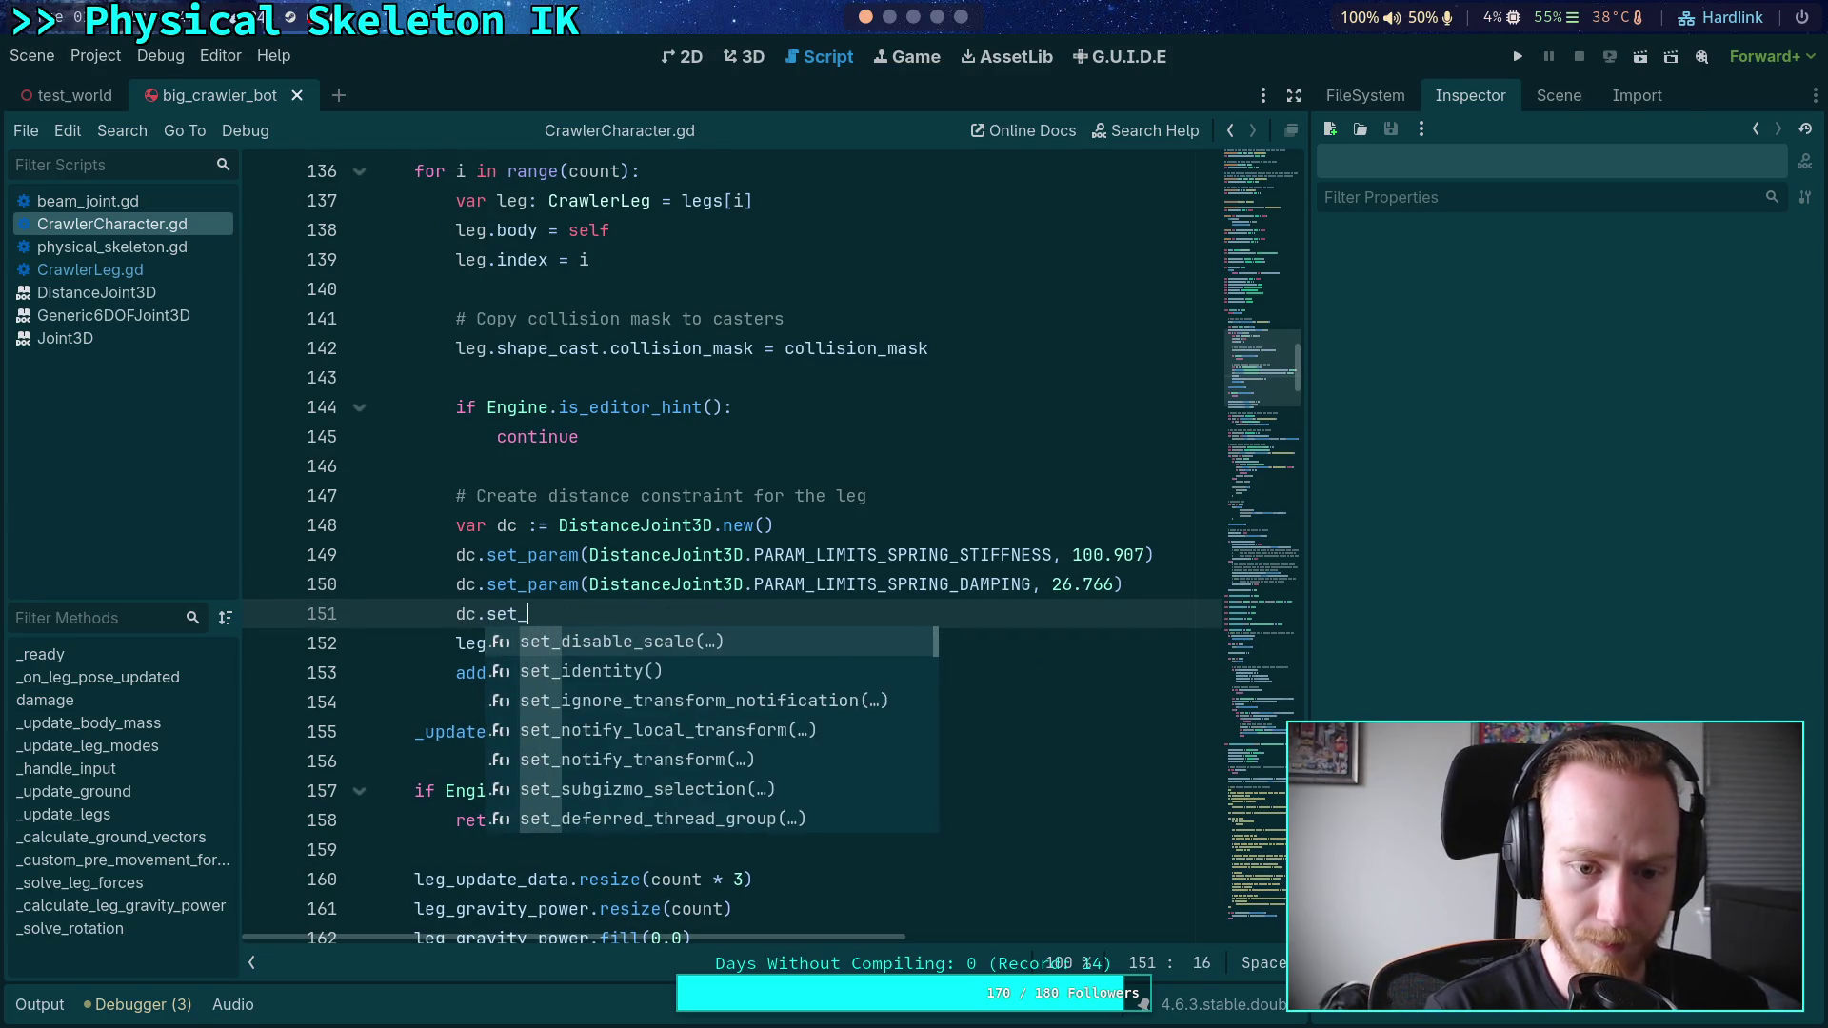
key("Return")
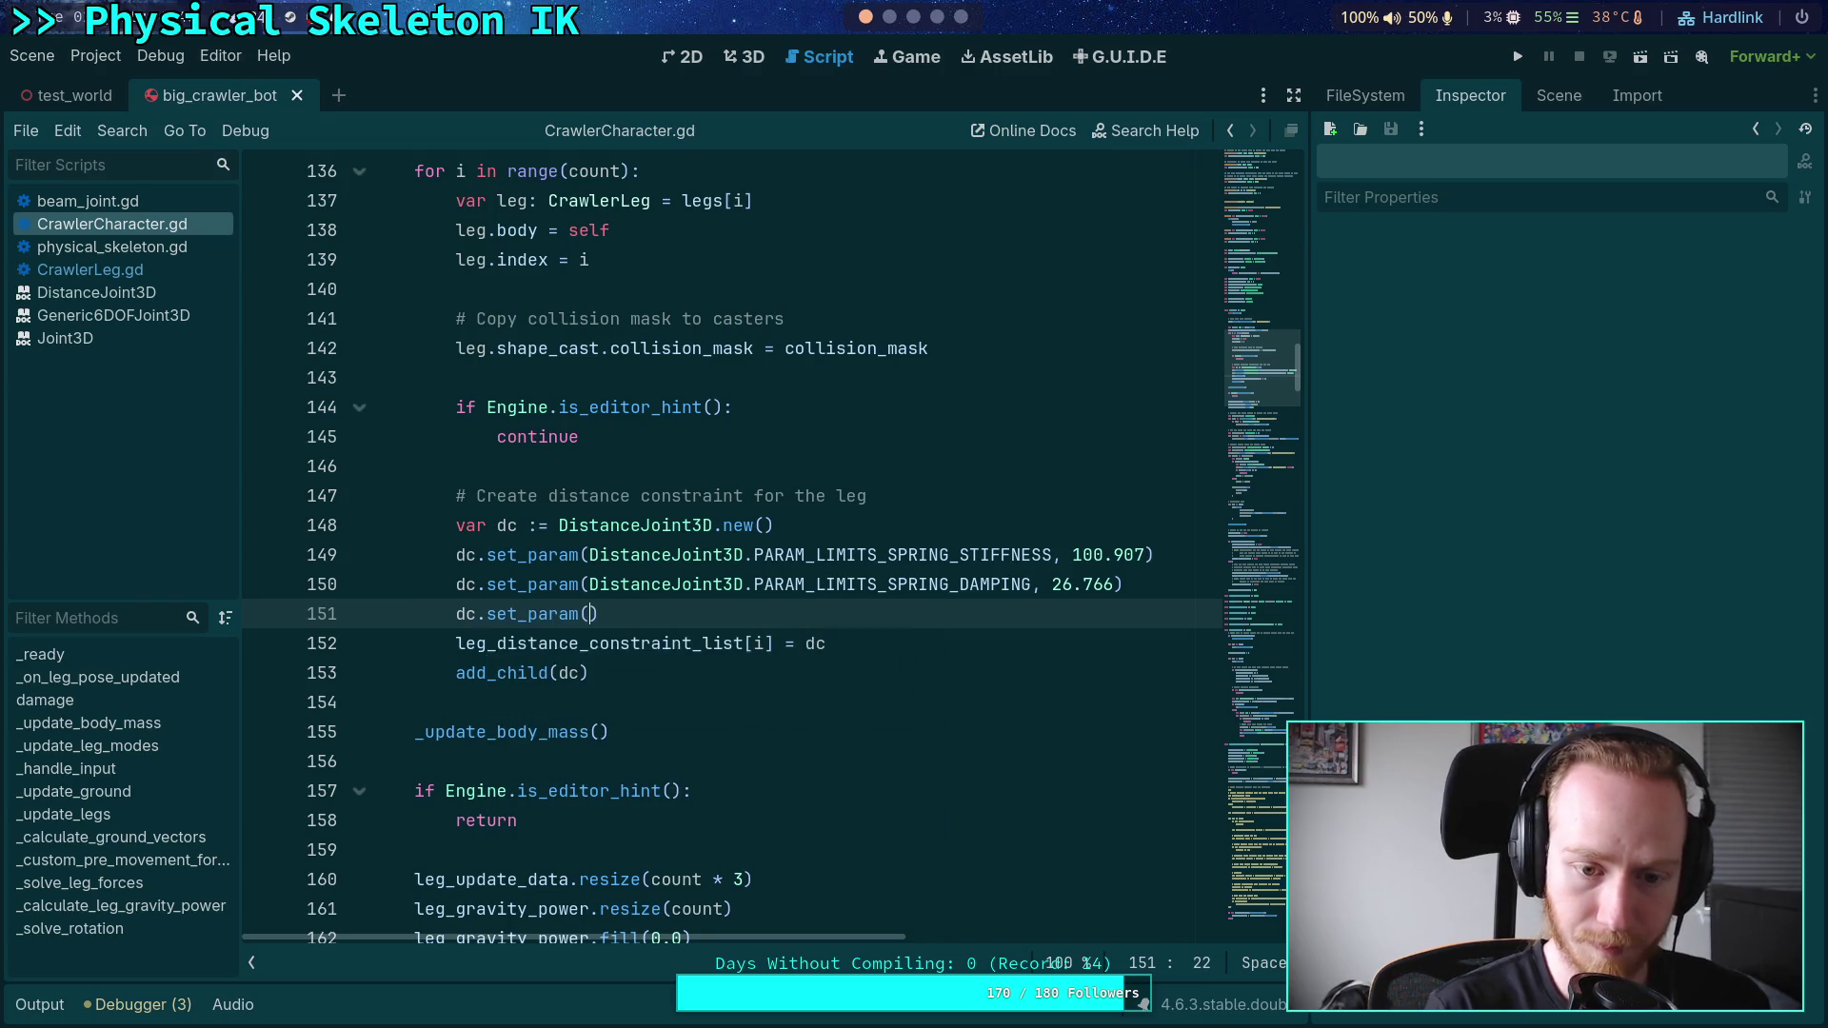
type("DistanceJoint3D.PARAM_DISTANCE_MAX, 0.0")
key("Return")
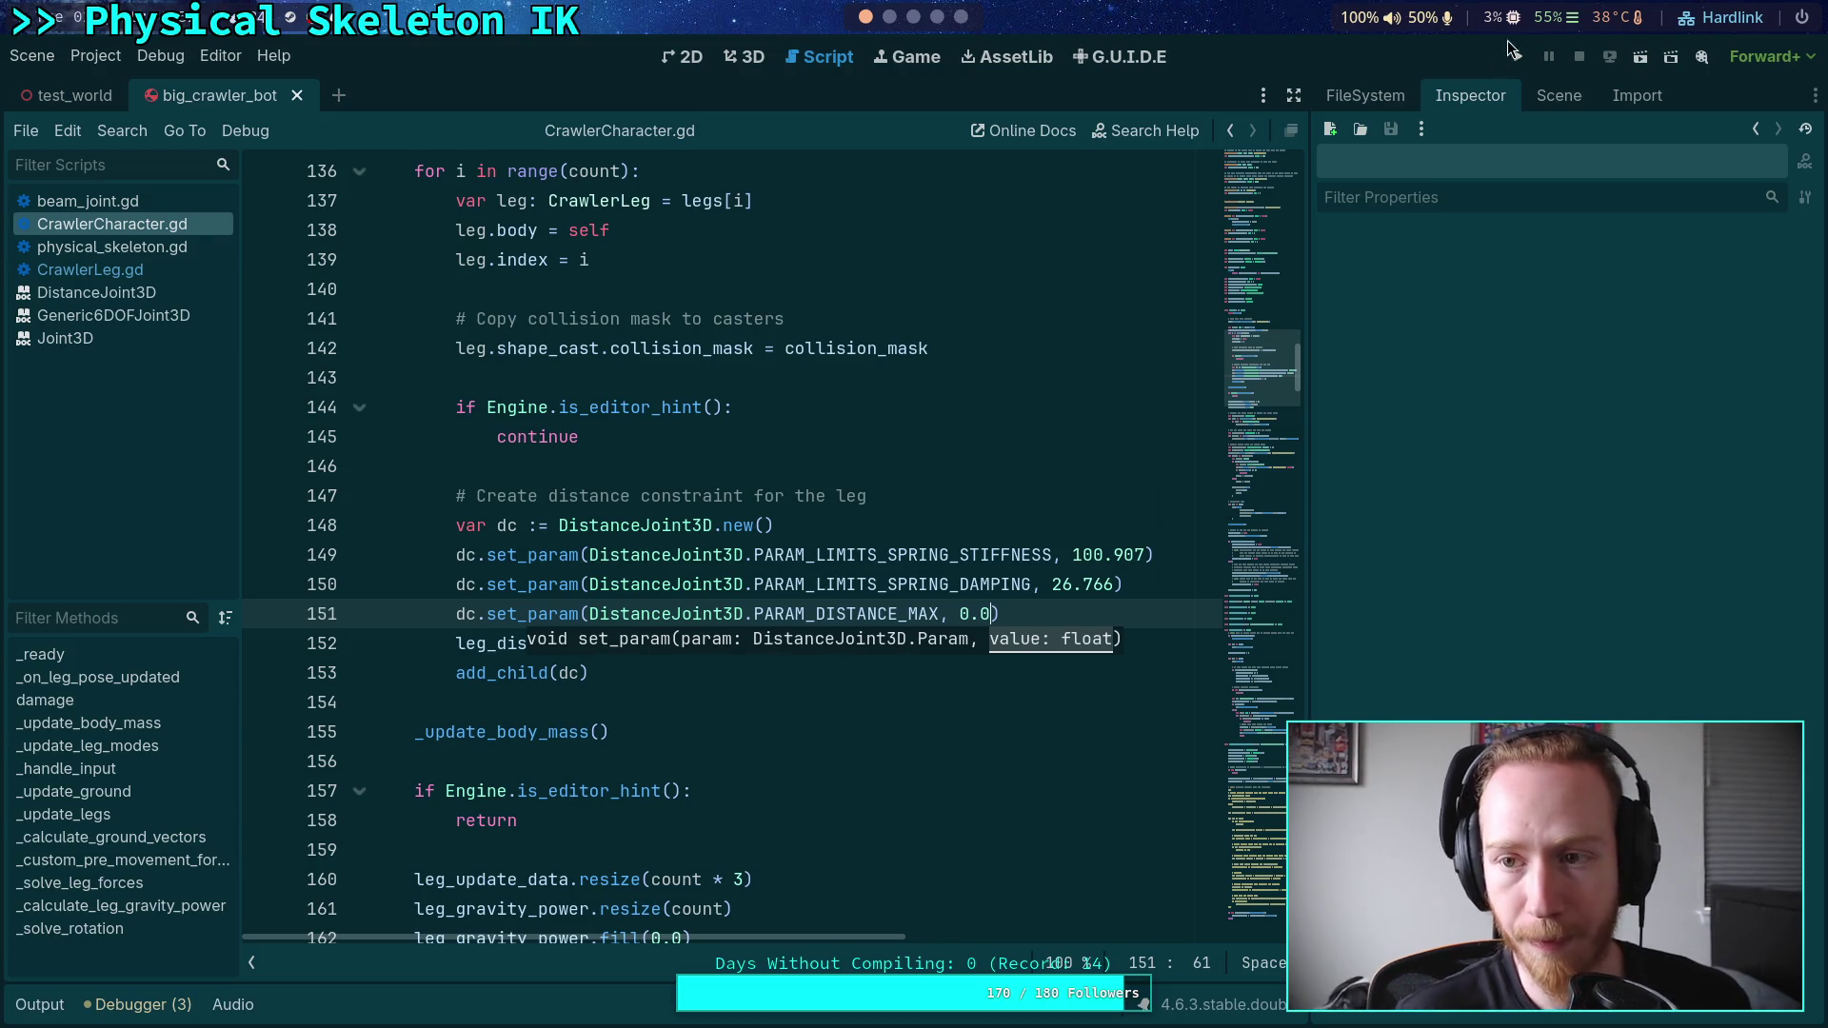
left_click(1522, 60)
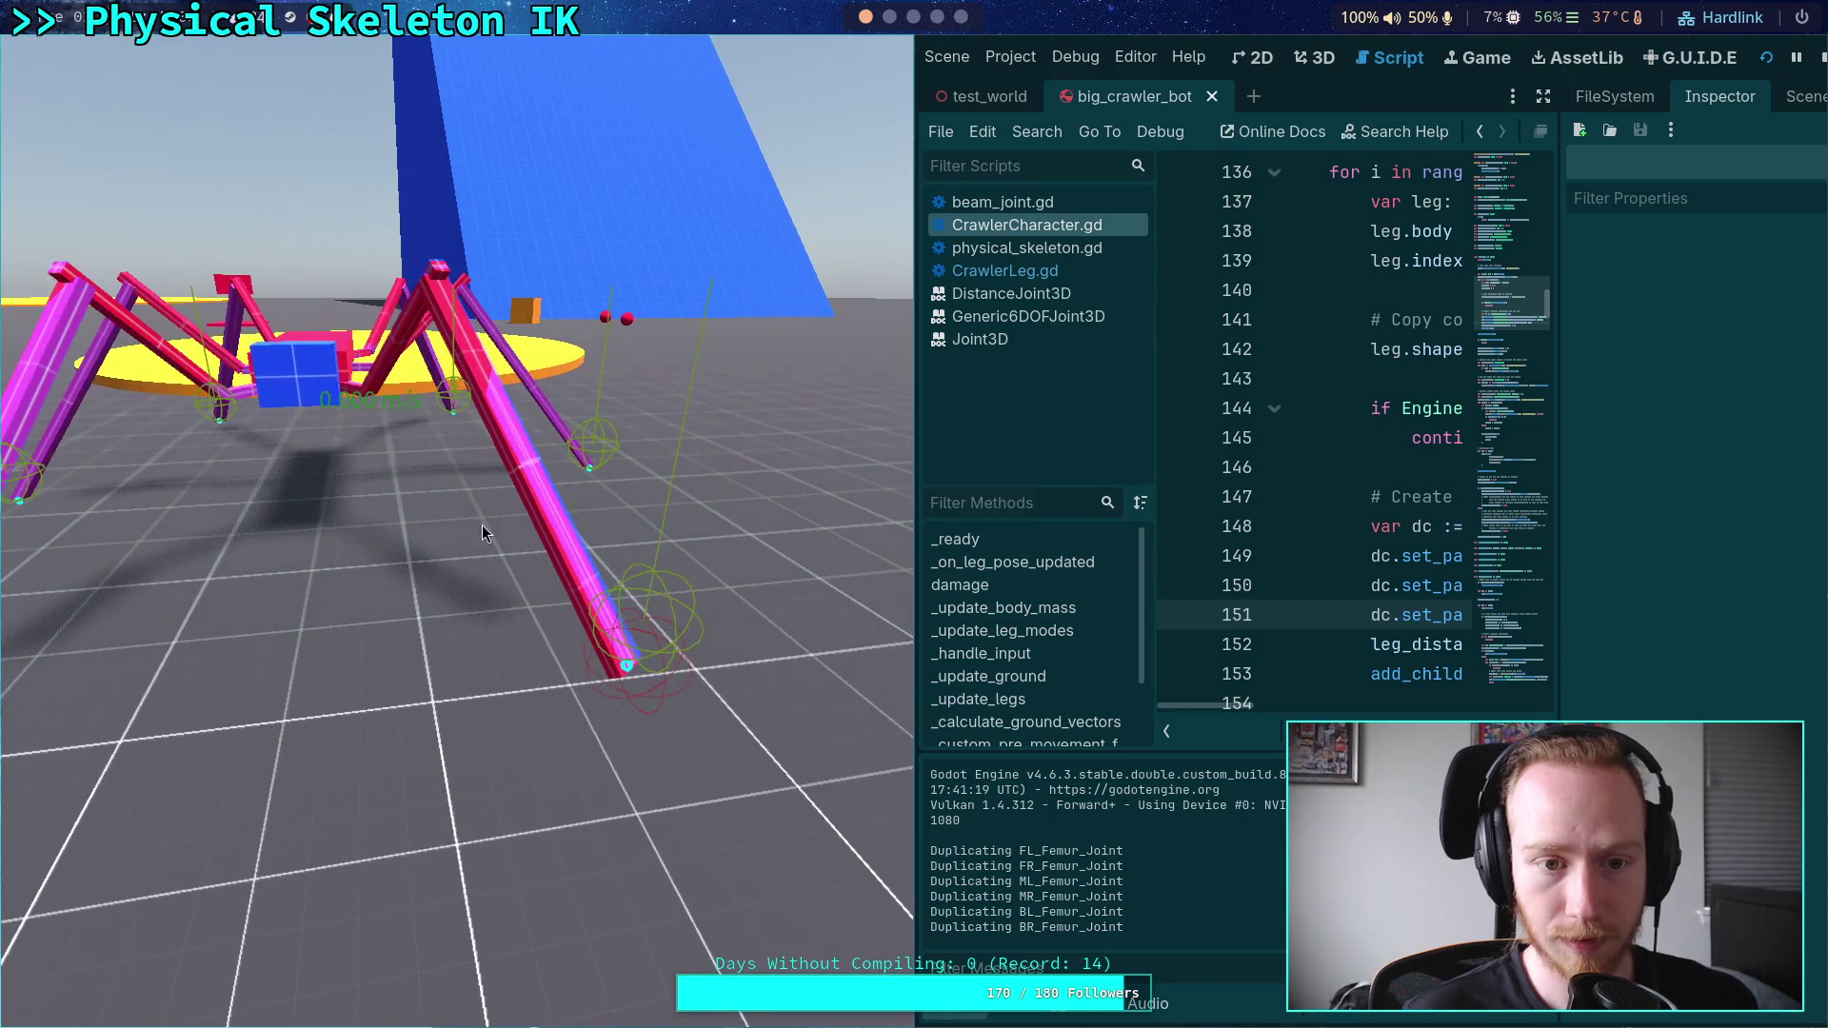
- Stop the game, filter the scene tree by 'box', view the robot in the 3D workspace, then clear the filter
left_click(1821, 61)
left_click(1547, 96)
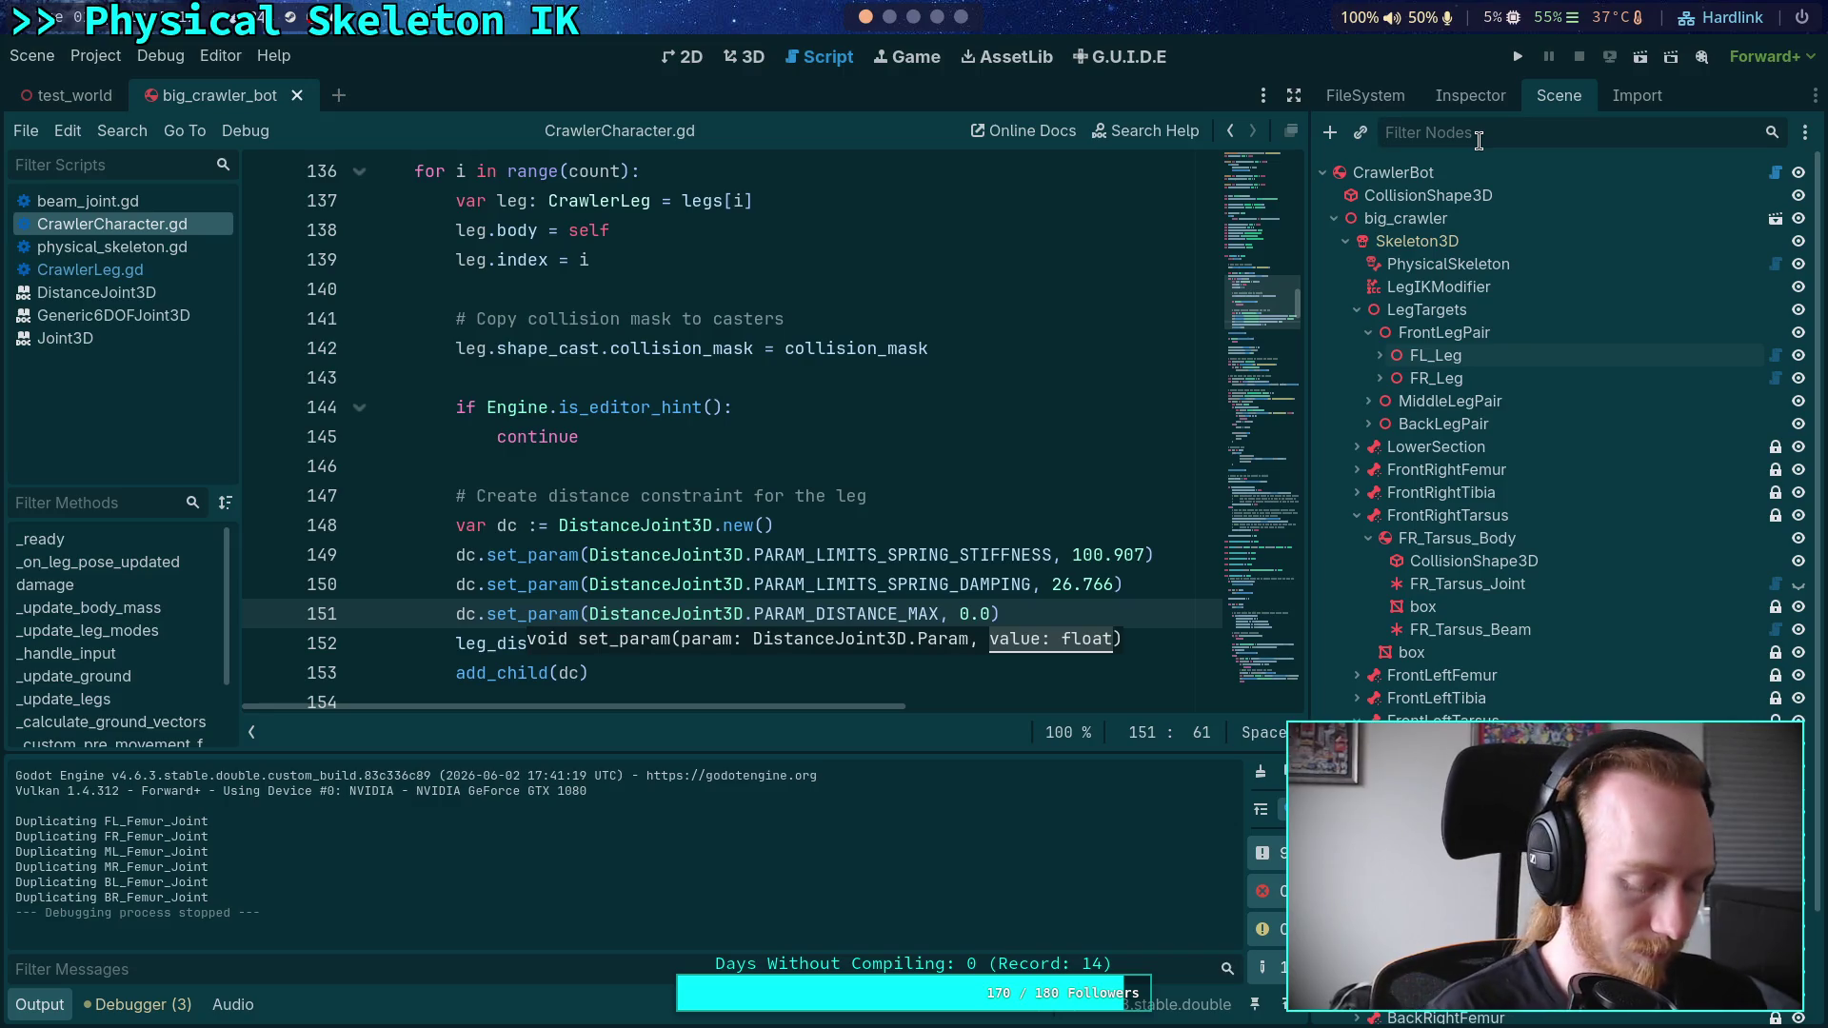
left_click(1479, 132)
type("box")
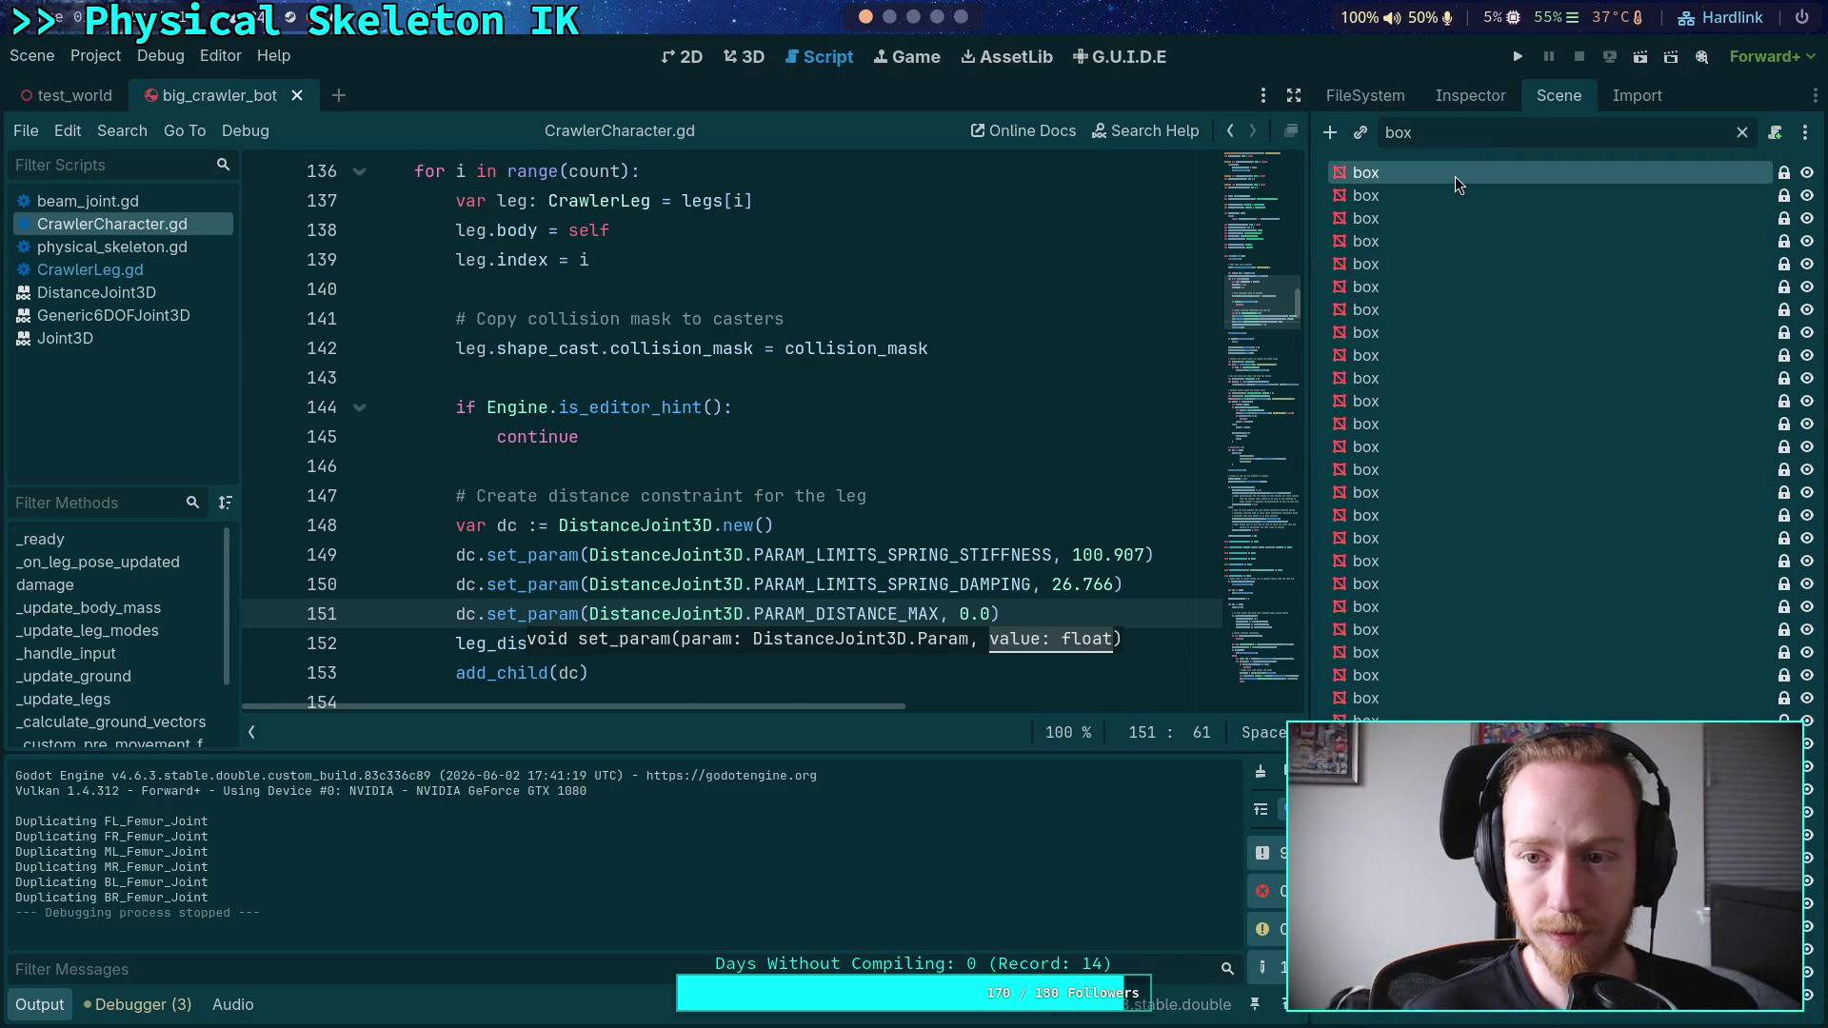
left_click(766, 59)
scroll(973, 395, "up", 5)
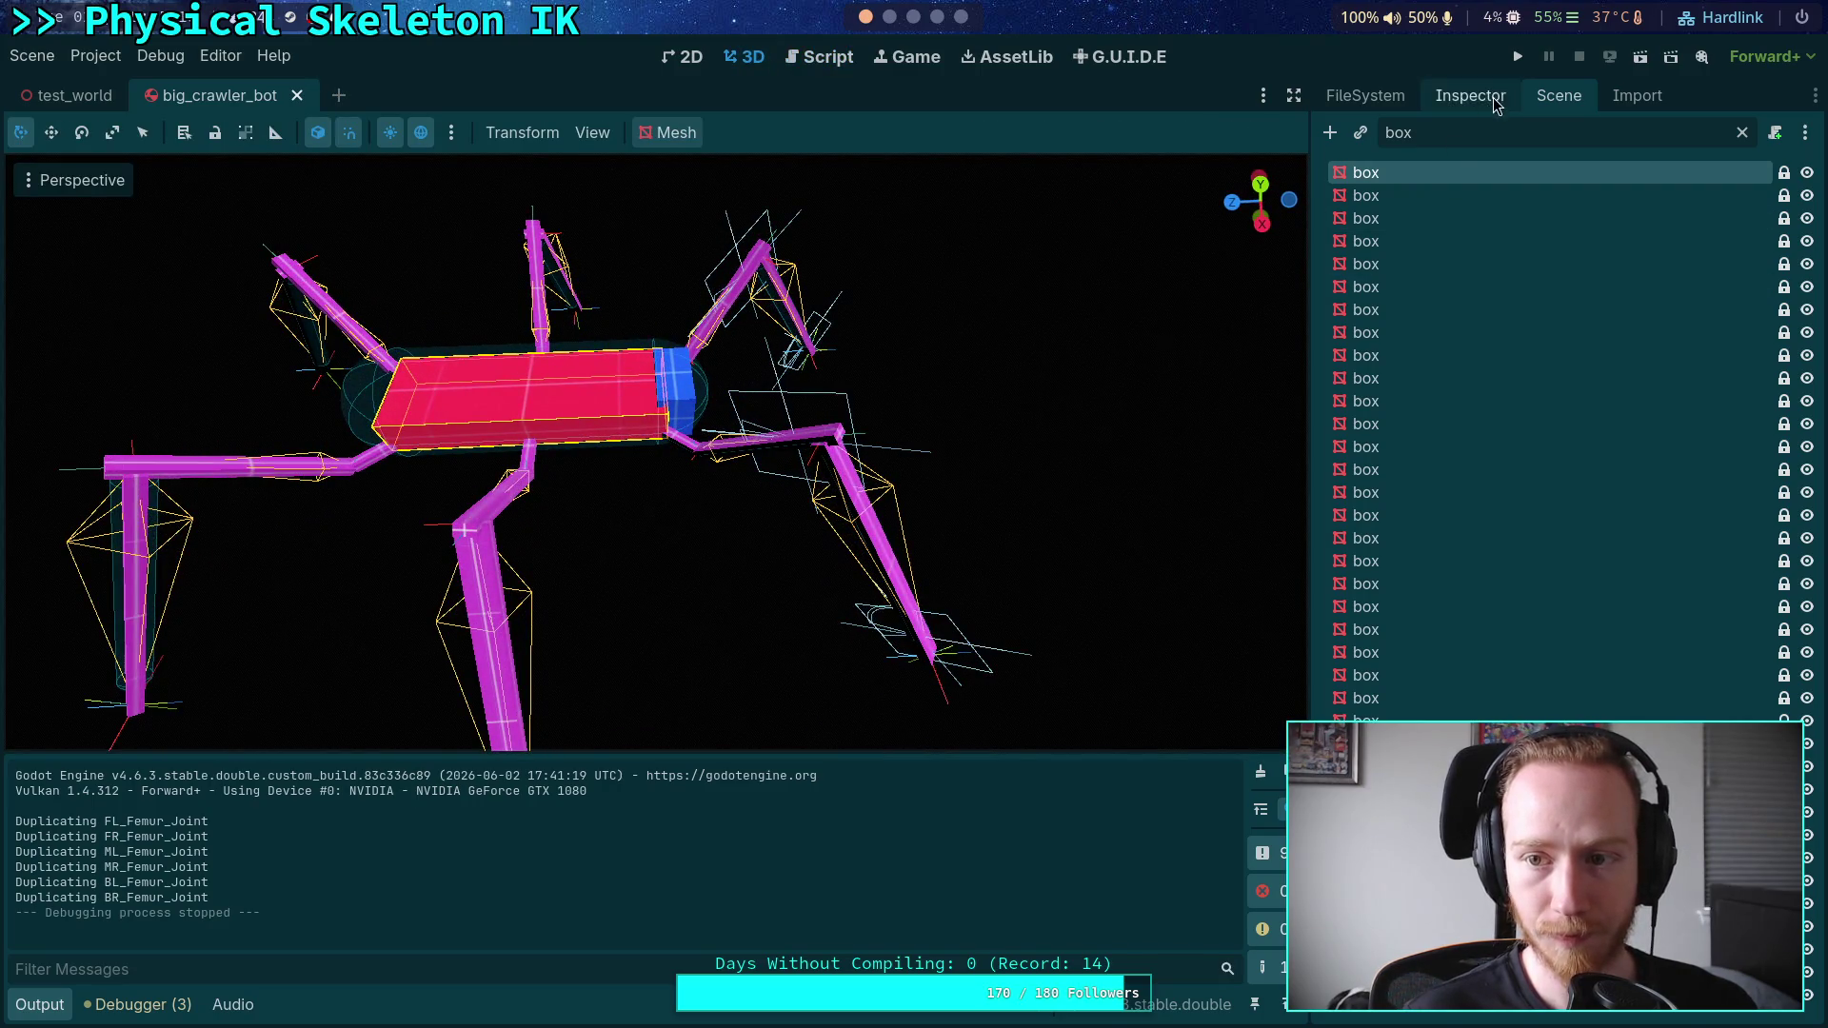
left_click(1743, 132)
- Rename the box mesh under FrontRightTarsus to box_ghost
left_click(1470, 95)
left_click(1558, 95)
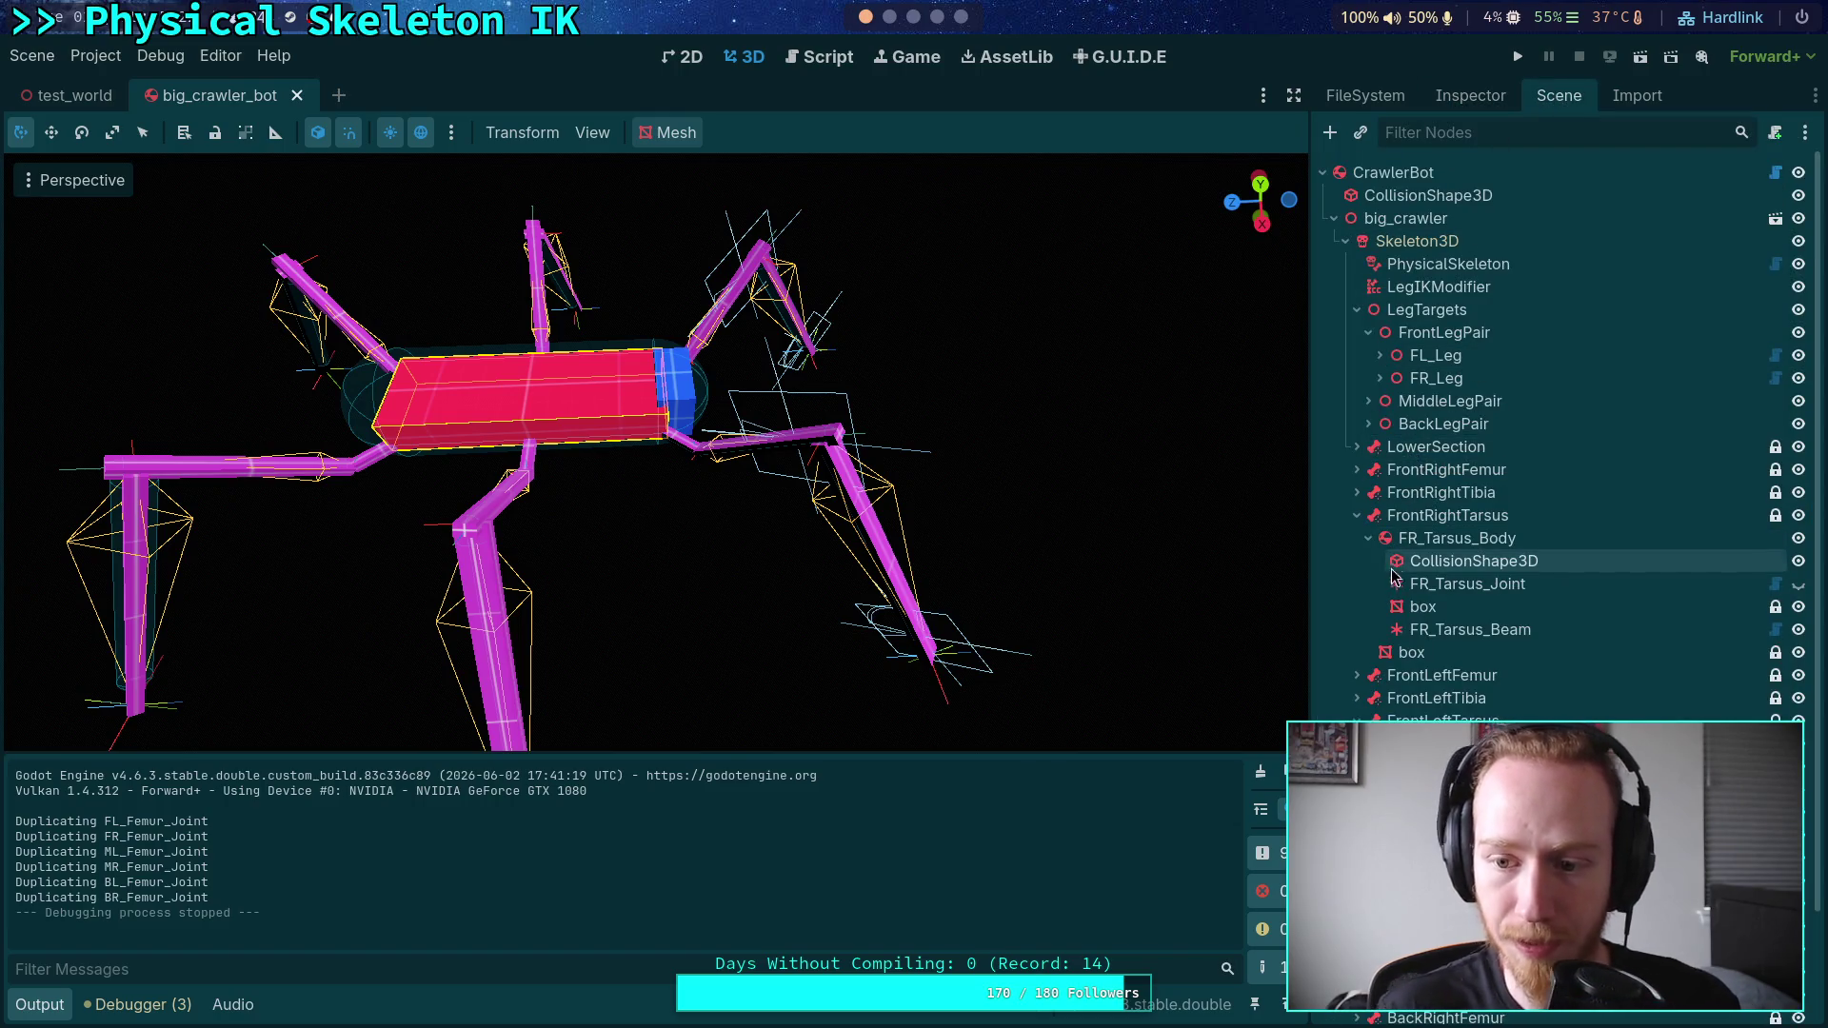
left_click(1428, 659)
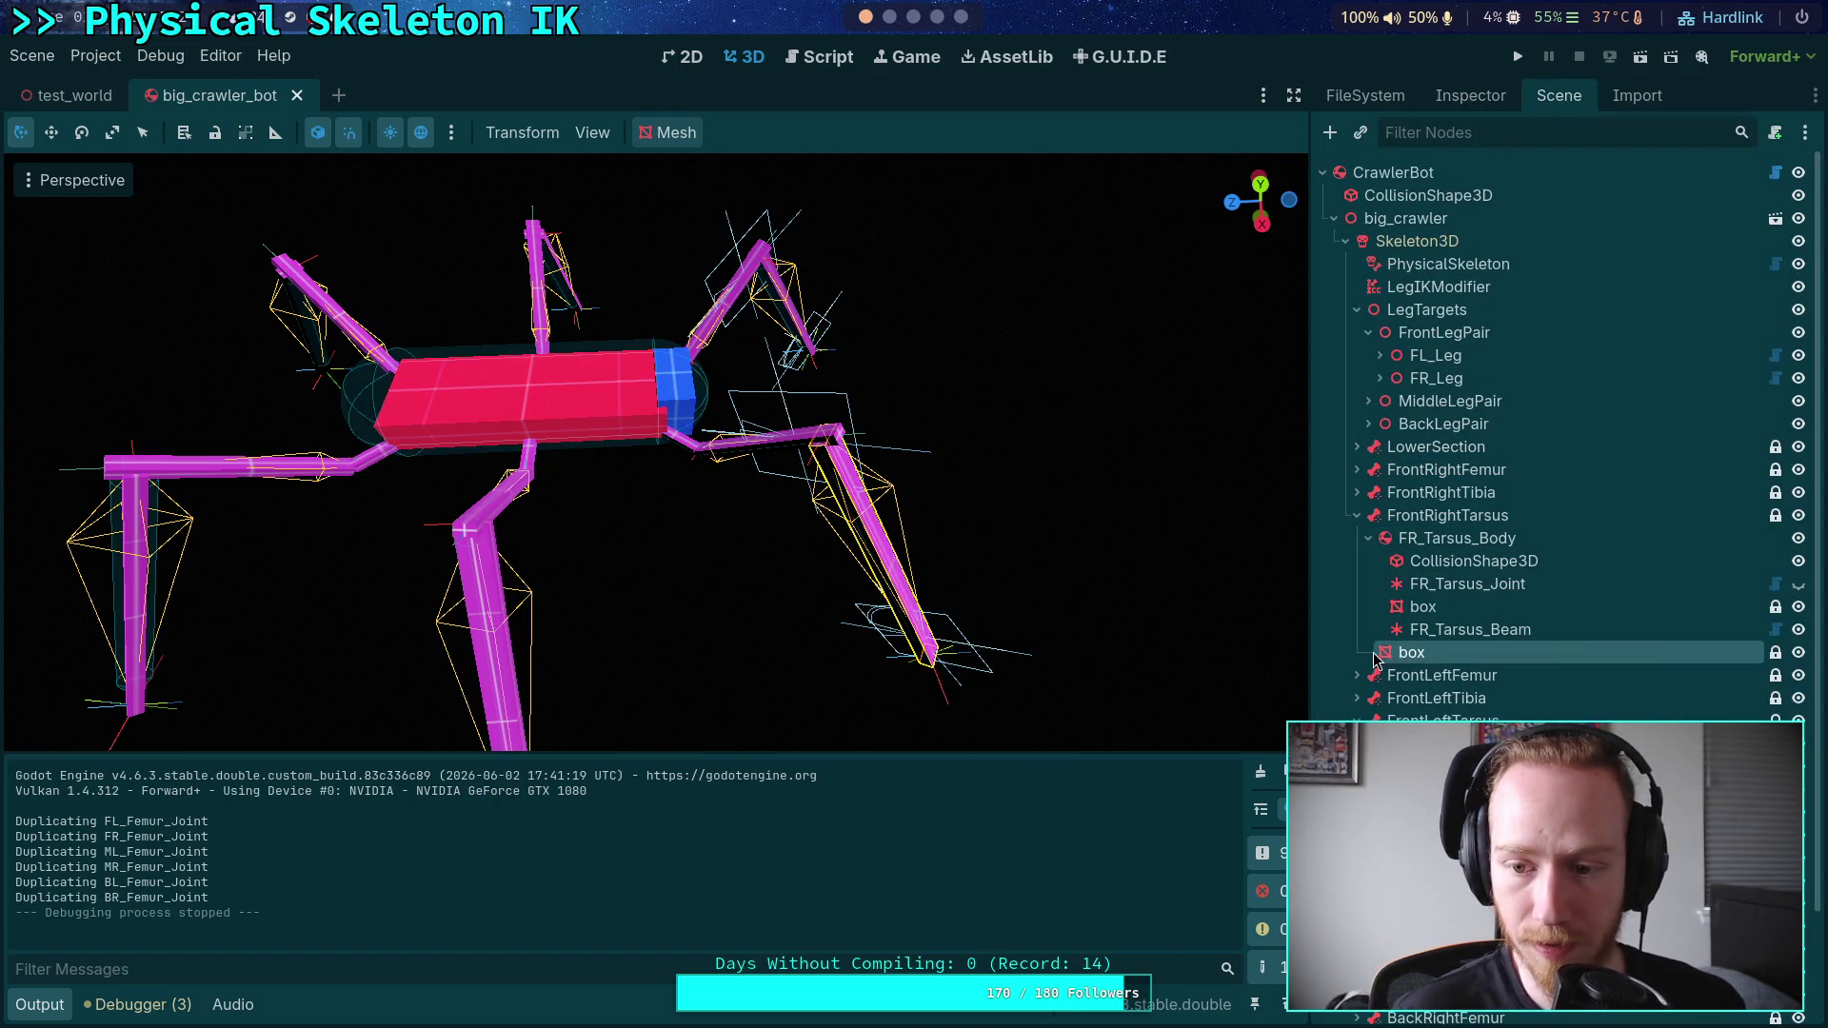
left_click(1798, 655)
left_click(1799, 655)
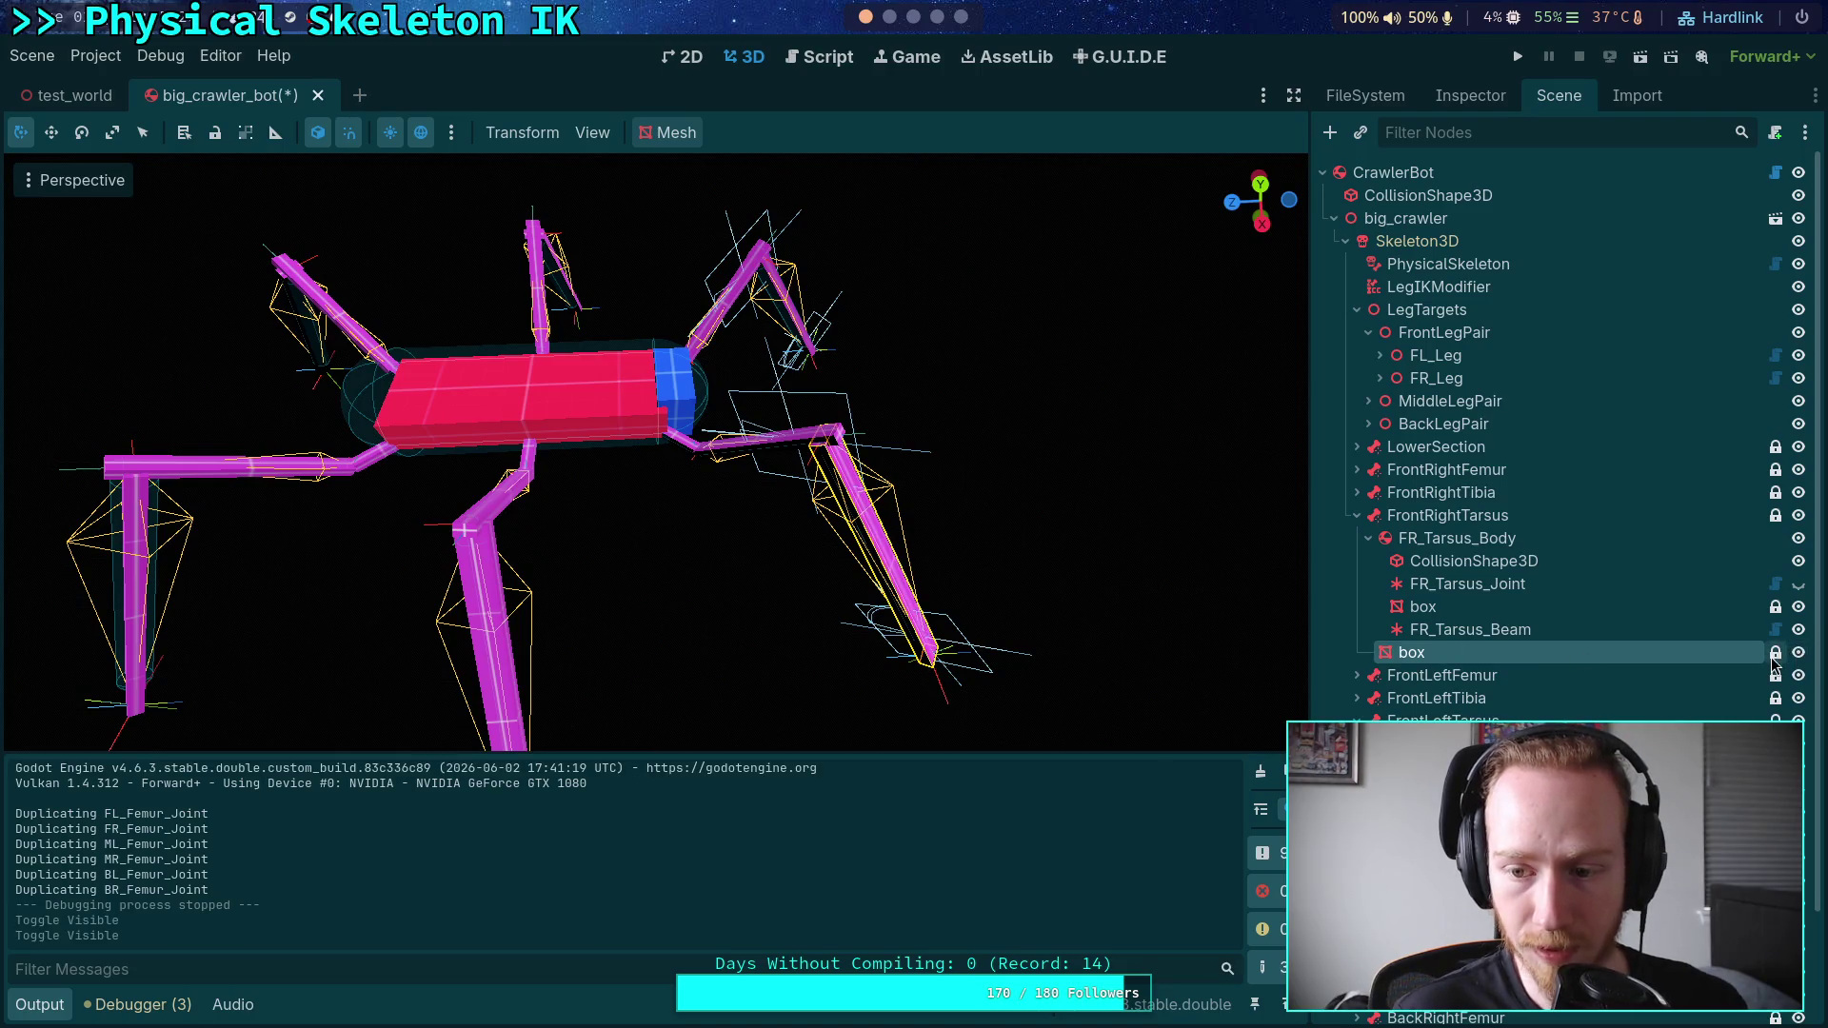
double_click(1460, 651)
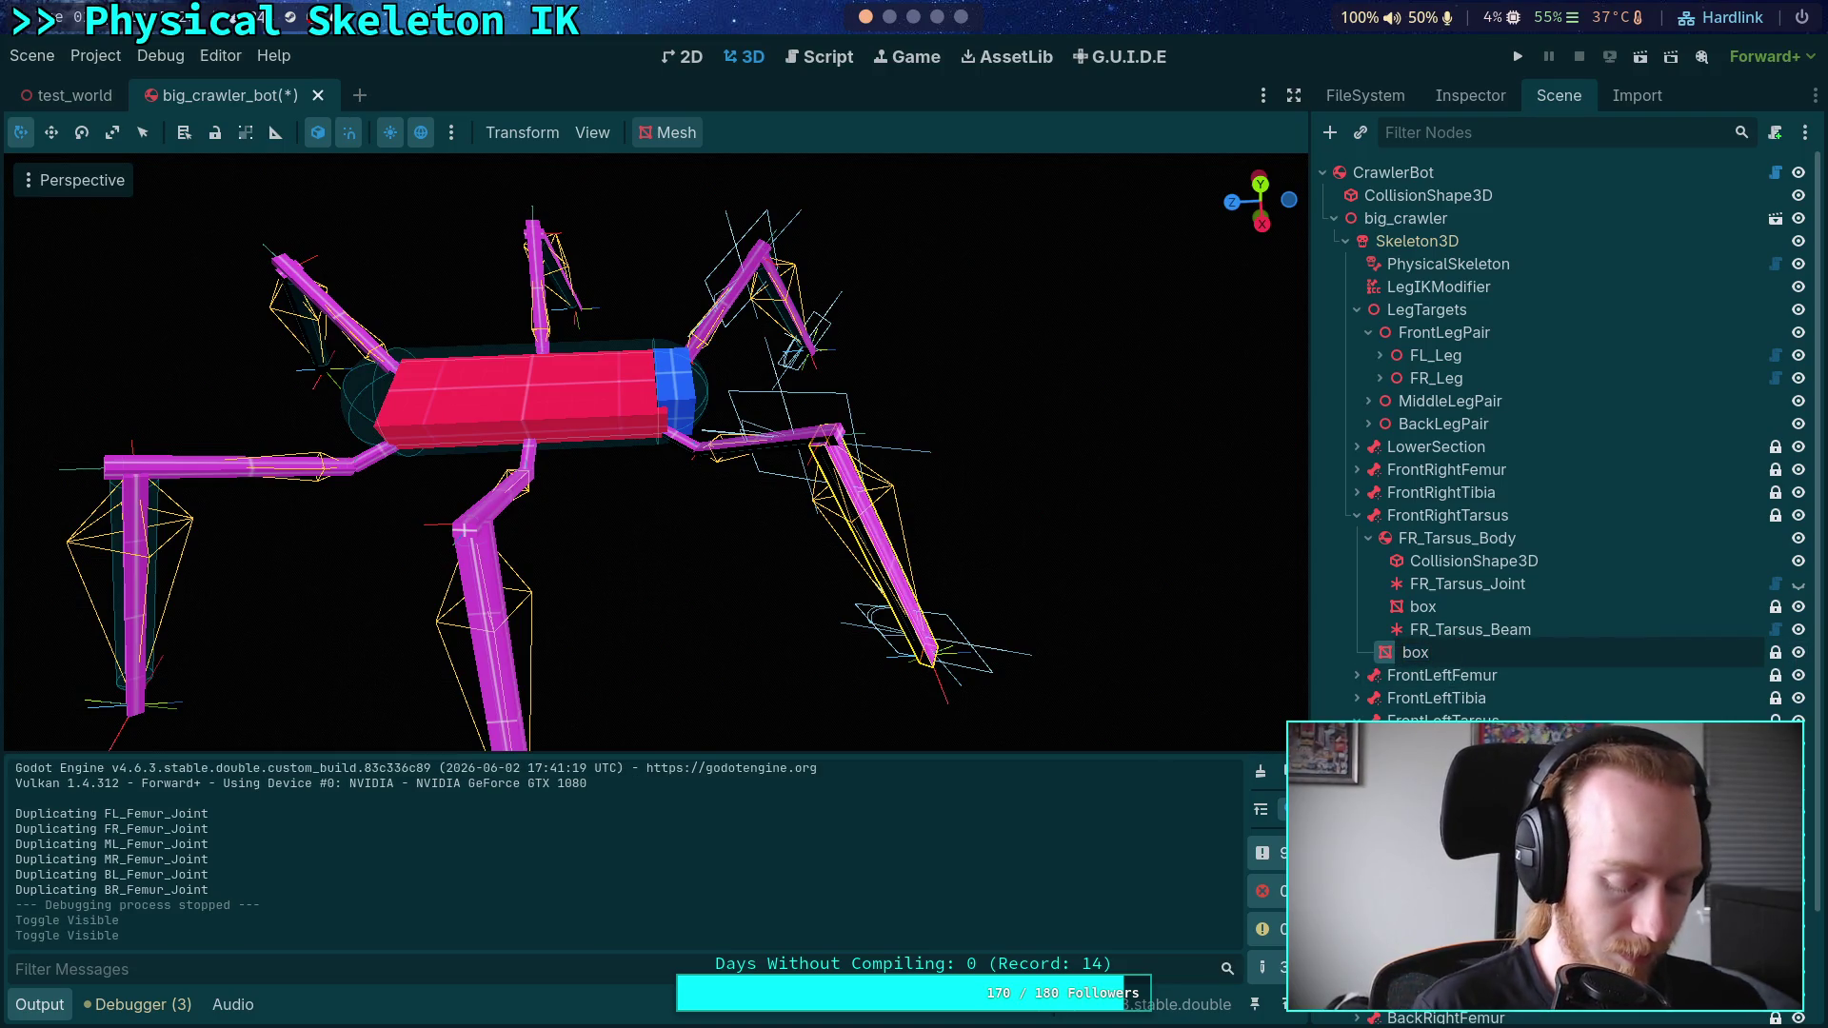
type("_ghos")
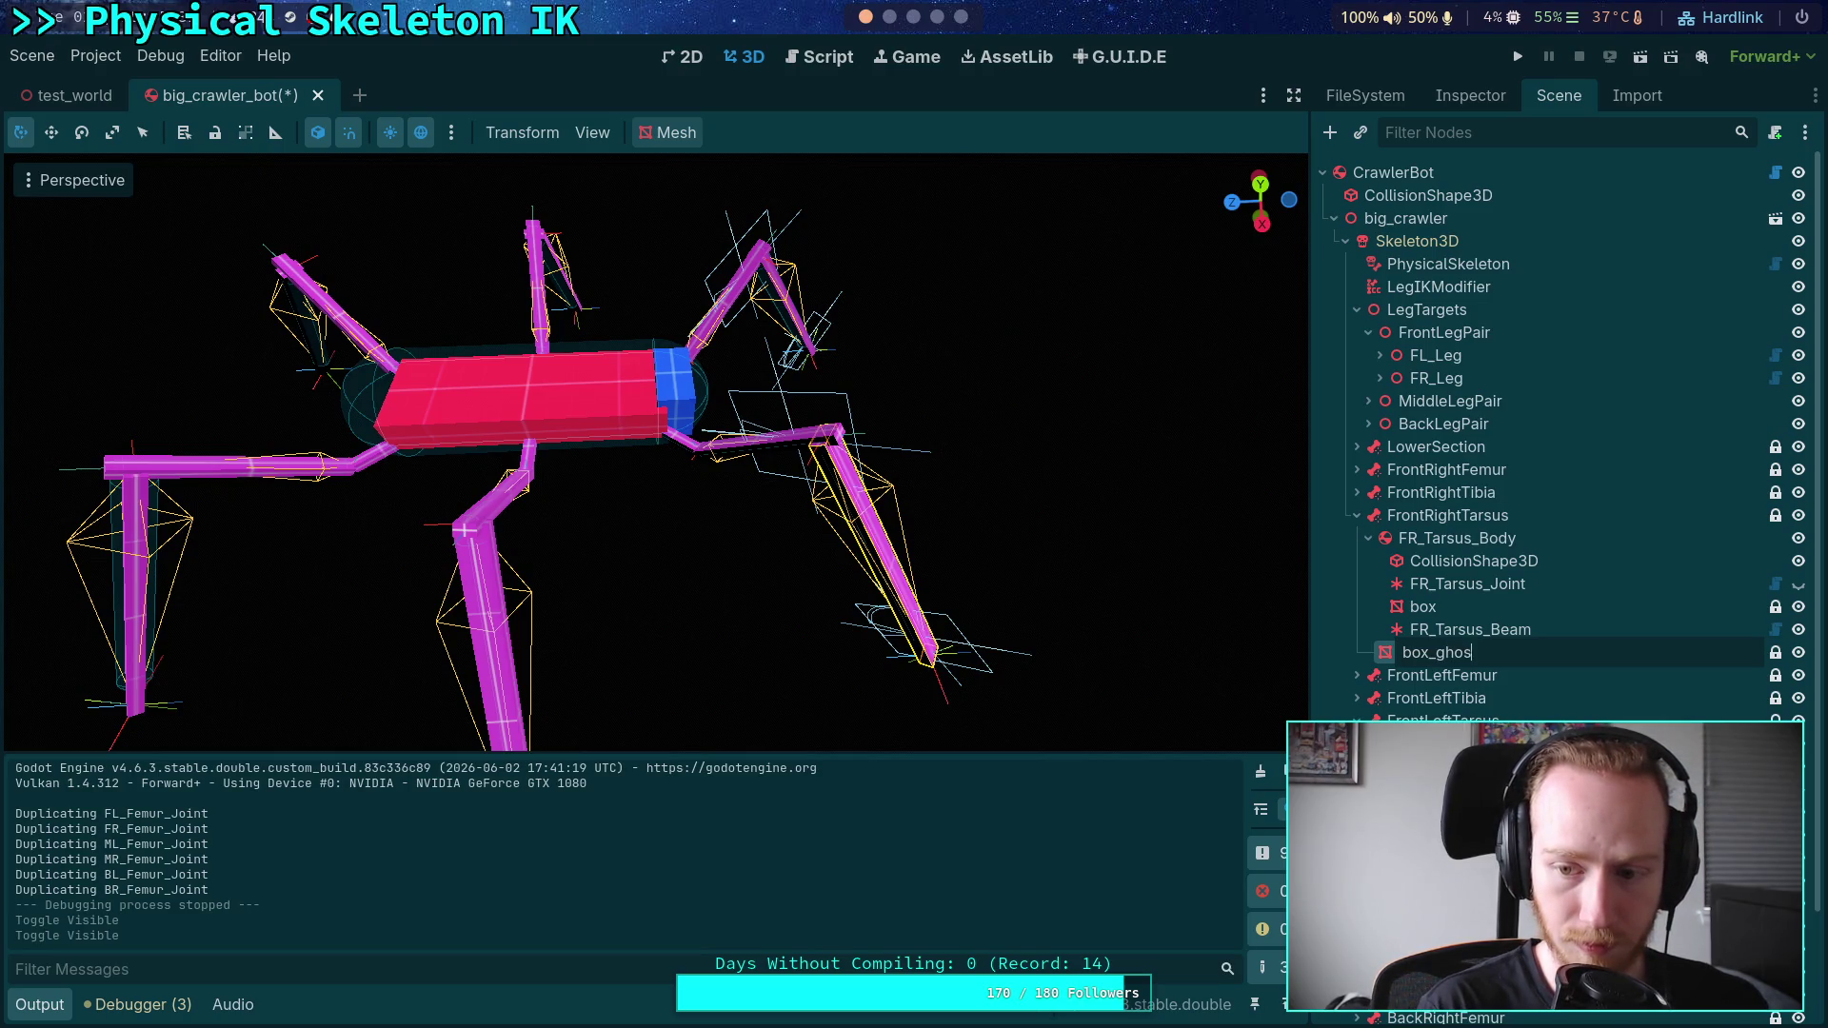
type("t")
key("Return")
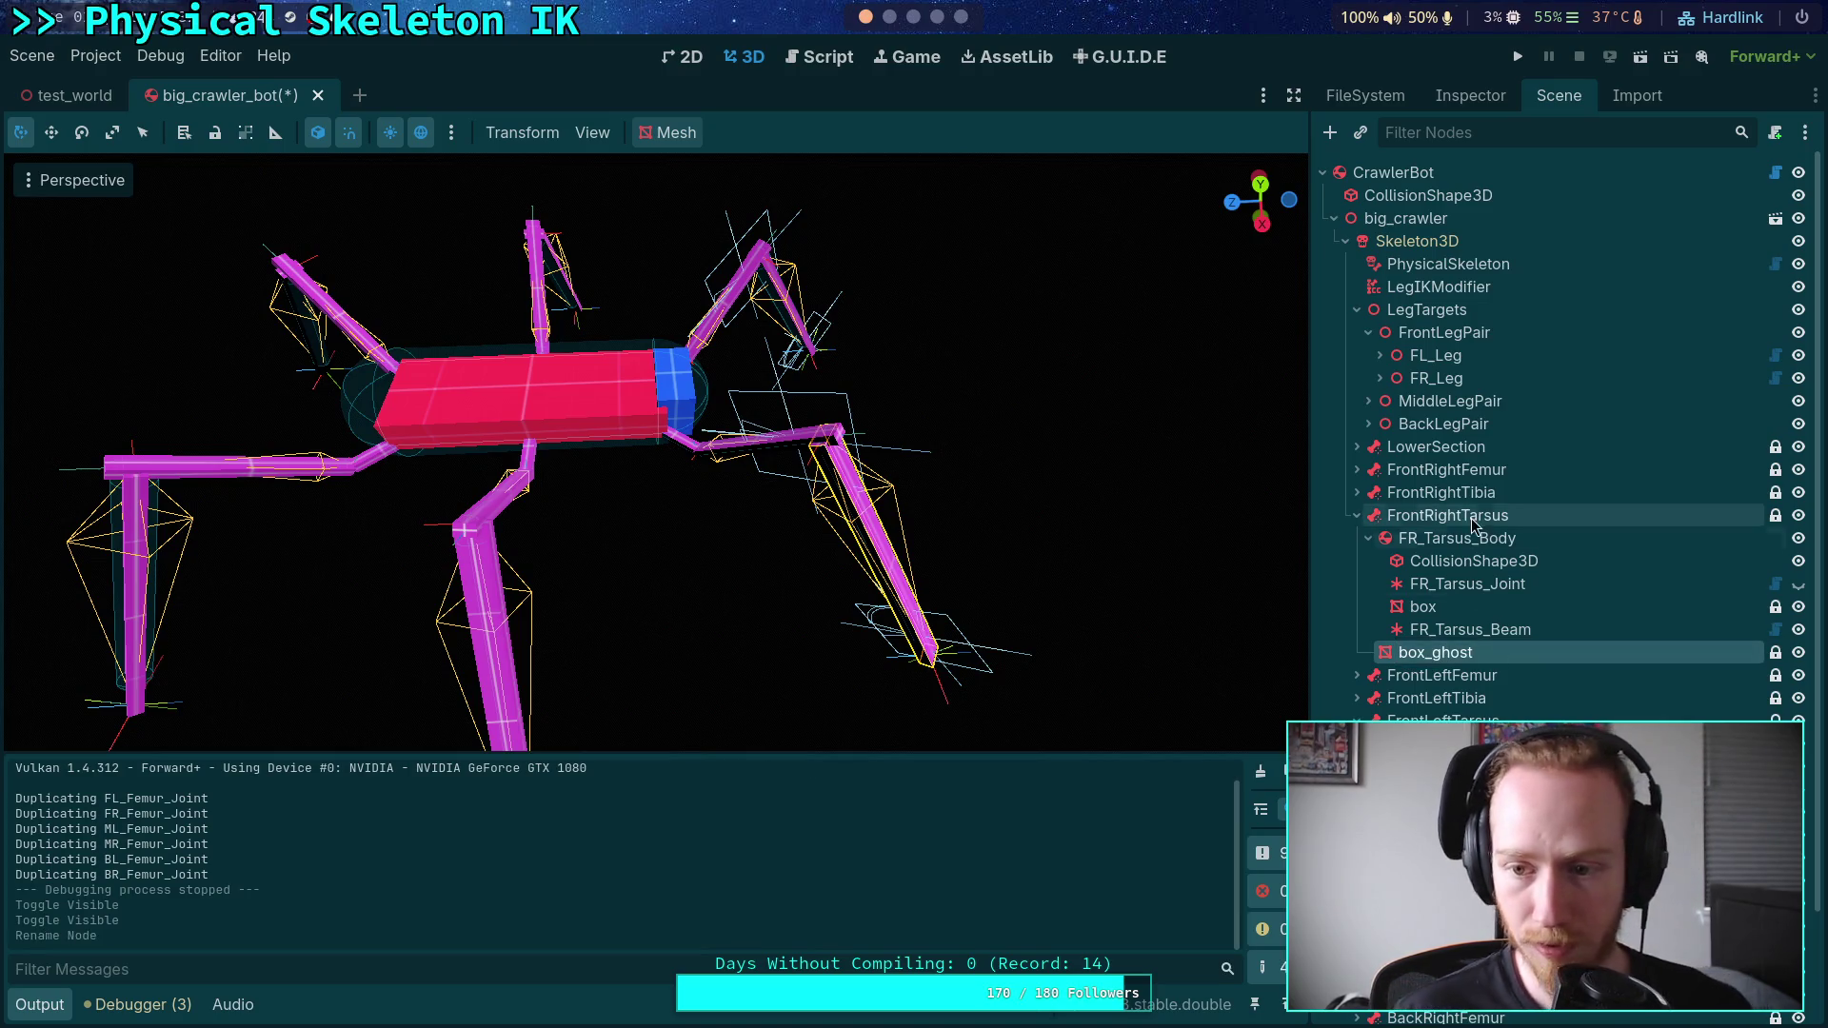
double_click(1459, 655)
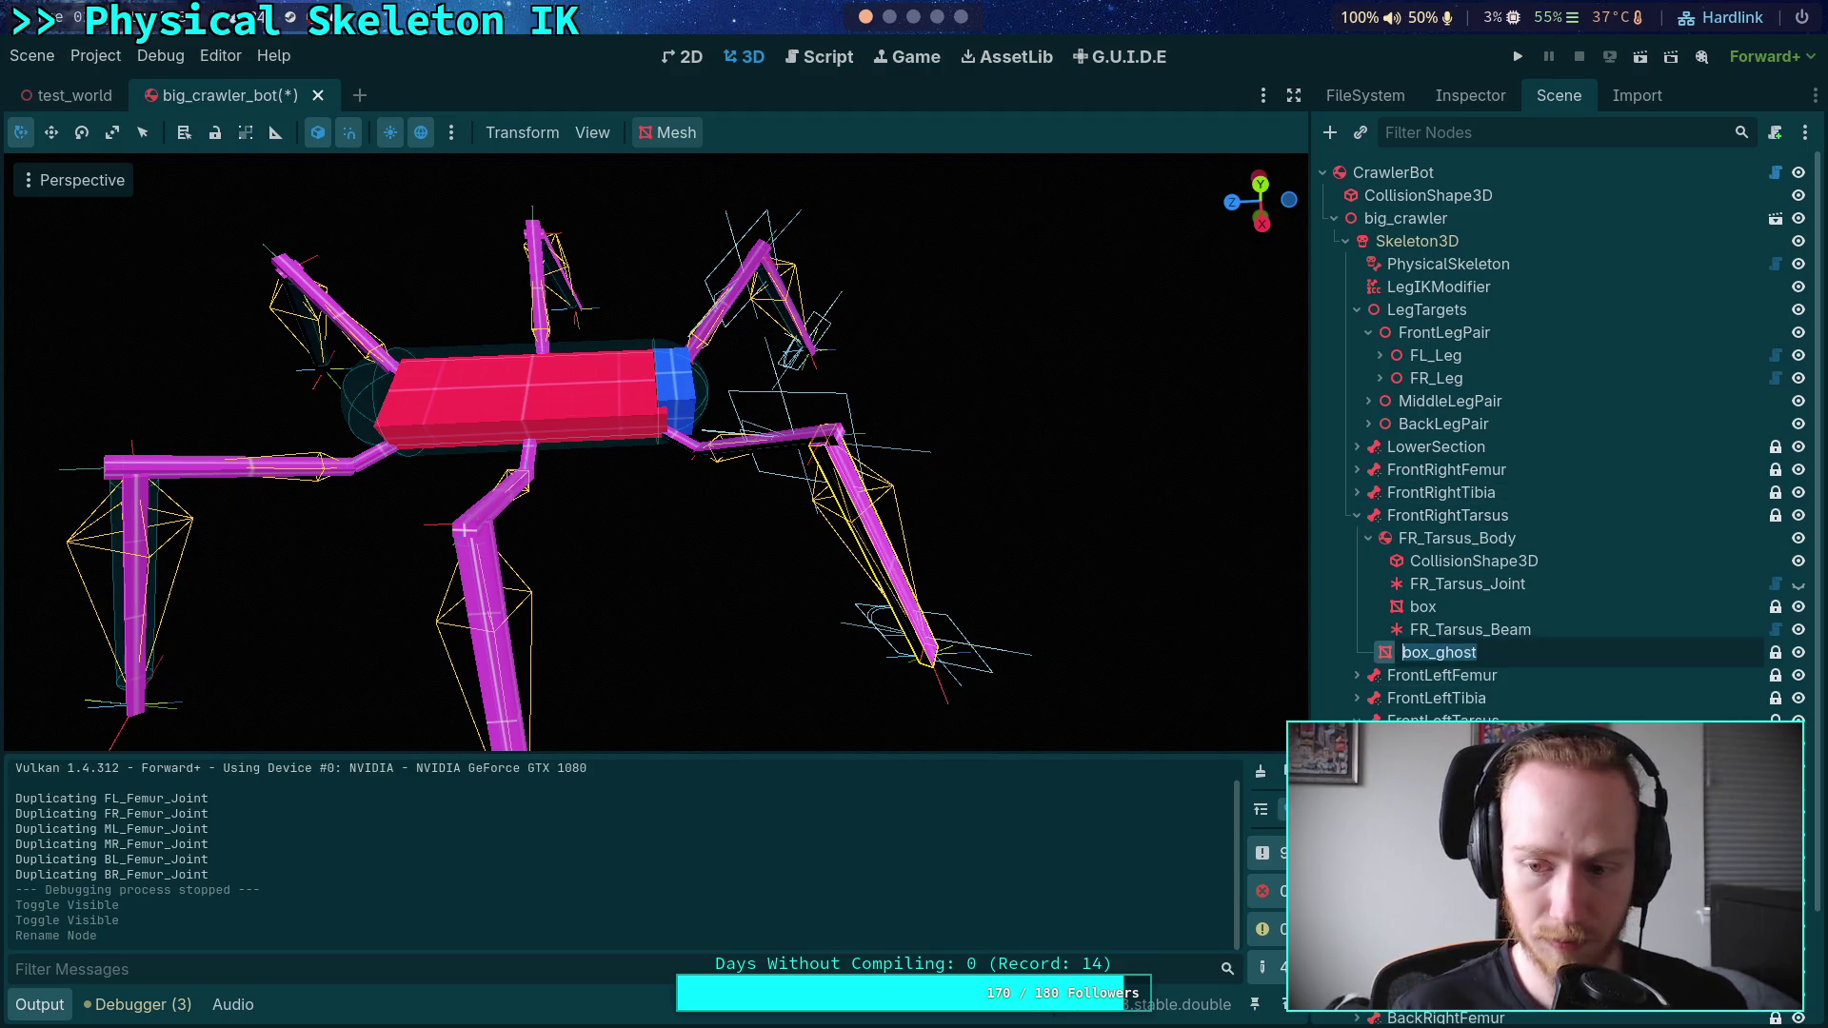
left_click(1354, 515)
- Rename the FrontRightTibia box mesh to box_ghost
left_click(1357, 492)
left_click(1412, 629)
double_click(1440, 629)
type("box_ghost")
key("Return")
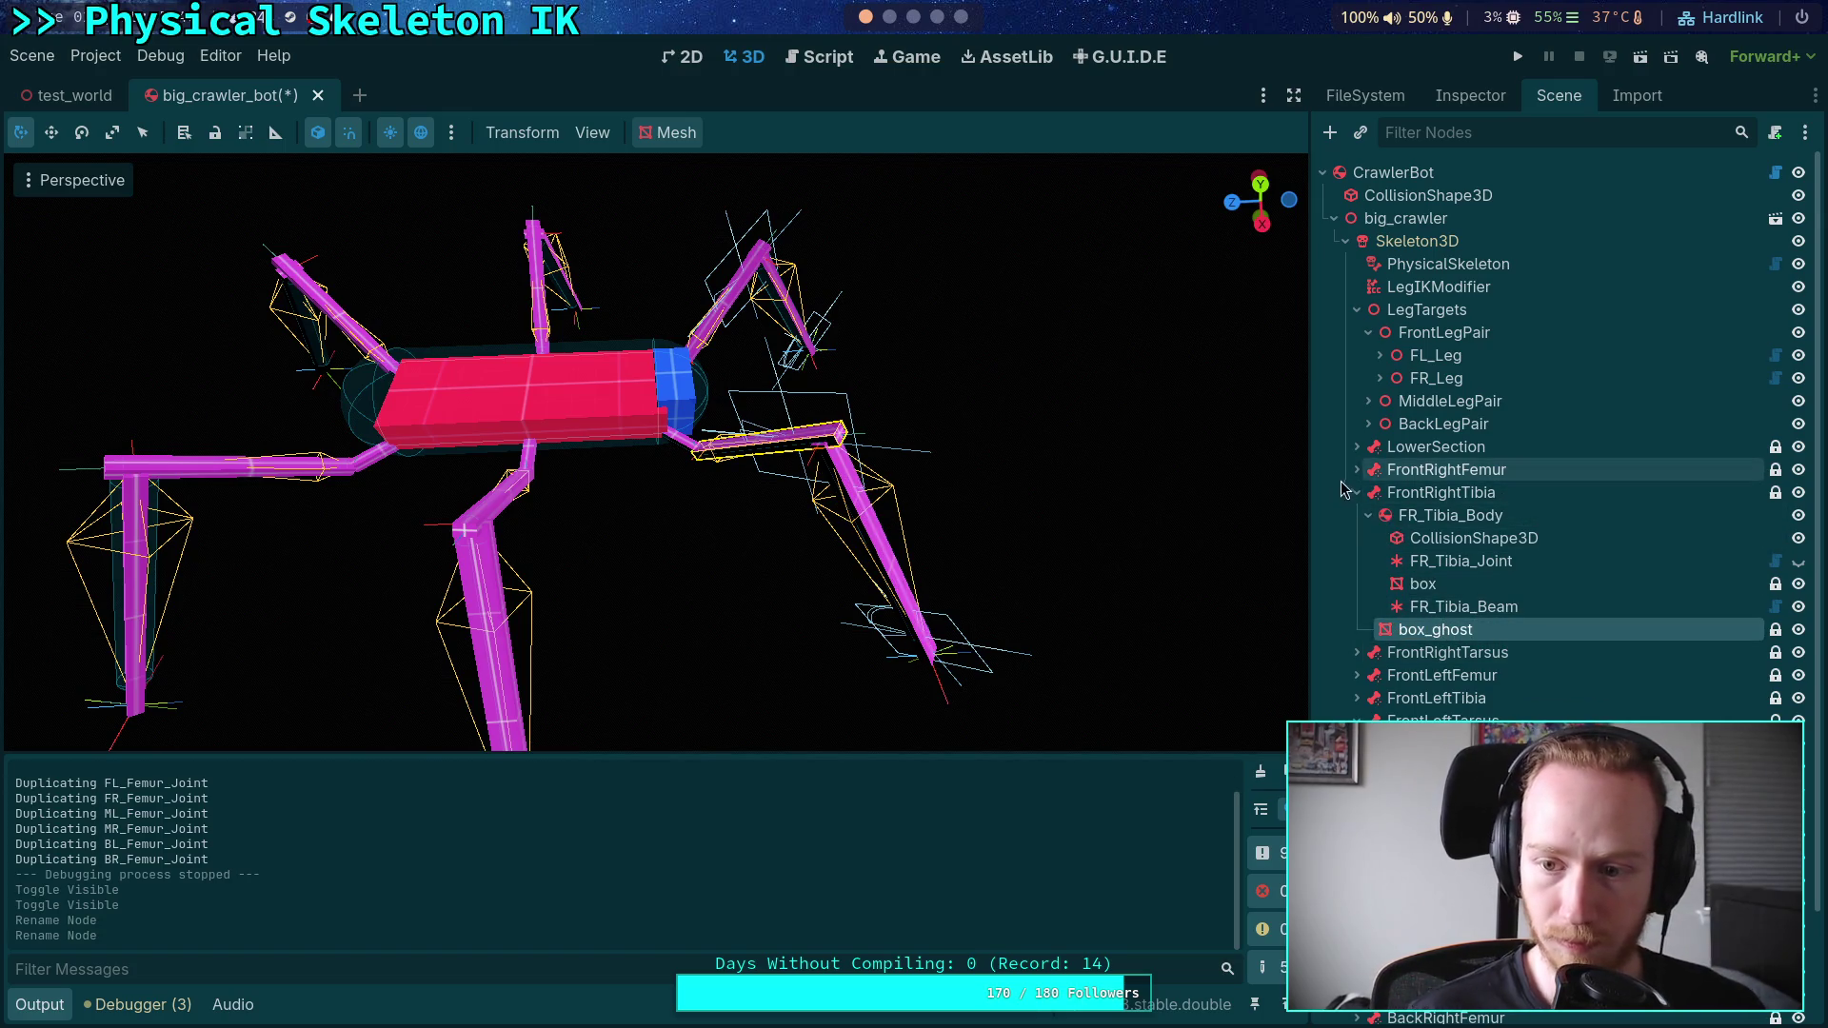
- Rename the FrontRightFemur box mesh to box_ghost and recheck the front-right tibia and tarsus branches
left_click(1356, 493)
left_click(1357, 469)
left_click(1425, 519)
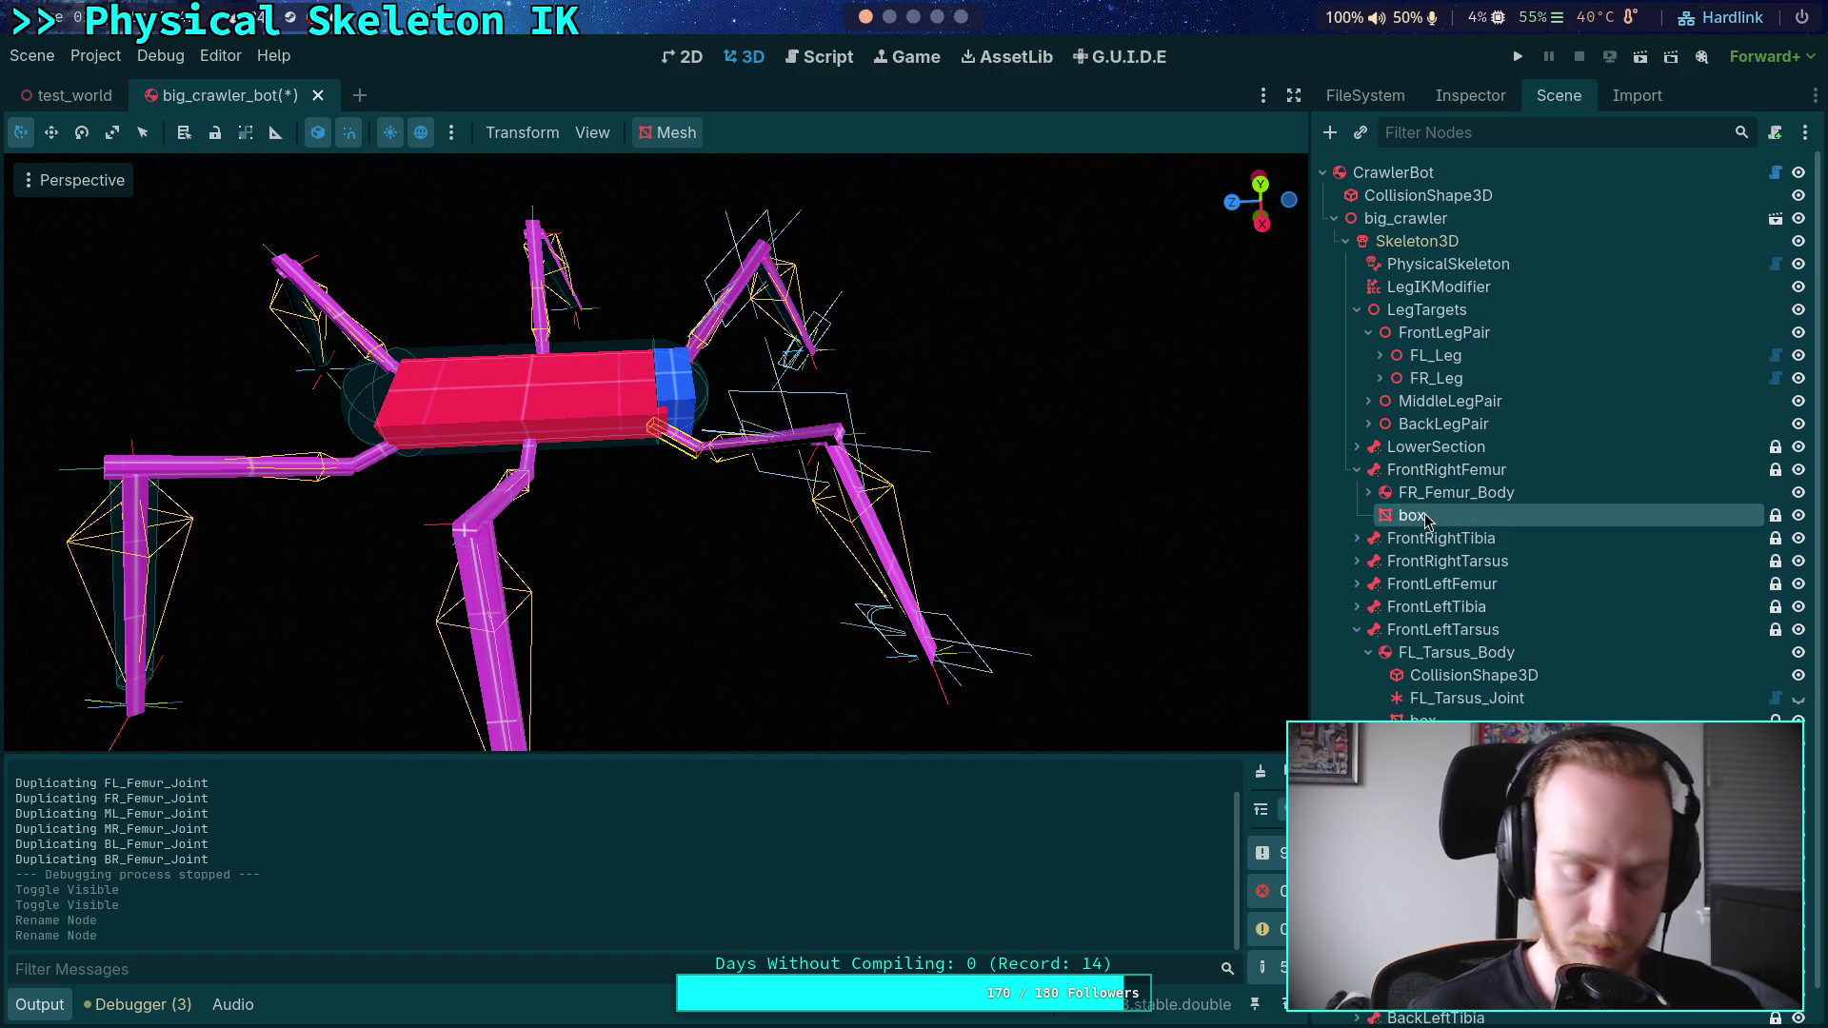
double_click(1425, 518)
type("_ghost")
key("Return")
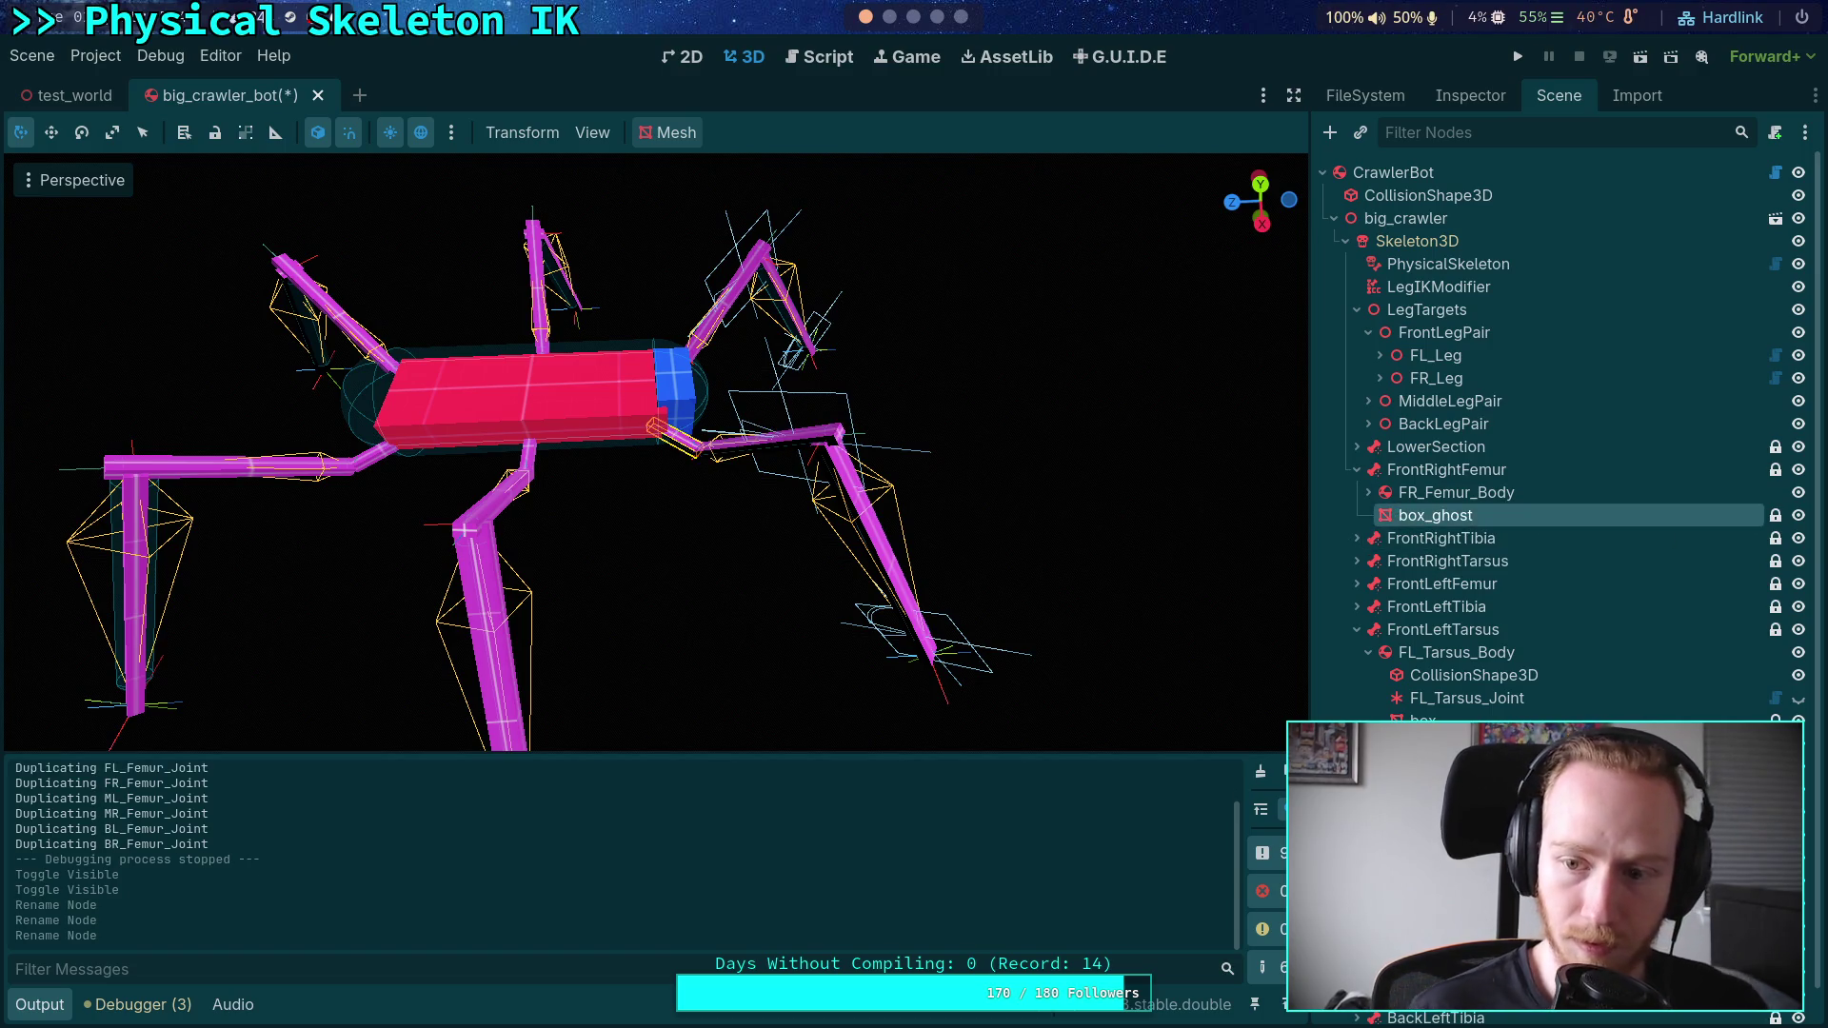
left_click(1357, 470)
left_click(1356, 493)
left_click(1356, 492)
left_click(1357, 515)
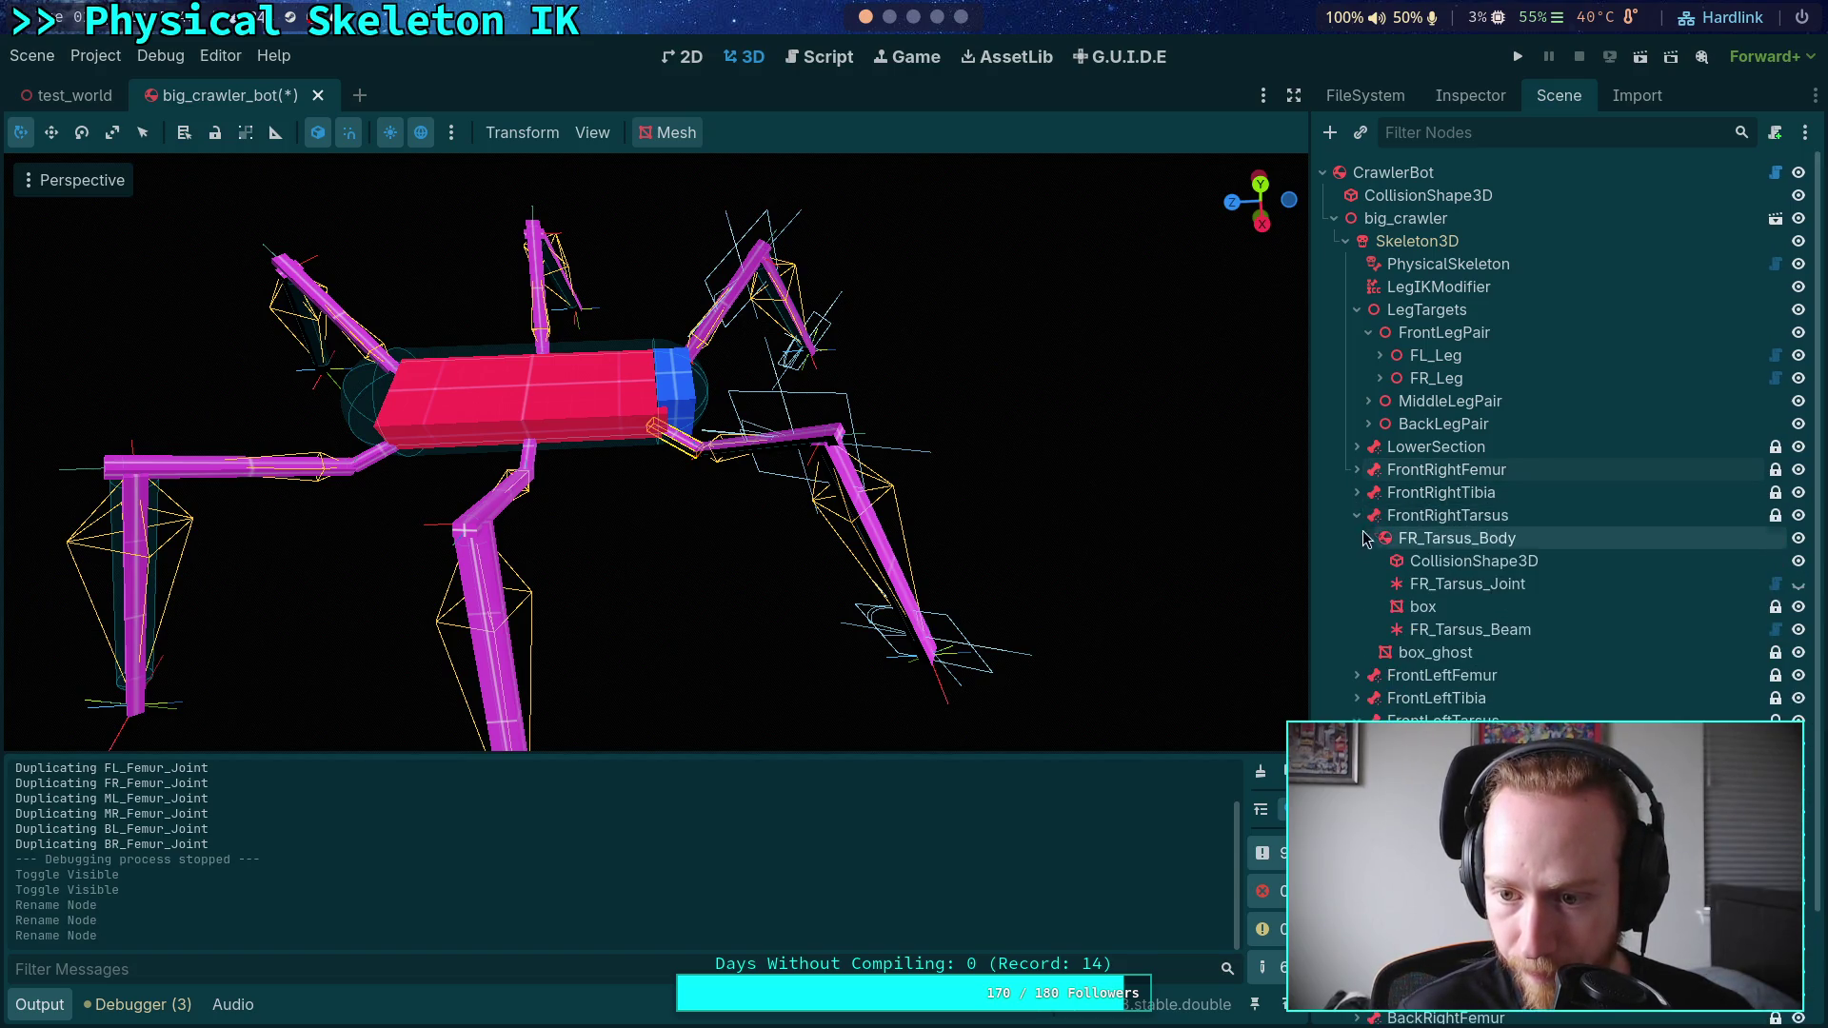
left_click(1357, 515)
- Rename the FrontLeftFemur and FrontLeftTibia box meshes to box_ghost
left_click(1357, 538)
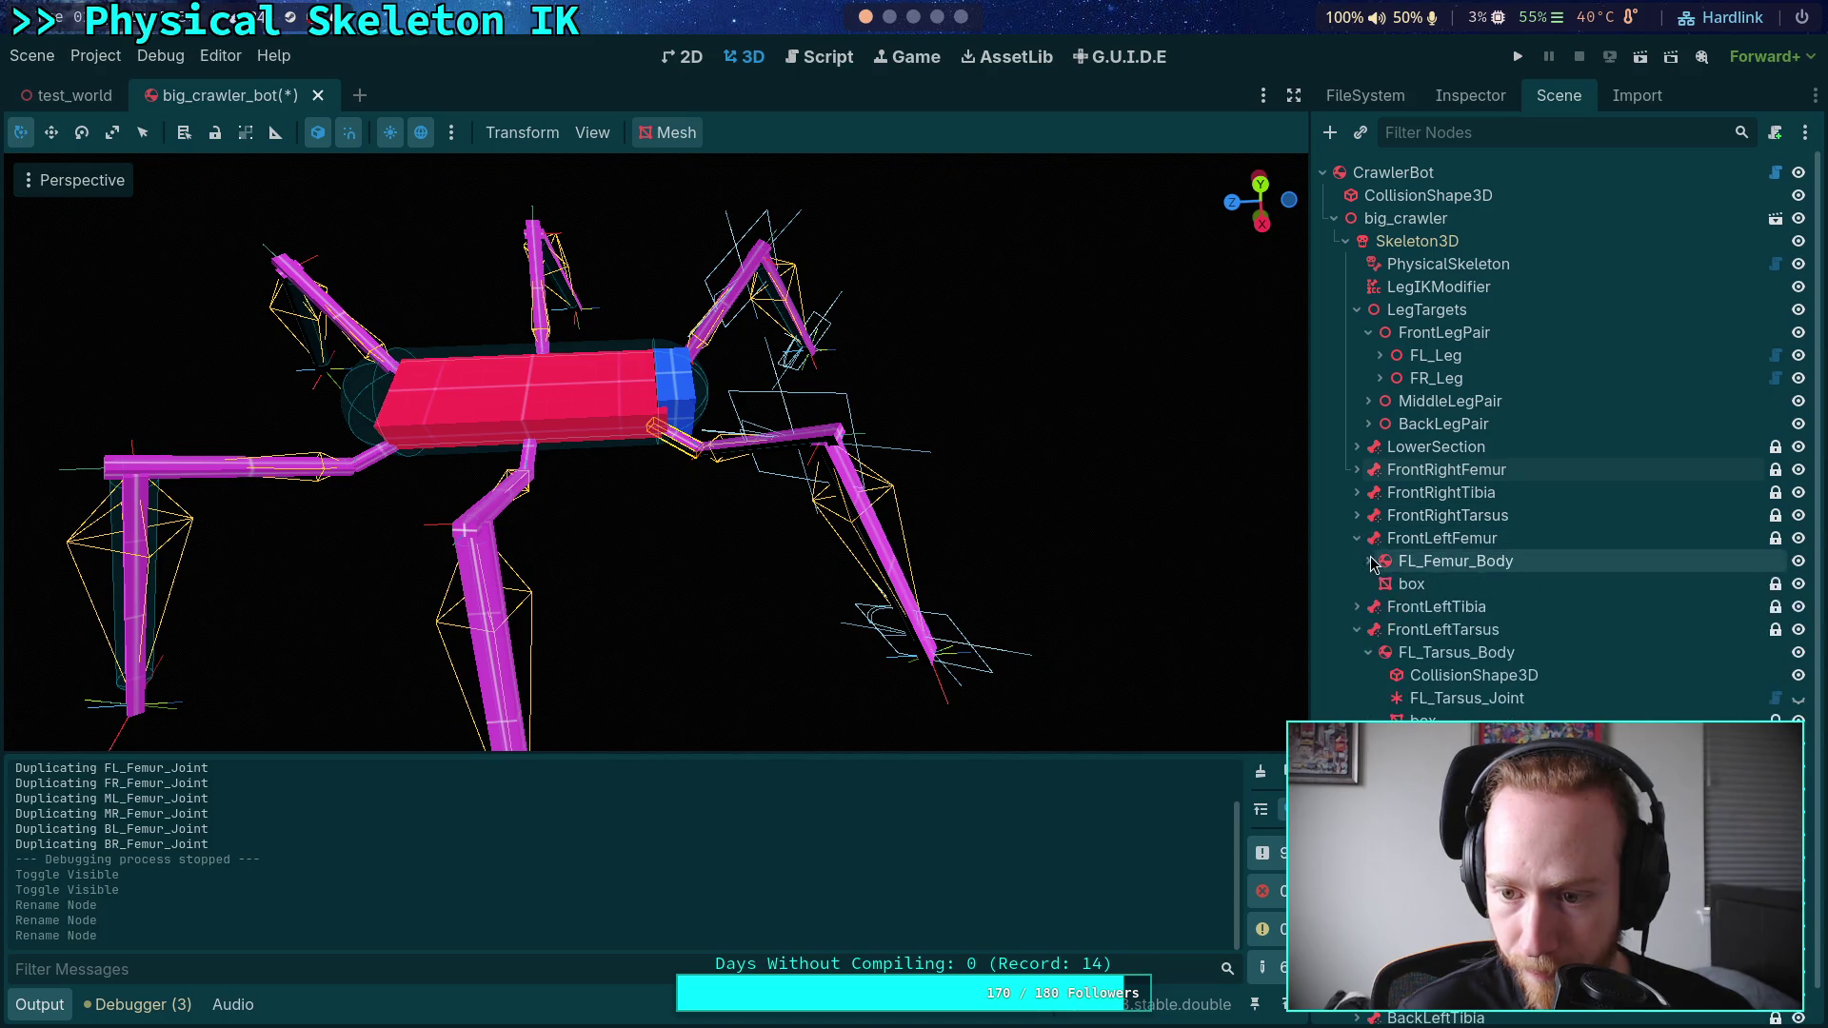
left_click(1409, 585)
key("F2")
type("_ghost")
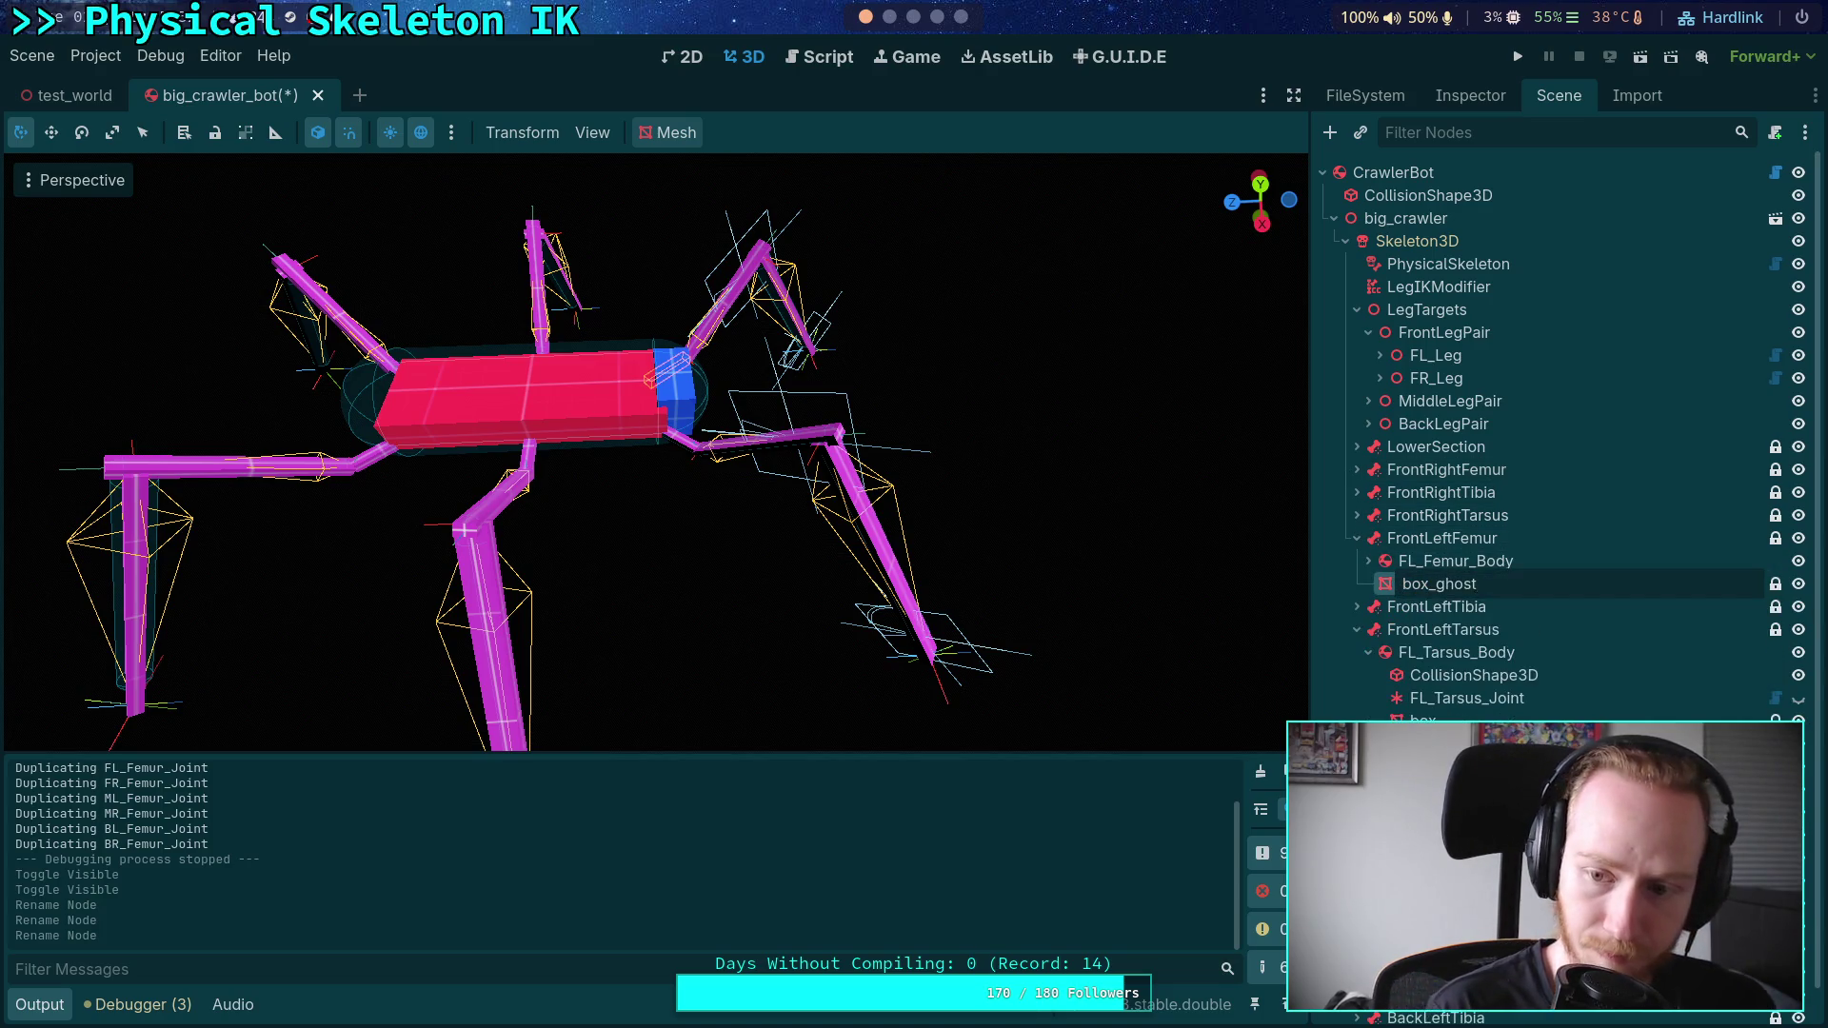
left_click(1357, 538)
left_click(1356, 561)
left_click(1368, 584)
left_click(1414, 607)
key("F2")
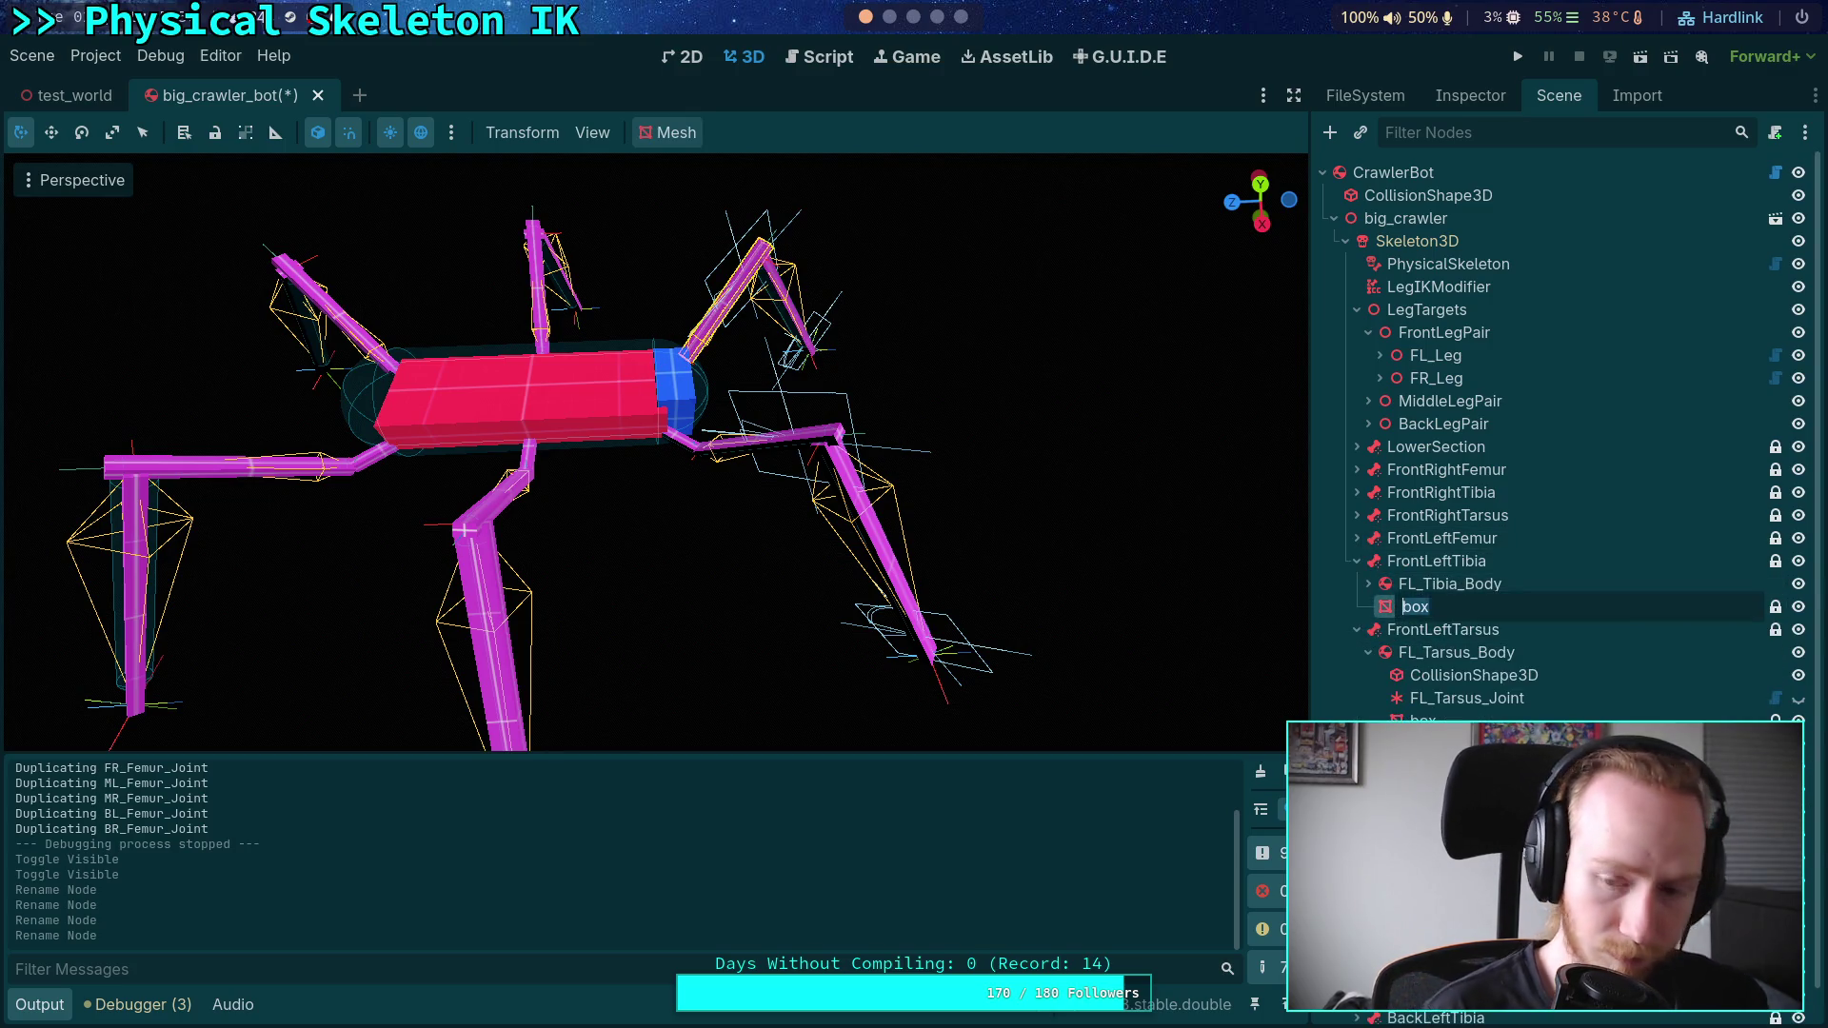
key("Return")
- Rename the FrontLeftTarsus box mesh to box_ghost
left_click(1357, 561)
left_click(1368, 607)
double_click(1428, 636)
type("box_ghost")
key("Return")
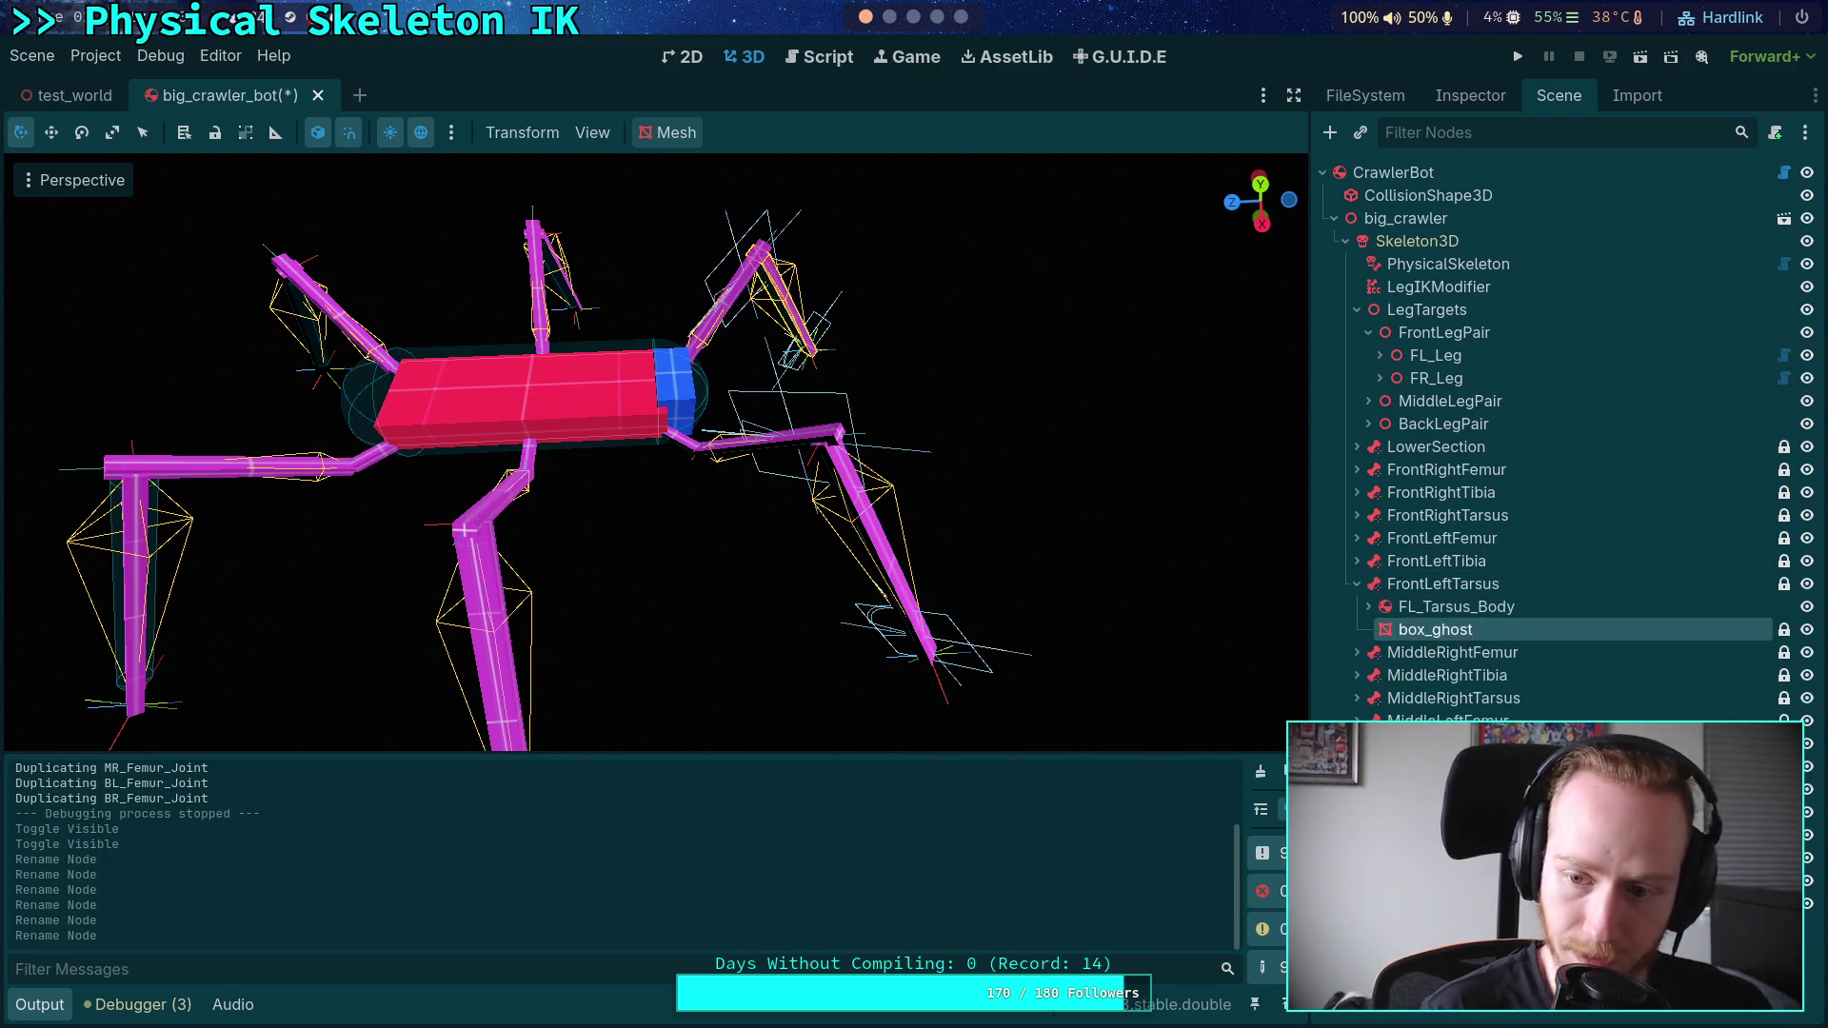
left_click(1356, 584)
- Rename the MiddleRightFemur and MiddleRightTibia box meshes to box_ghost
left_click(1356, 607)
left_click(1368, 629)
double_click(1397, 655)
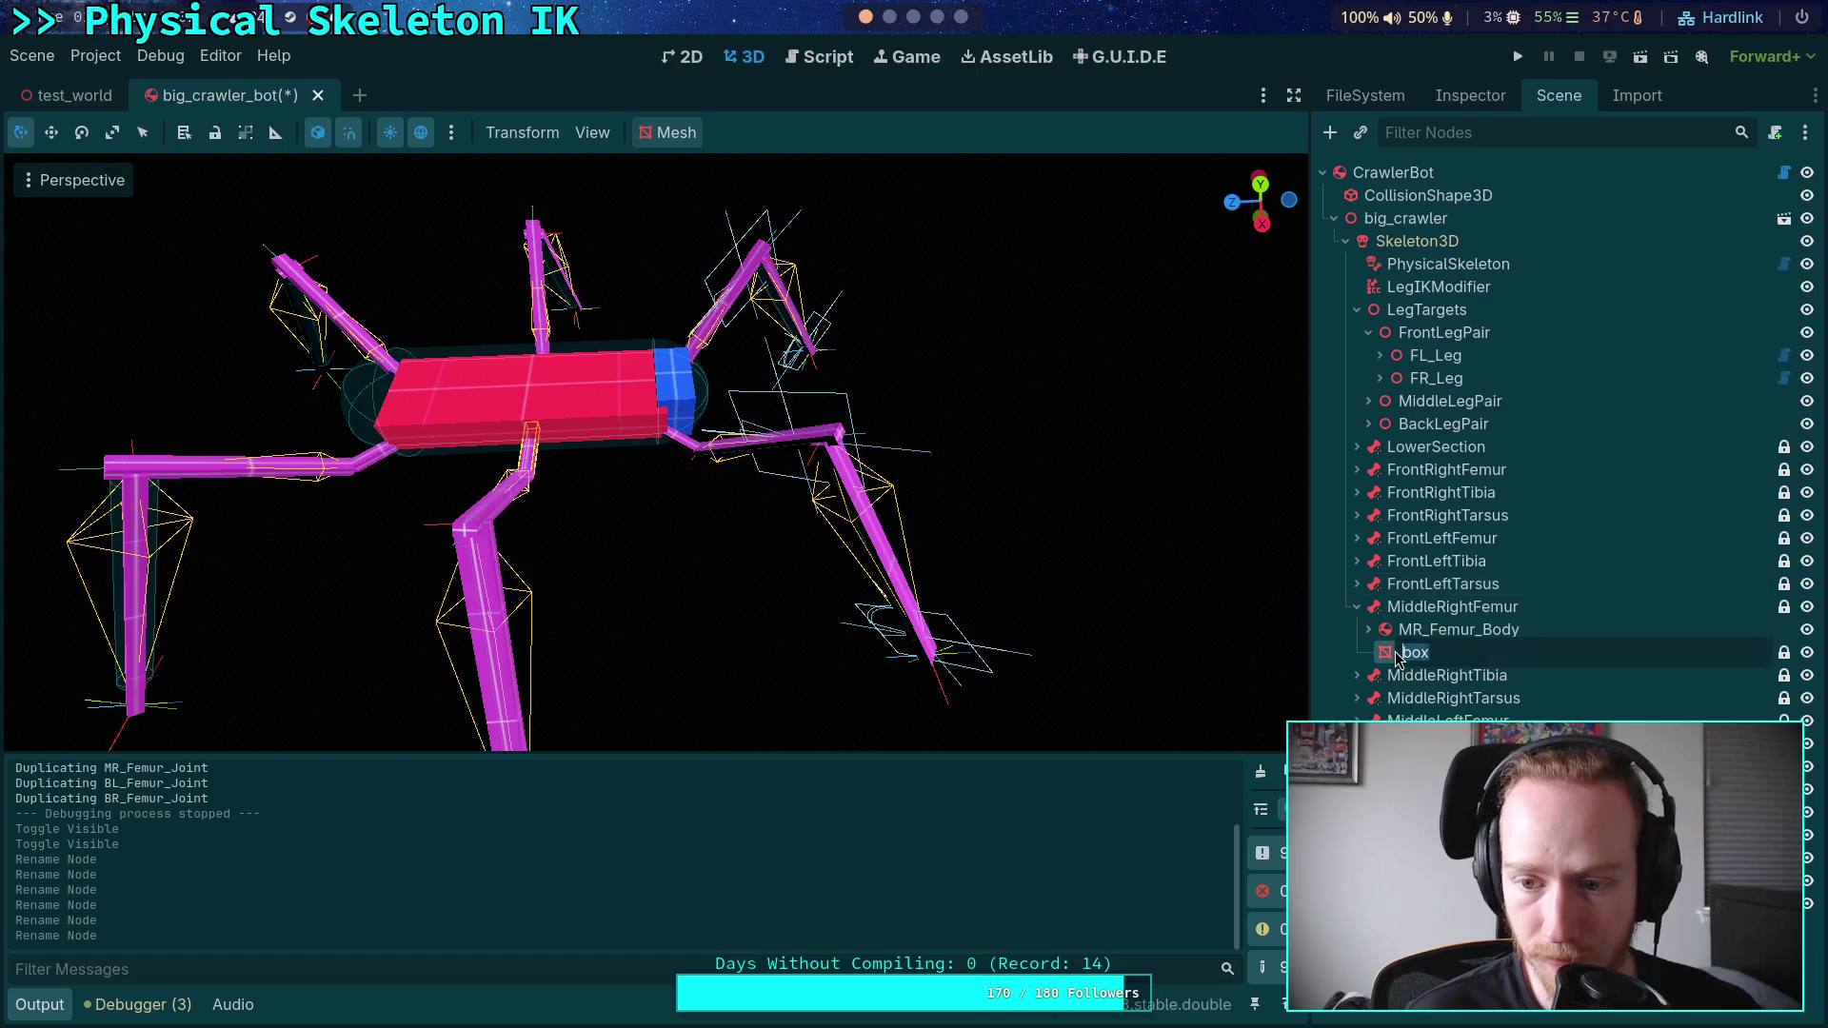
type("box_ghost")
key("Return")
left_click(1357, 607)
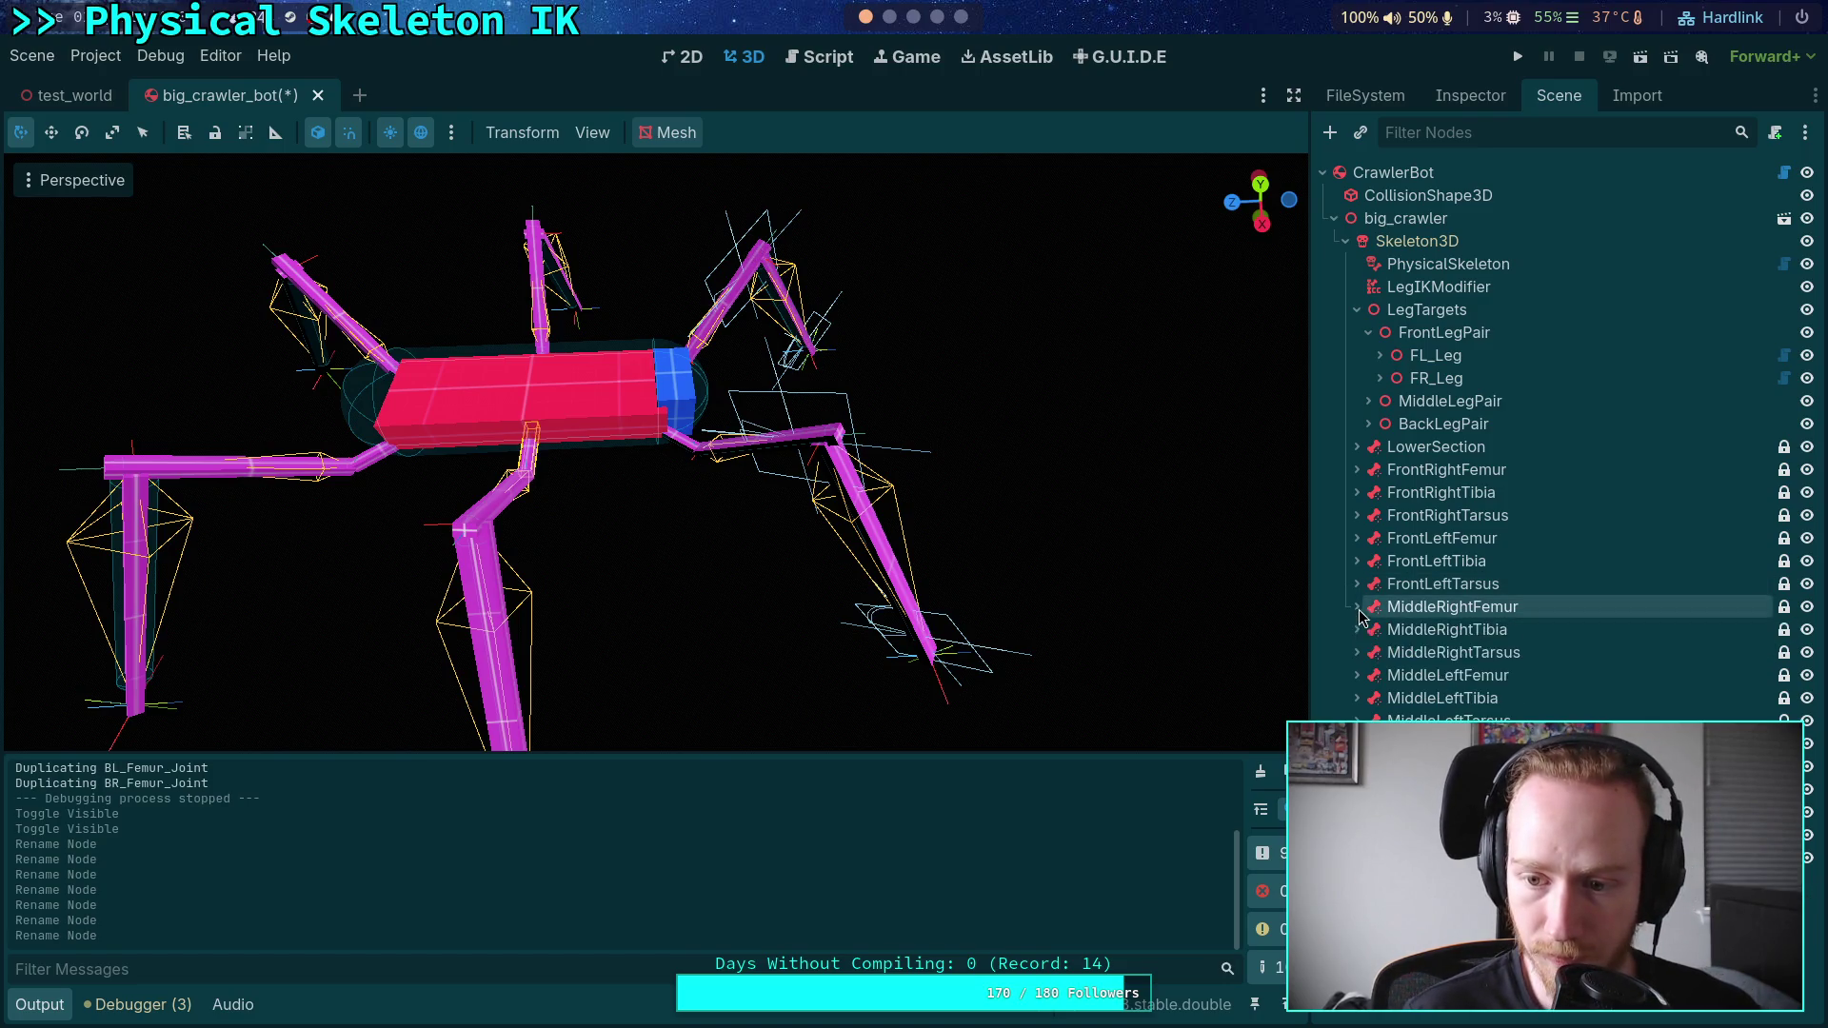
left_click(1357, 629)
left_click(1368, 652)
double_click(1417, 675)
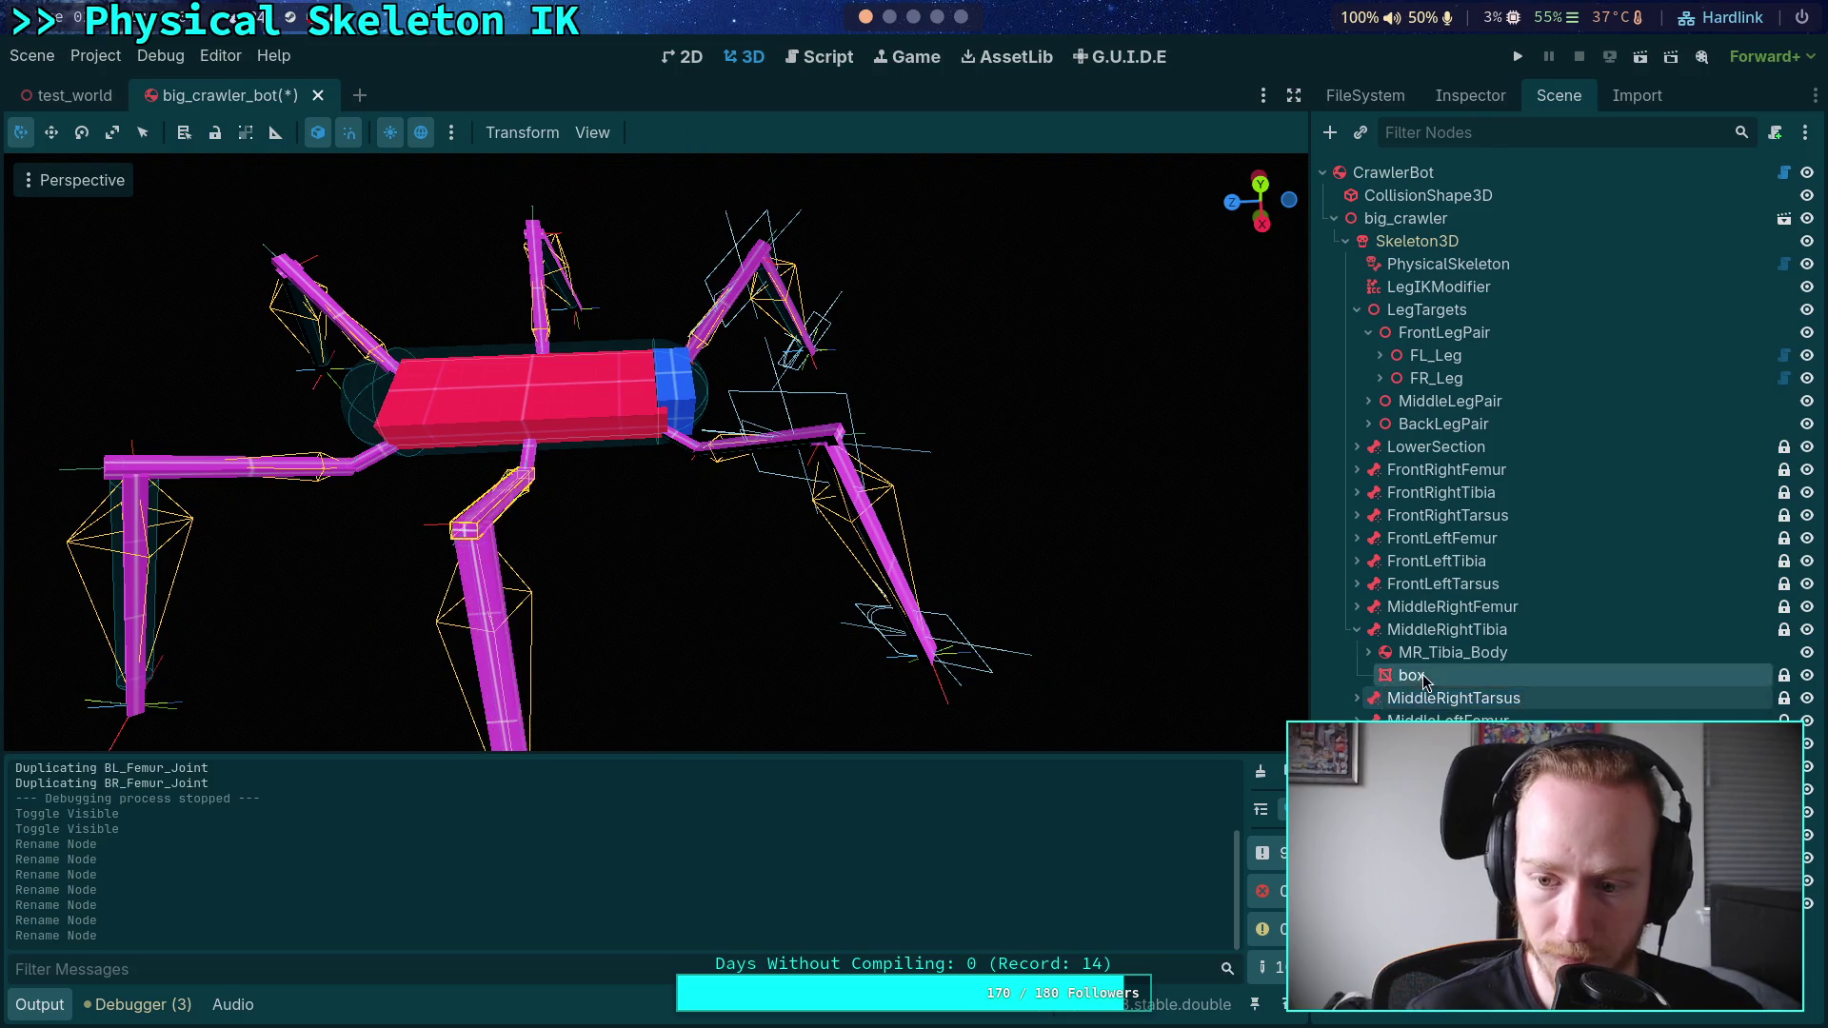
key("Return")
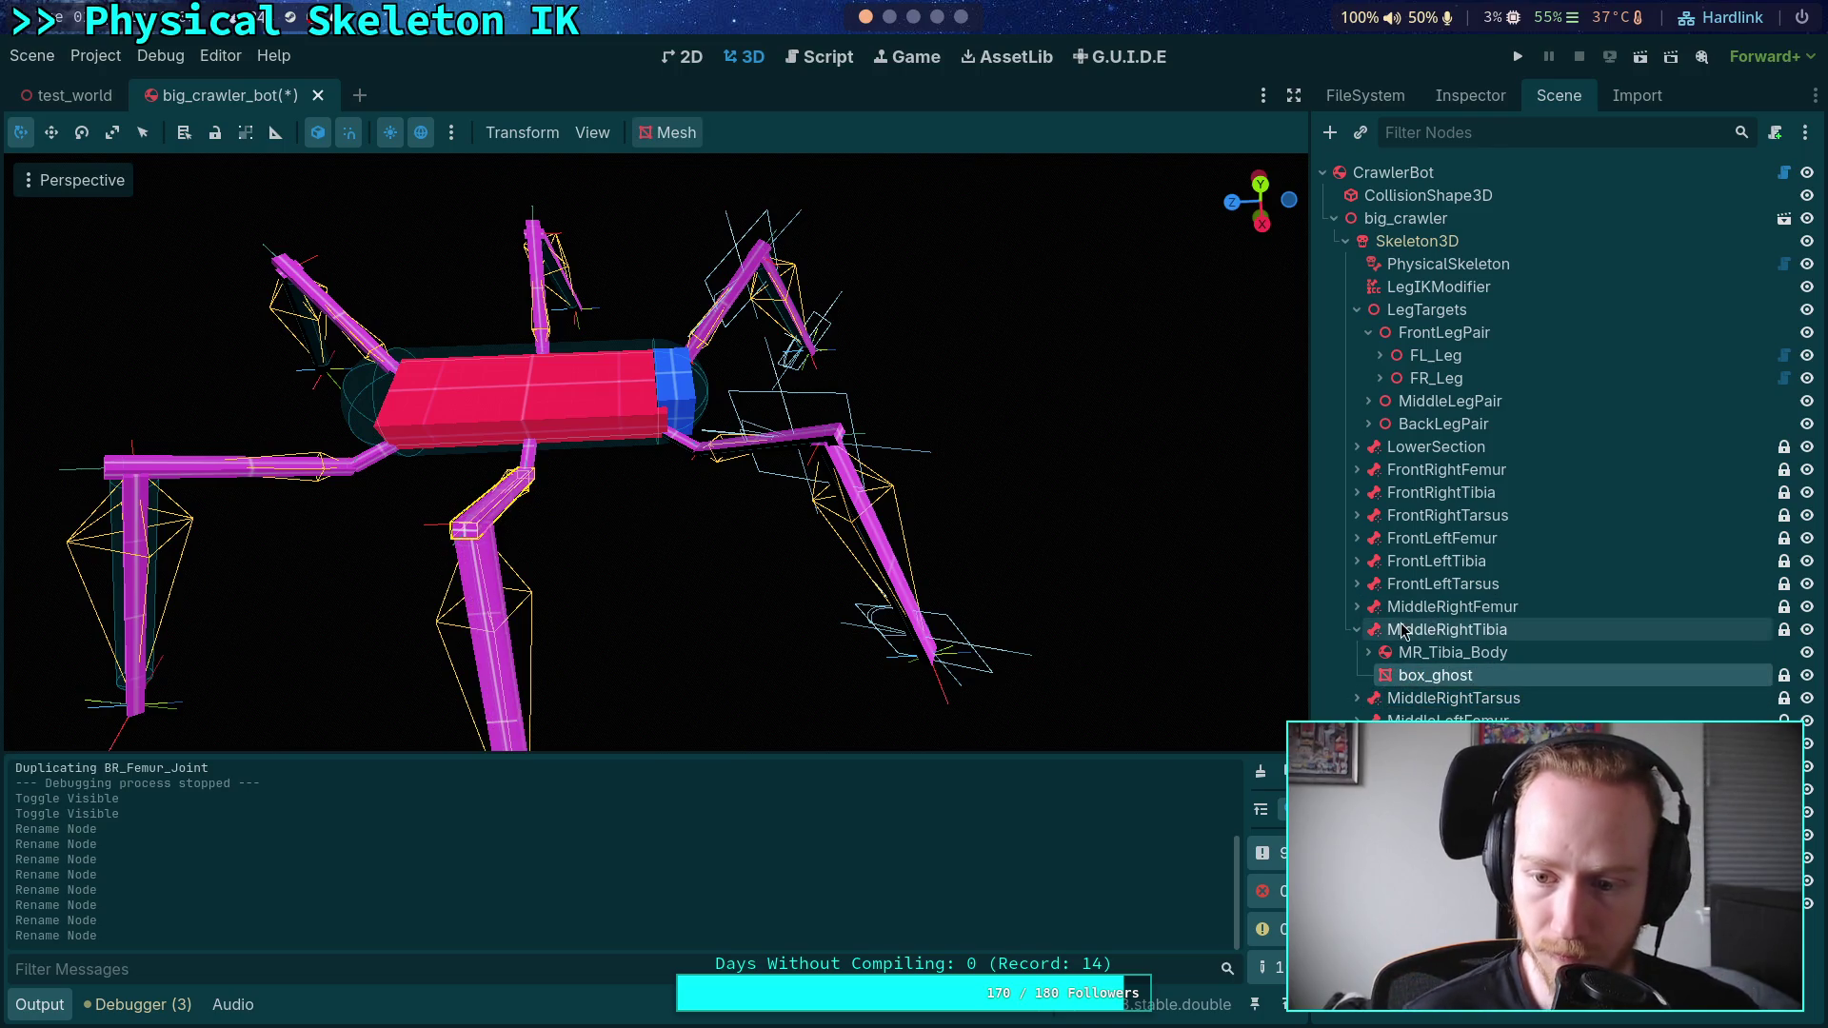
- Rename the MiddleRightTarsus box mesh to box_ghost
left_click(1357, 630)
left_click(1357, 652)
left_click(1368, 674)
double_click(1417, 698)
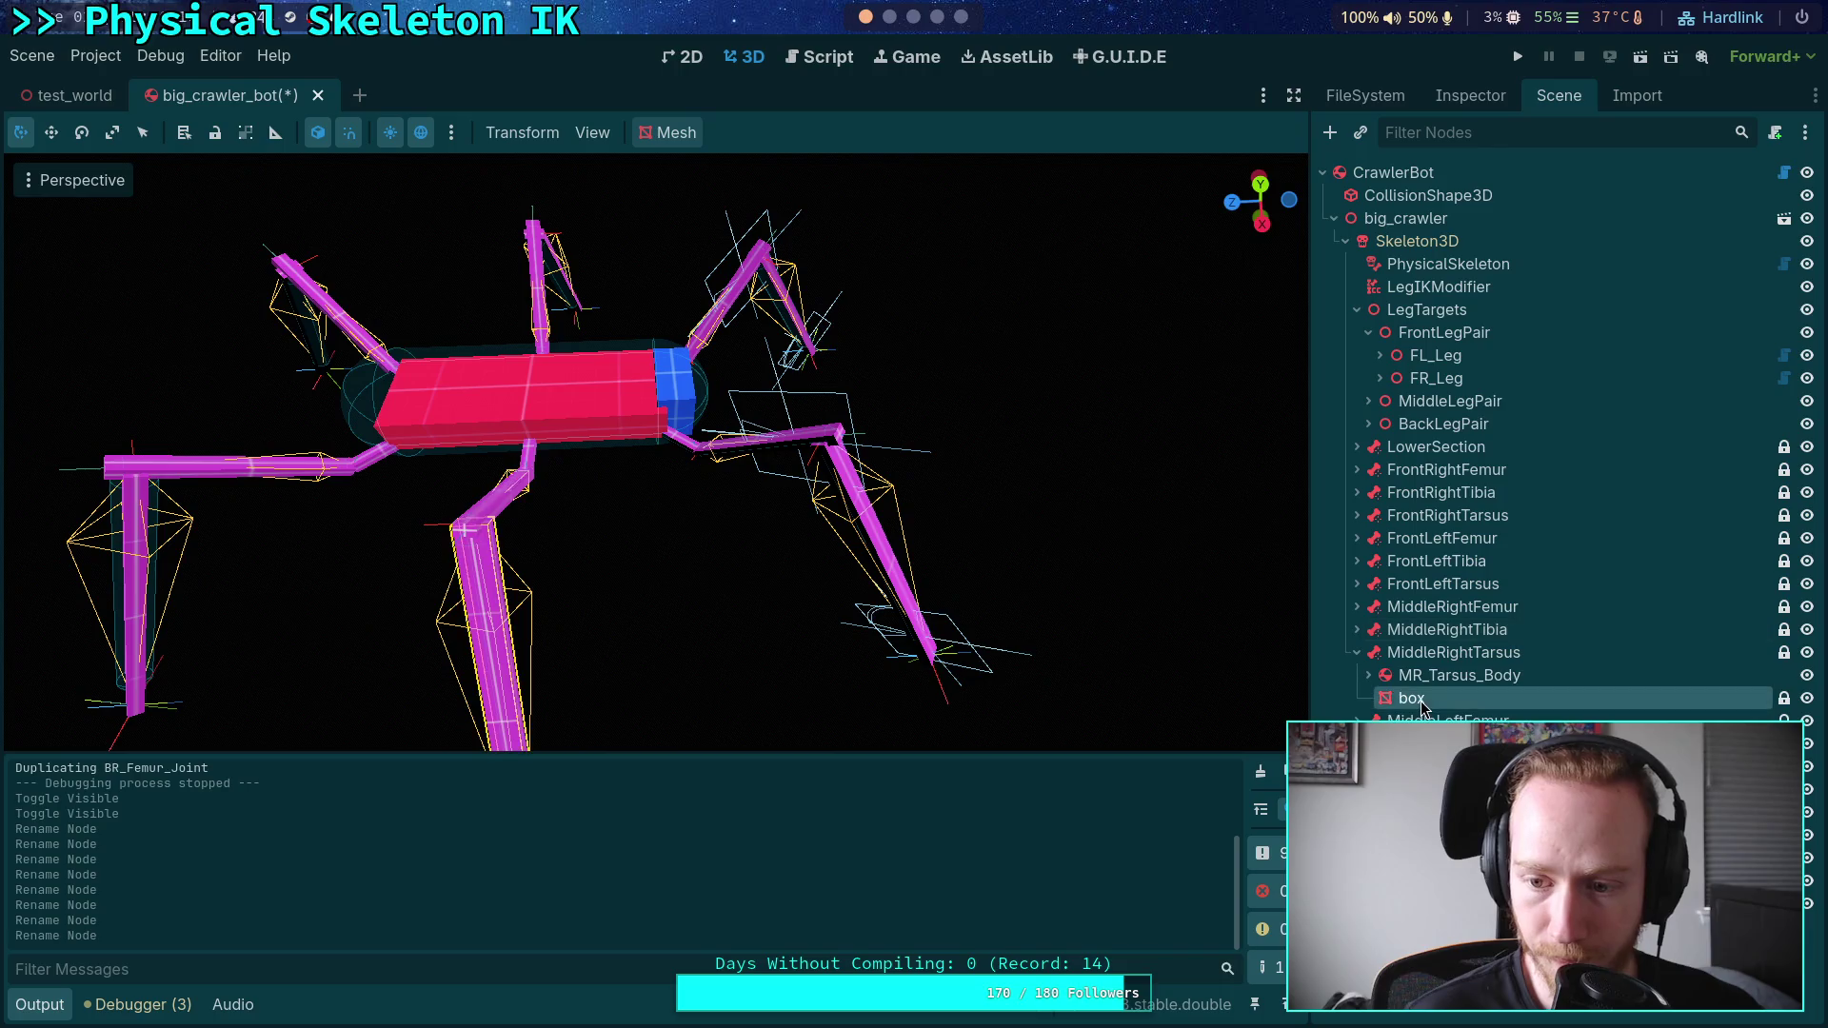
key("Return")
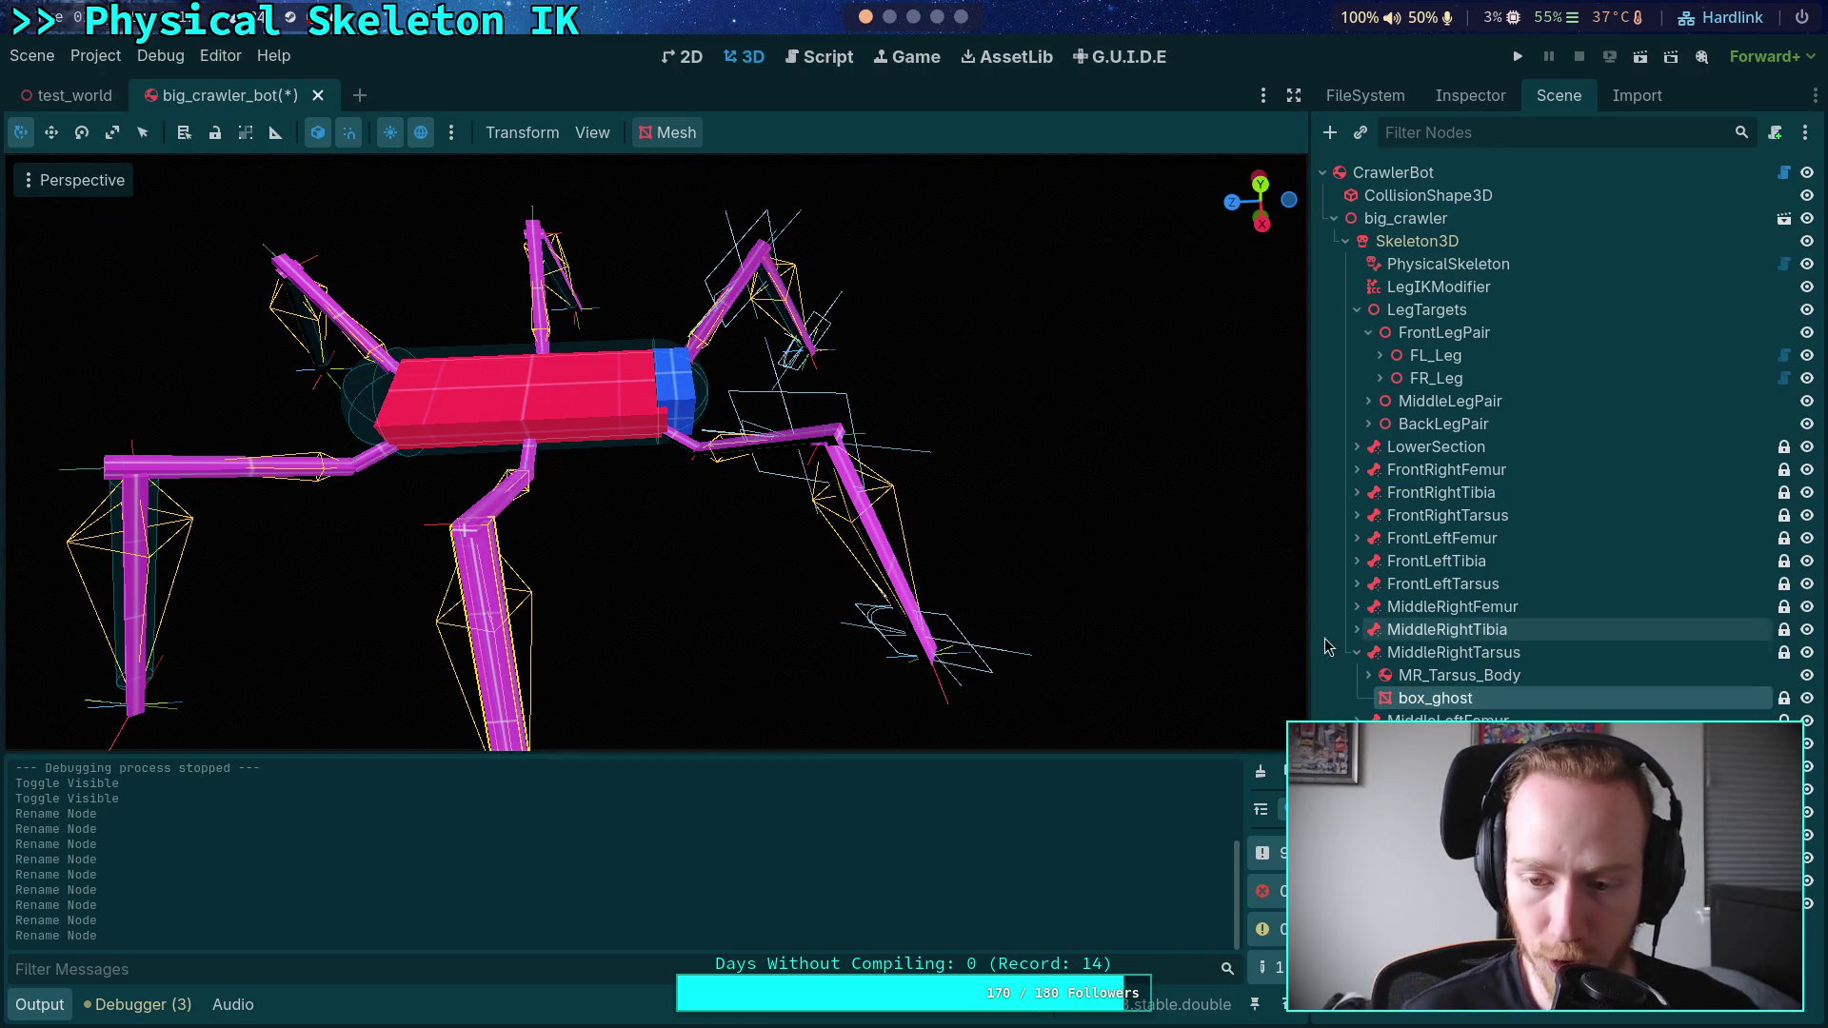
left_click(1357, 652)
- Rename the MiddleLeftFemur box mesh and move on to the MiddleLeftTibia branch
left_click(1357, 675)
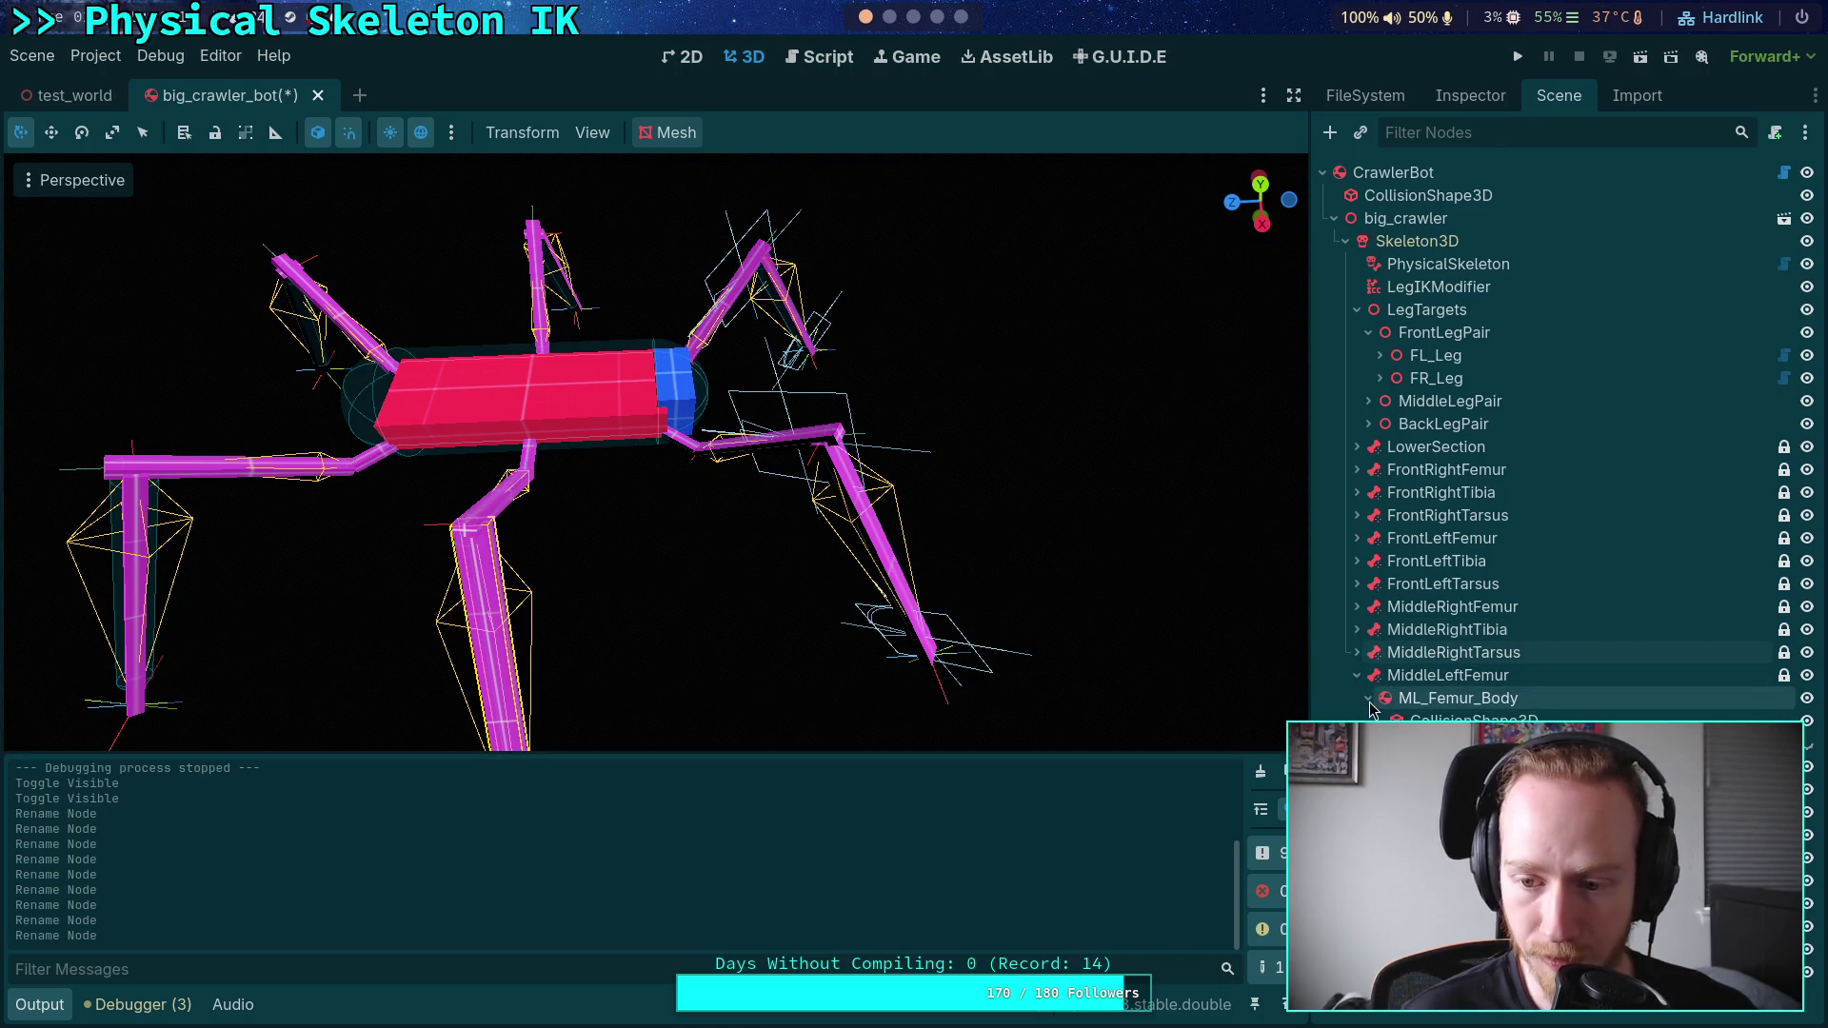
left_click(1368, 697)
left_click(1409, 720)
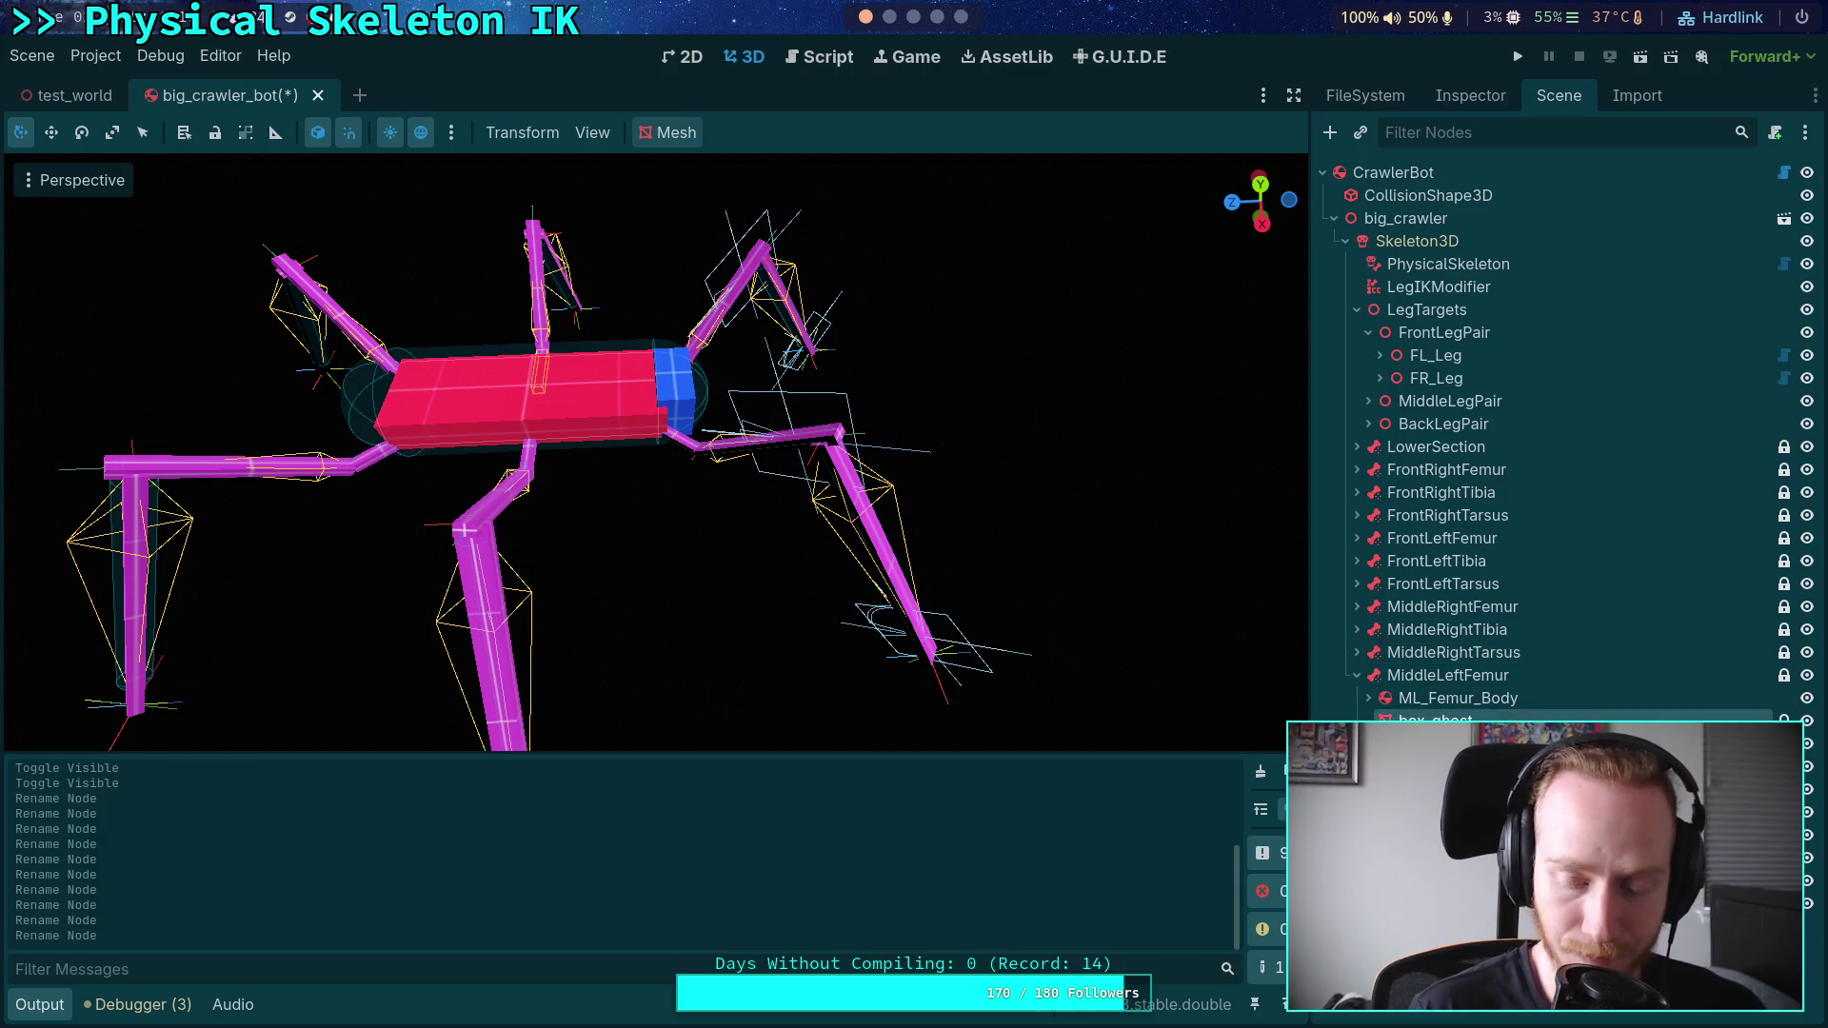
left_click(1357, 675)
left_click(1357, 698)
left_click(1428, 720)
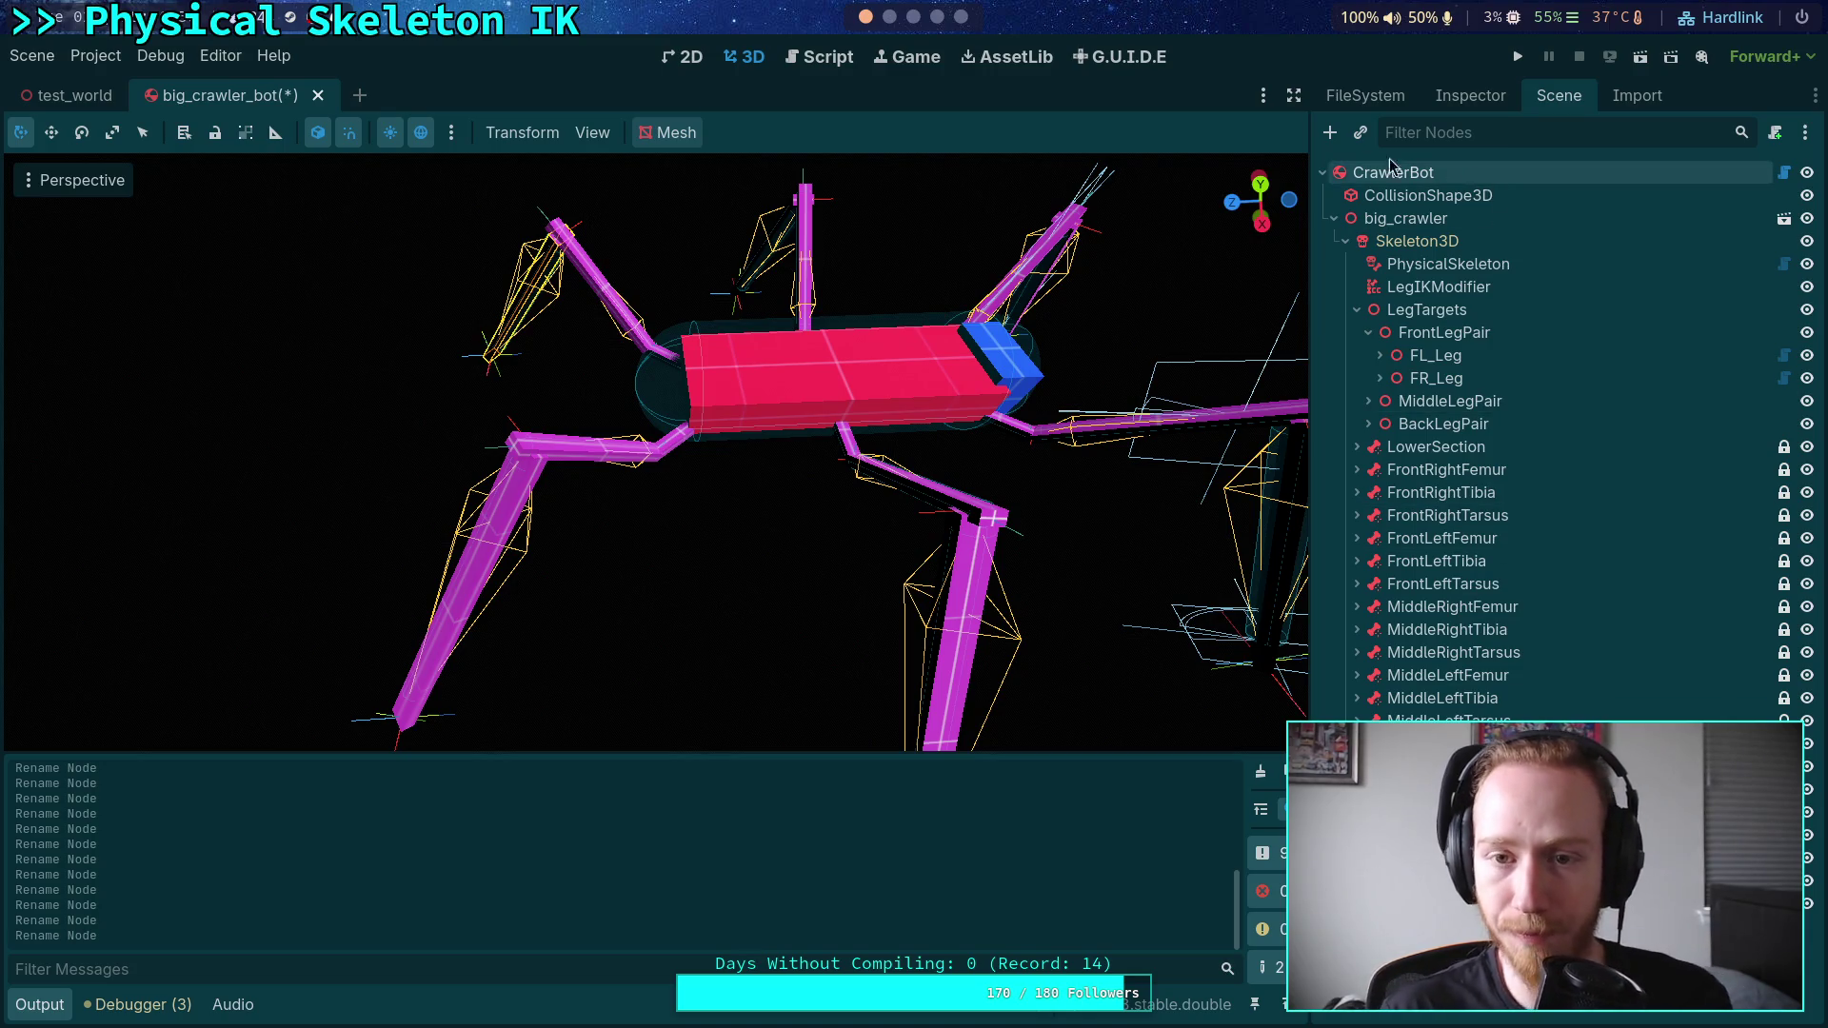
- Filter the scene tree with 'gho' to list the box_ghost nodes, then run the crawler
left_click(1469, 133)
type("ch")
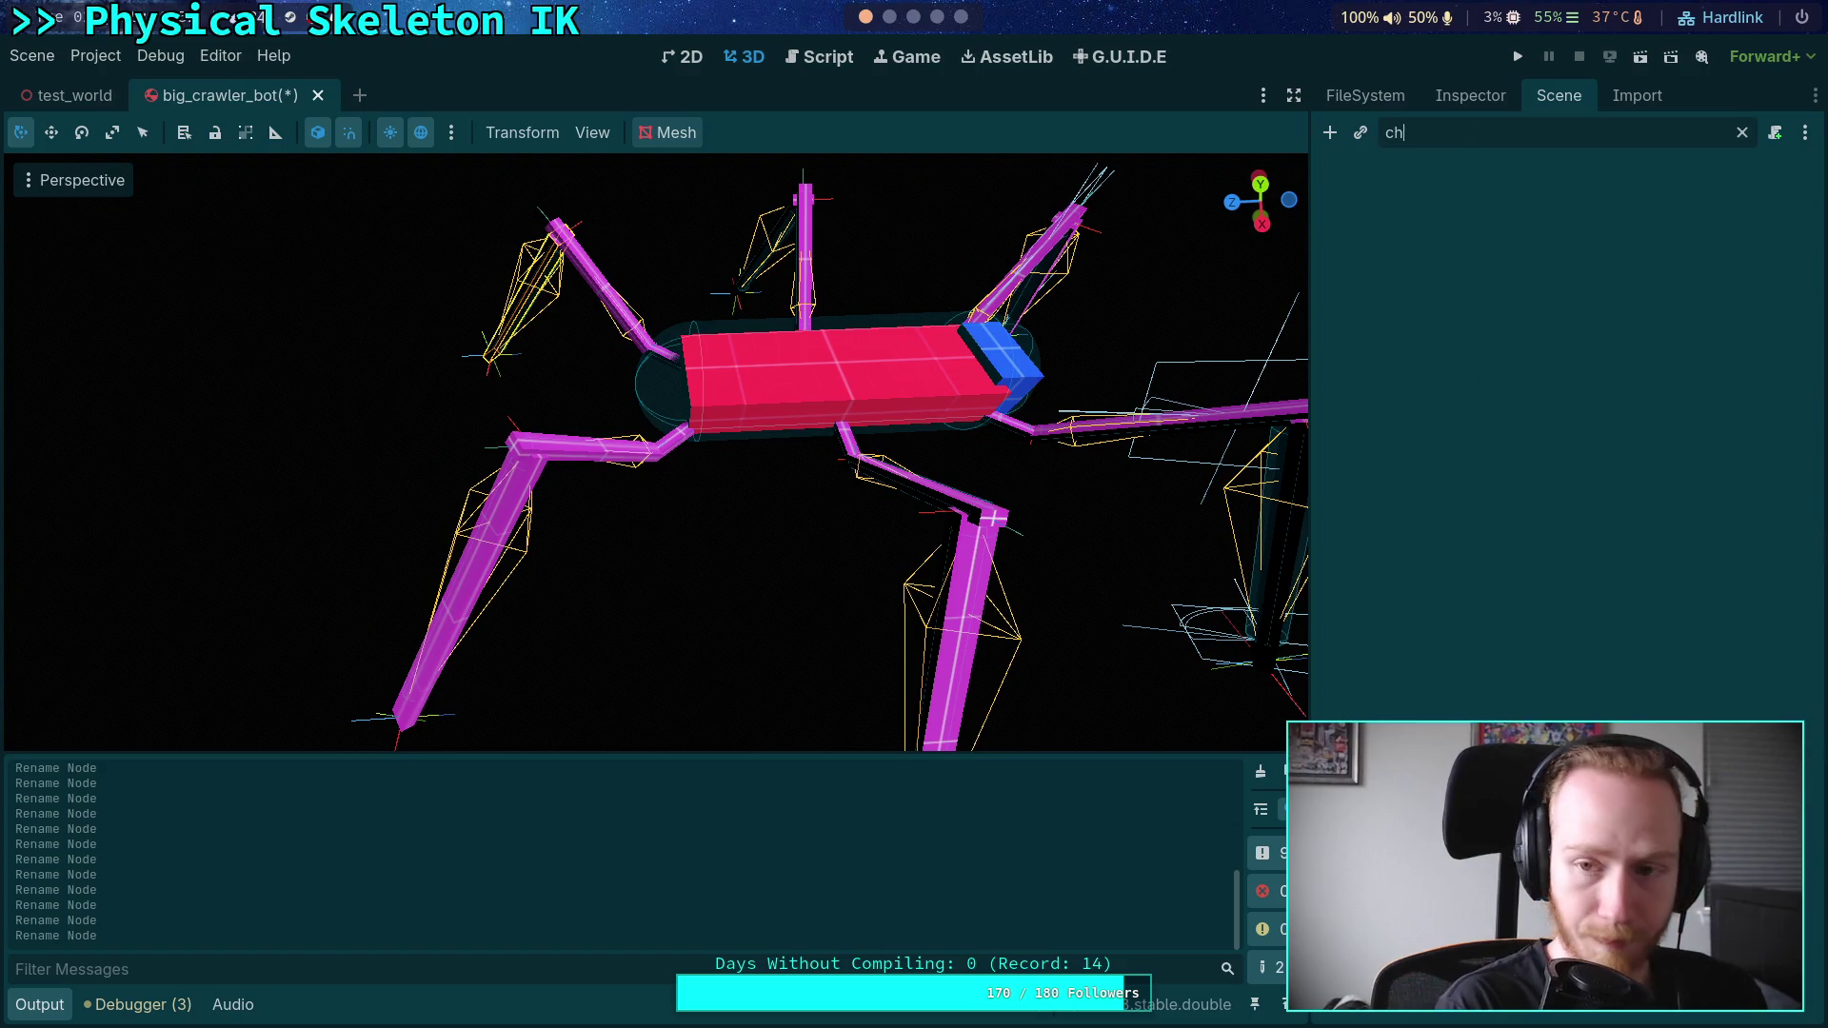
key("BackSpace")
key("BackSpace")
type("gho")
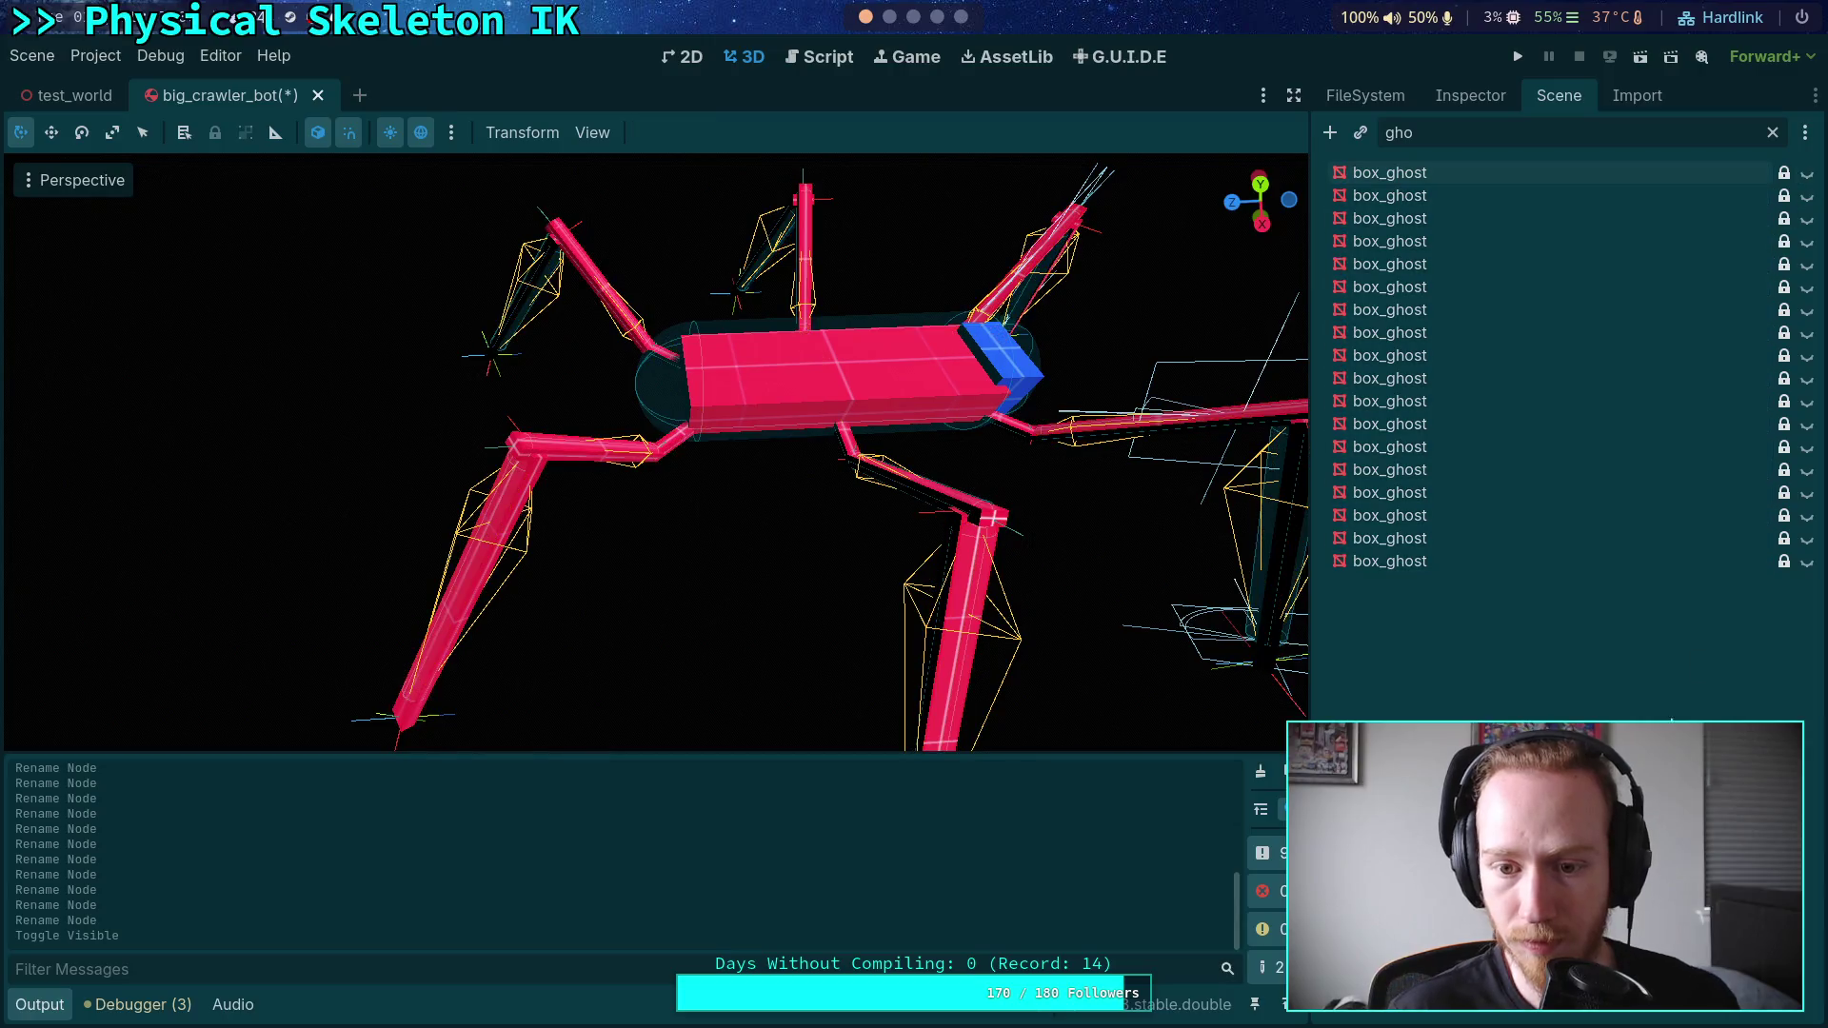
left_click(1521, 58)
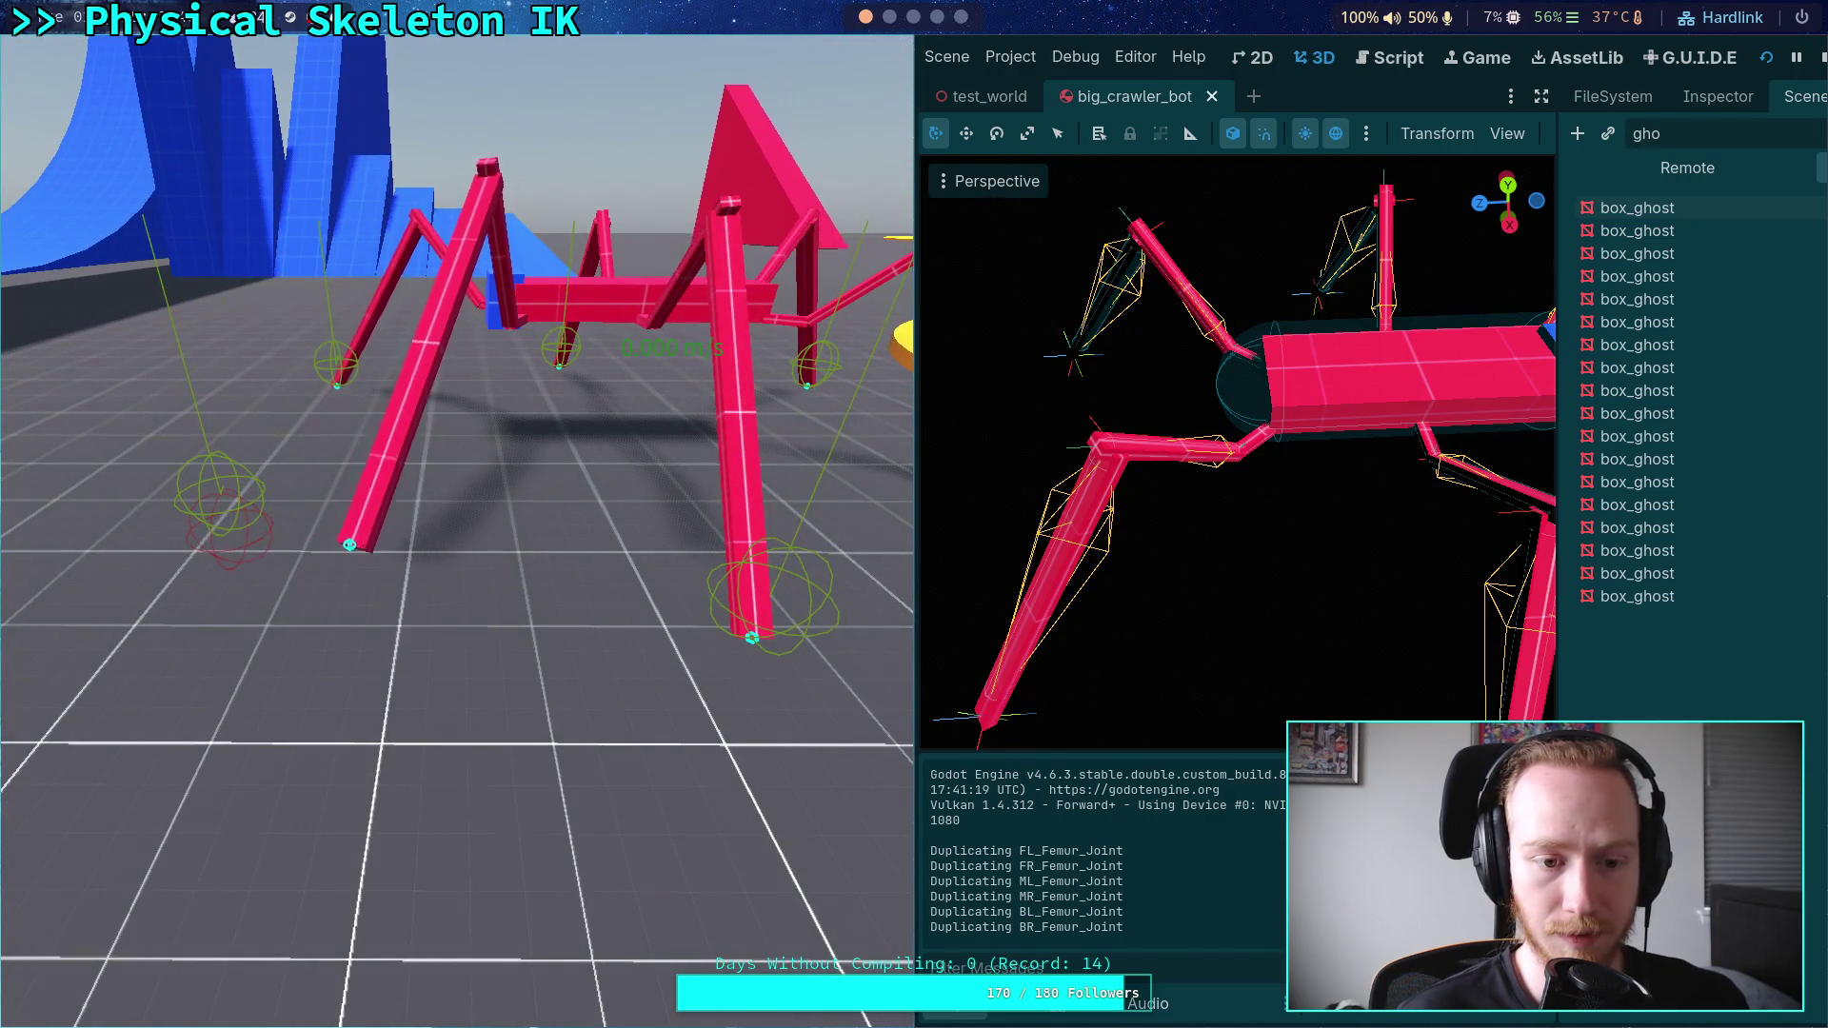
- Stop the crawler test run and bring back the Inspector dock
left_click(1821, 61)
left_click(1471, 95)
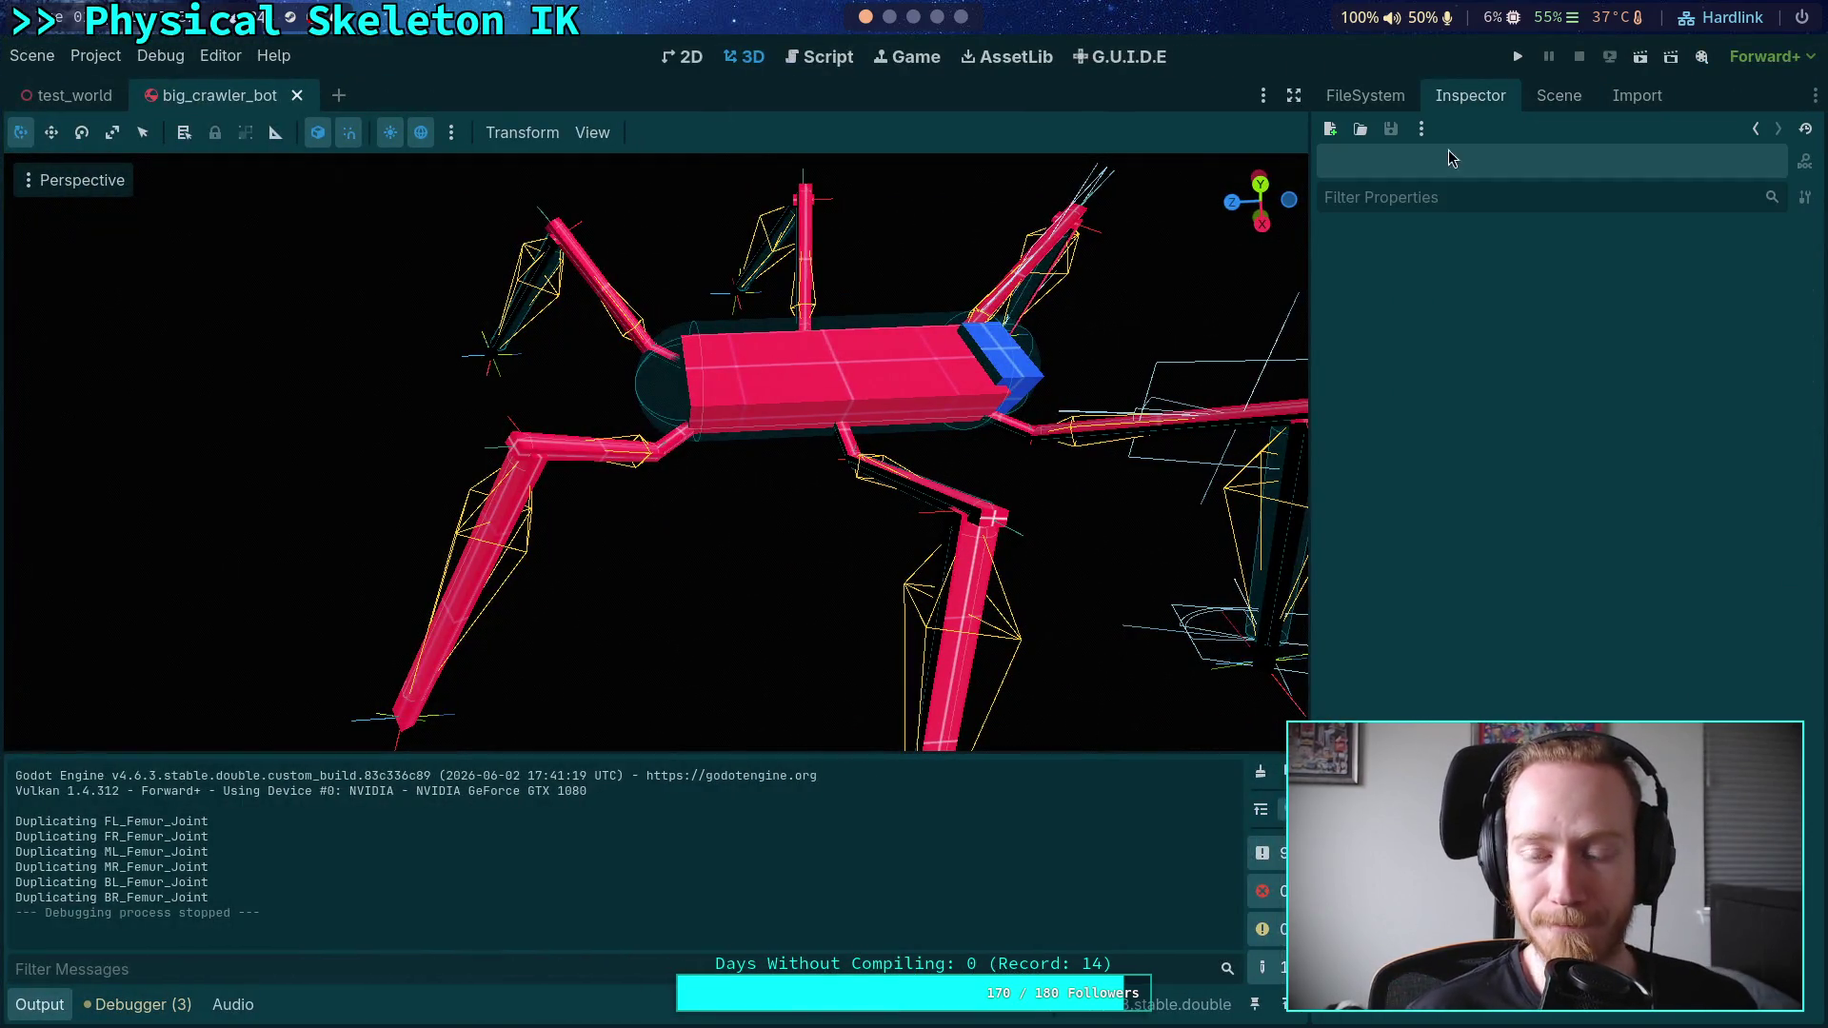
- Open CrawlerCharacter.gd, set PhysicalSkeleton's Effective Mass to 3.0 kg, and use stiffness 170.547 on line 149
left_click(1350, 99)
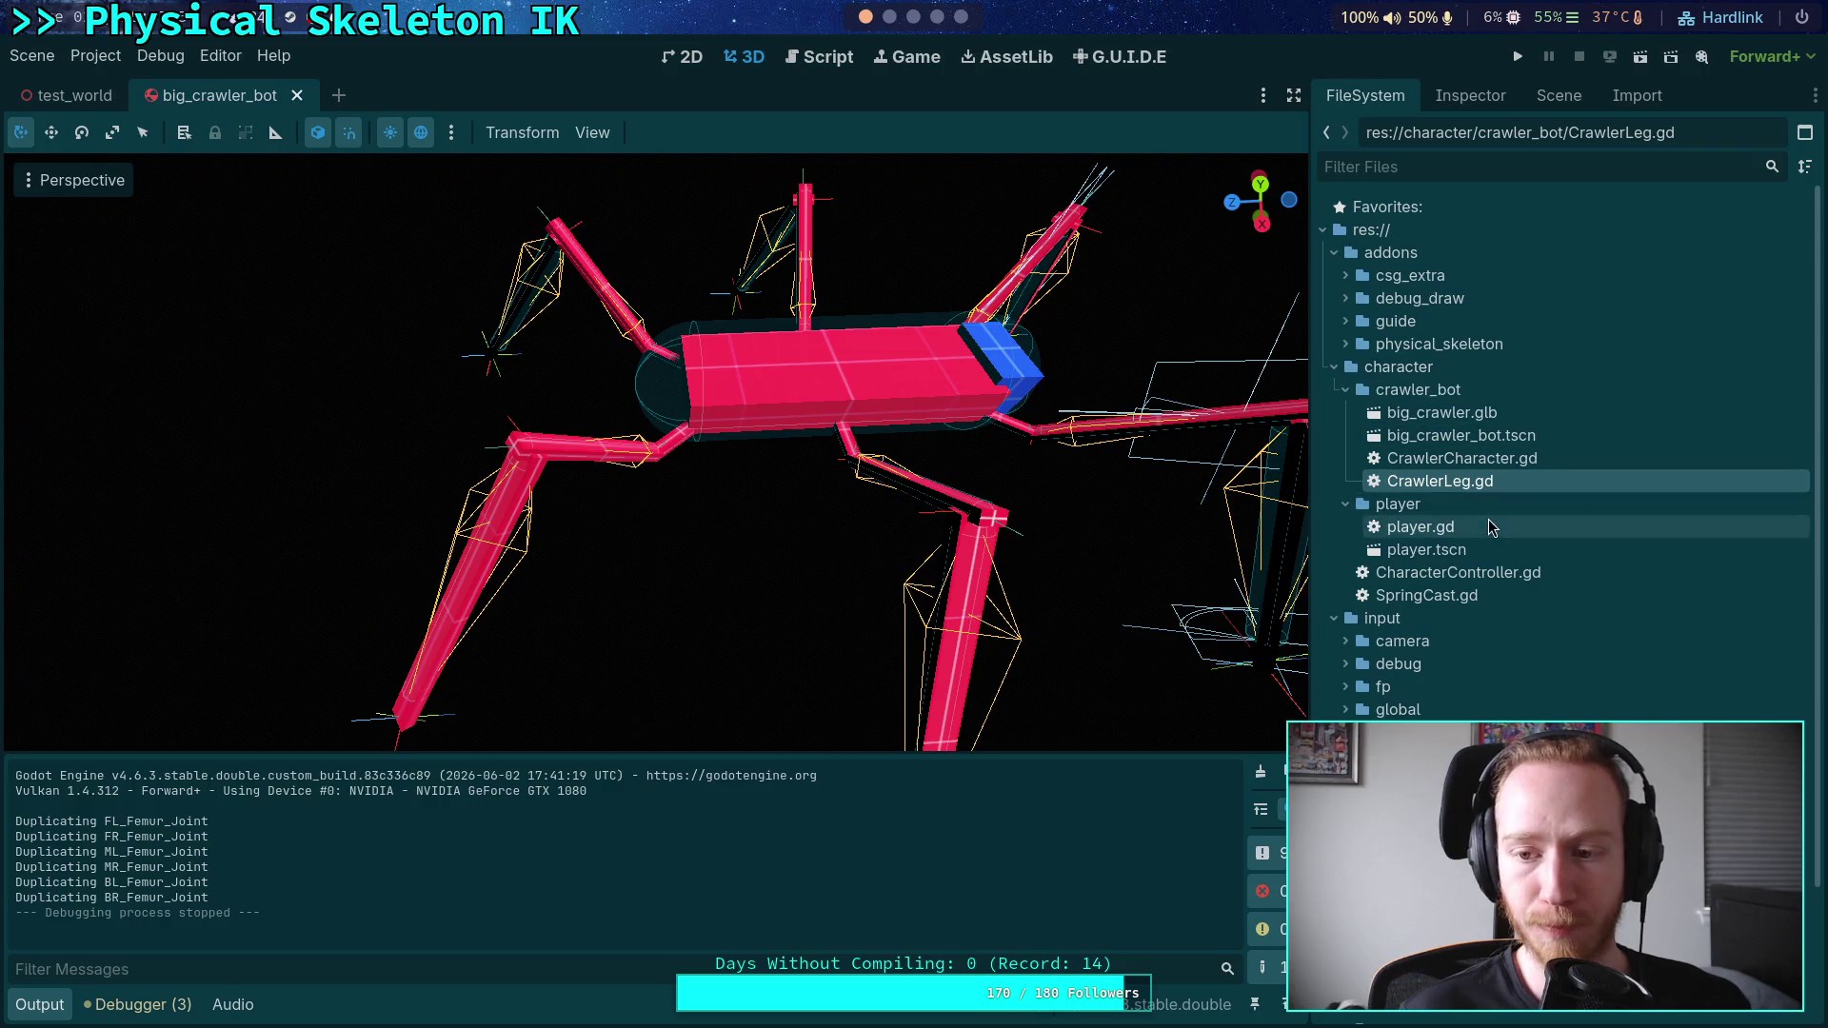
left_click(820, 64)
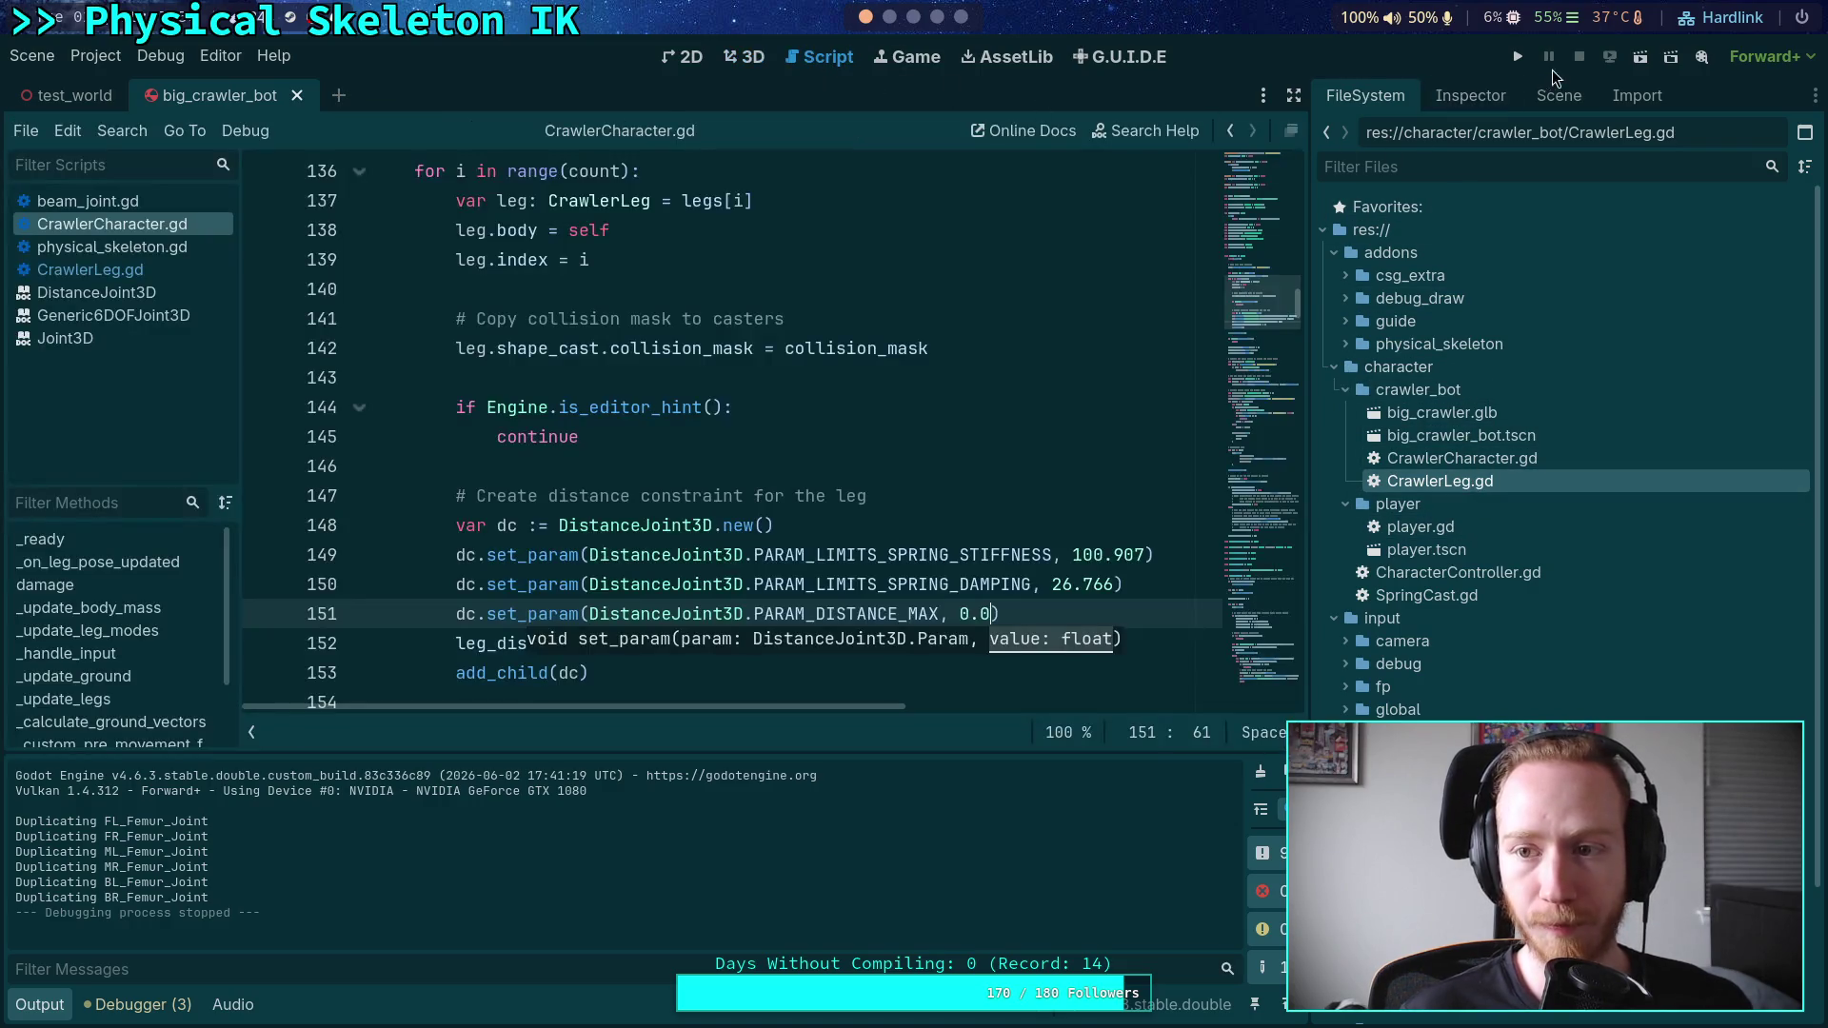
left_click(1556, 95)
left_click(1774, 134)
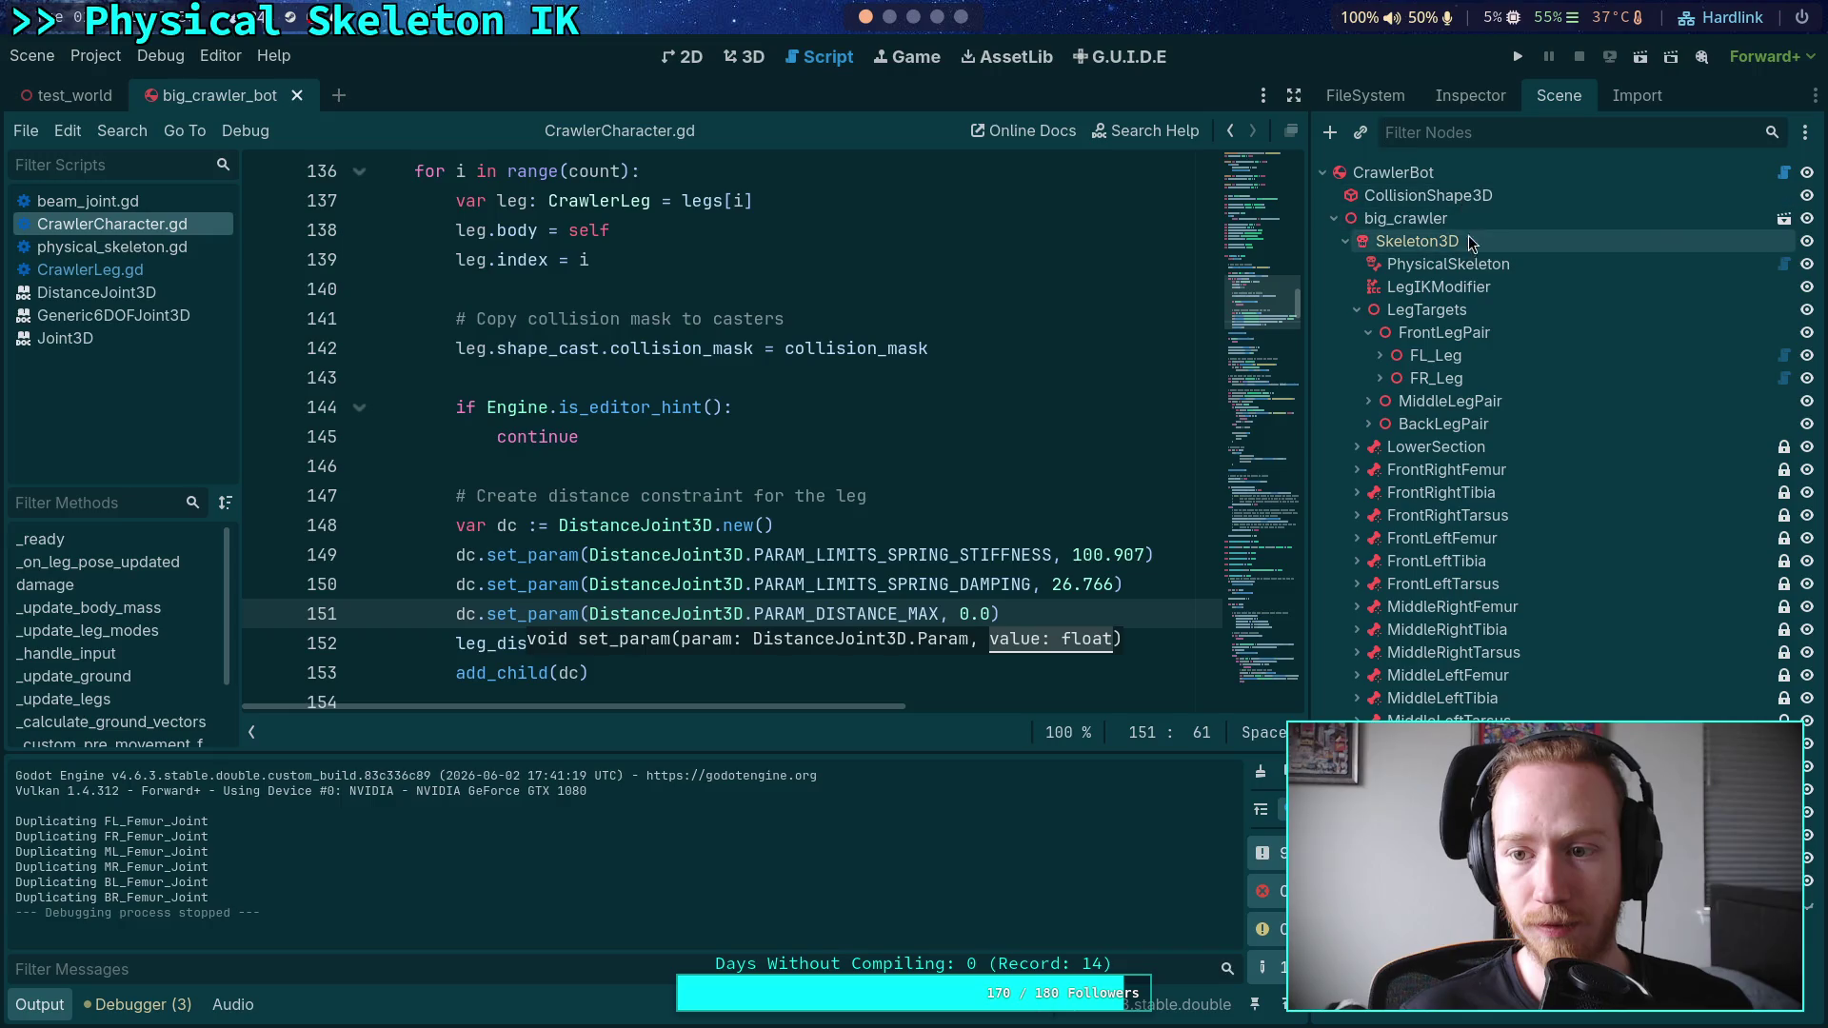
left_click(1471, 267)
left_click(1472, 96)
left_click(1682, 469)
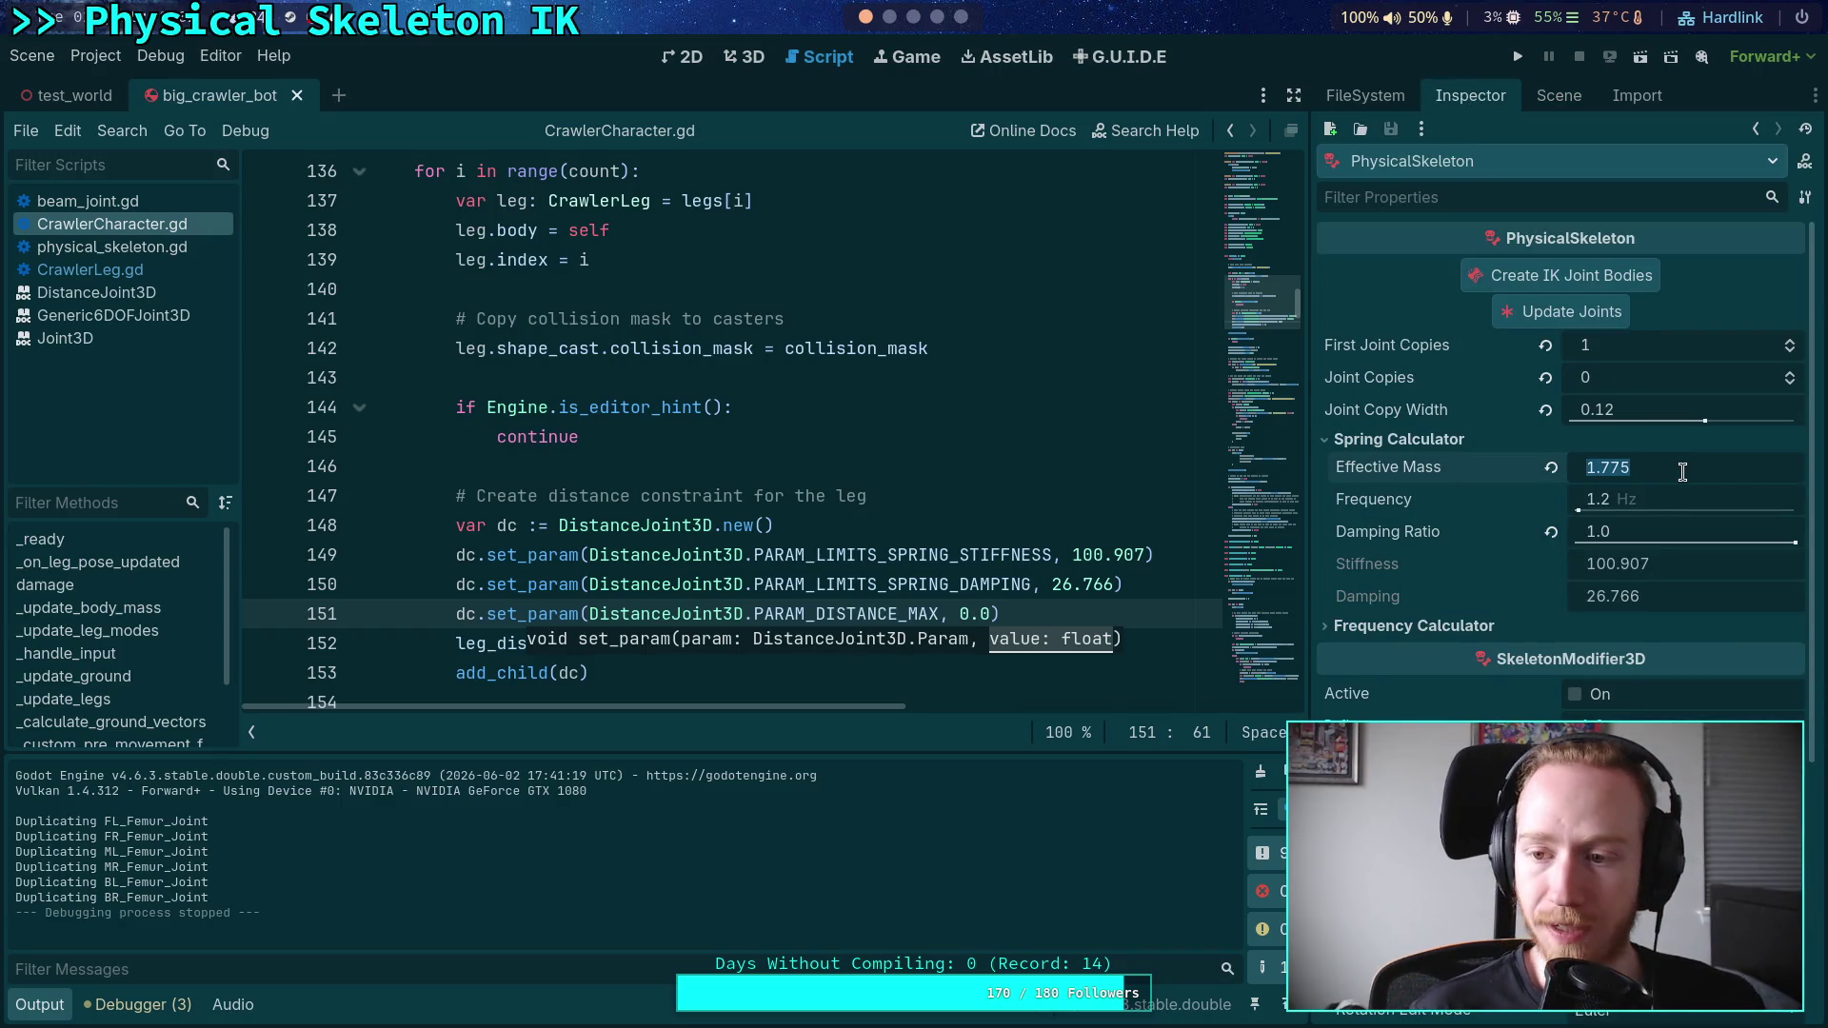
type("3")
key("Return")
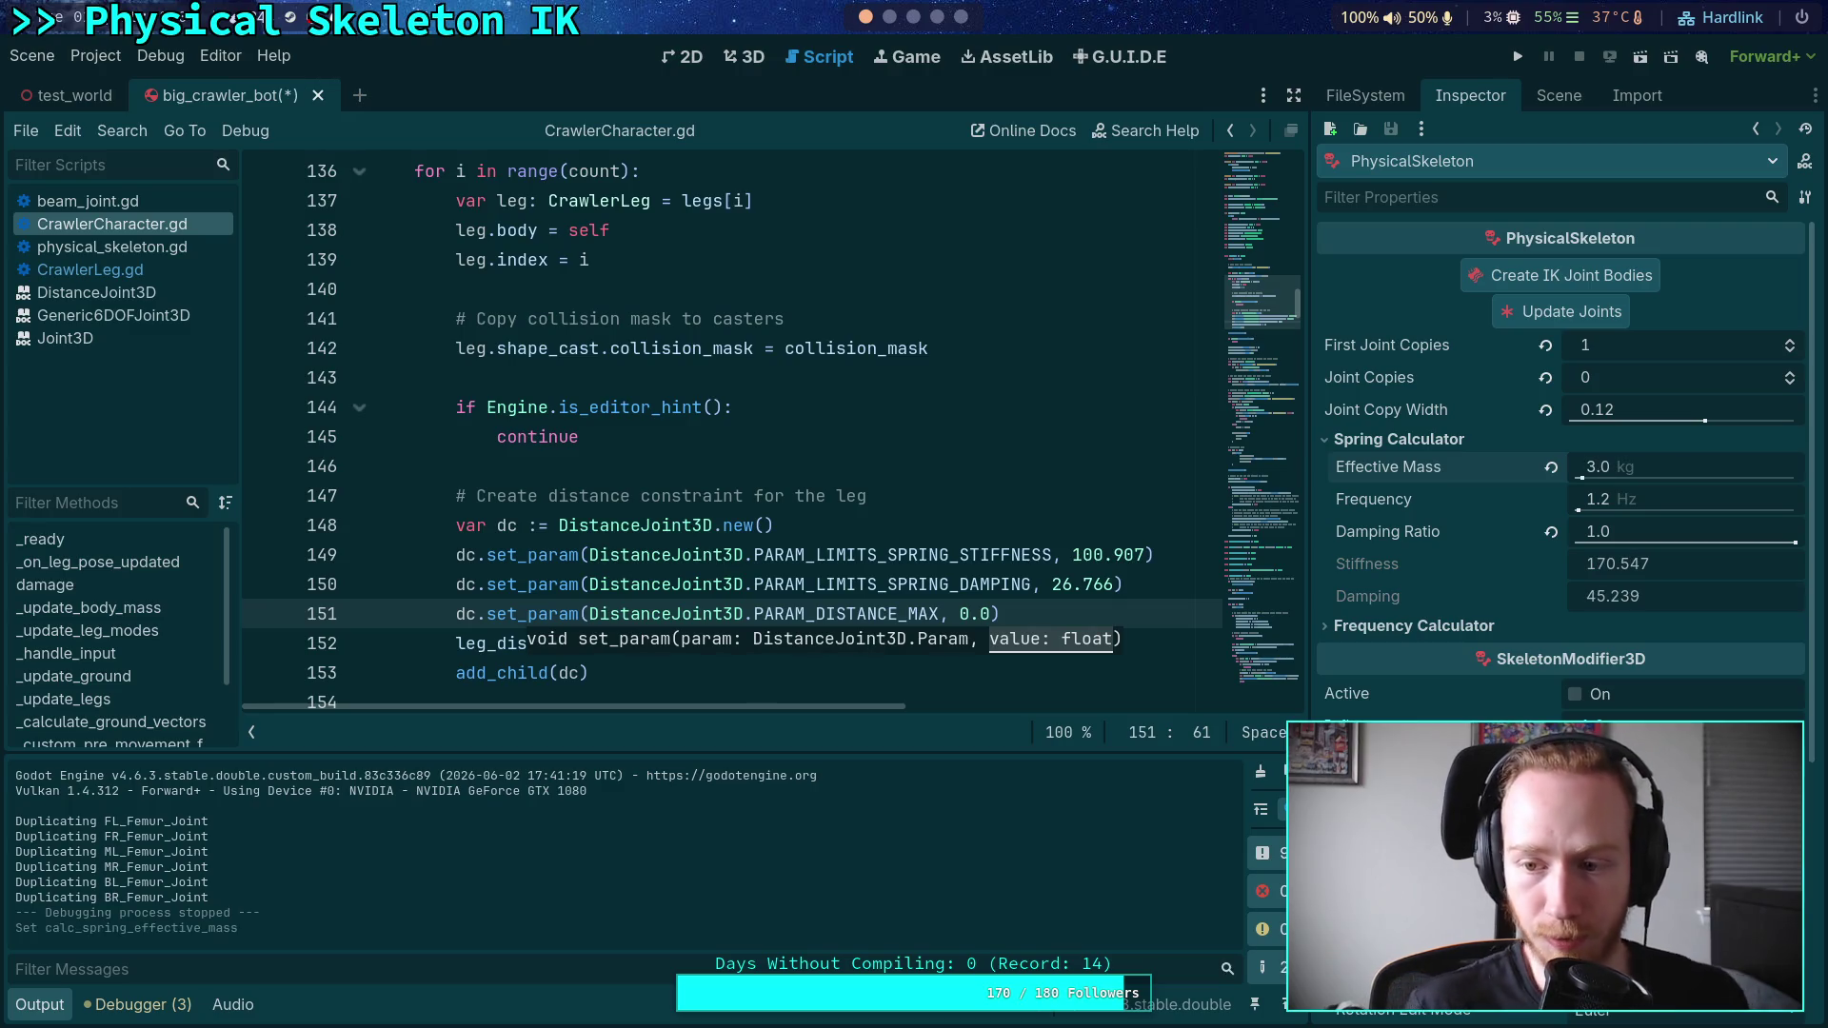
left_click(1091, 554)
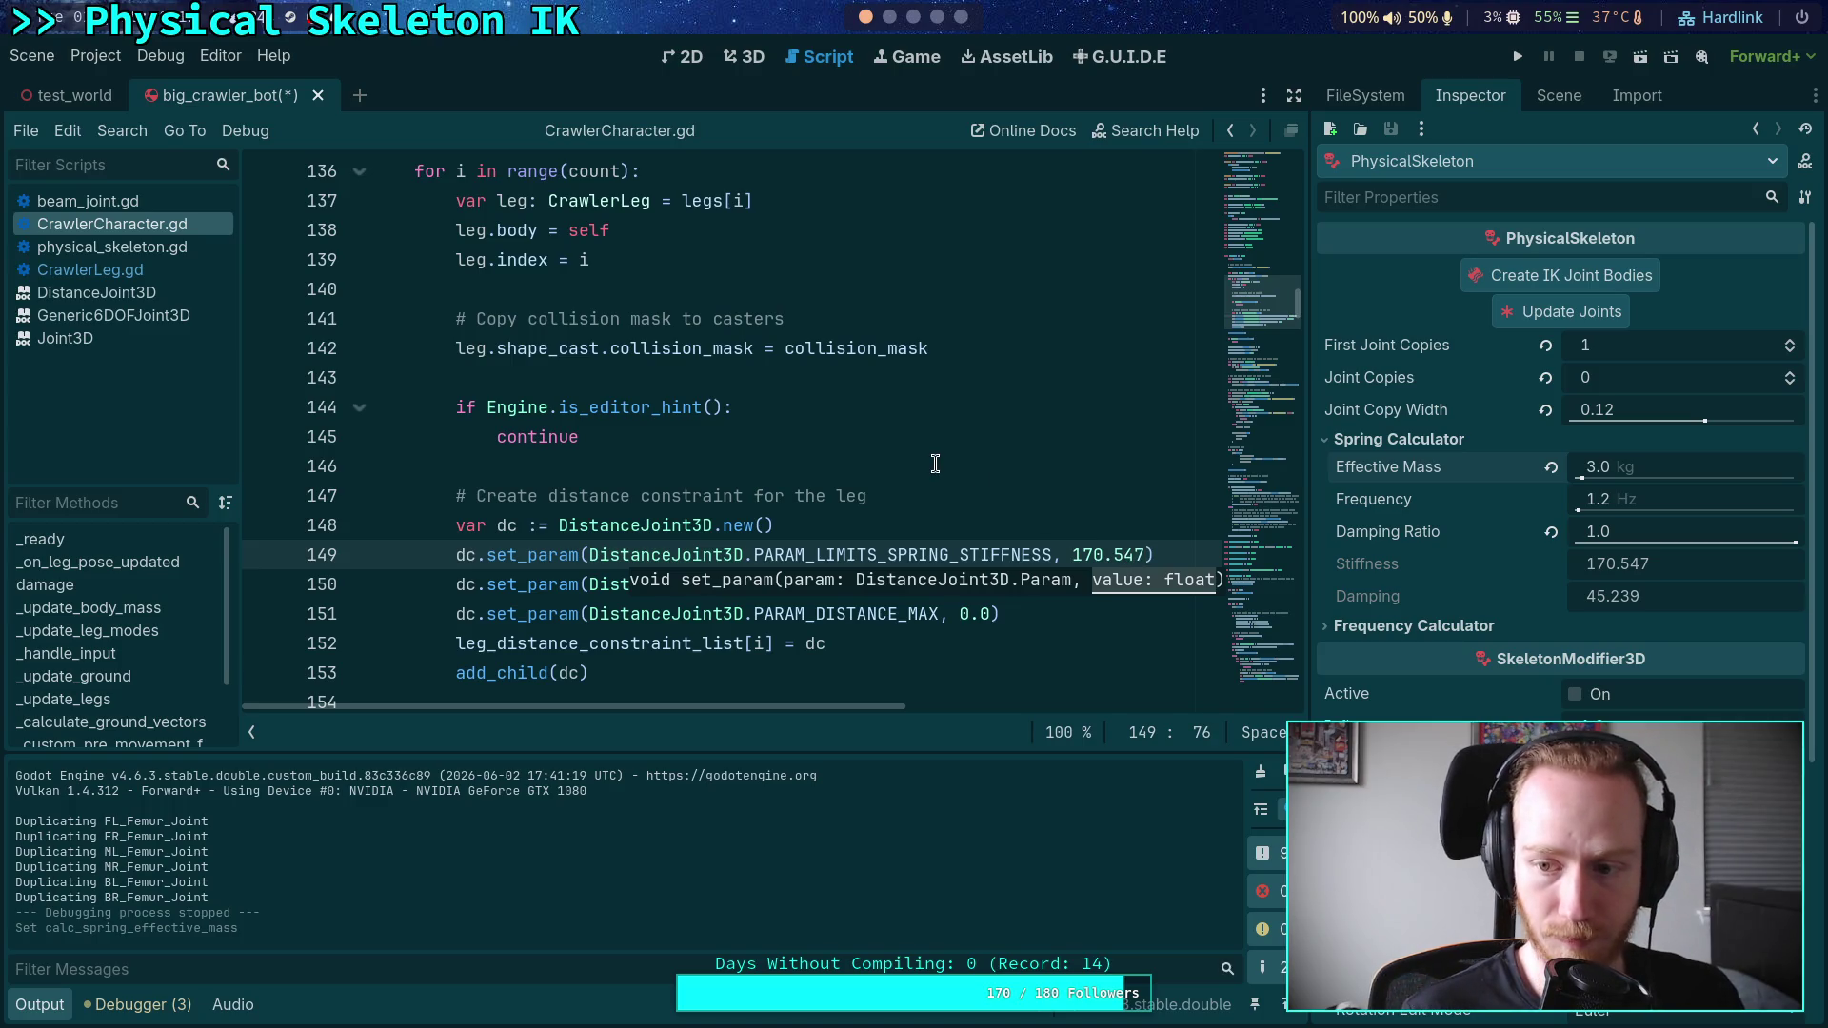
- Set the spring calculator to 1.775 kg effective mass and 2.0 Hz frequency
left_click(940, 464)
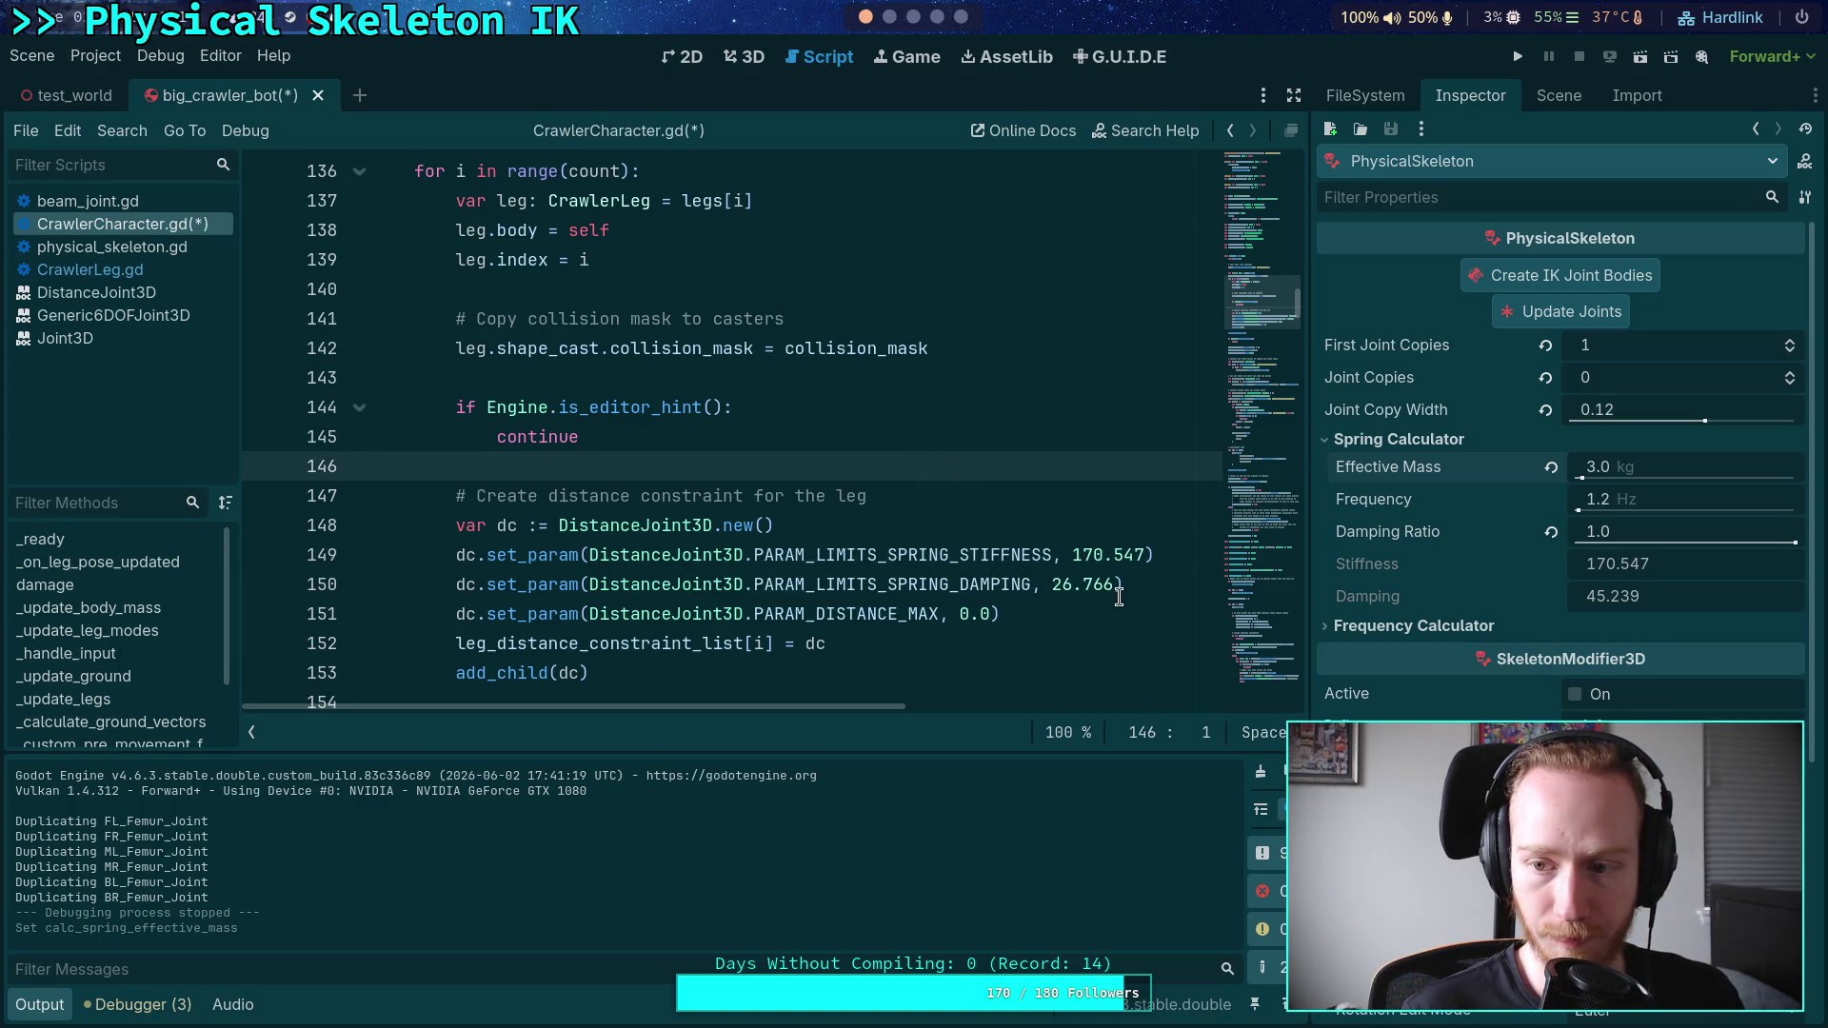
left_click(1657, 499)
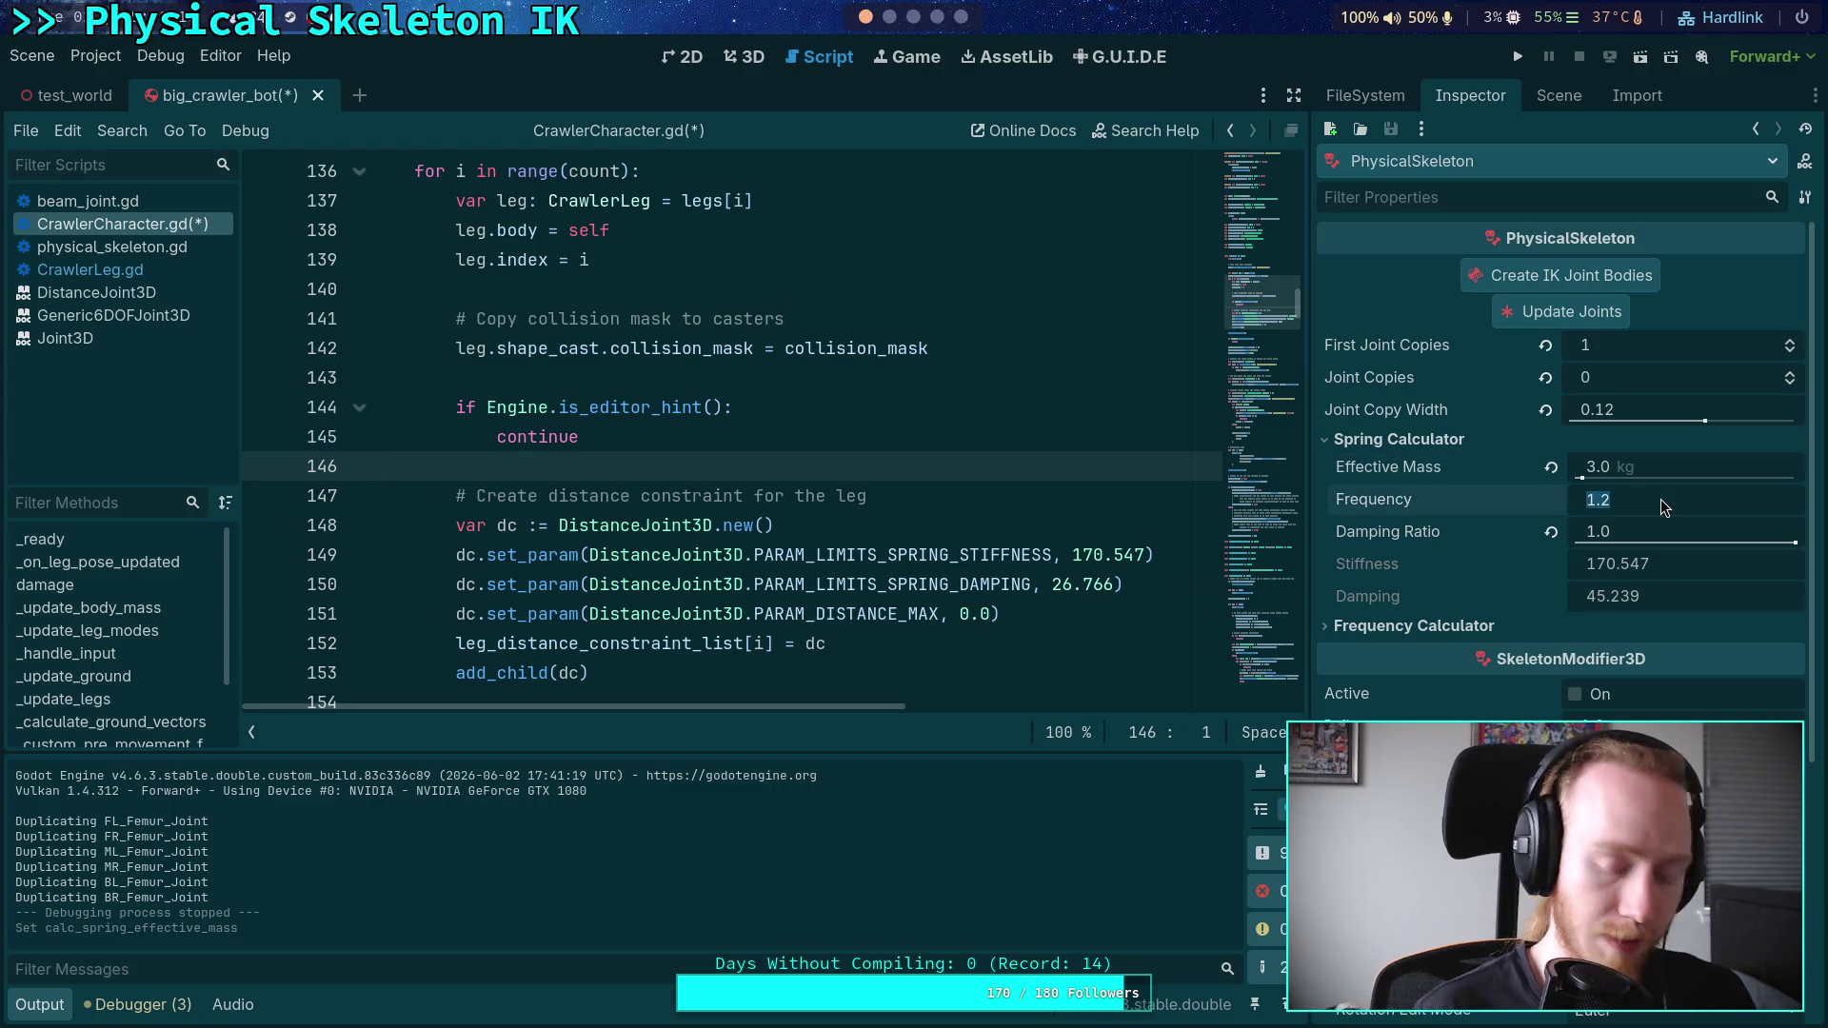
left_click(1681, 467)
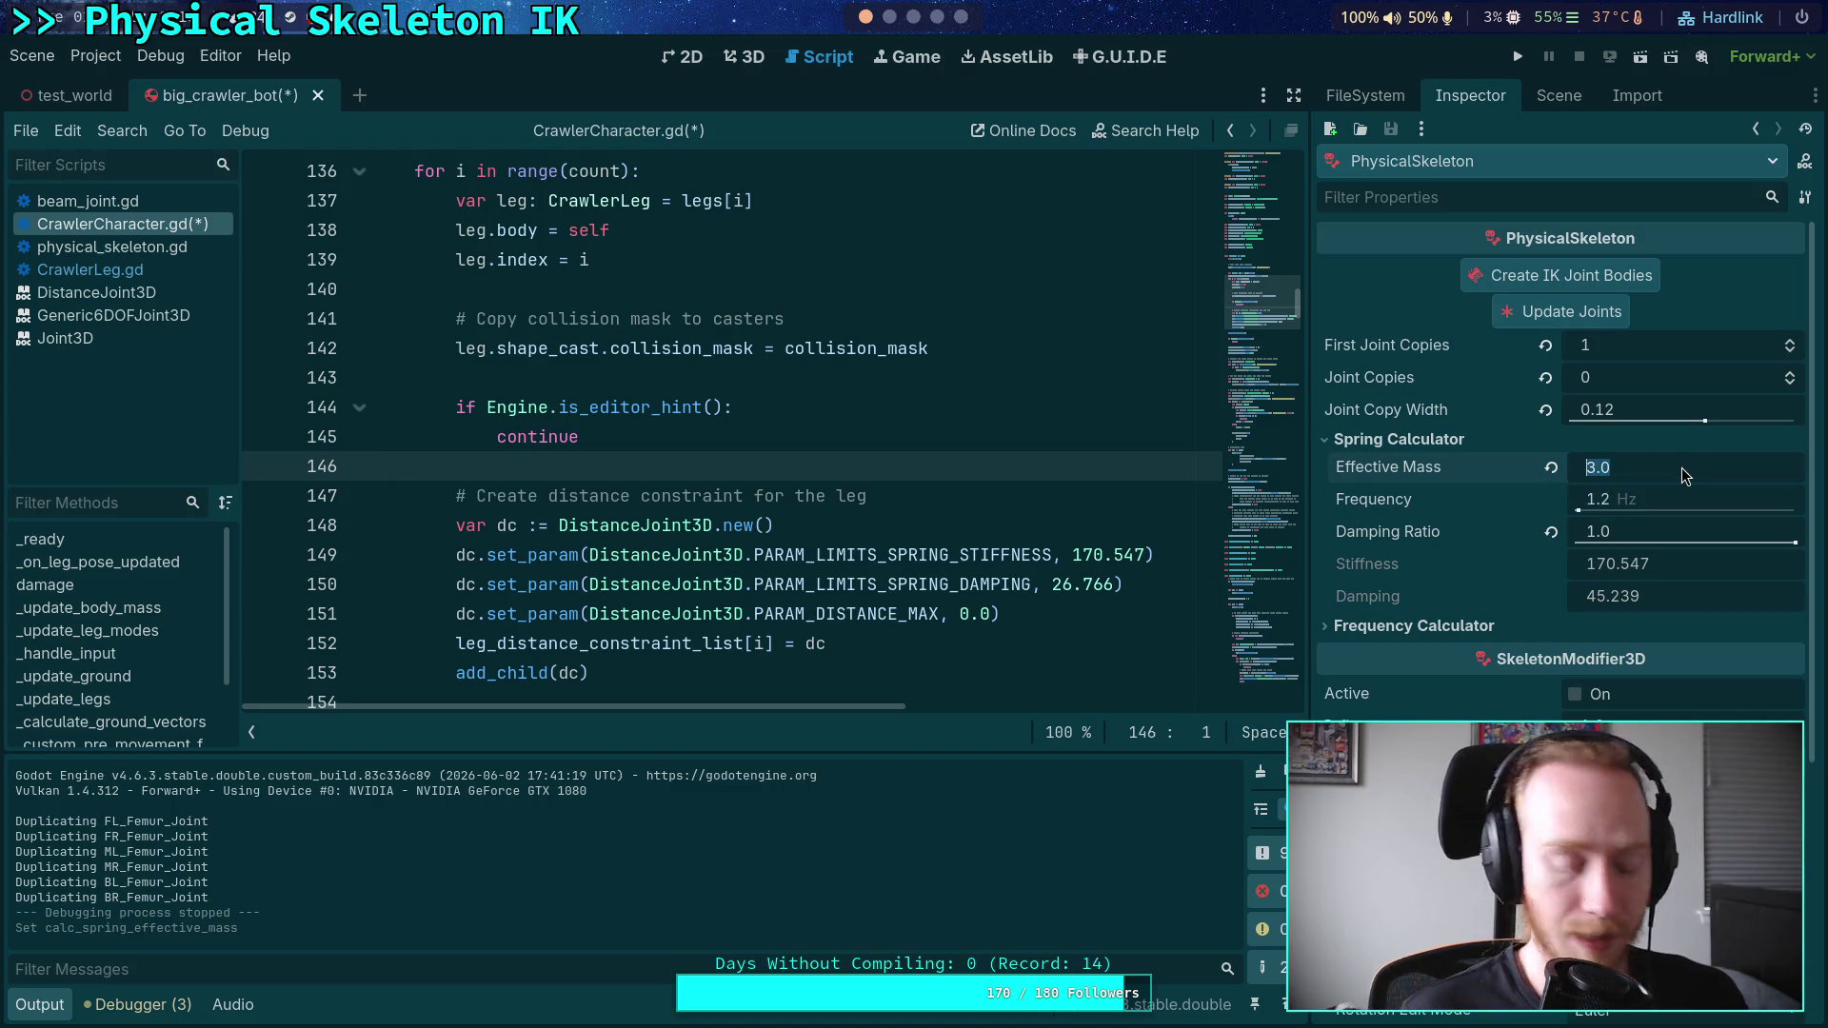
type("1.775")
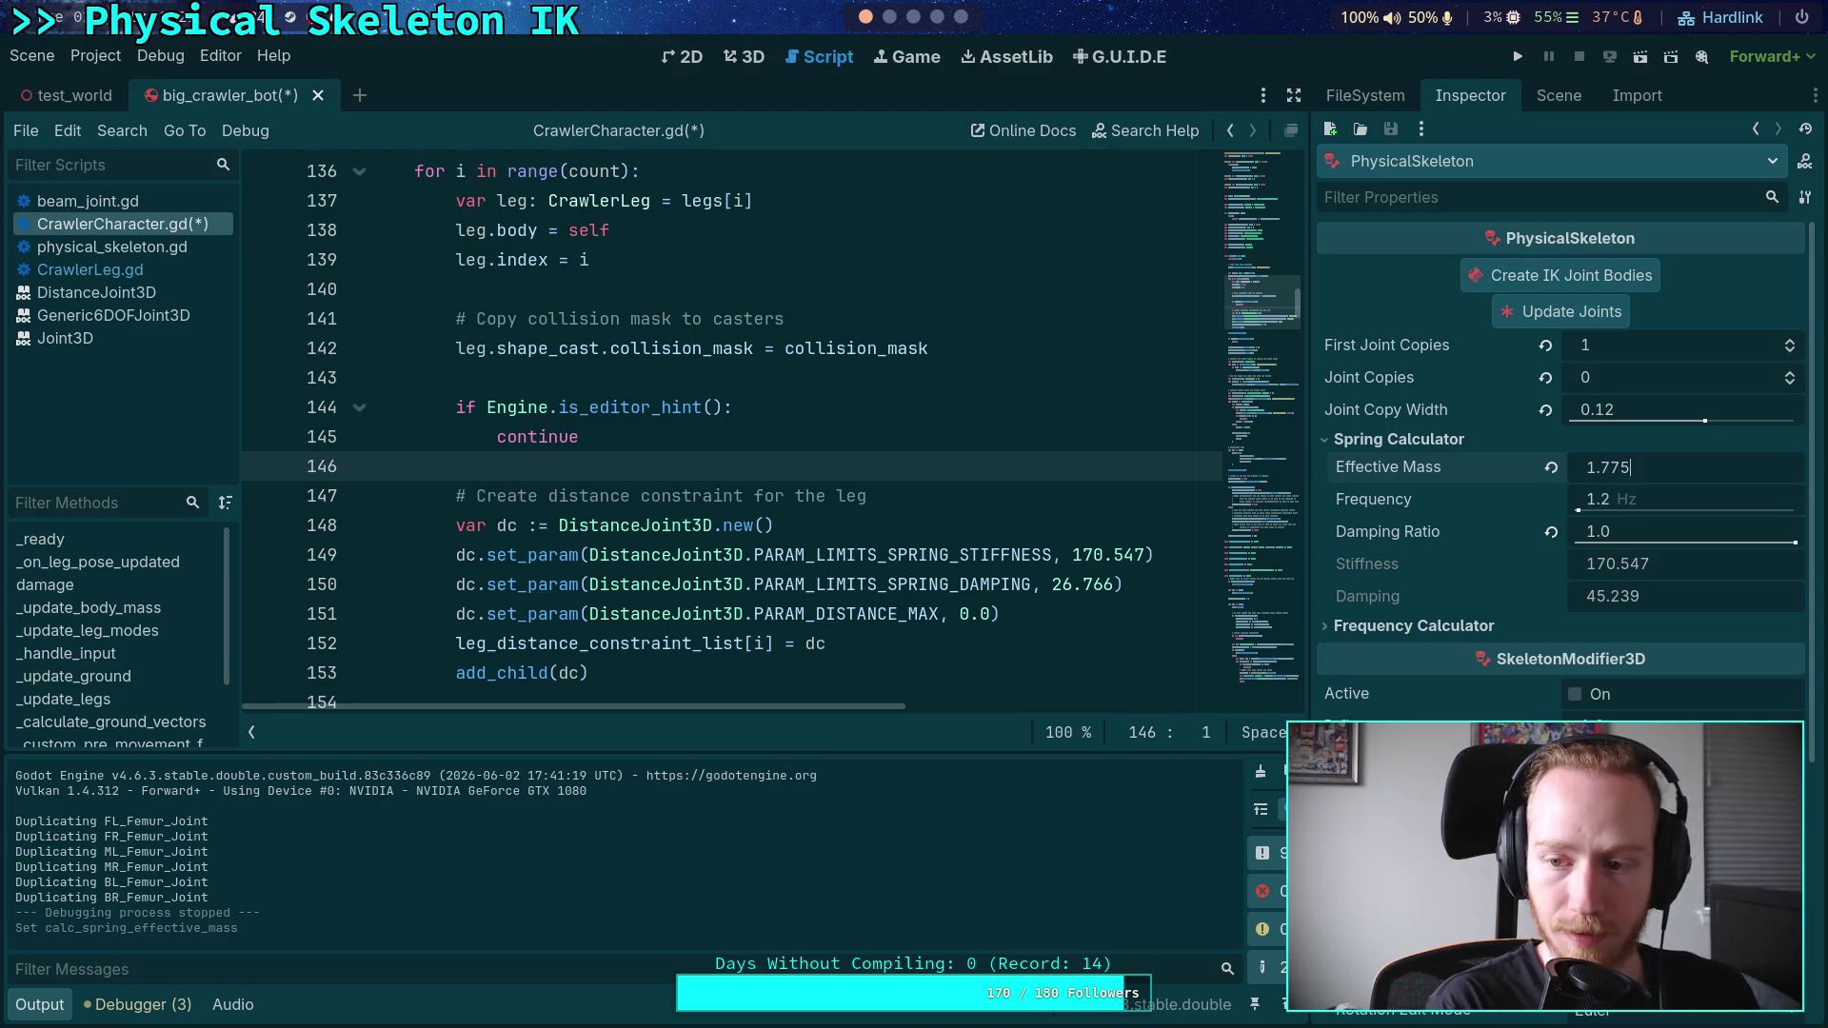
key("Return")
left_click(1656, 500)
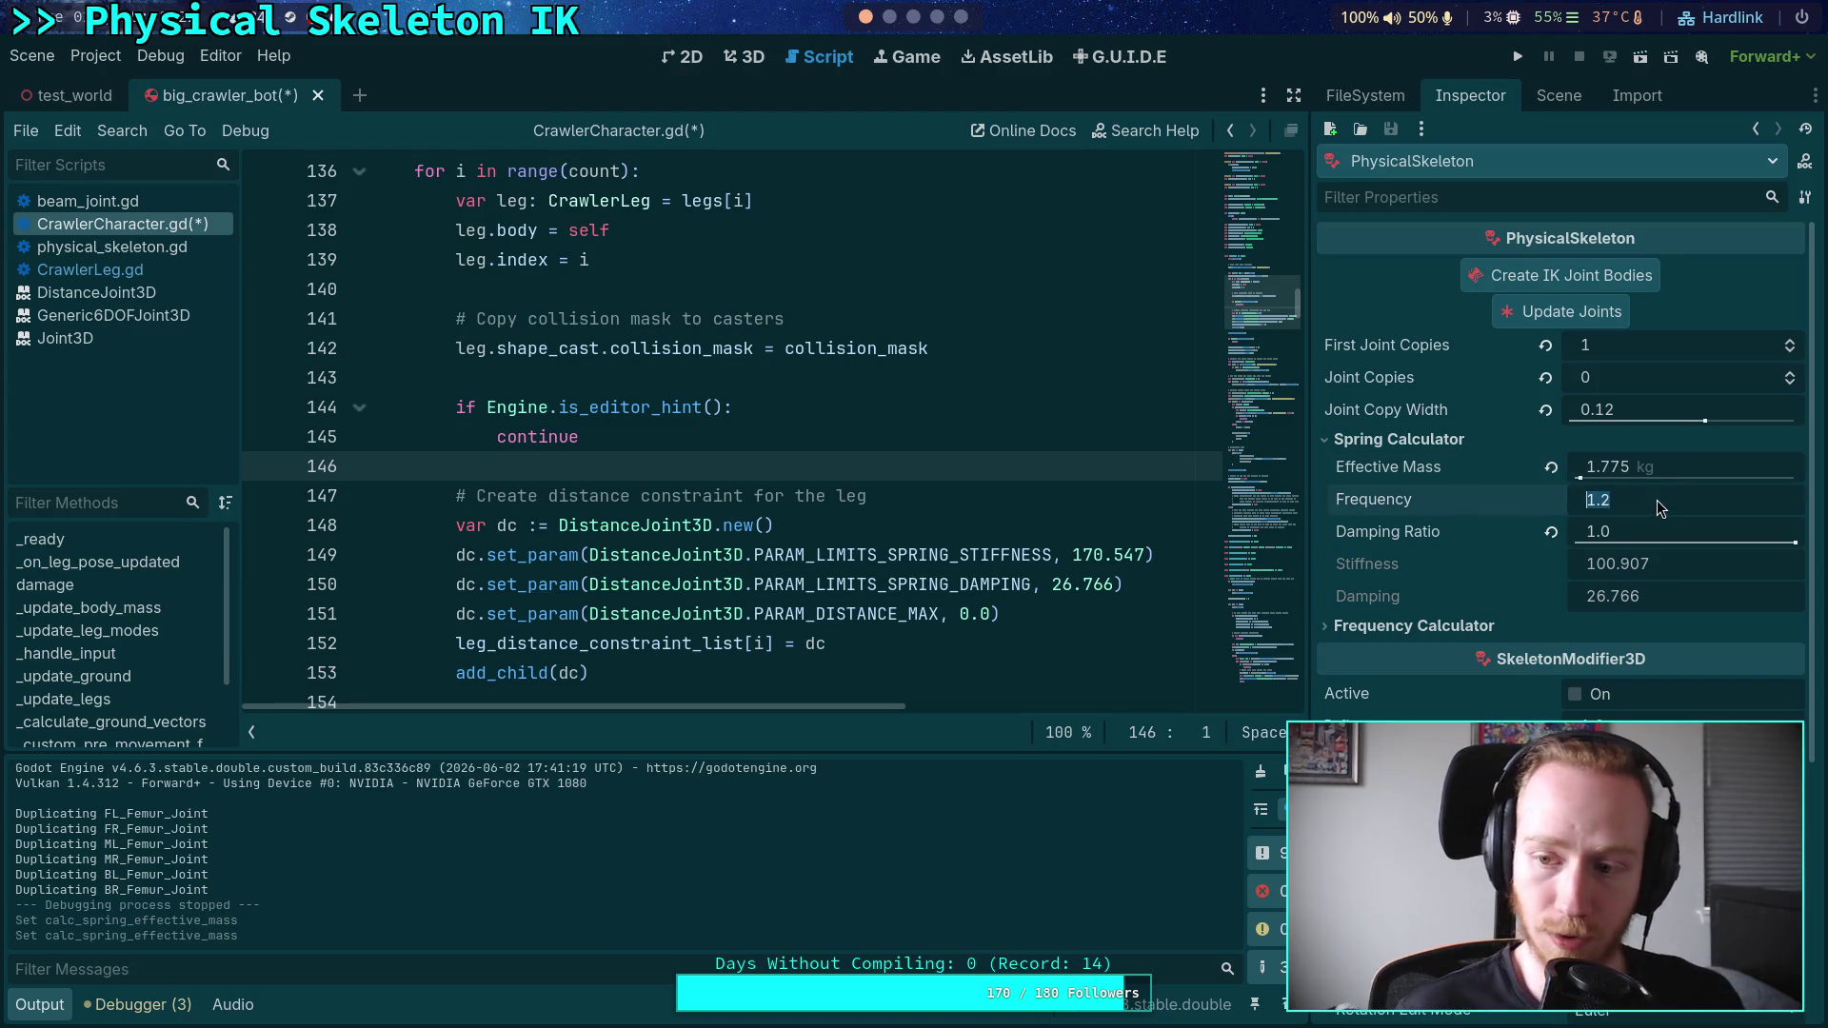
type("2")
key("Return")
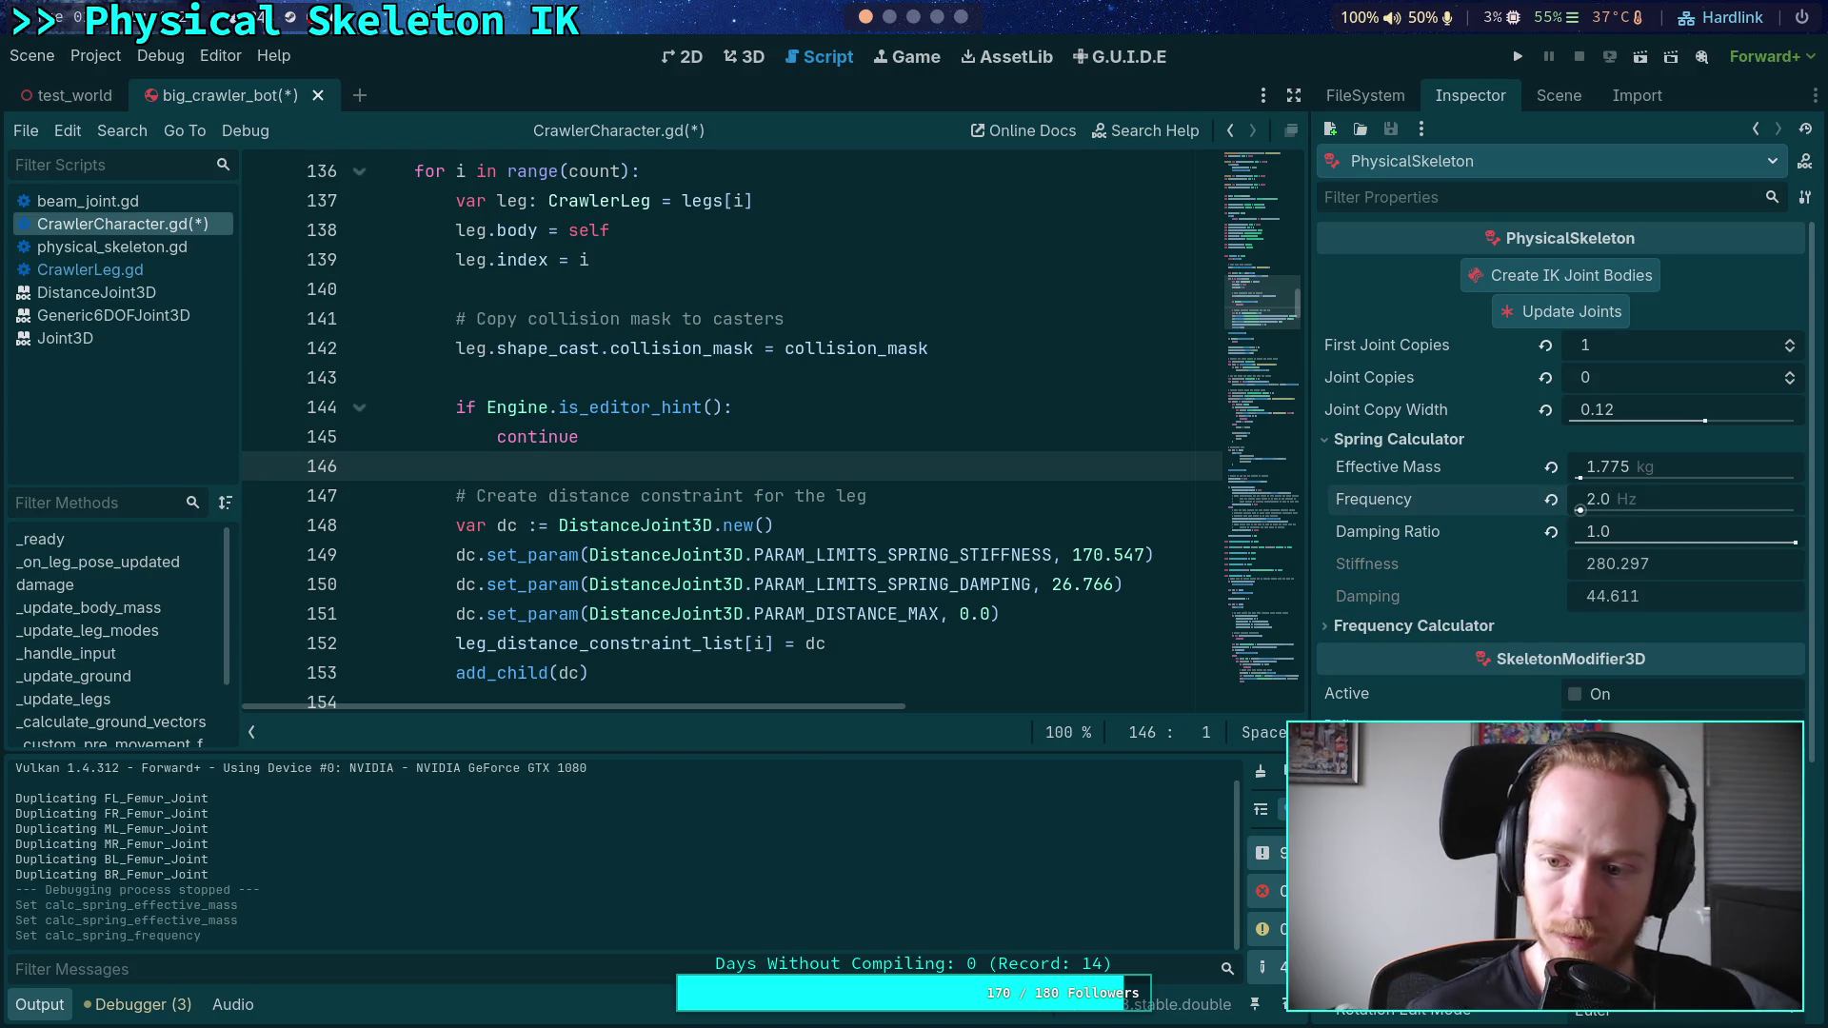
- Put stiffness 280.297 and damping 44.611 on lines 149–150 and save the script
left_click(1072, 557)
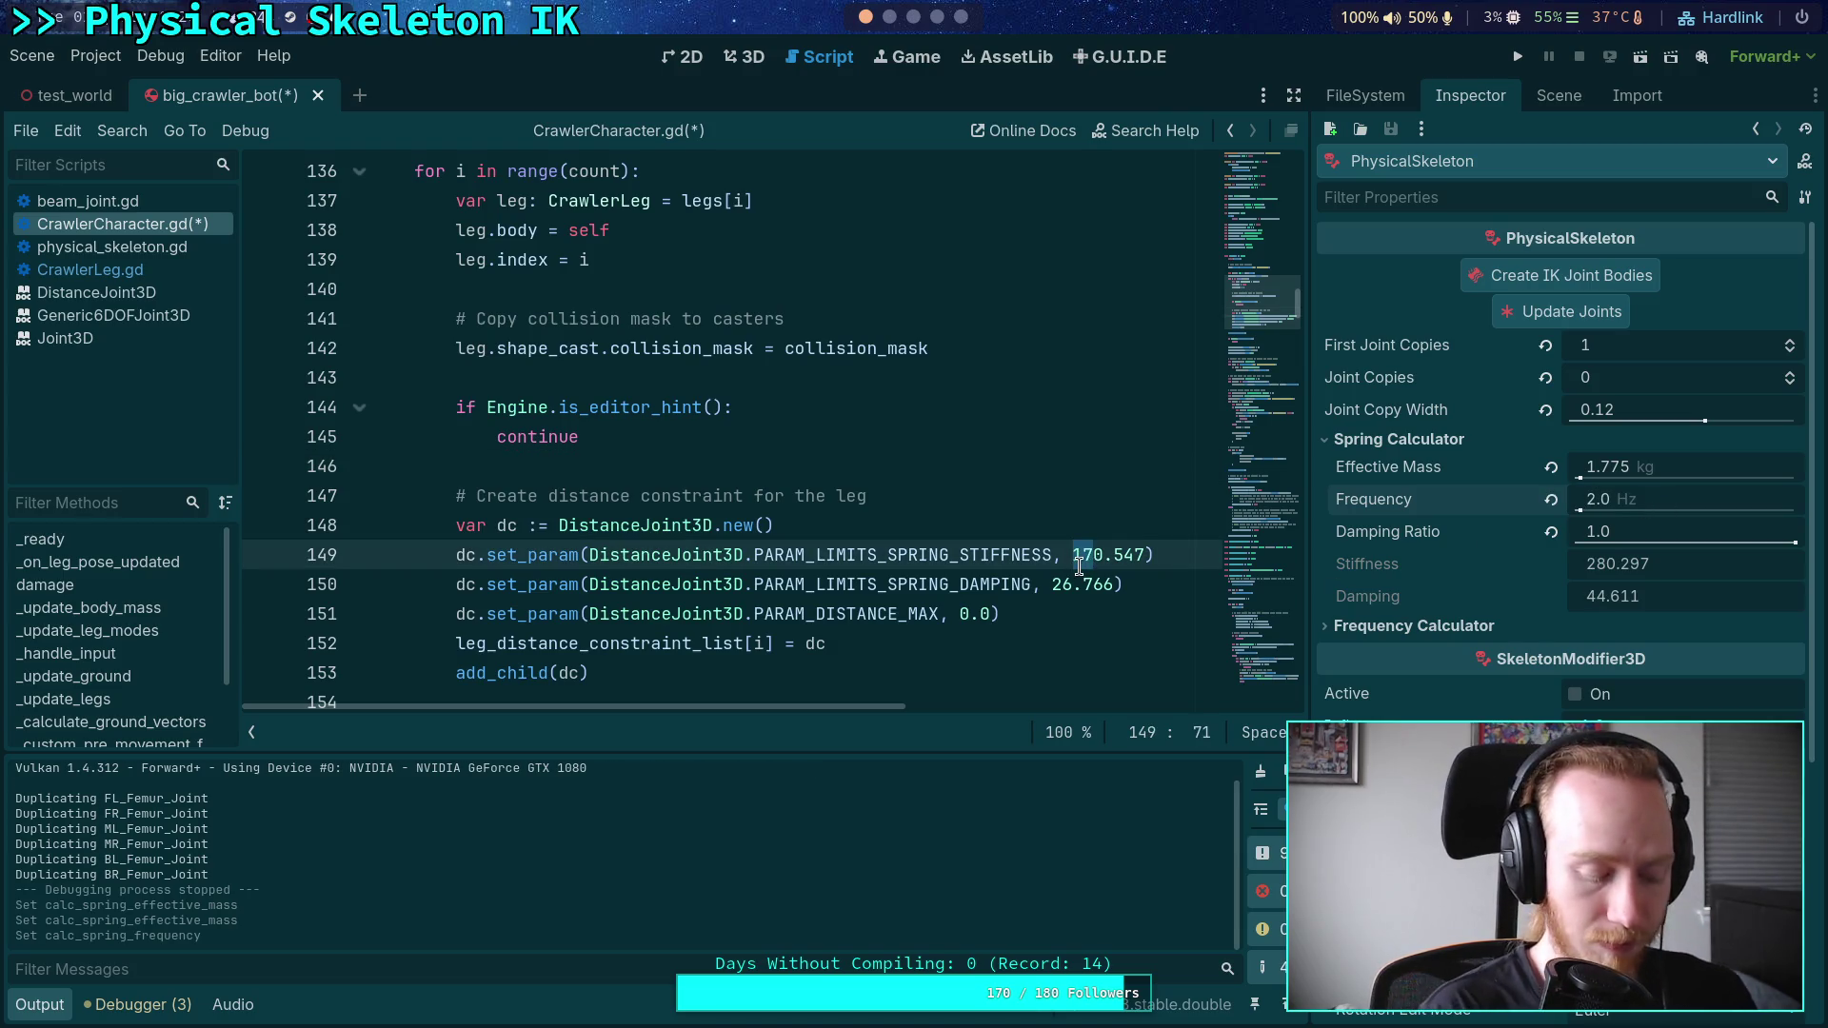
type("28")
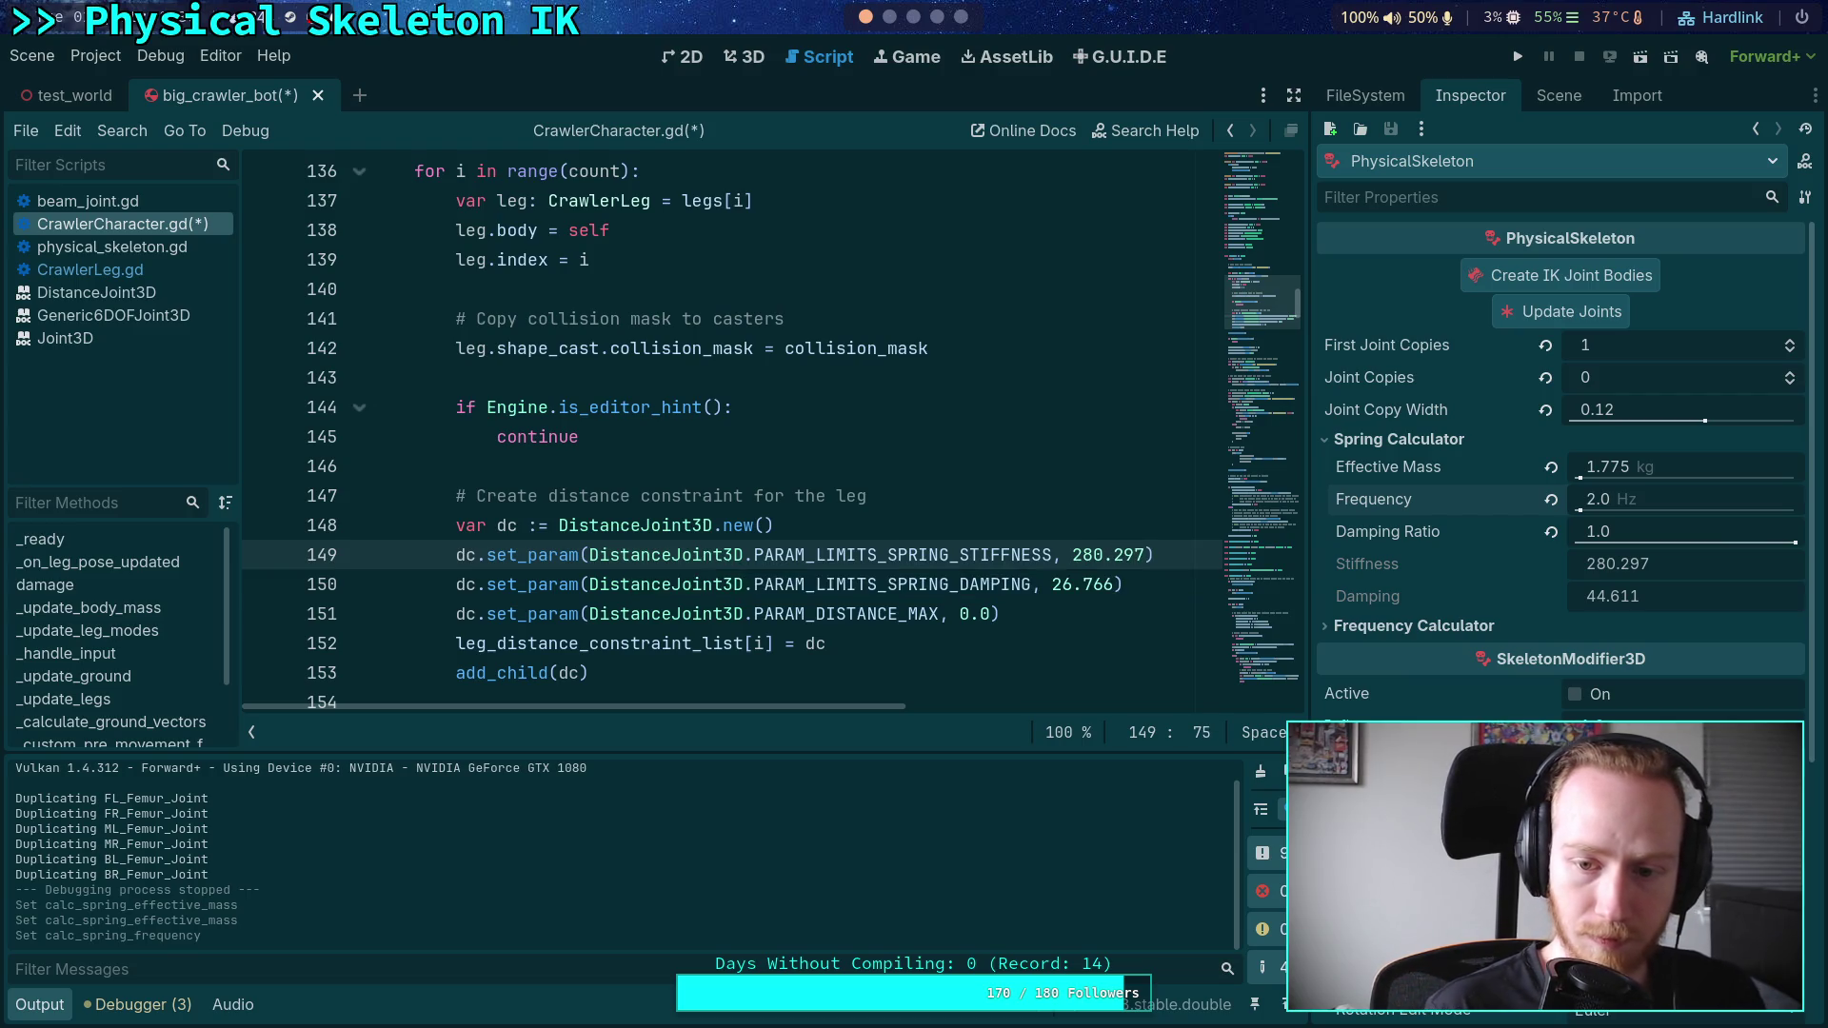
left_click(1112, 584)
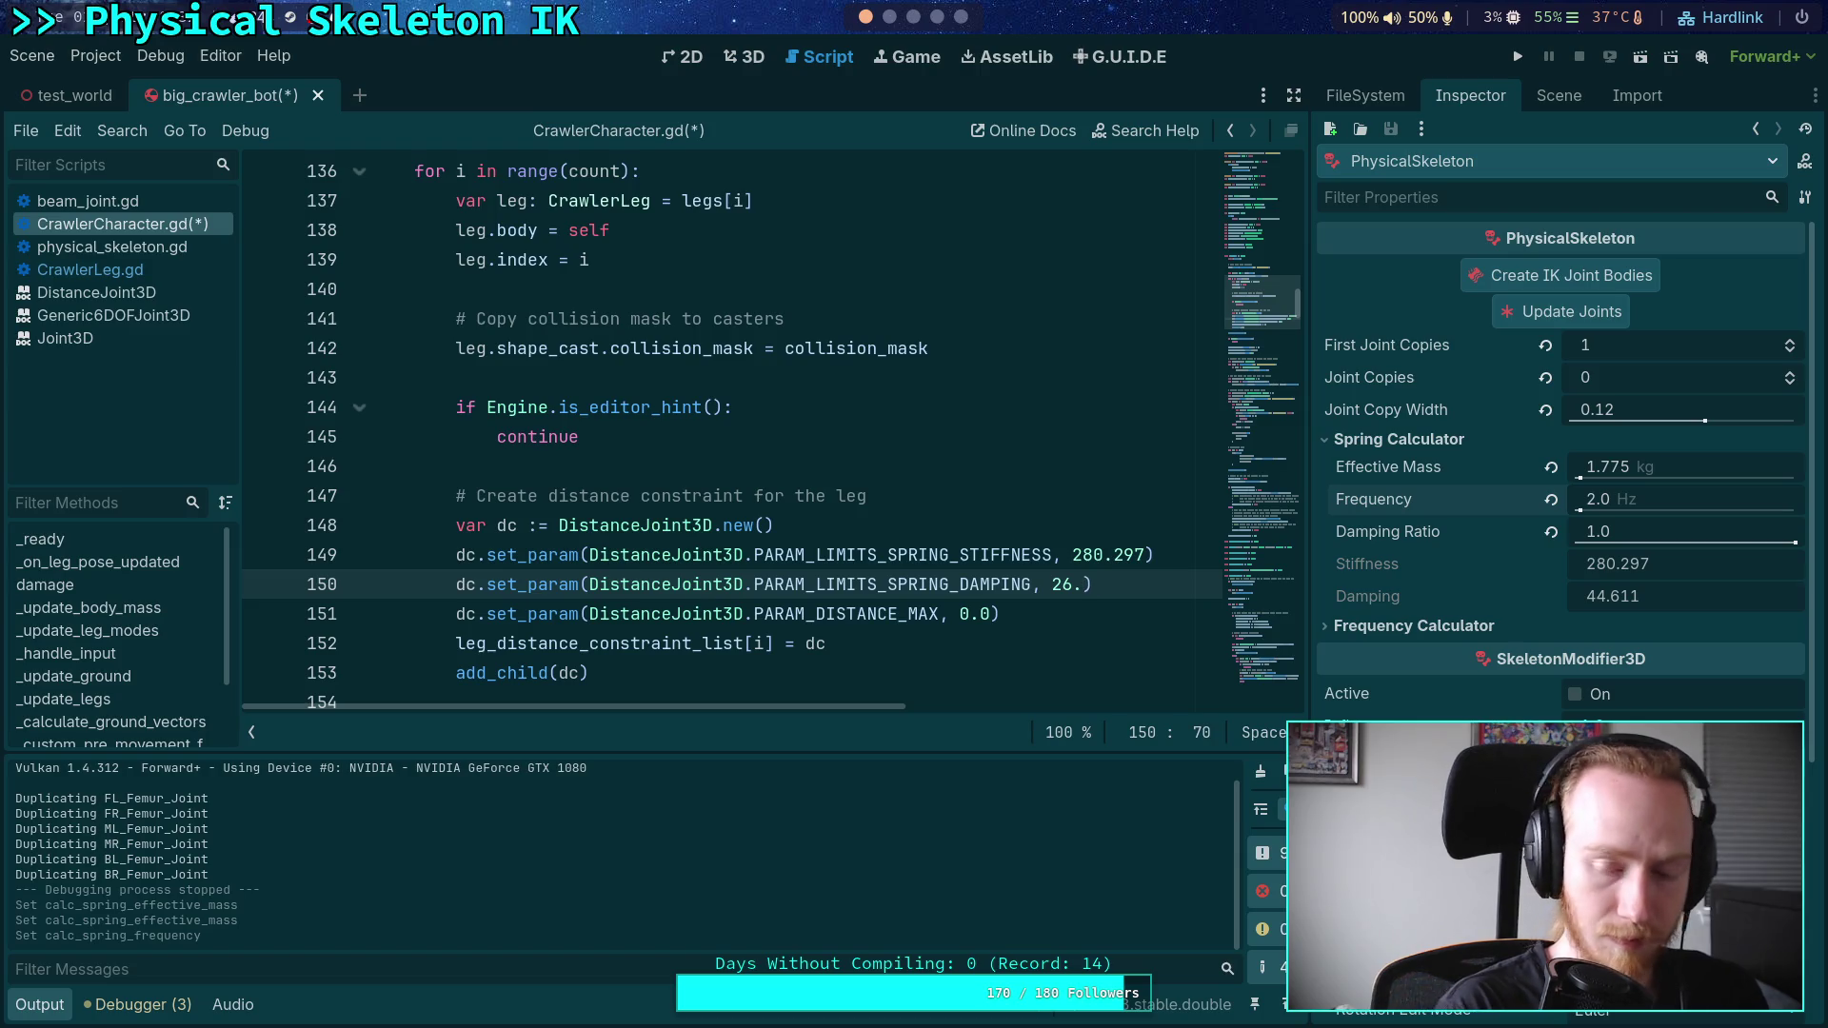
key("BackSpace")
key("BackSpace")
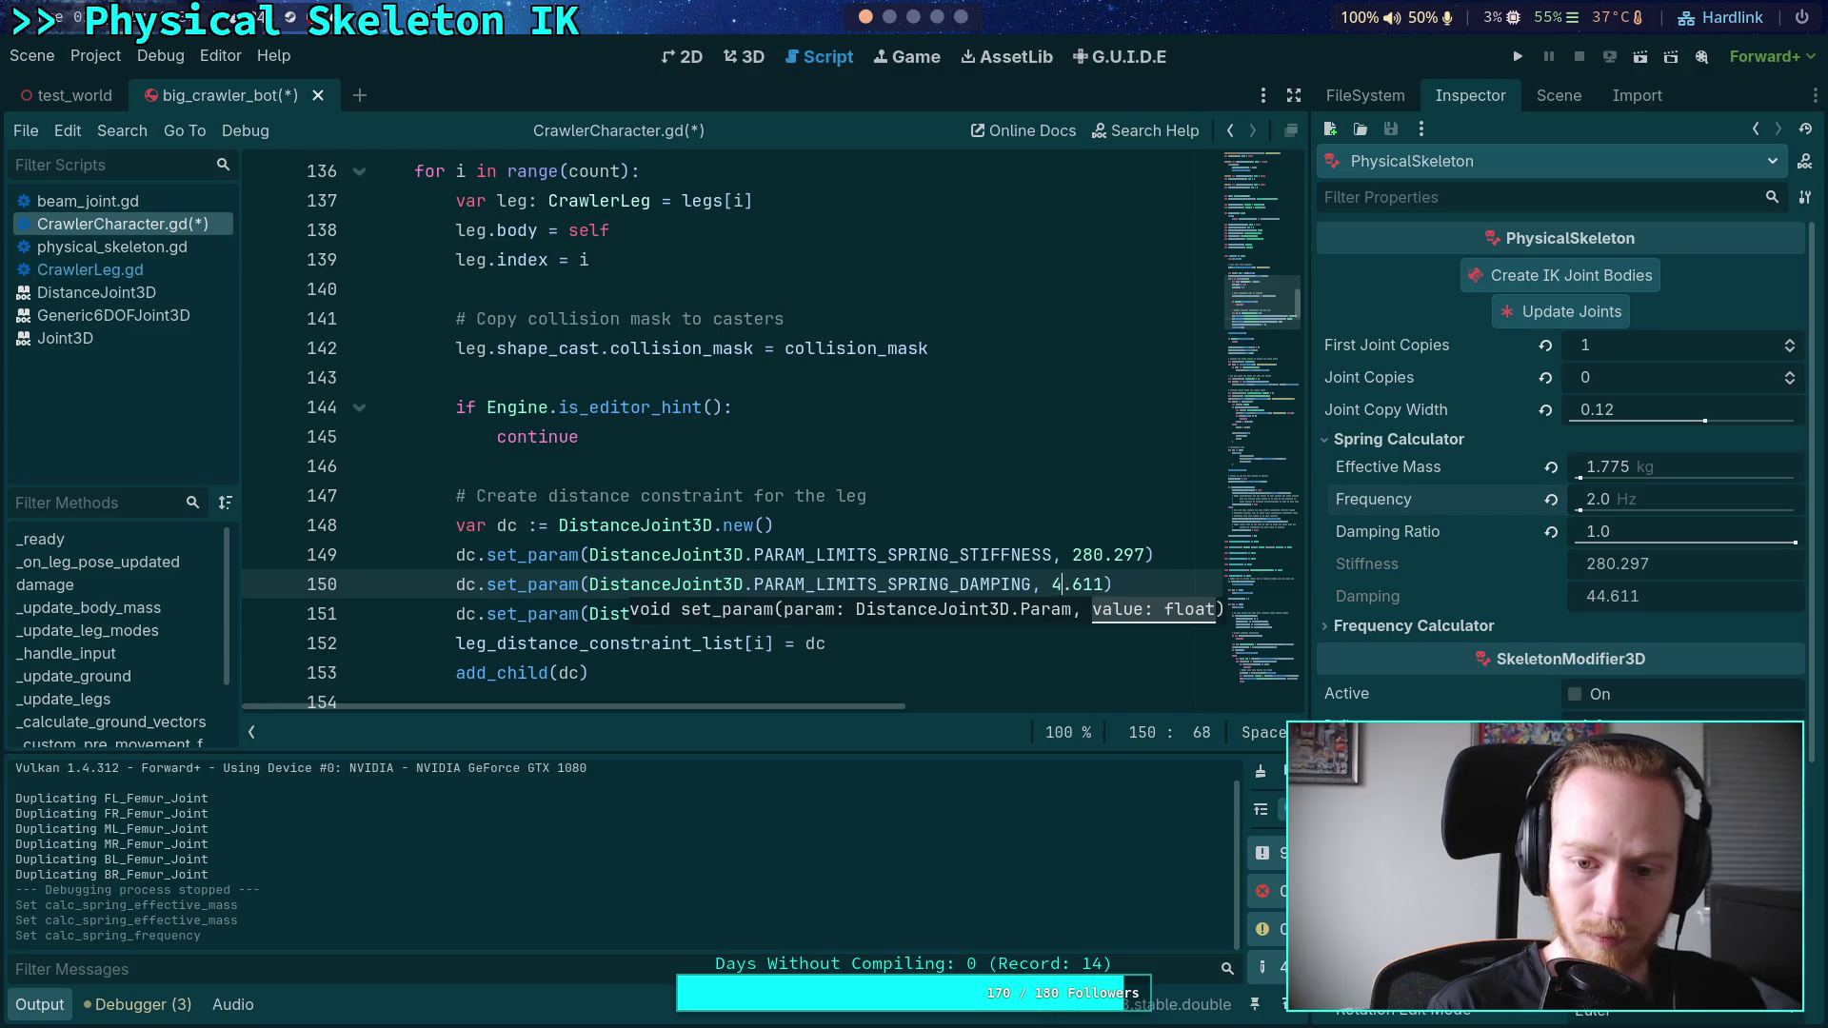
key("ctrl+s")
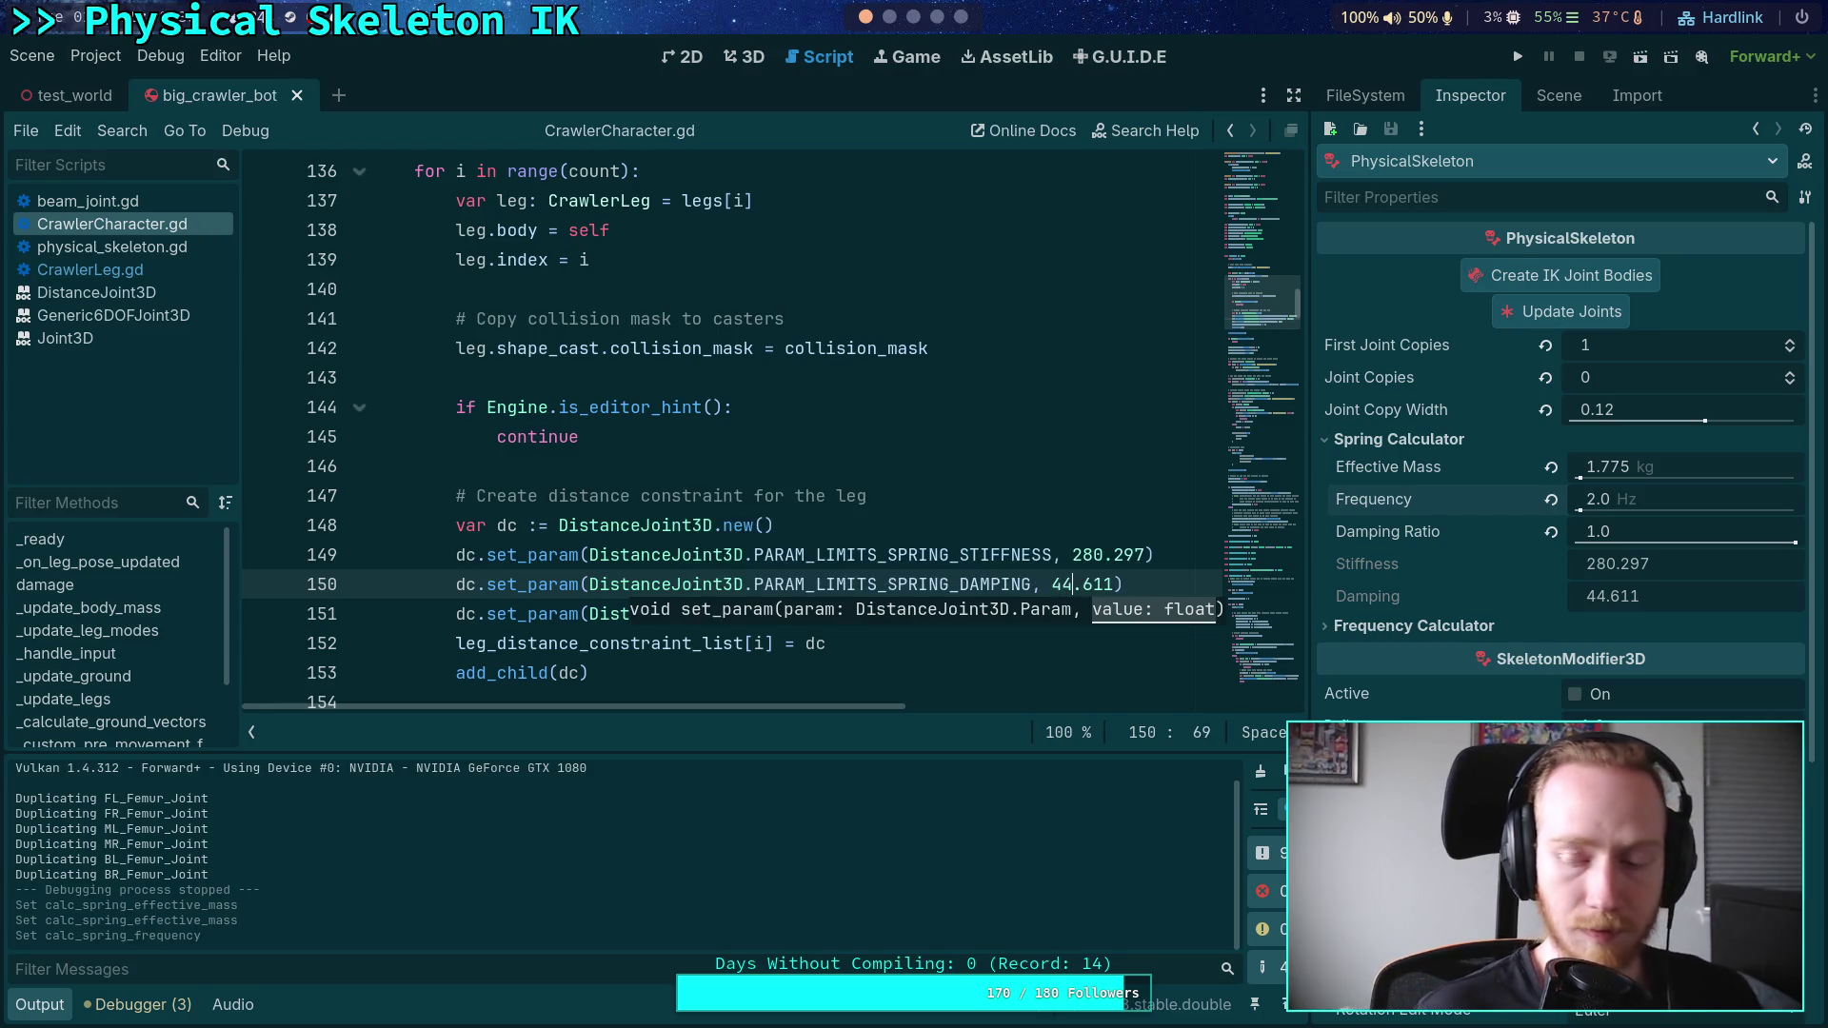
left_click(1071, 521)
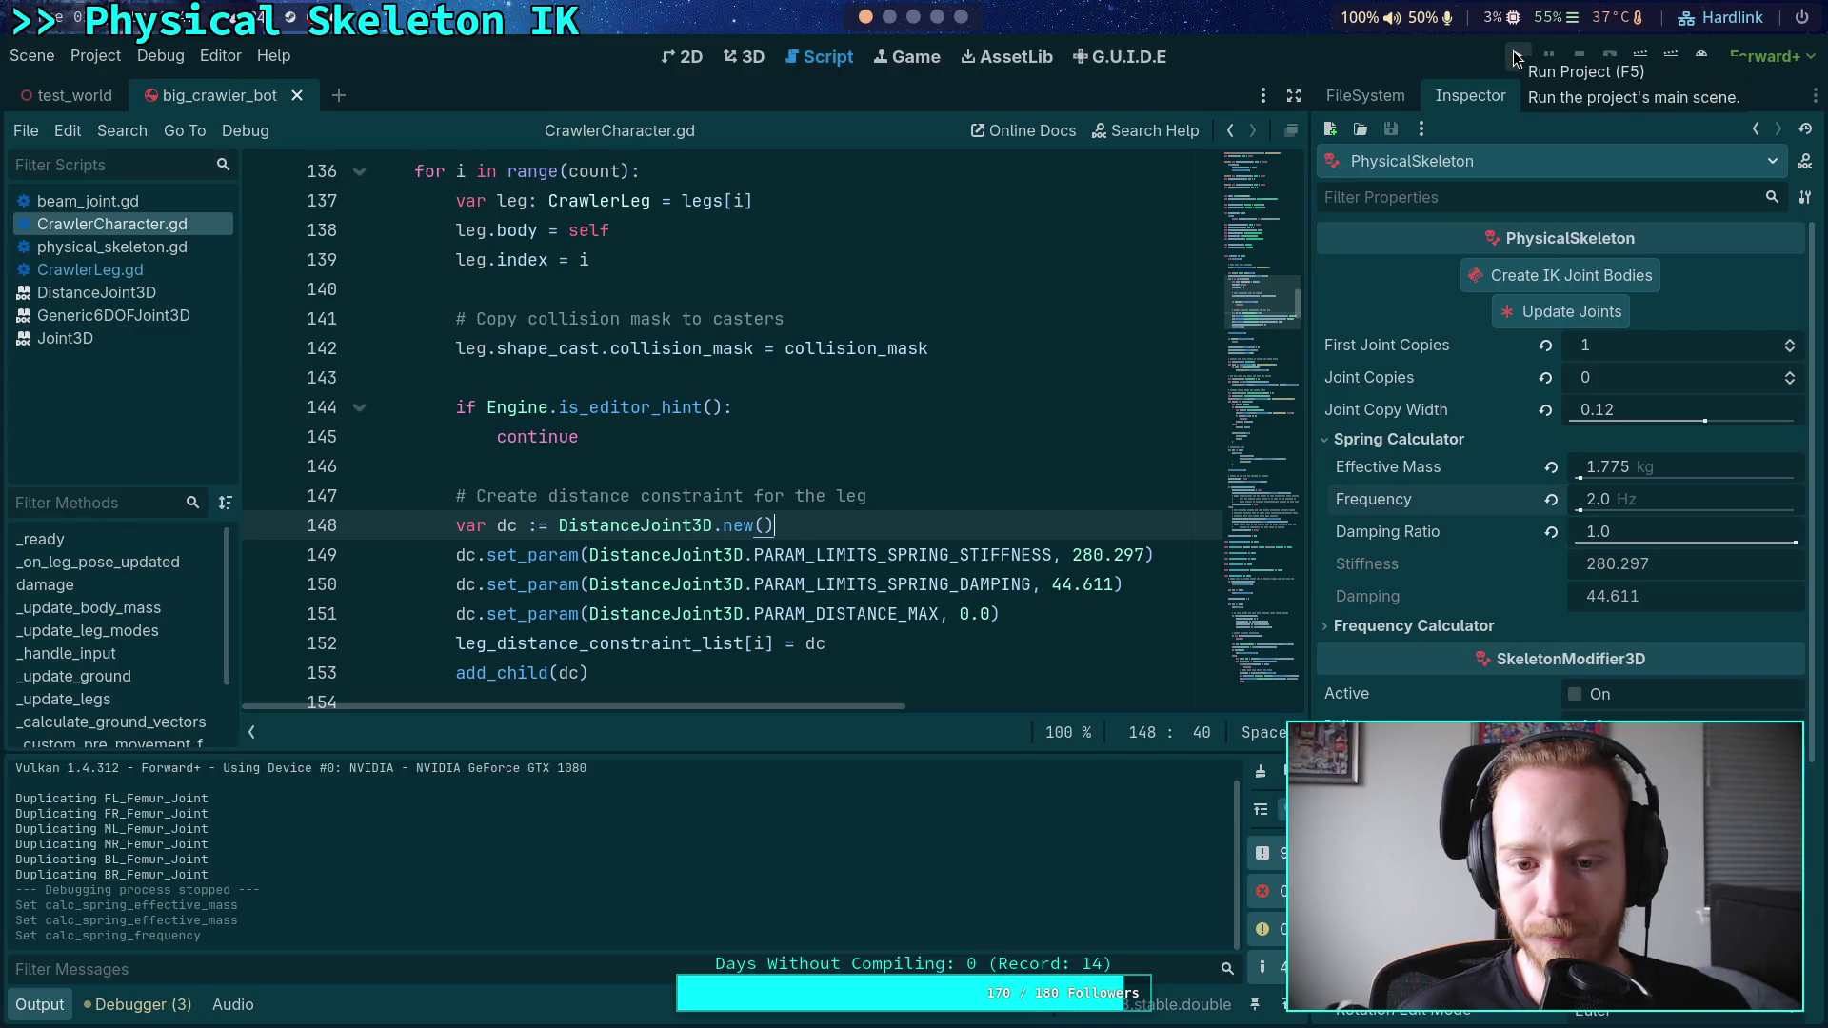
left_click(1517, 59)
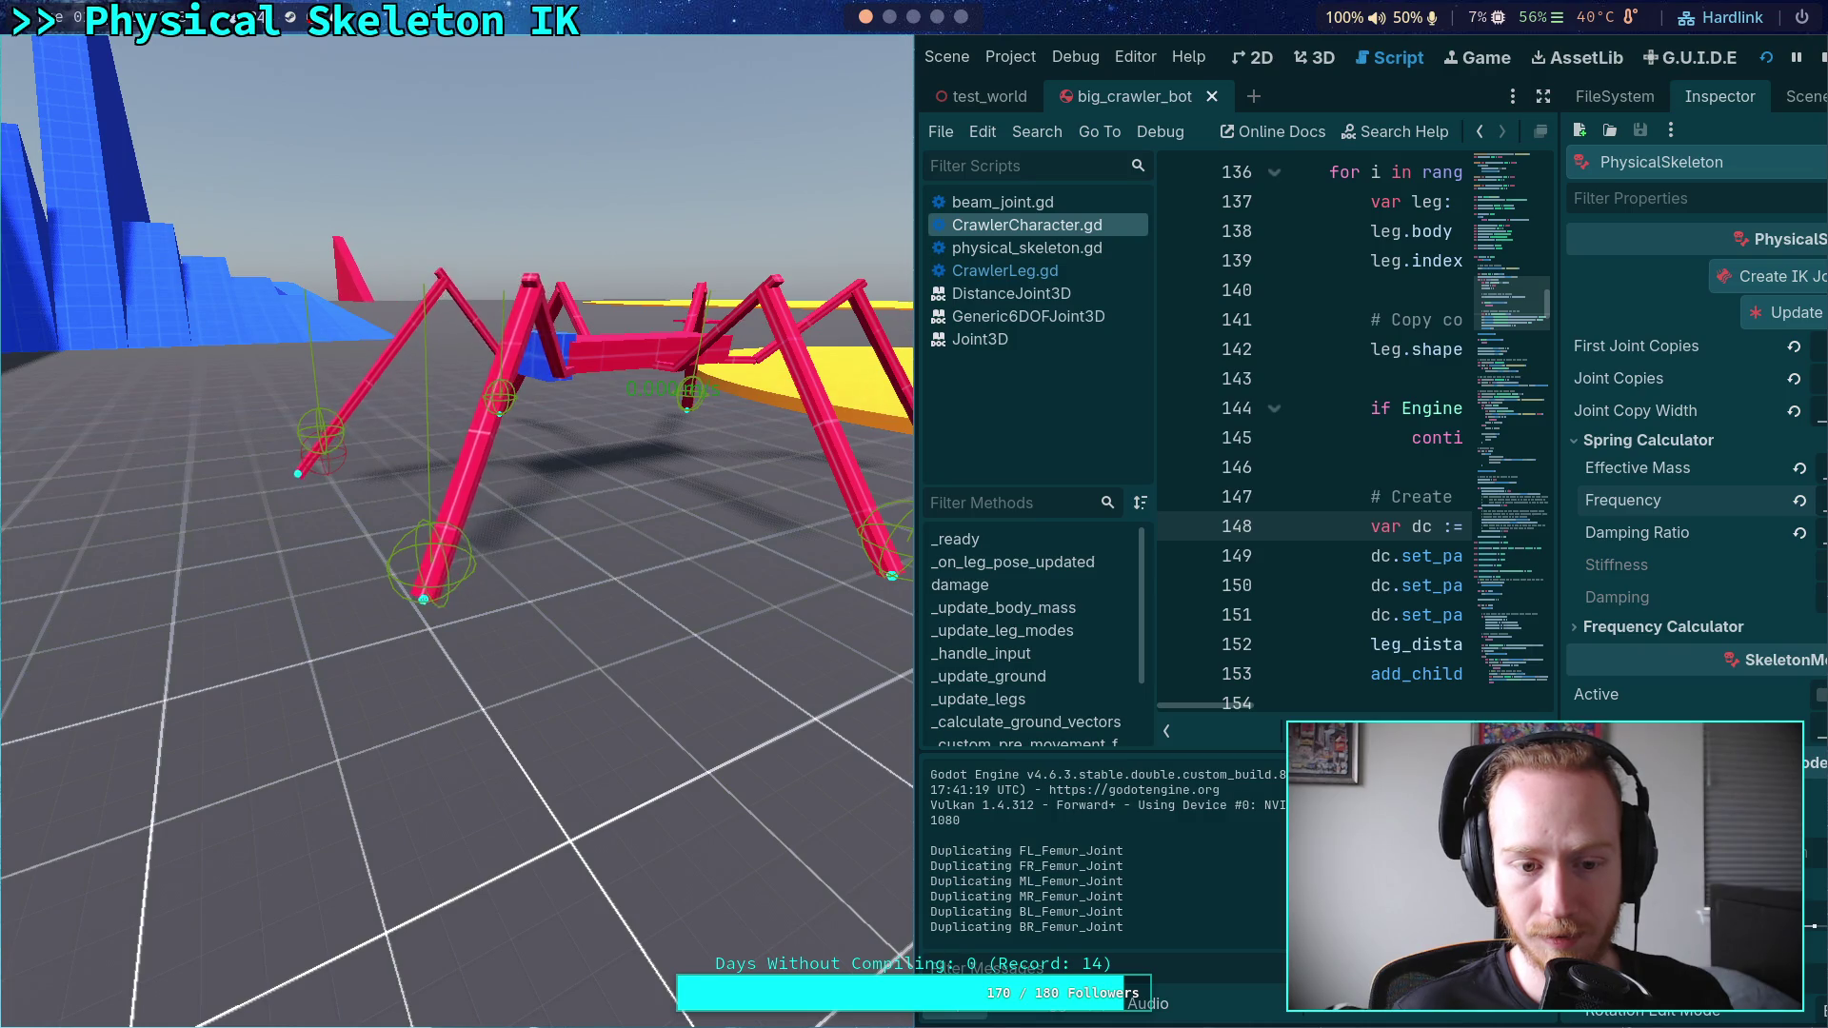
left_click(1821, 61)
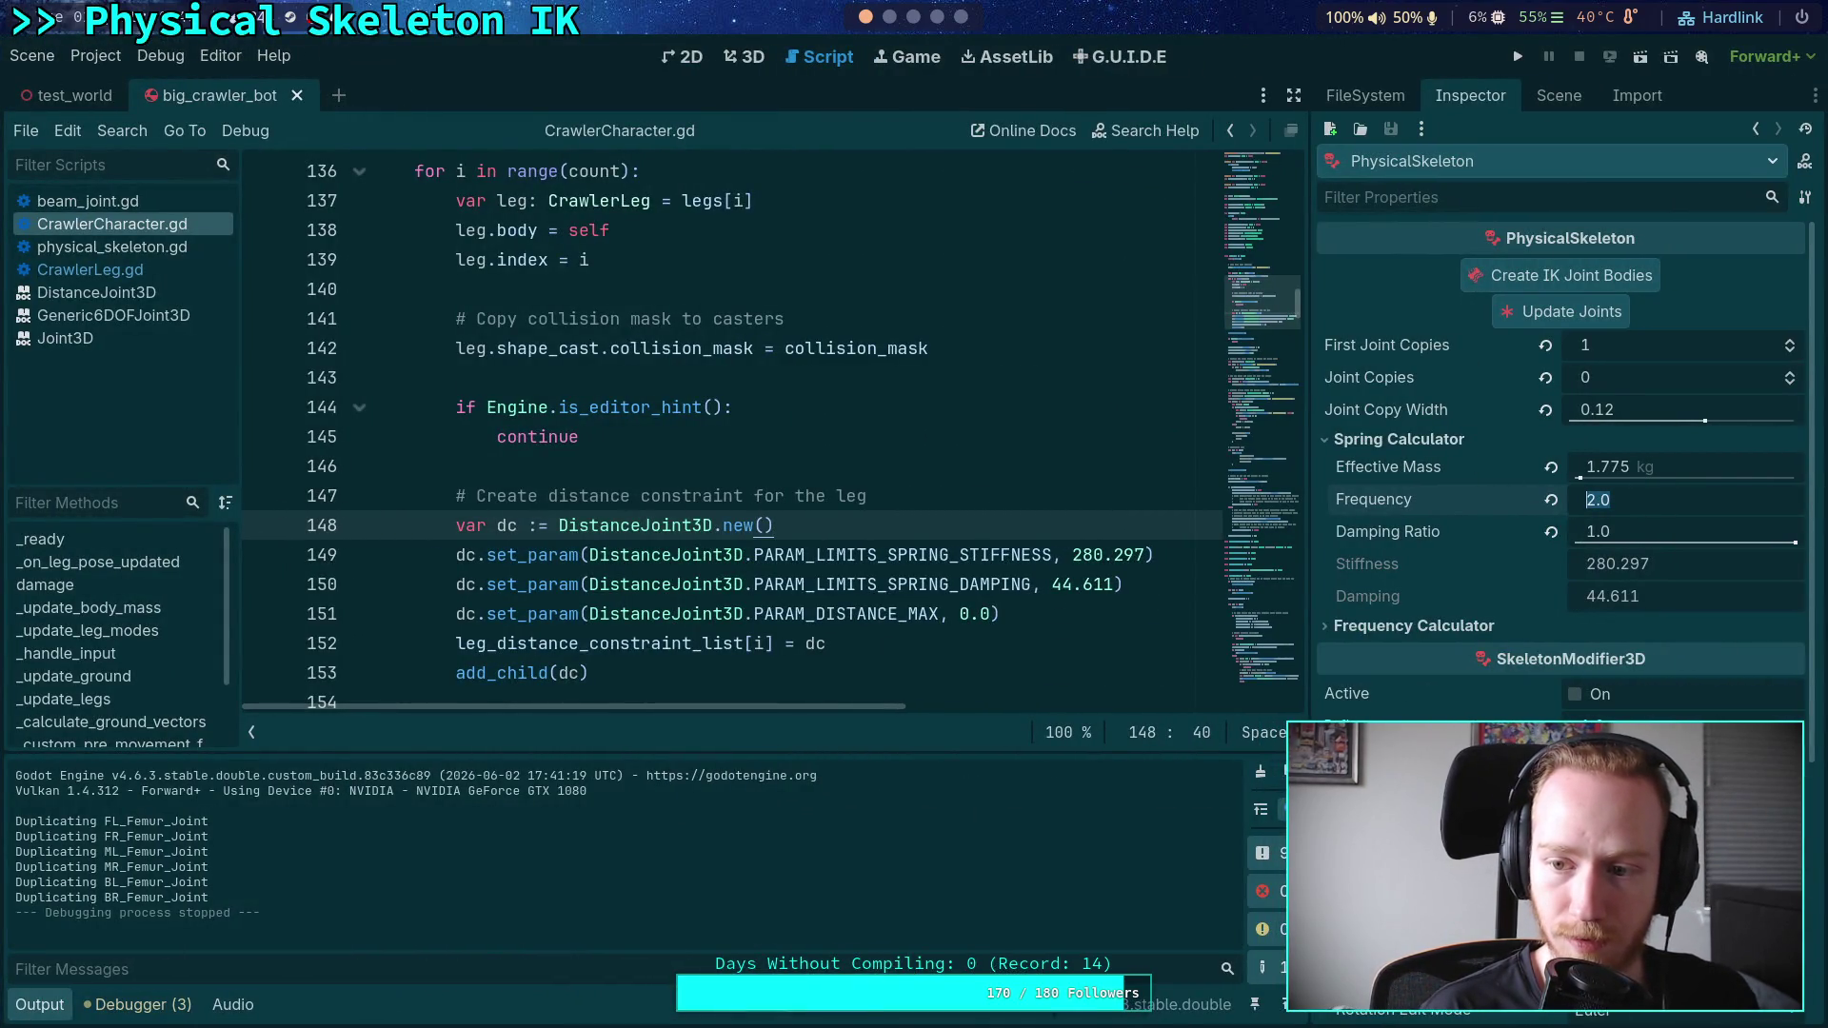
type("4")
- Commit a 4 Hz spring frequency and write stiffness 1121.187 and damping 89.221 into the script, then save
key("Return")
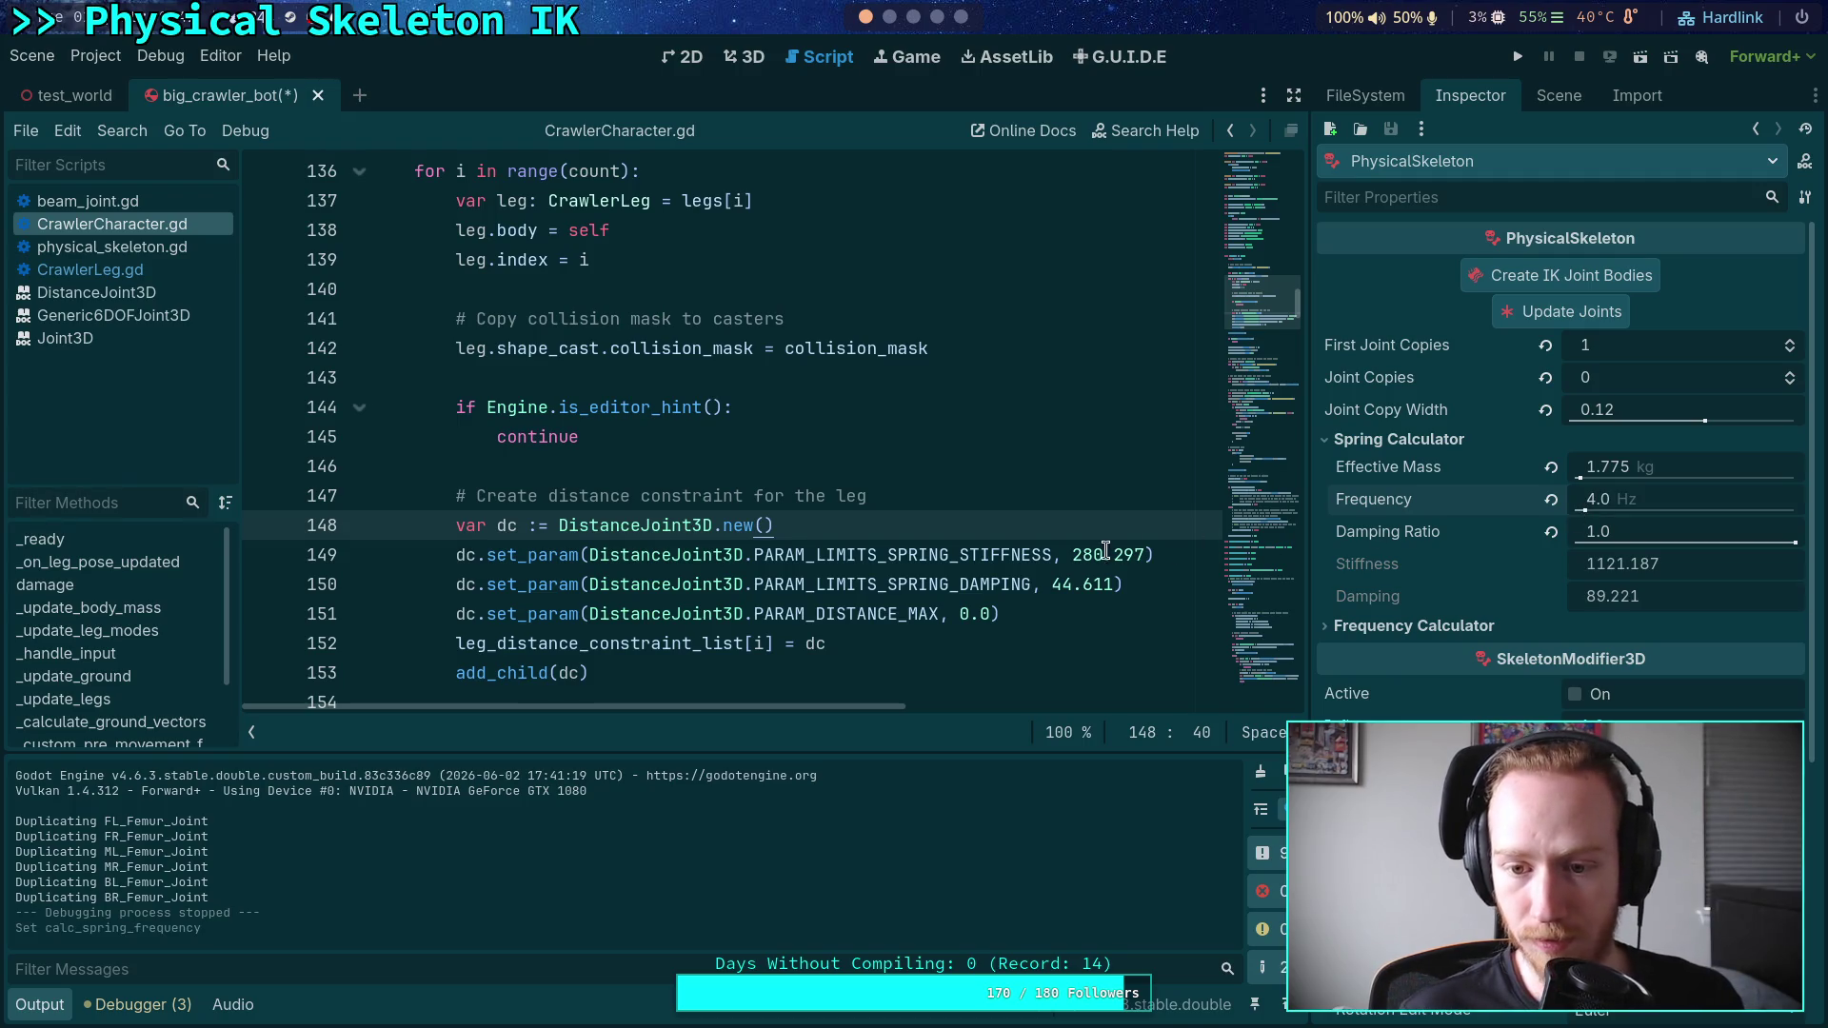
double_click(1076, 559)
type("1121.1")
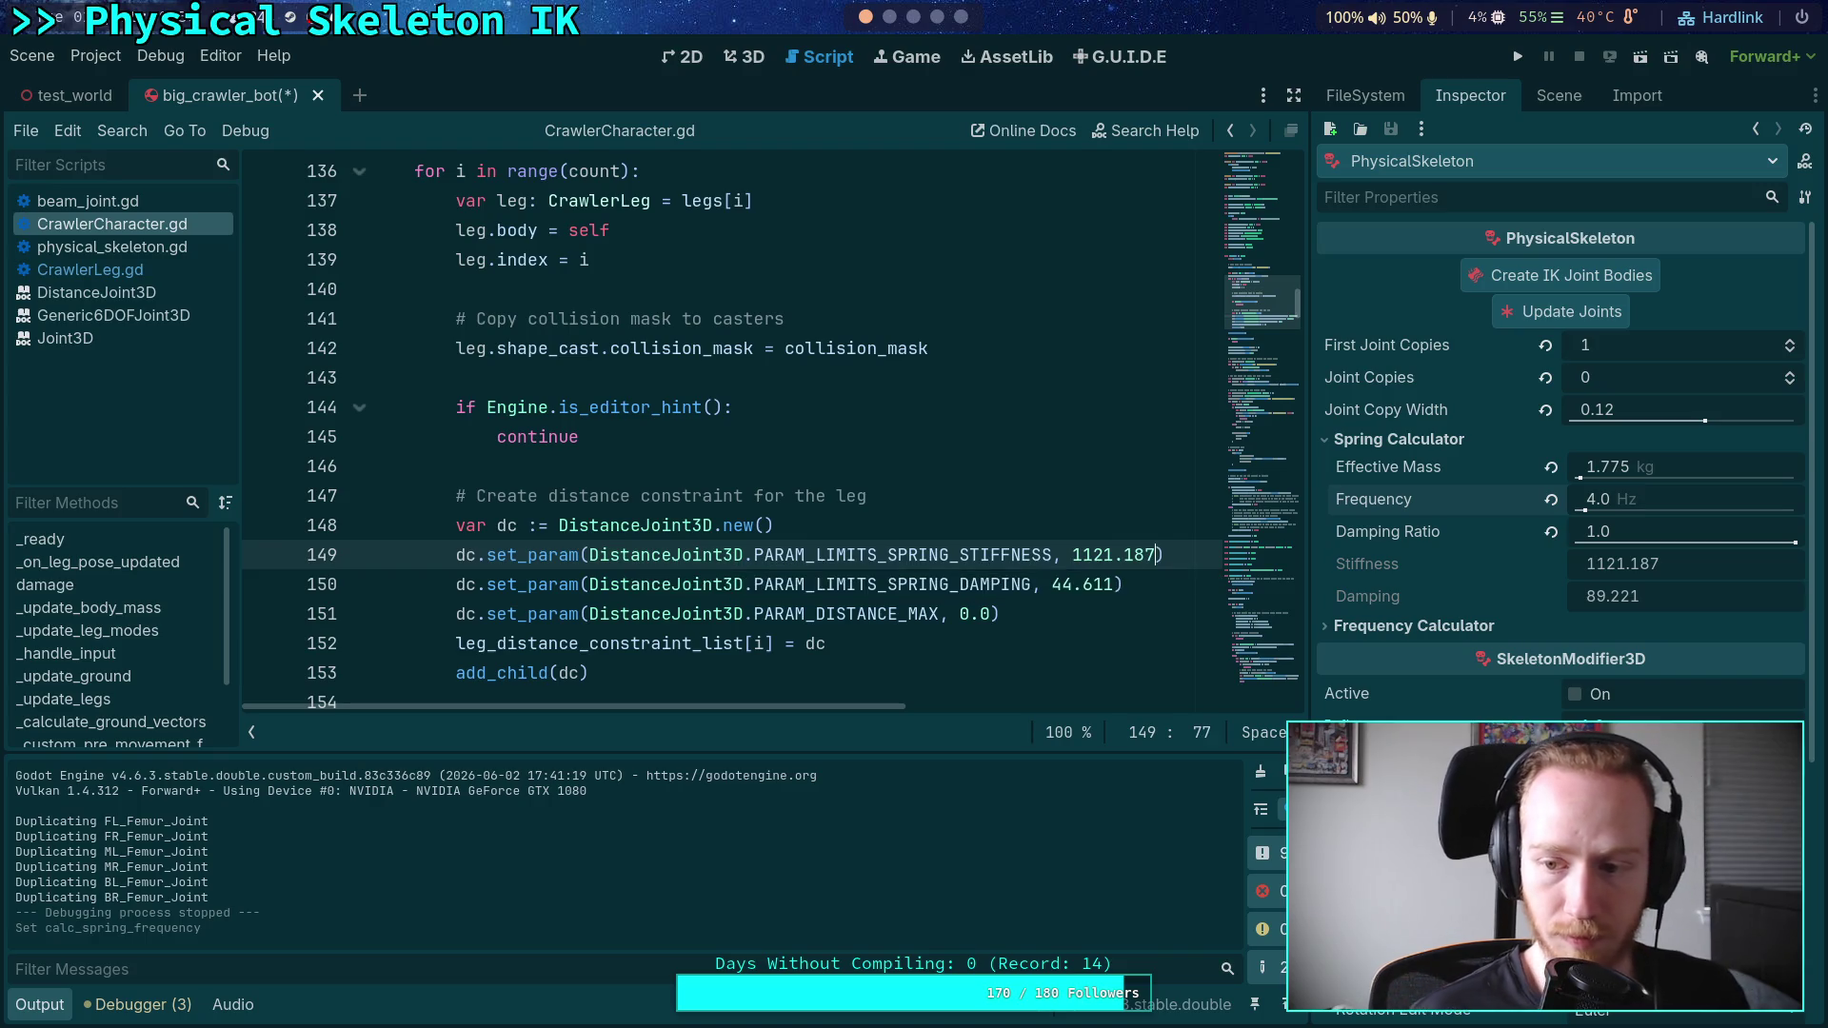
left_click_drag(1052, 584, 1072, 583)
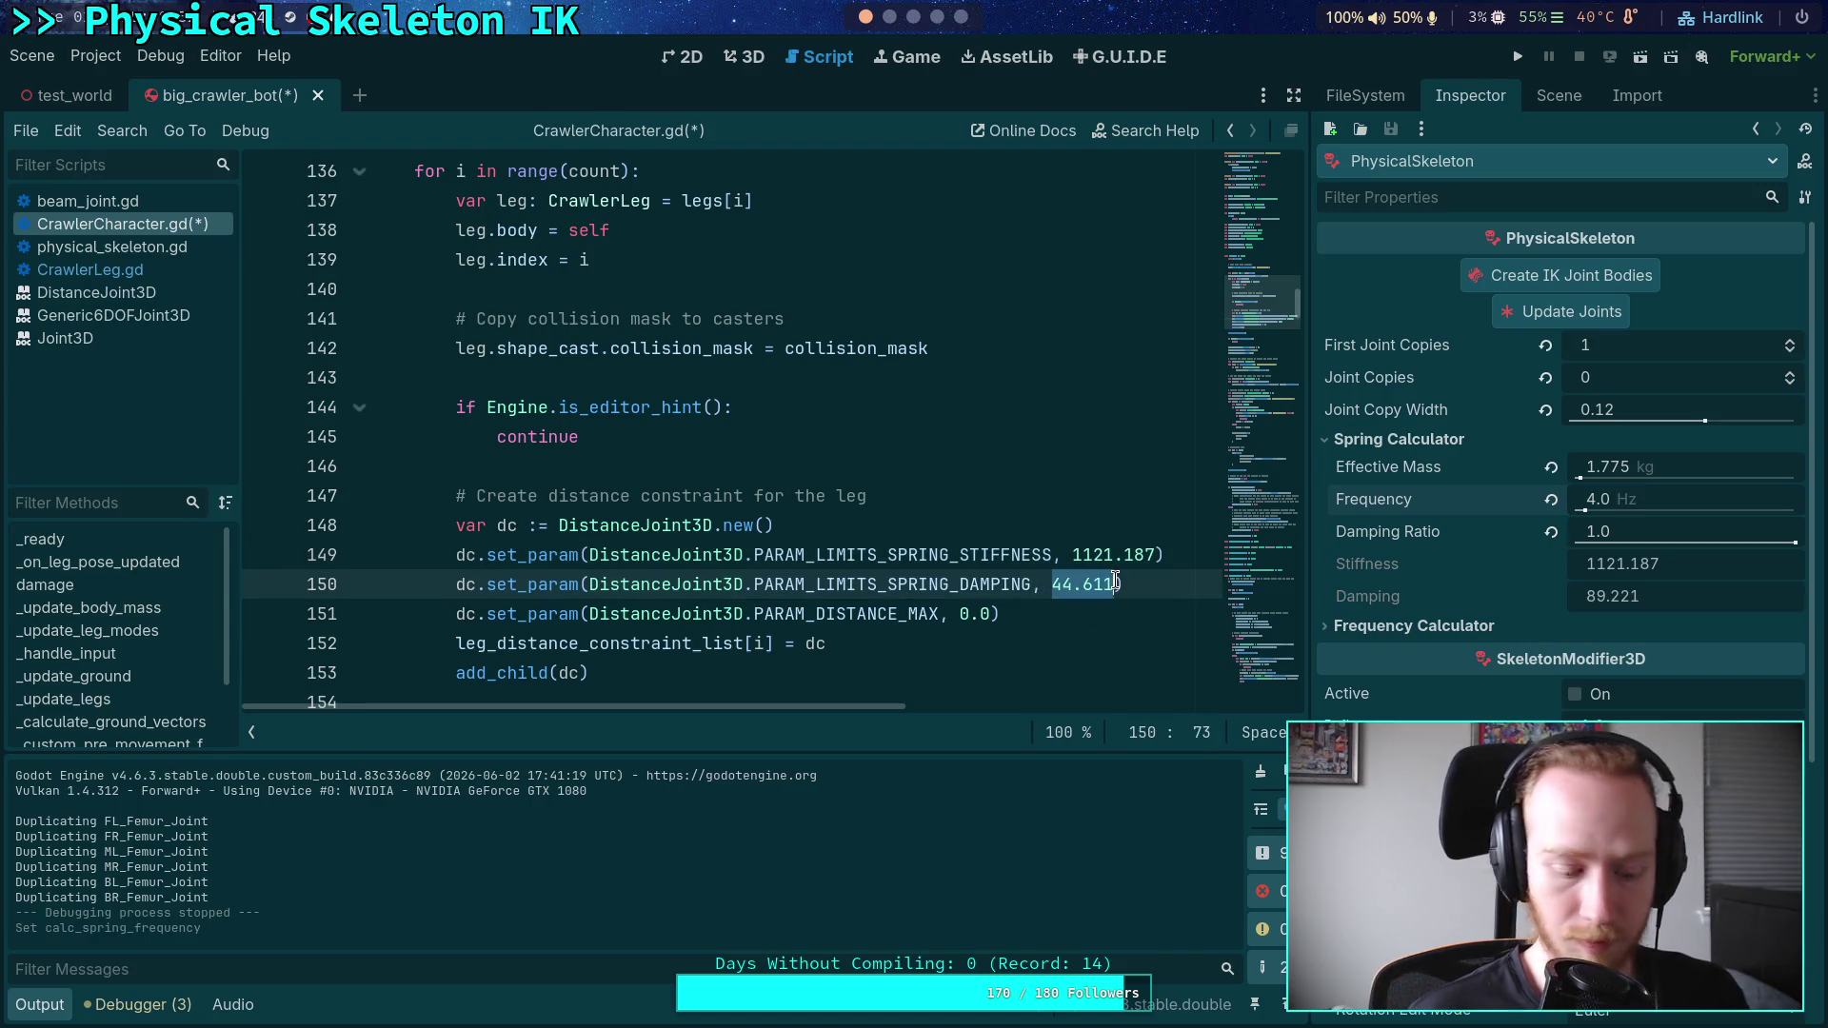
type("89.")
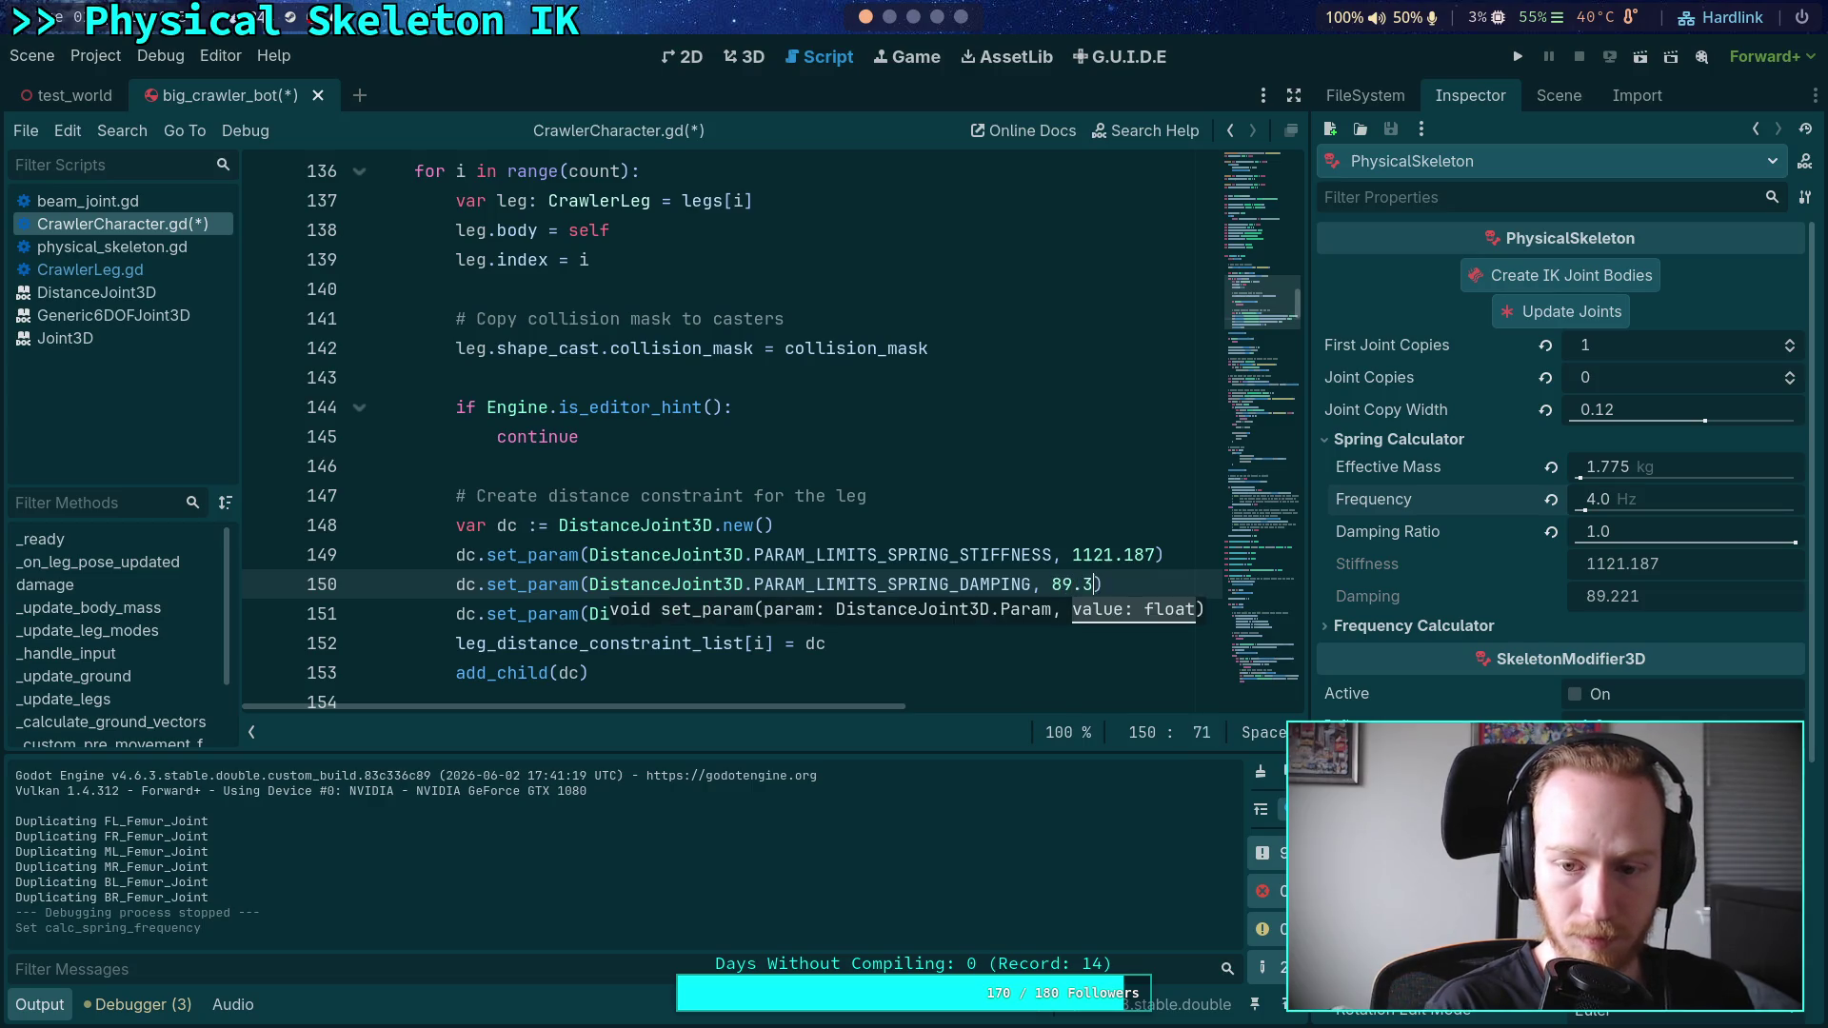
key("ctrl+s")
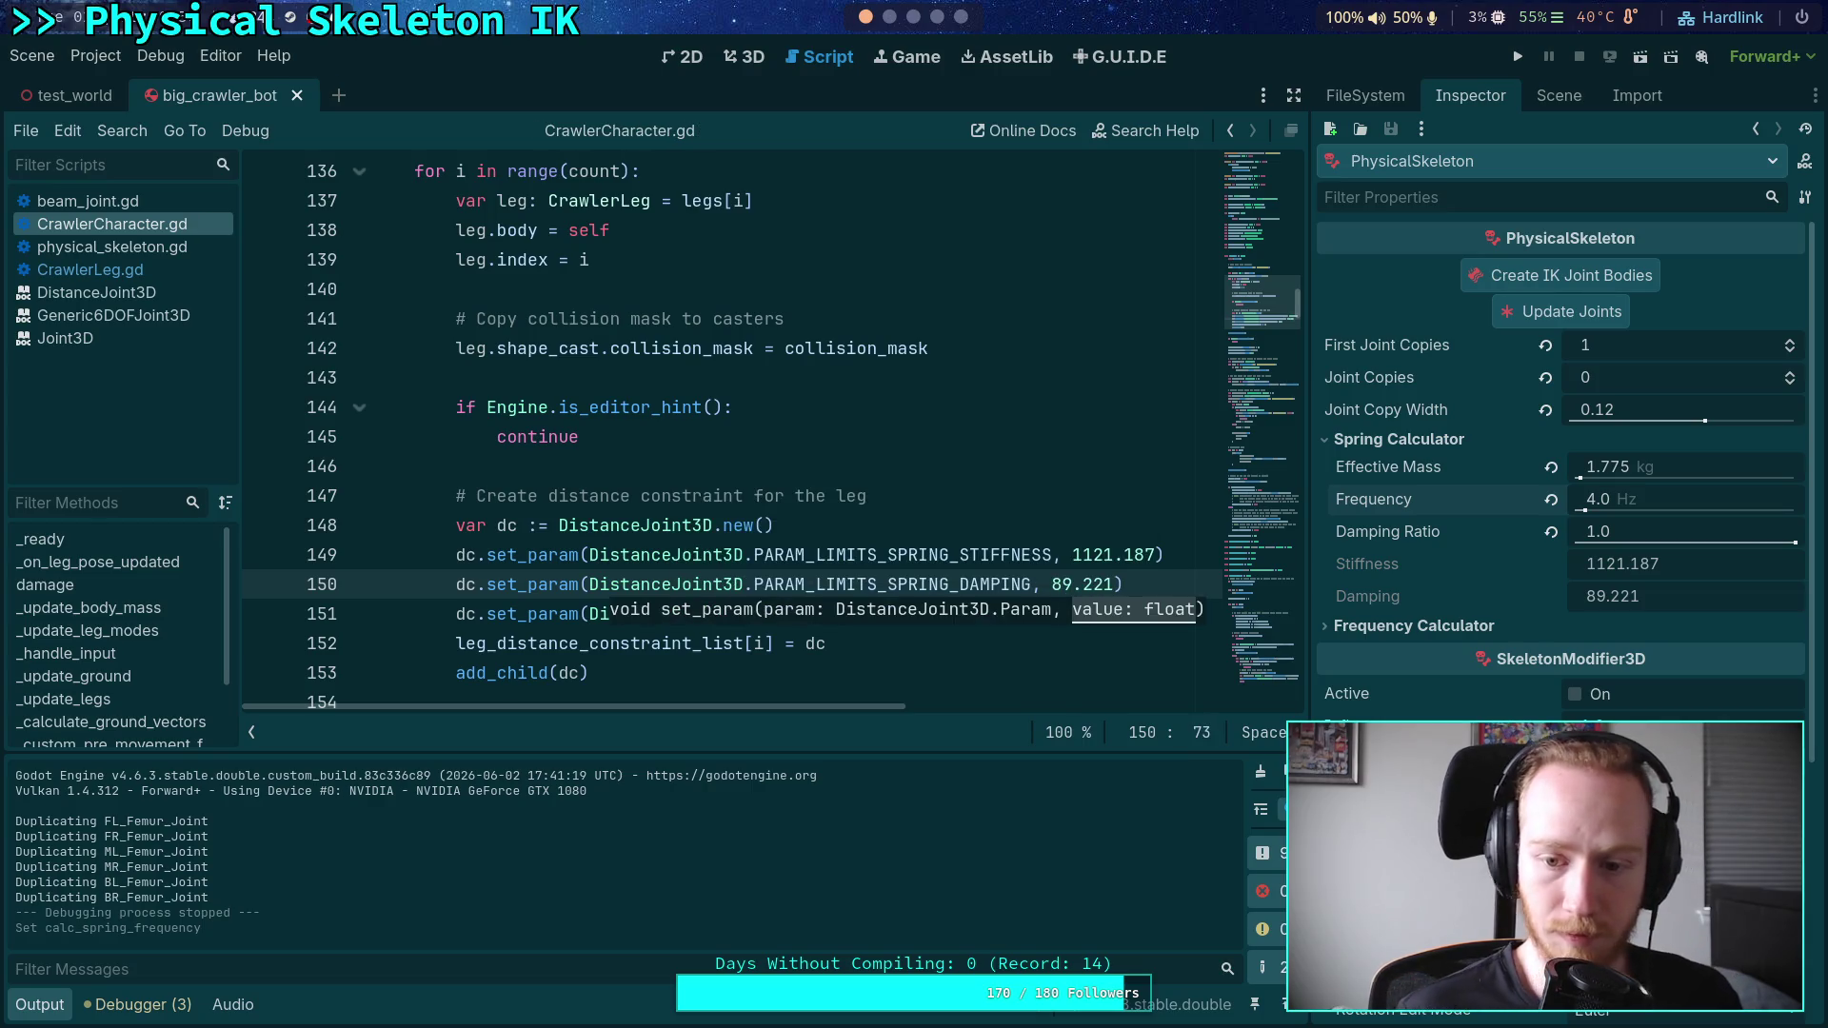
- Revisit the stiffness line and Damping Ratio value, then run the project with the stiffer springs
left_click(1112, 554)
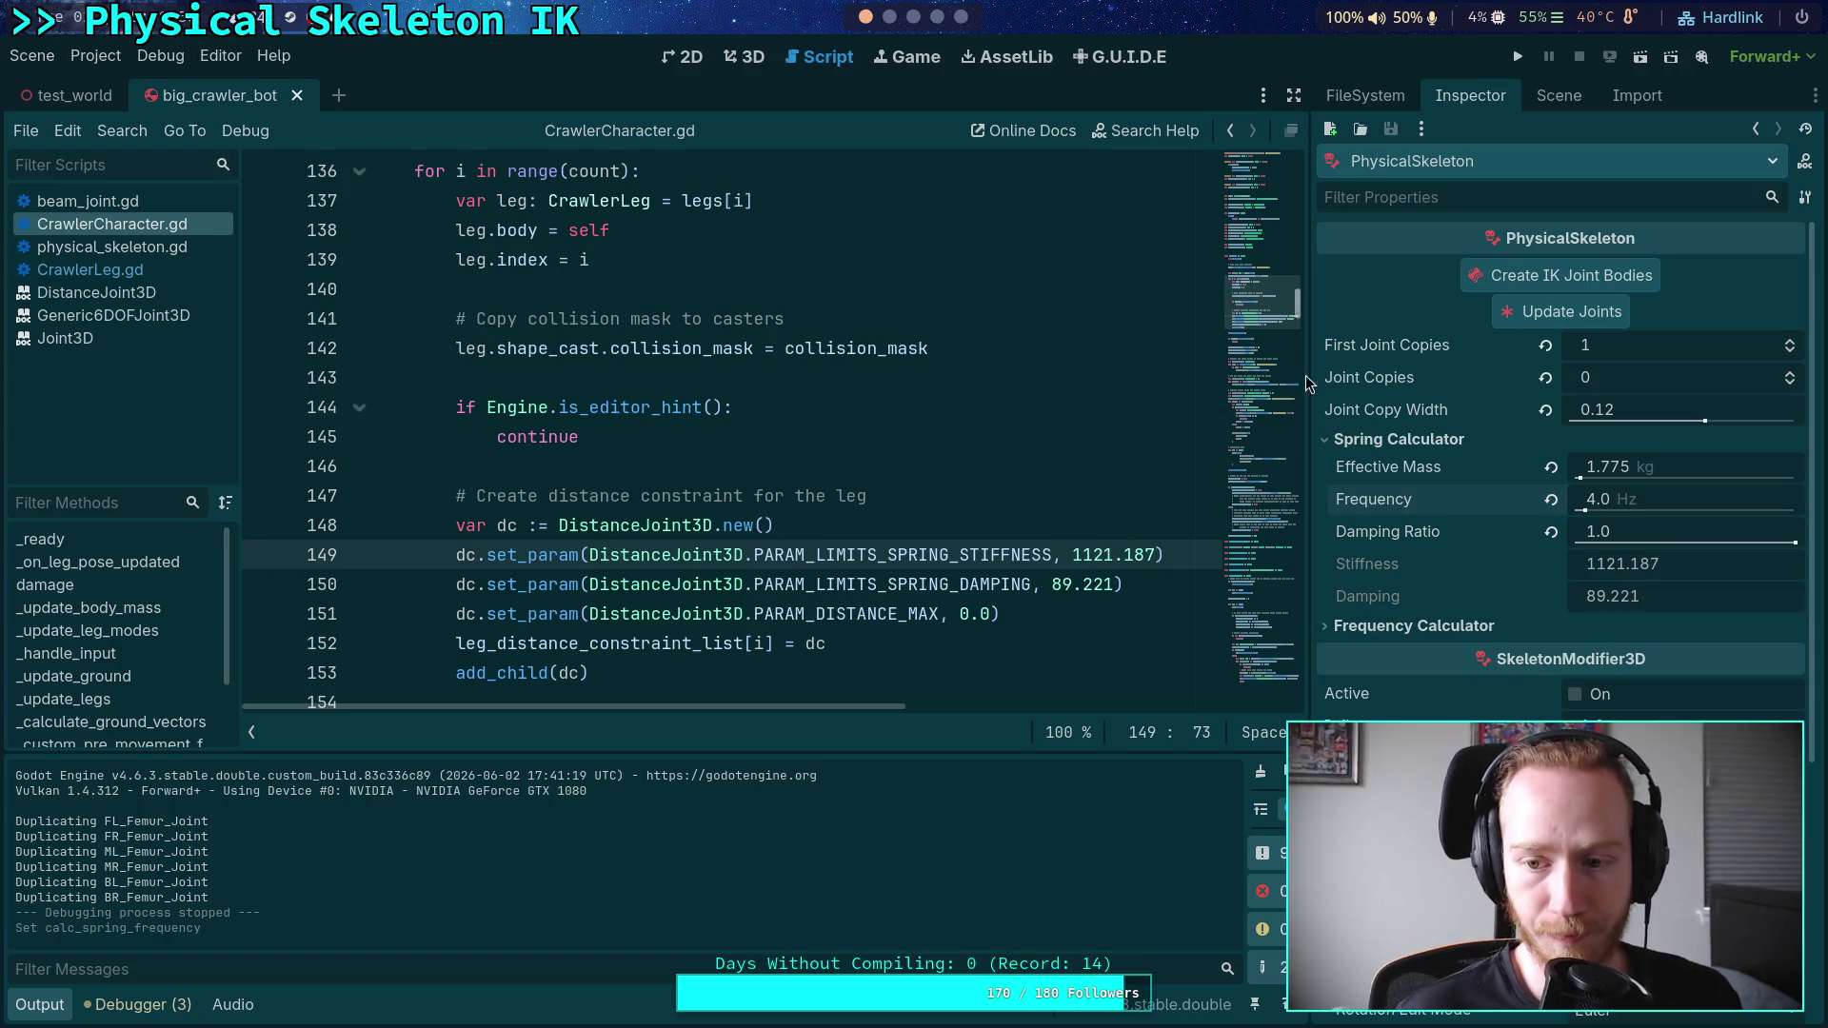
left_click(1682, 529)
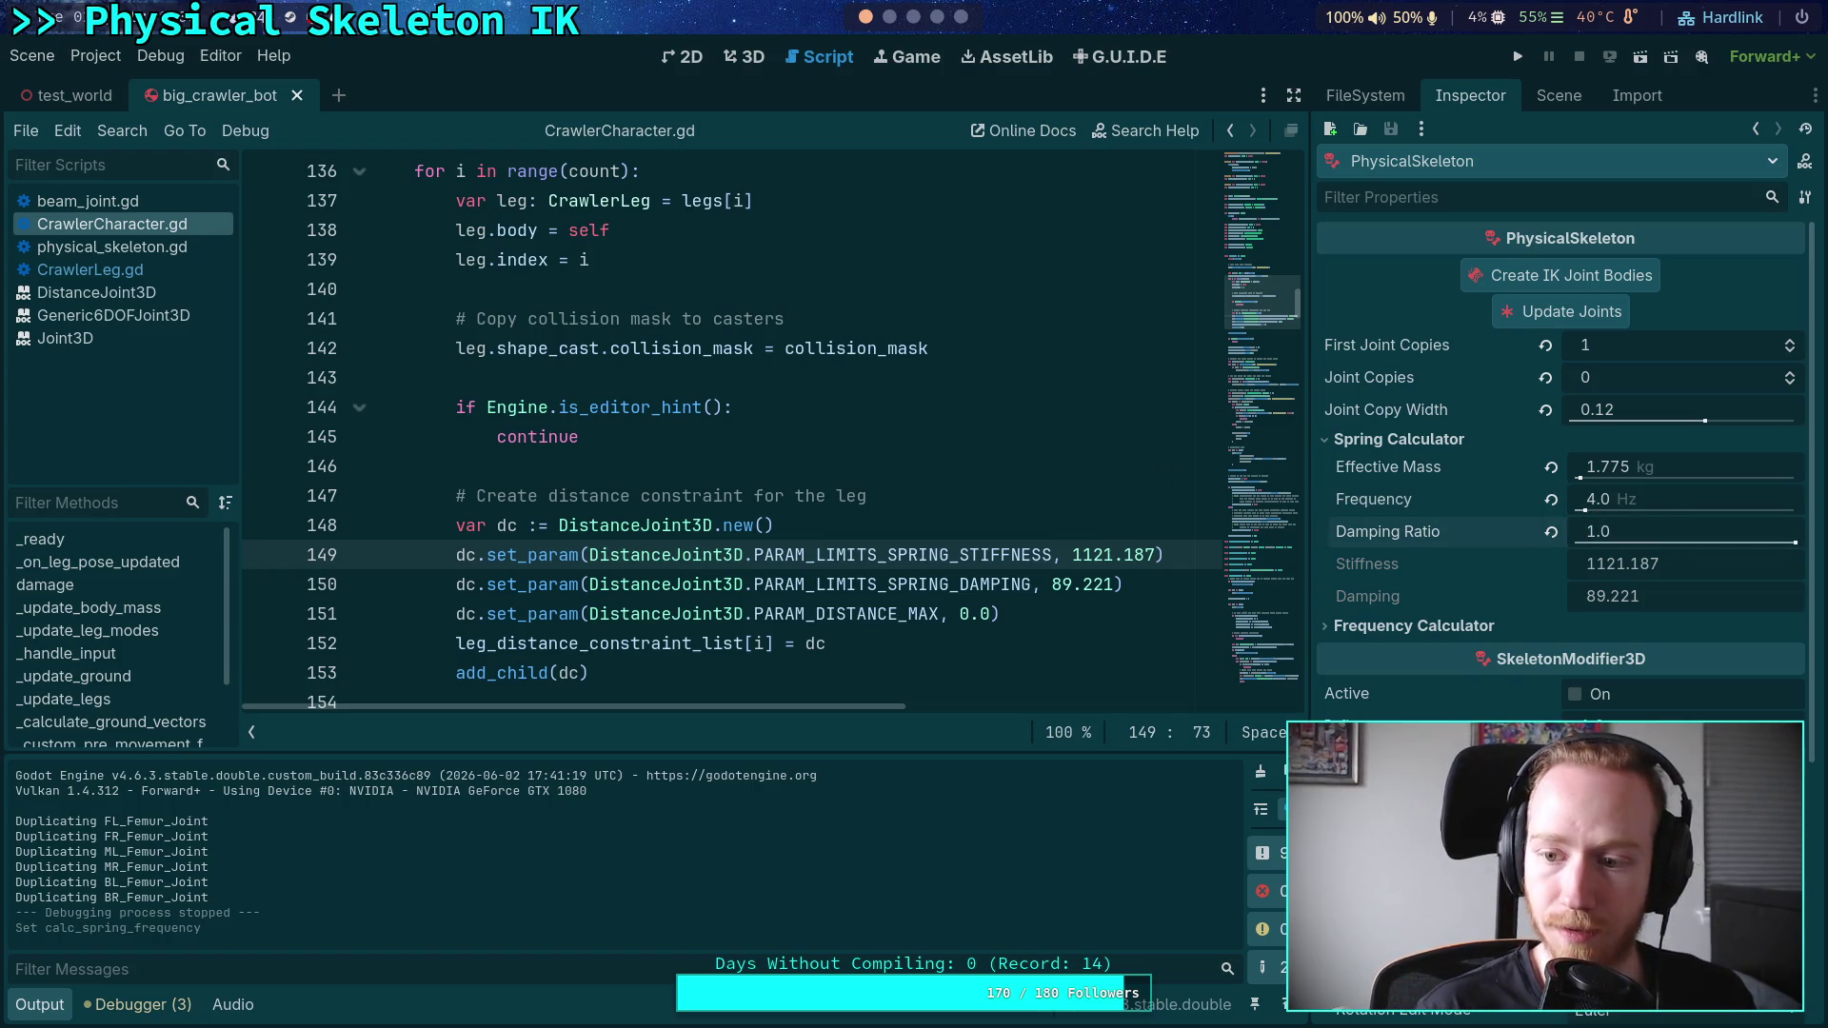
left_click(1518, 58)
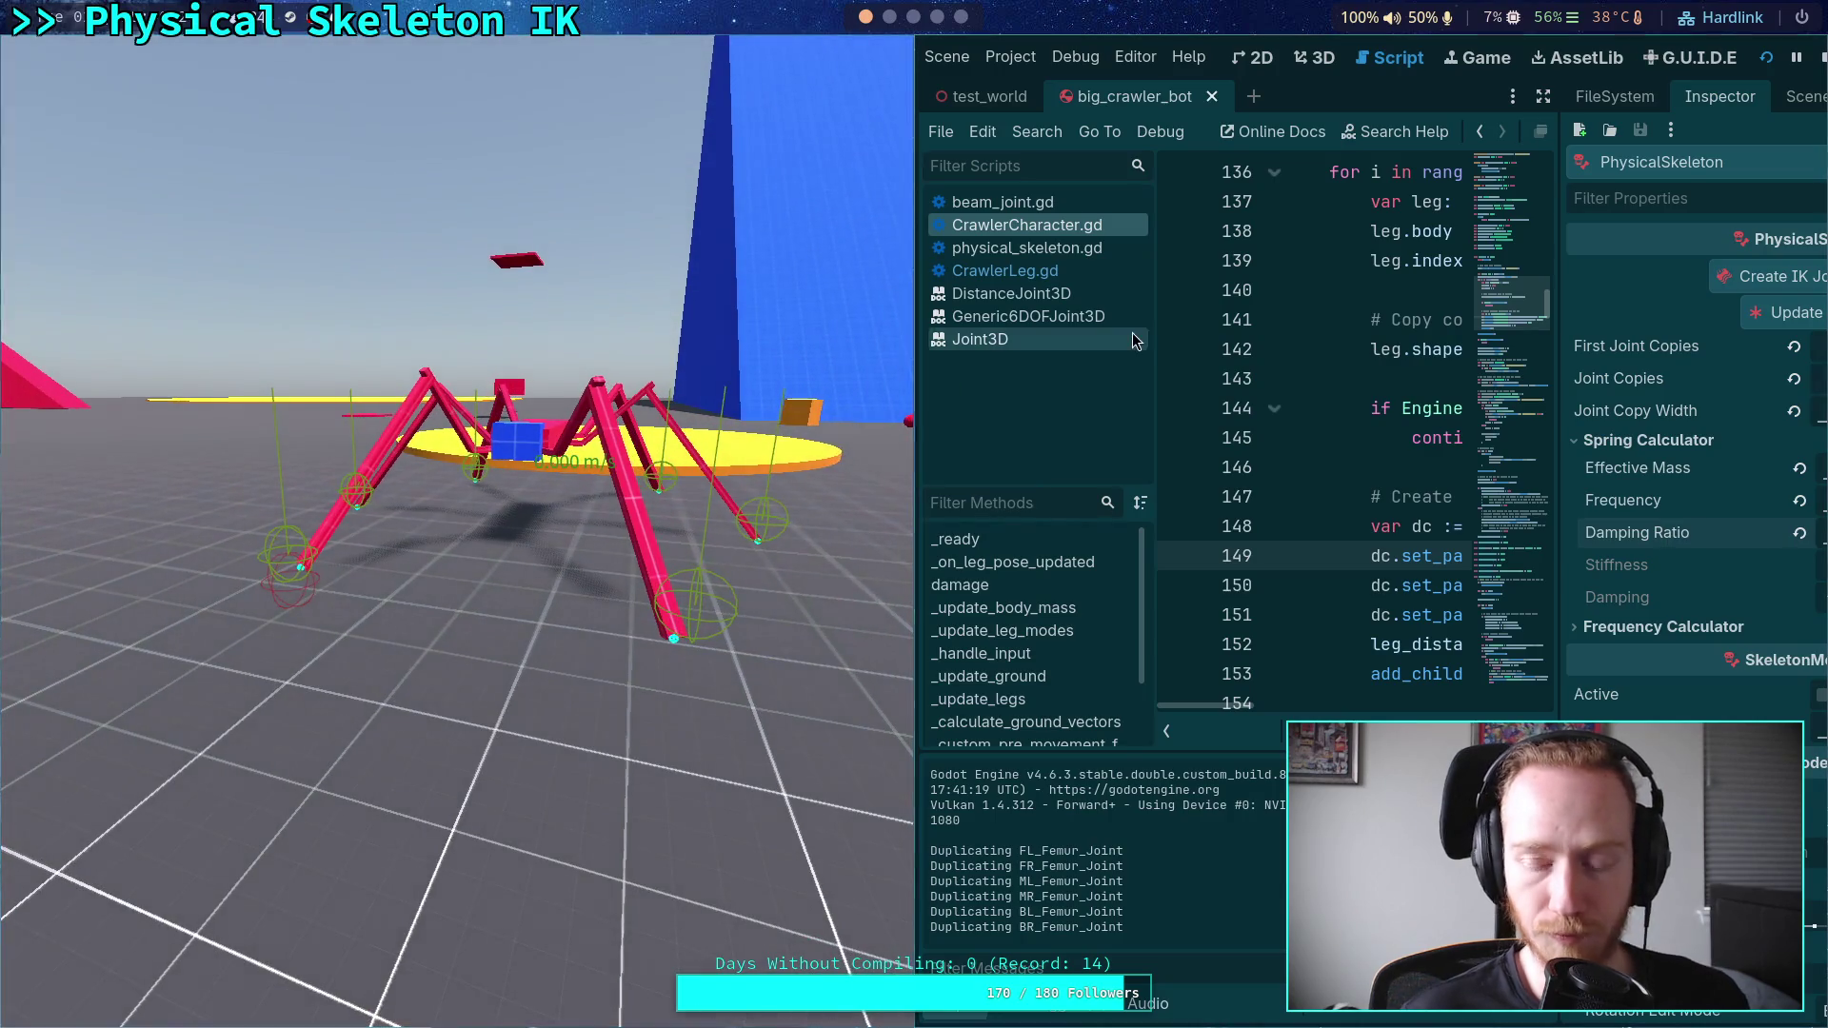
left_click(1821, 59)
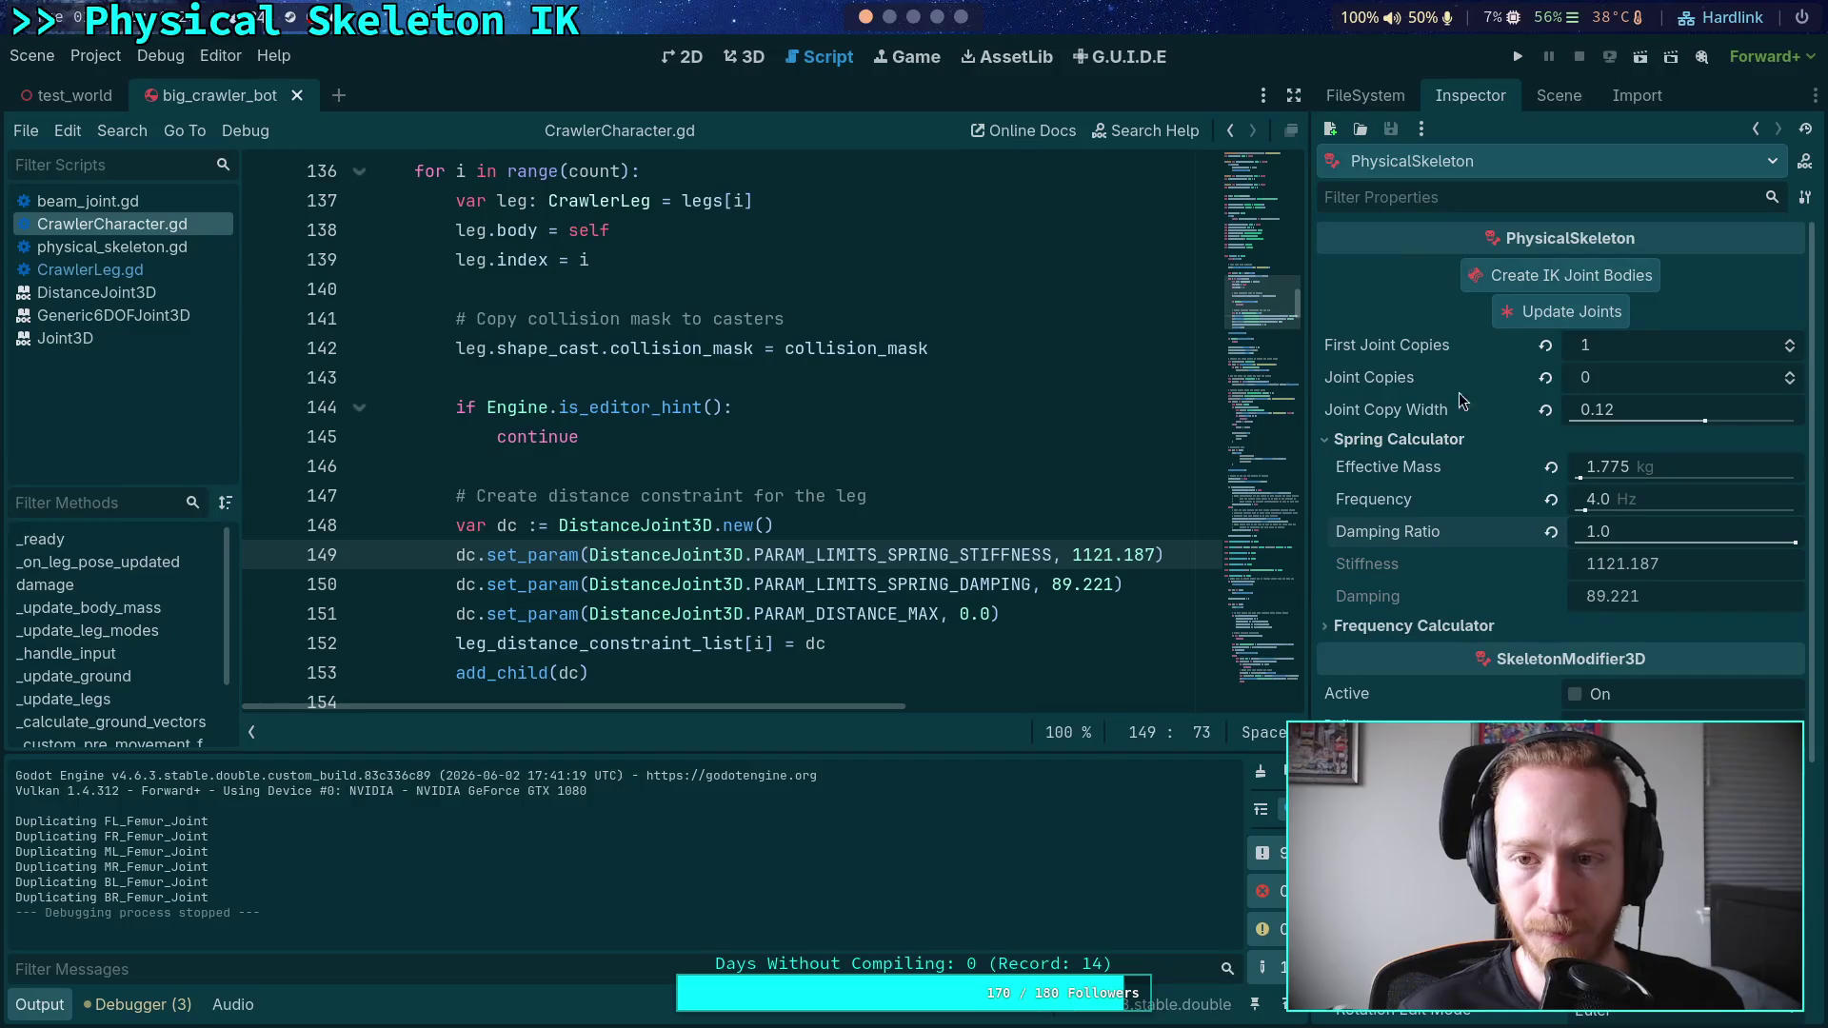
left_click(1521, 59)
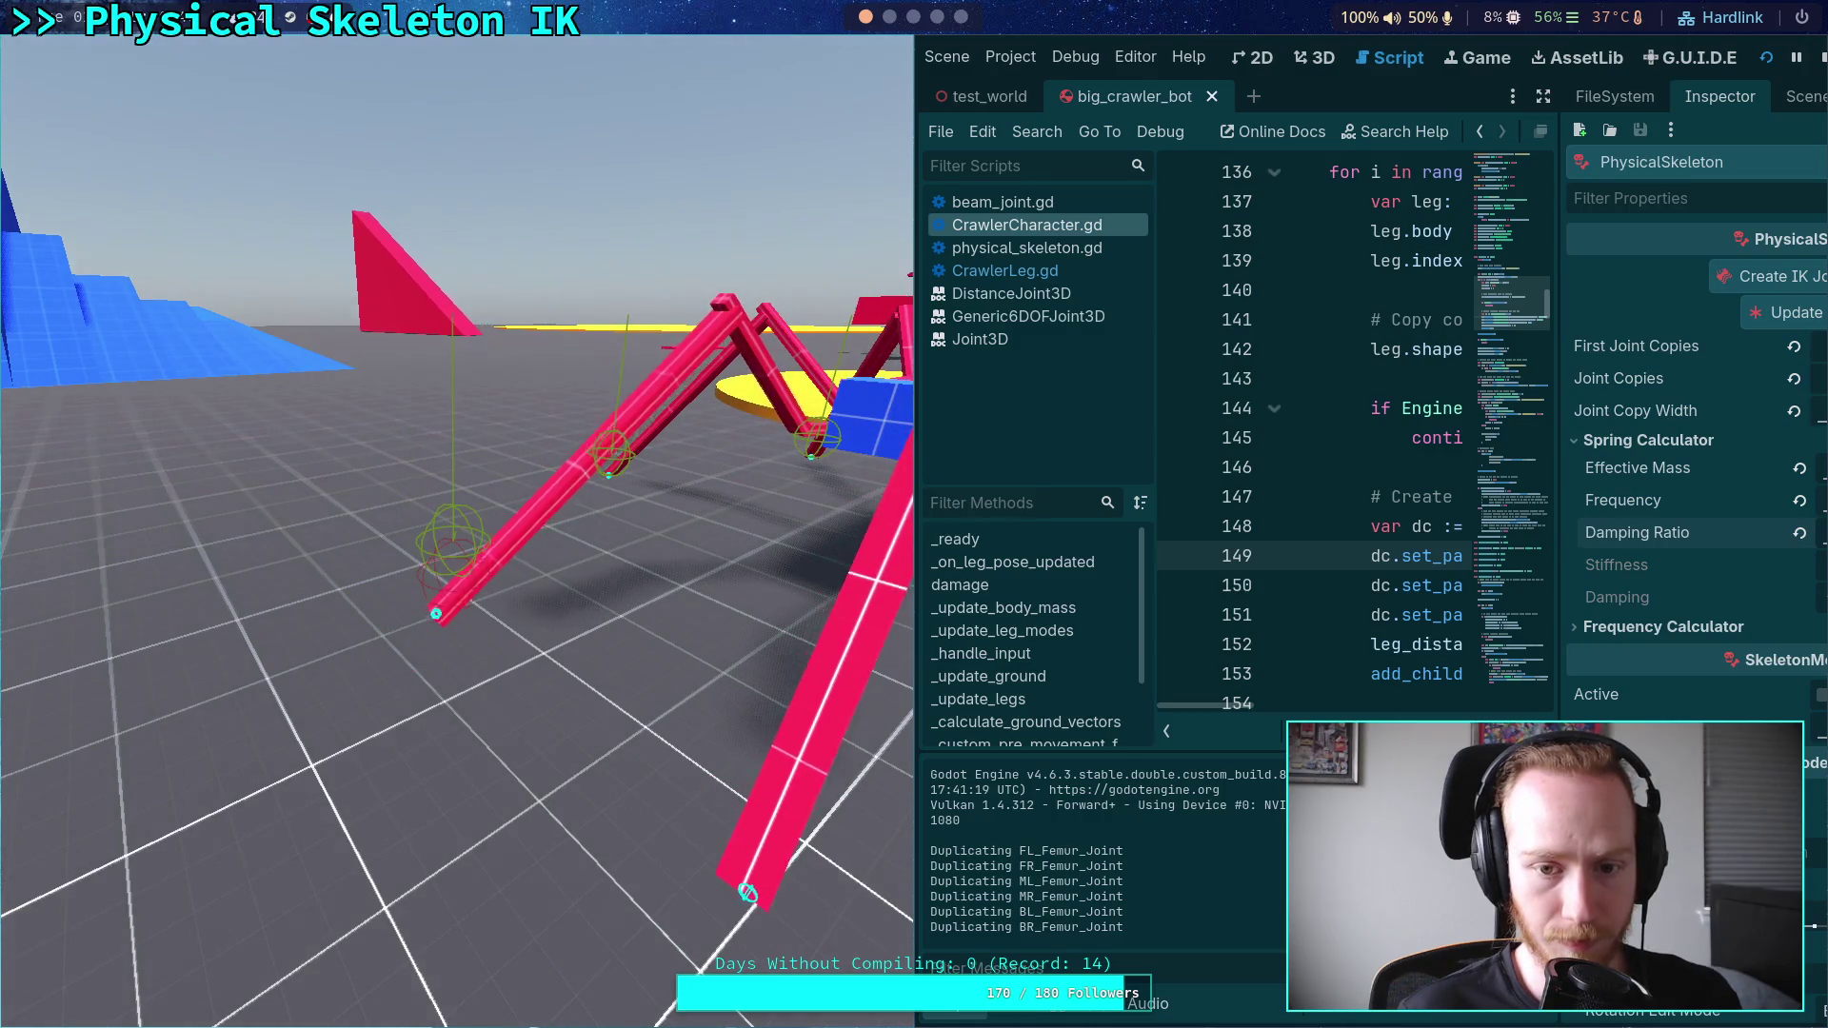
left_click(1820, 56)
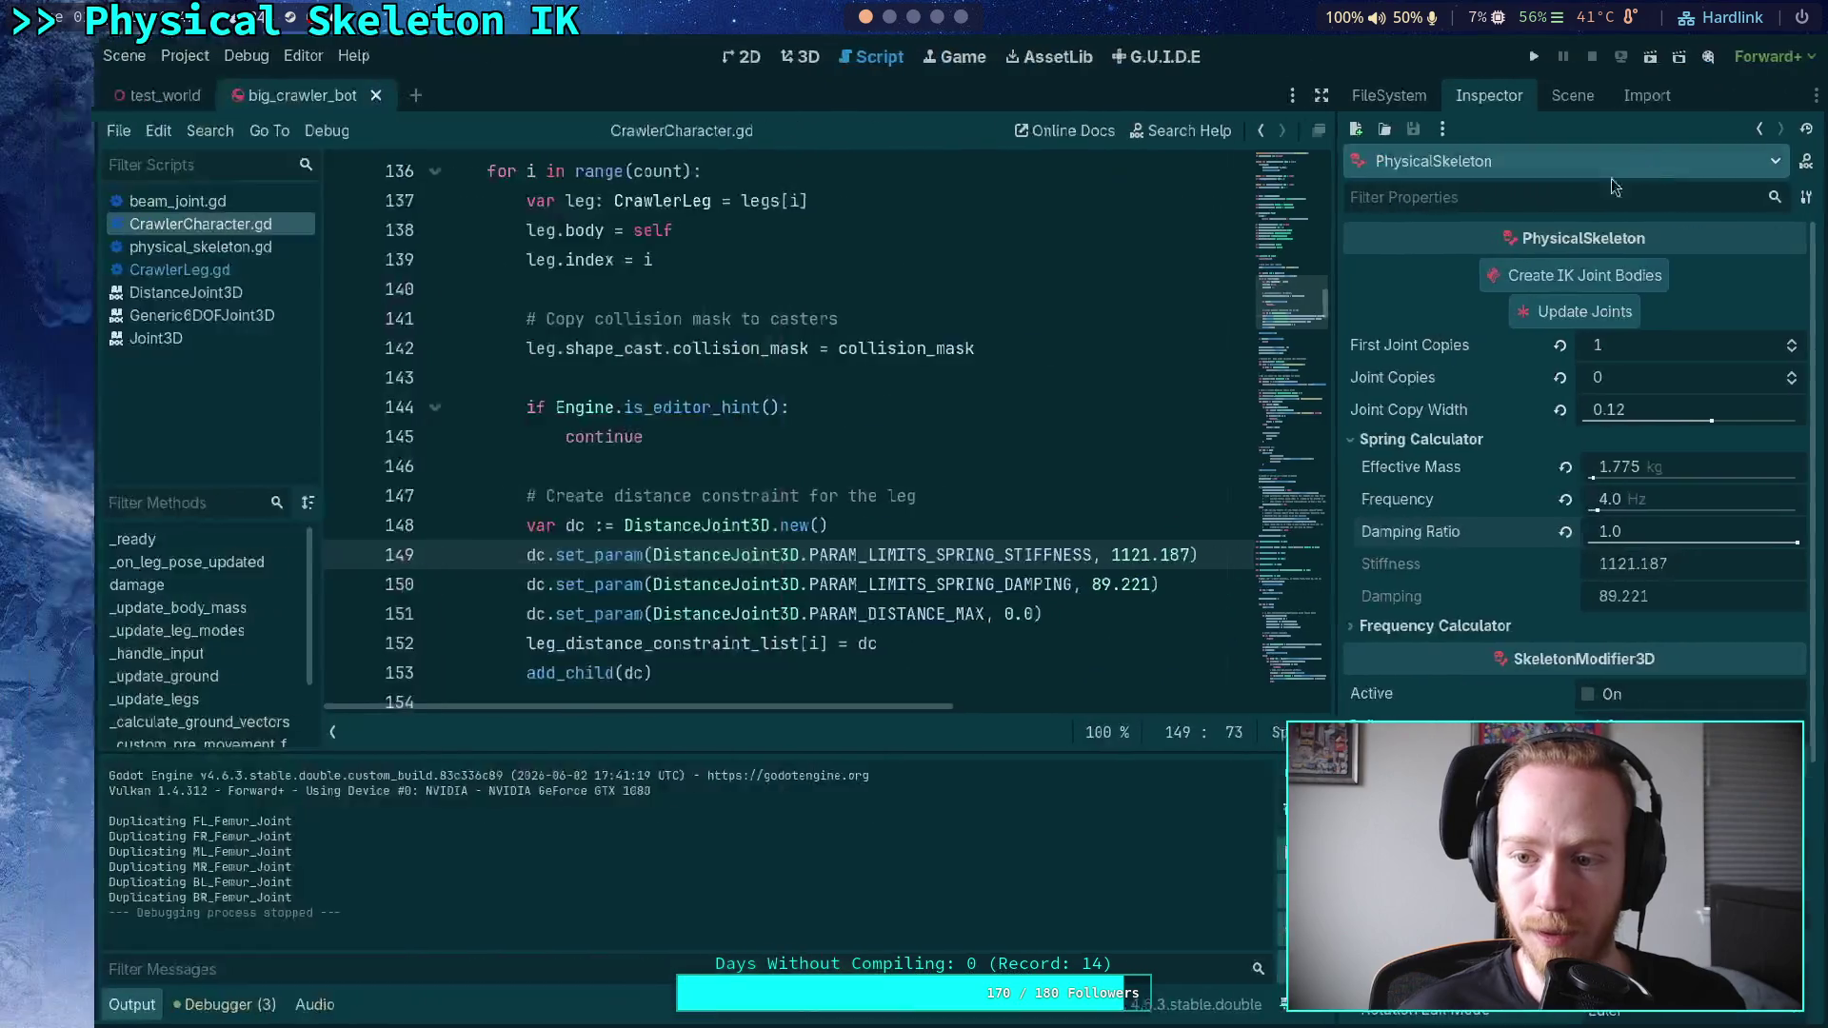
- Show the scene tree and 3D view, browsing then collapsing the FrontRightFemur nodes
left_click(1546, 99)
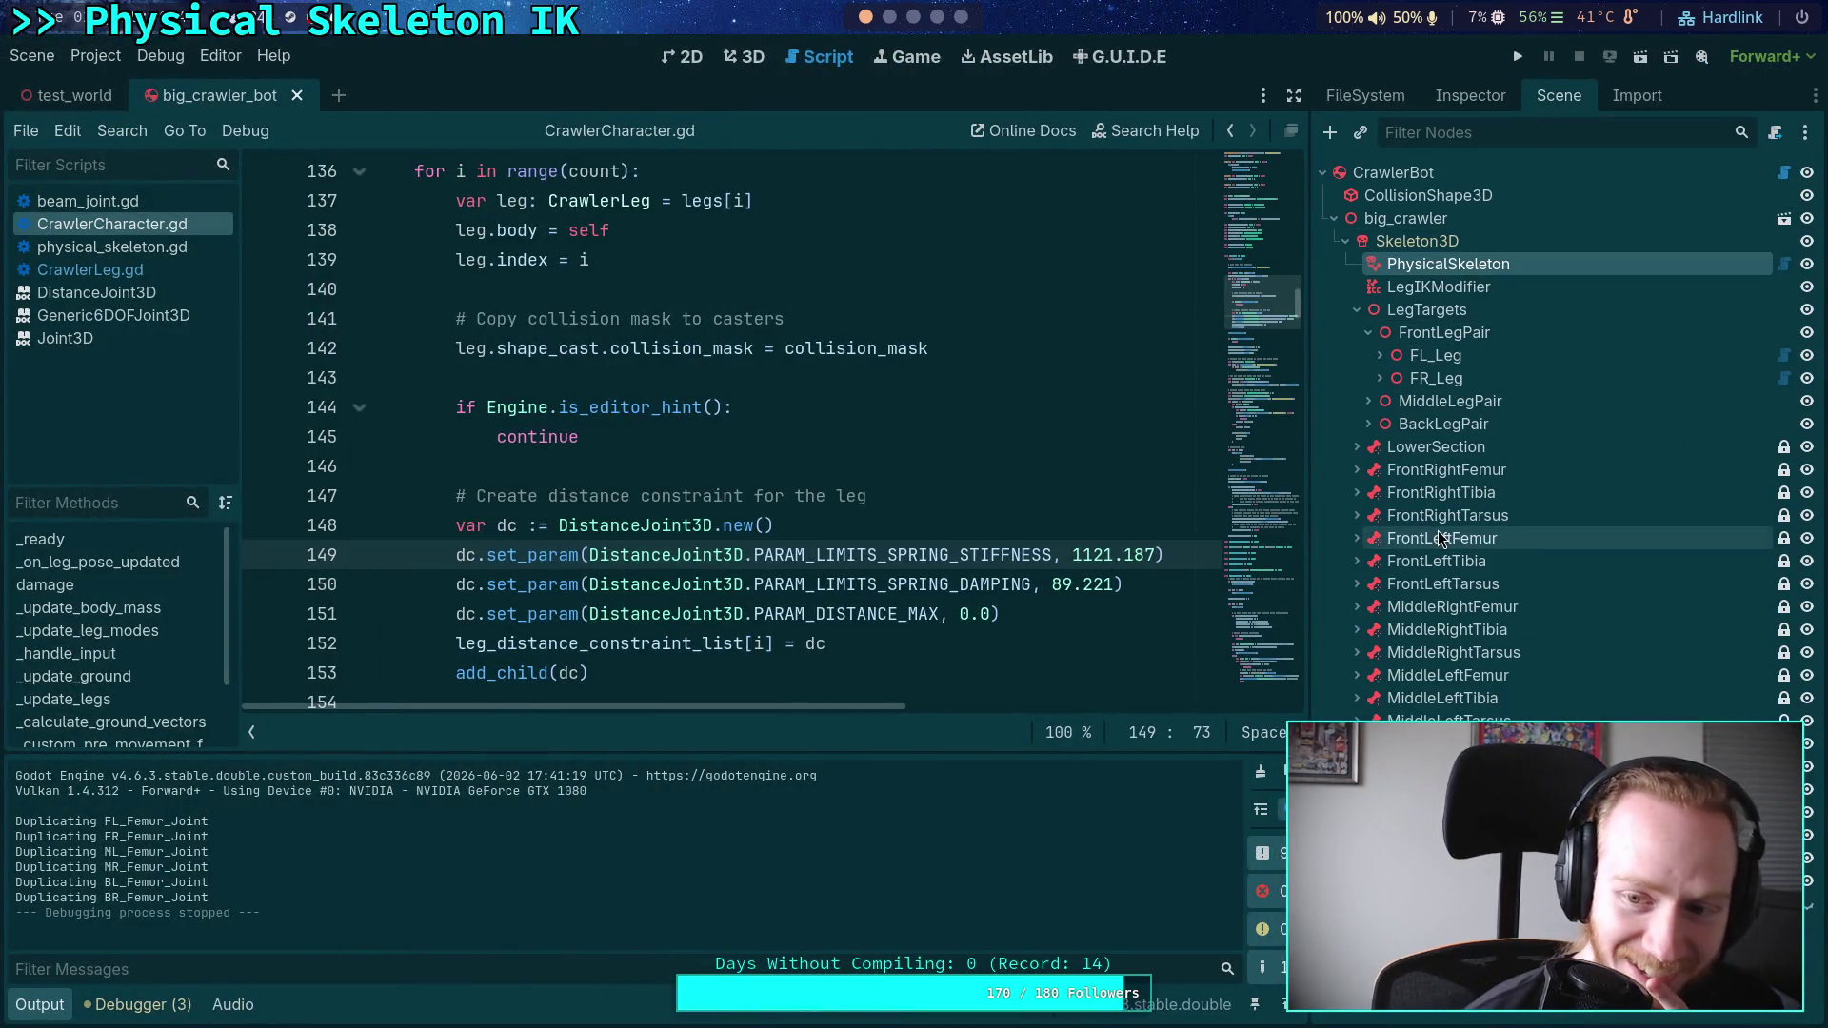
left_click(1356, 469)
left_click(750, 59)
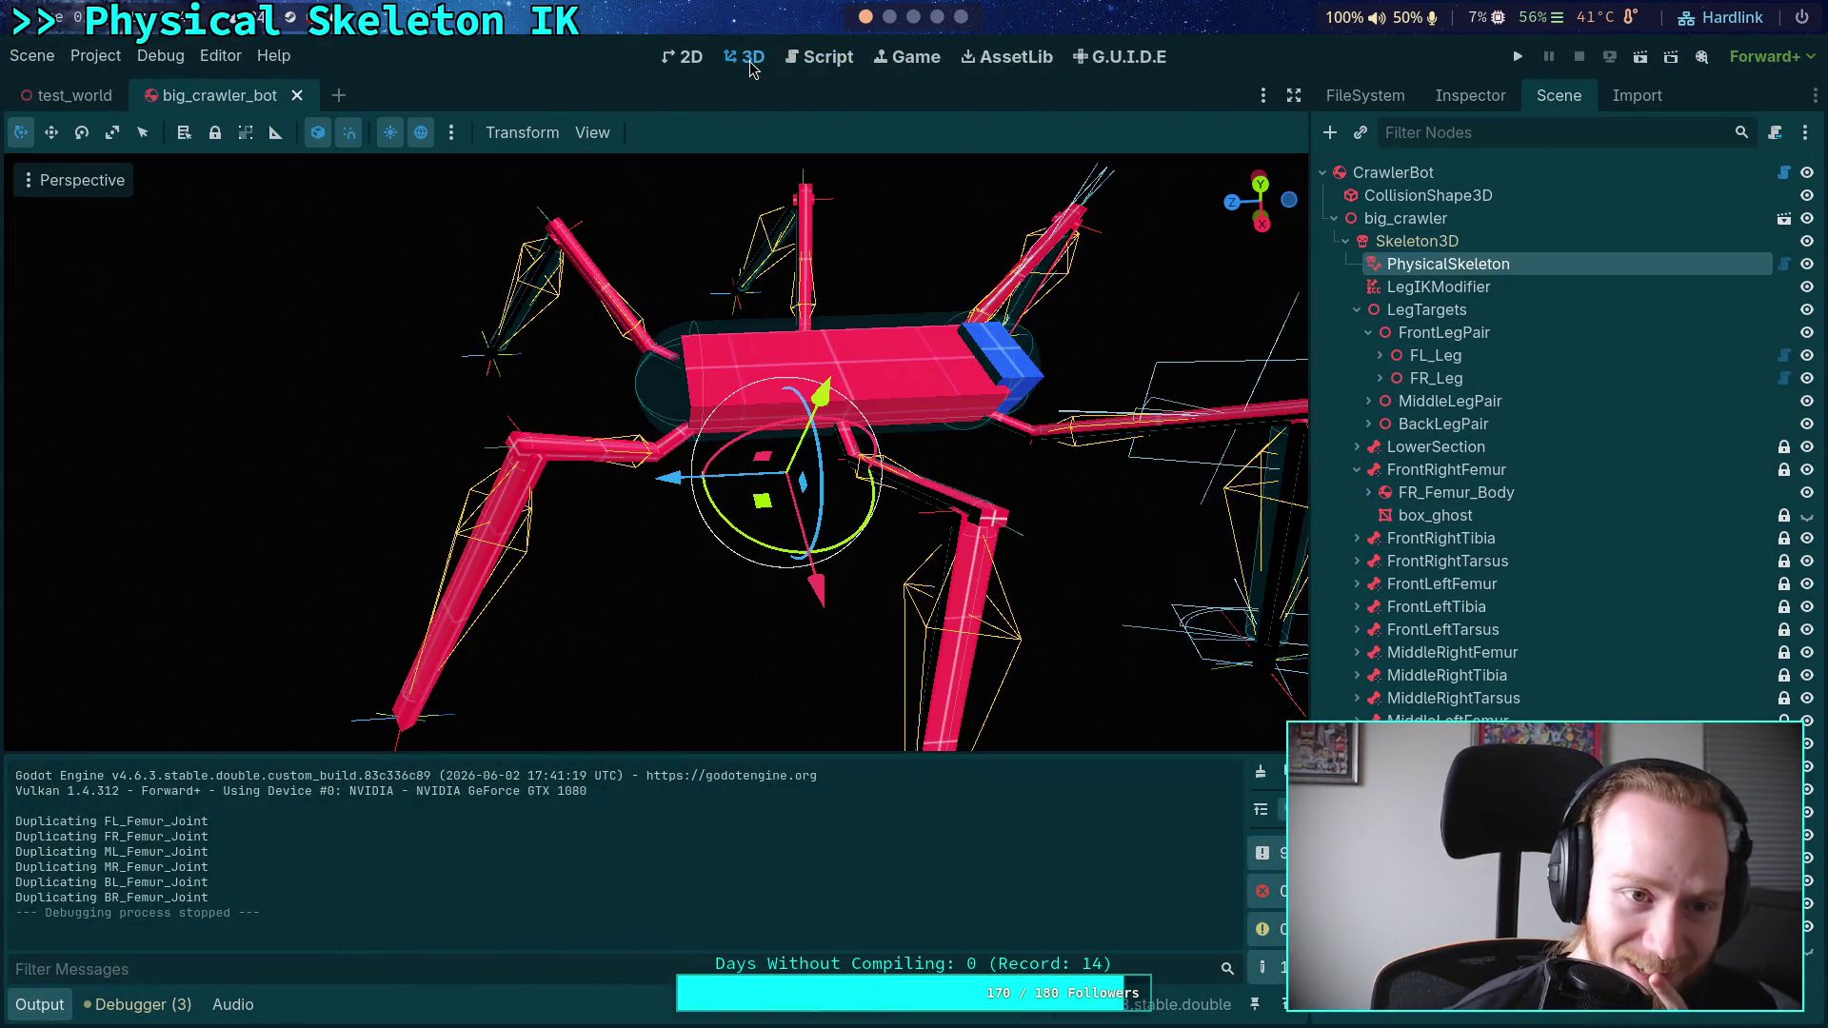
left_click_drag(902, 528, 902, 529)
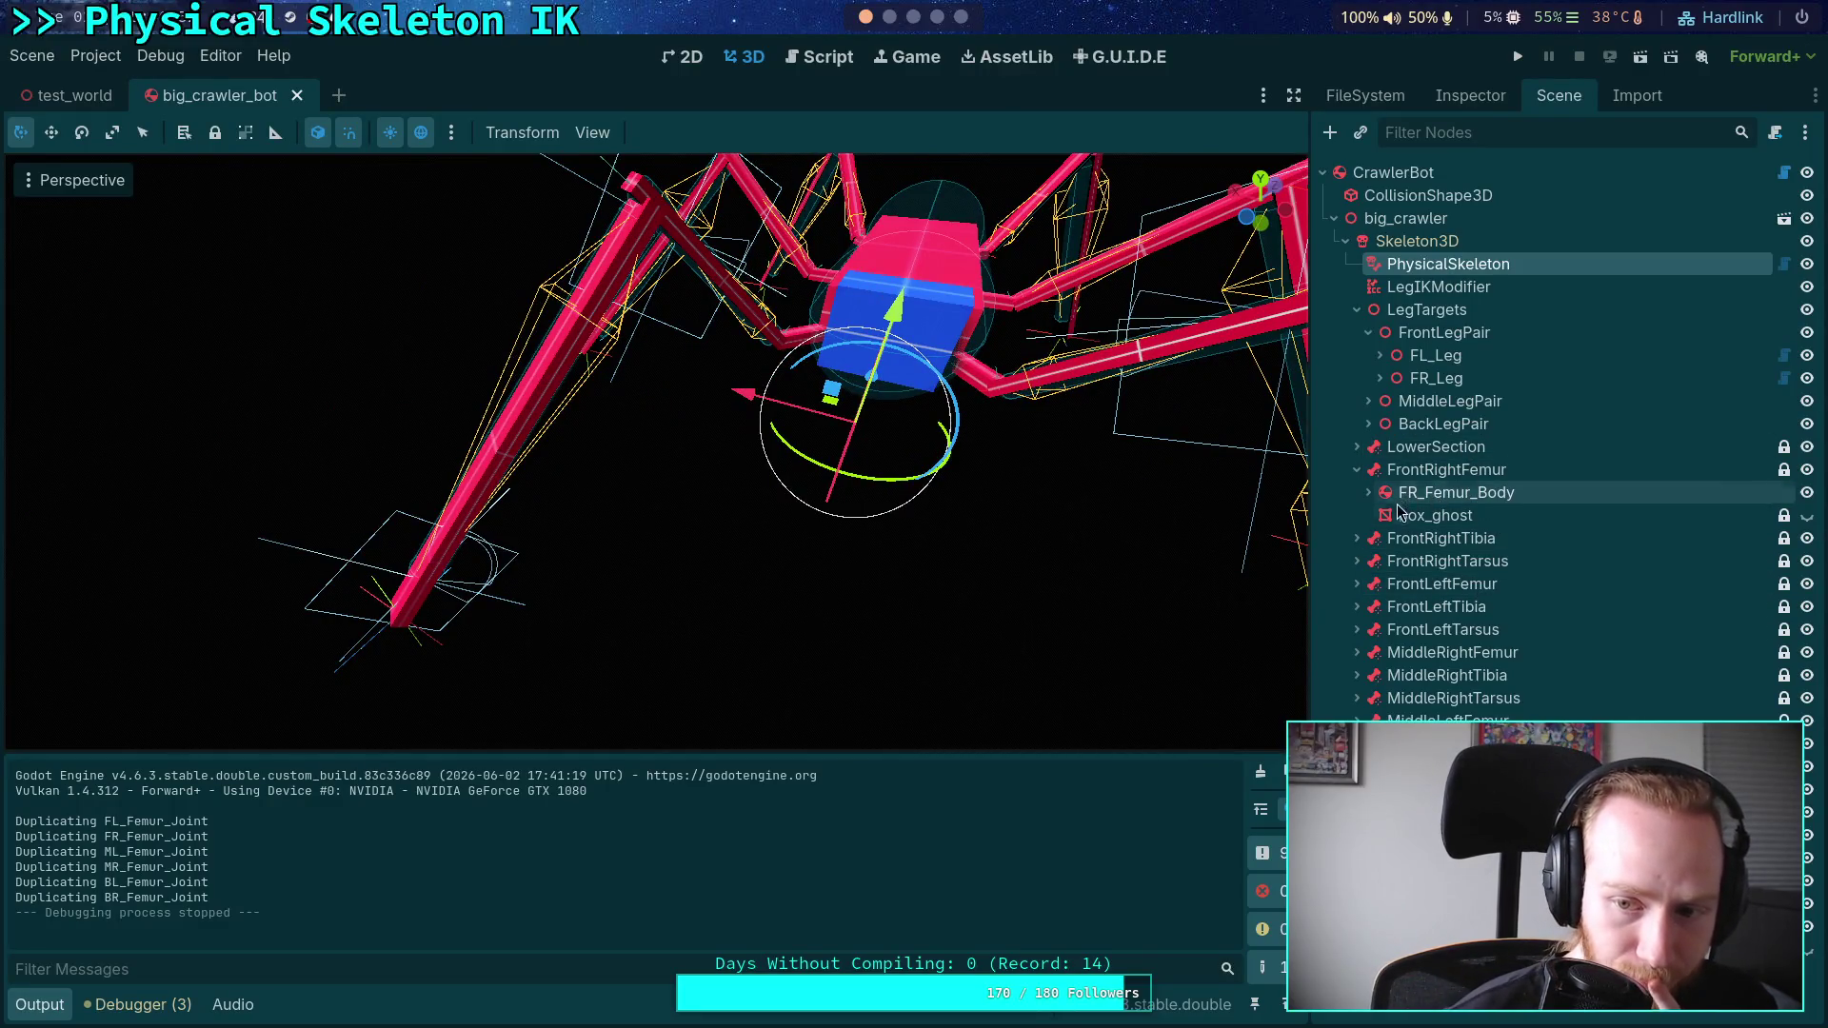
left_click(1366, 493)
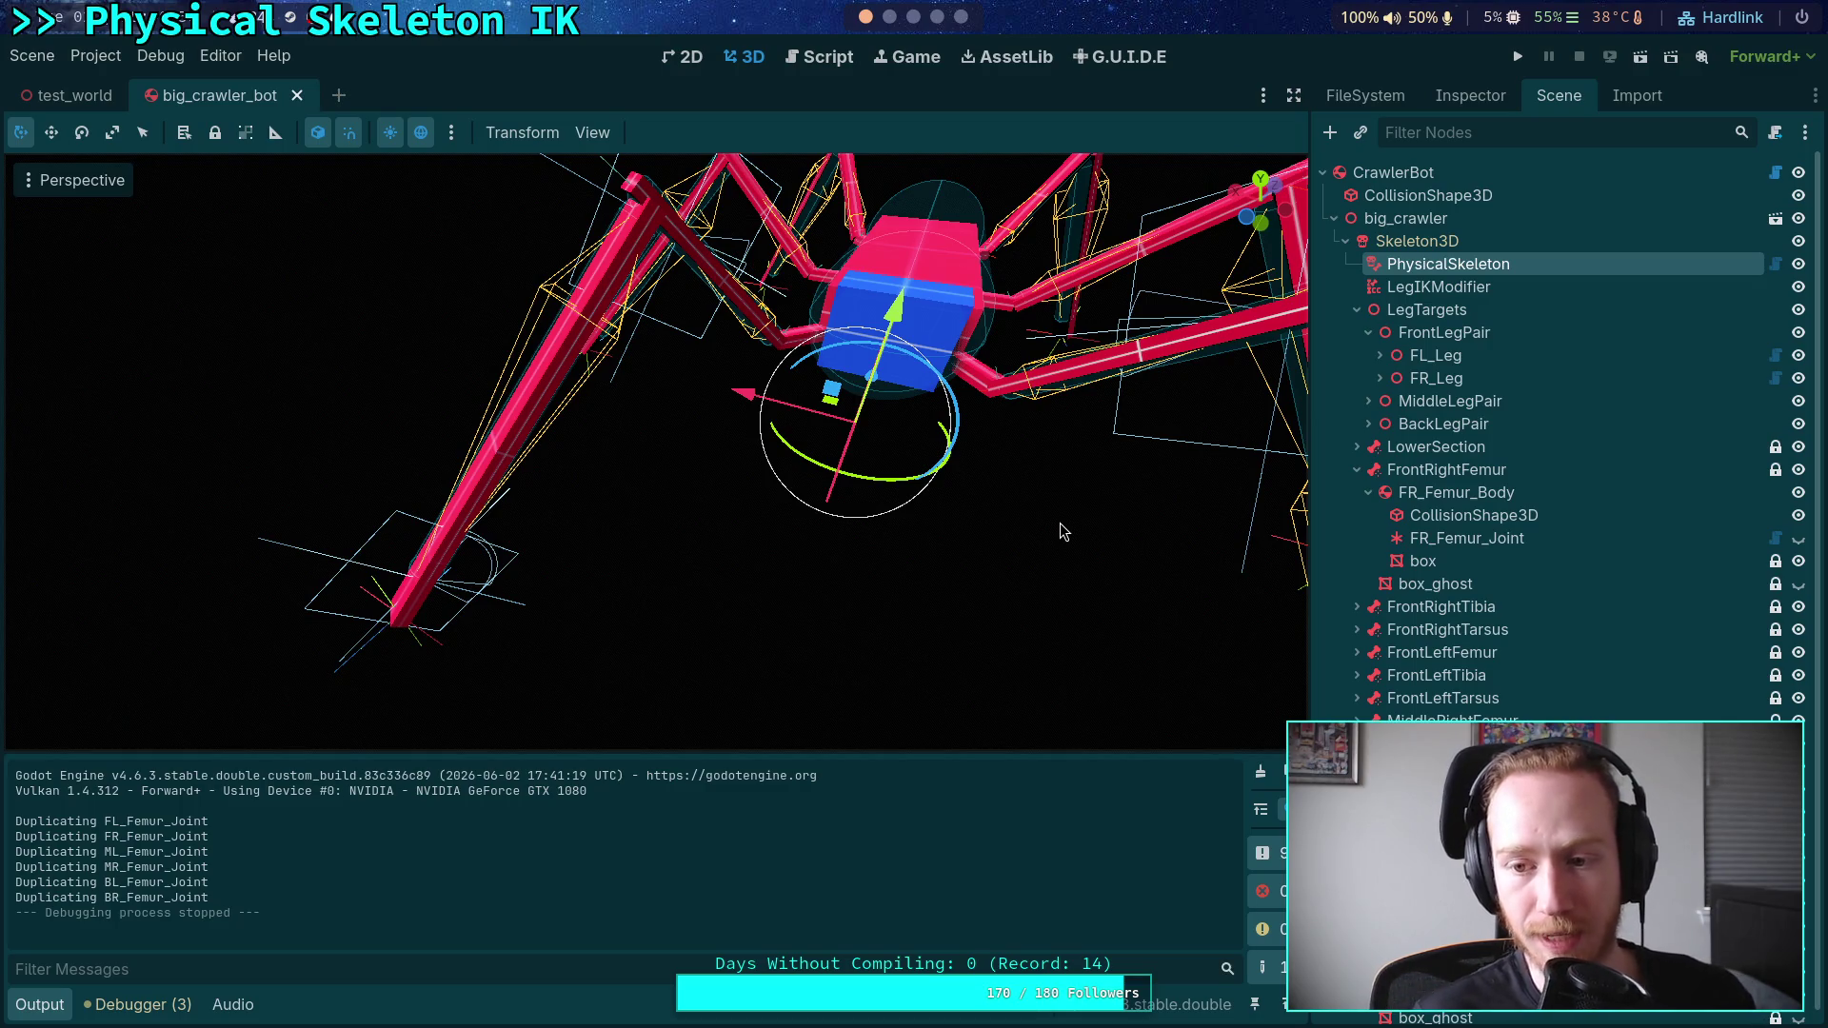
left_click(1368, 492)
left_click(1357, 469)
- Expand the FrontRight tibia and tarsus bodies, frame FR_Tibia_Beam, then select the tarsus joint
left_click(1357, 515)
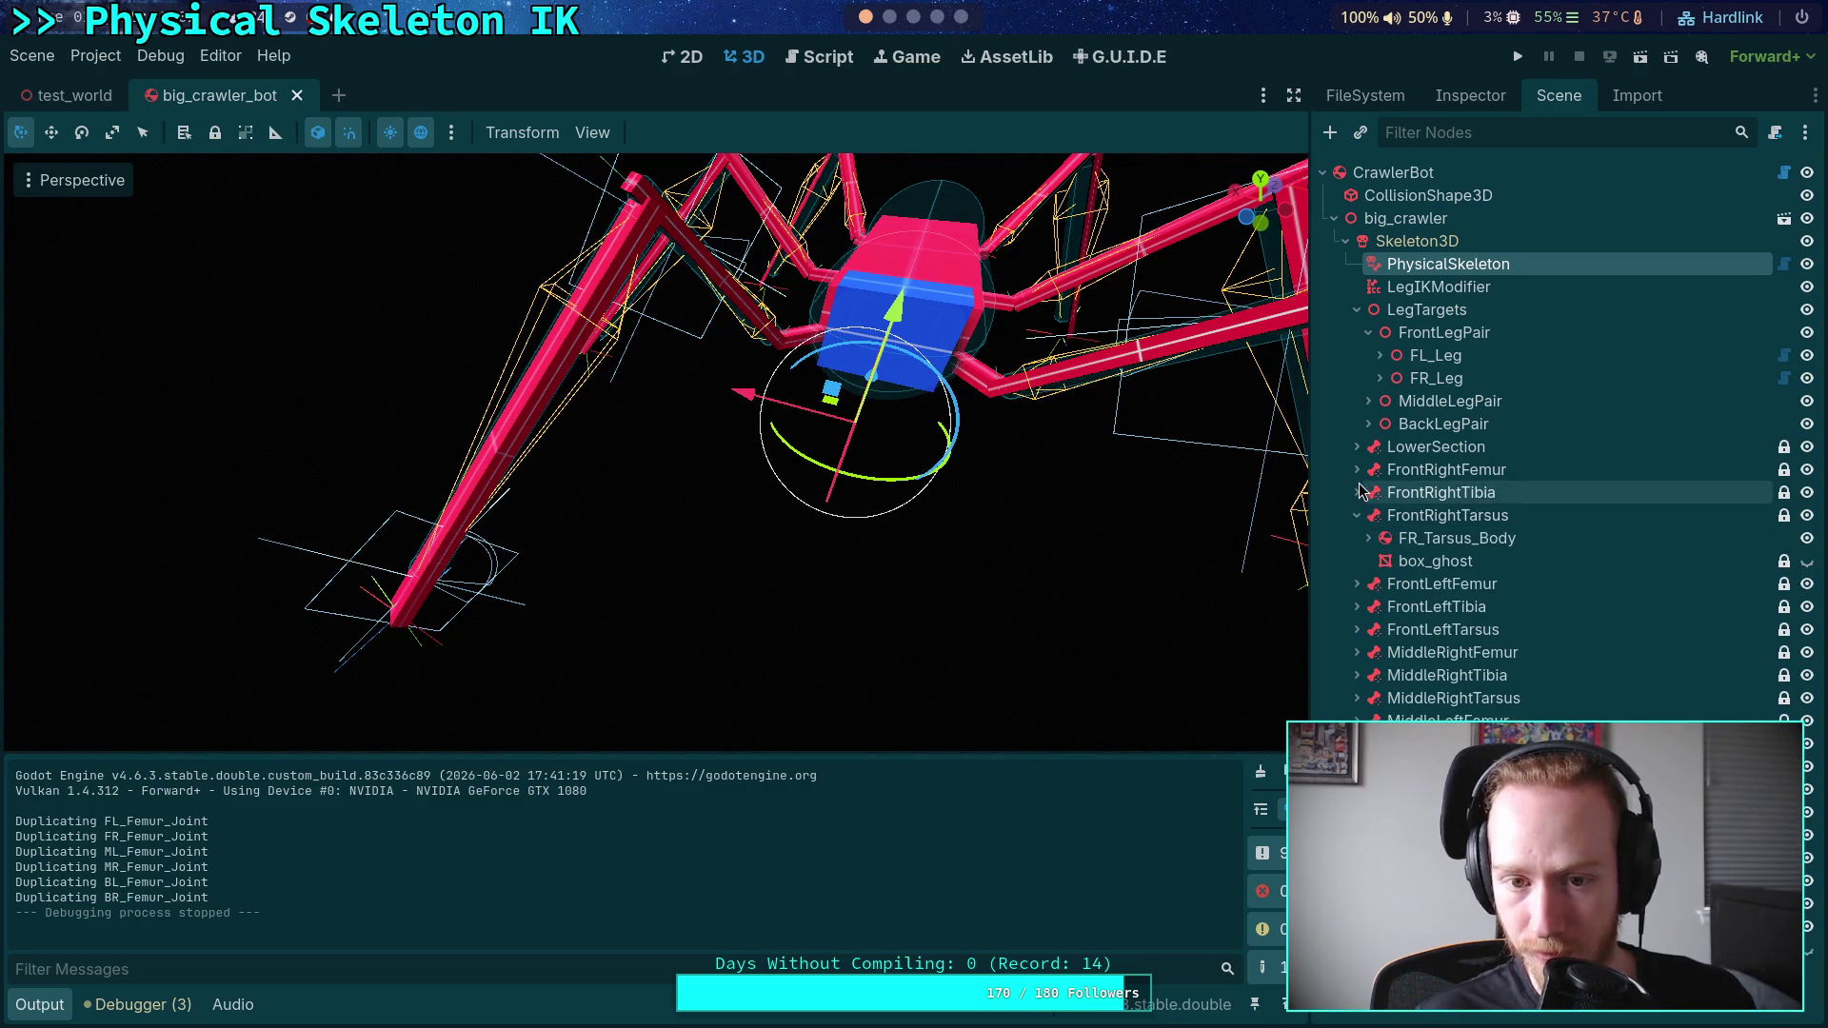
left_click(1357, 493)
left_click(1368, 515)
left_click(1368, 675)
left_click(1427, 607)
key("f")
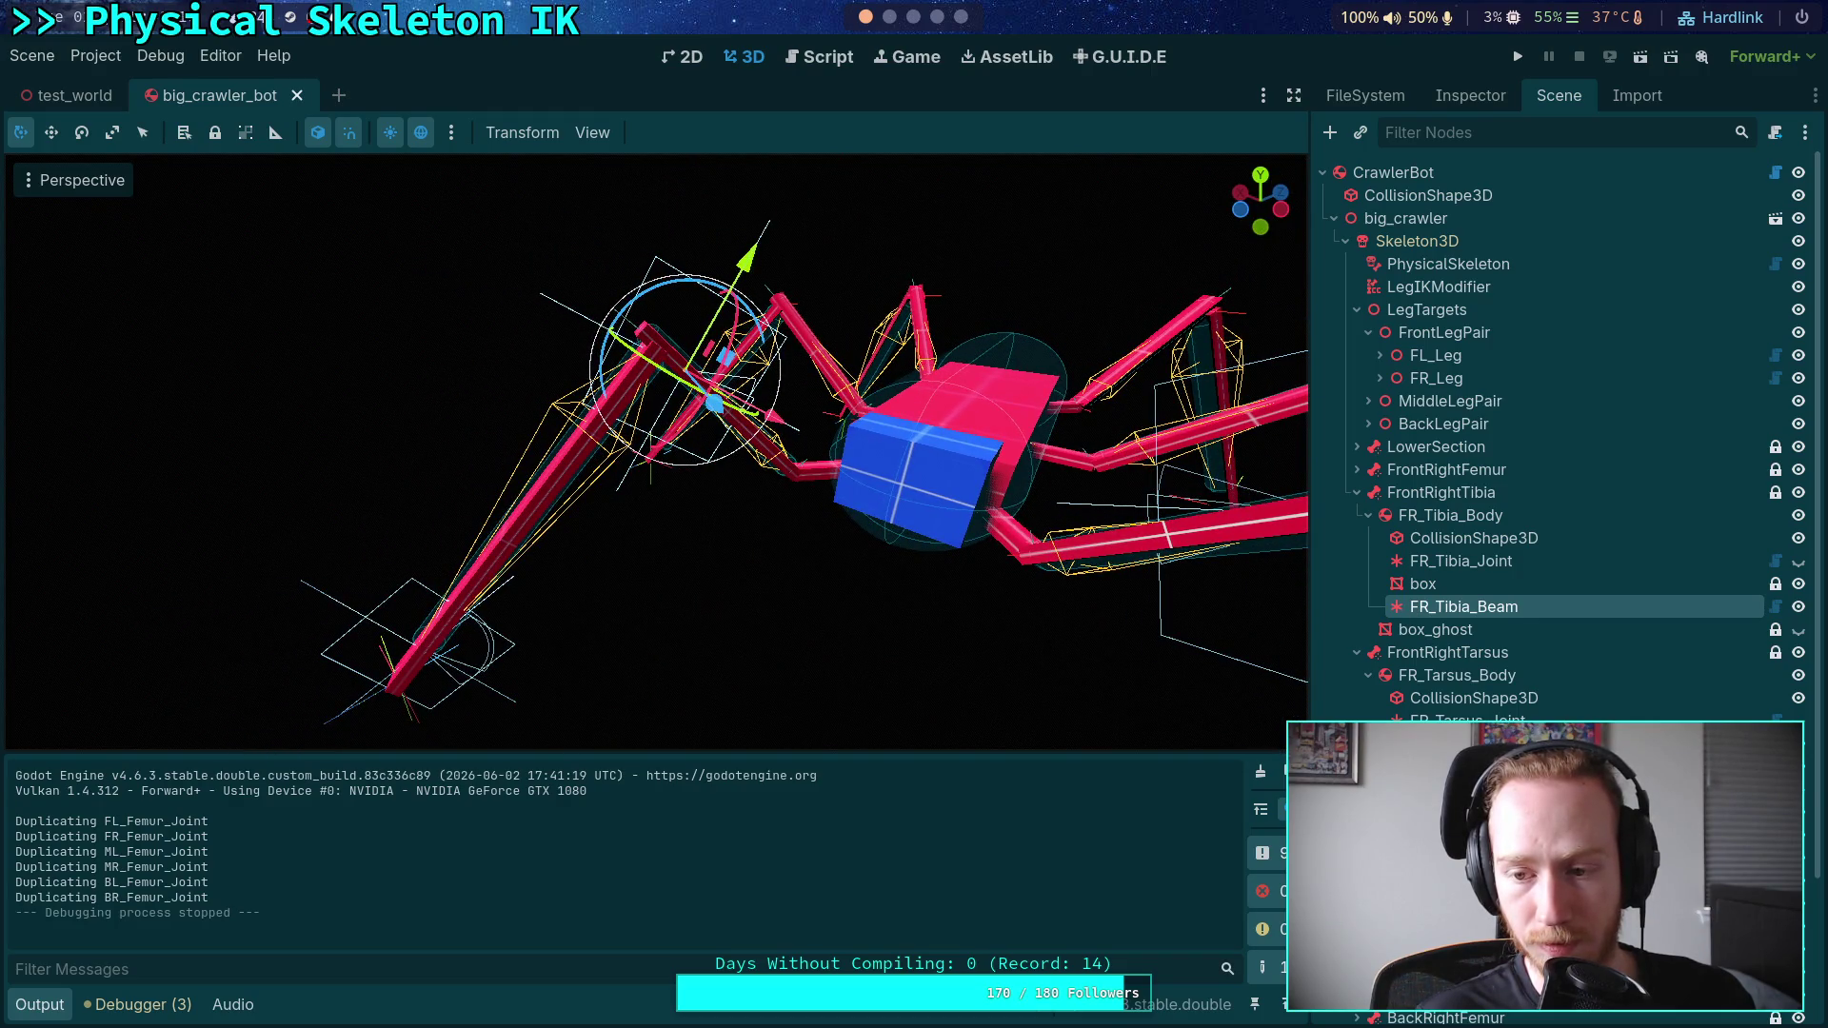
left_click(1490, 715)
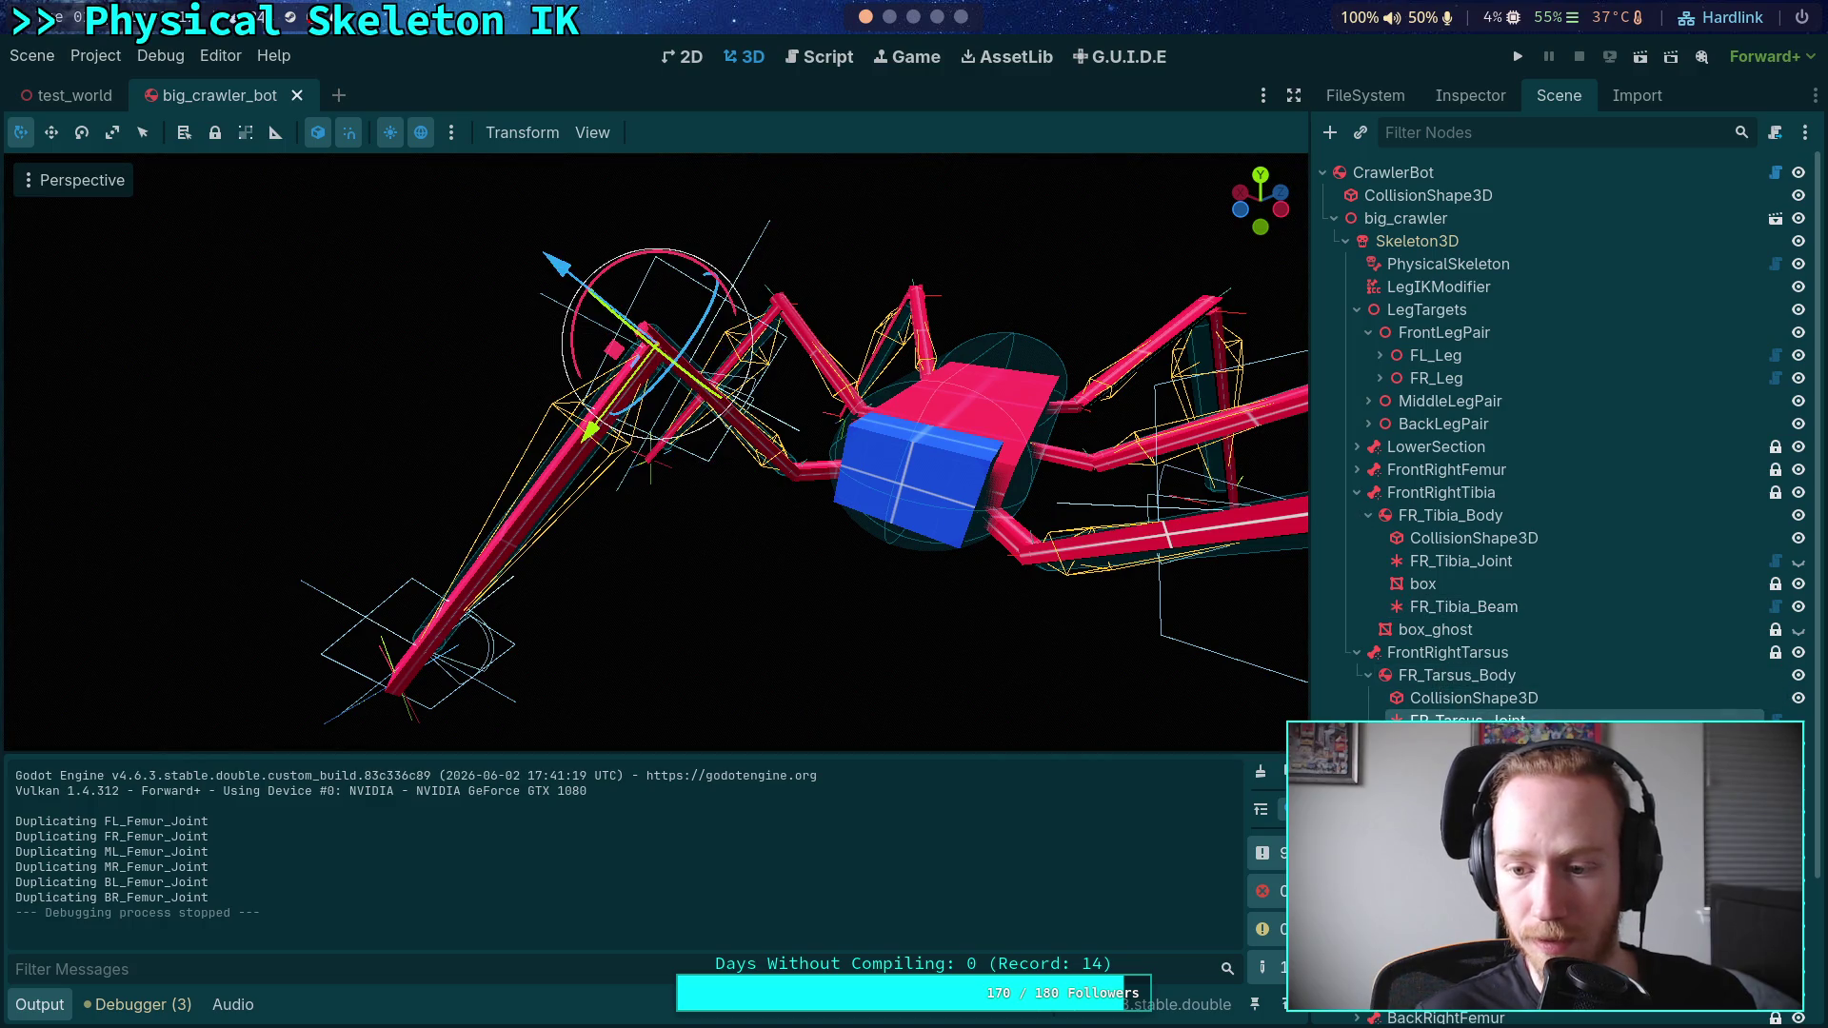
- Set FR_Tarsus_Beam's Expand and Contract Limits to 0.2 and run the project
left_click(1470, 99)
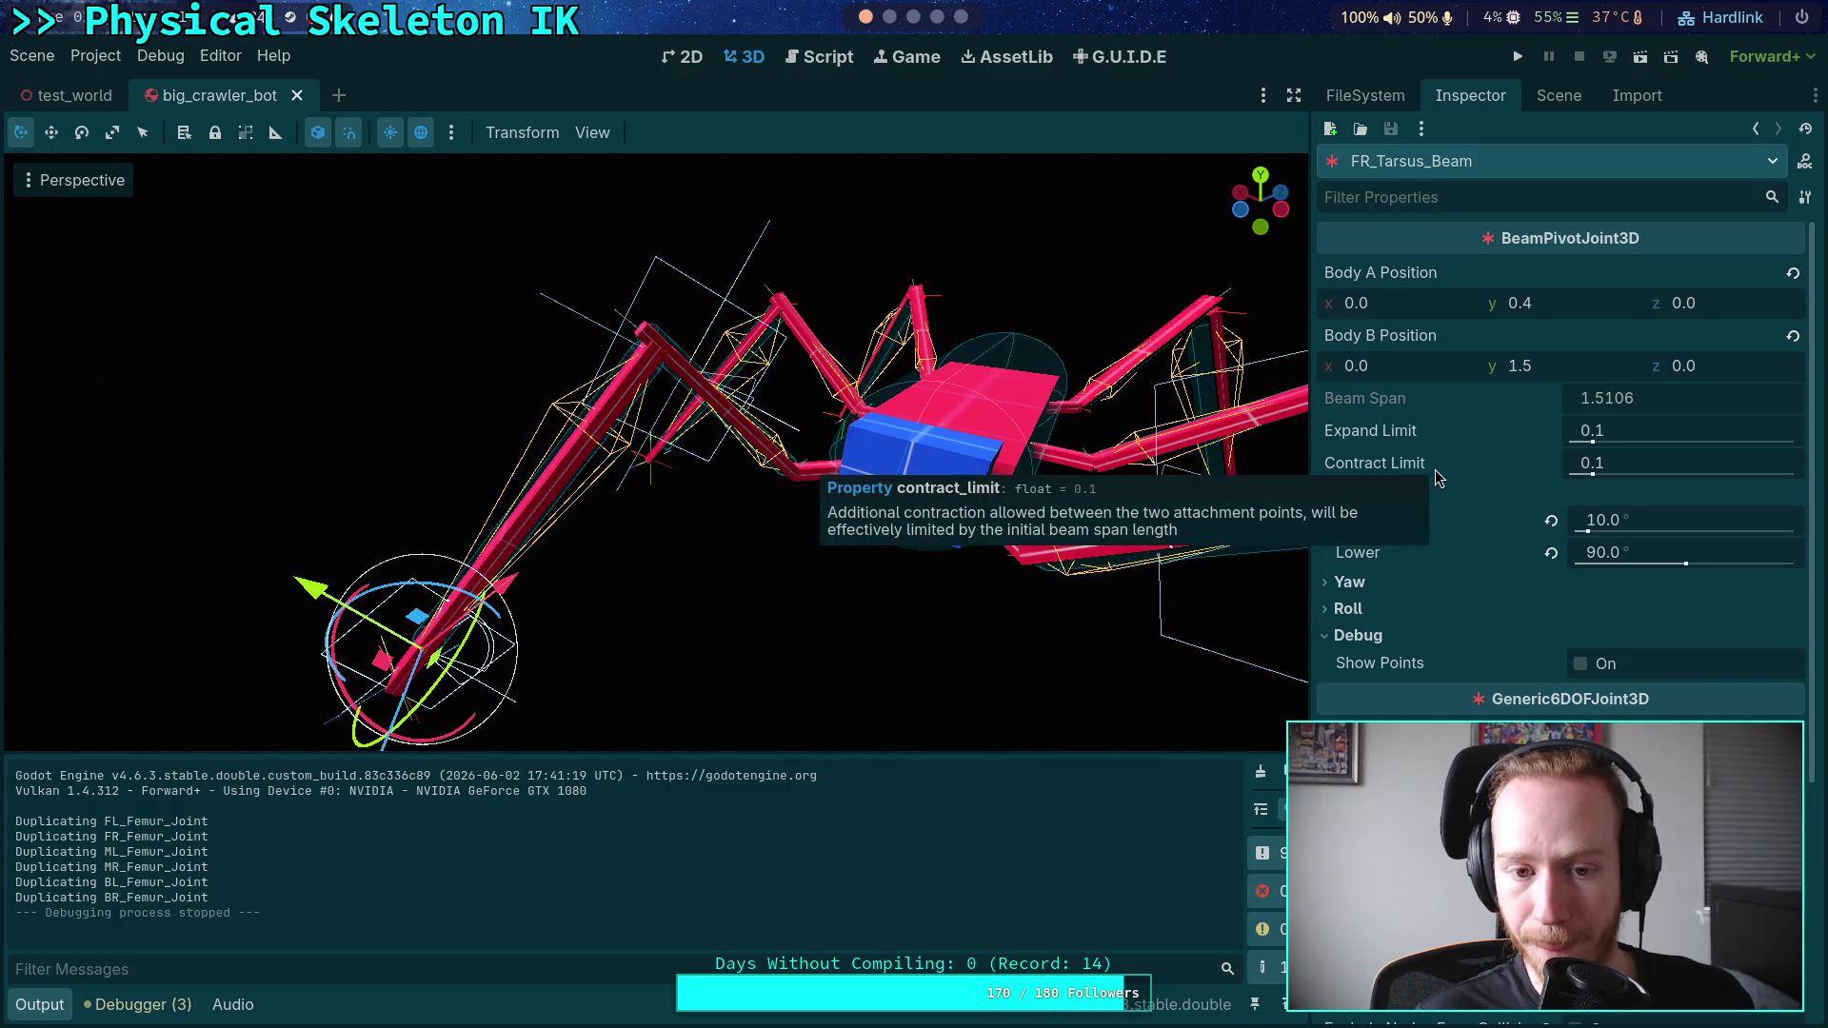
left_click(1677, 425)
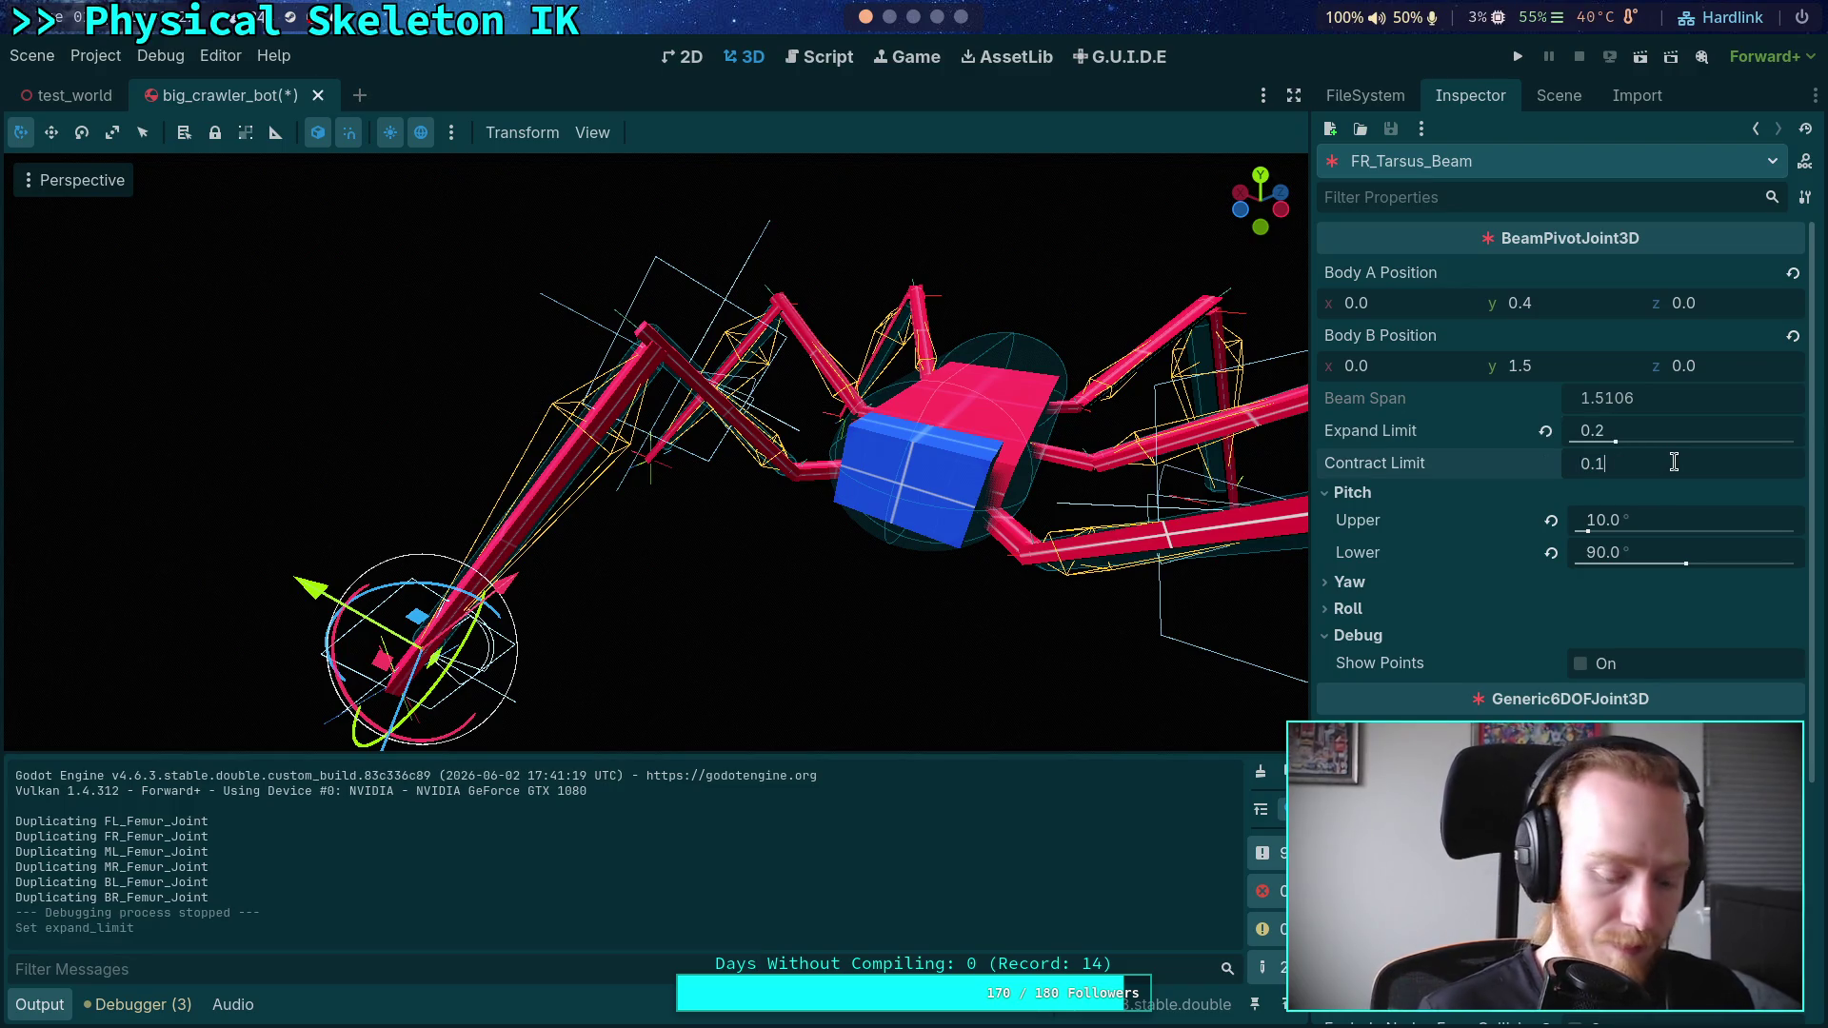
type("0.2")
key("Return")
left_click(1520, 58)
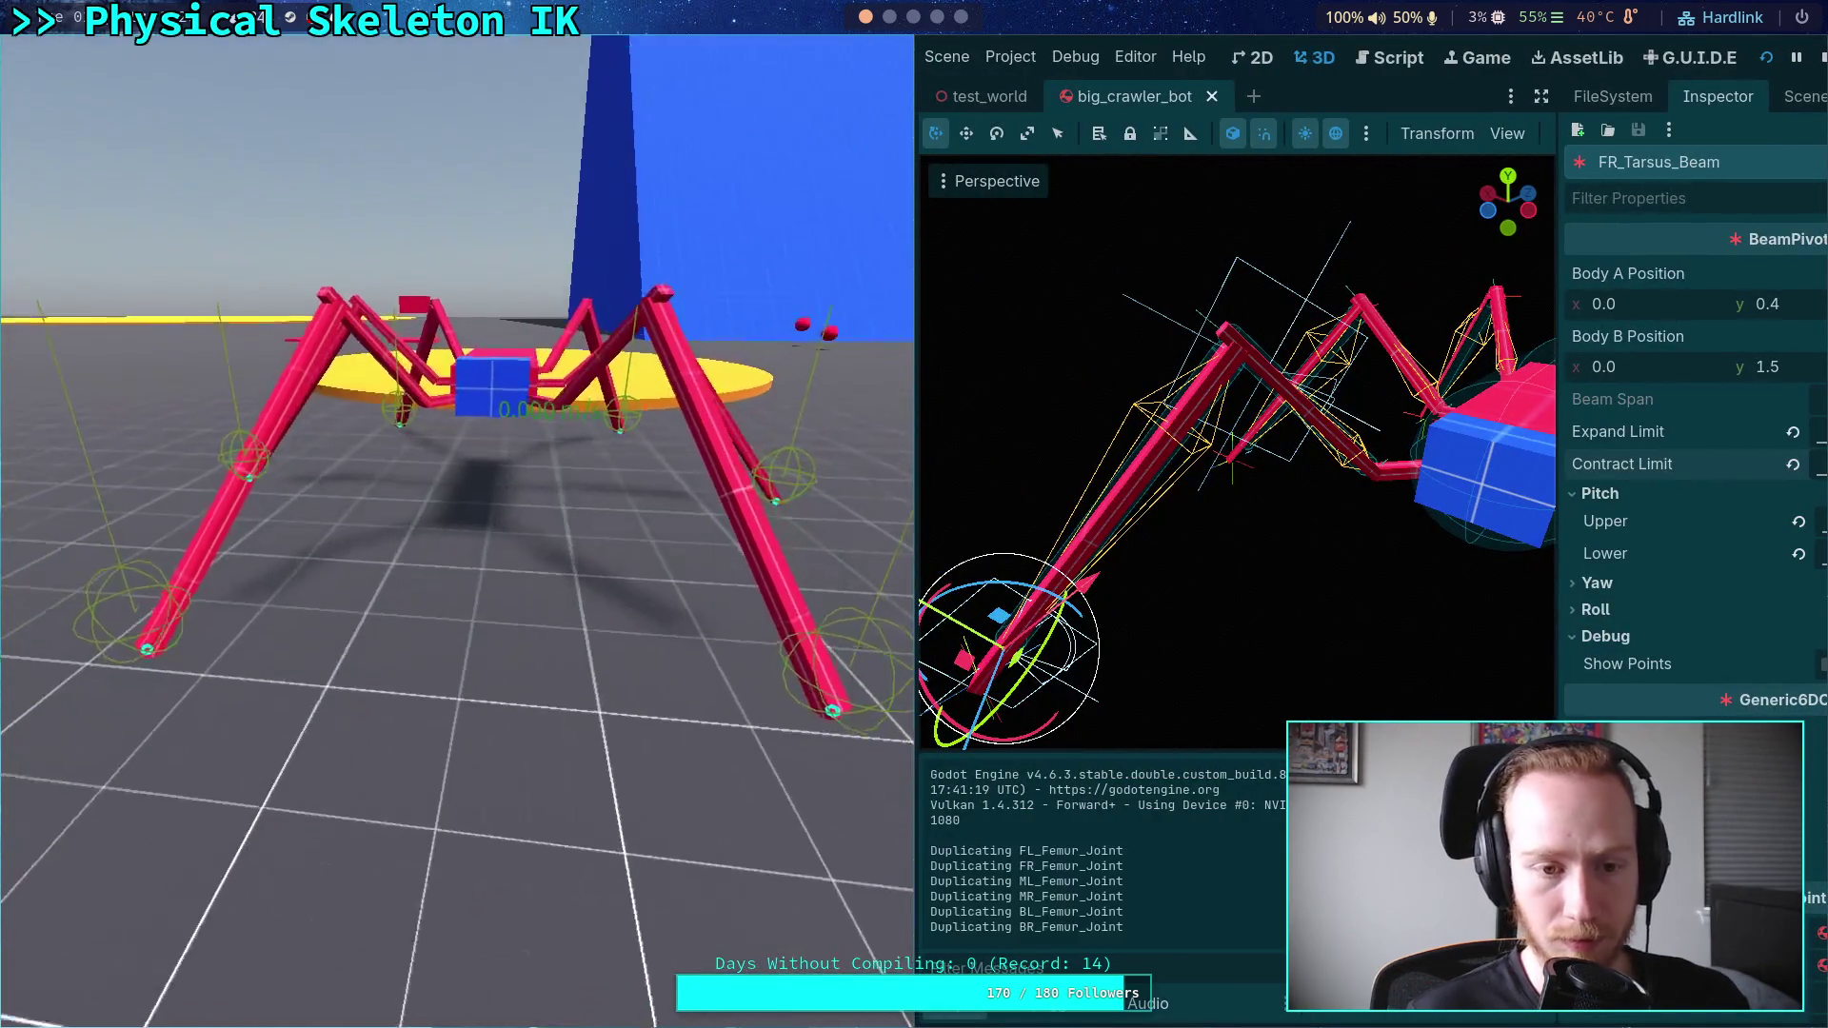
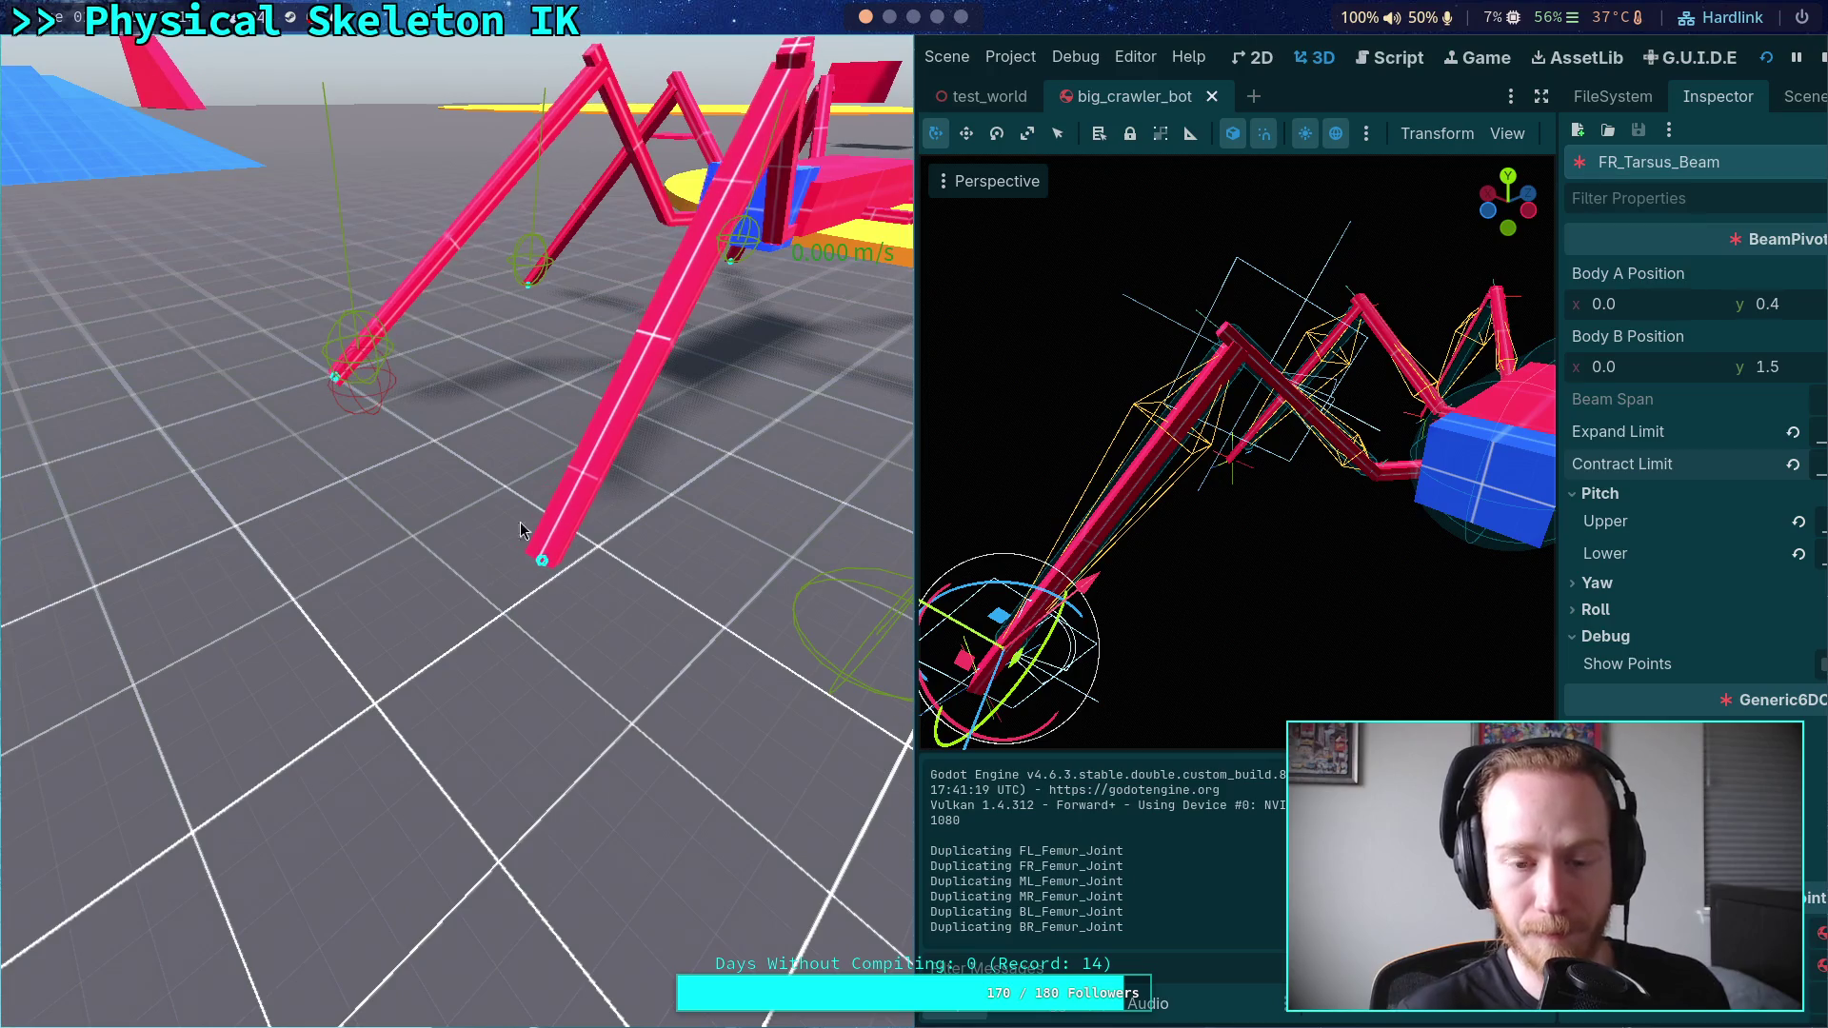
- Stop the running game and collapse the front-right leg nodes in the Scene tree
left_click(1821, 60)
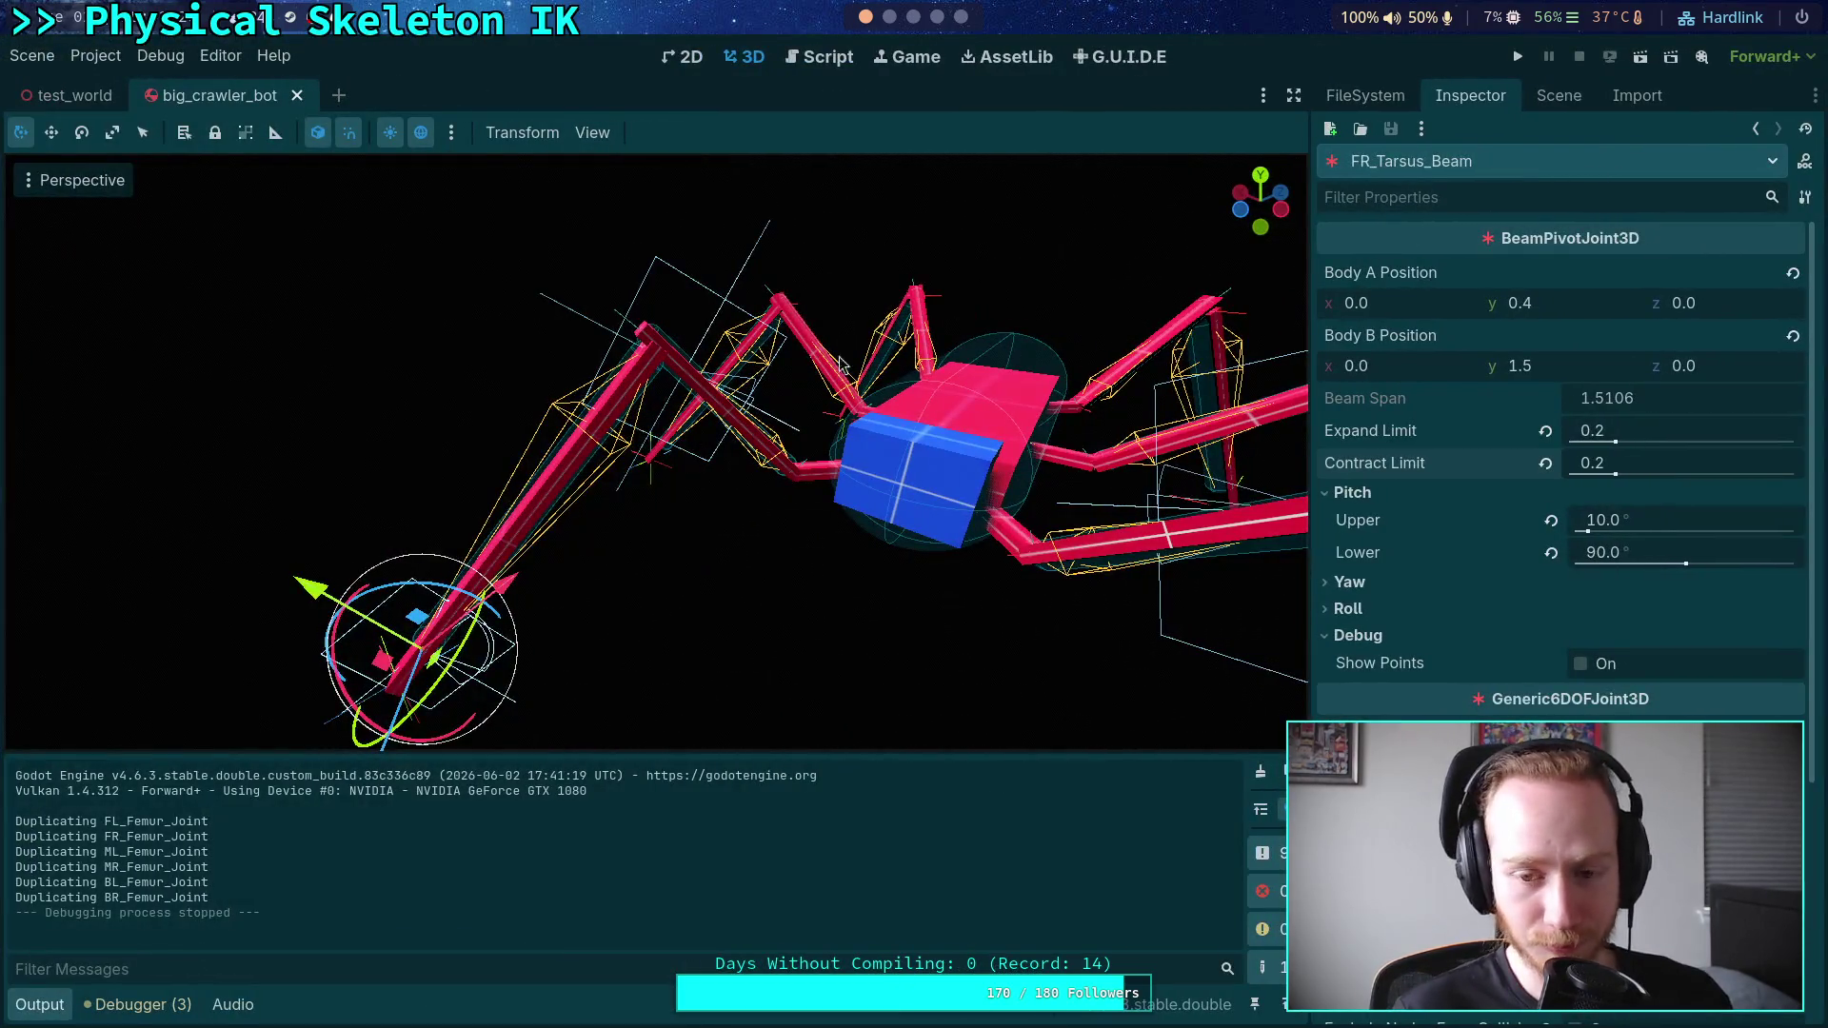
scroll(657, 452, "down", 3)
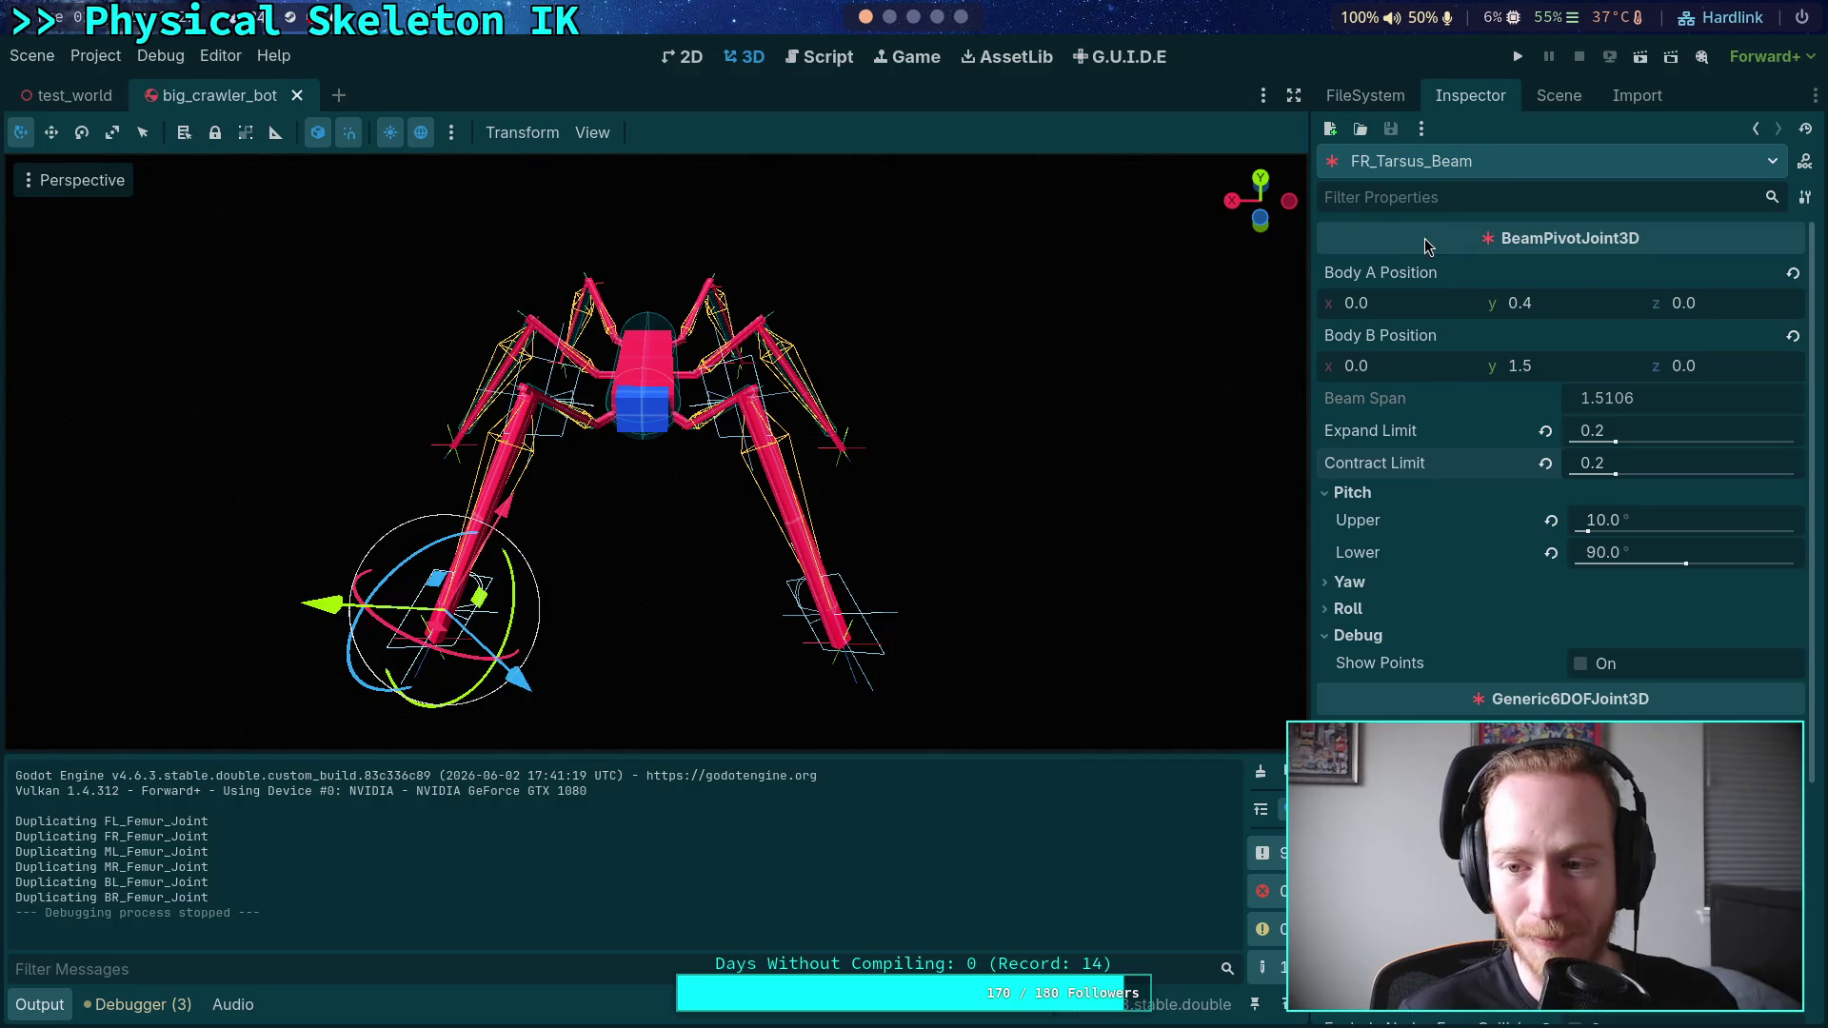
left_click(1559, 93)
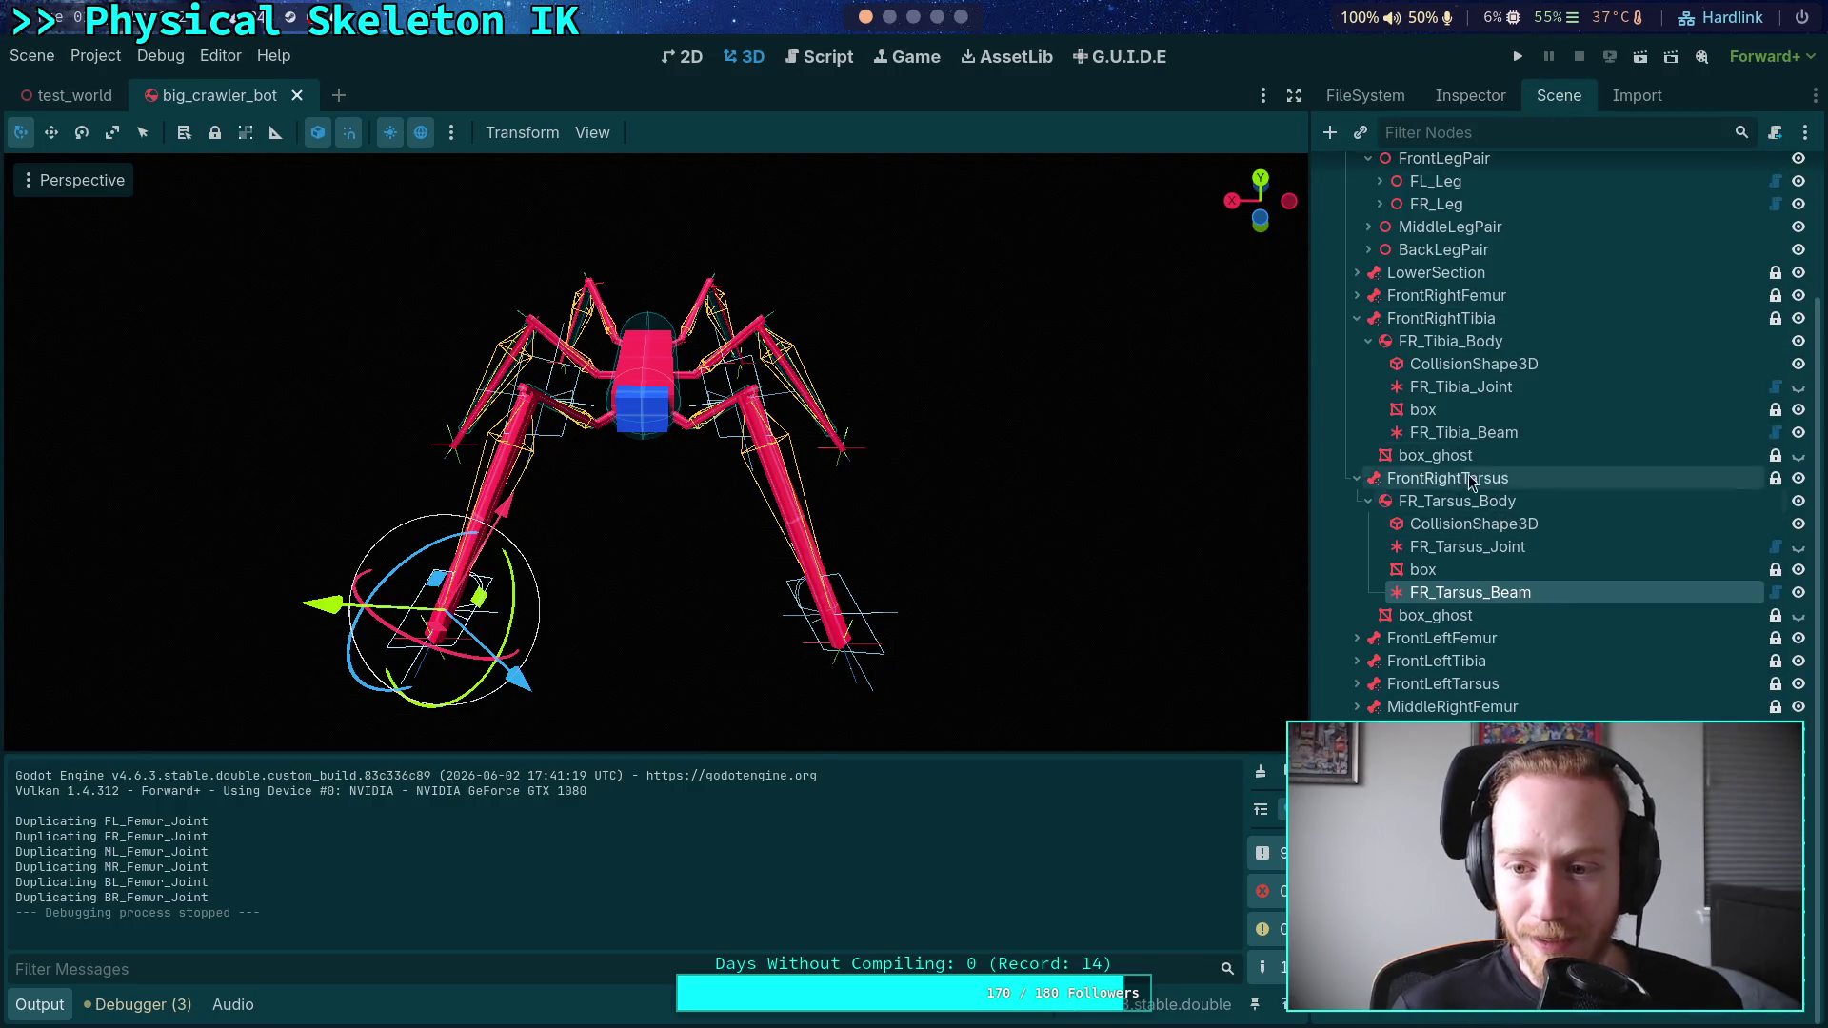
left_click(1357, 295)
left_click(1356, 273)
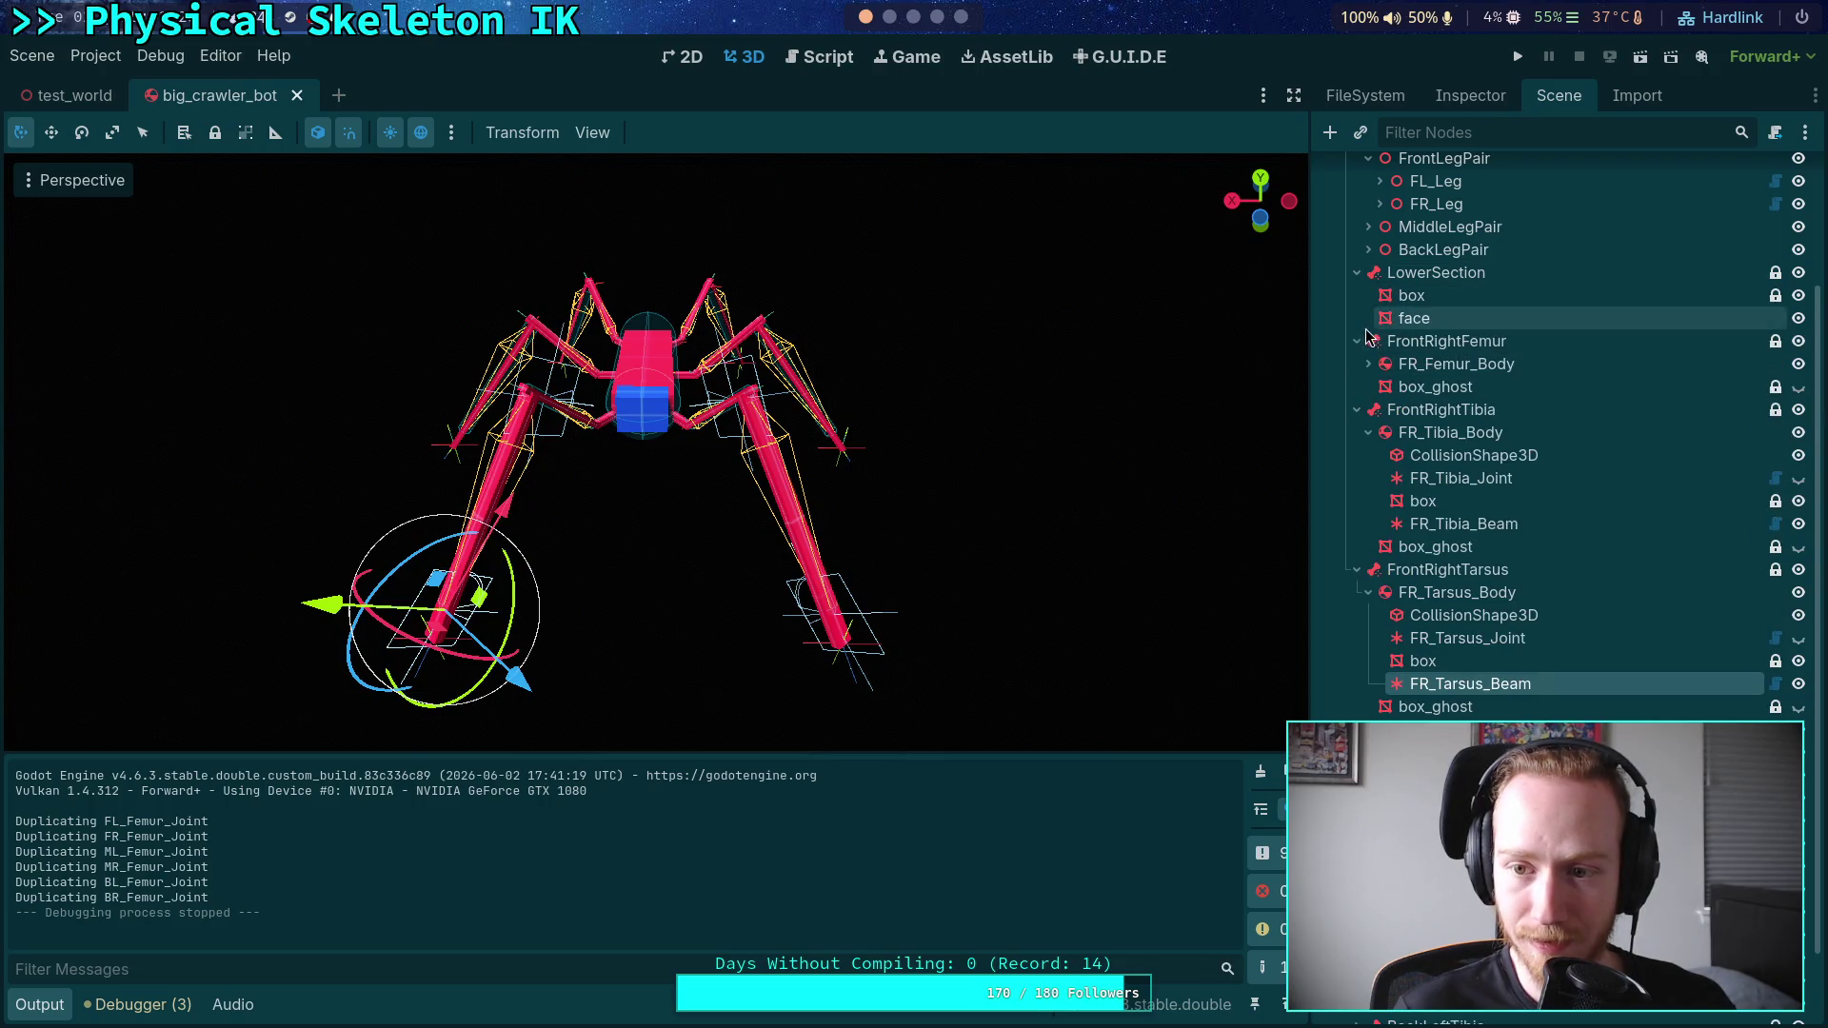
left_click(1357, 272)
left_click(1417, 327)
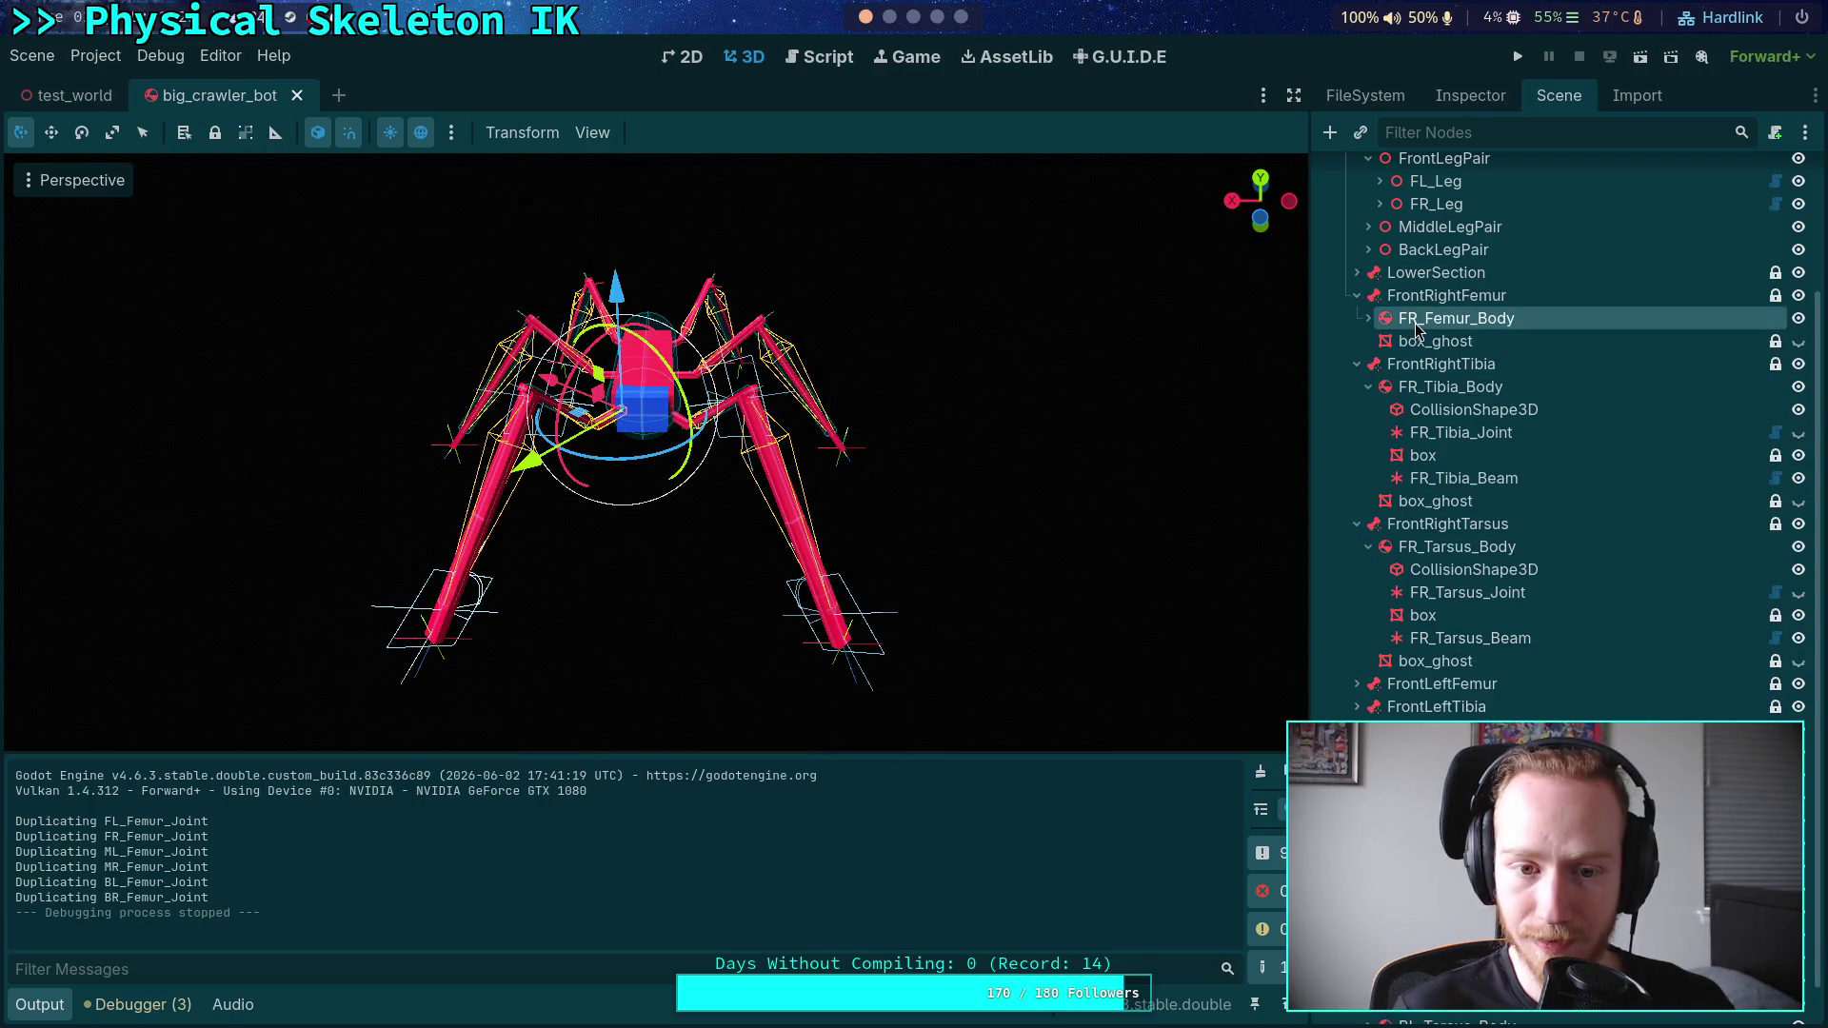
left_click(1358, 296)
left_click(1356, 319)
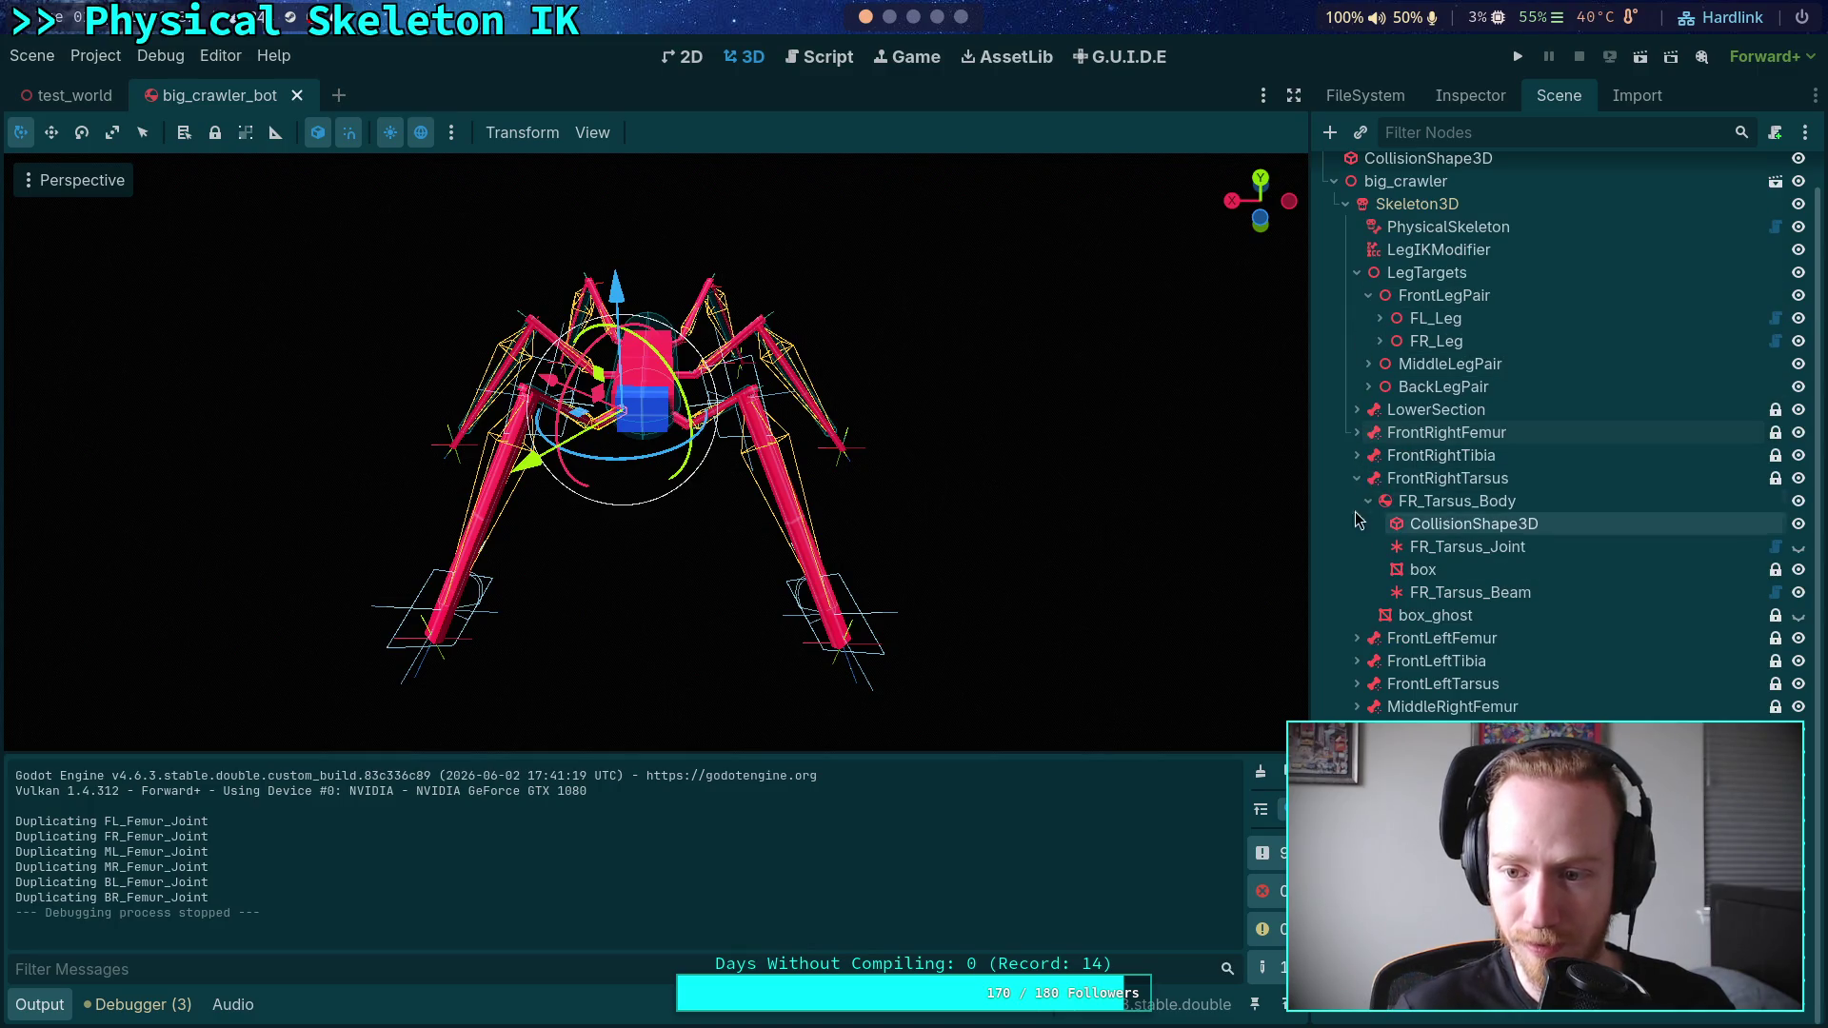
left_click(1356, 478)
- Multi-select FL_Femur_Body, FL_Tibia_Body and FL_Tarsus_Body and reveal their Axis Lock settings
left_click(1357, 584)
left_click(1356, 561)
left_click(1356, 537)
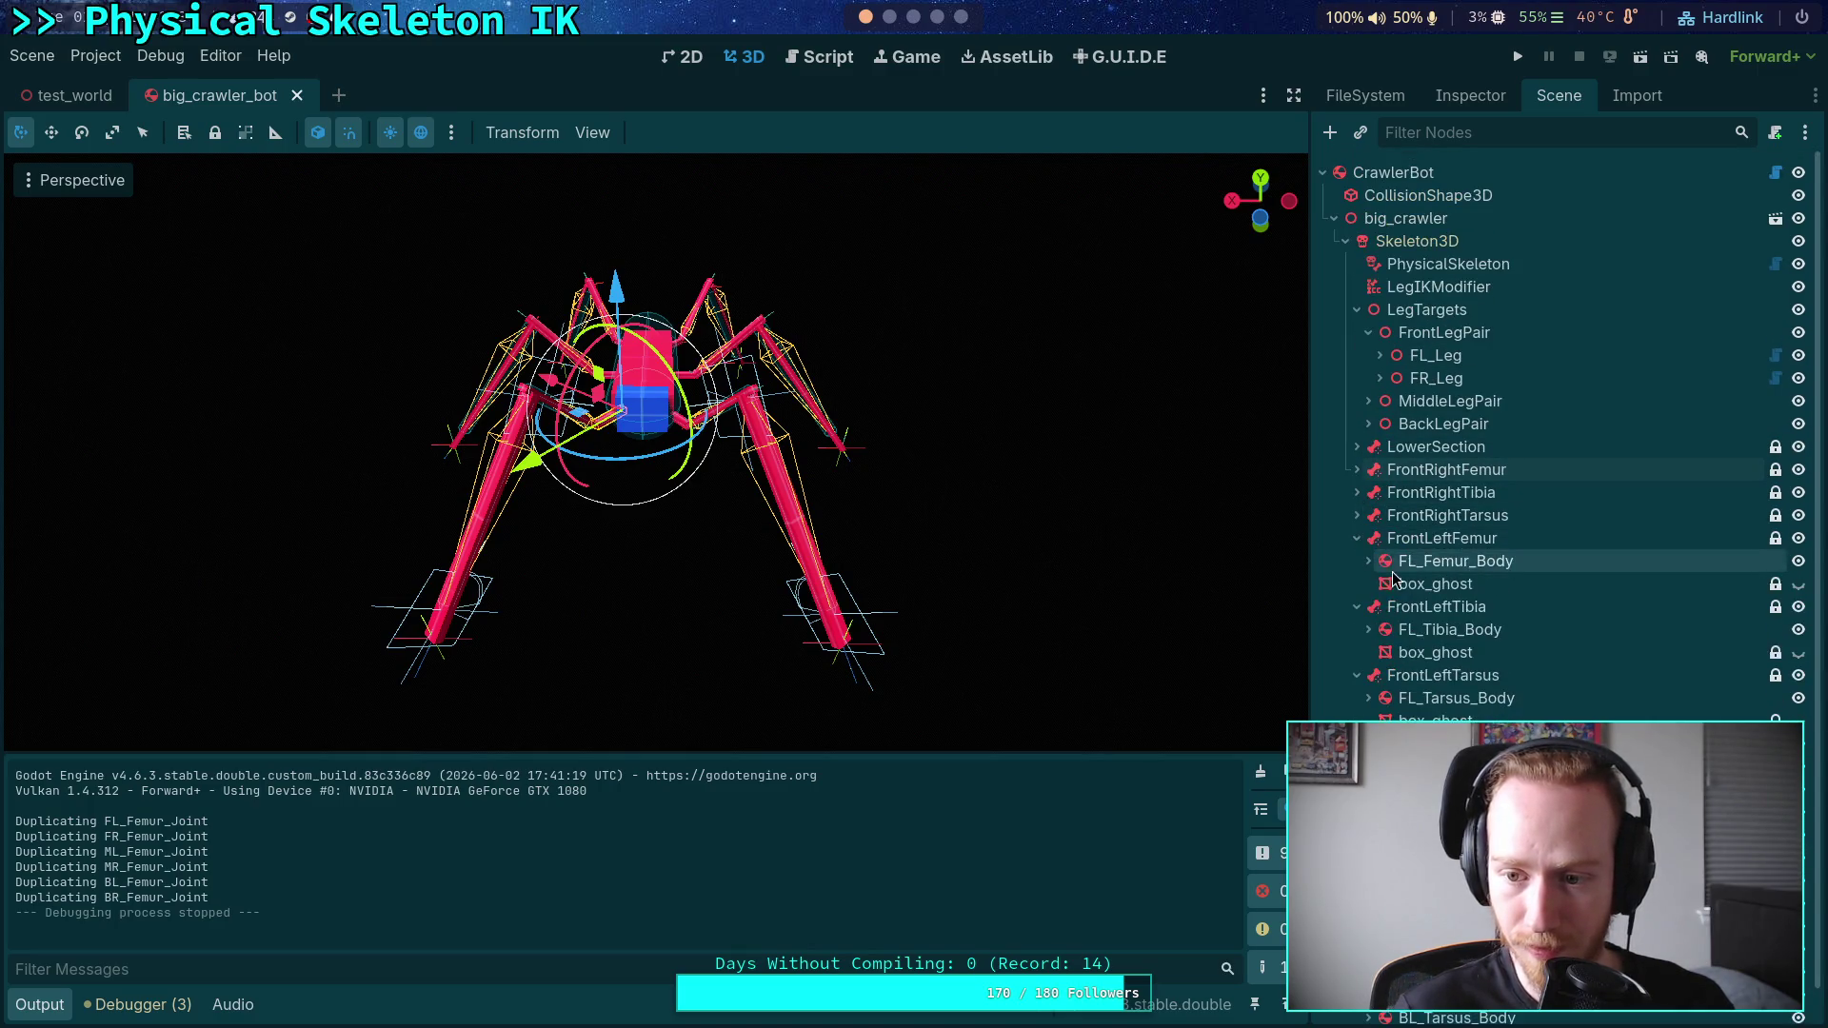
left_click(1443, 560)
left_click(1442, 629, "ctrl")
left_click(1442, 561)
left_click(1435, 652)
left_click(1442, 561)
left_click(1393, 629, "ctrl")
left_click(1400, 699, "ctrl")
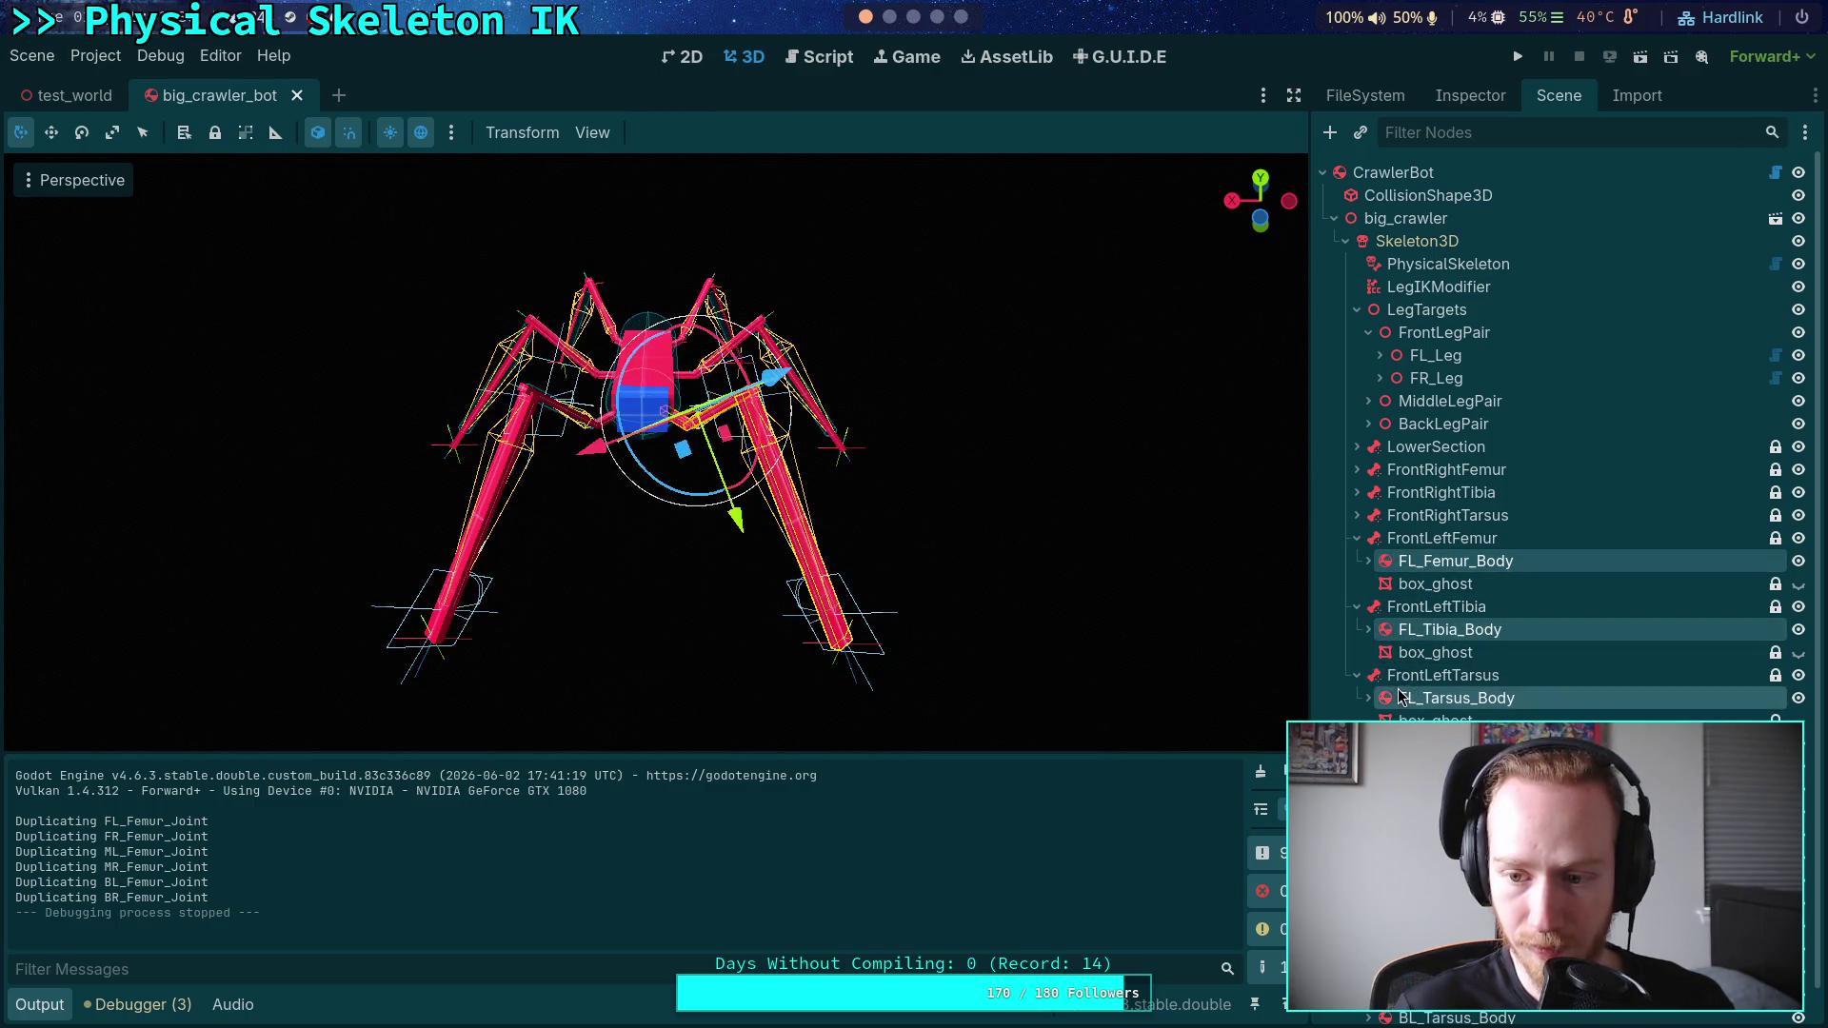
left_click(1447, 97)
left_click(1418, 565)
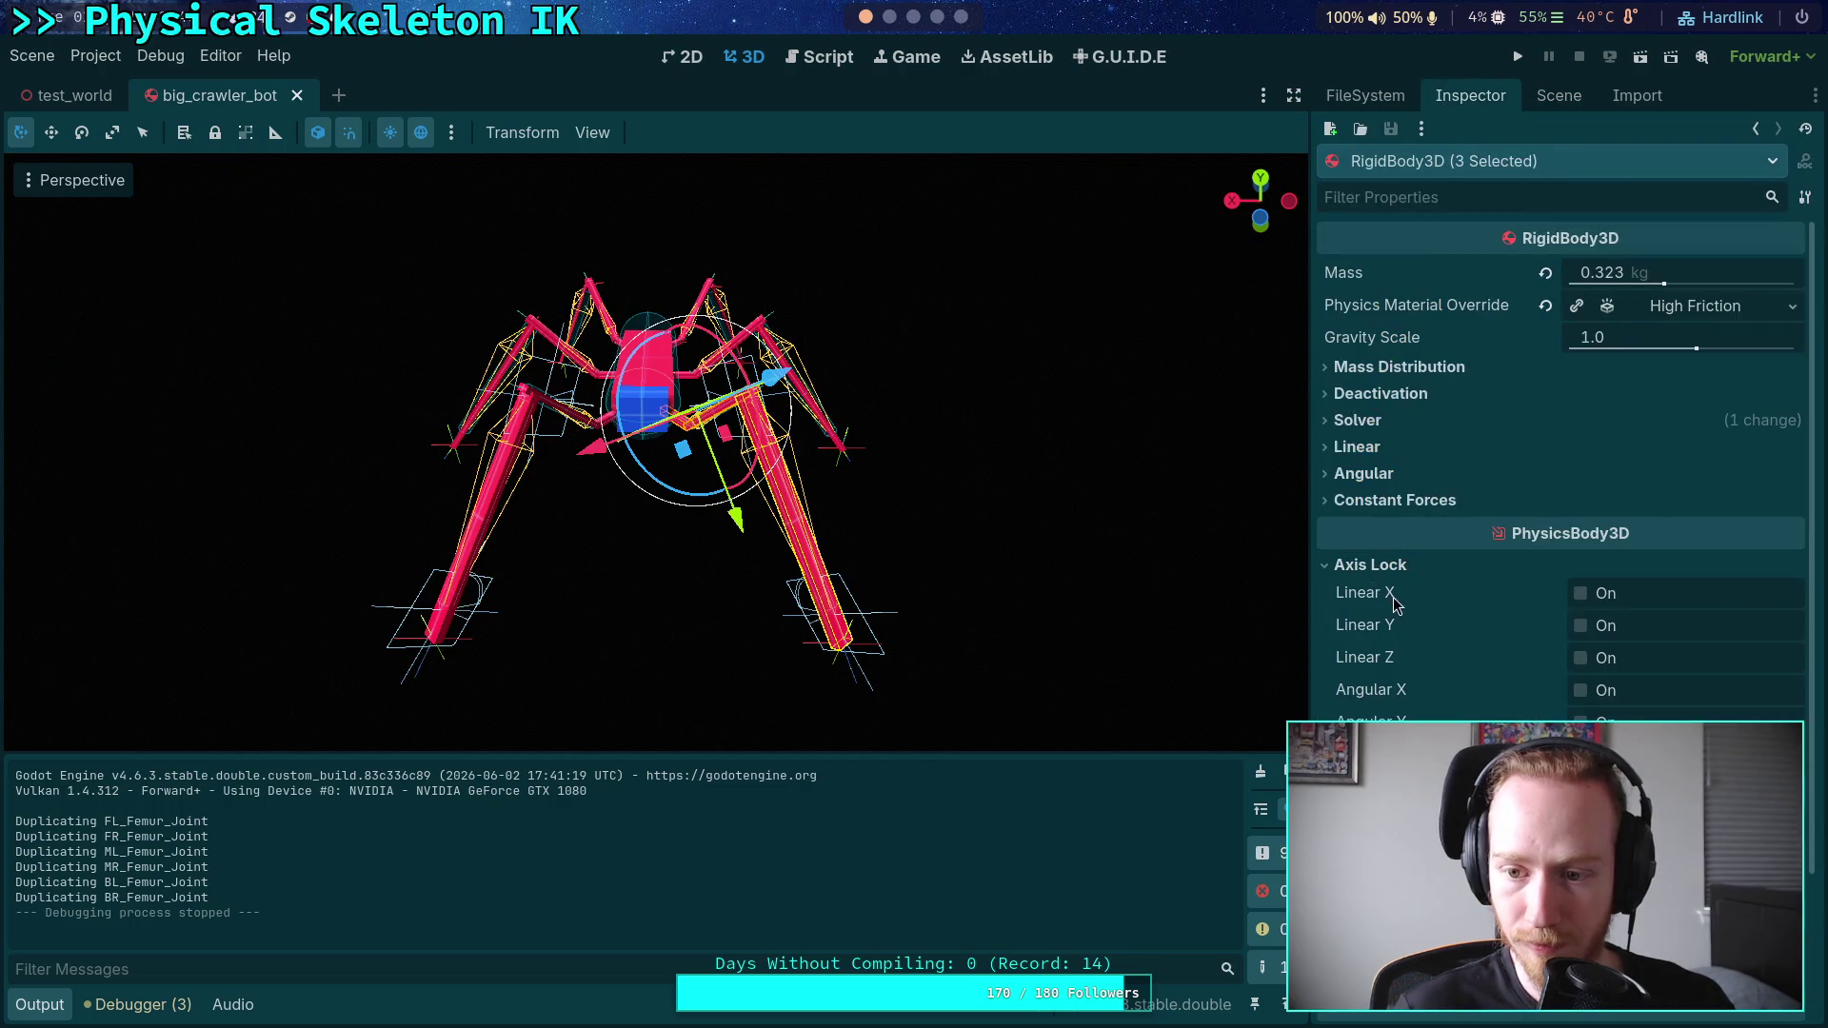
- Lock the three front-left bodies' rotation about X and Y, leaving linear X/Y unlocked
left_click(1573, 593)
left_click(1580, 625)
left_click(1580, 626)
left_click(1579, 690)
left_click(1579, 722)
- Test-run the crawler, stop it, and bring up CrawlerCharacter.gd
left_click(1526, 62)
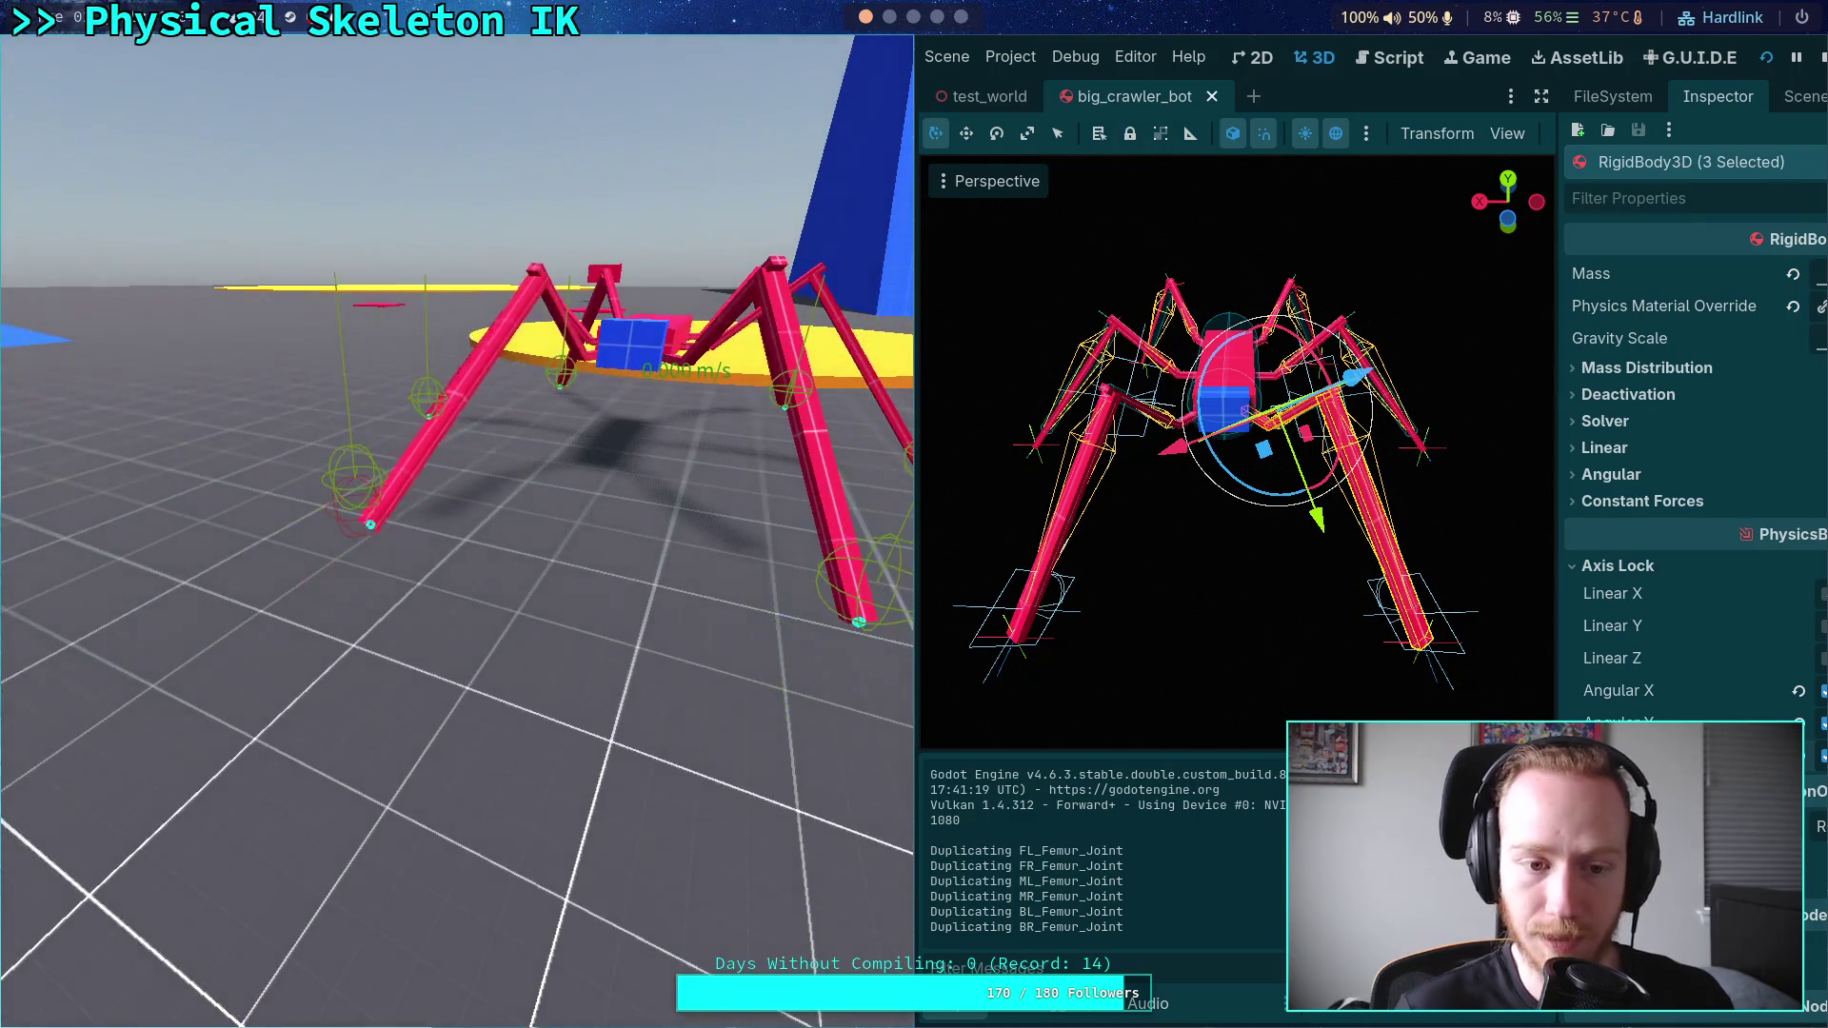
left_click(1820, 54)
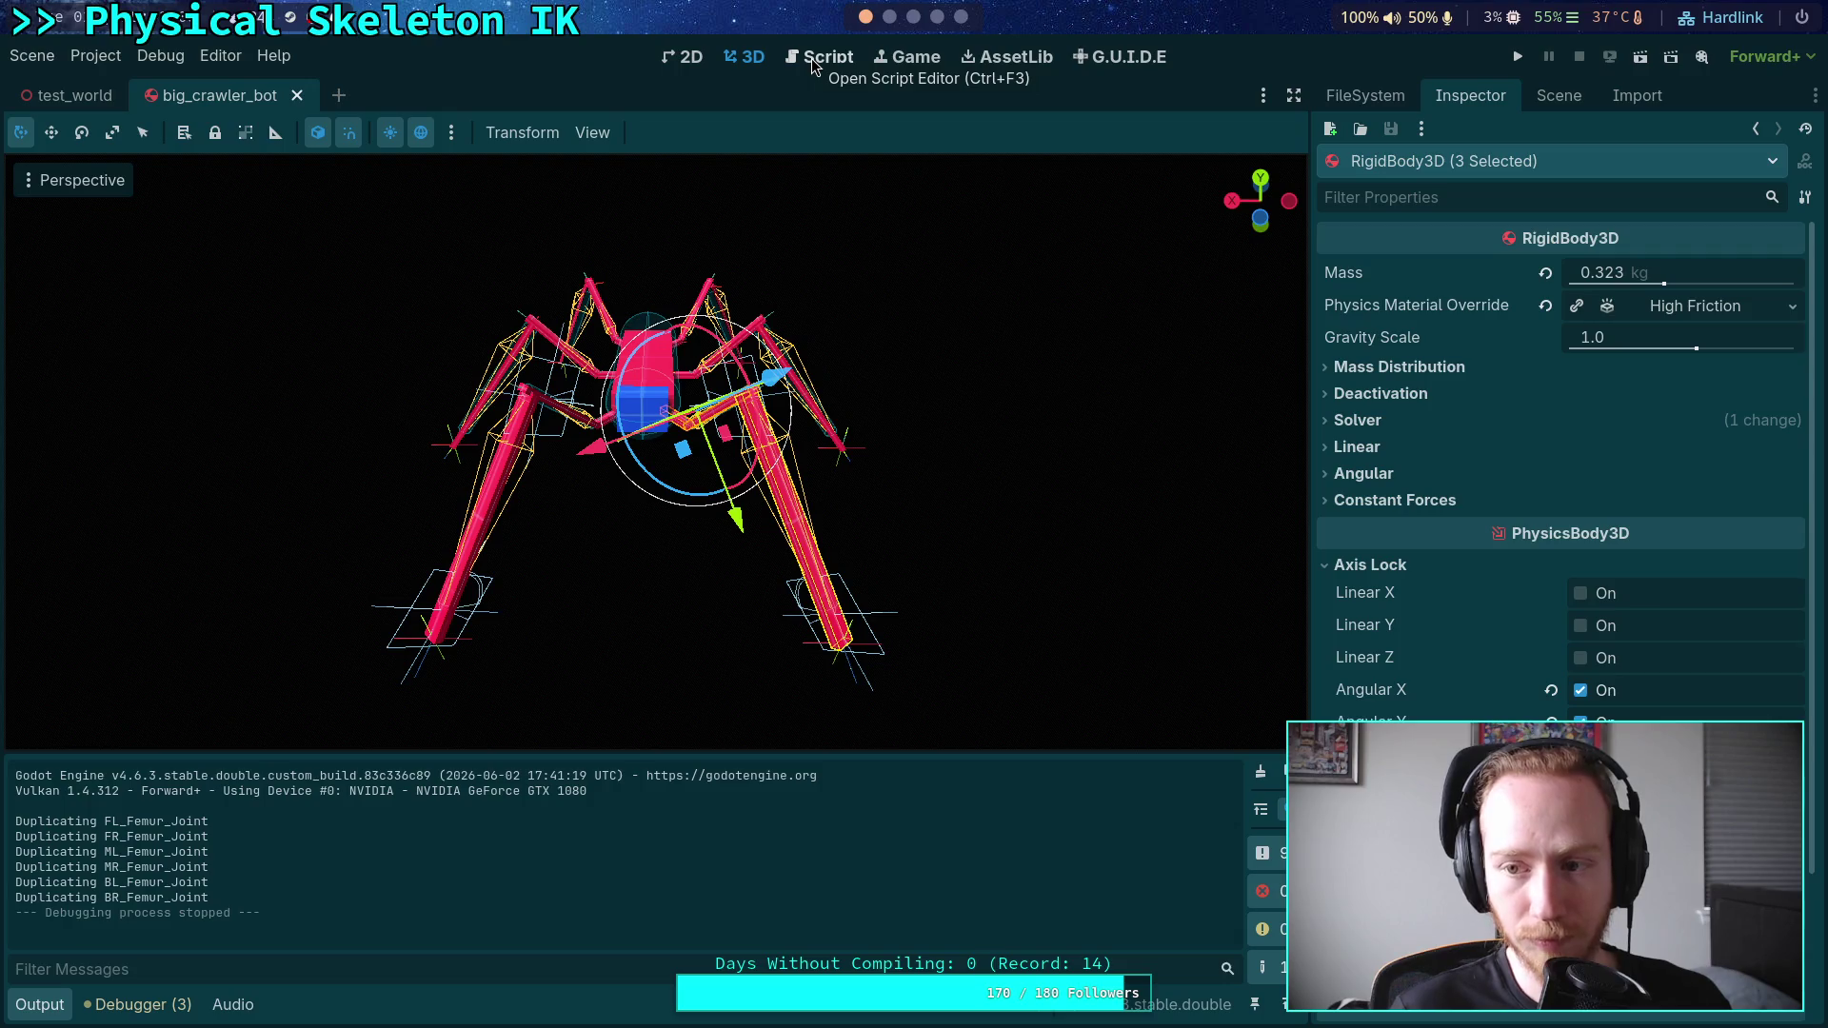
left_click(814, 63)
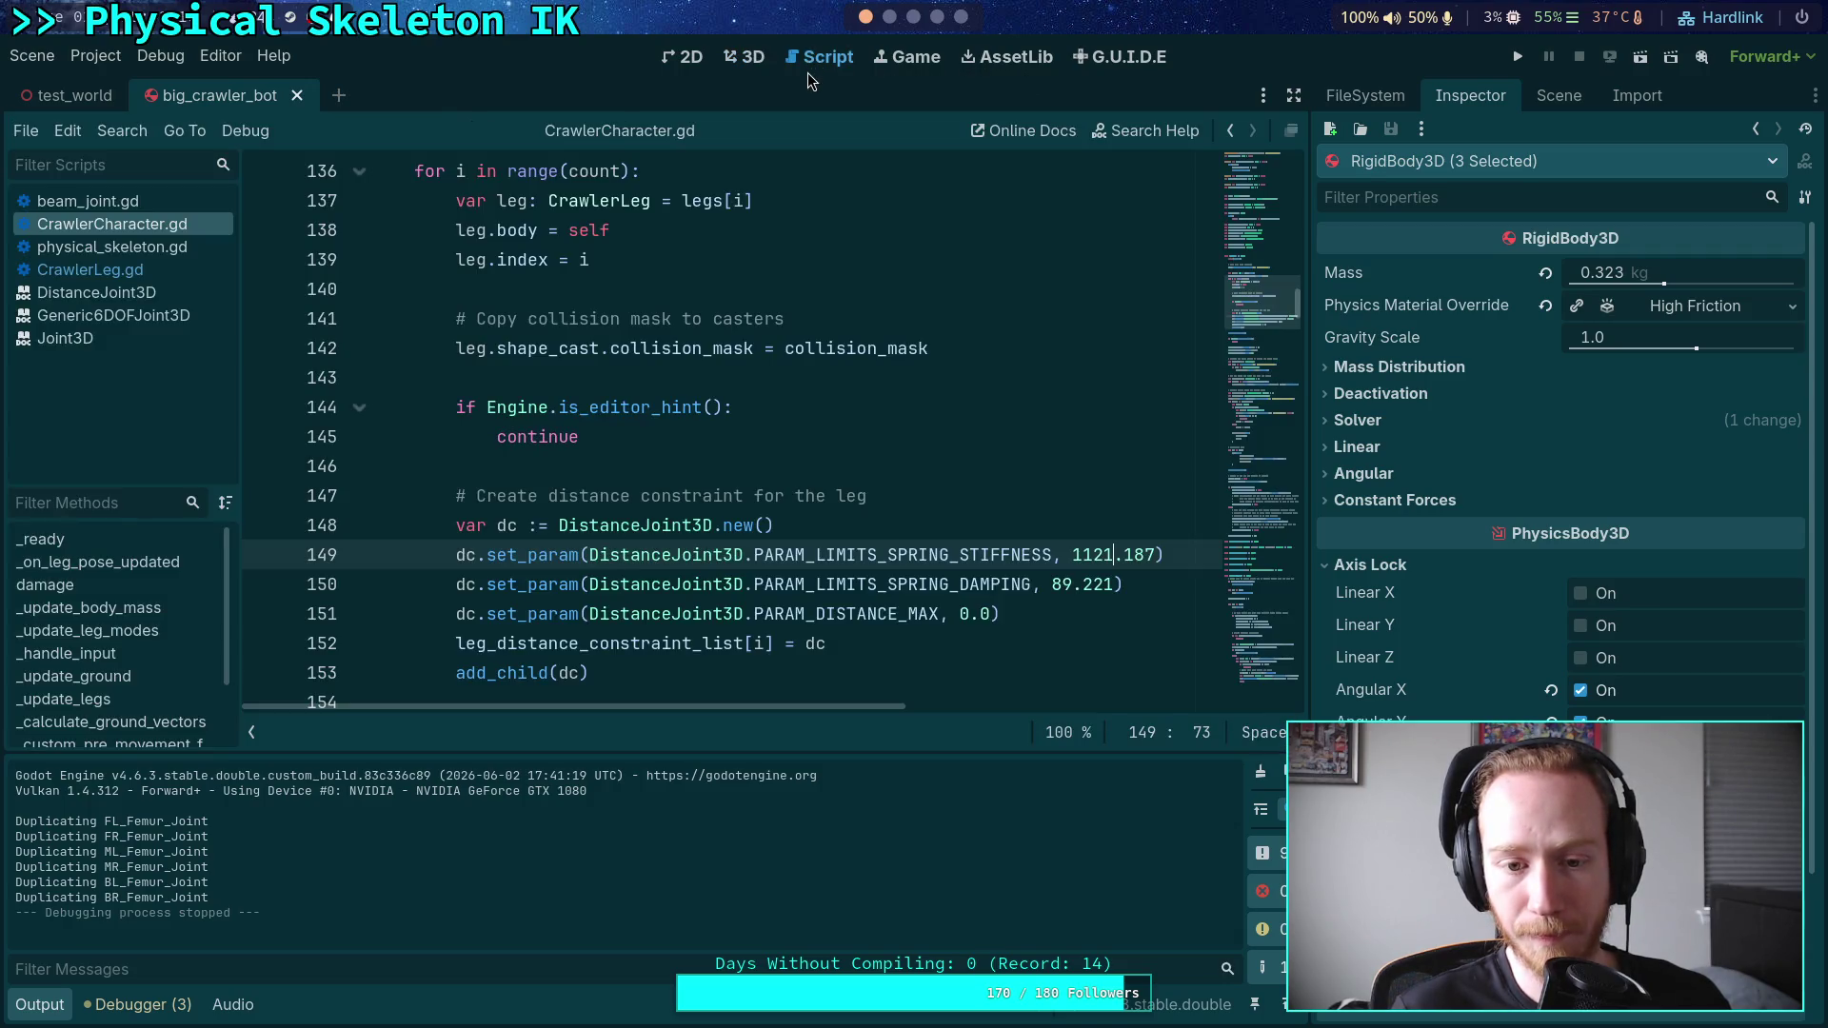
- Collapse the front-left leg nodes and expand the front-right leg nodes in the Scene tree
scroll(779, 375, "up", 4)
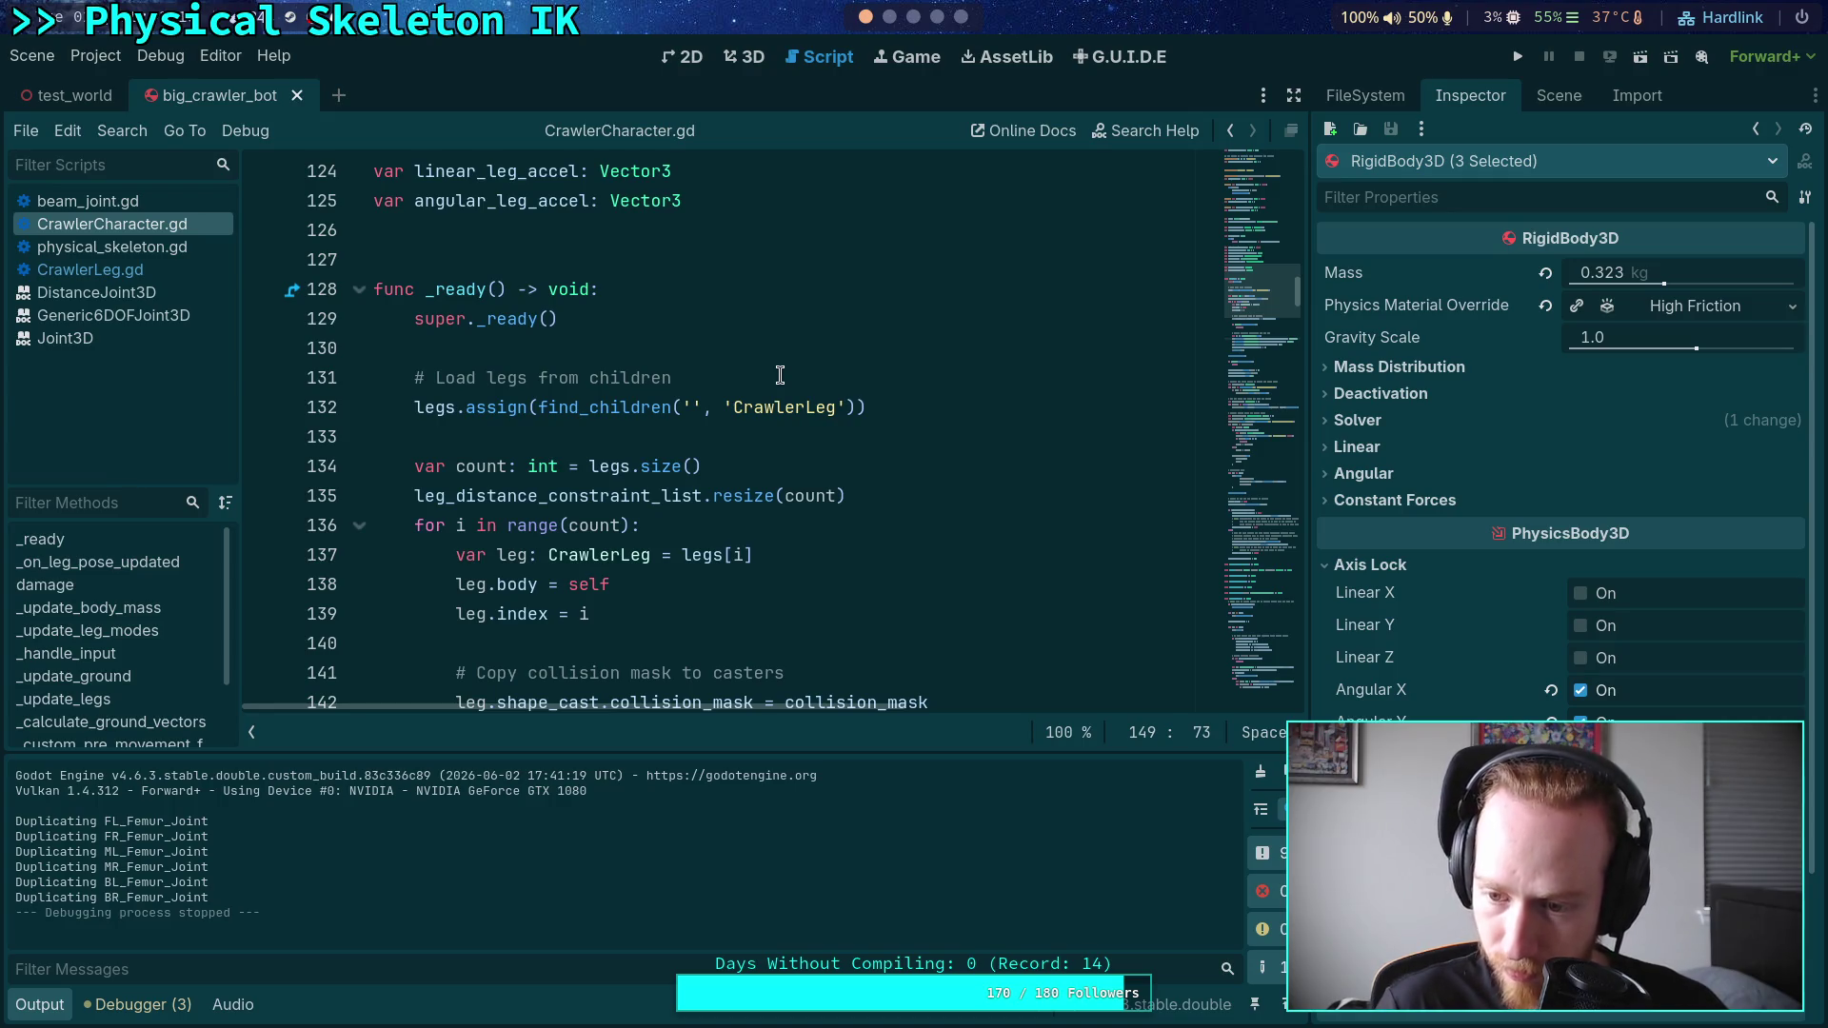
left_click(1559, 95)
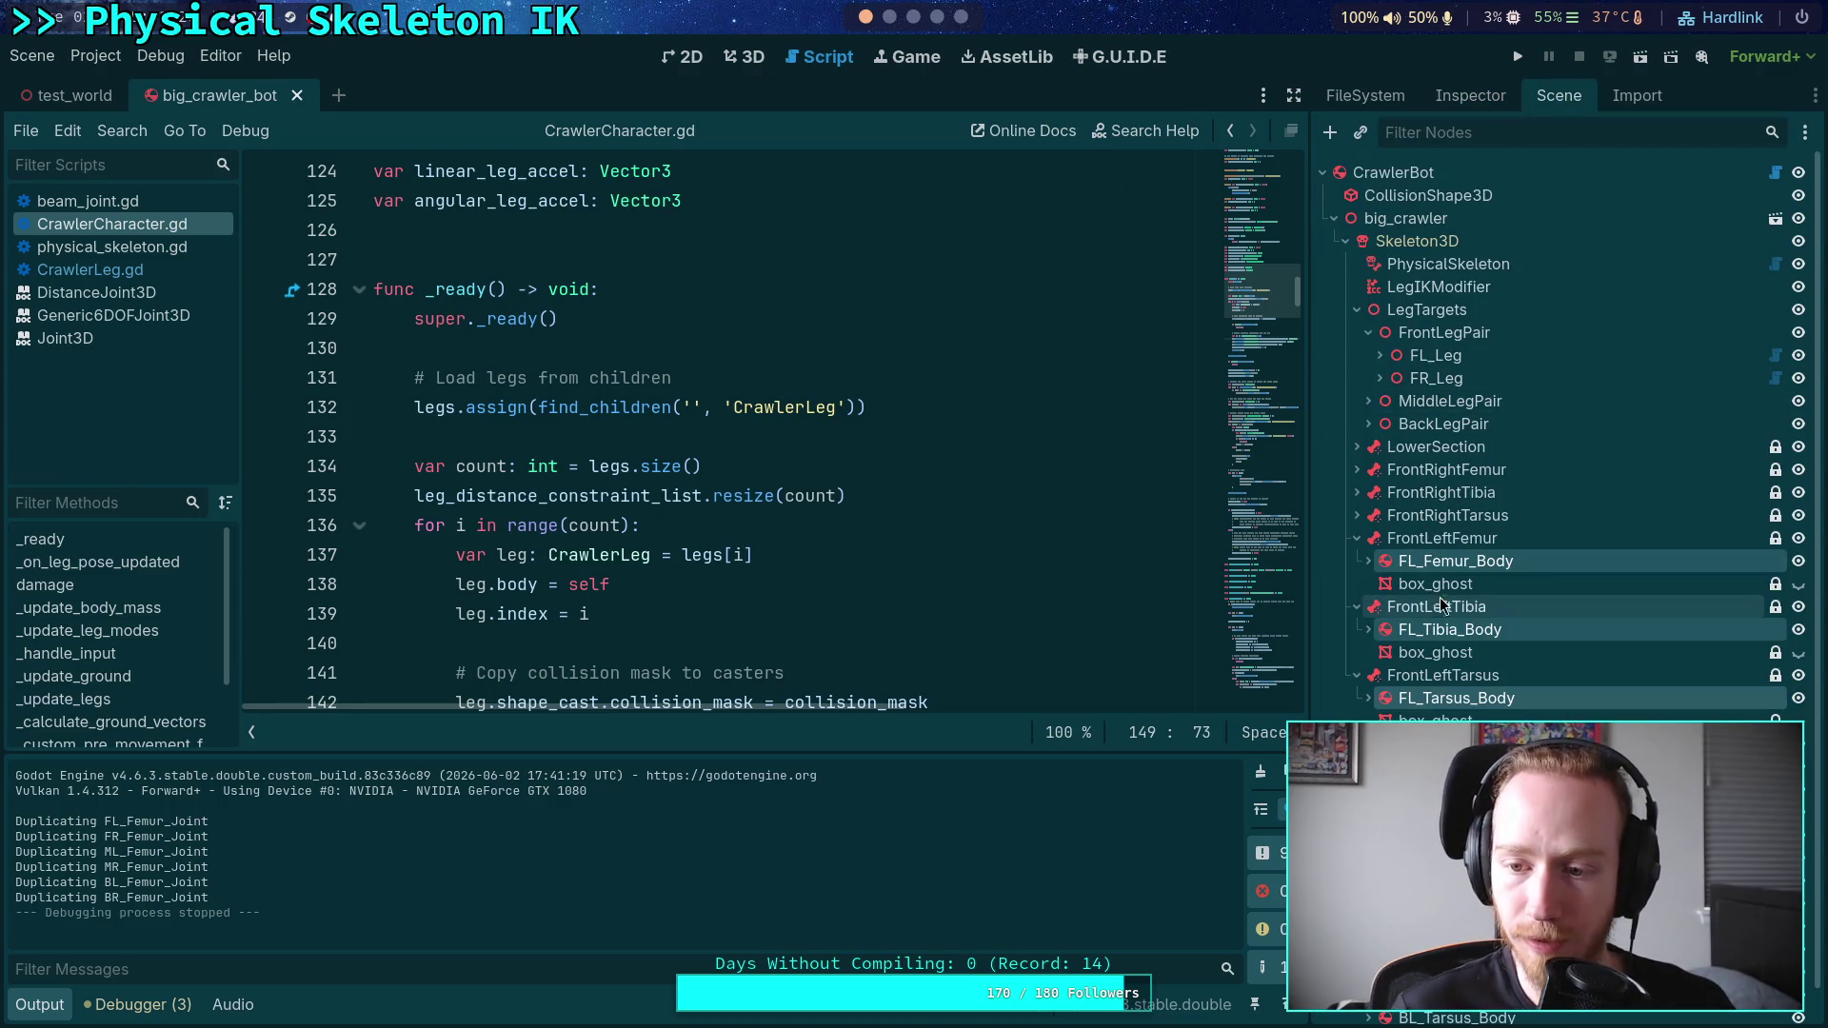
left_click(1357, 538)
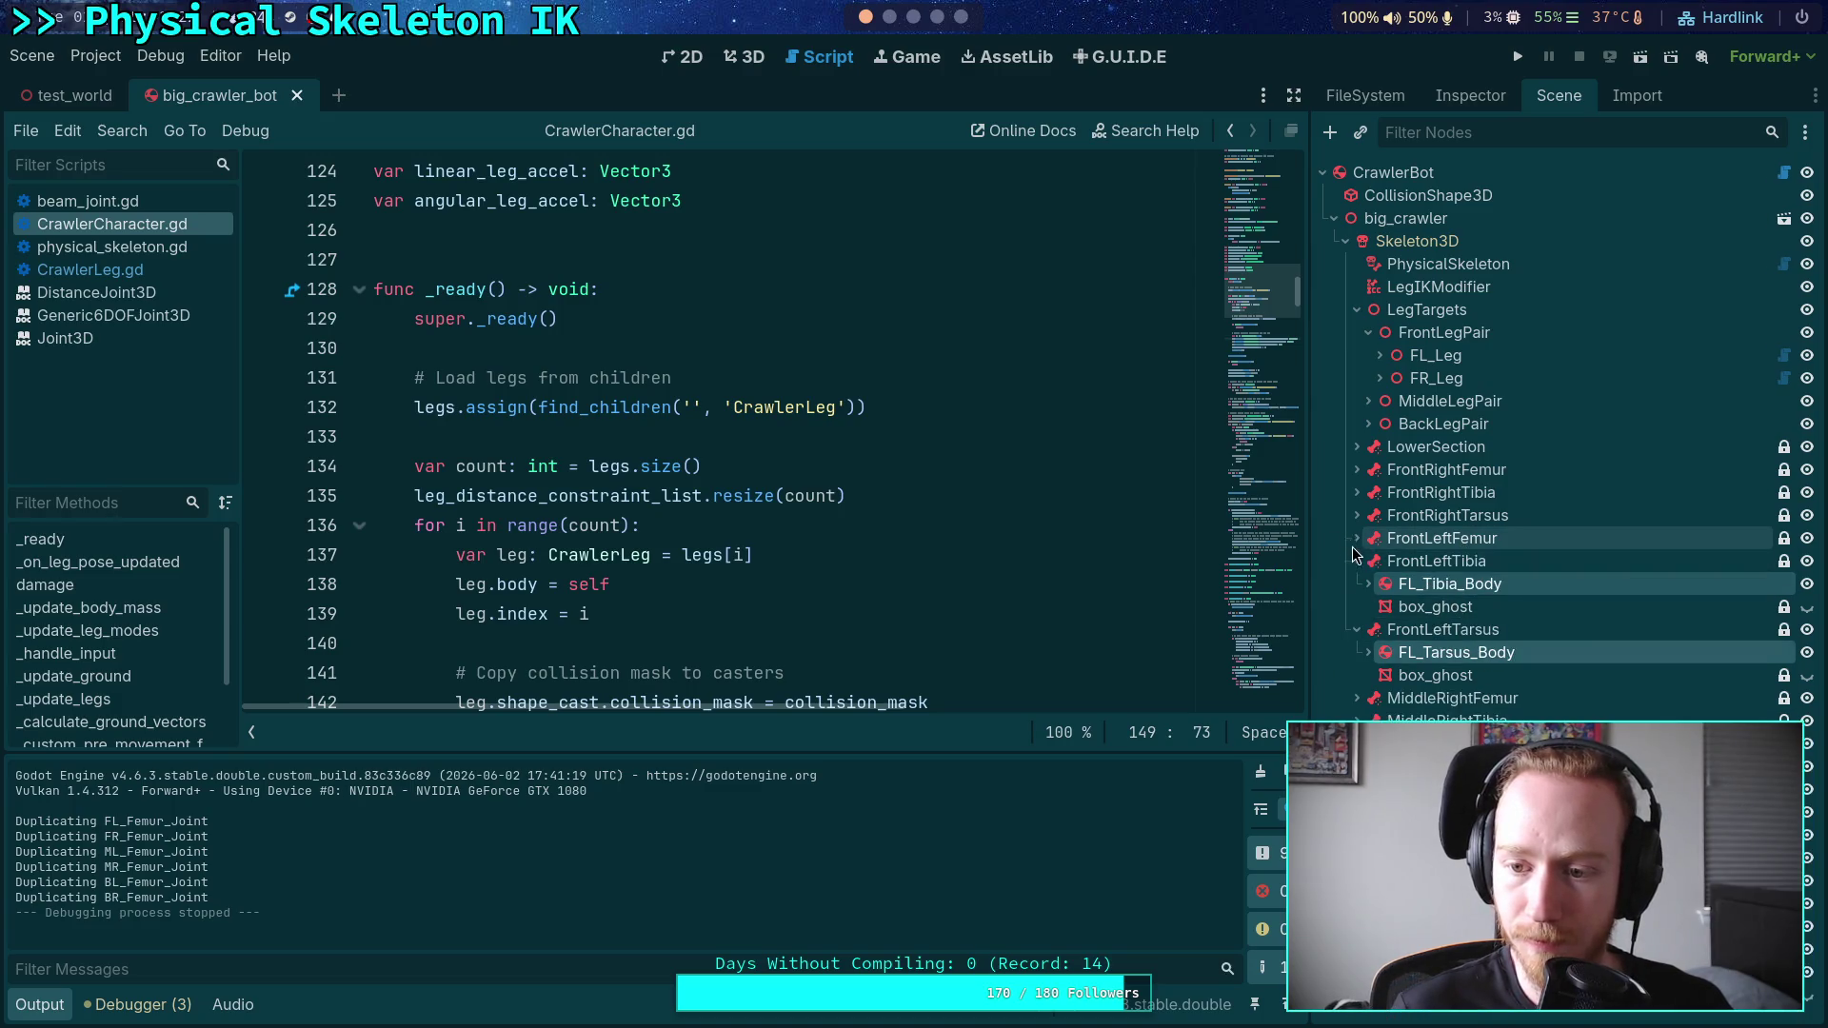
left_click(1356, 560)
left_click(1357, 584)
left_click(1356, 492)
left_click(1368, 515)
left_click(1357, 470)
- Make the front-right leg's three box_ghost meshes visible and run the project
left_click(1368, 629)
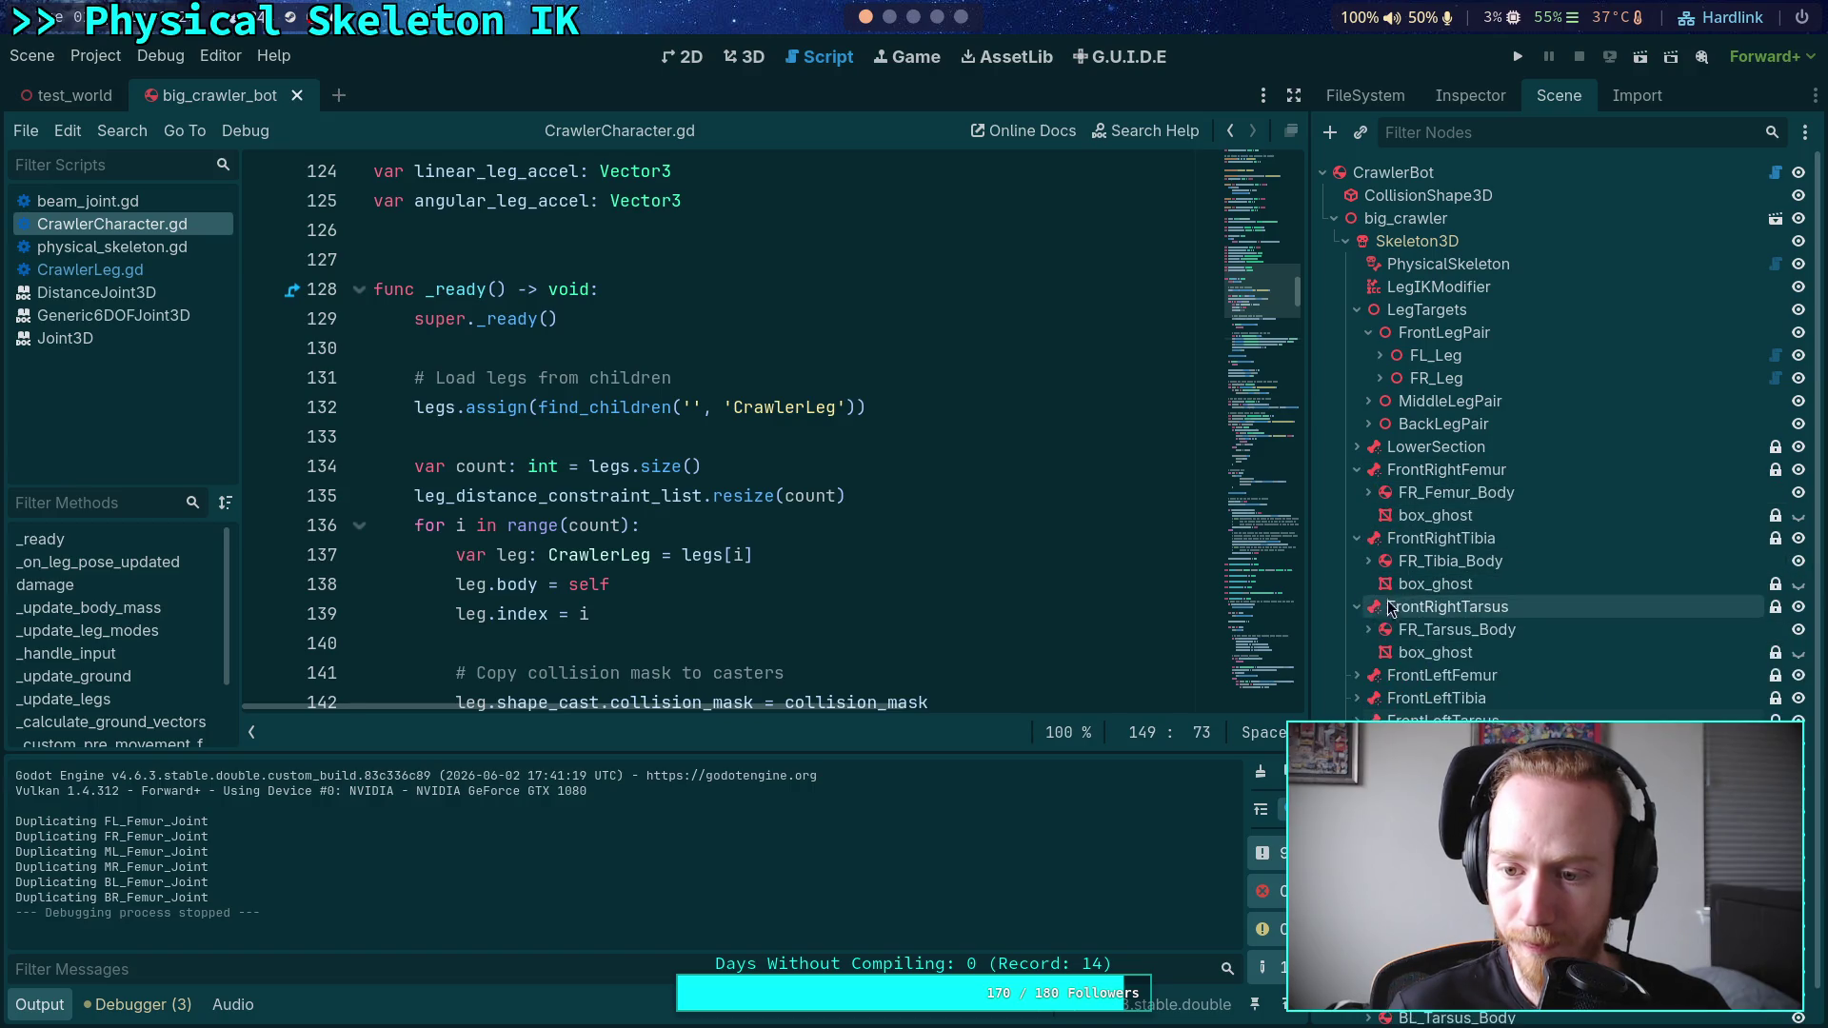
left_click(1418, 519, "ctrl")
left_click(1434, 652, "ctrl")
left_click(1799, 652)
left_click(1526, 60)
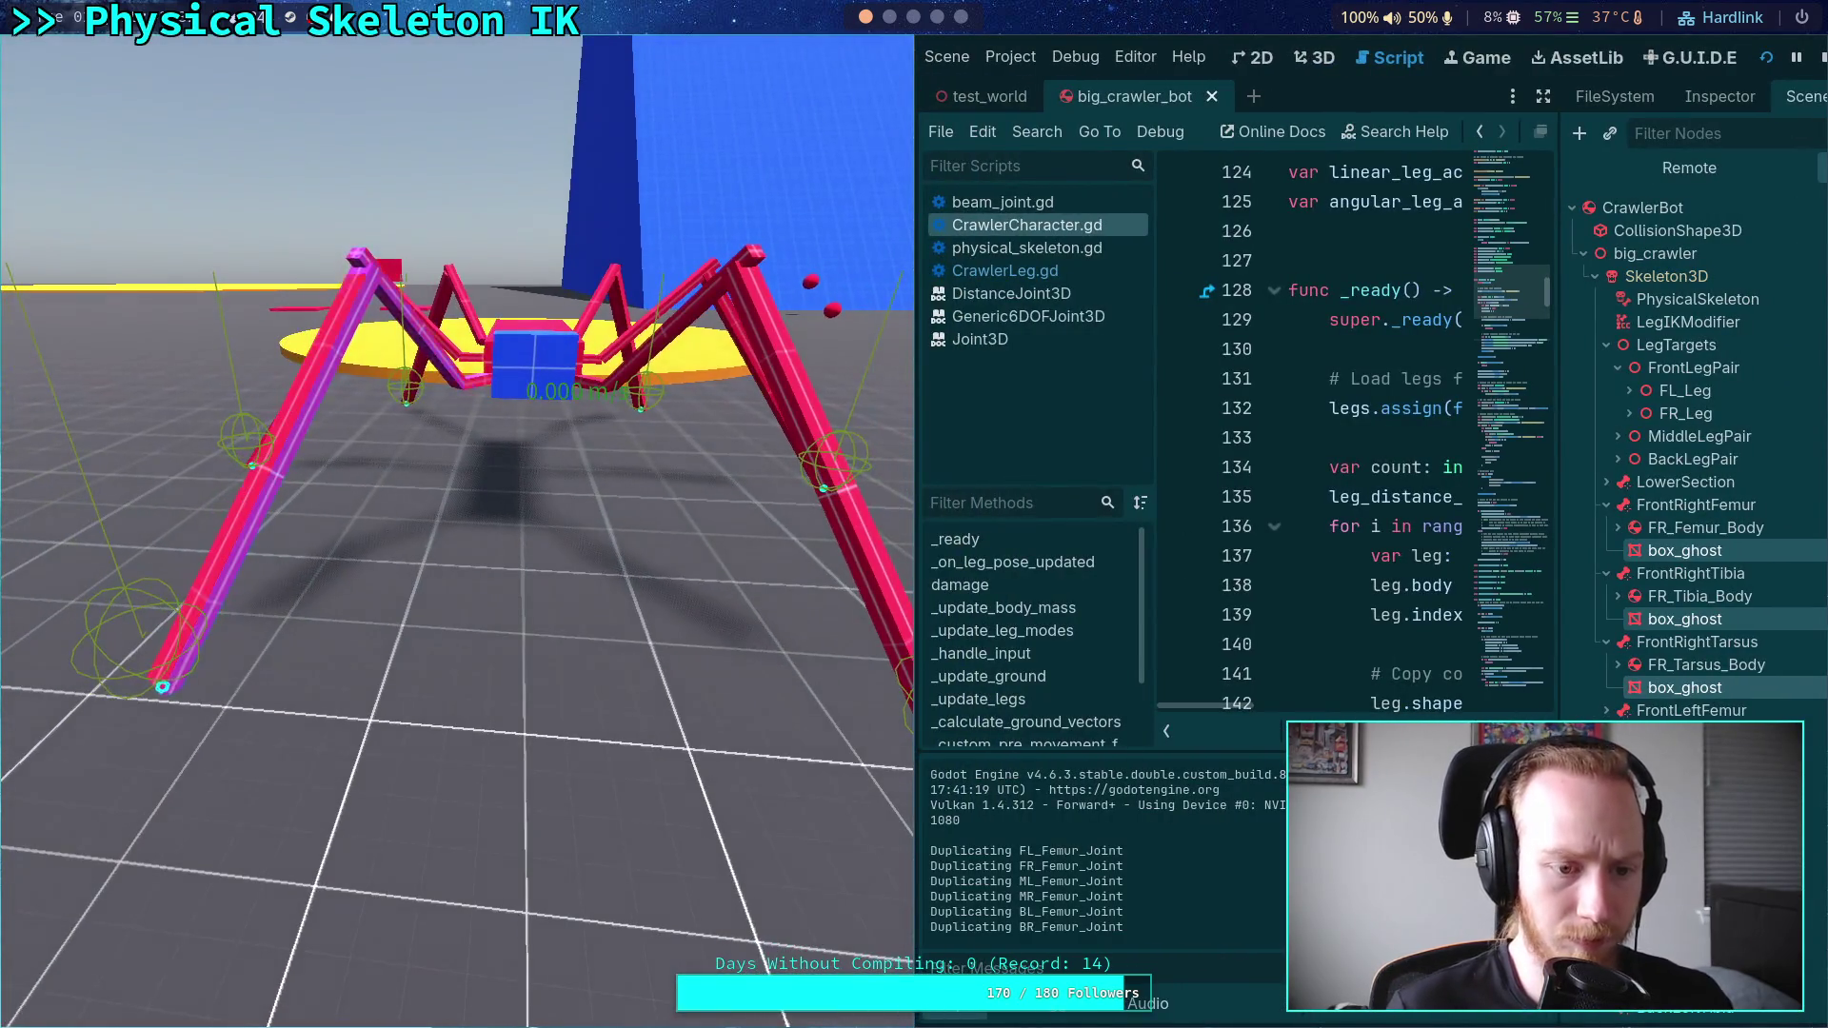
- Advance the physics eight single ticks to watch the magenta front leg swing, then stop the game
key("period")
key("period")
key("period")
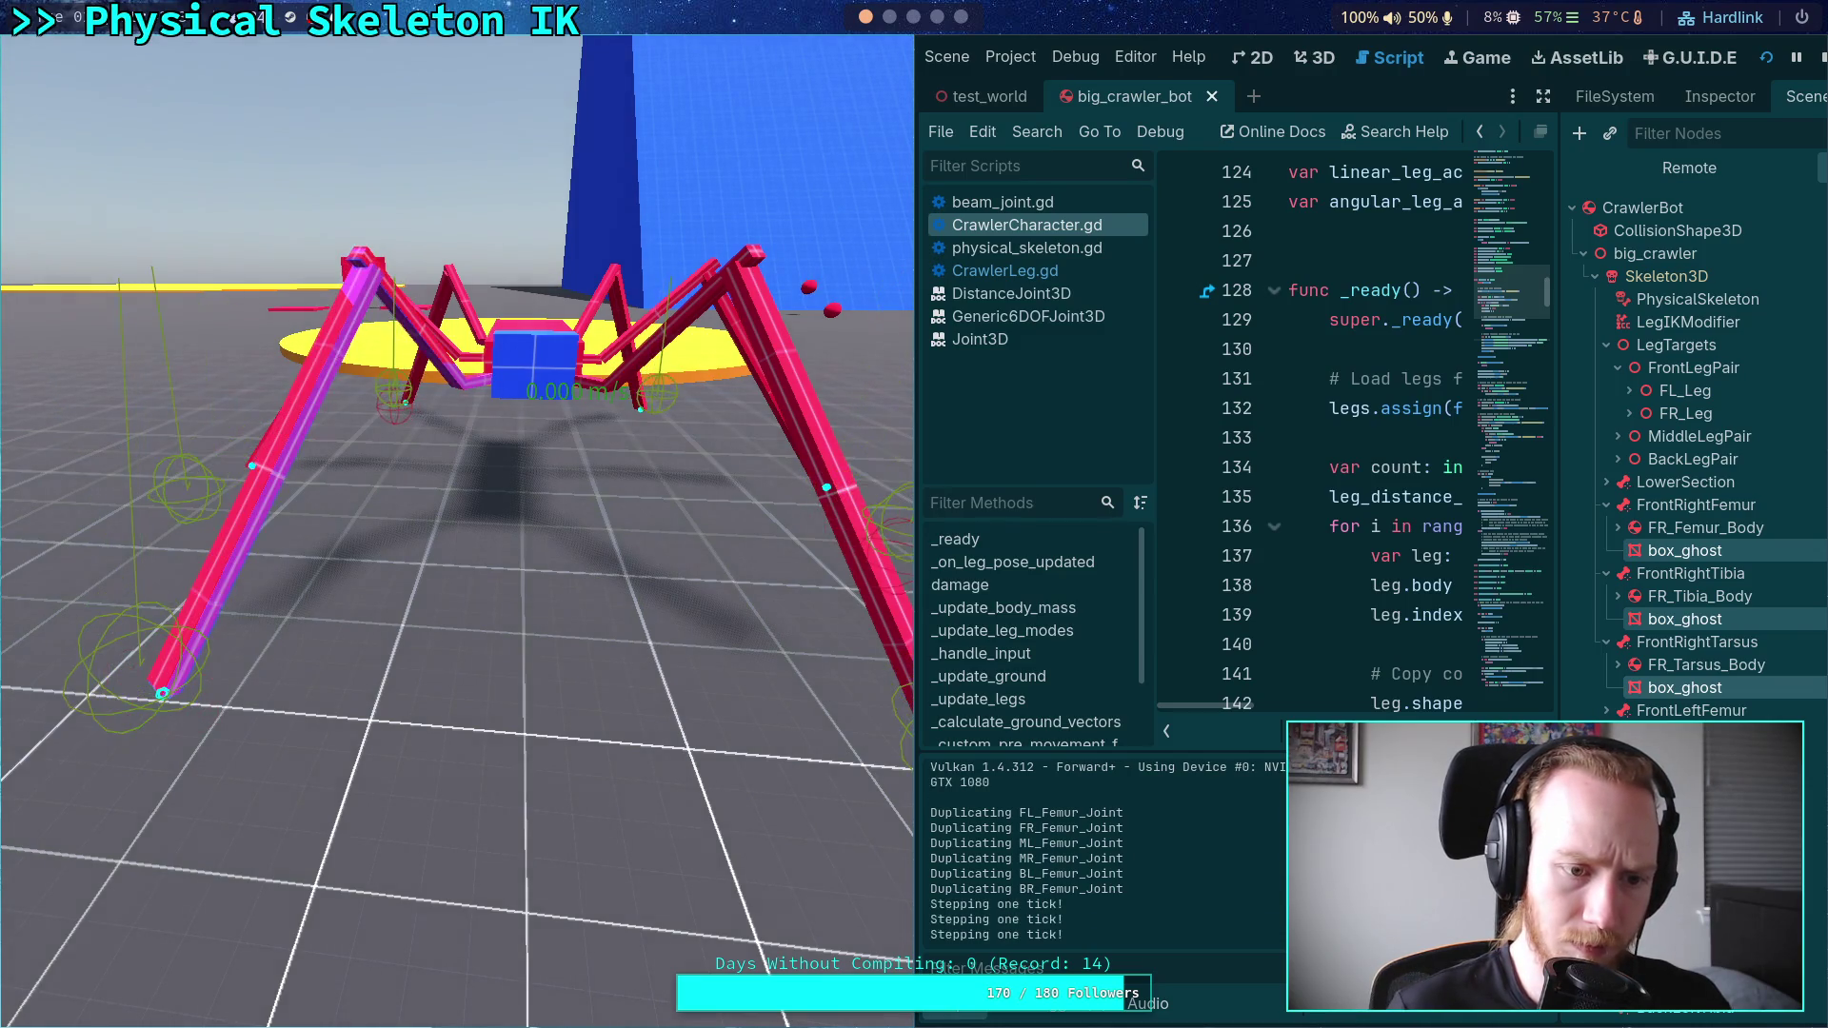
key("period")
key("period")
key("period")
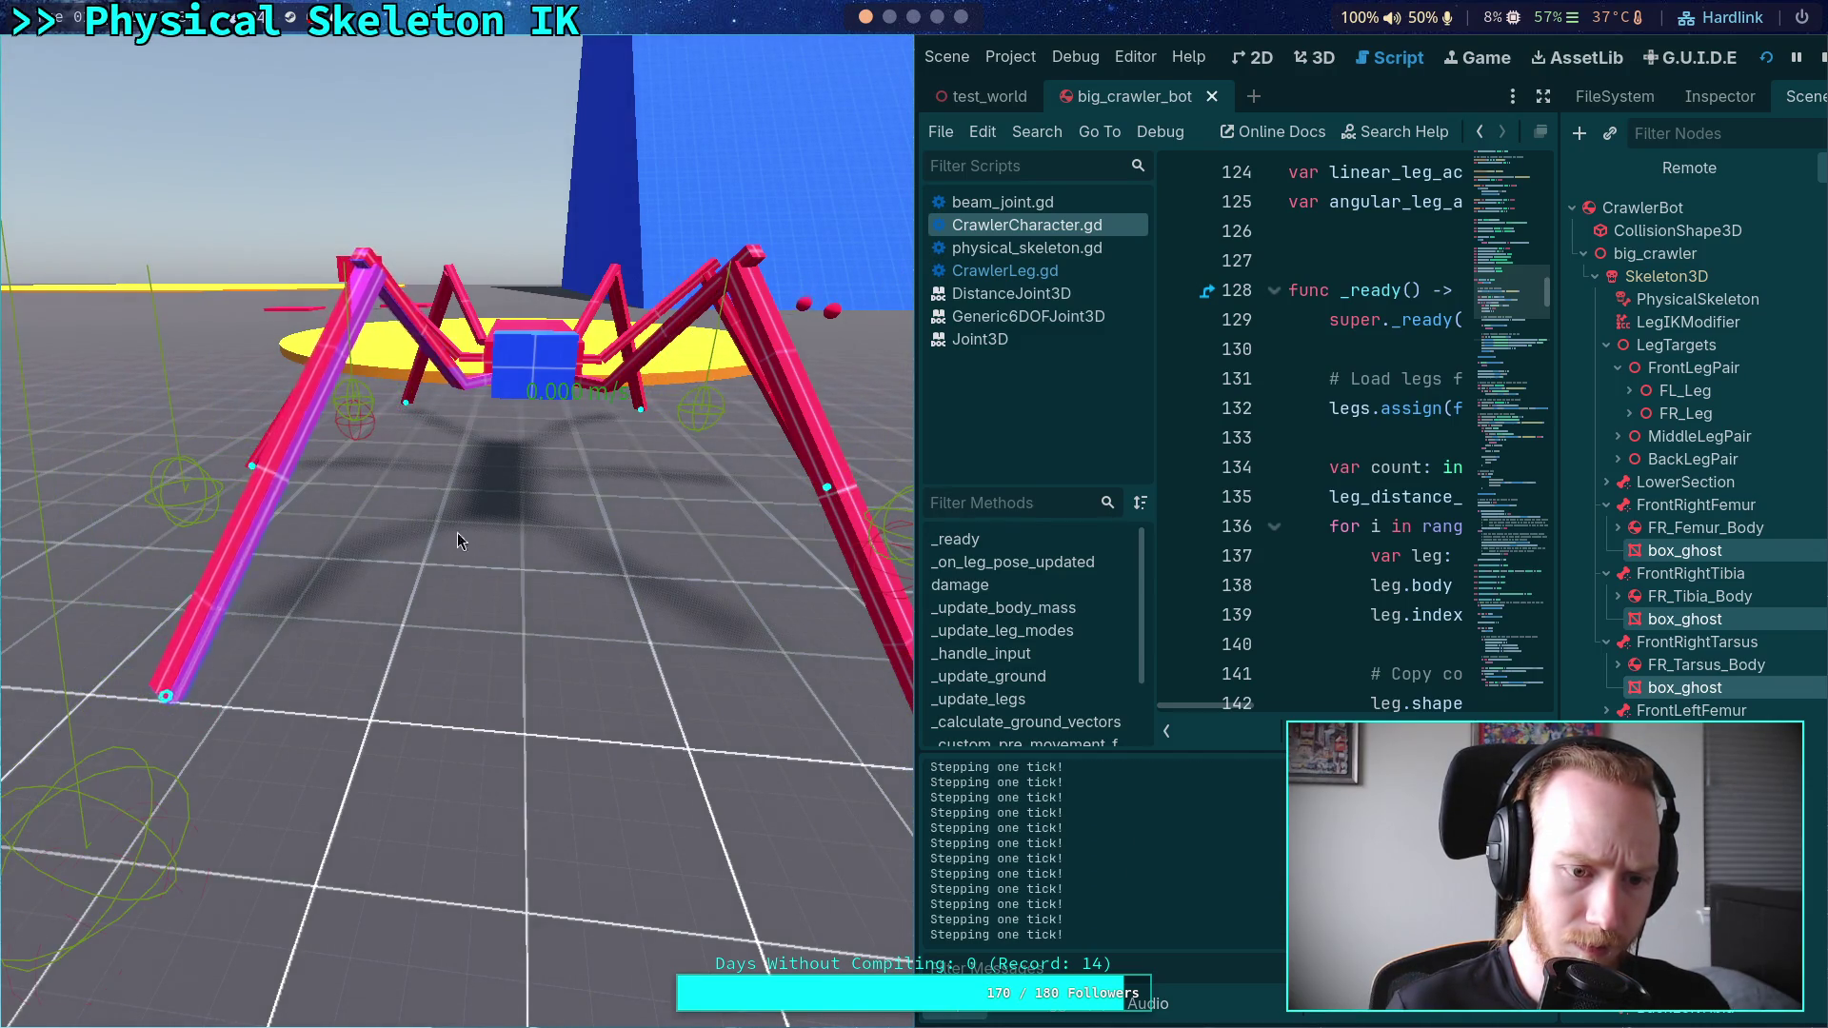
key("period")
key("period")
key("period")
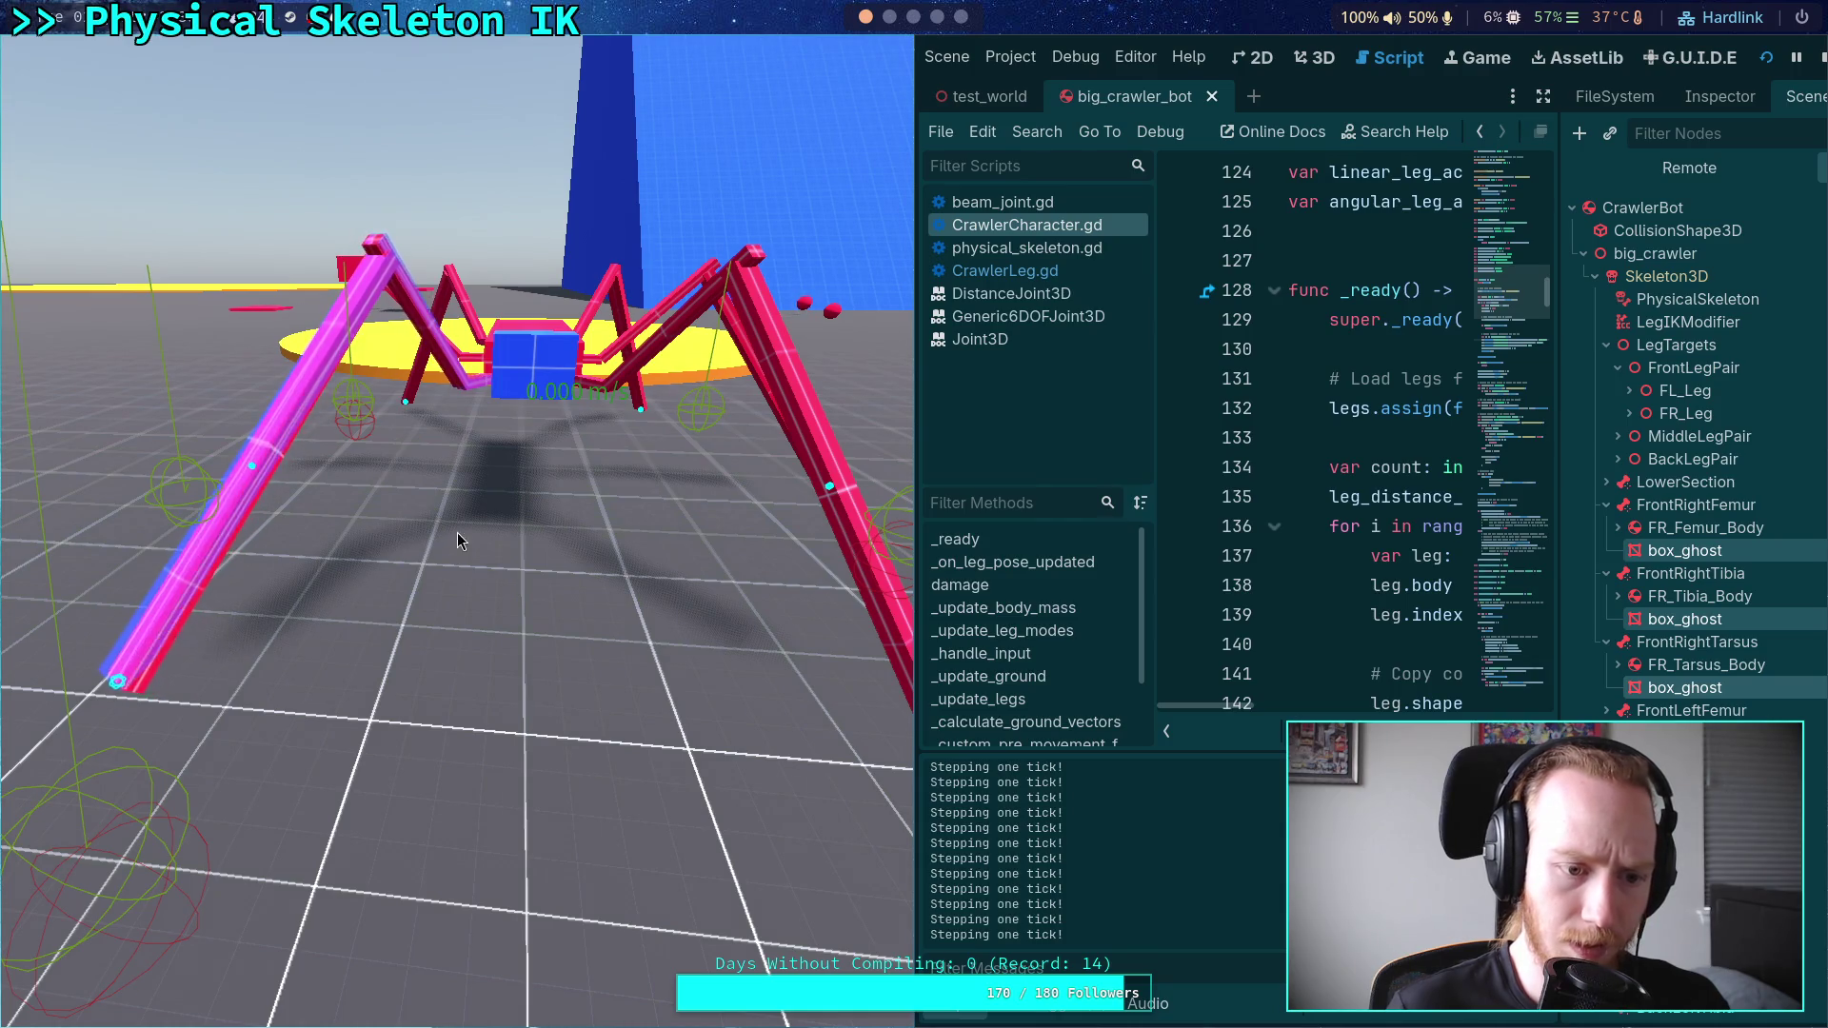
key("period")
key("period")
key("period")
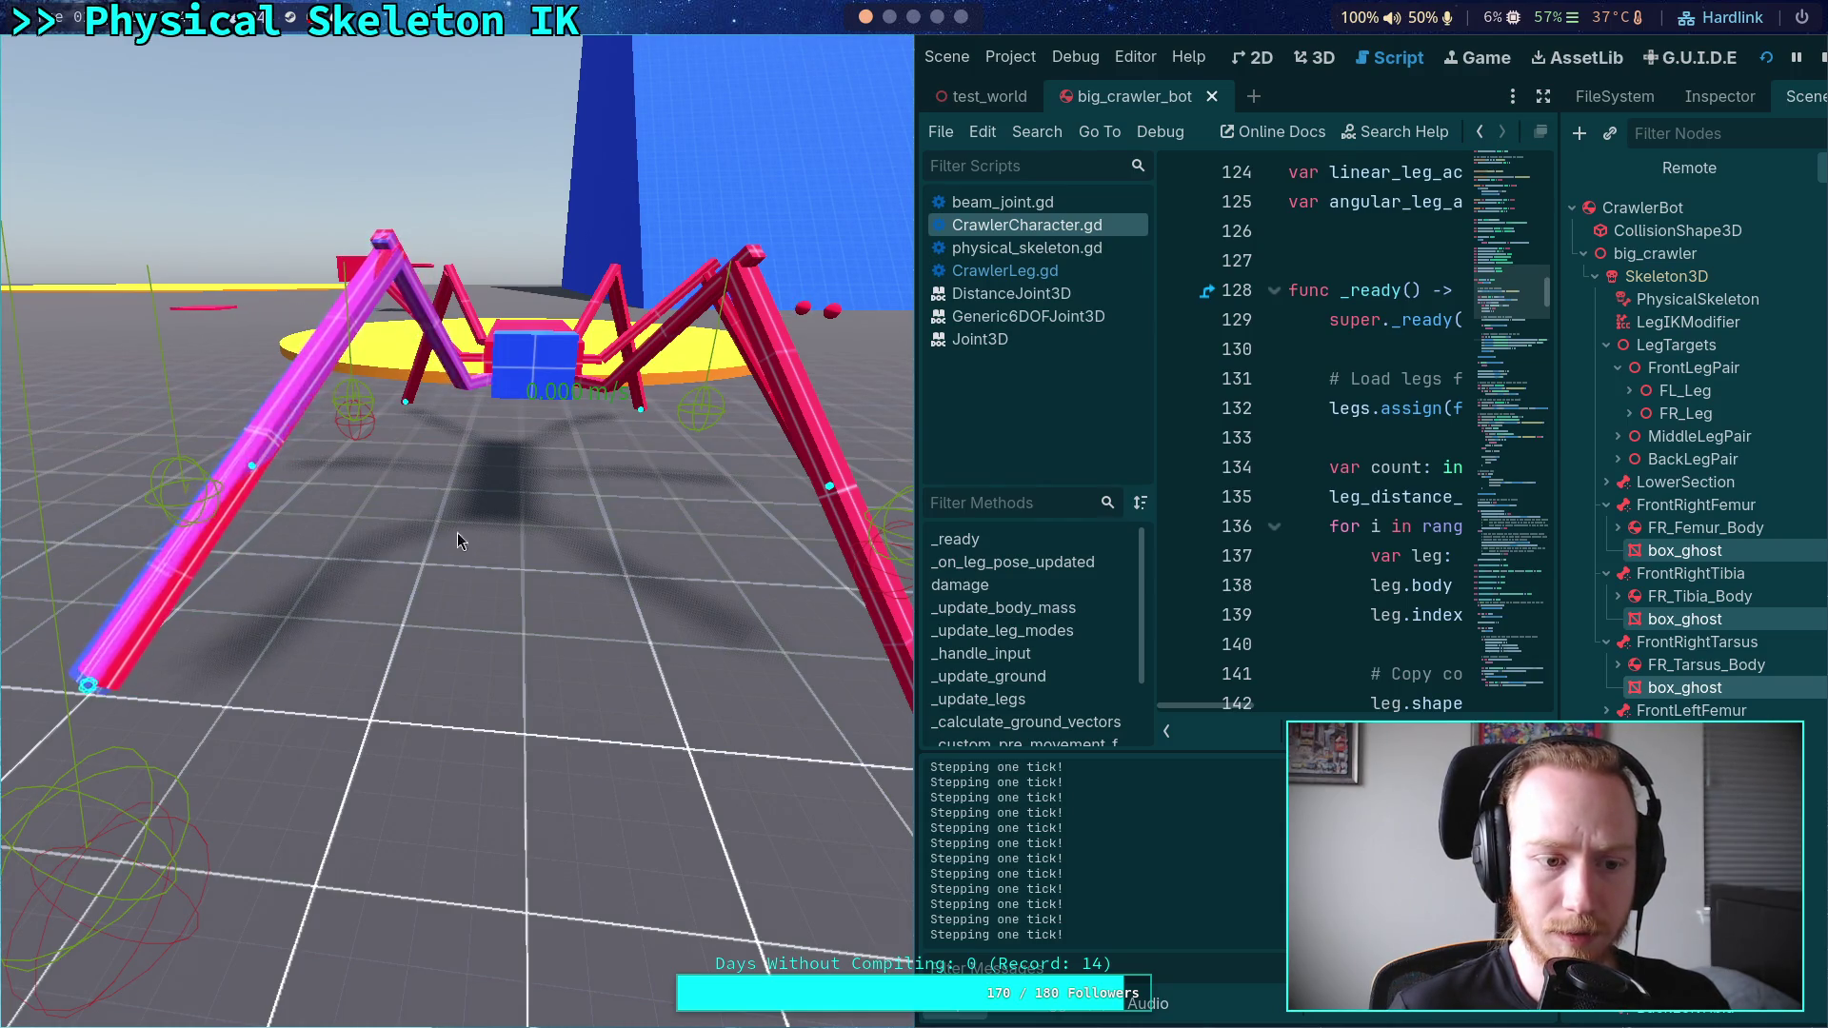
key("period")
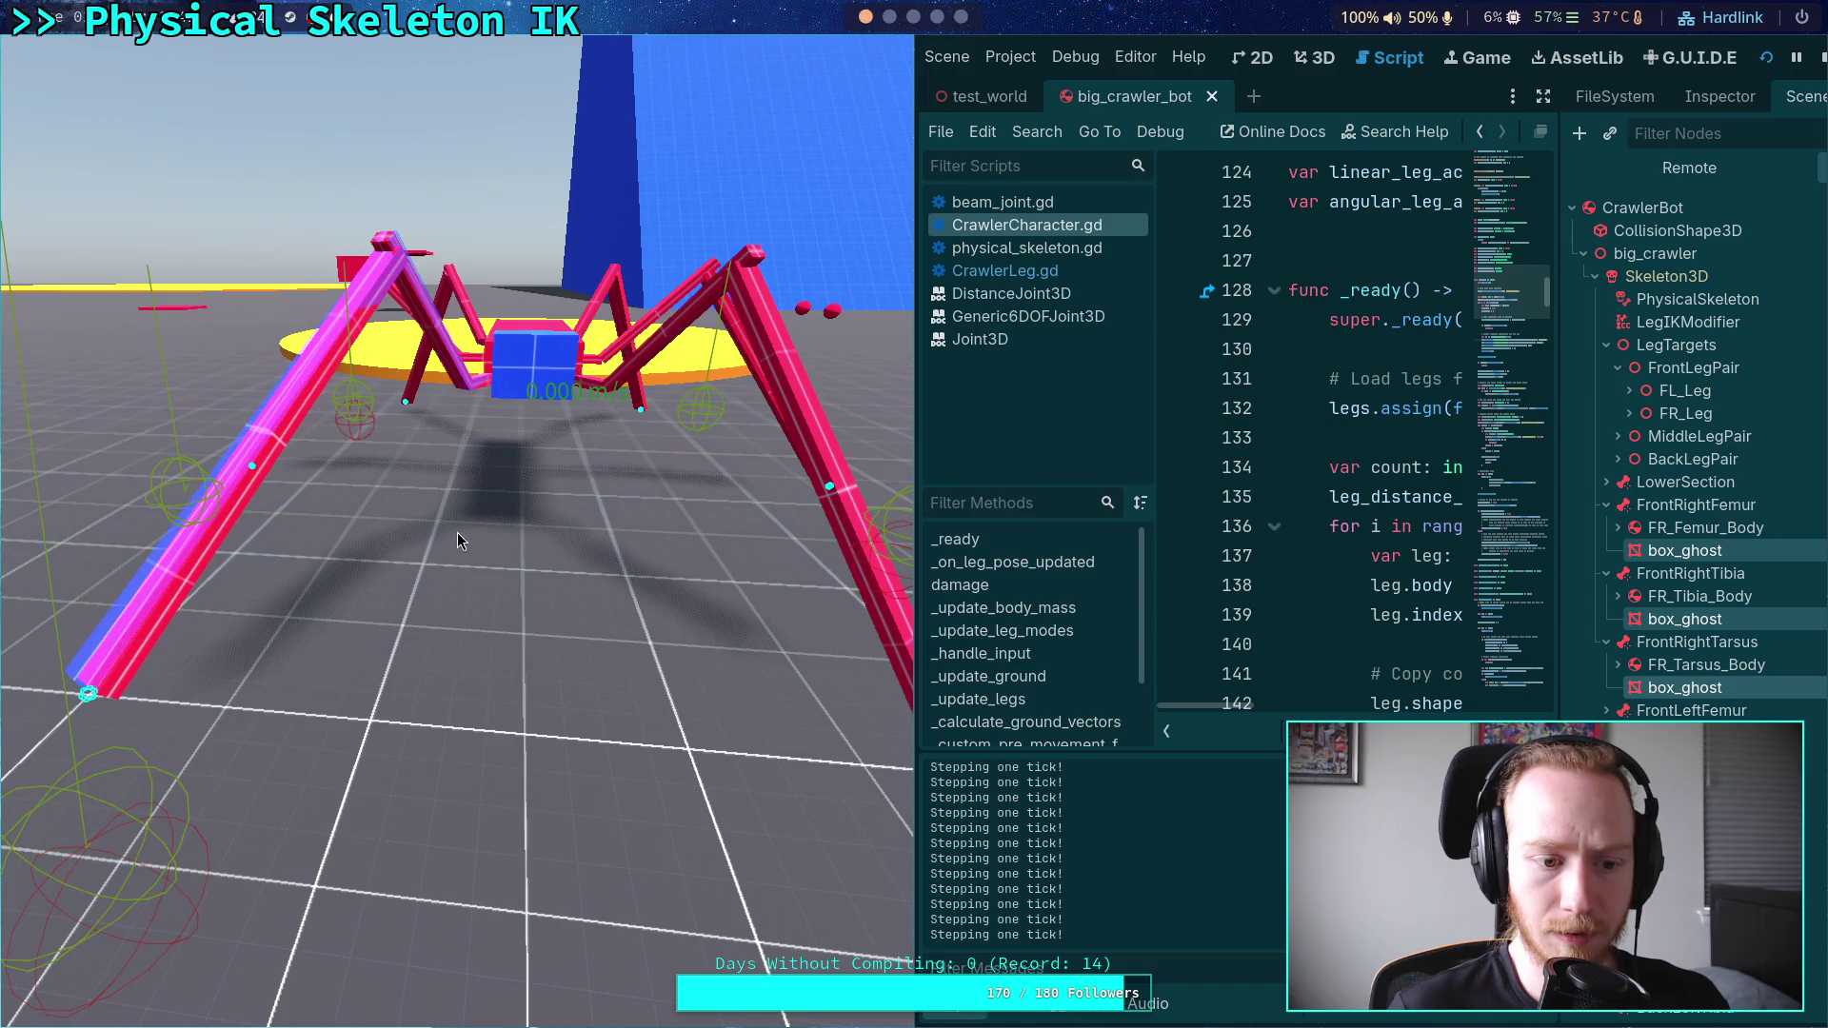
key("period")
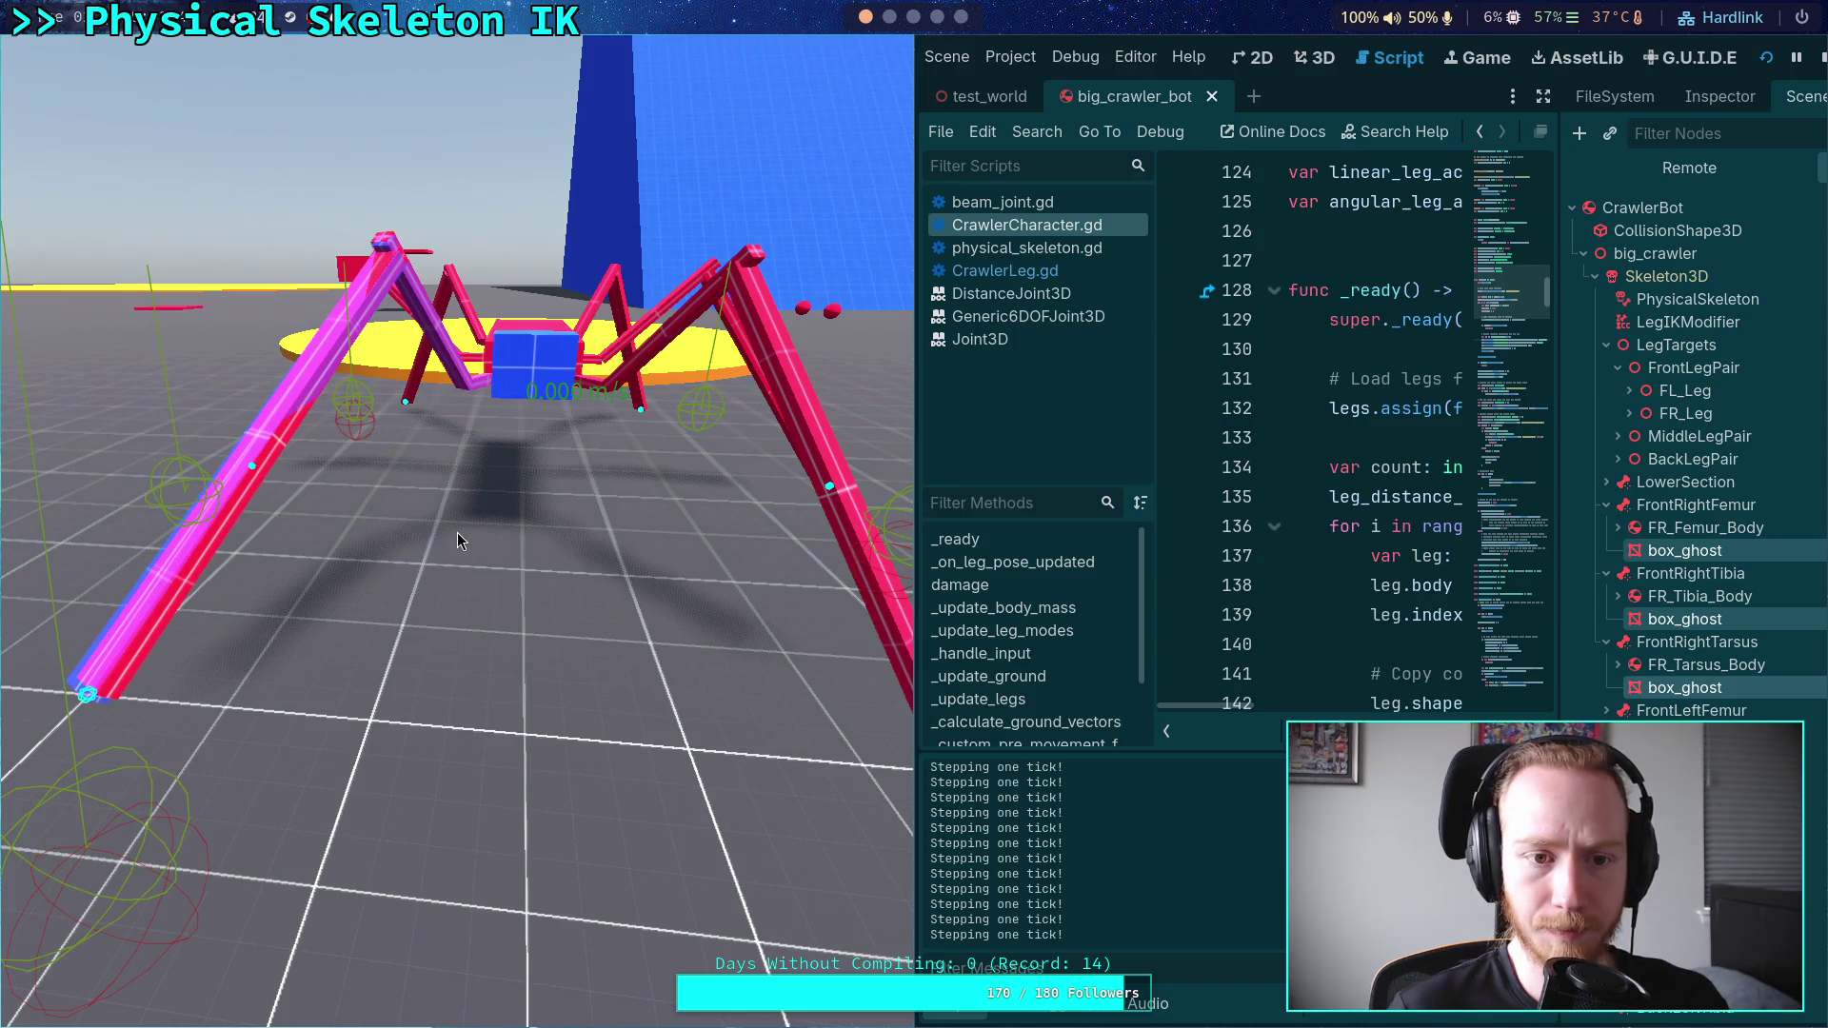
key("period")
key("period")
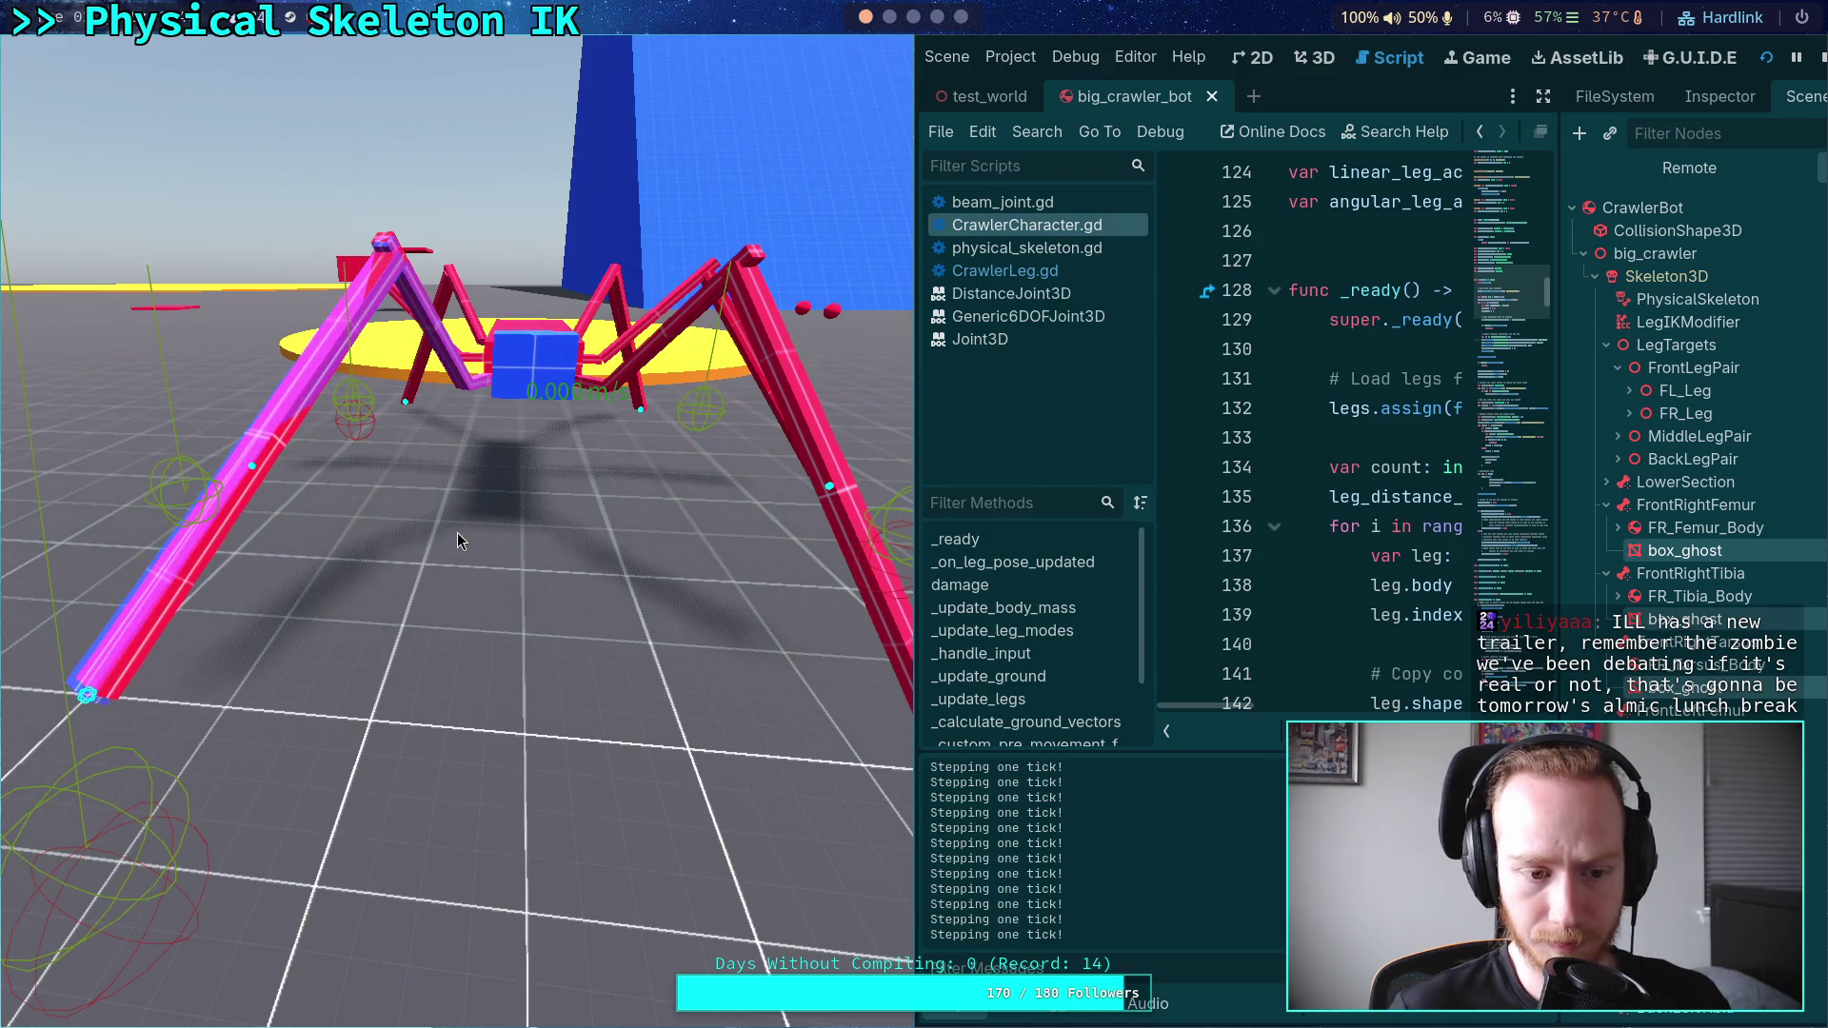
key("period")
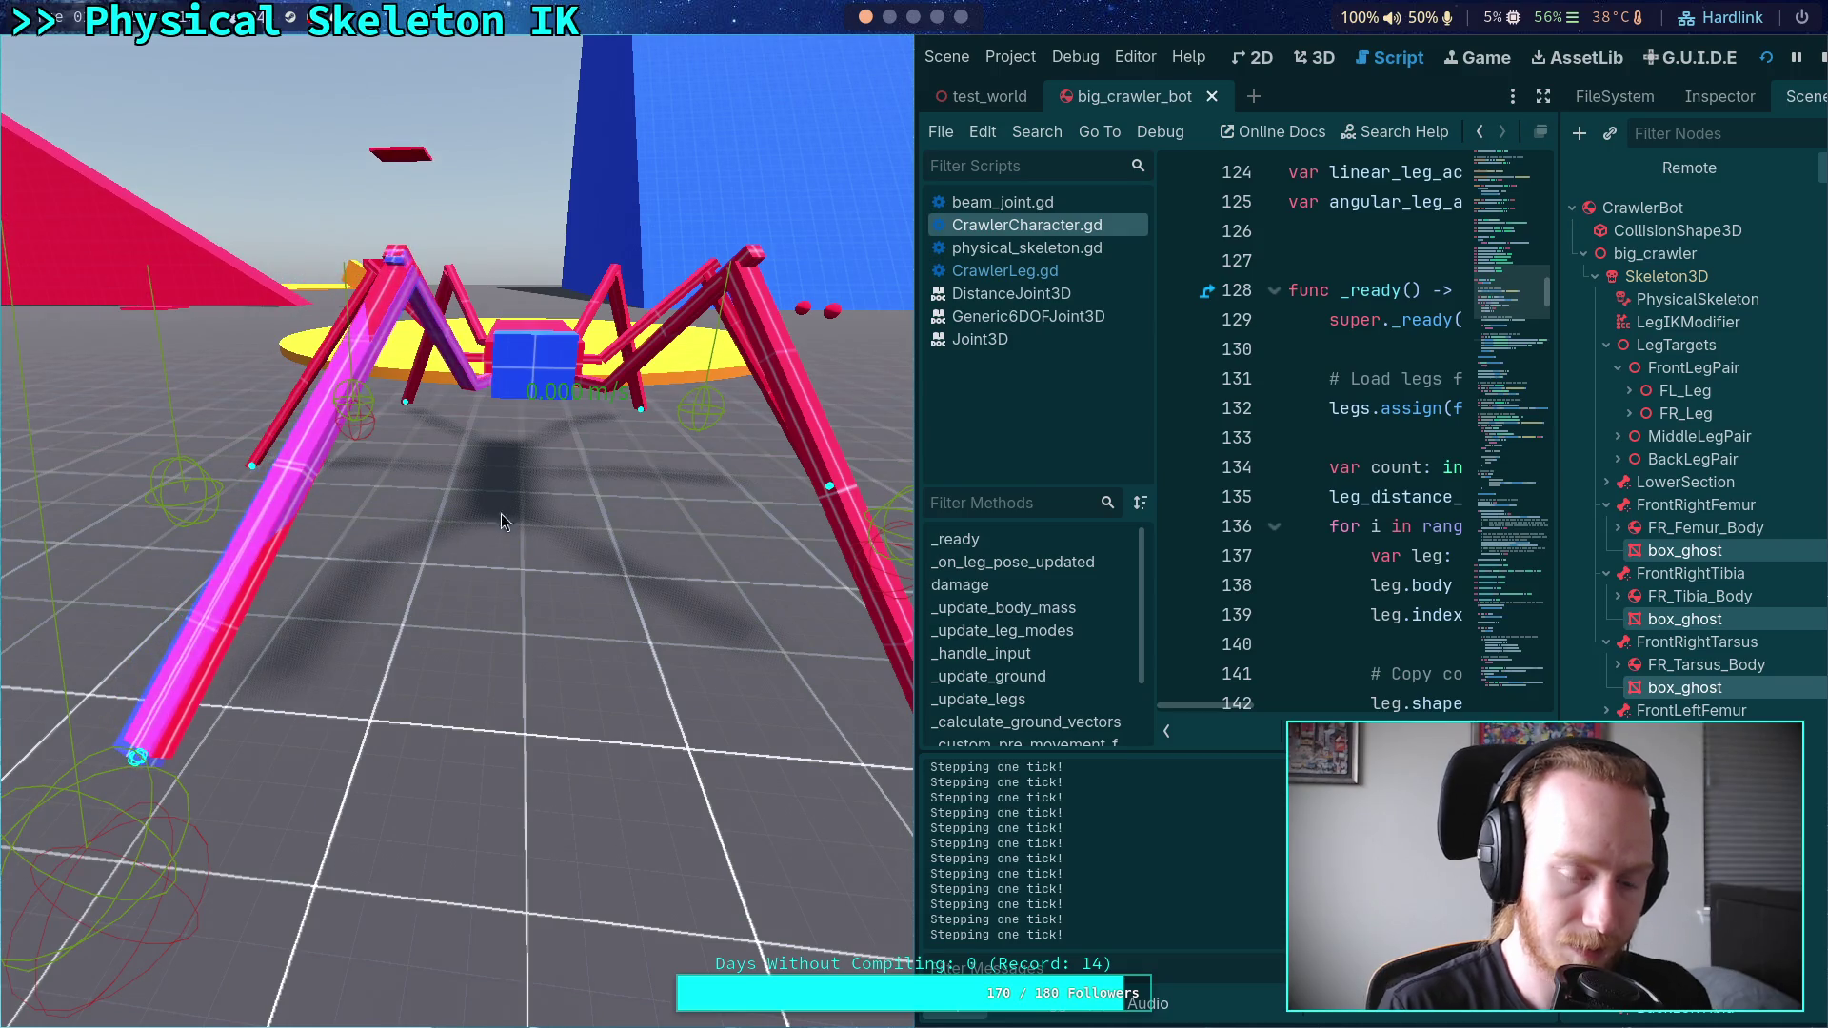
left_click(1819, 60)
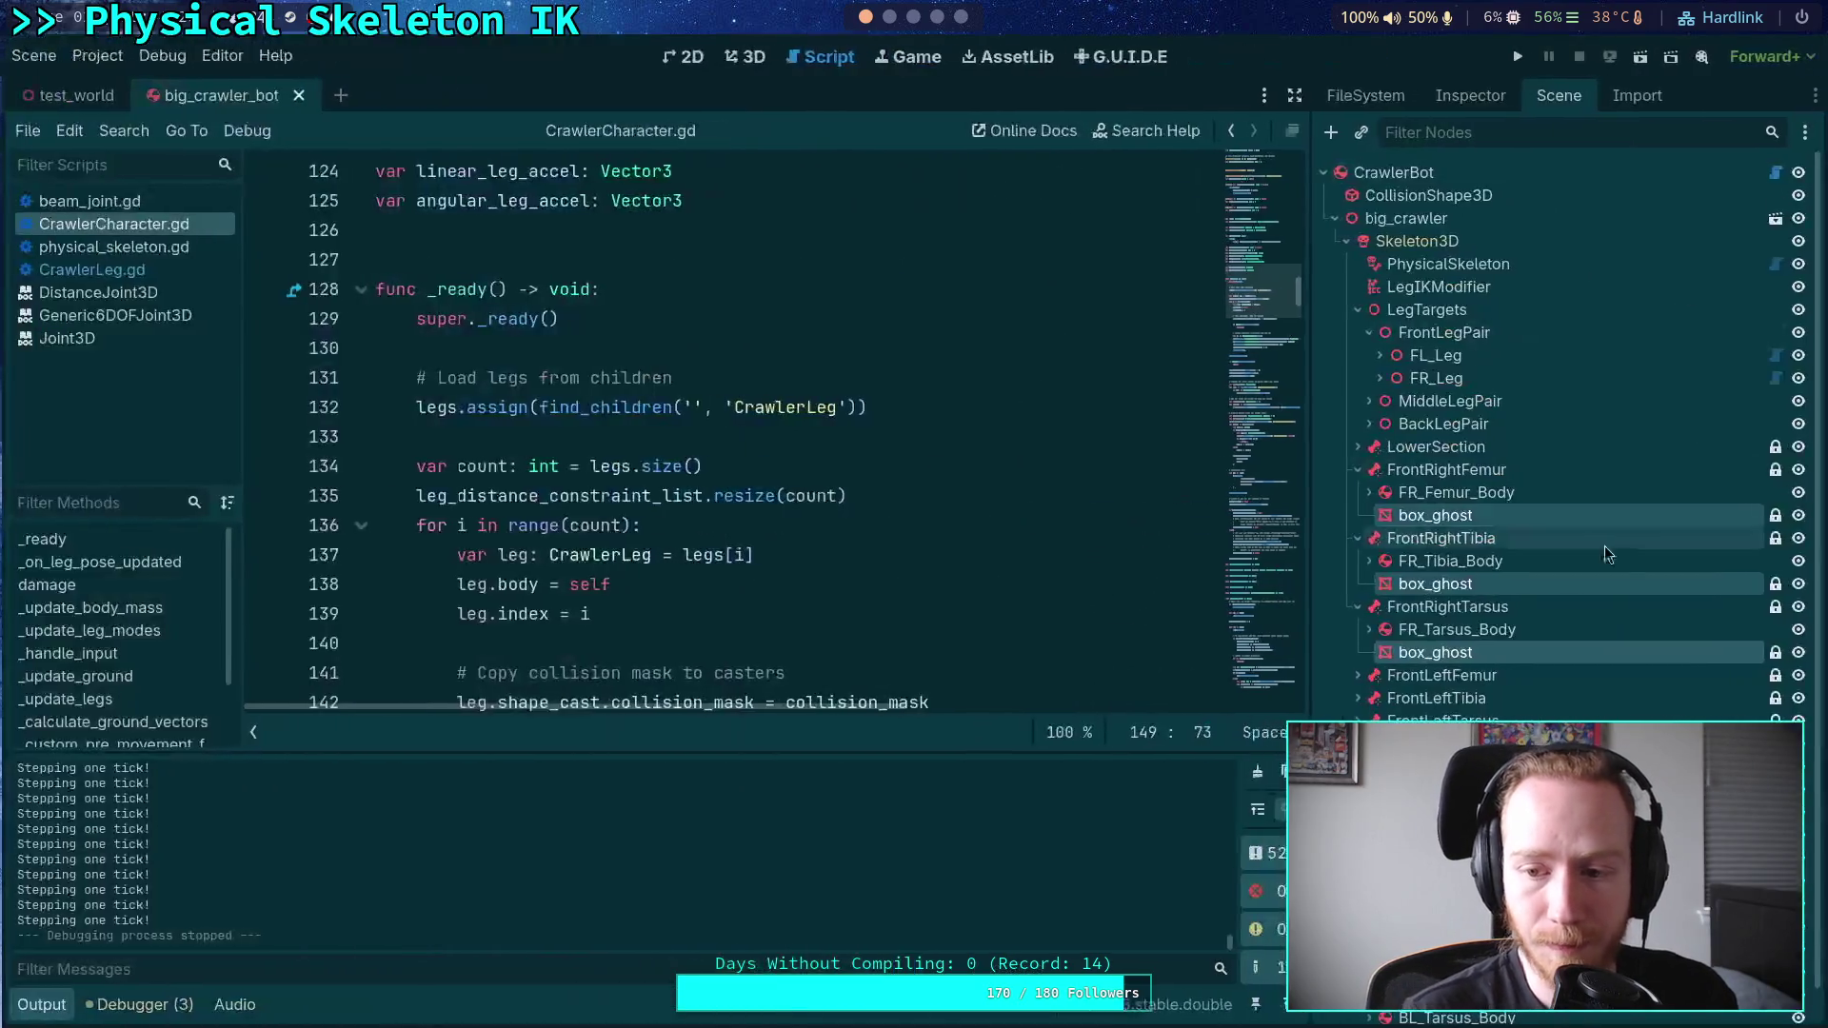
- Select FR_Tarsus_Beam to inspect its 1.5106 span, 0.2 expand/contract limits and 10°–90° pitch
left_click(1368, 492)
left_click(1368, 492)
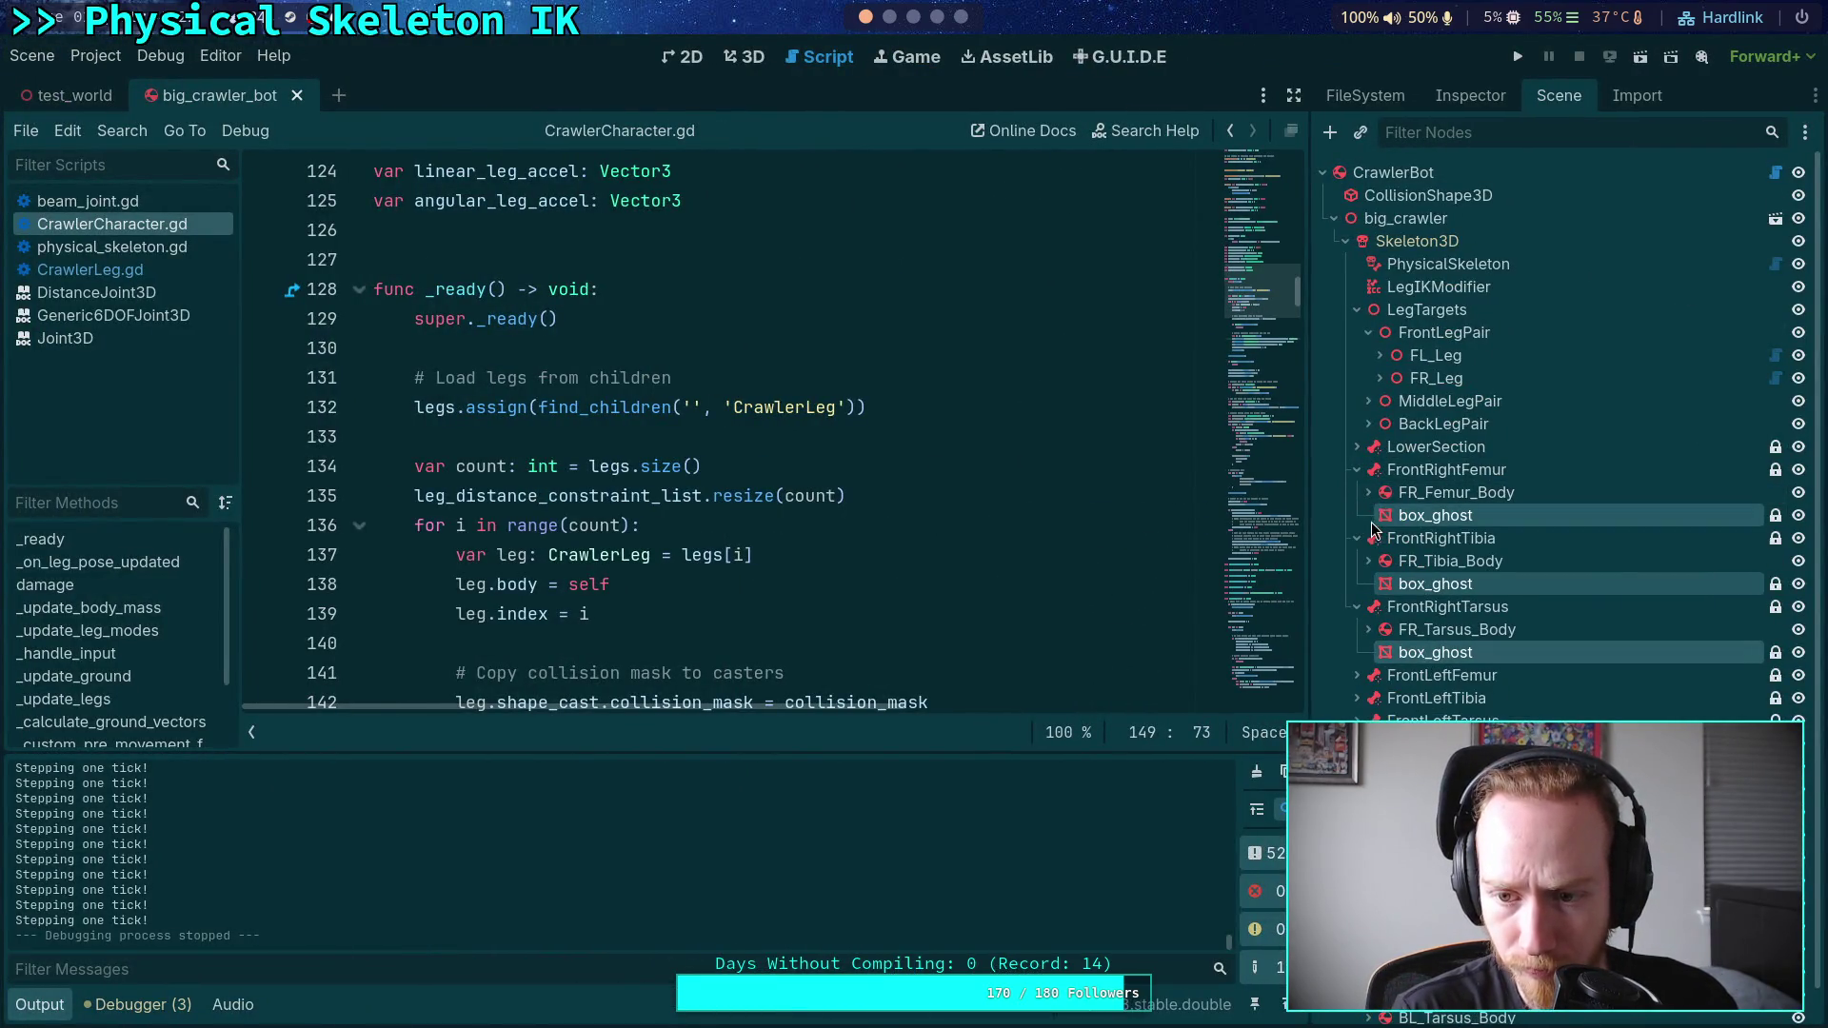
left_click(1356, 469)
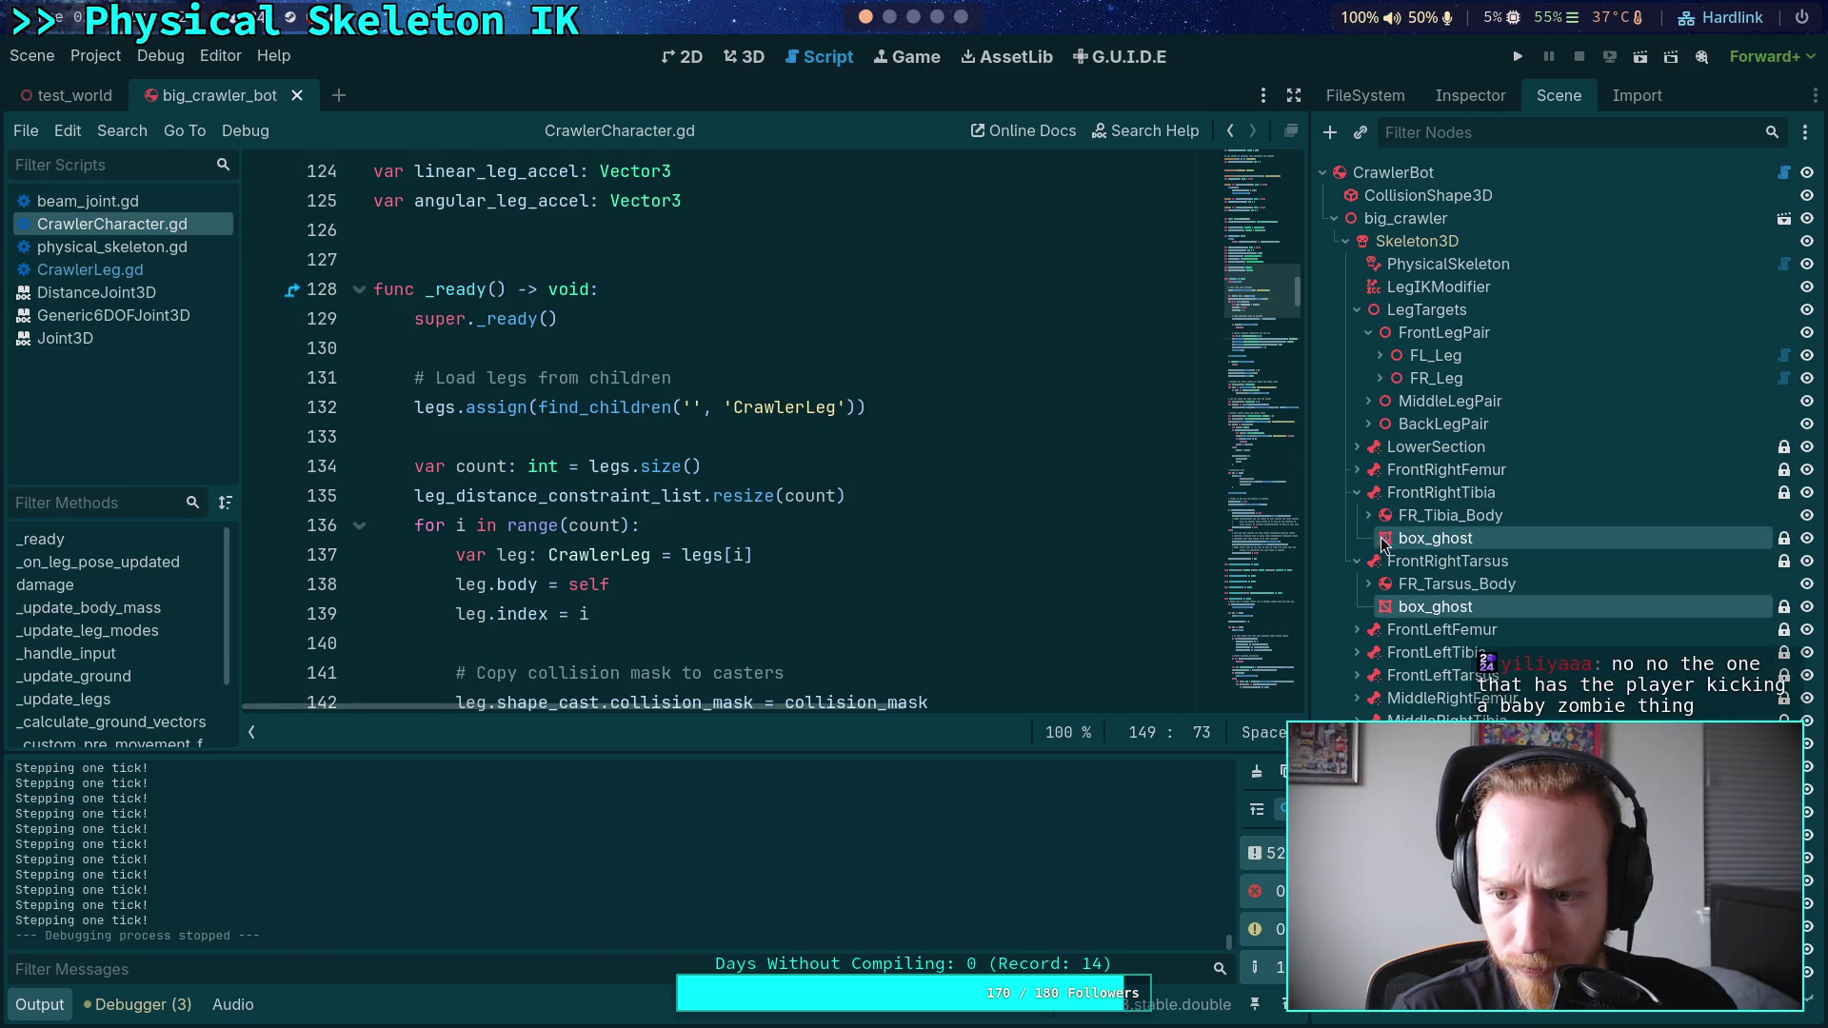
left_click(1368, 515)
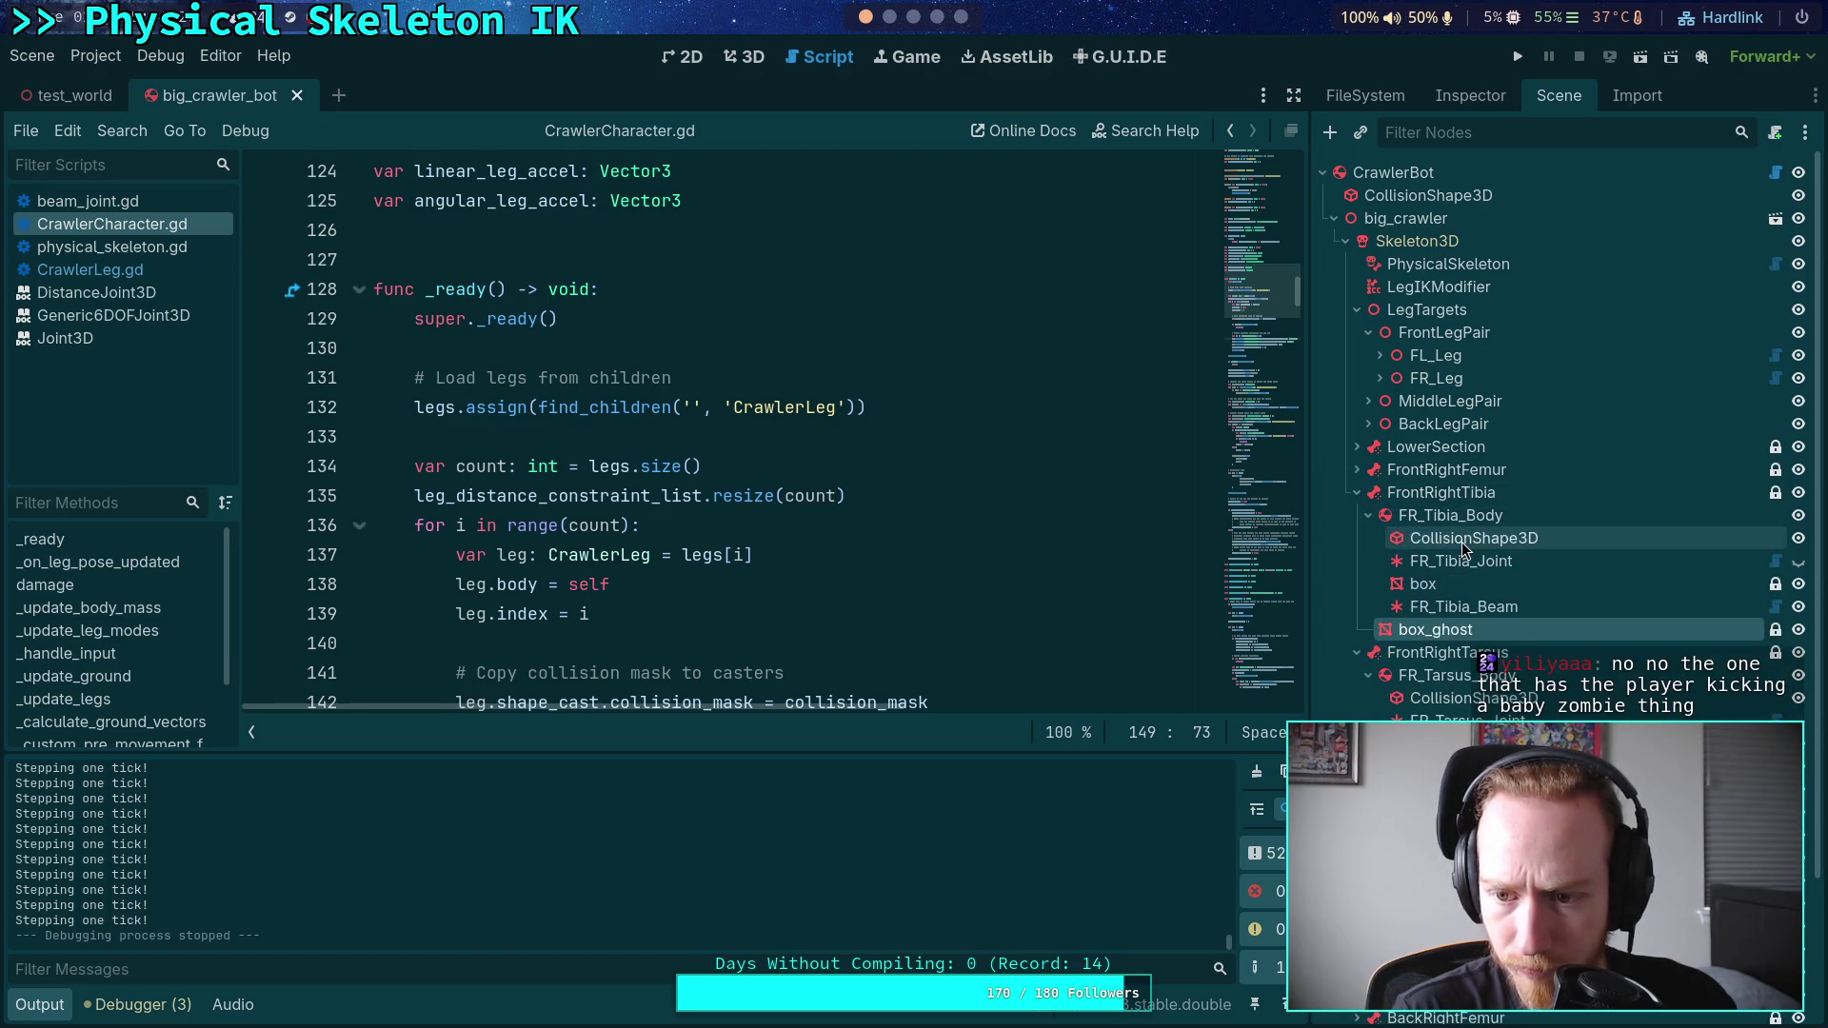
left_click(1464, 561)
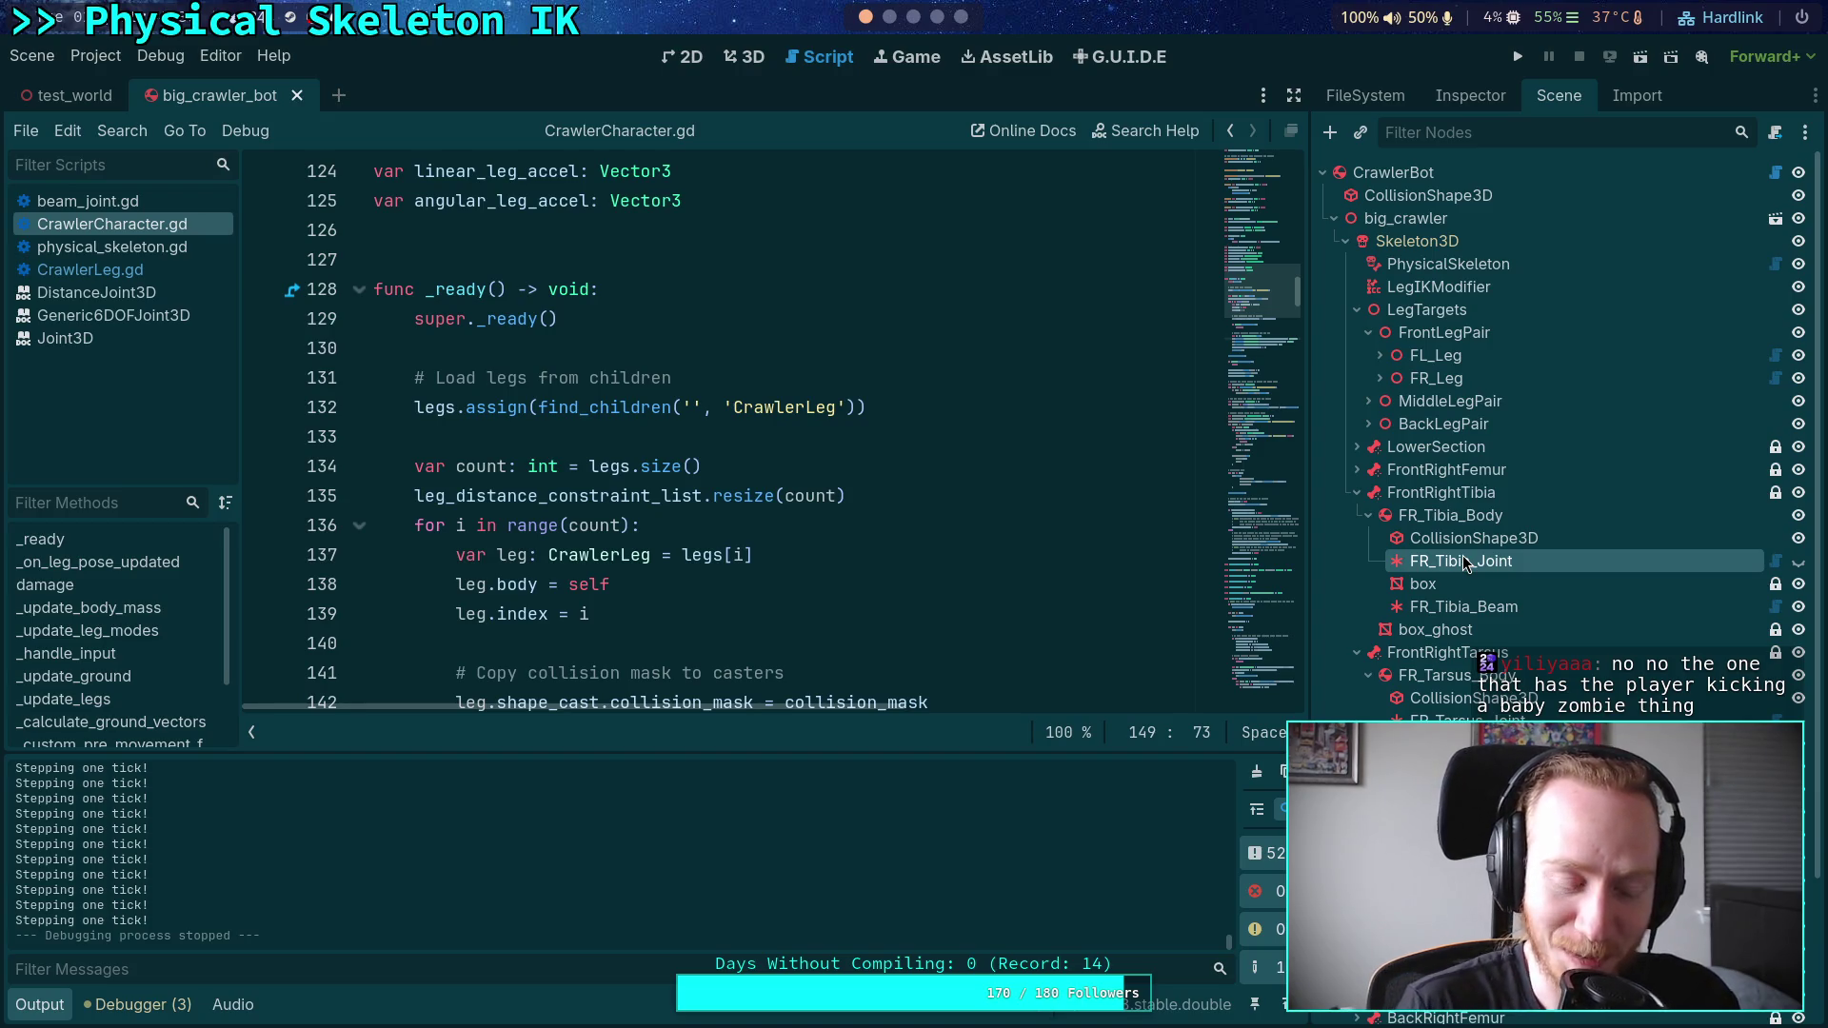
scroll(1519, 619, "down", 2)
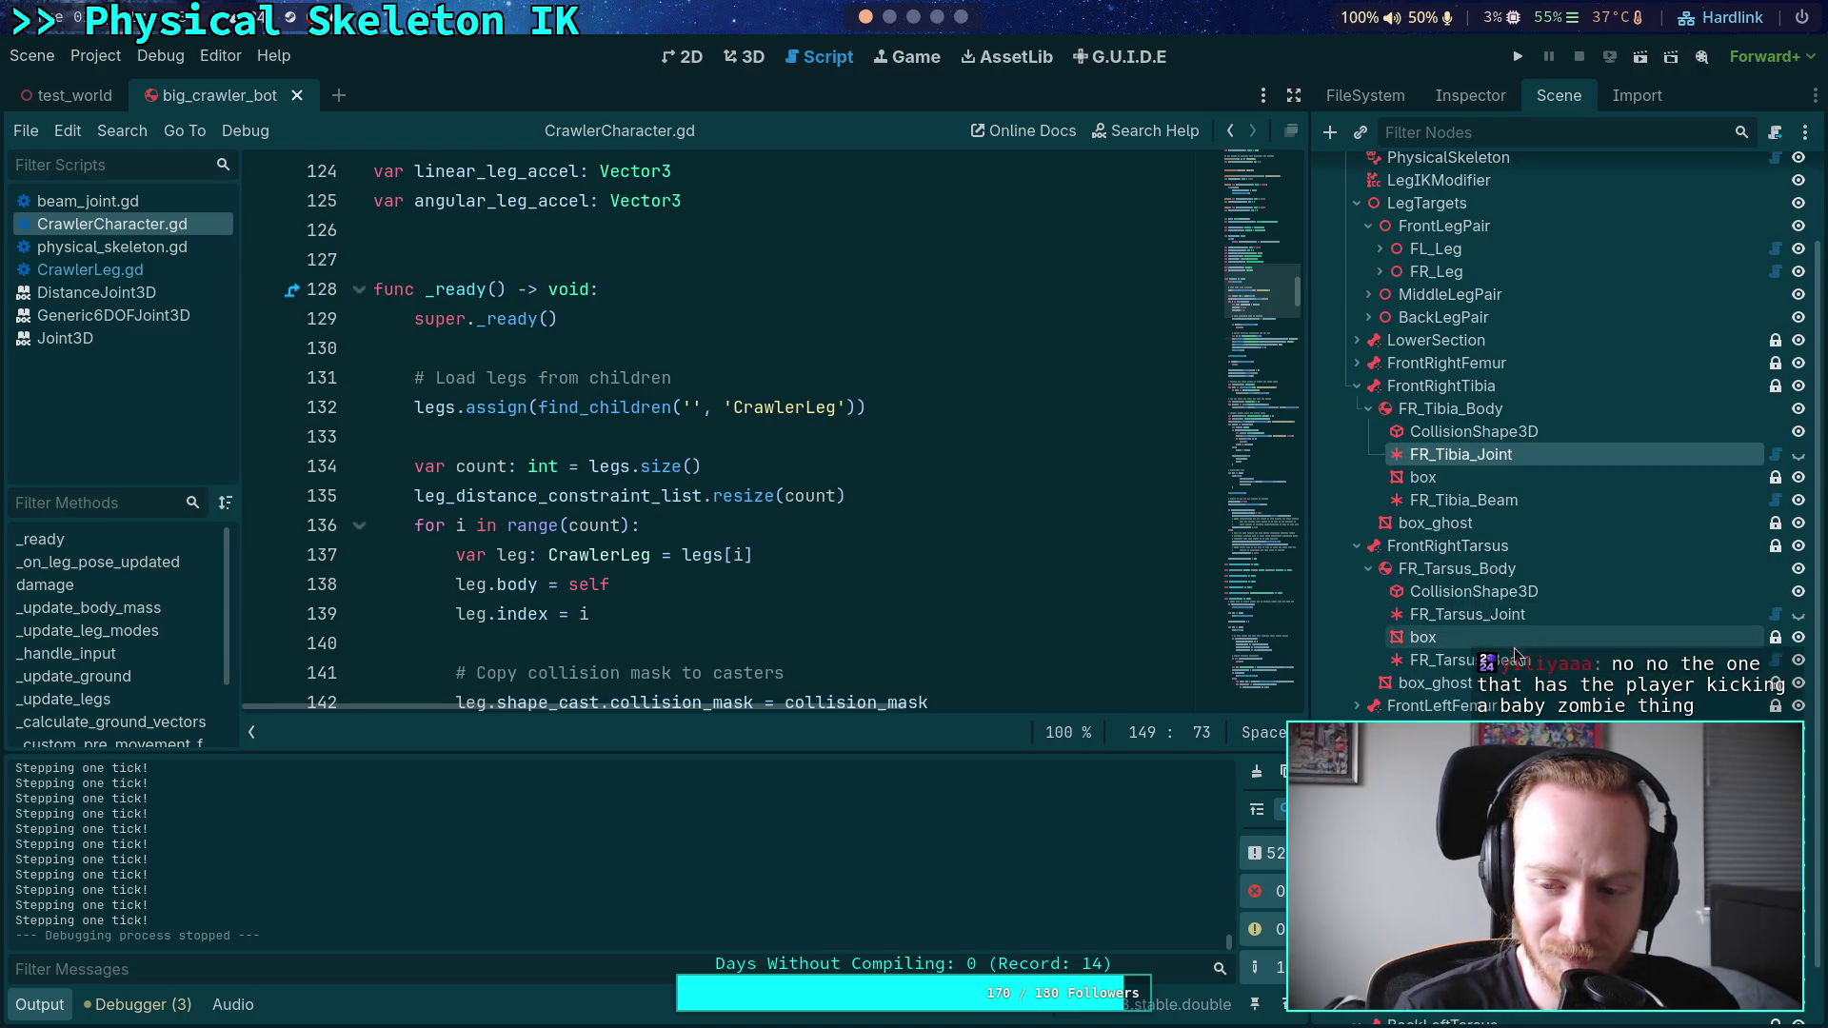
left_click(1466, 660)
left_click(1445, 97)
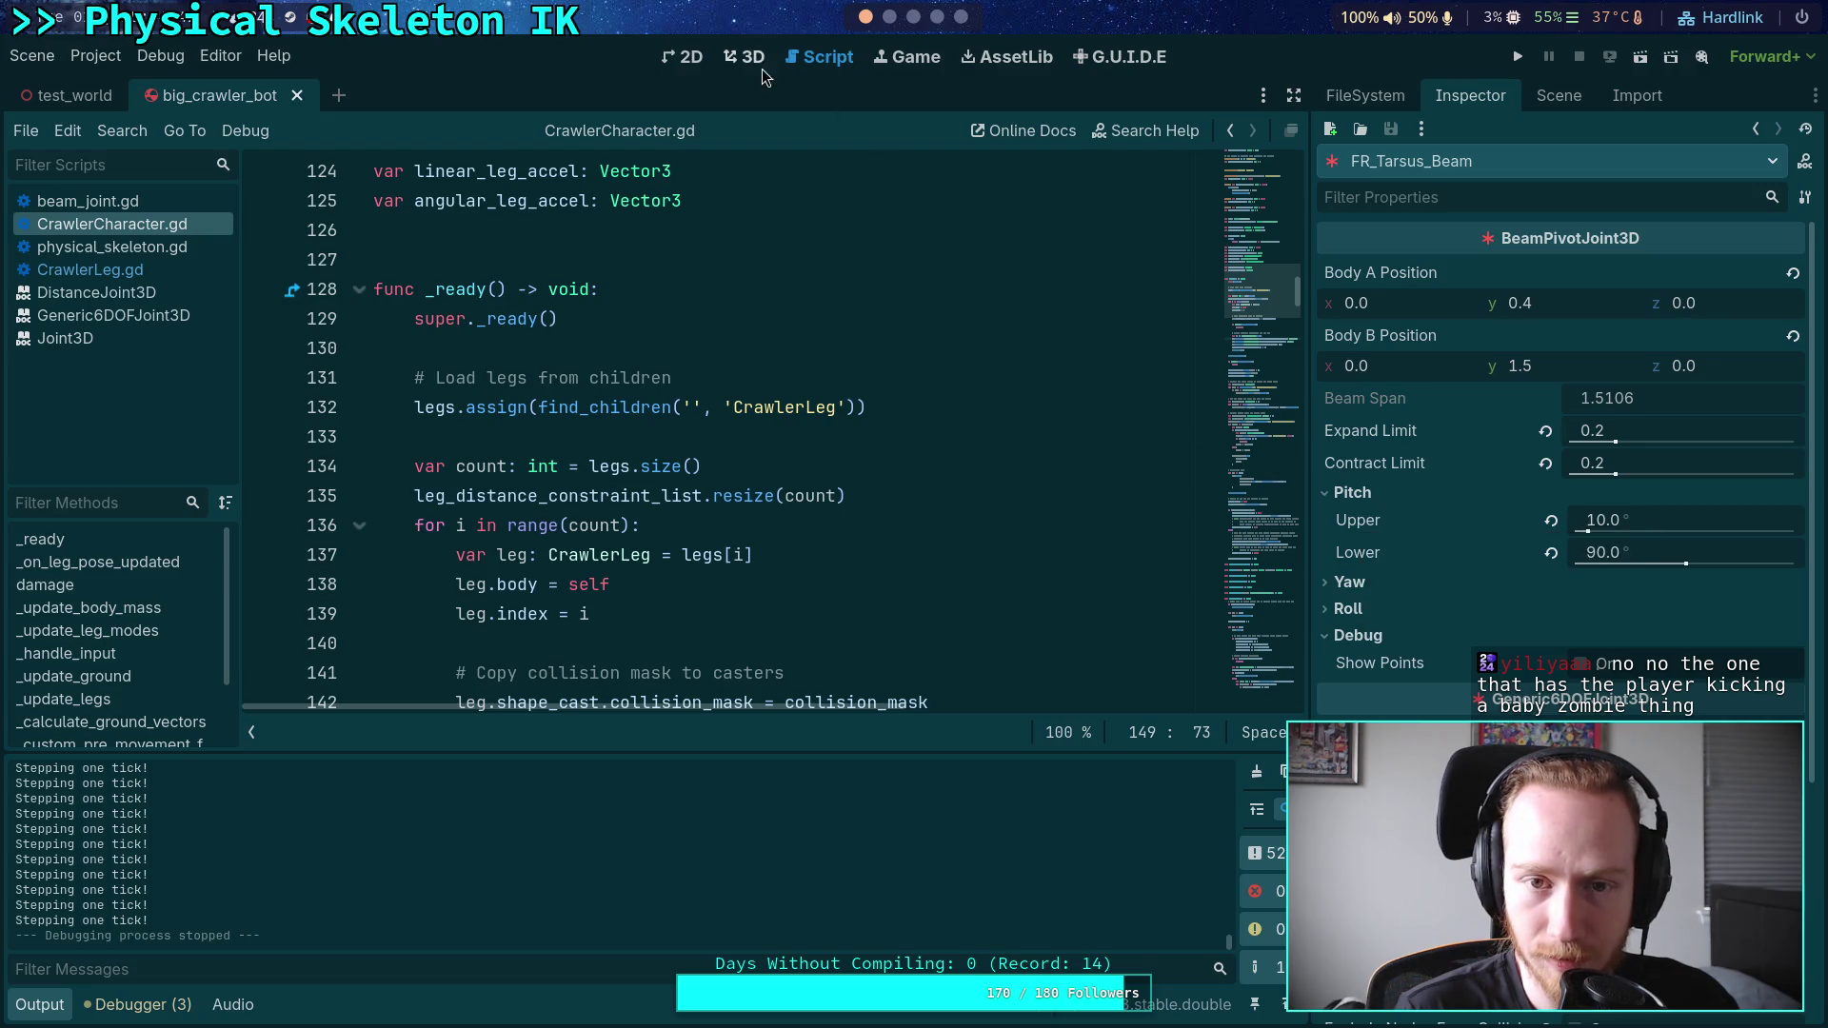
- Switch to the 3D view and show the FR_Tibia_Beam joint's properties
left_click(735, 58)
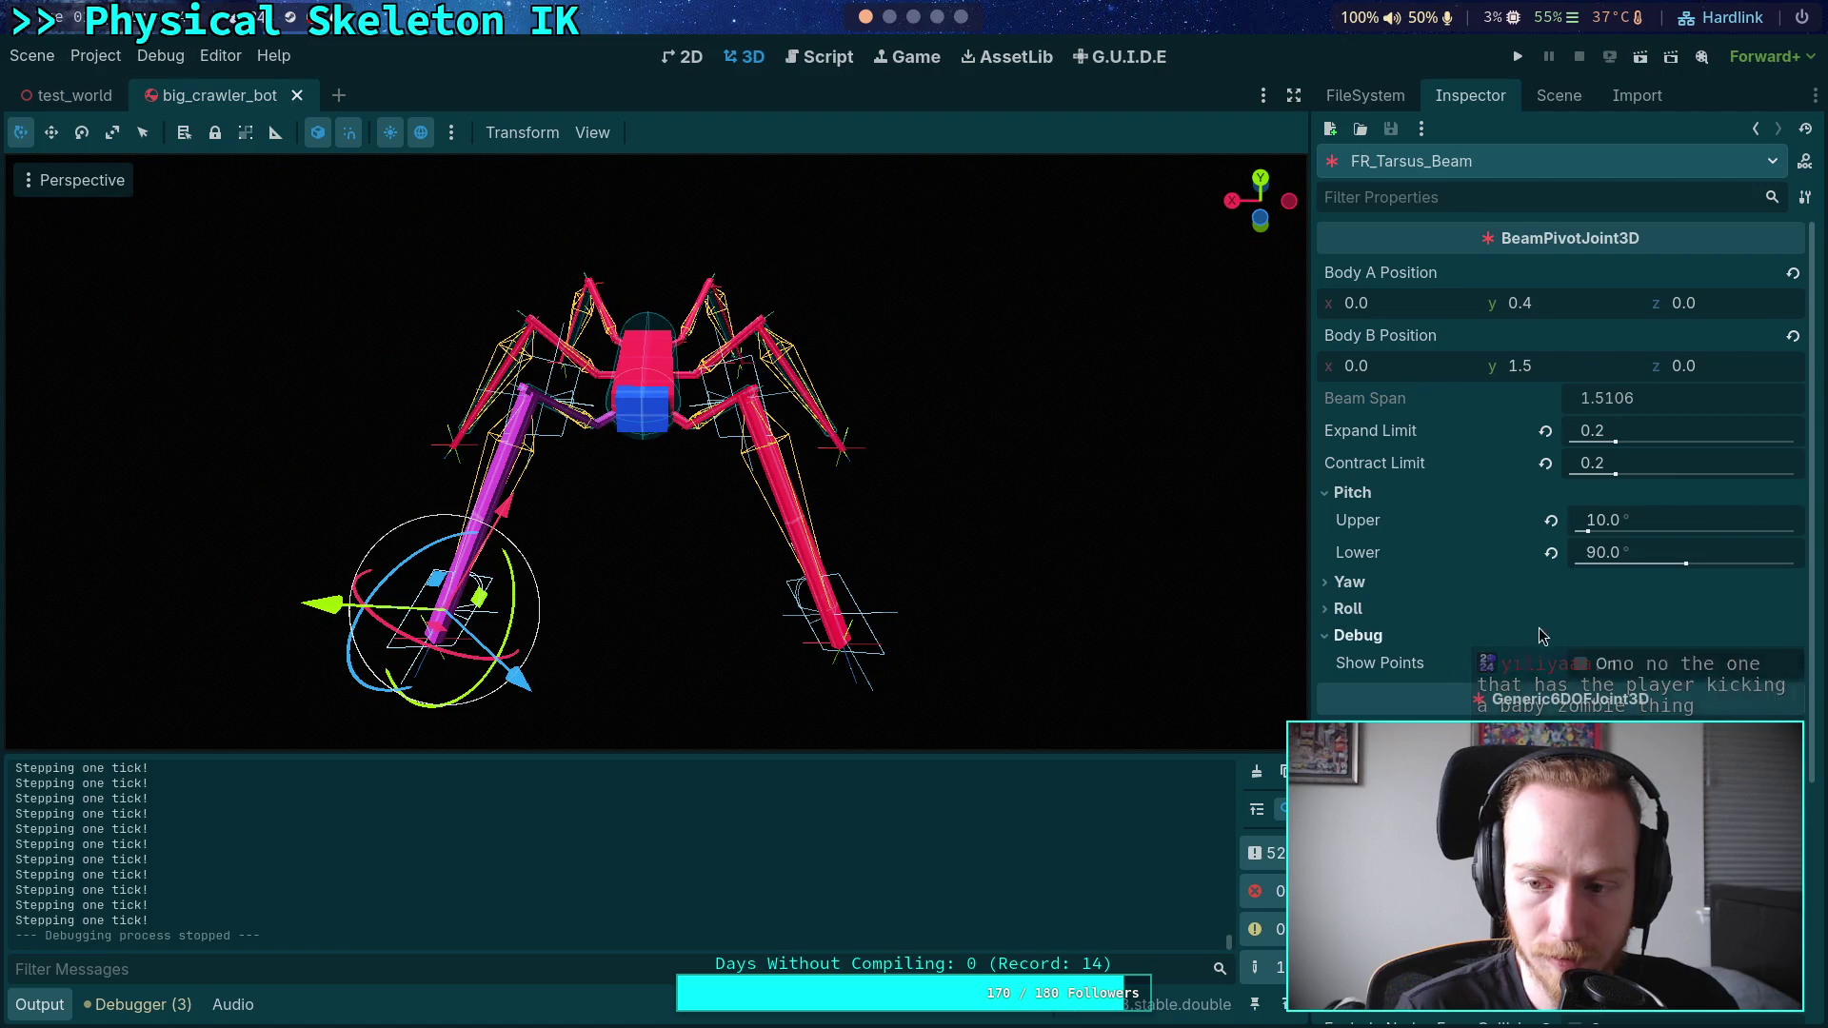
left_click(1637, 546)
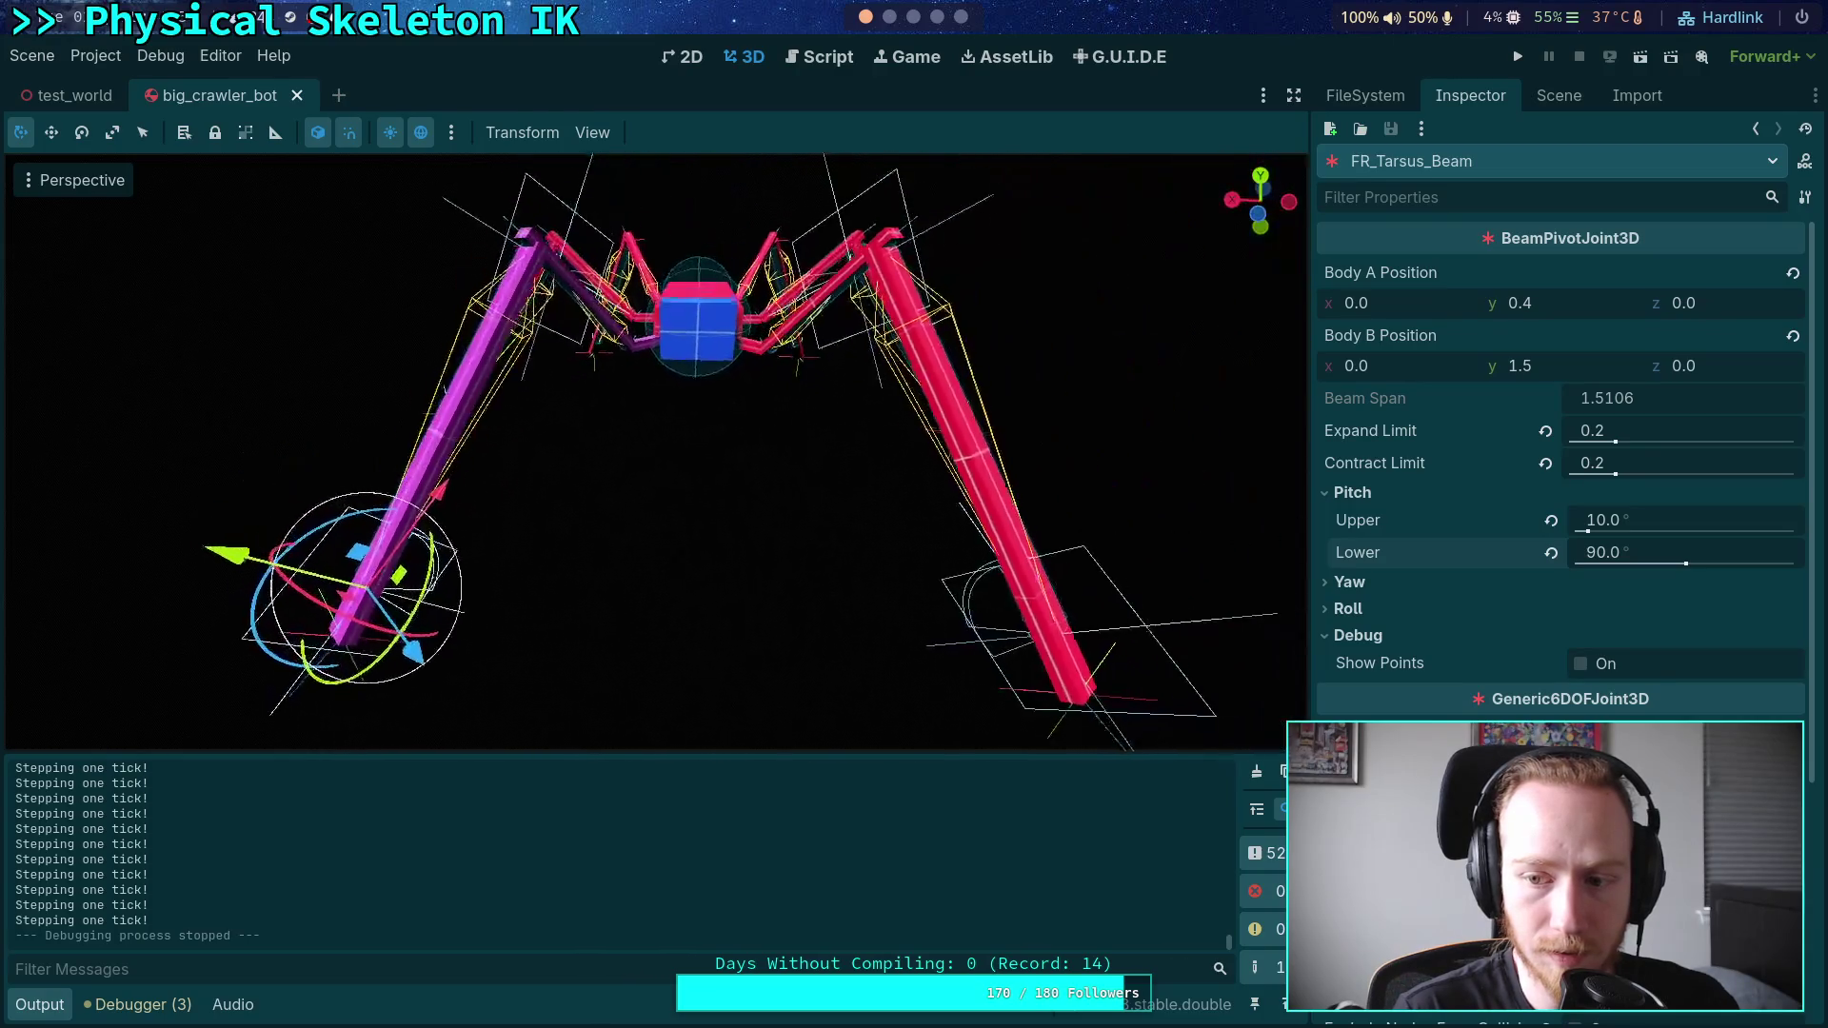
left_click(1546, 99)
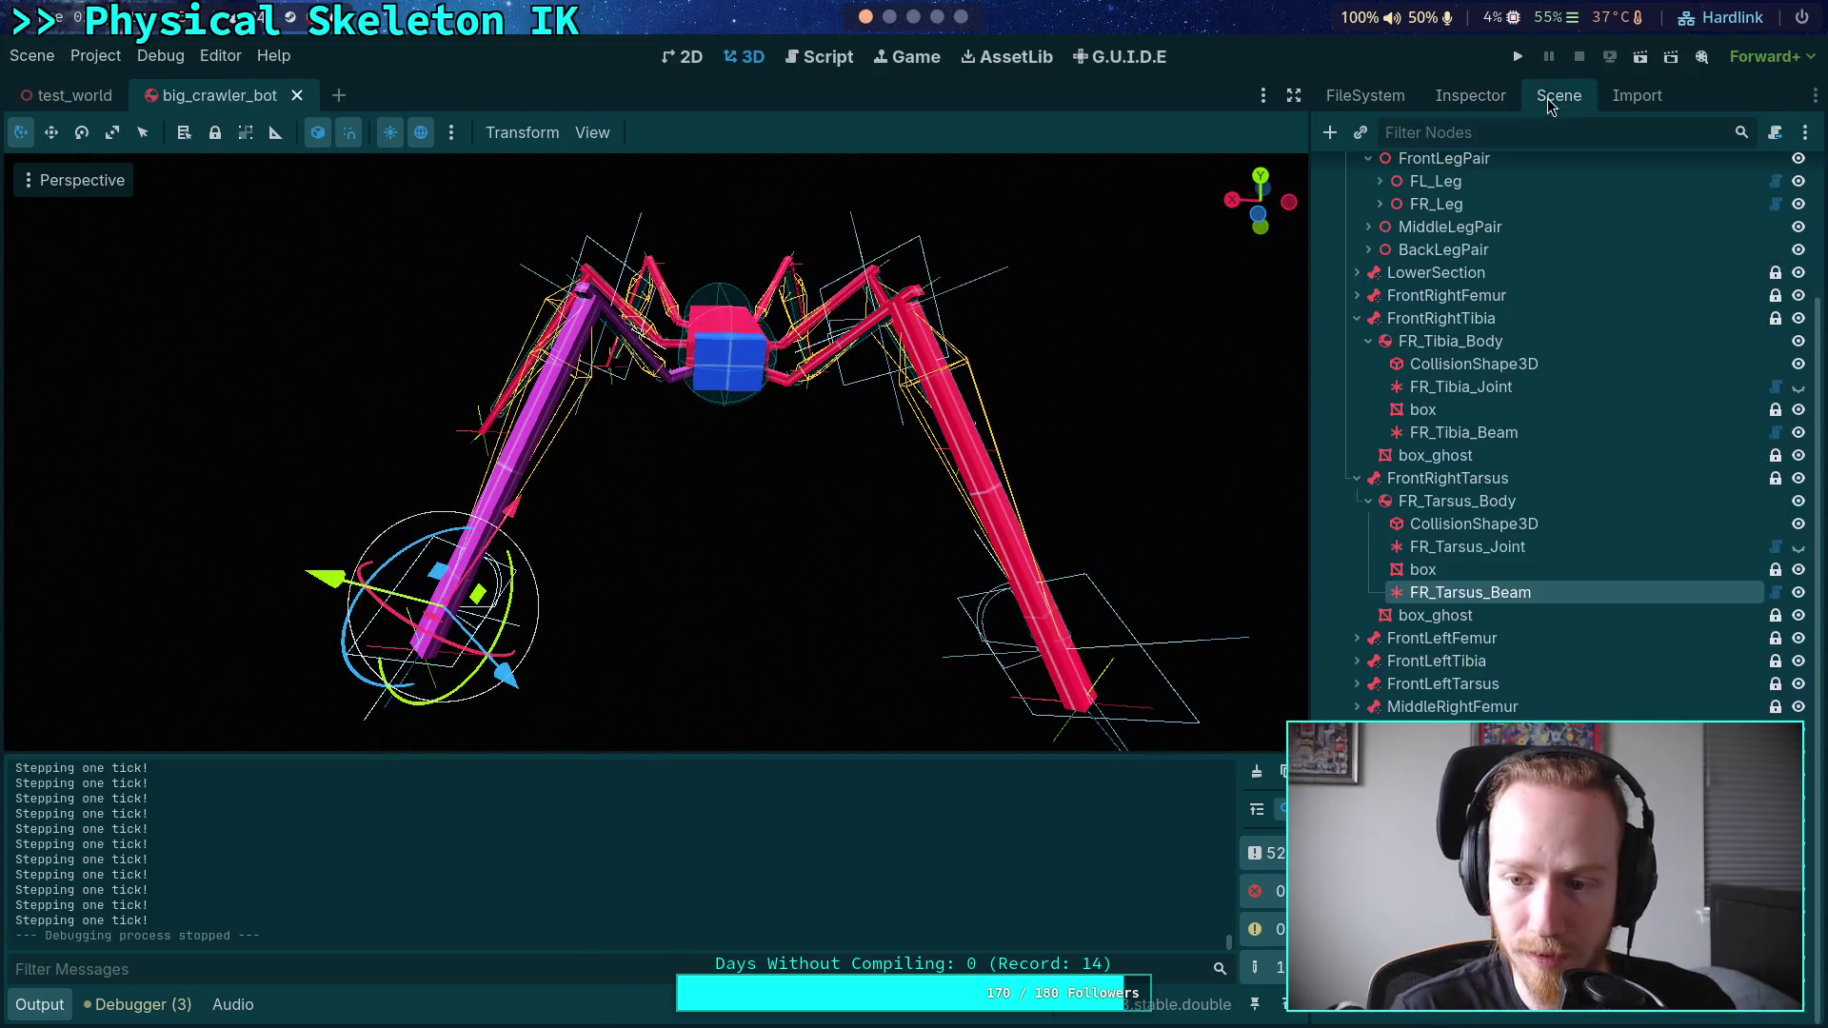
left_click(1491, 437)
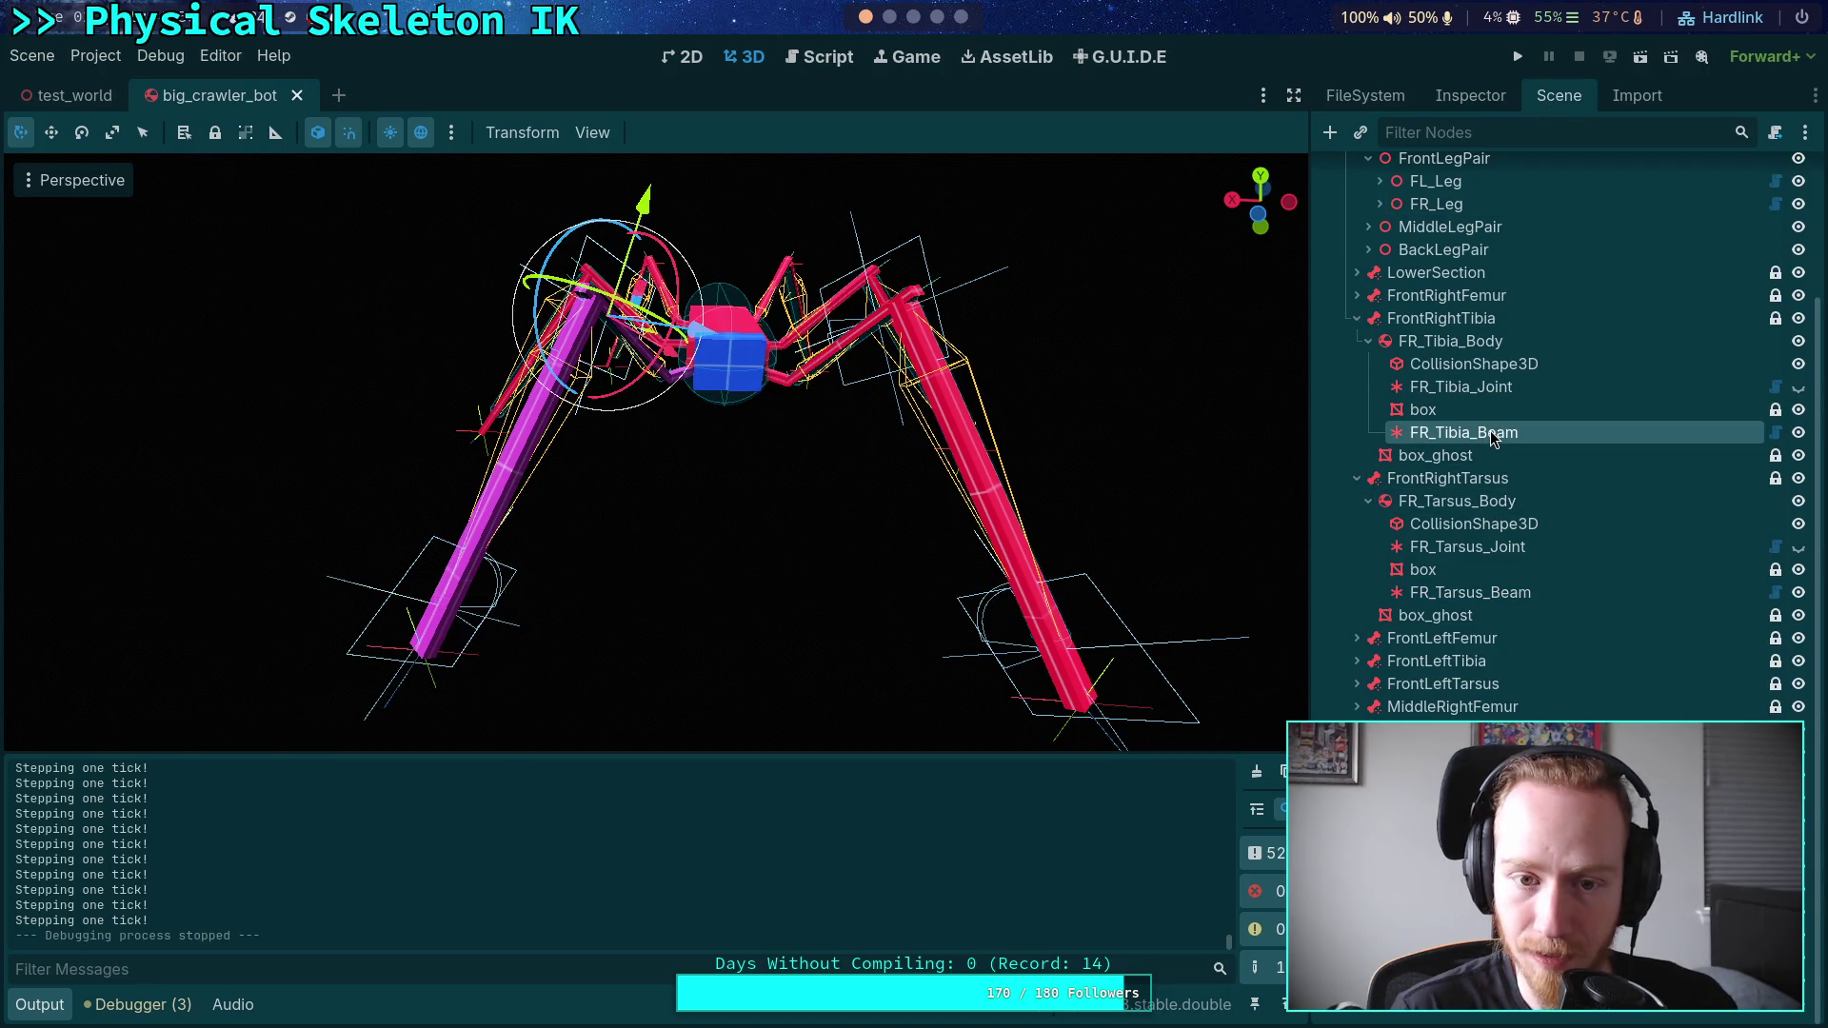
left_click(1476, 99)
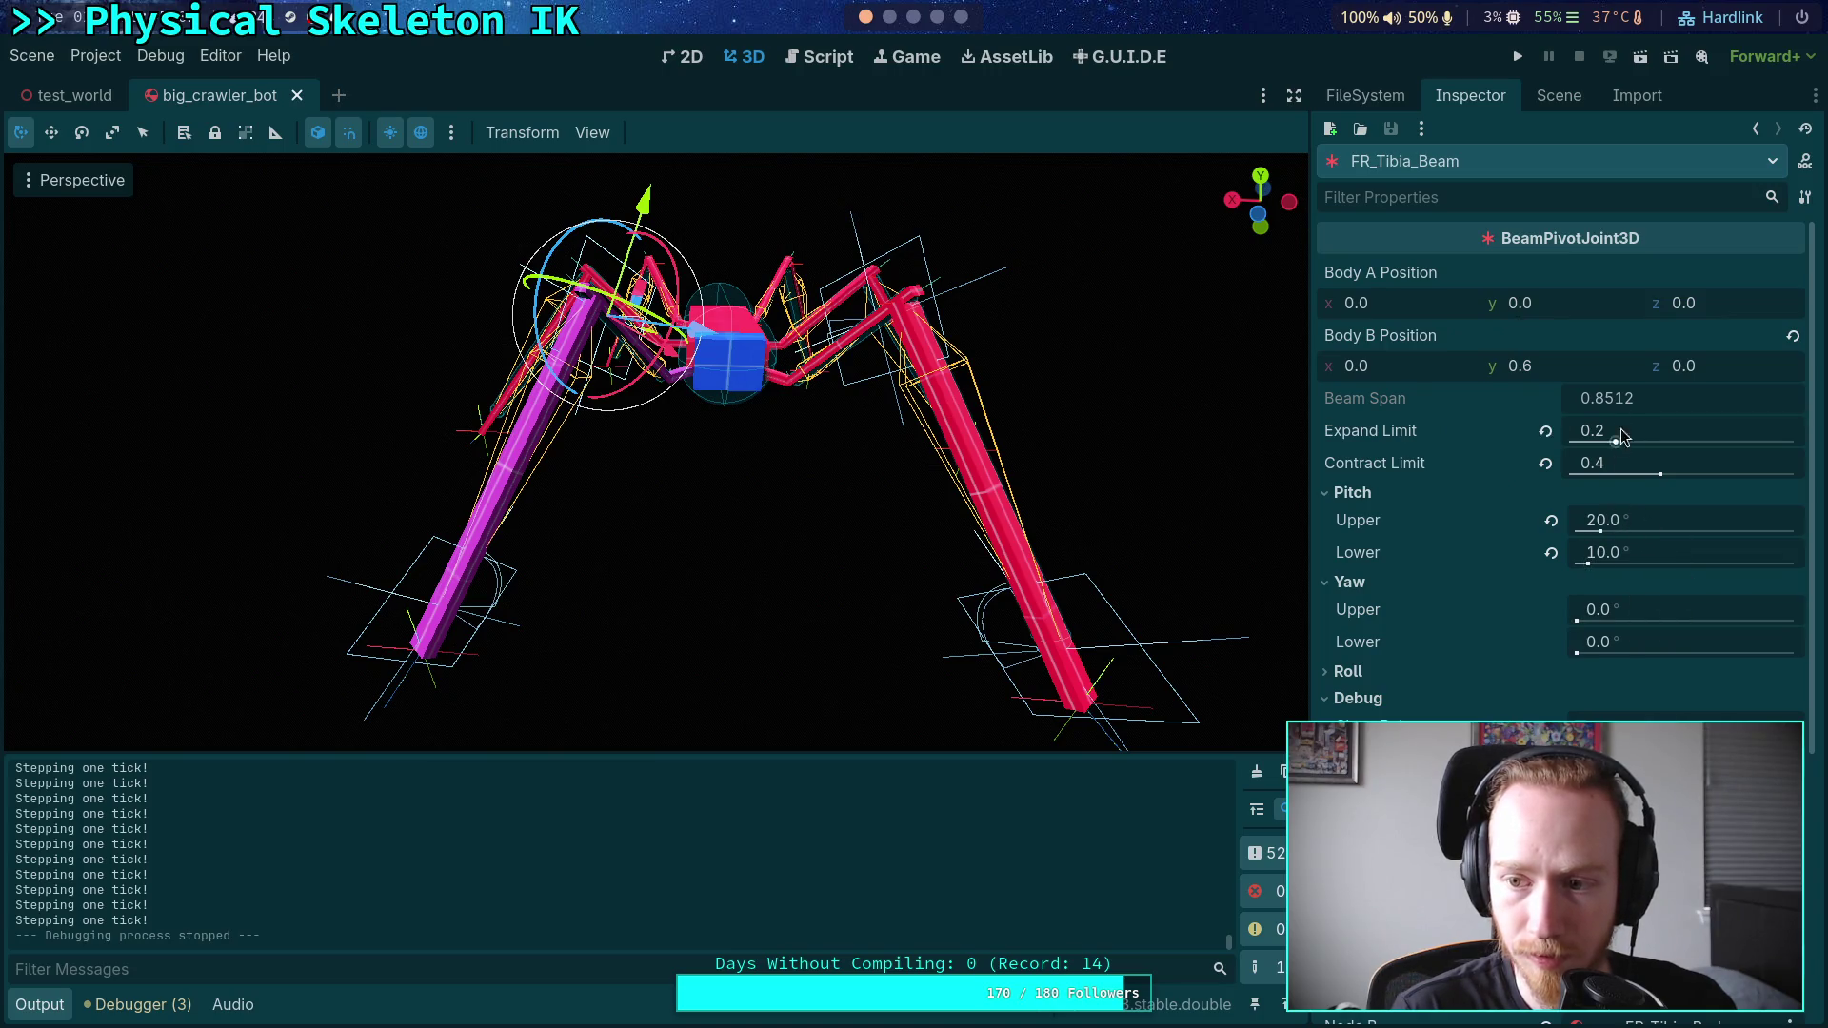
- Orbit the view toward the front-right leg and show FR_Tarsus_Beam's joint properties
left_click_drag(1089, 396, 924, 419)
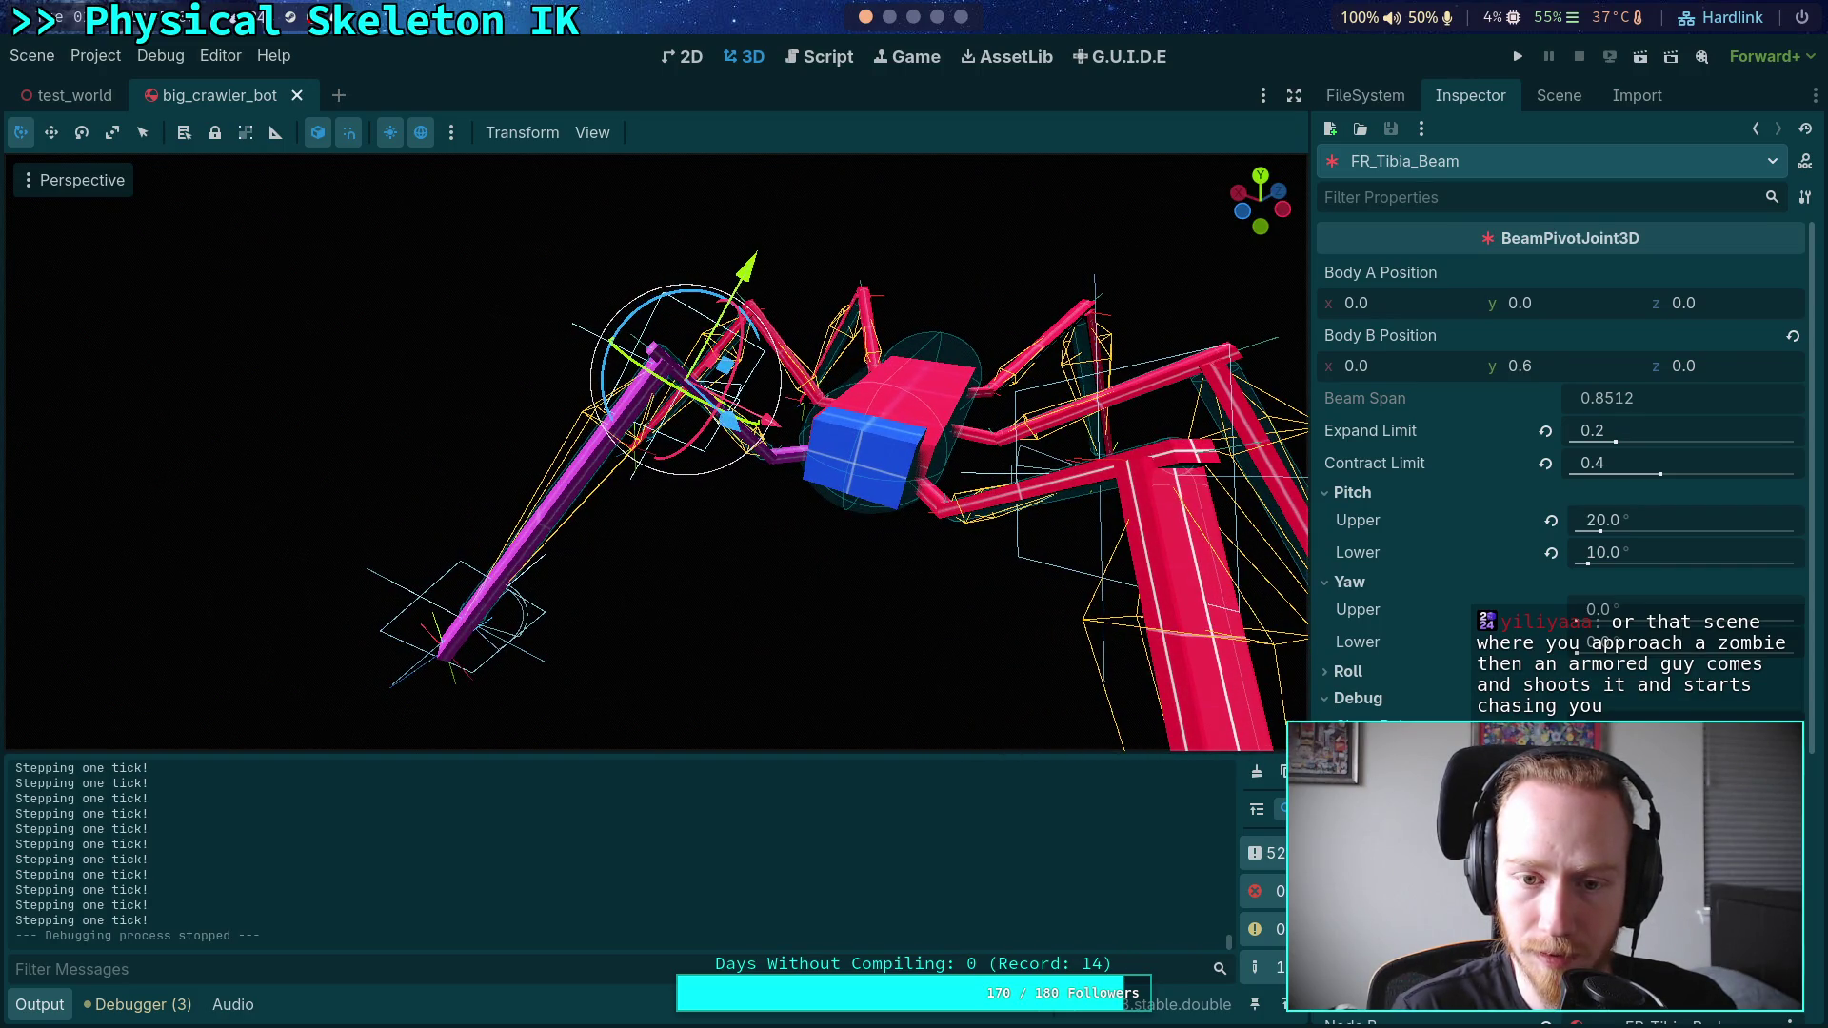
left_click_drag(923, 419, 780, 443)
left_click(1559, 95)
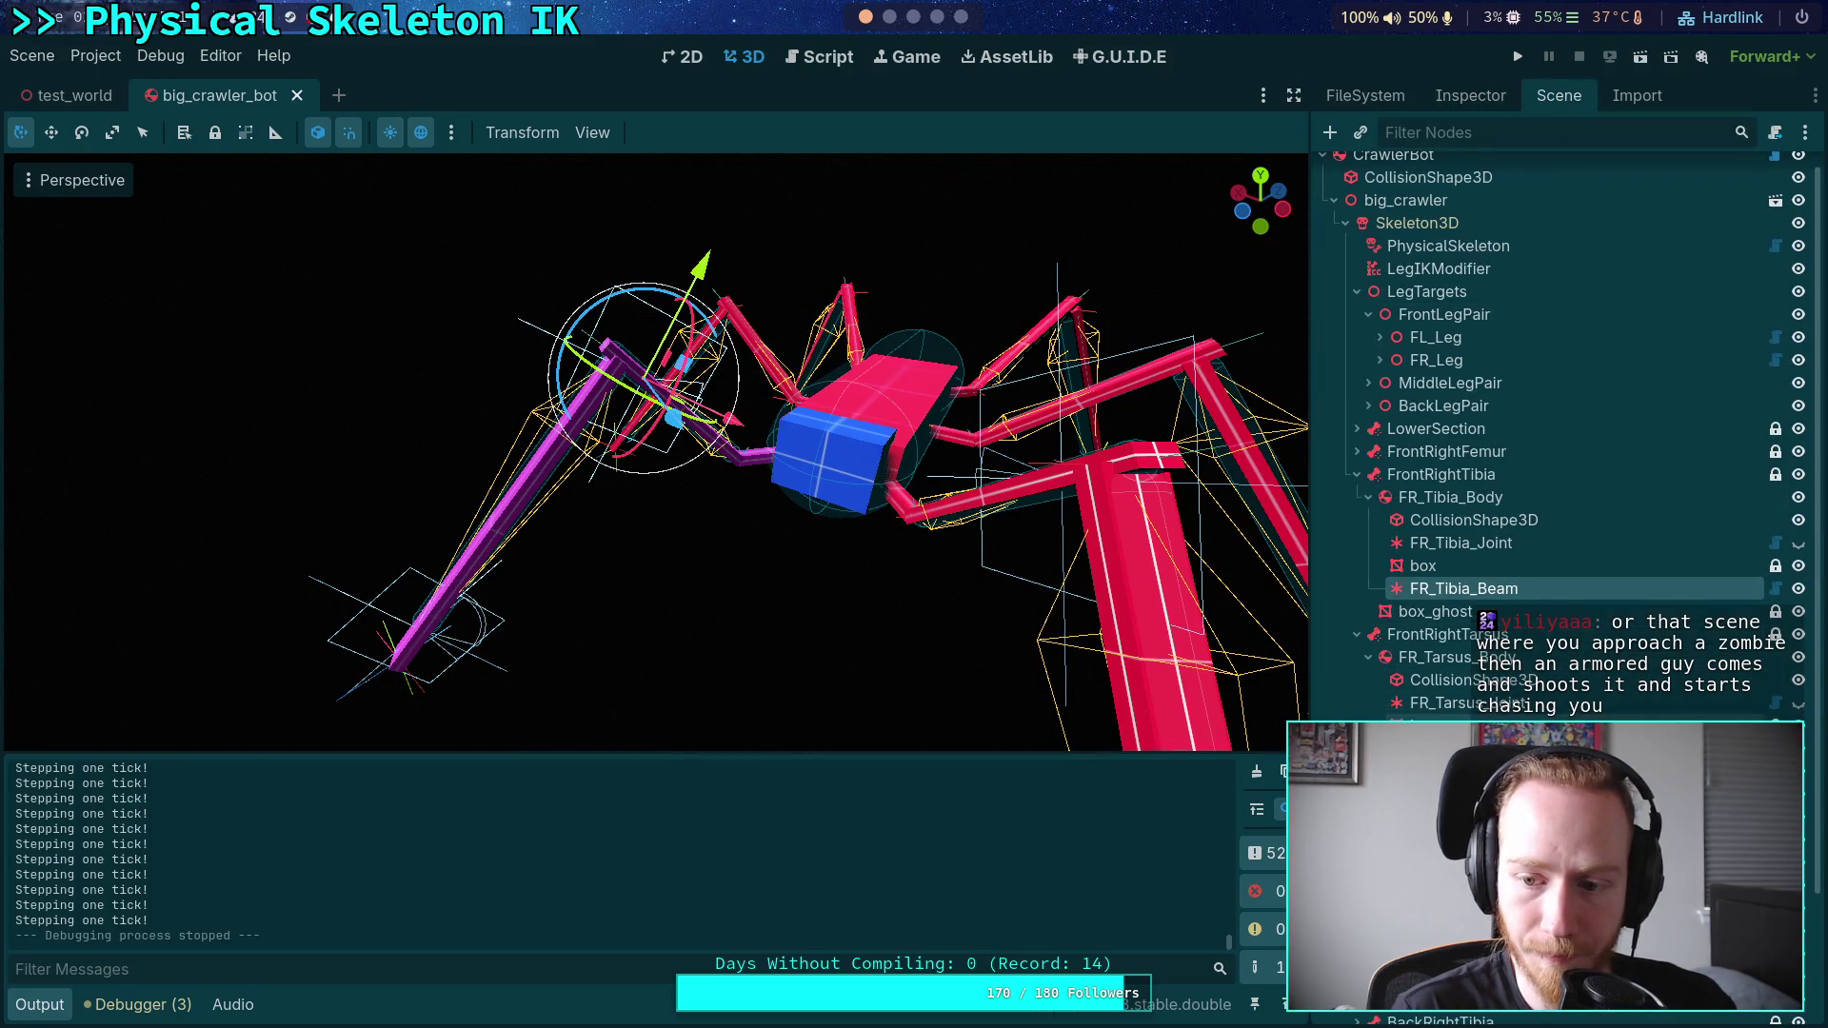
left_click(1466, 748)
left_click(1455, 95)
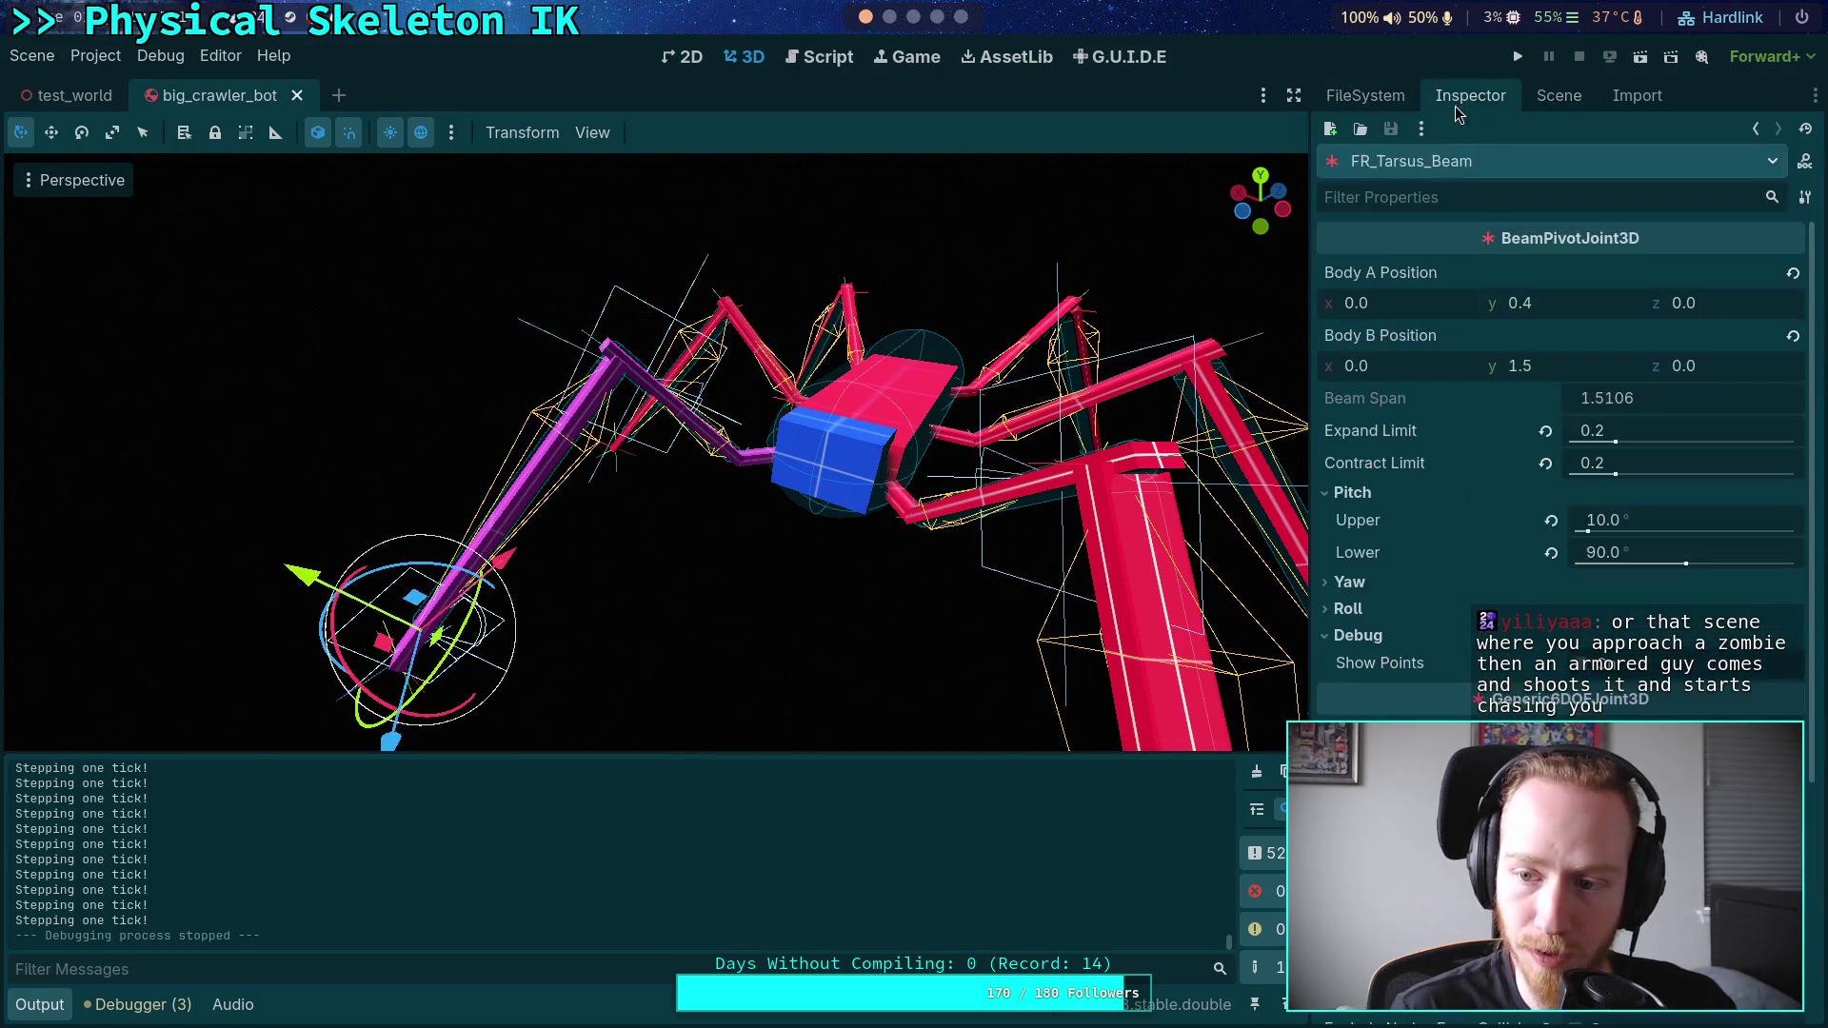
- Set FR_Tarsus_Beam's contract and expand limits to 0.4 and its upper pitch limit to 15°
left_click(1676, 467)
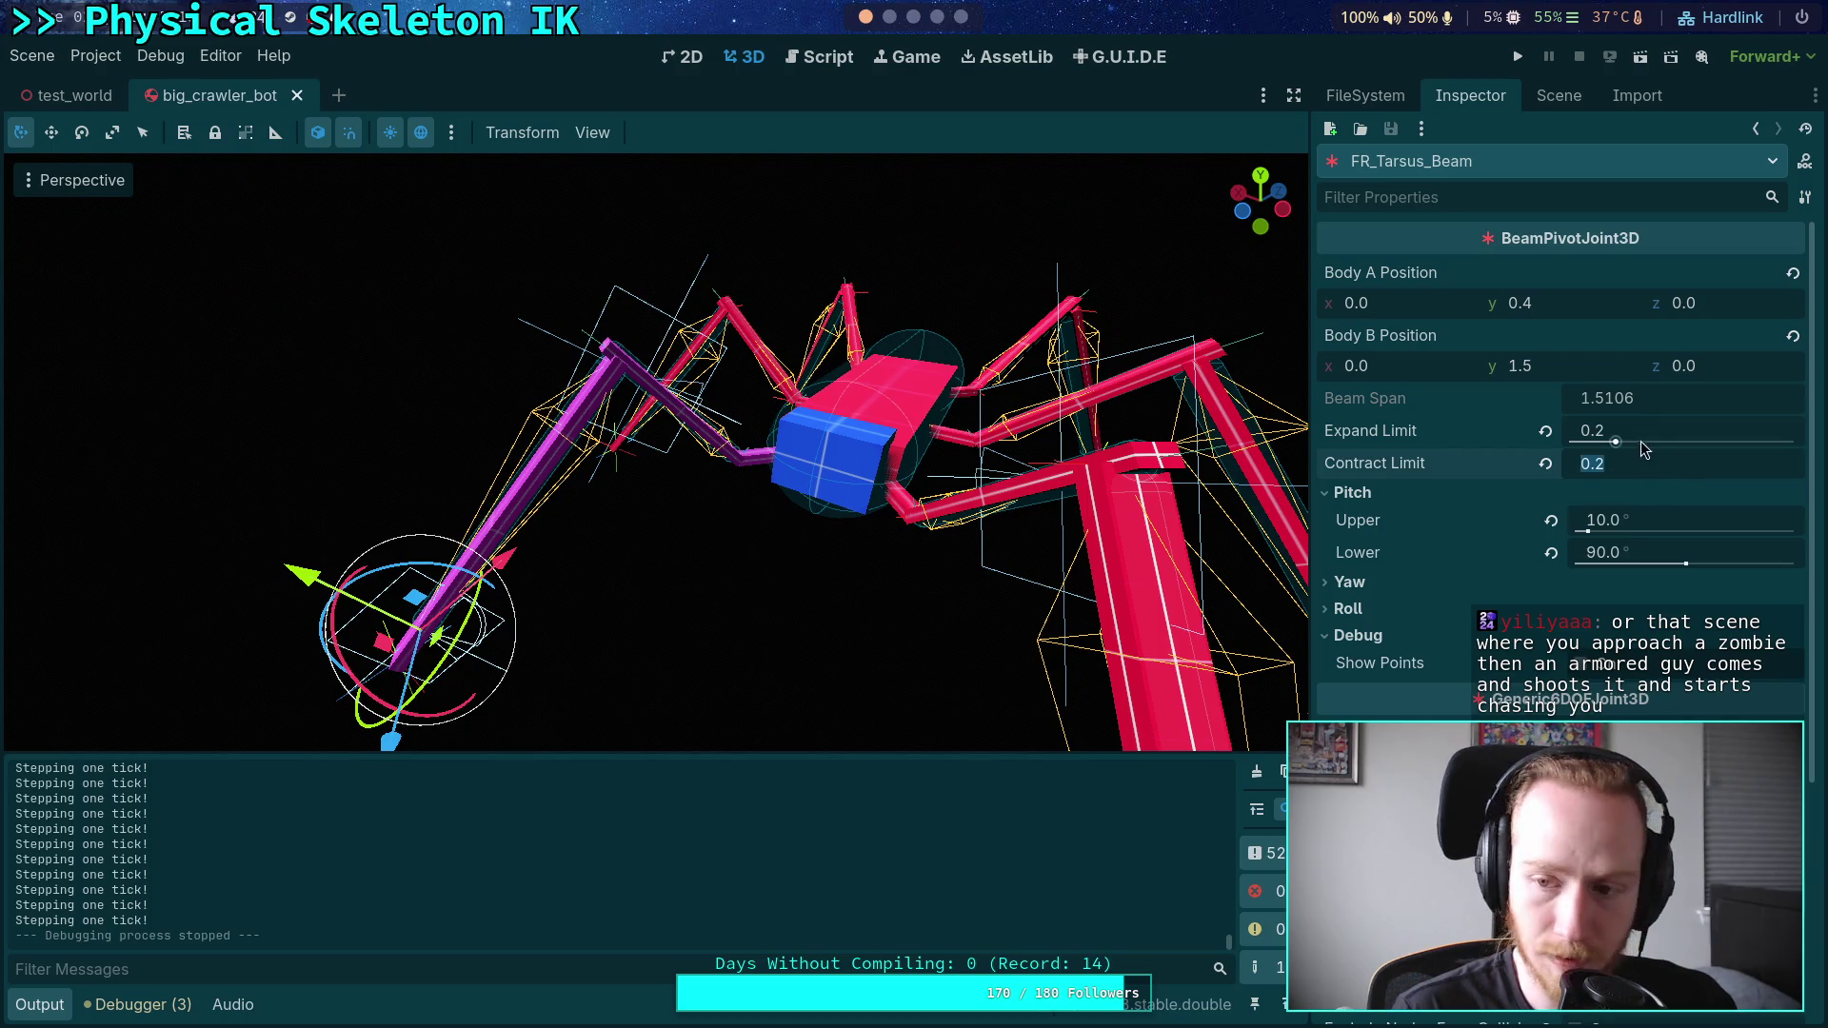
type("4")
left_click(1671, 426)
left_click(1640, 458)
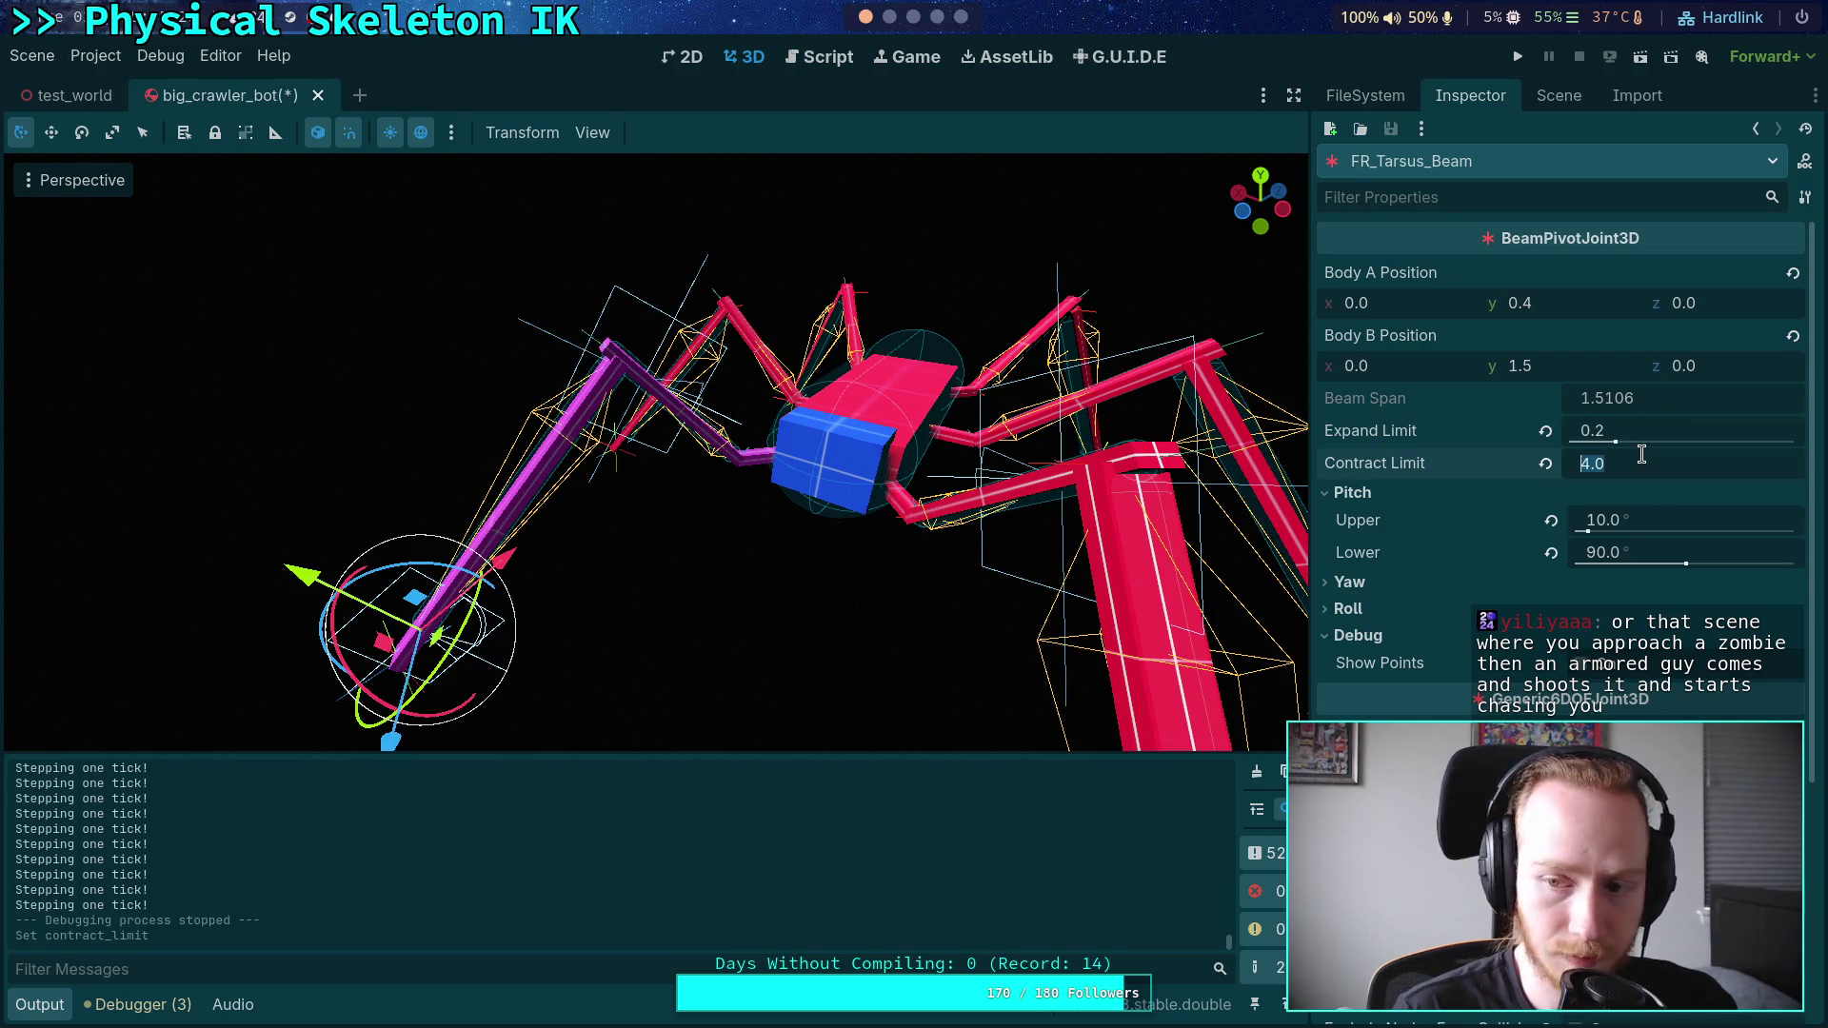
type(".4")
left_click(1659, 424)
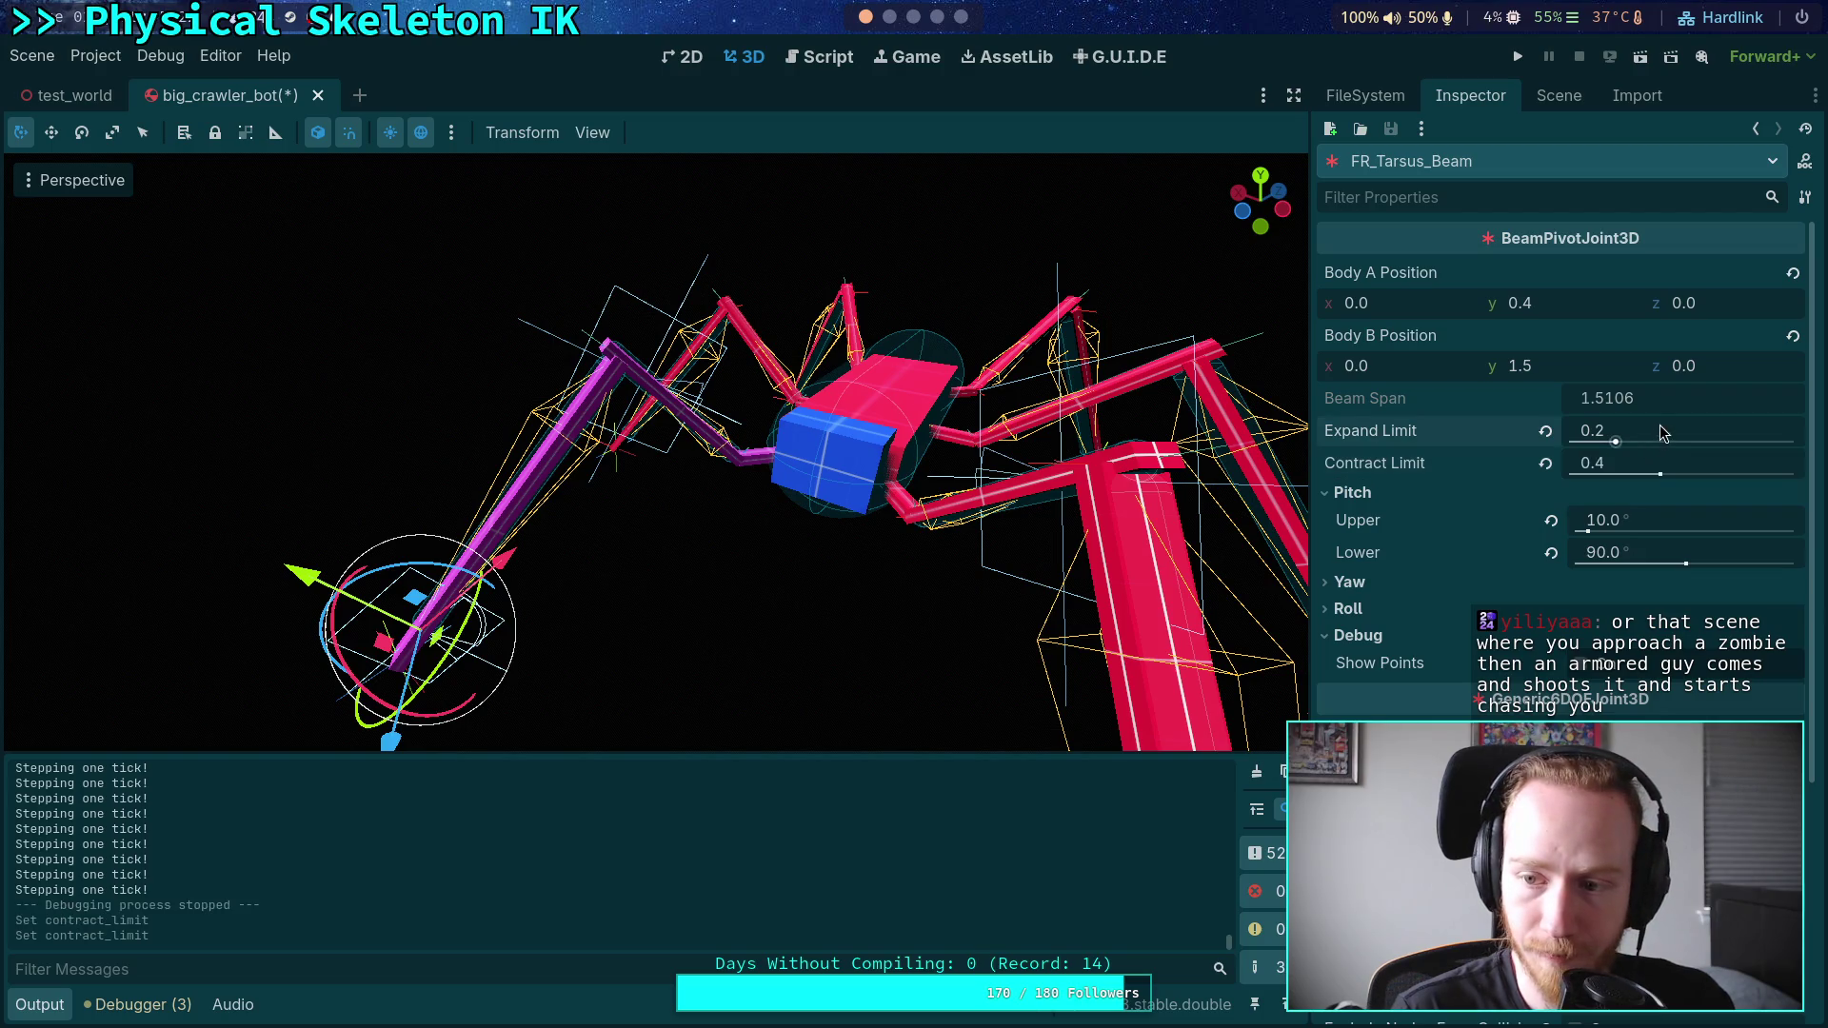
type(".4")
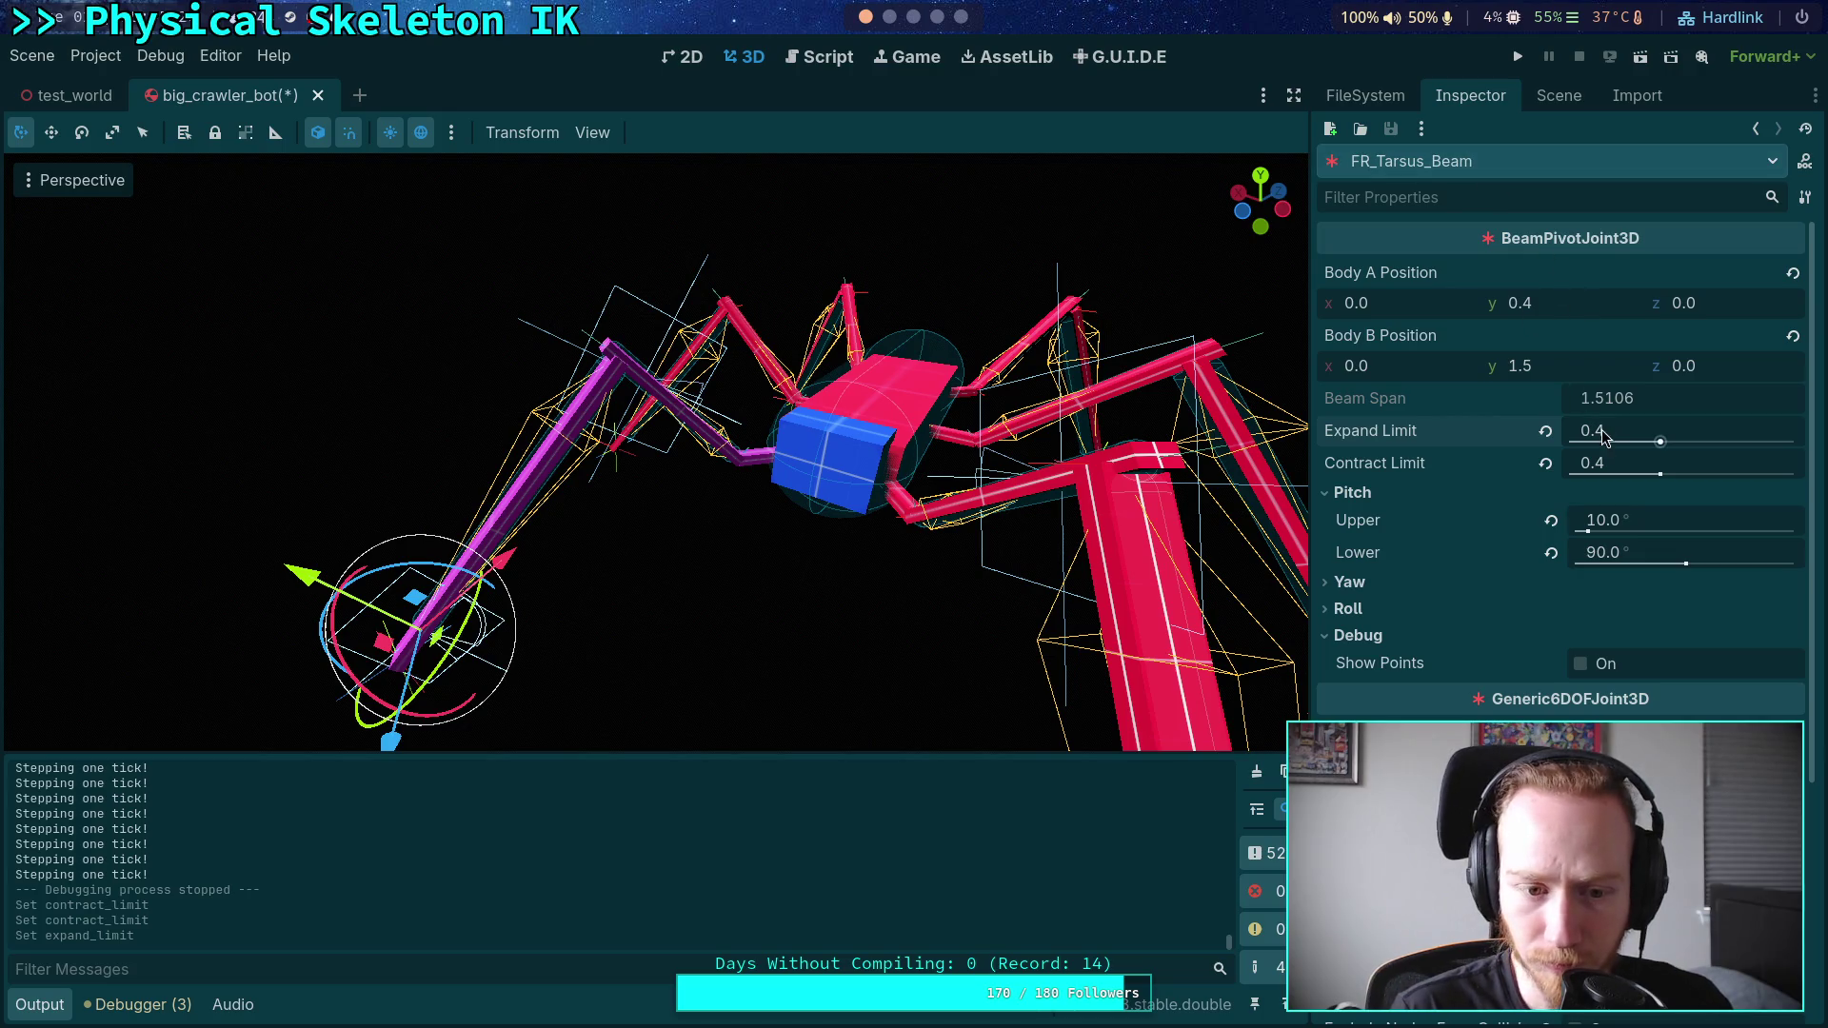
left_click(1664, 521)
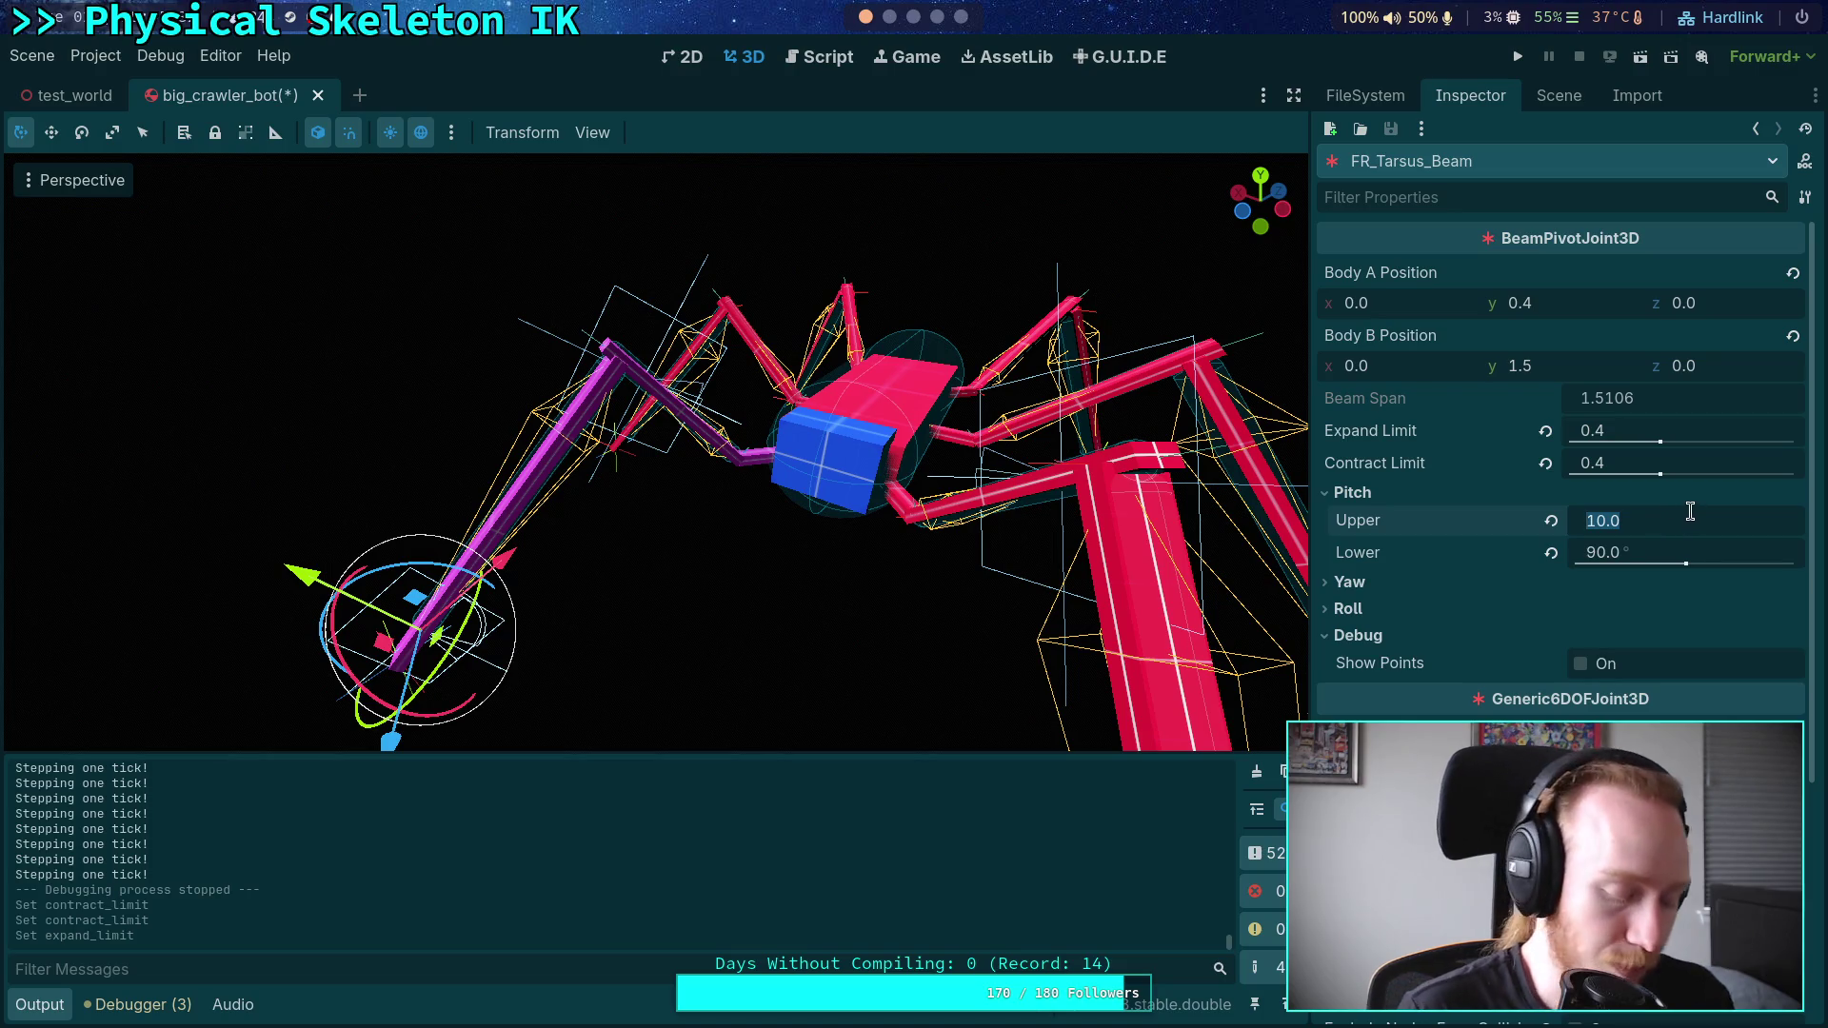
type("15")
key("Return")
- Save and test-run the crawler, then stop it and select FR_Tarsus_Joint
left_click(1518, 65)
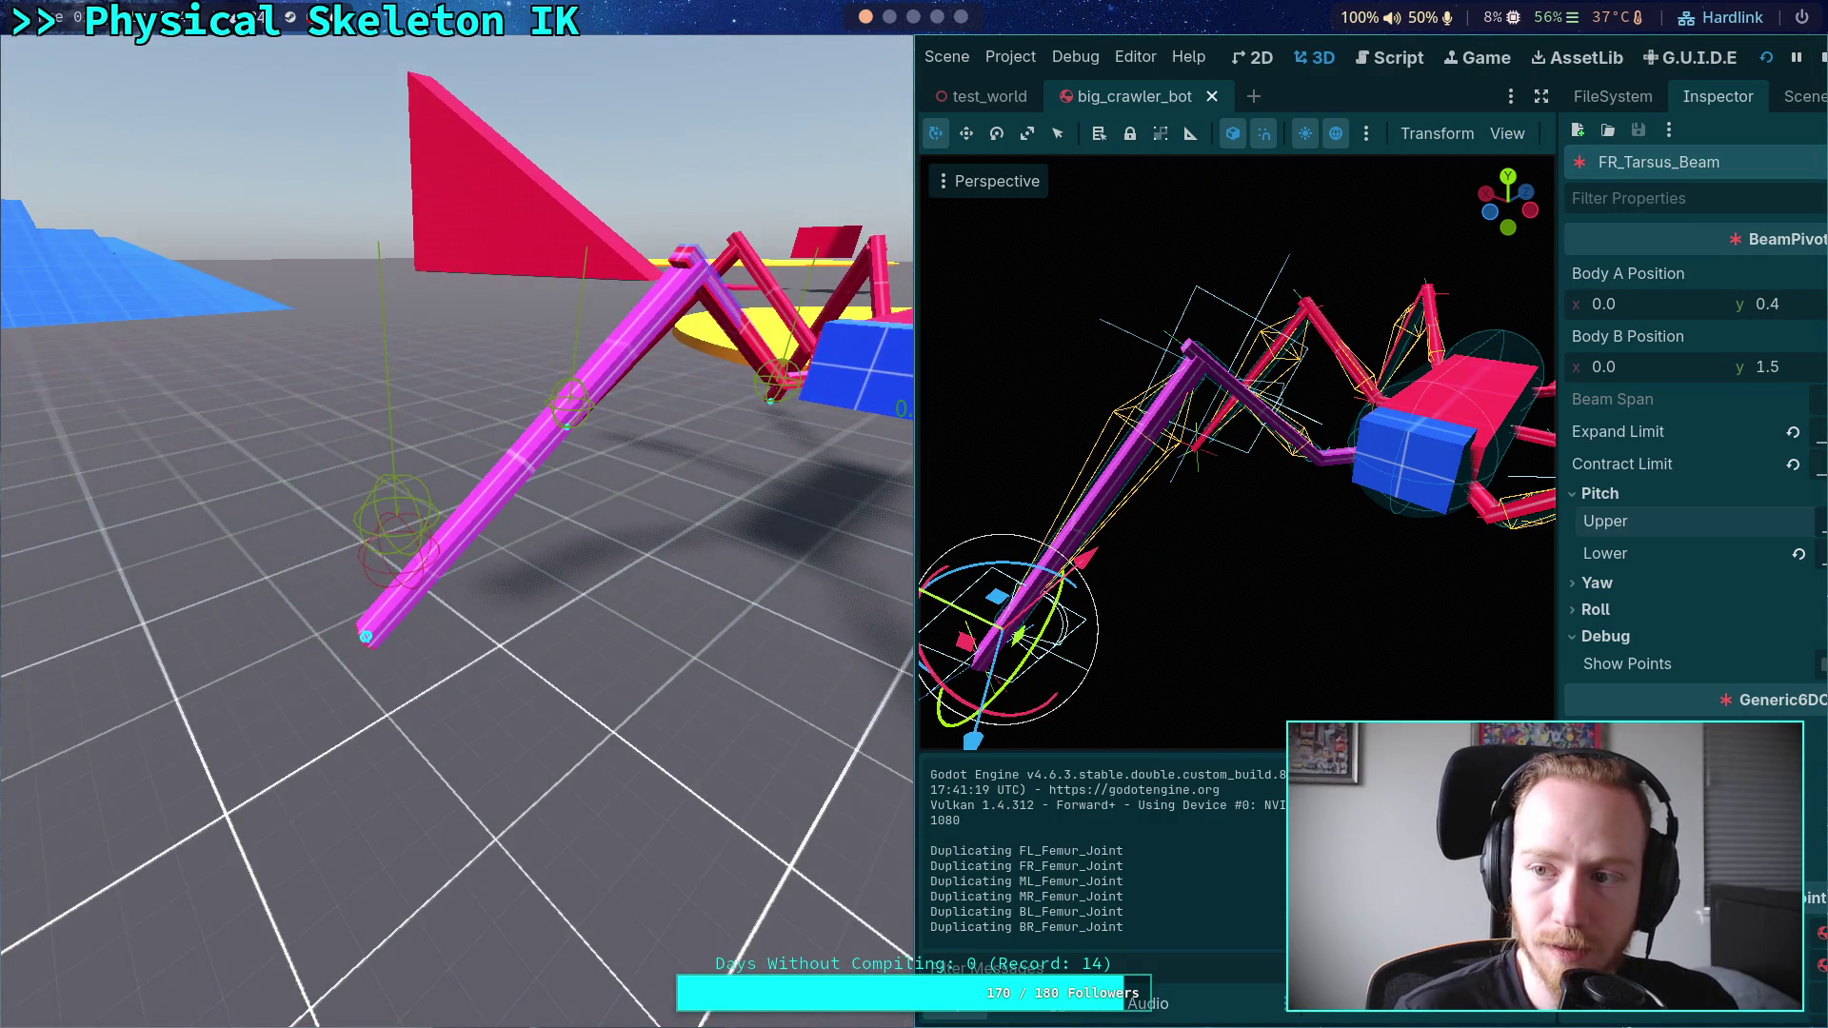
key("F8")
left_click(1567, 109)
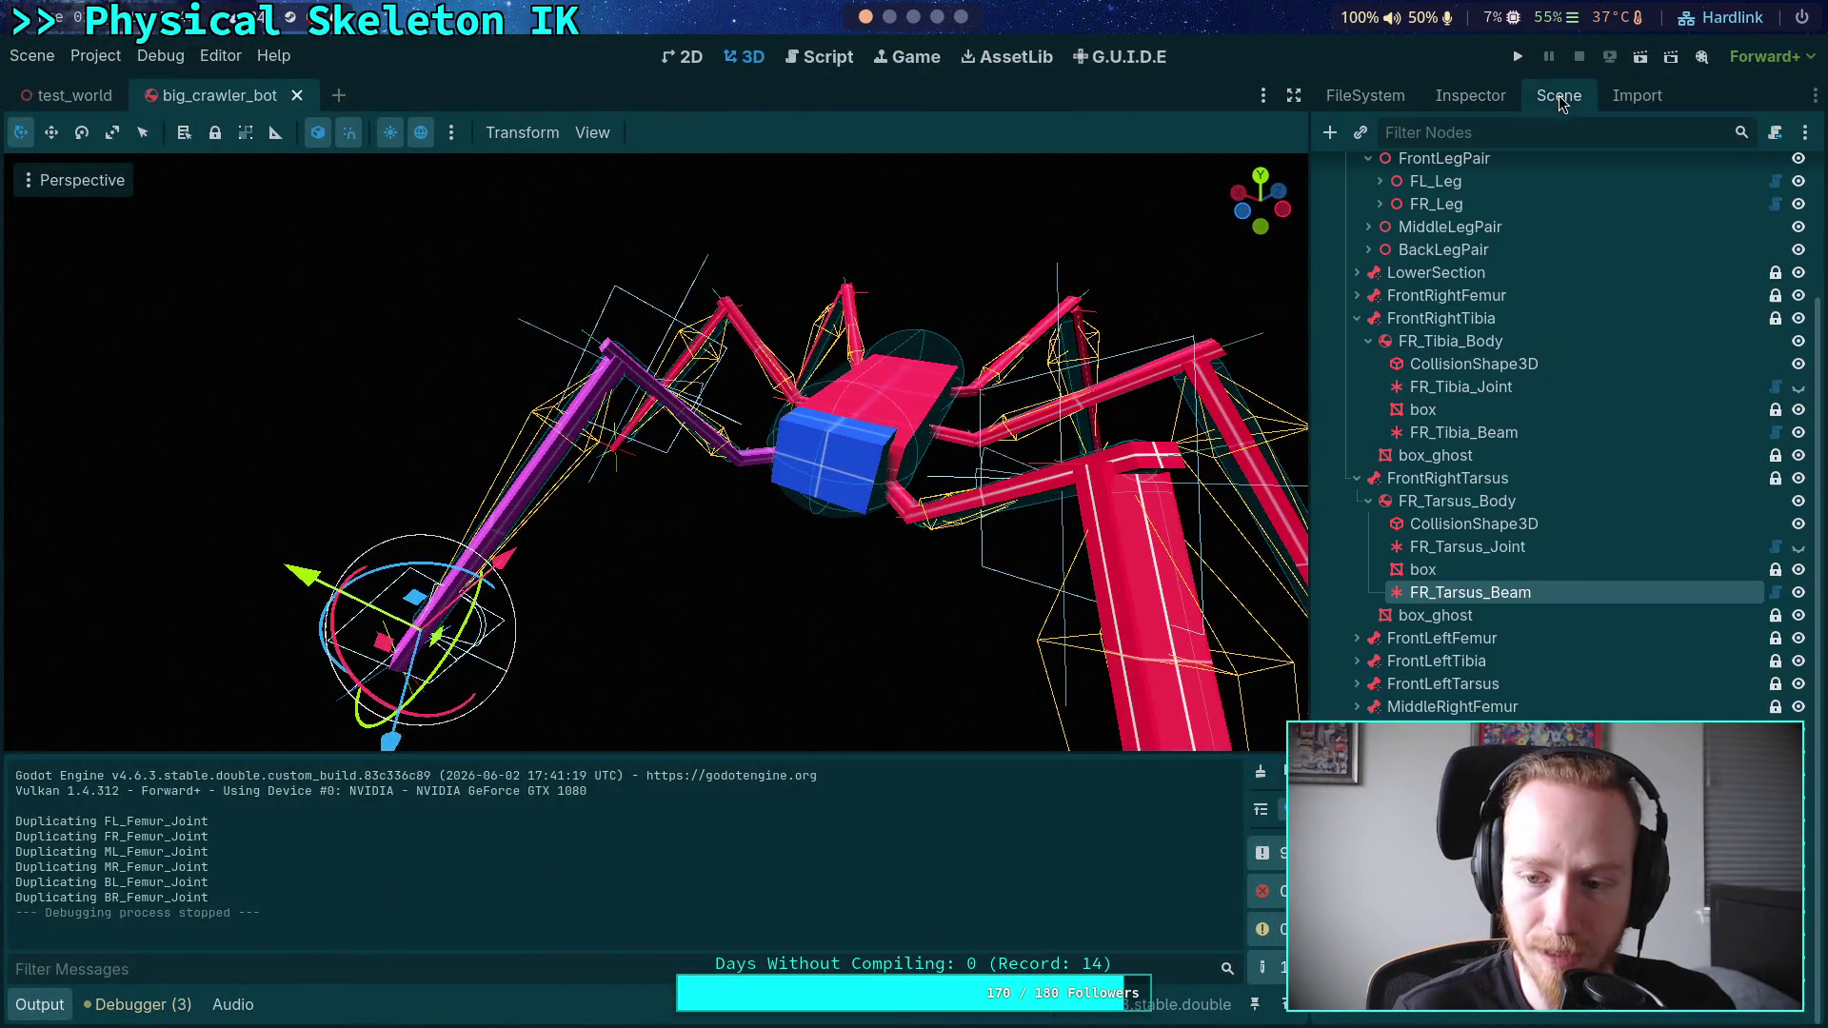
left_click(1466, 550)
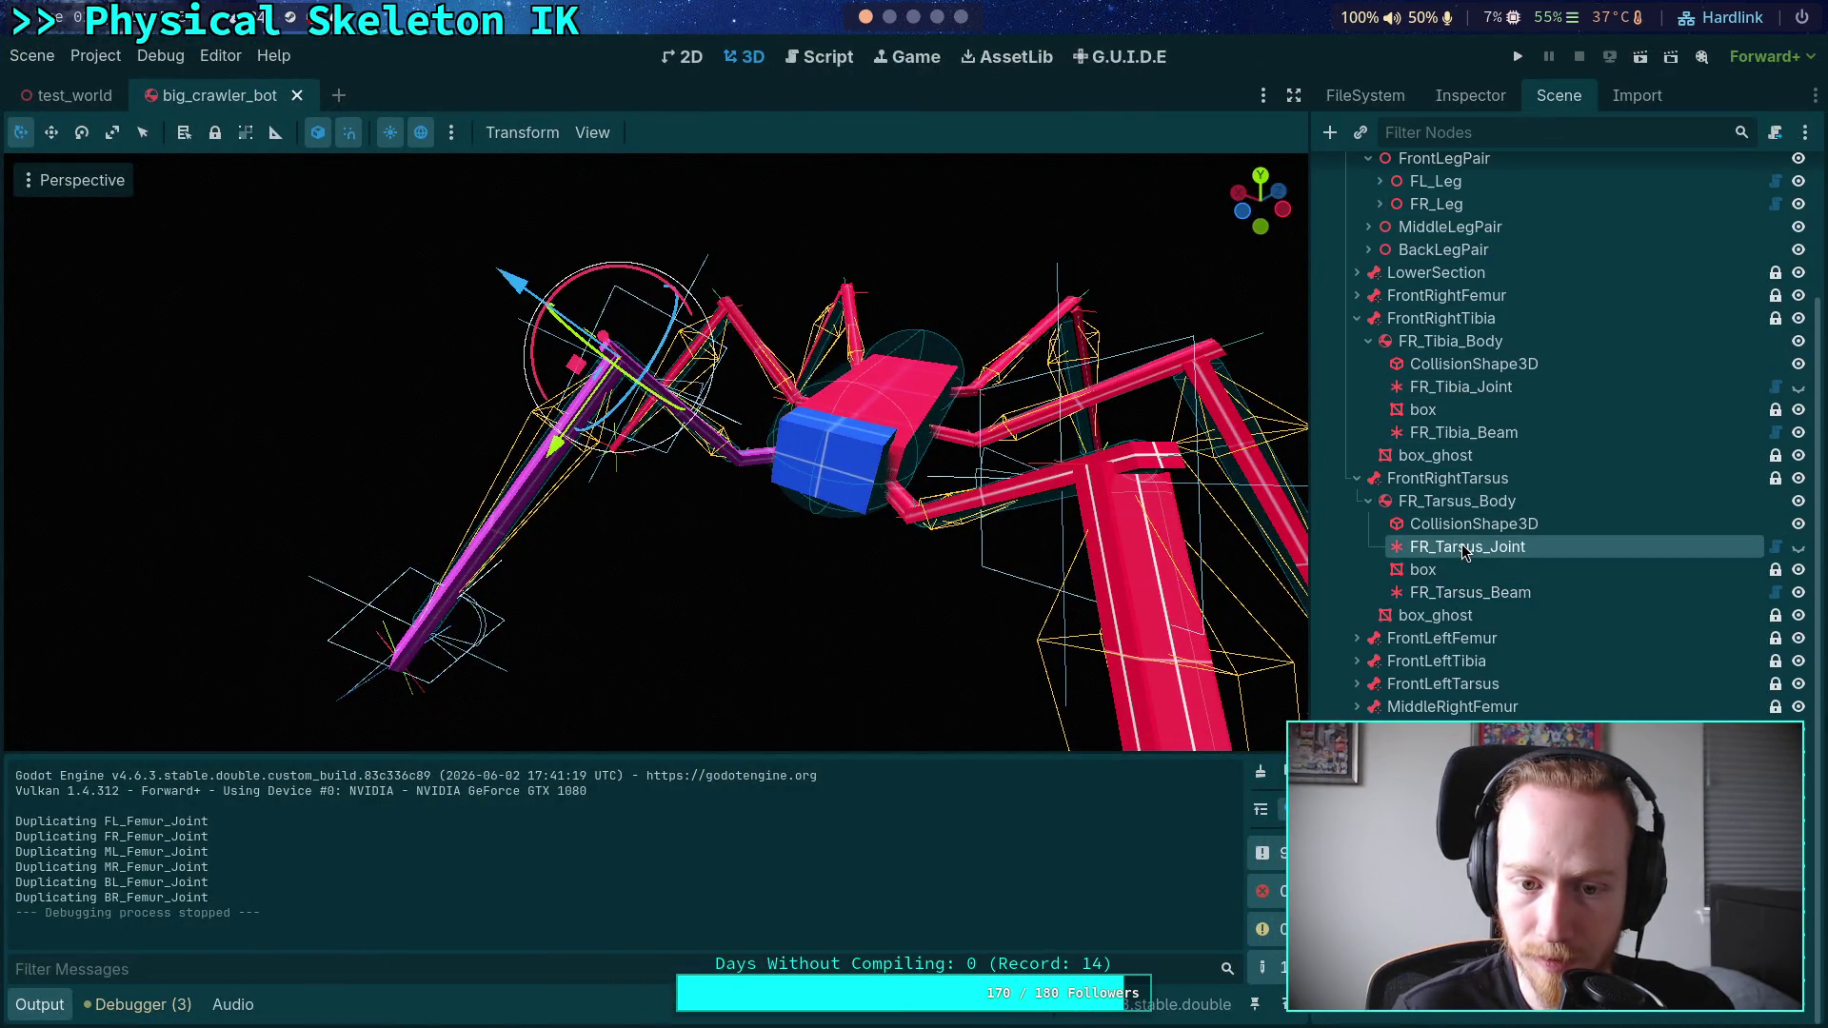
- Set FR_Tibia_Beam's expand limit to 0.5 and run the game to test it
left_click(1457, 434)
left_click(1467, 98)
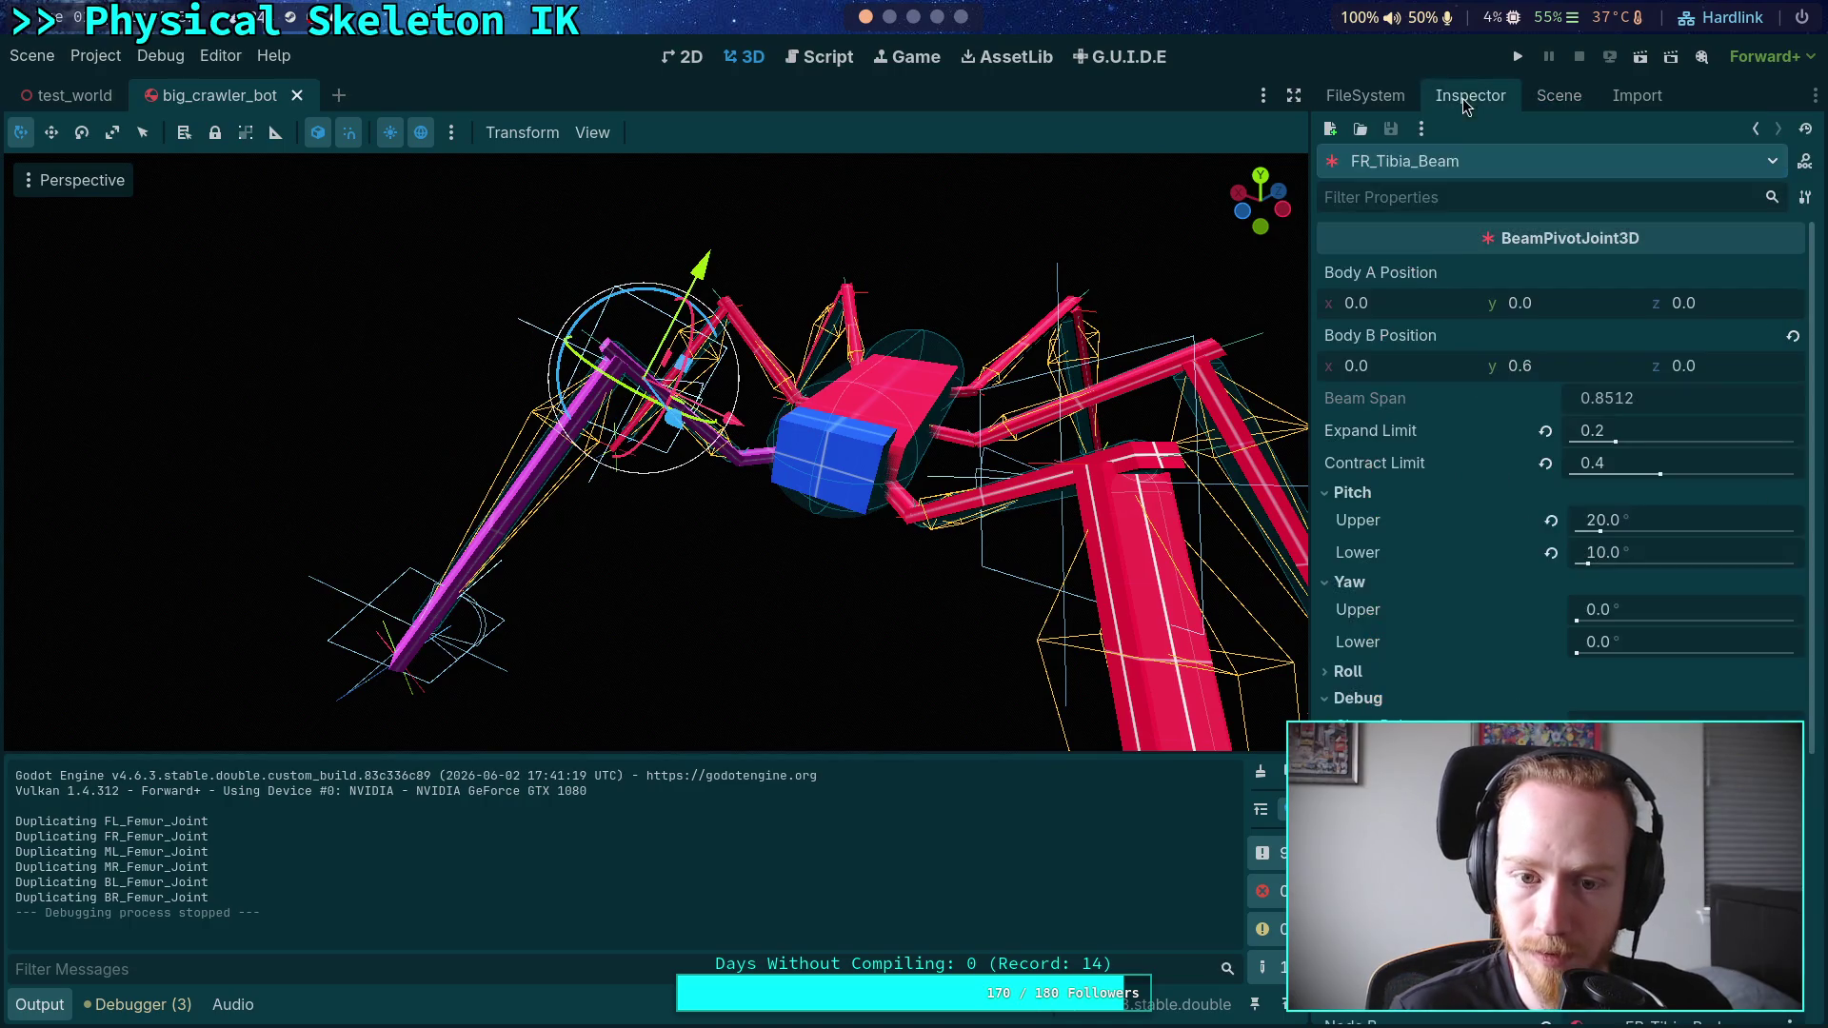
left_click(1700, 425)
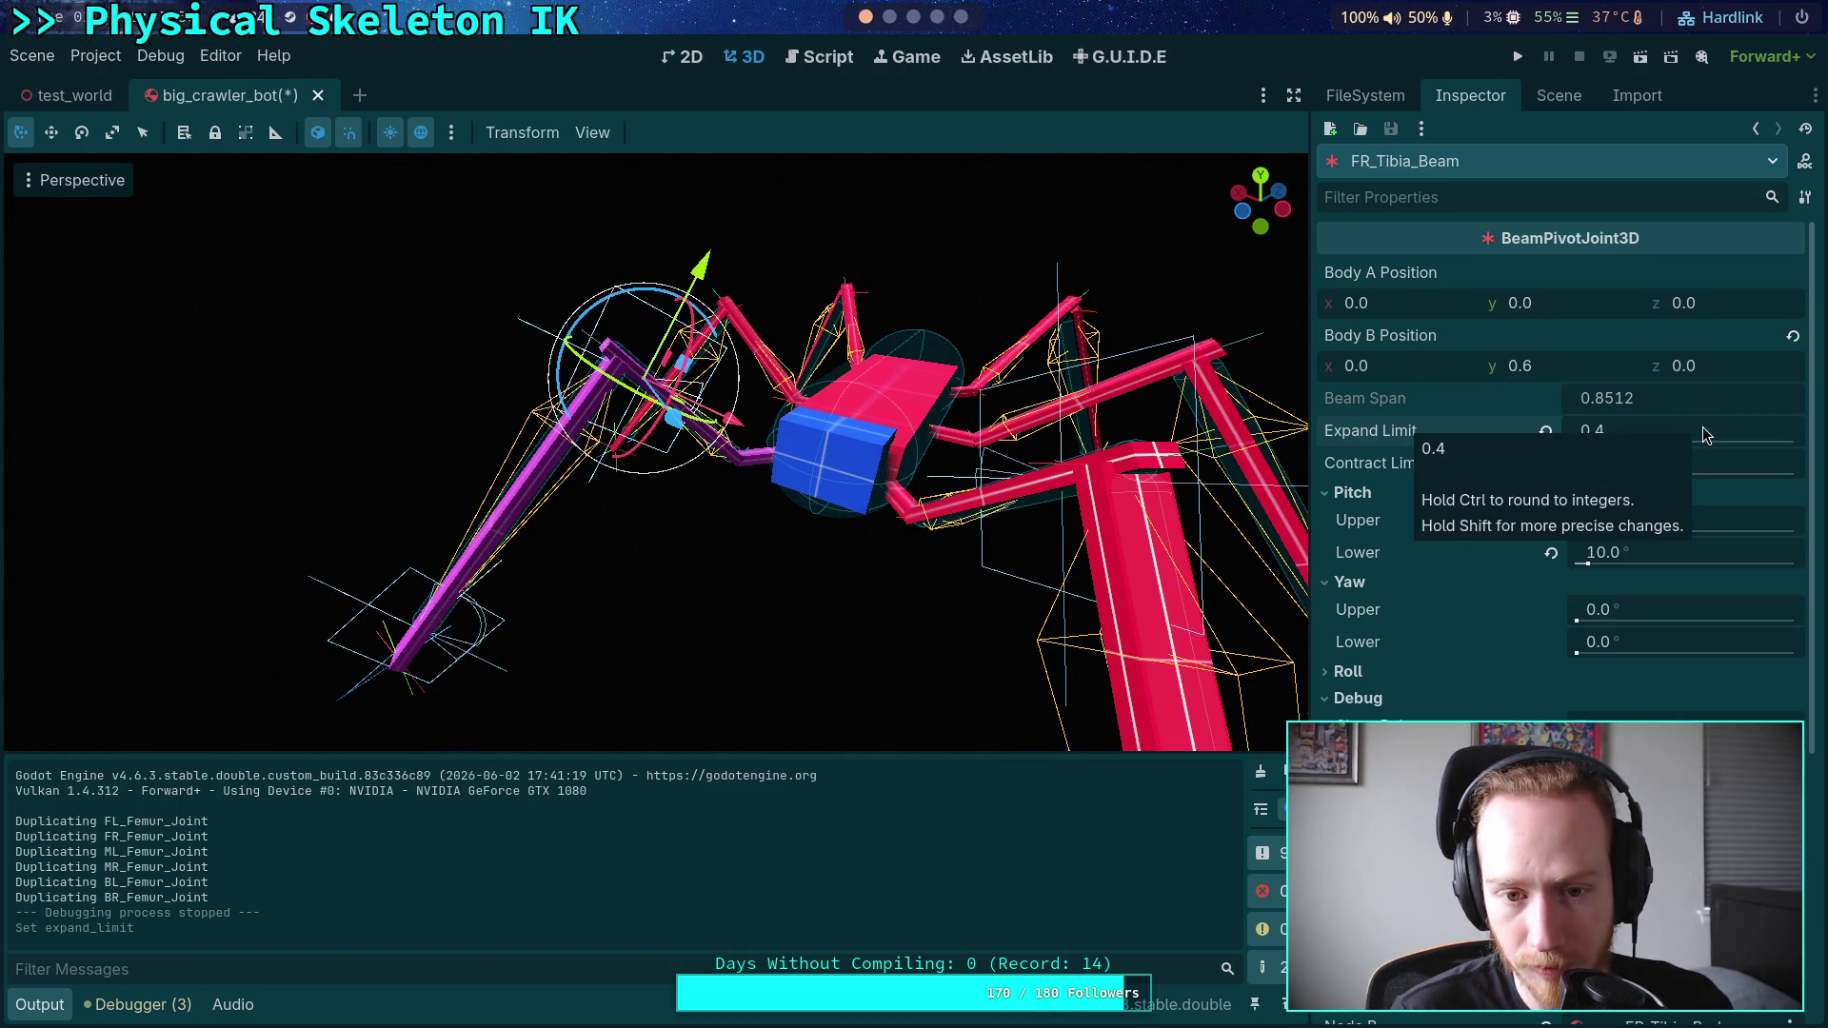
key("F5")
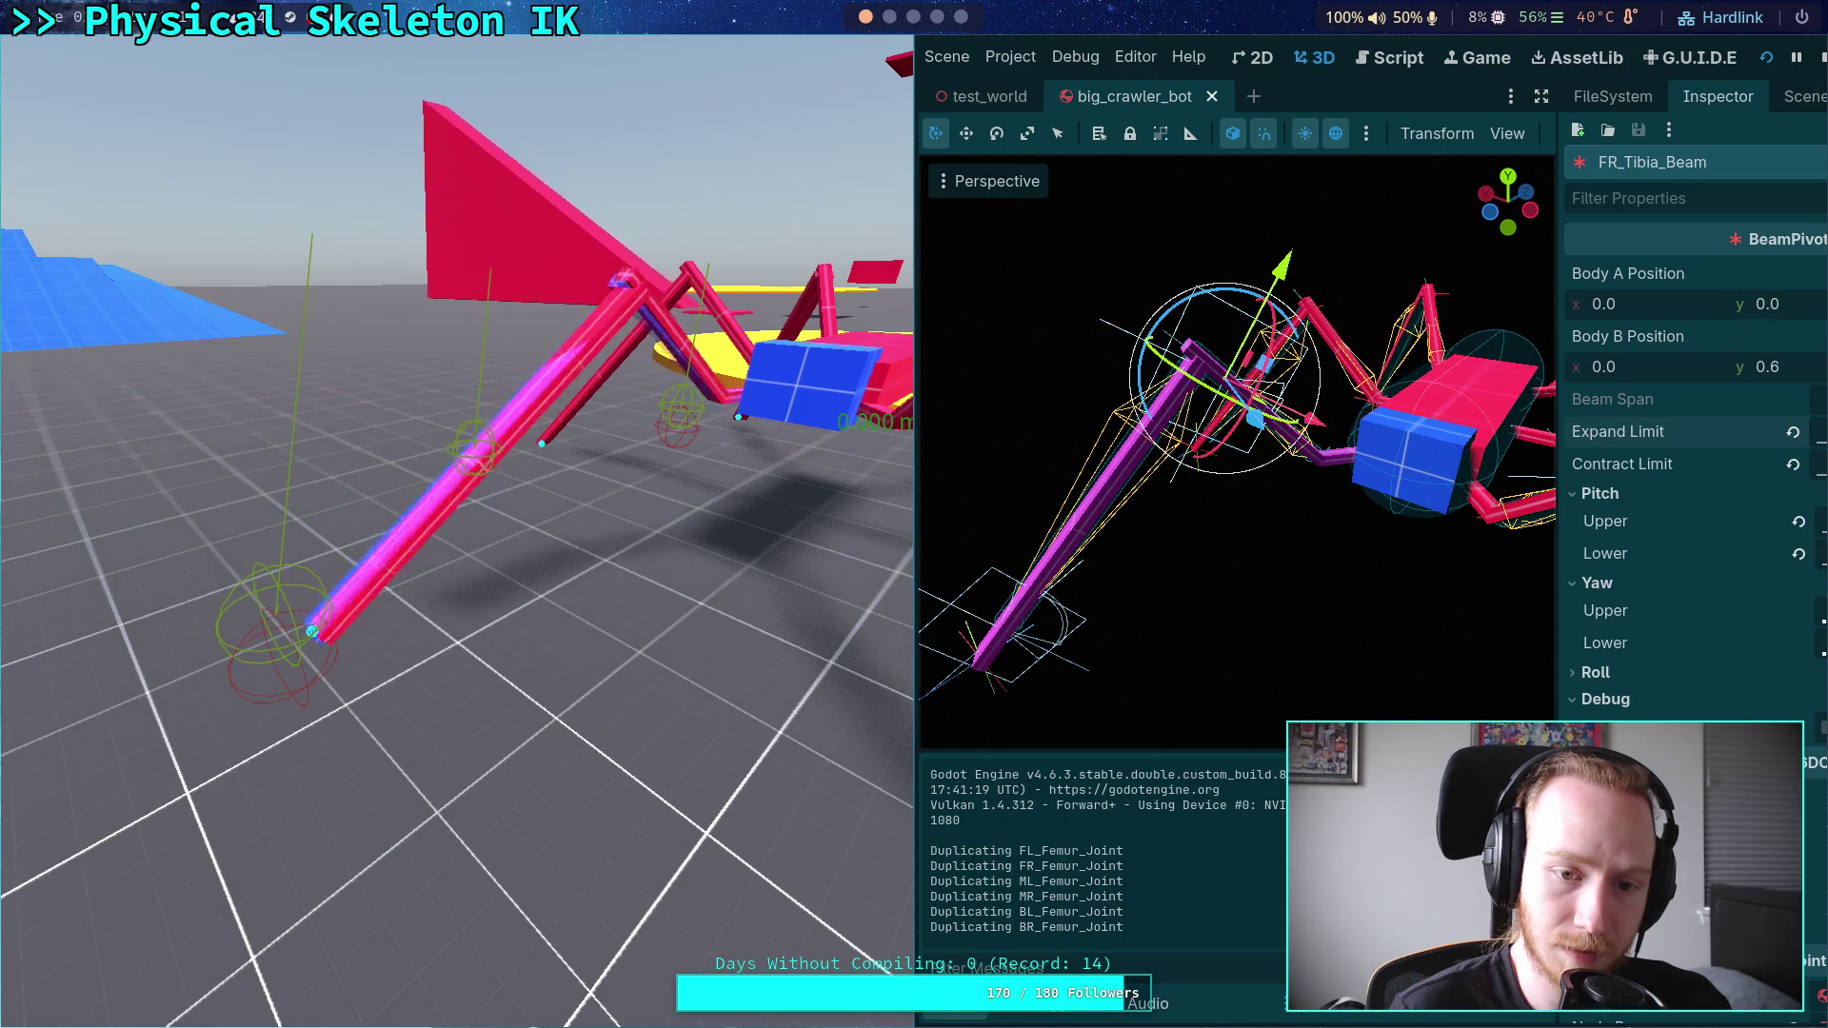
- Stop, adjust the tibia beam's expand limit again, and test-run the crawler once more
left_click(1822, 57)
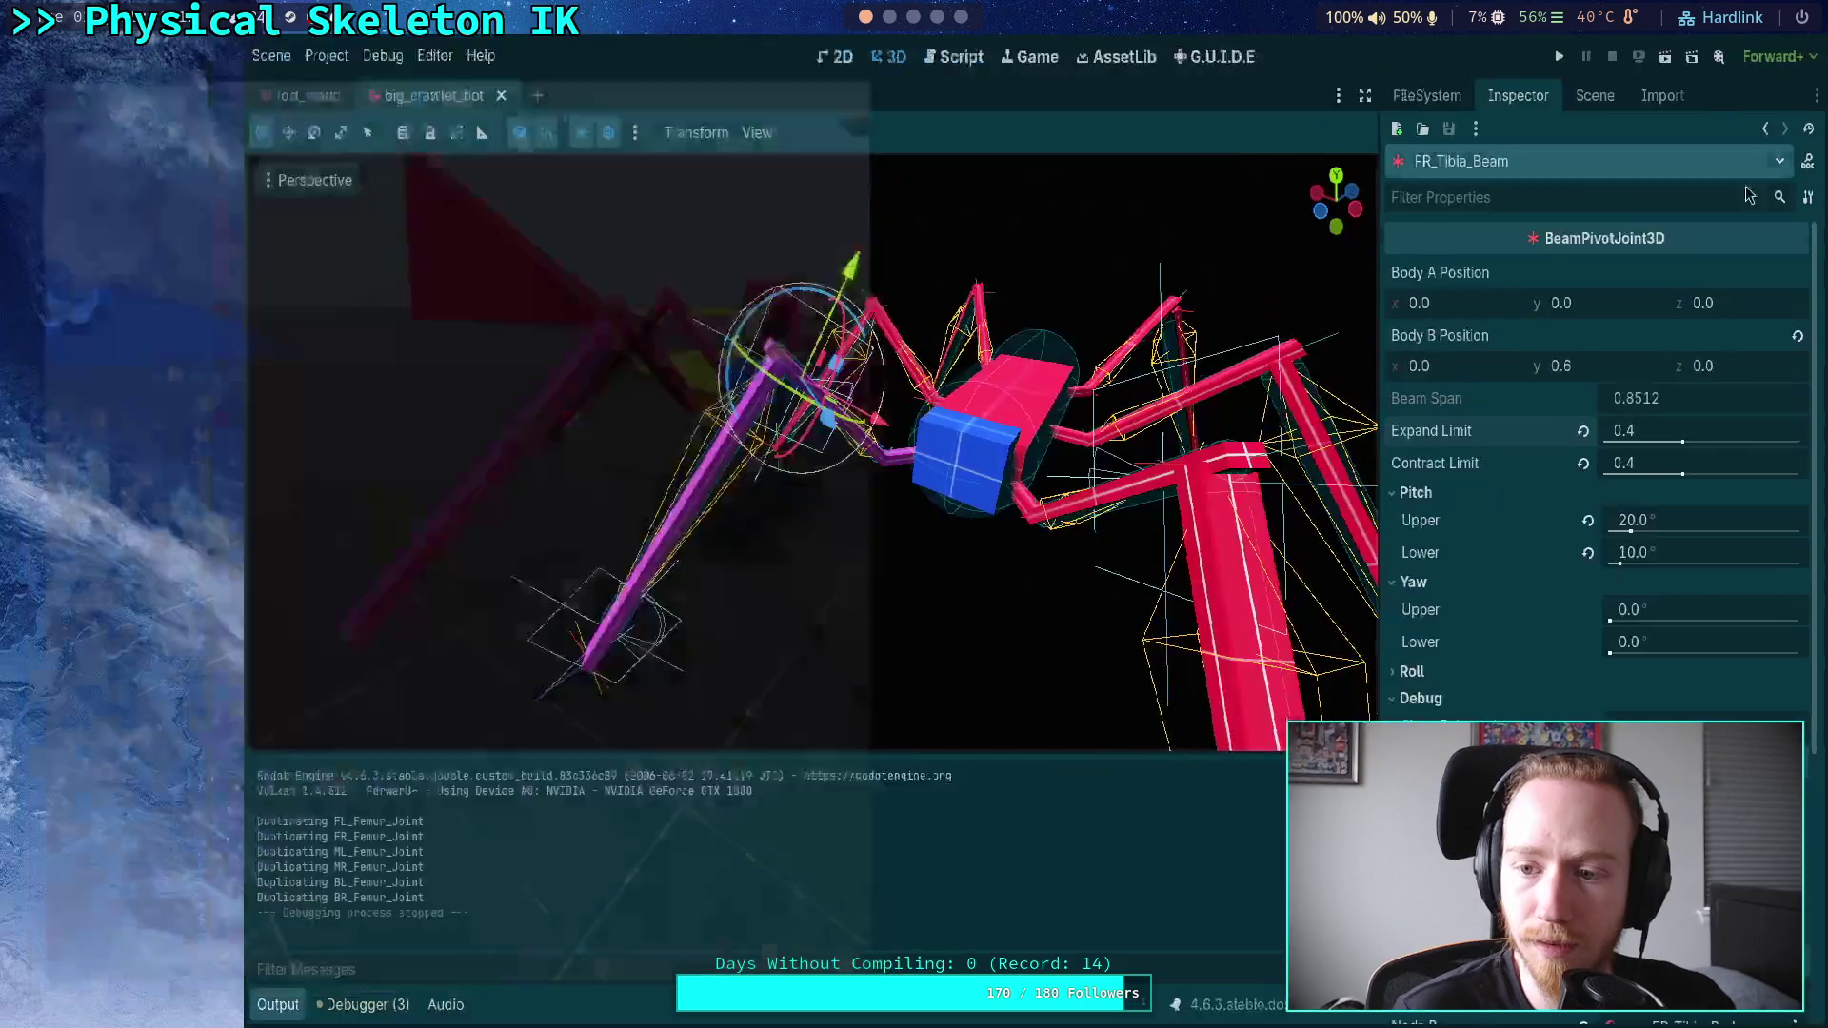
left_click(1628, 430)
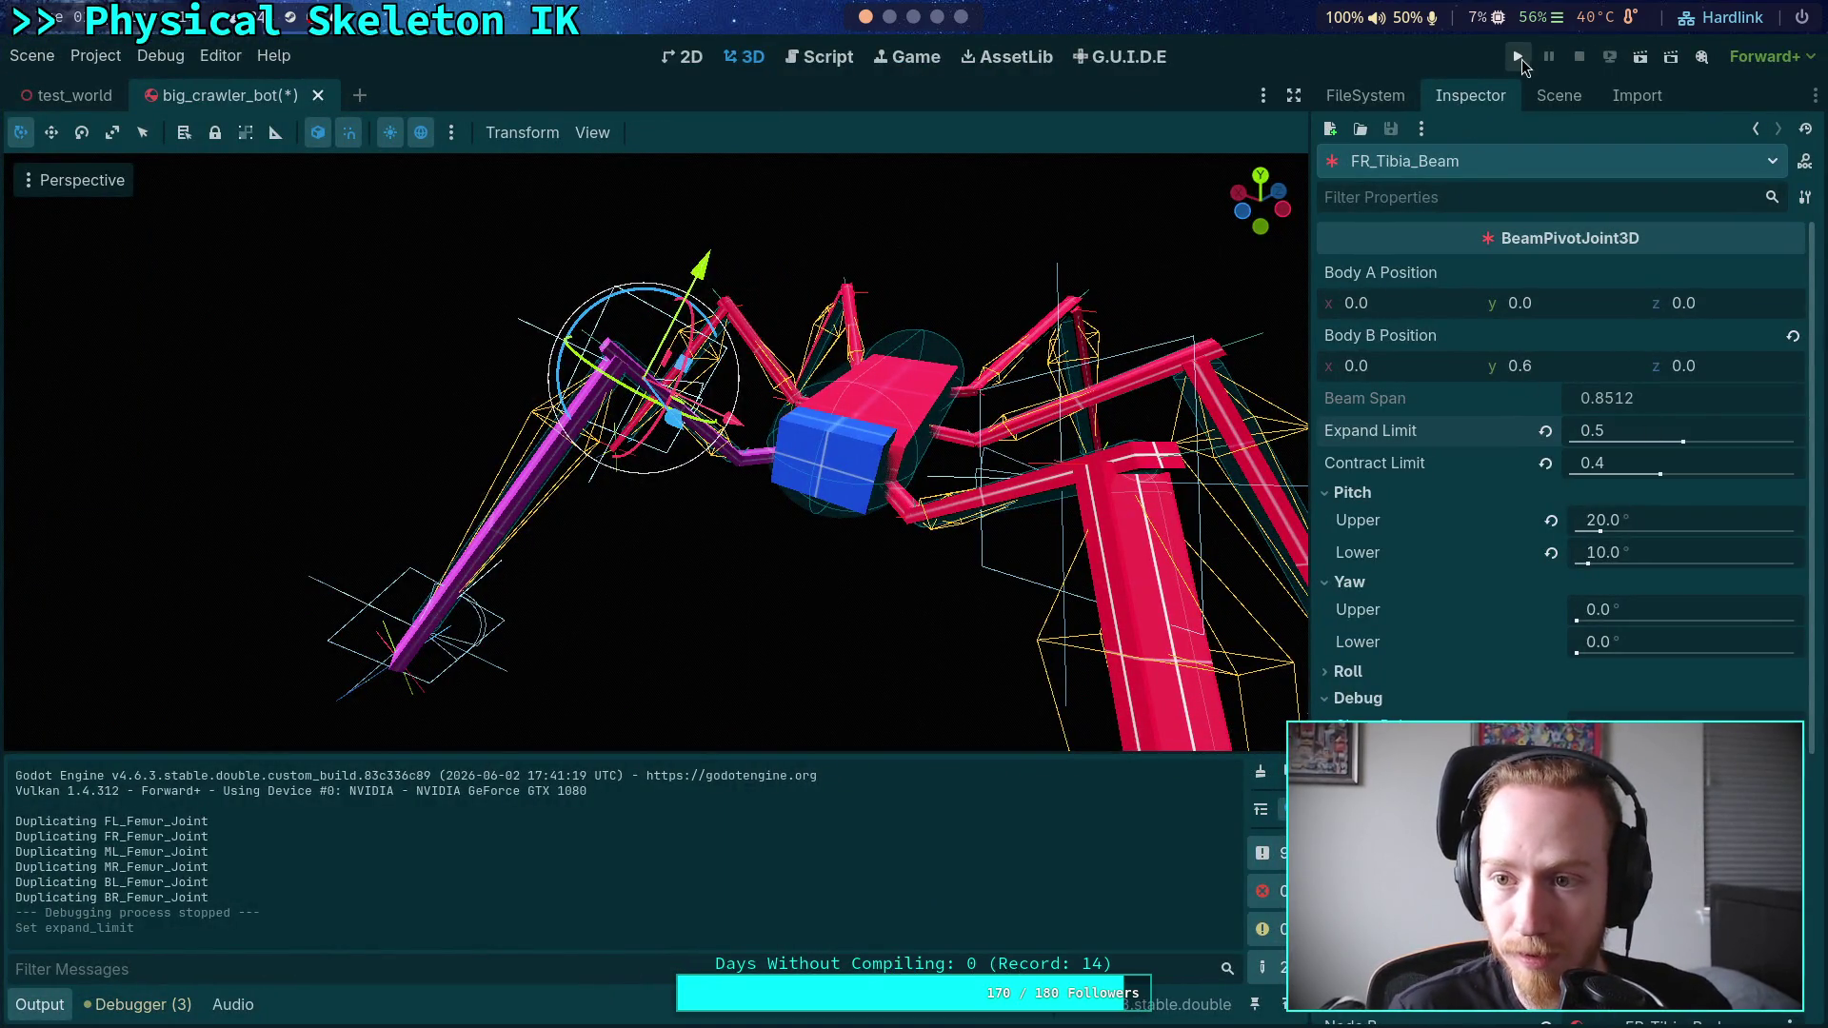
left_click(1516, 57)
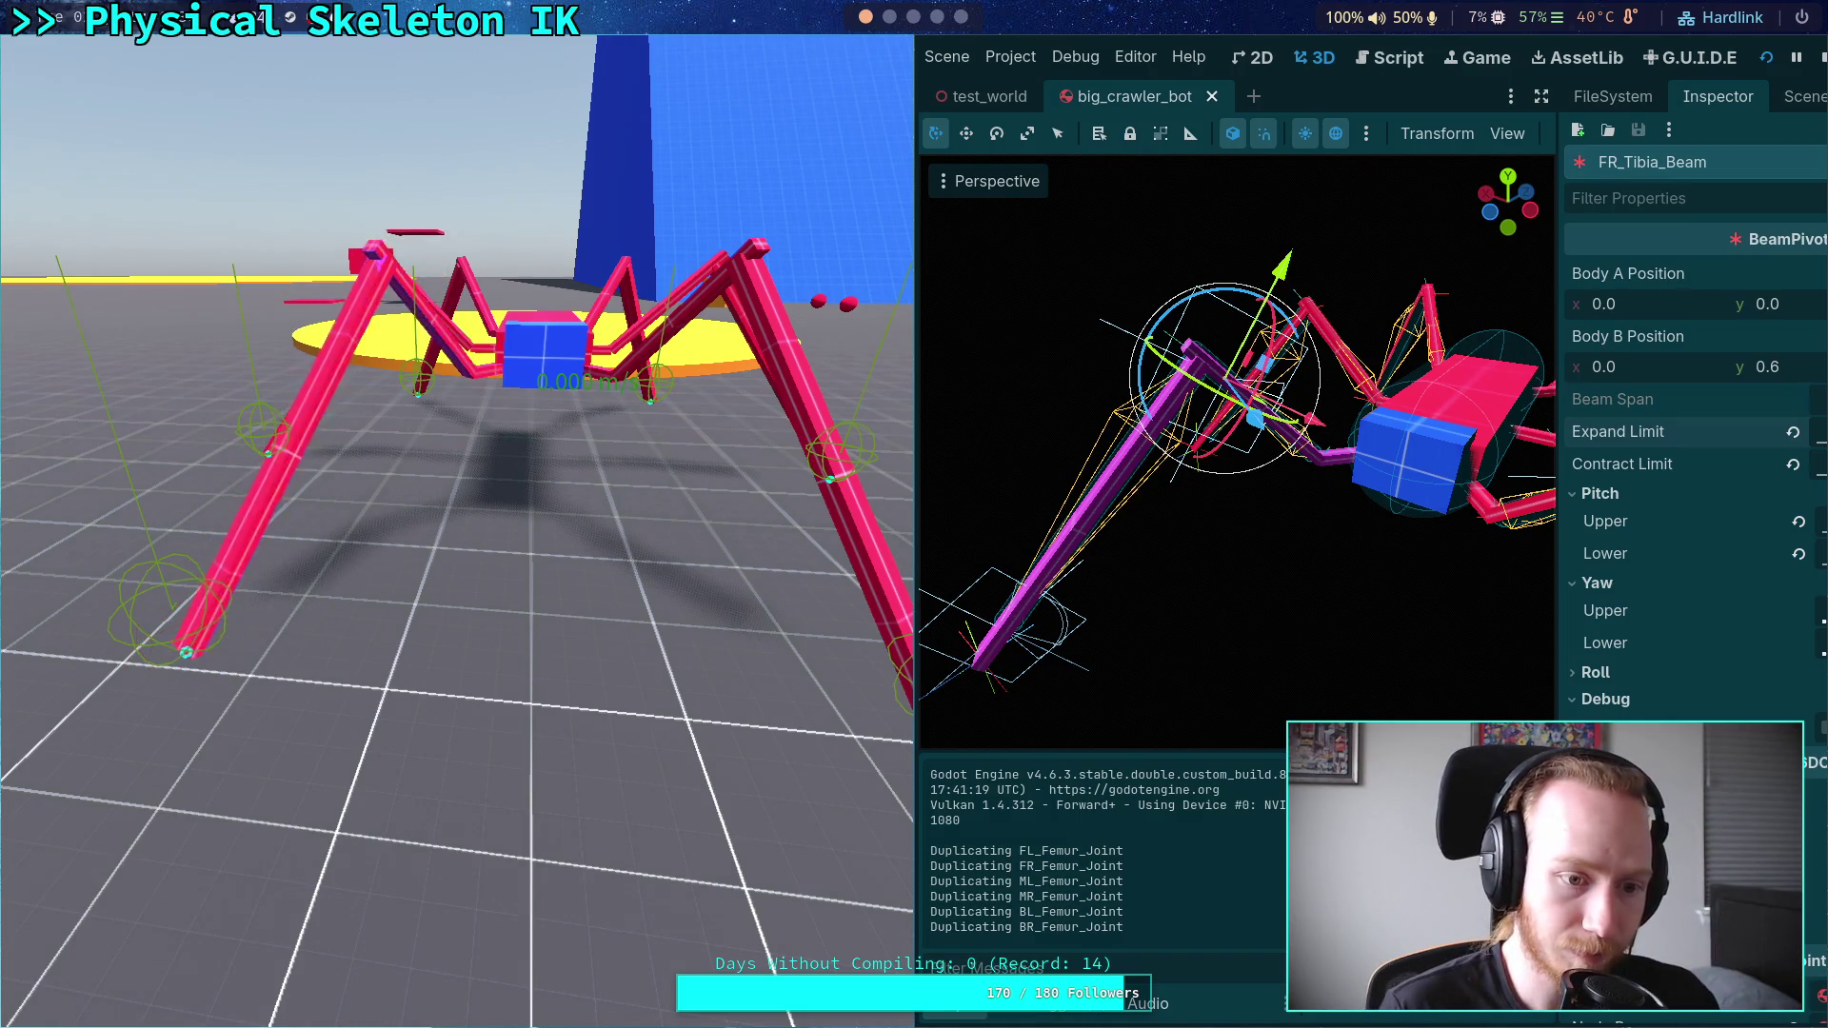
left_click(1820, 57)
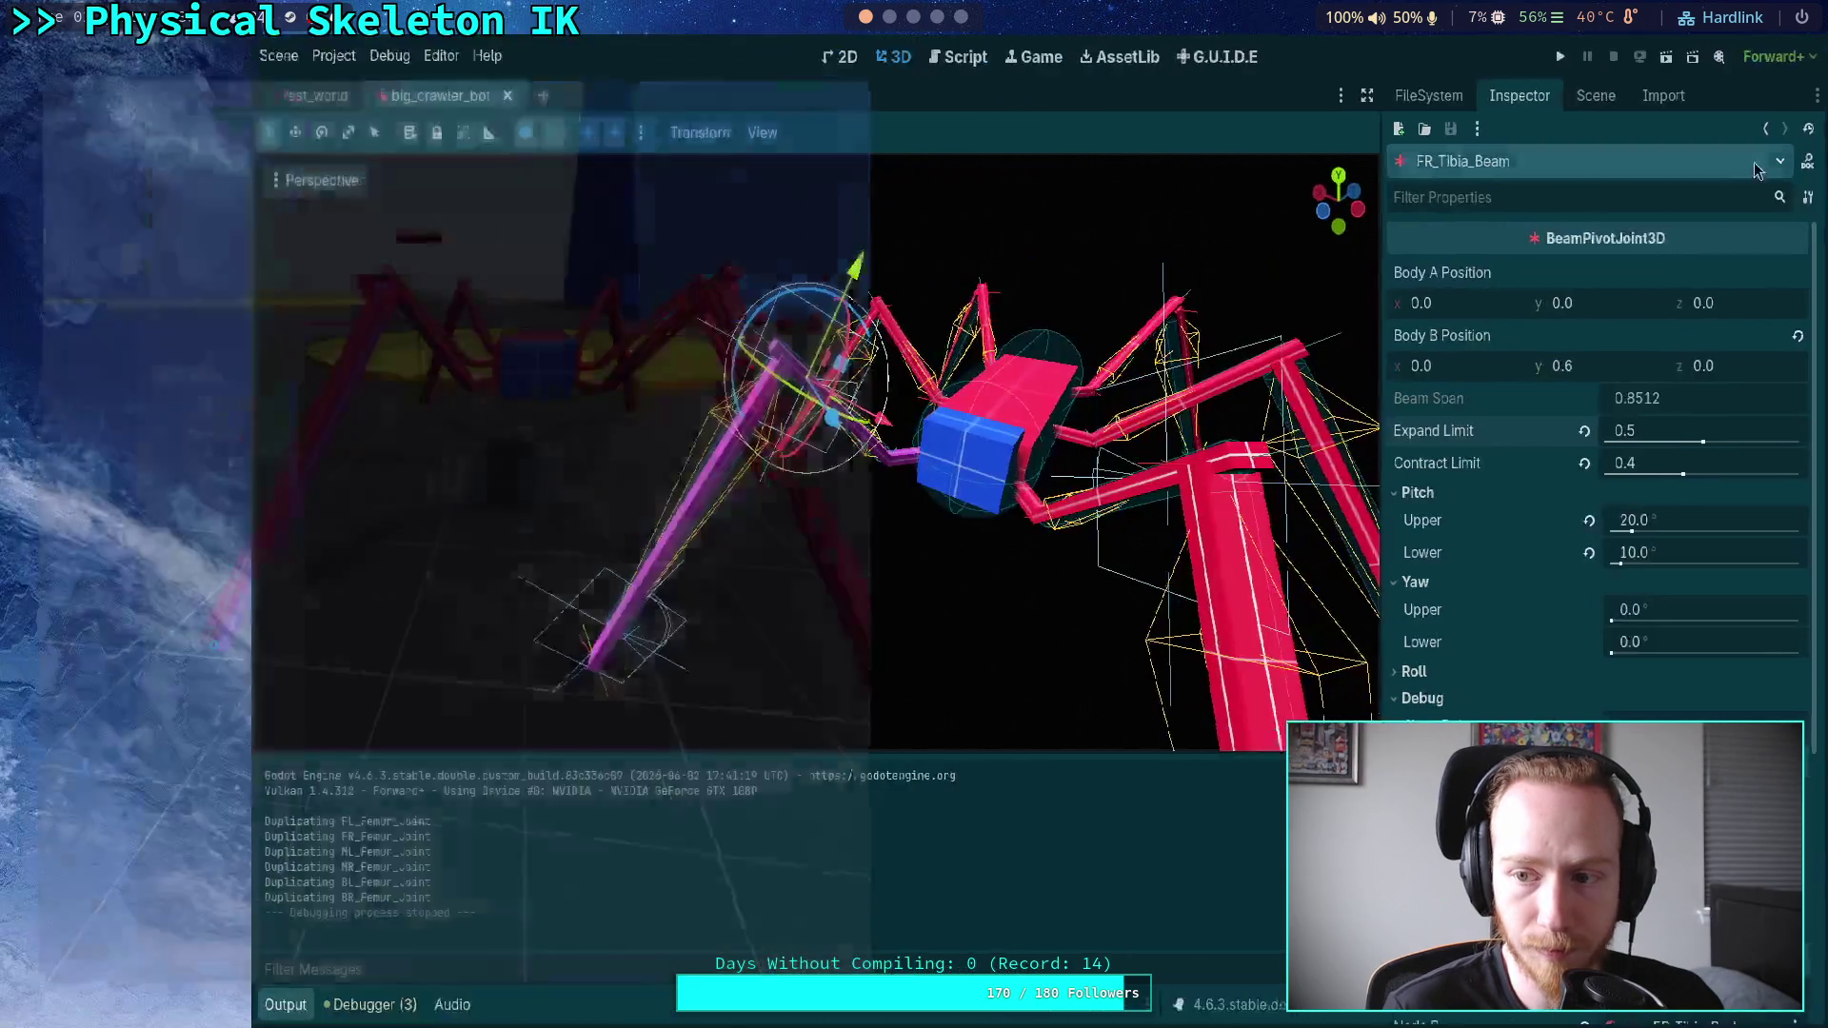
- Set the PhysicalSkeleton's spring calculator frequency to 0.8 Hz
left_click(1547, 95)
left_click(1508, 247)
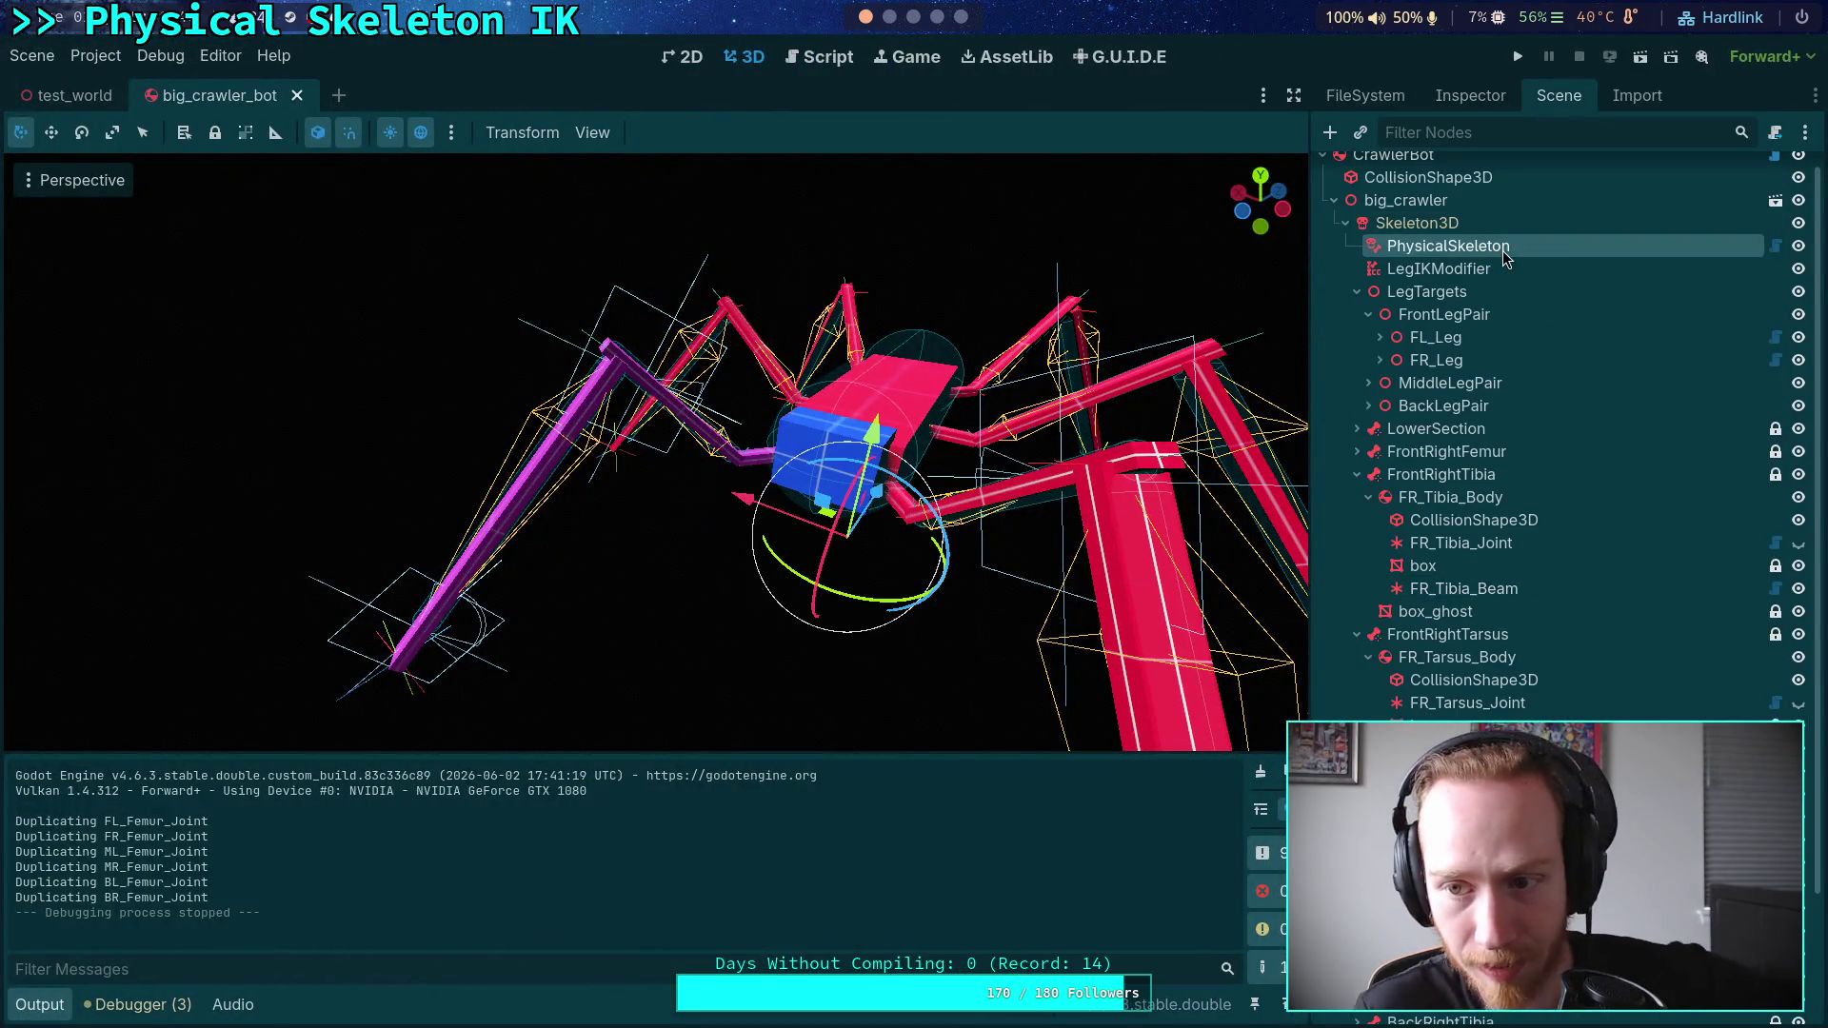
left_click(1468, 96)
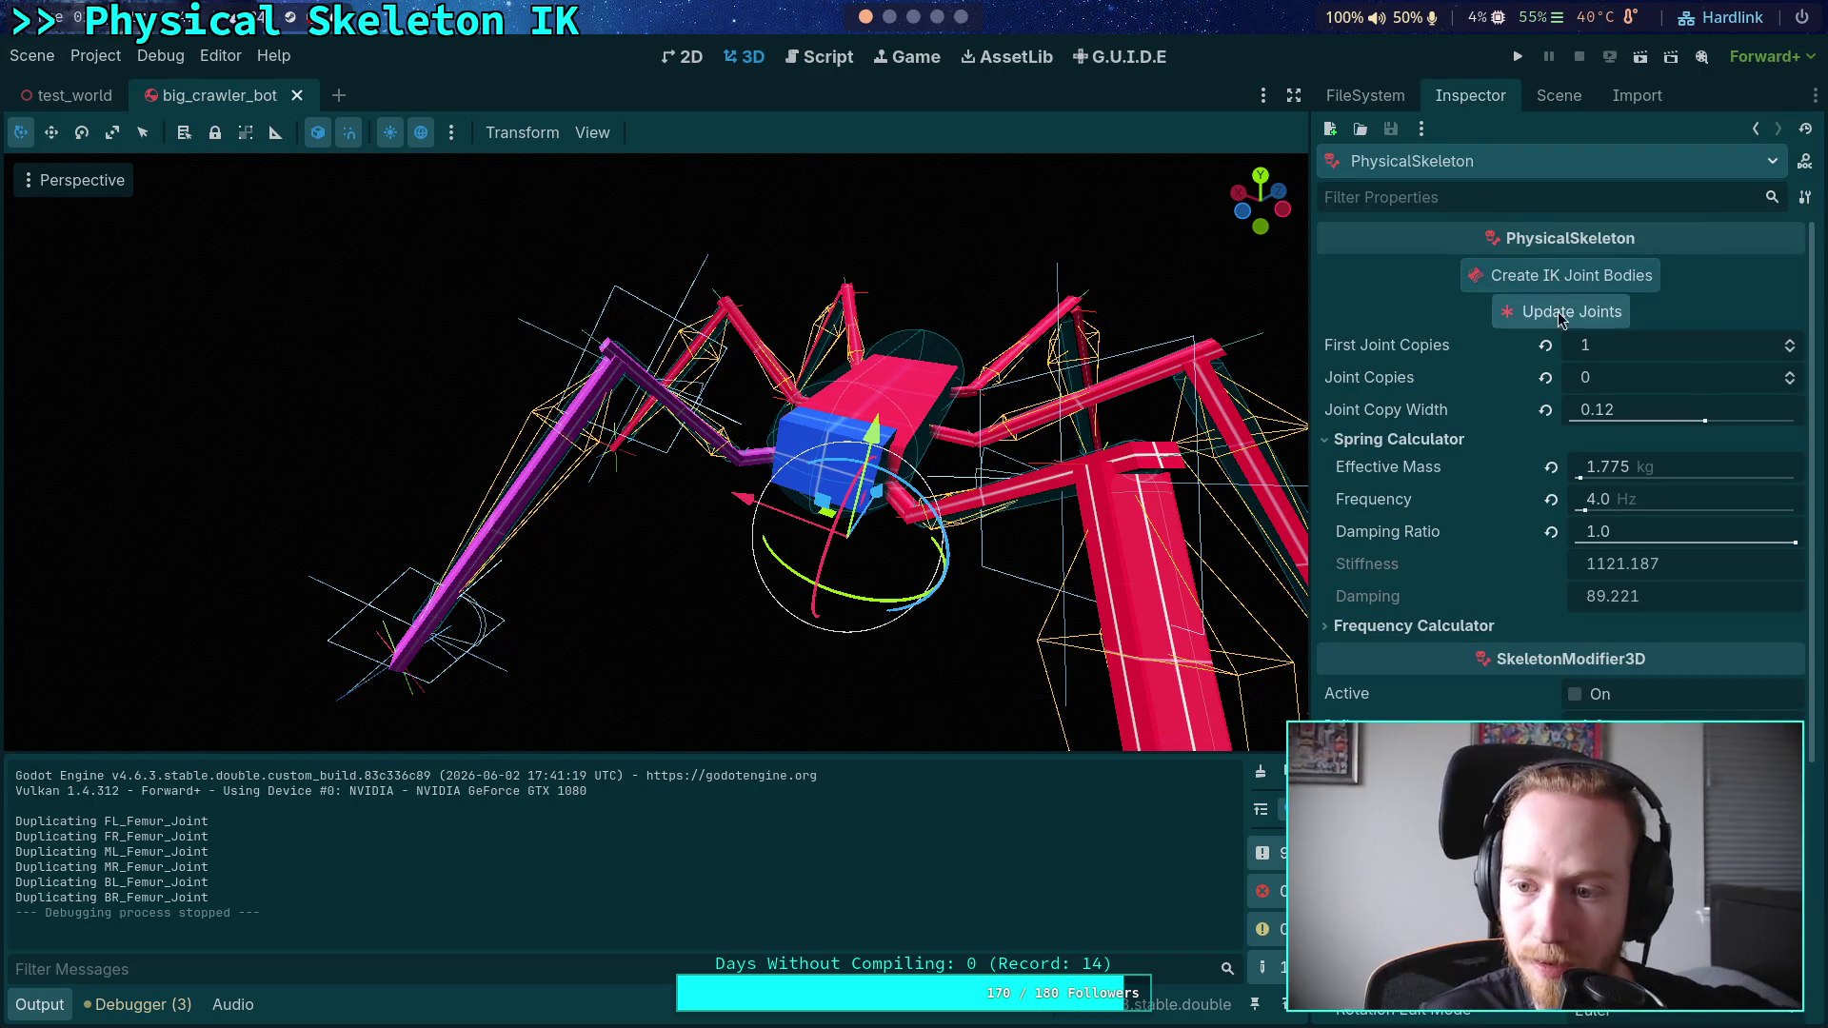
left_click(1683, 507)
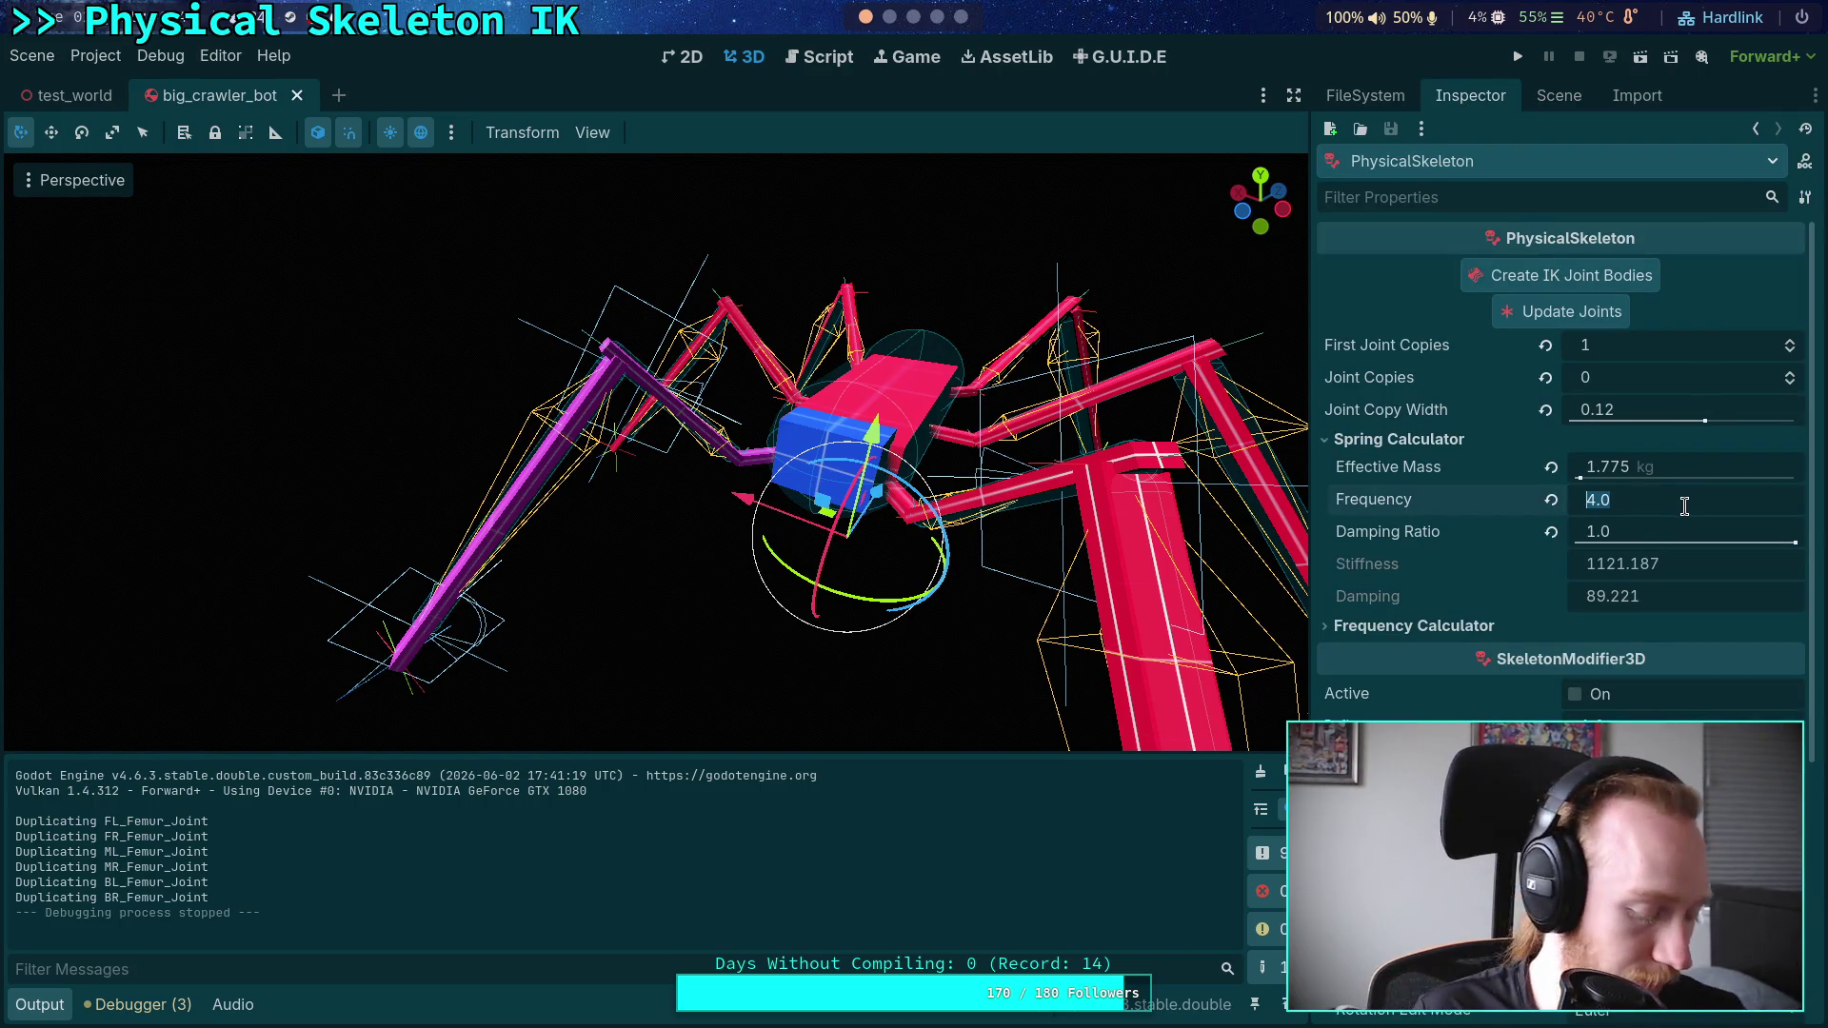
type(".8")
type("0.8")
key("Return")
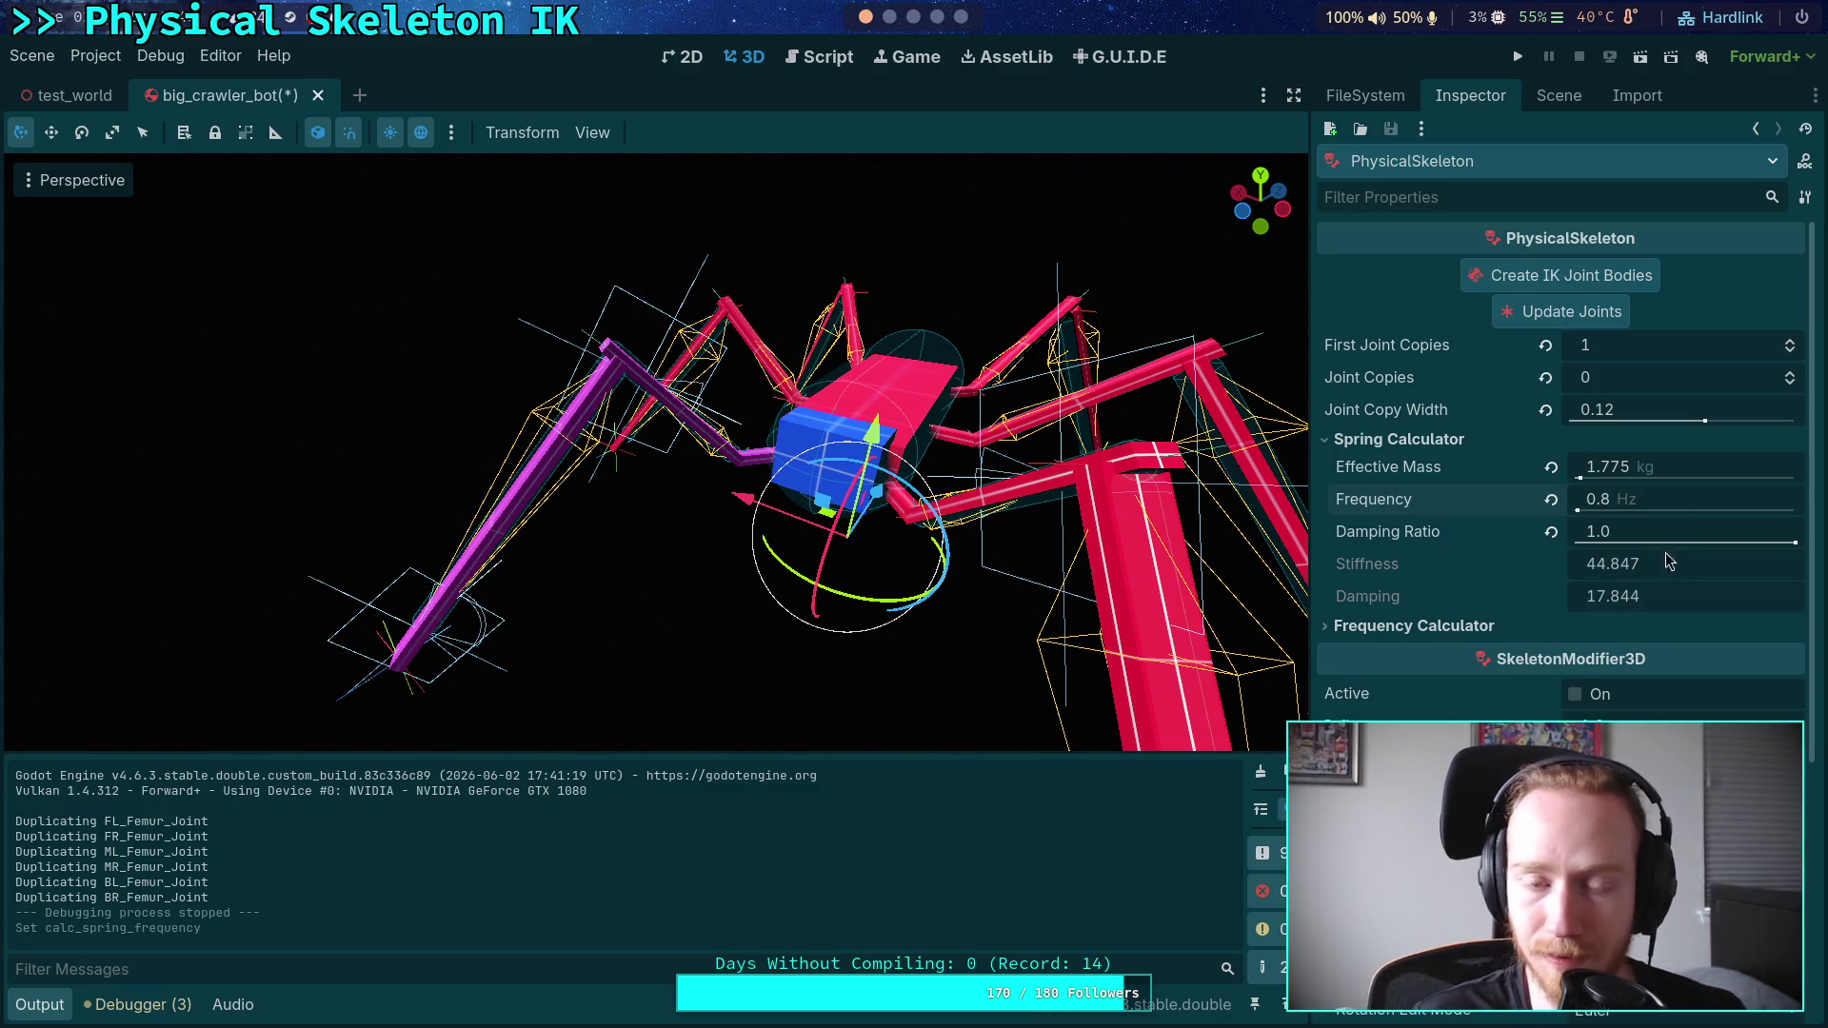
- Replace lines 149–150 with stiffness 44.847 and damping 17.844, save, and run the game
left_click(791, 53)
scroll(876, 410, "down", 5)
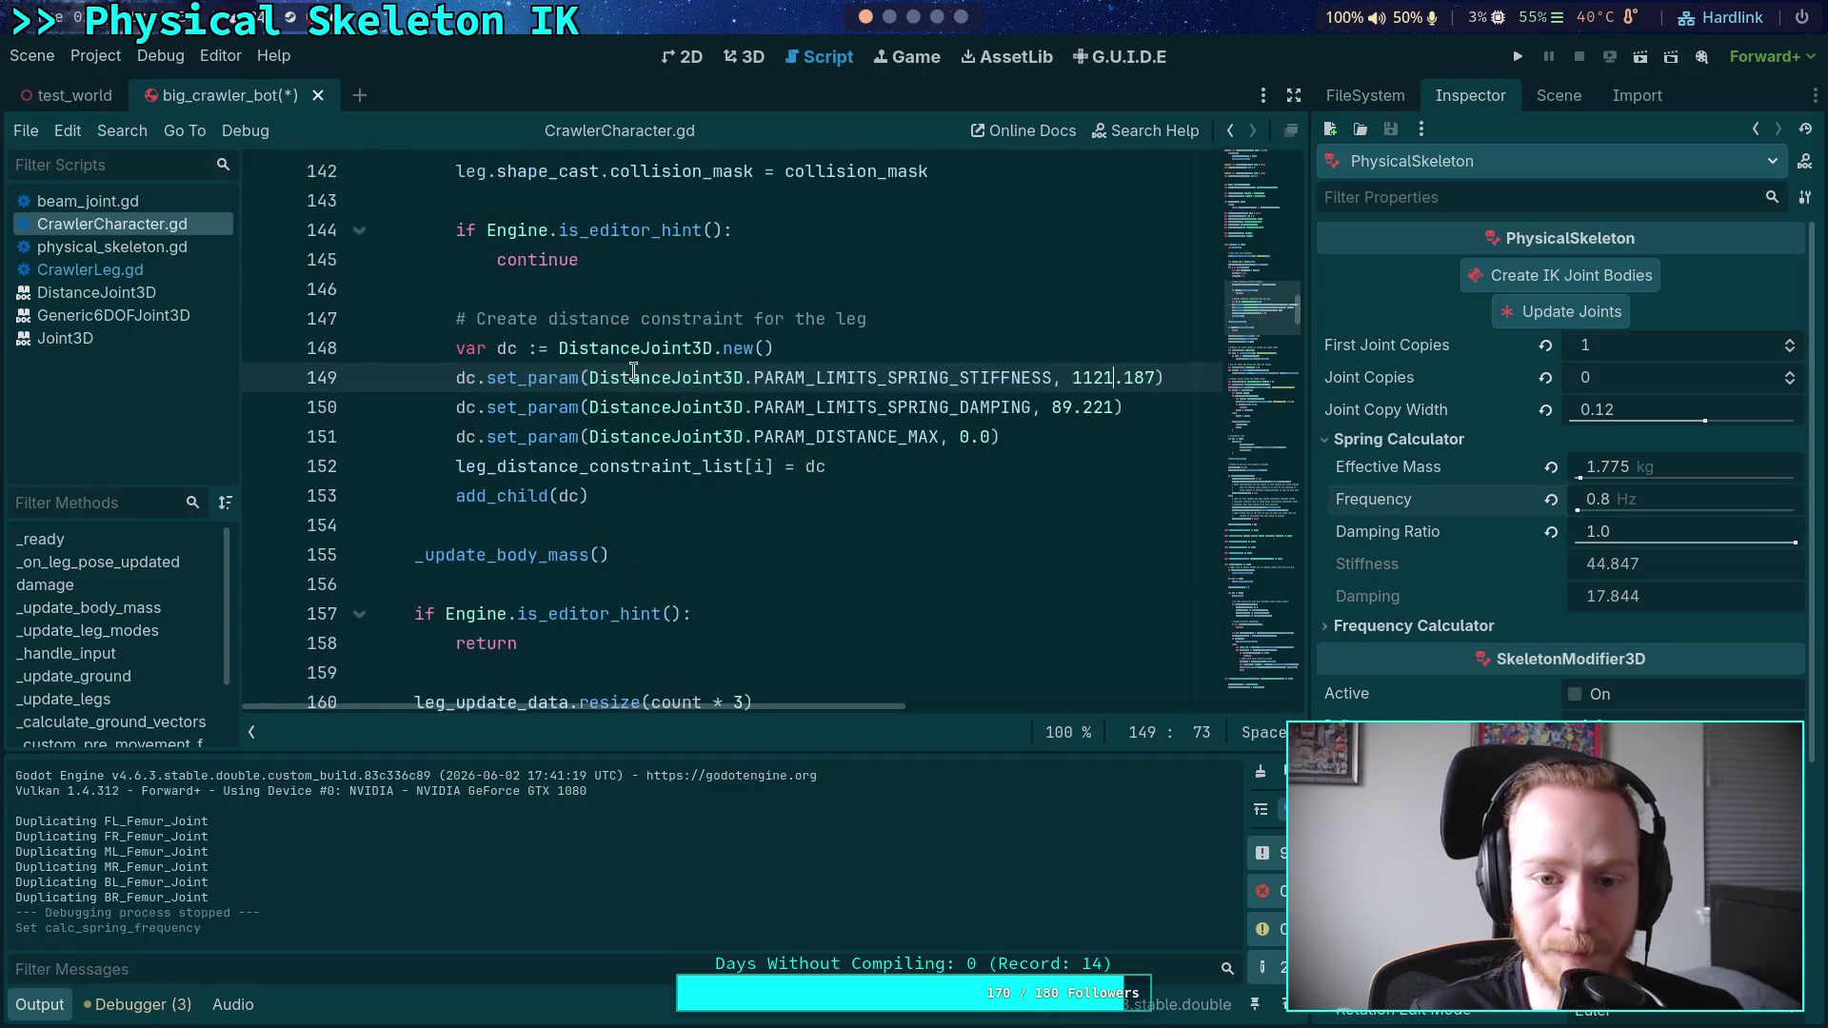
right_click(1411, 569)
left_click(1444, 585)
left_click_drag(1074, 377, 1155, 378)
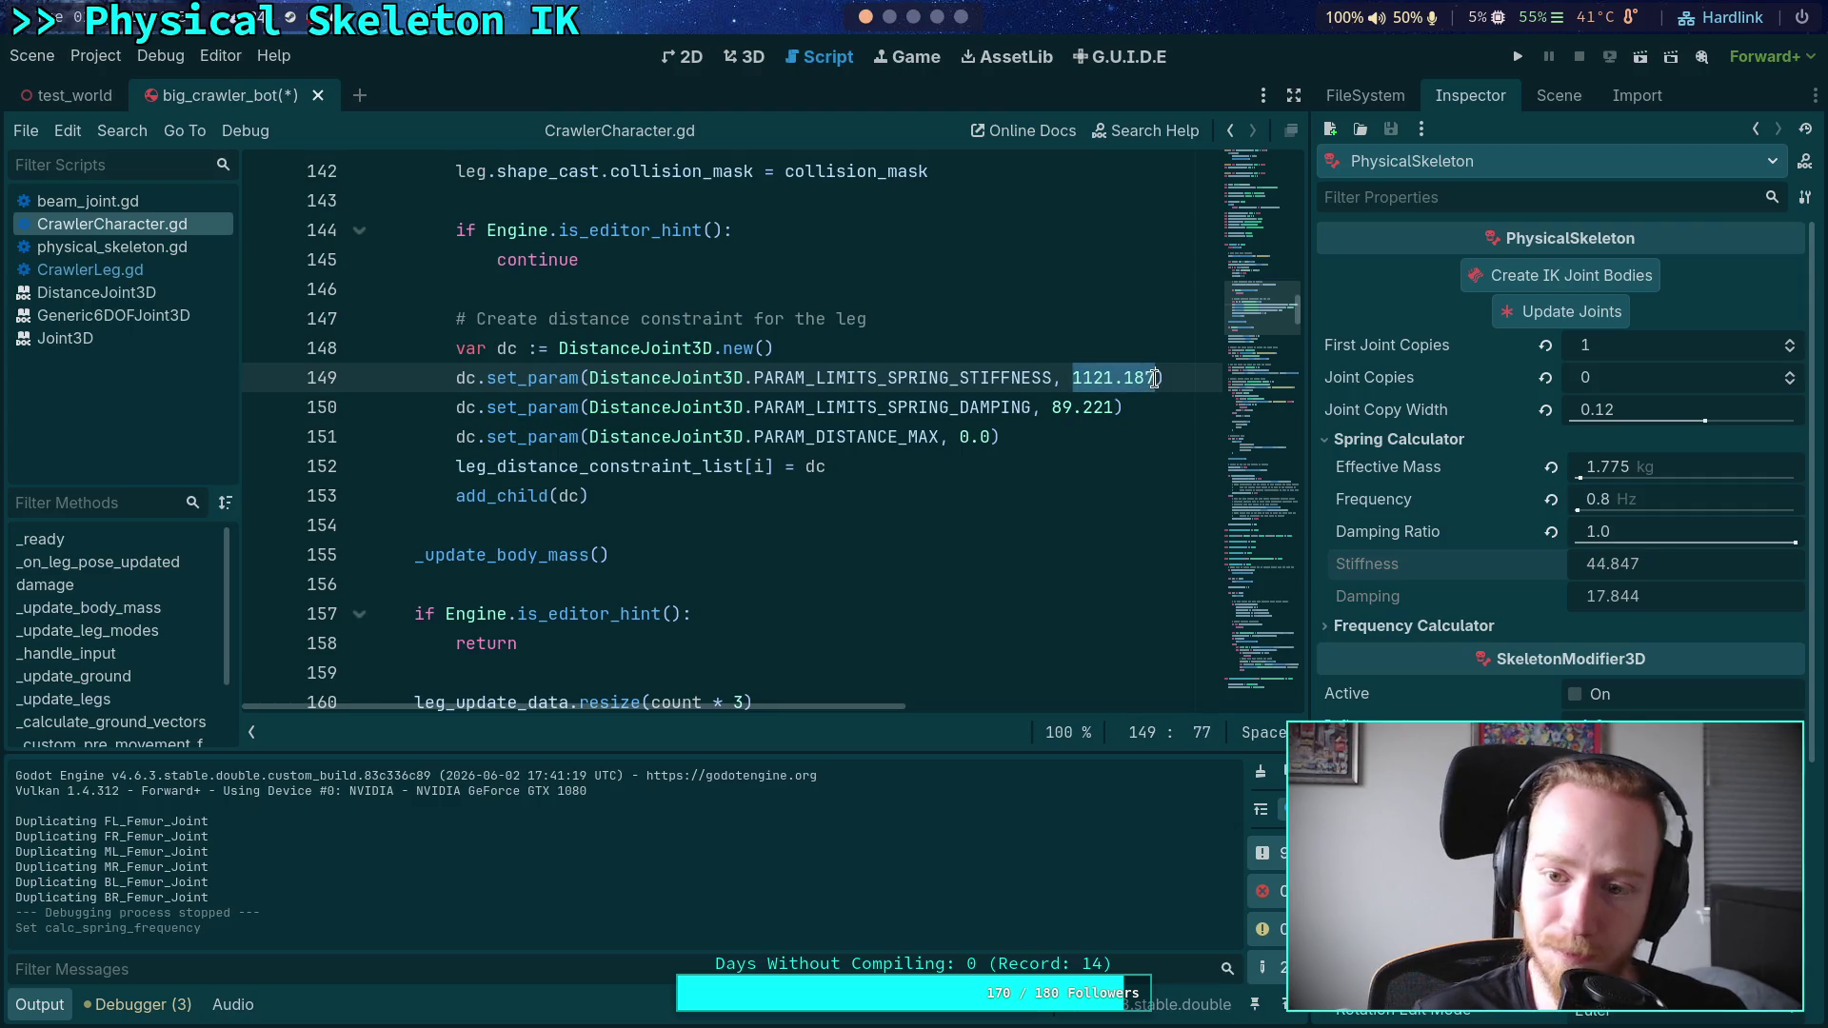
type("box_ghost")
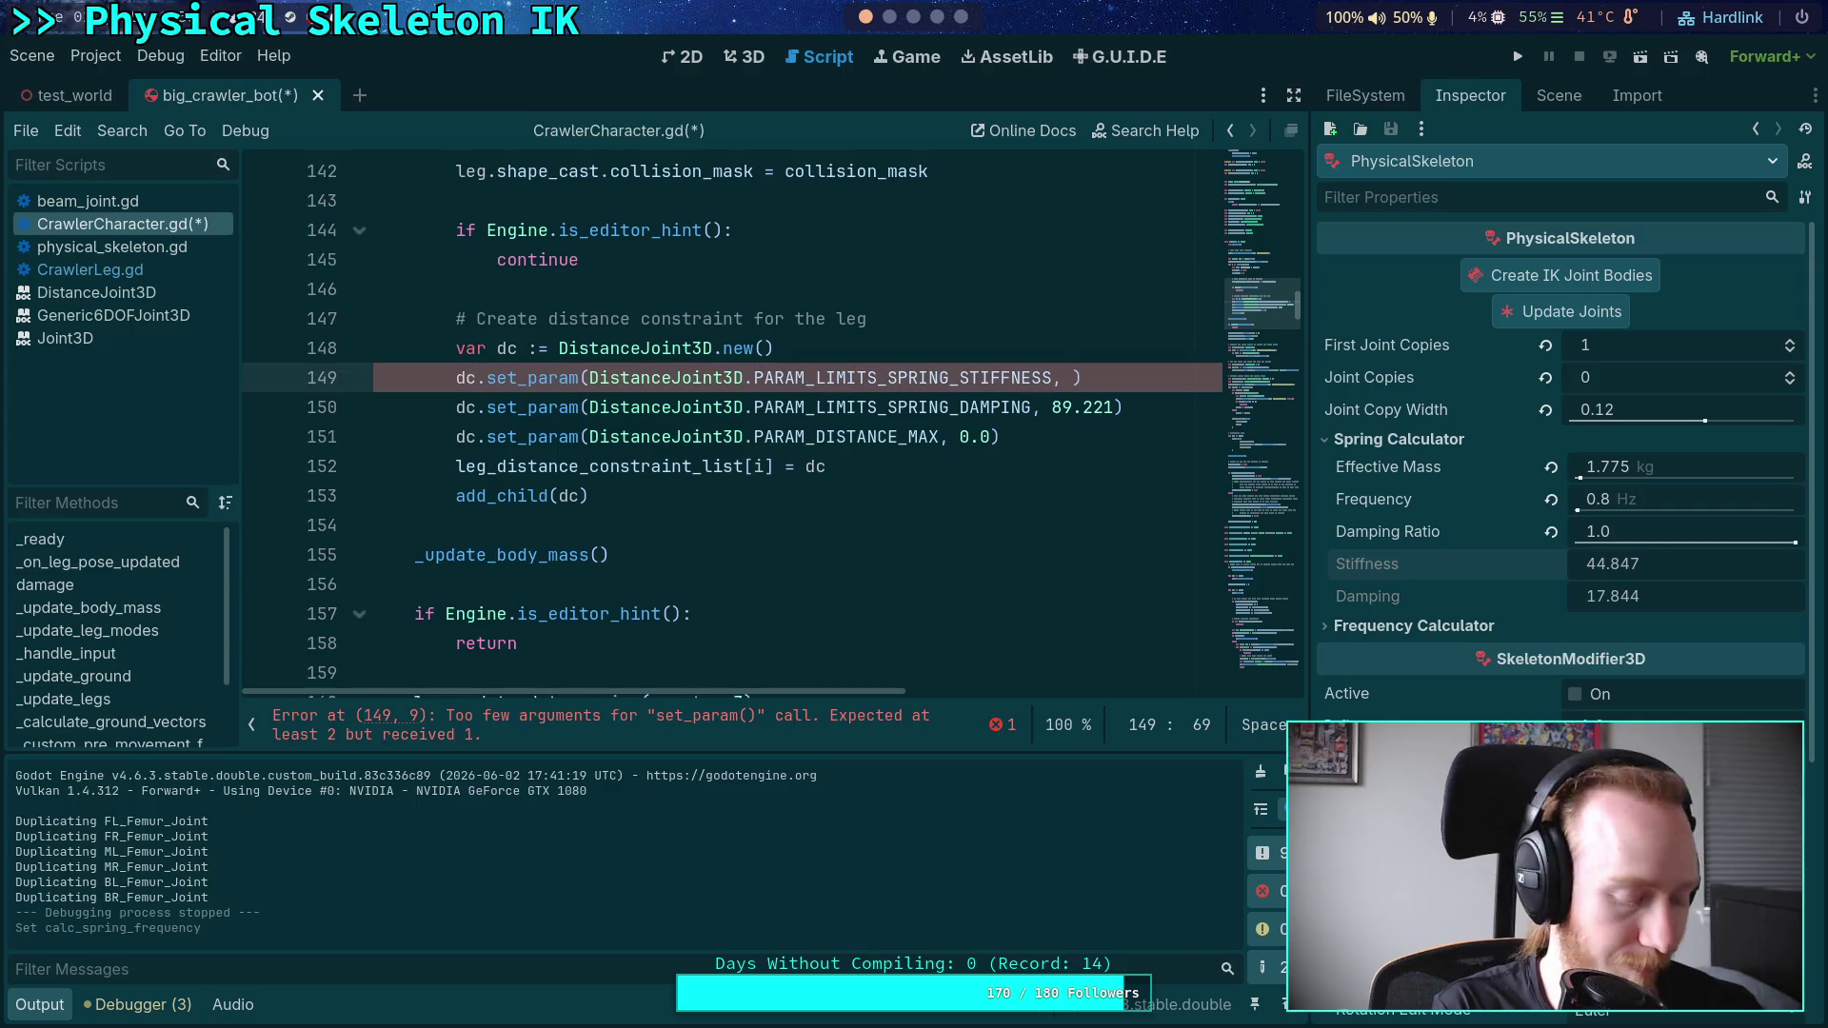
type(".")
type("847")
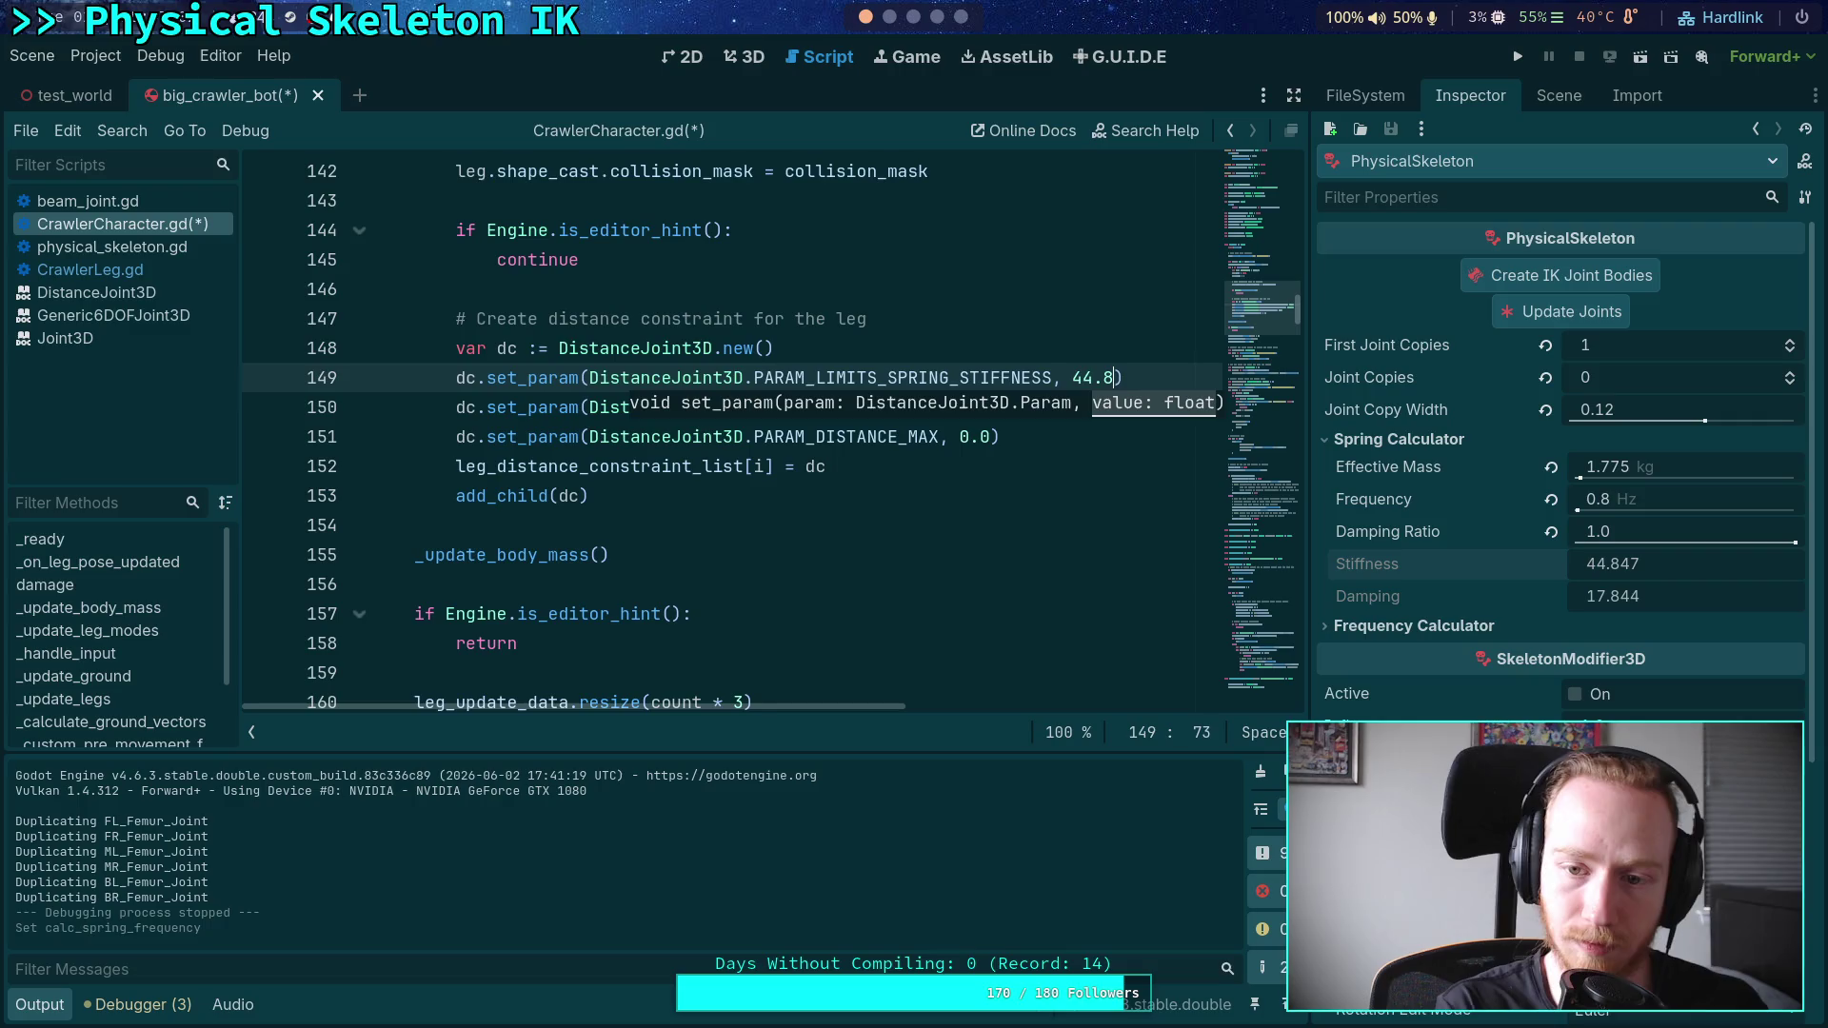
left_click_drag(1052, 407, 1112, 411)
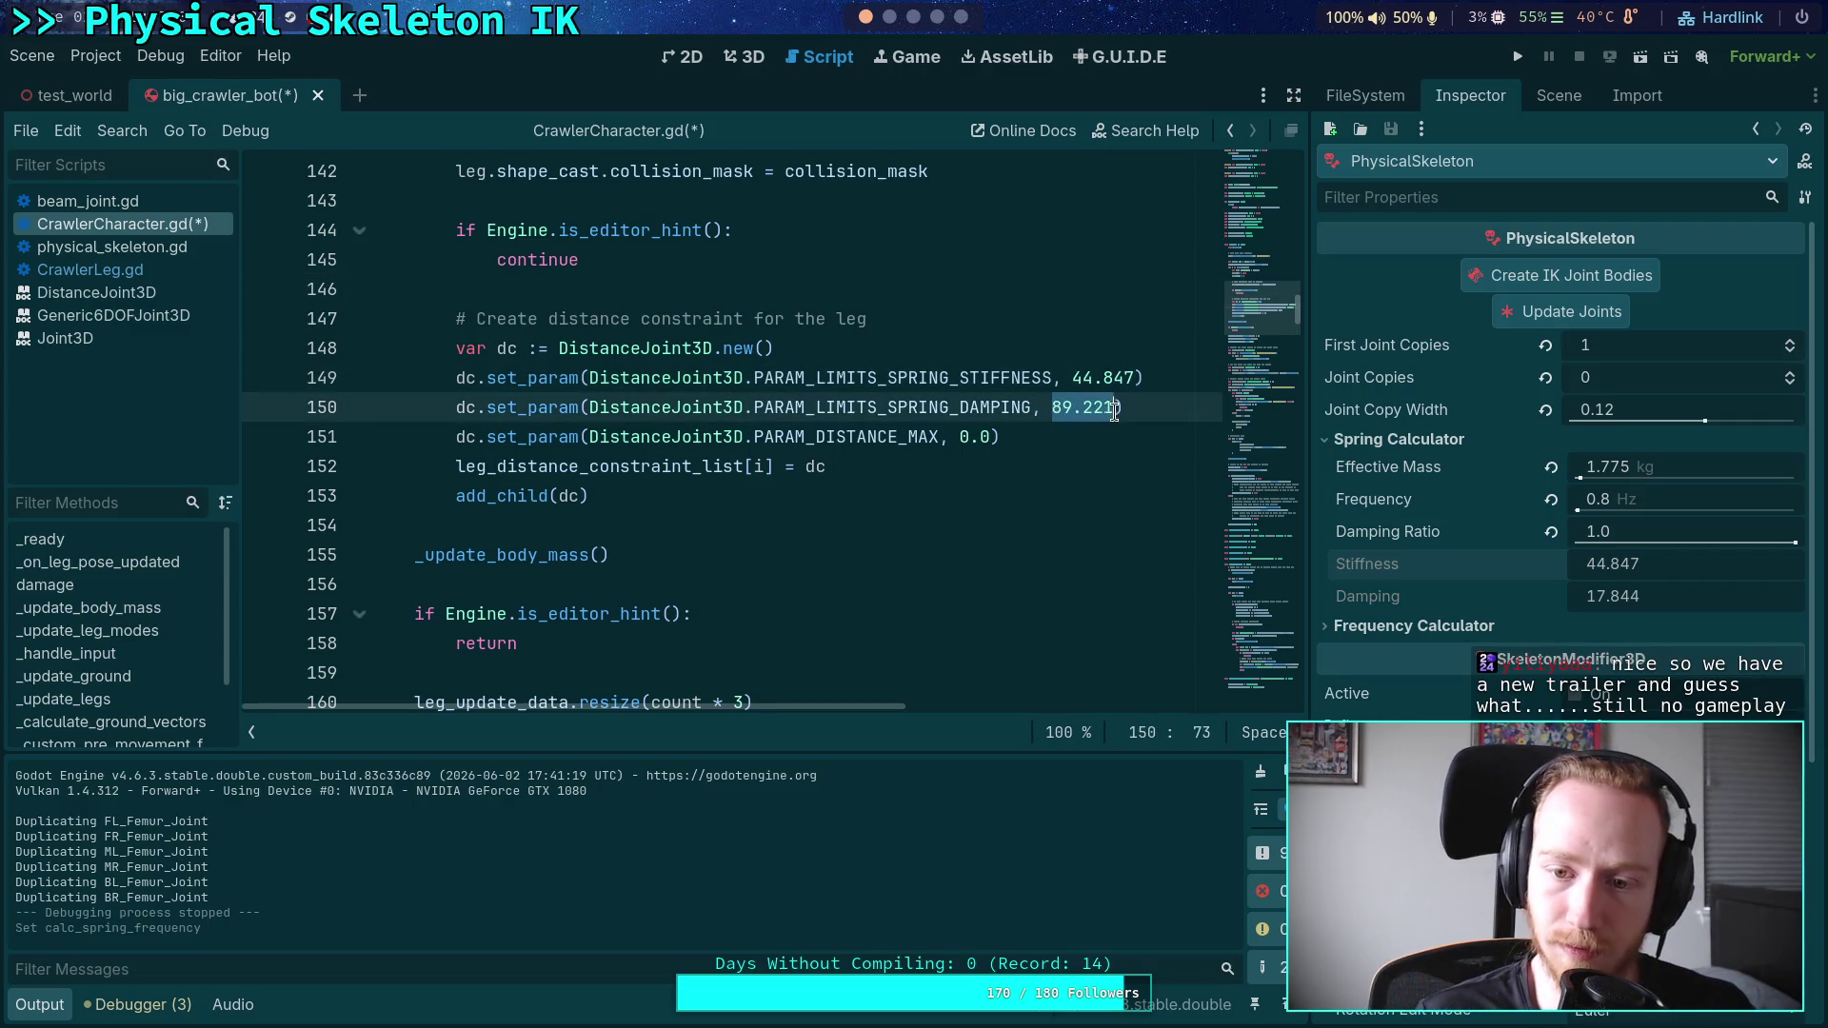
type(".844")
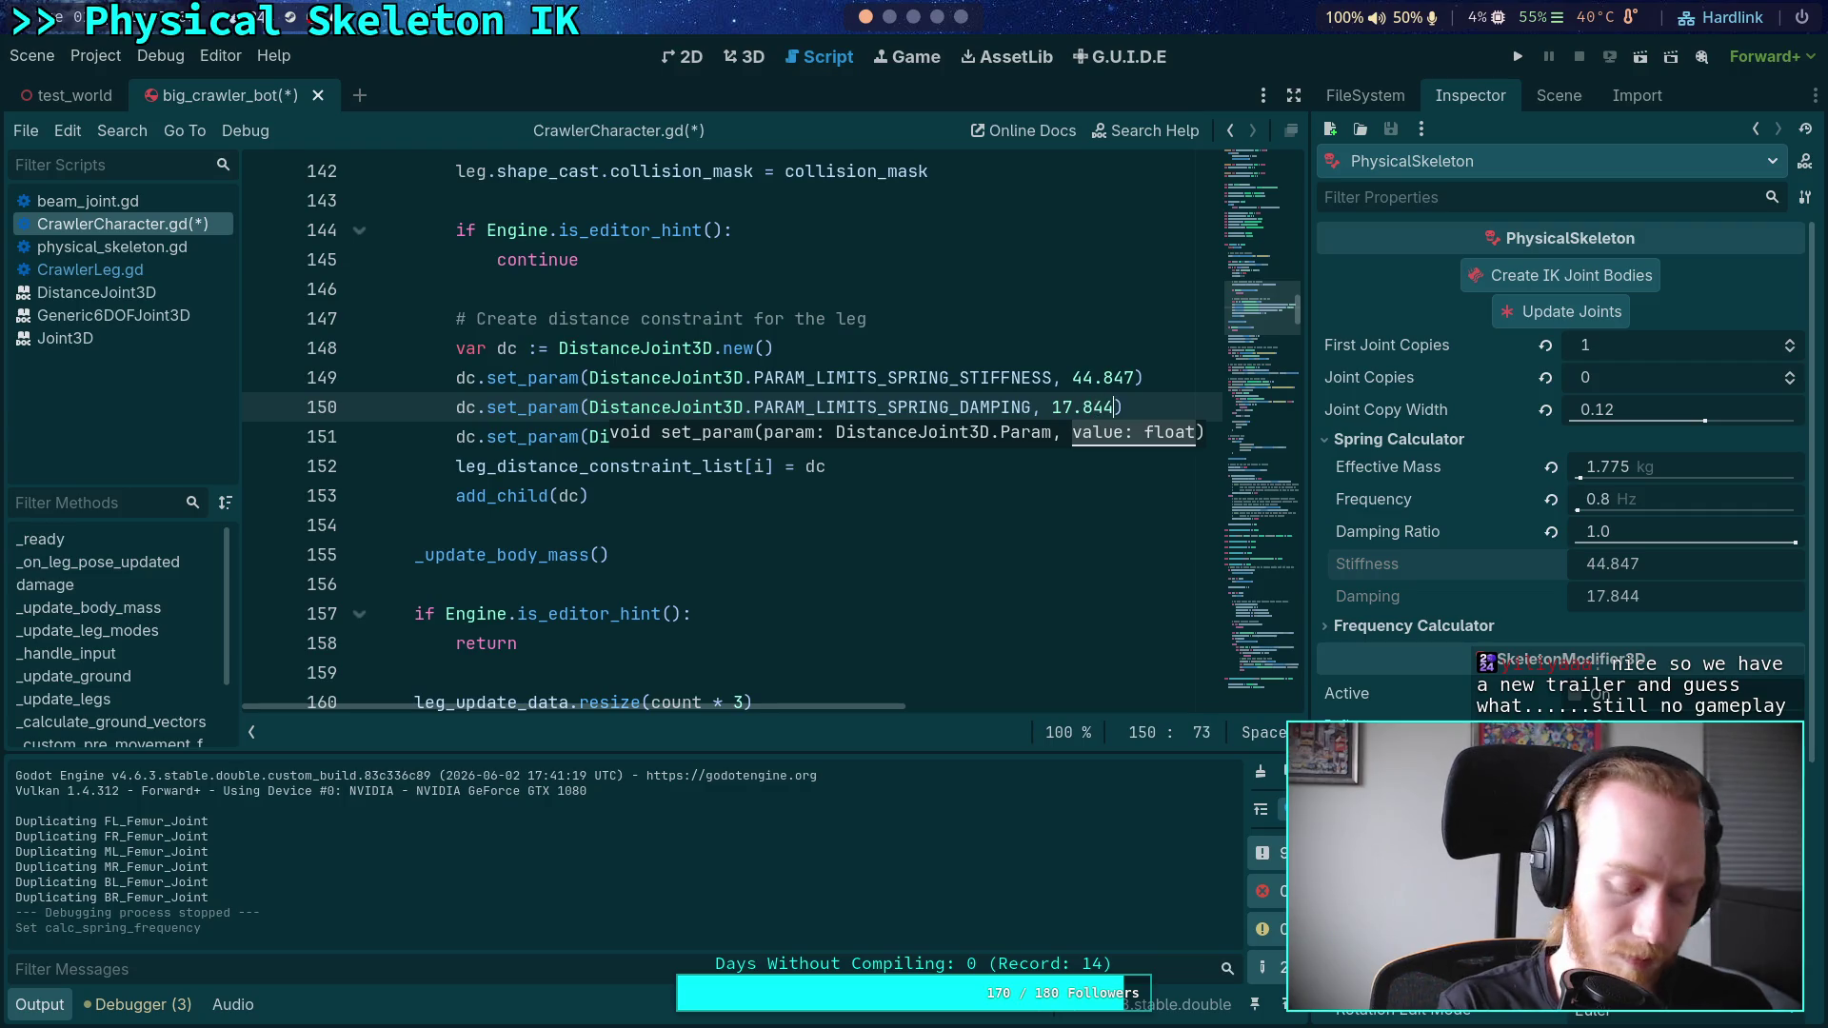
key("ctrl+s")
left_click(1525, 55)
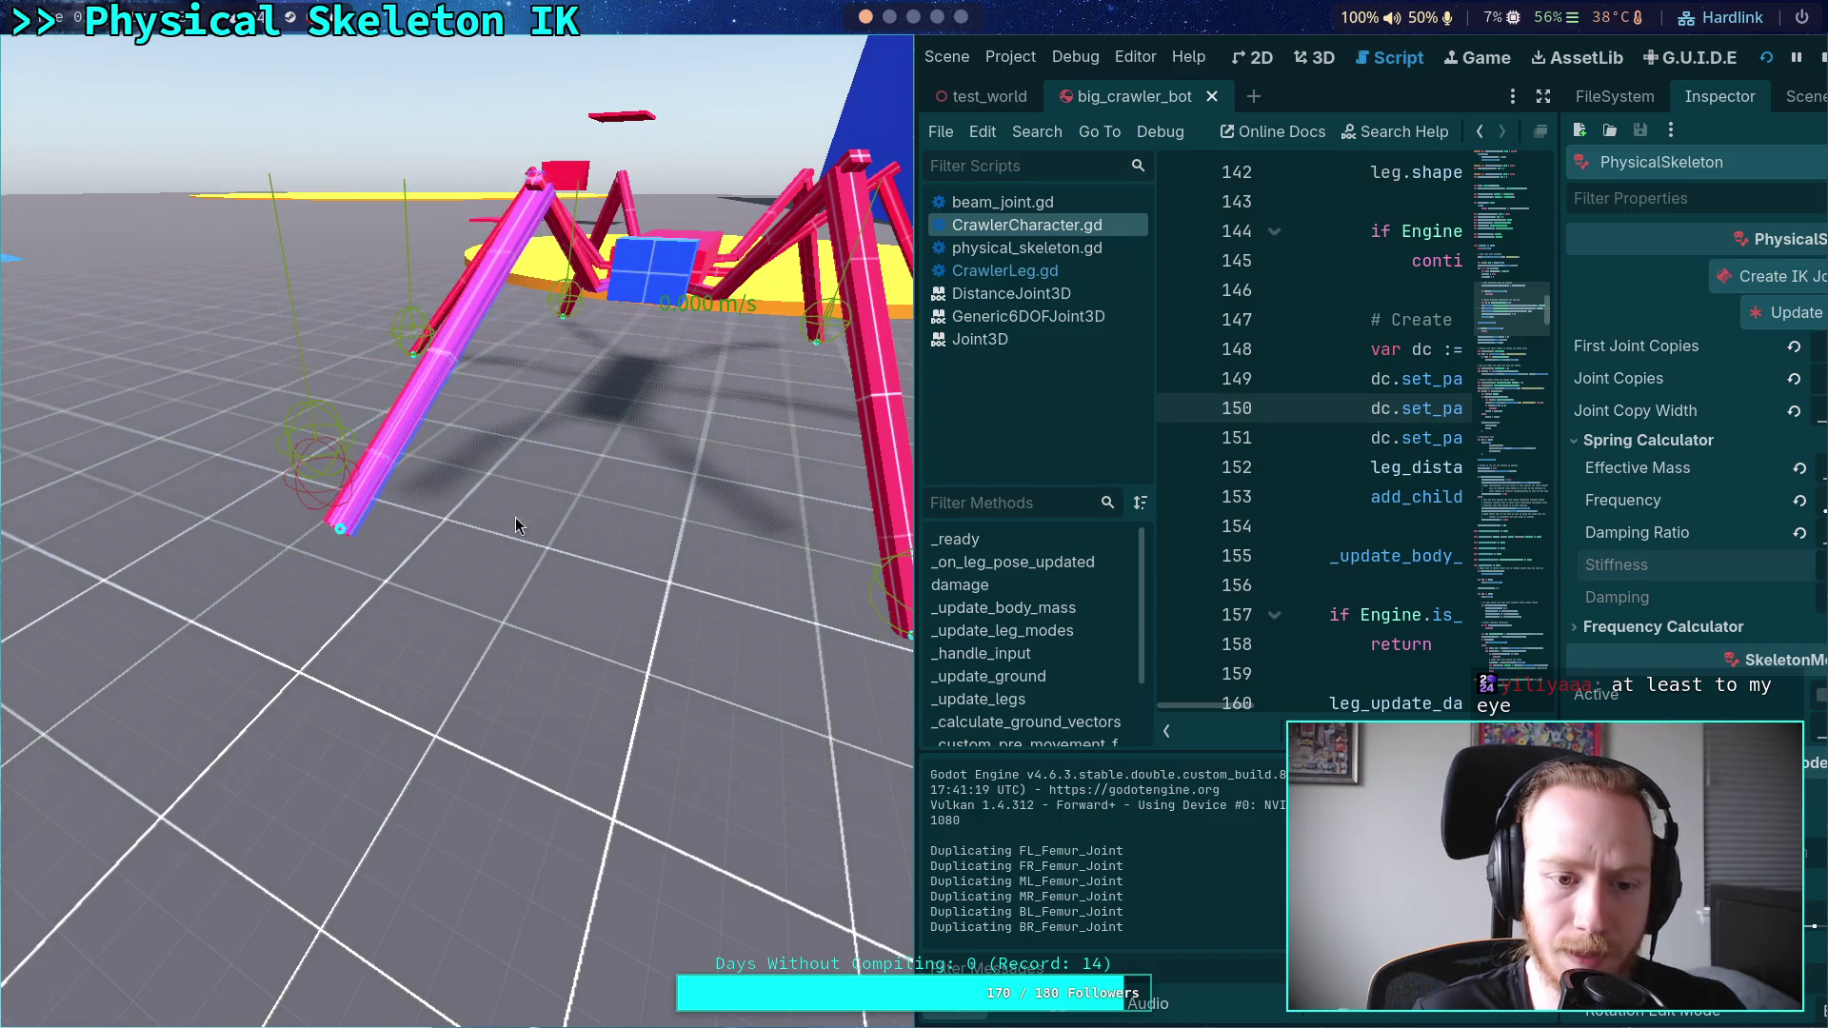
- Stop the game and comment out the stiffness and damping lines 149–150 with Ctrl+K
left_click(1820, 61)
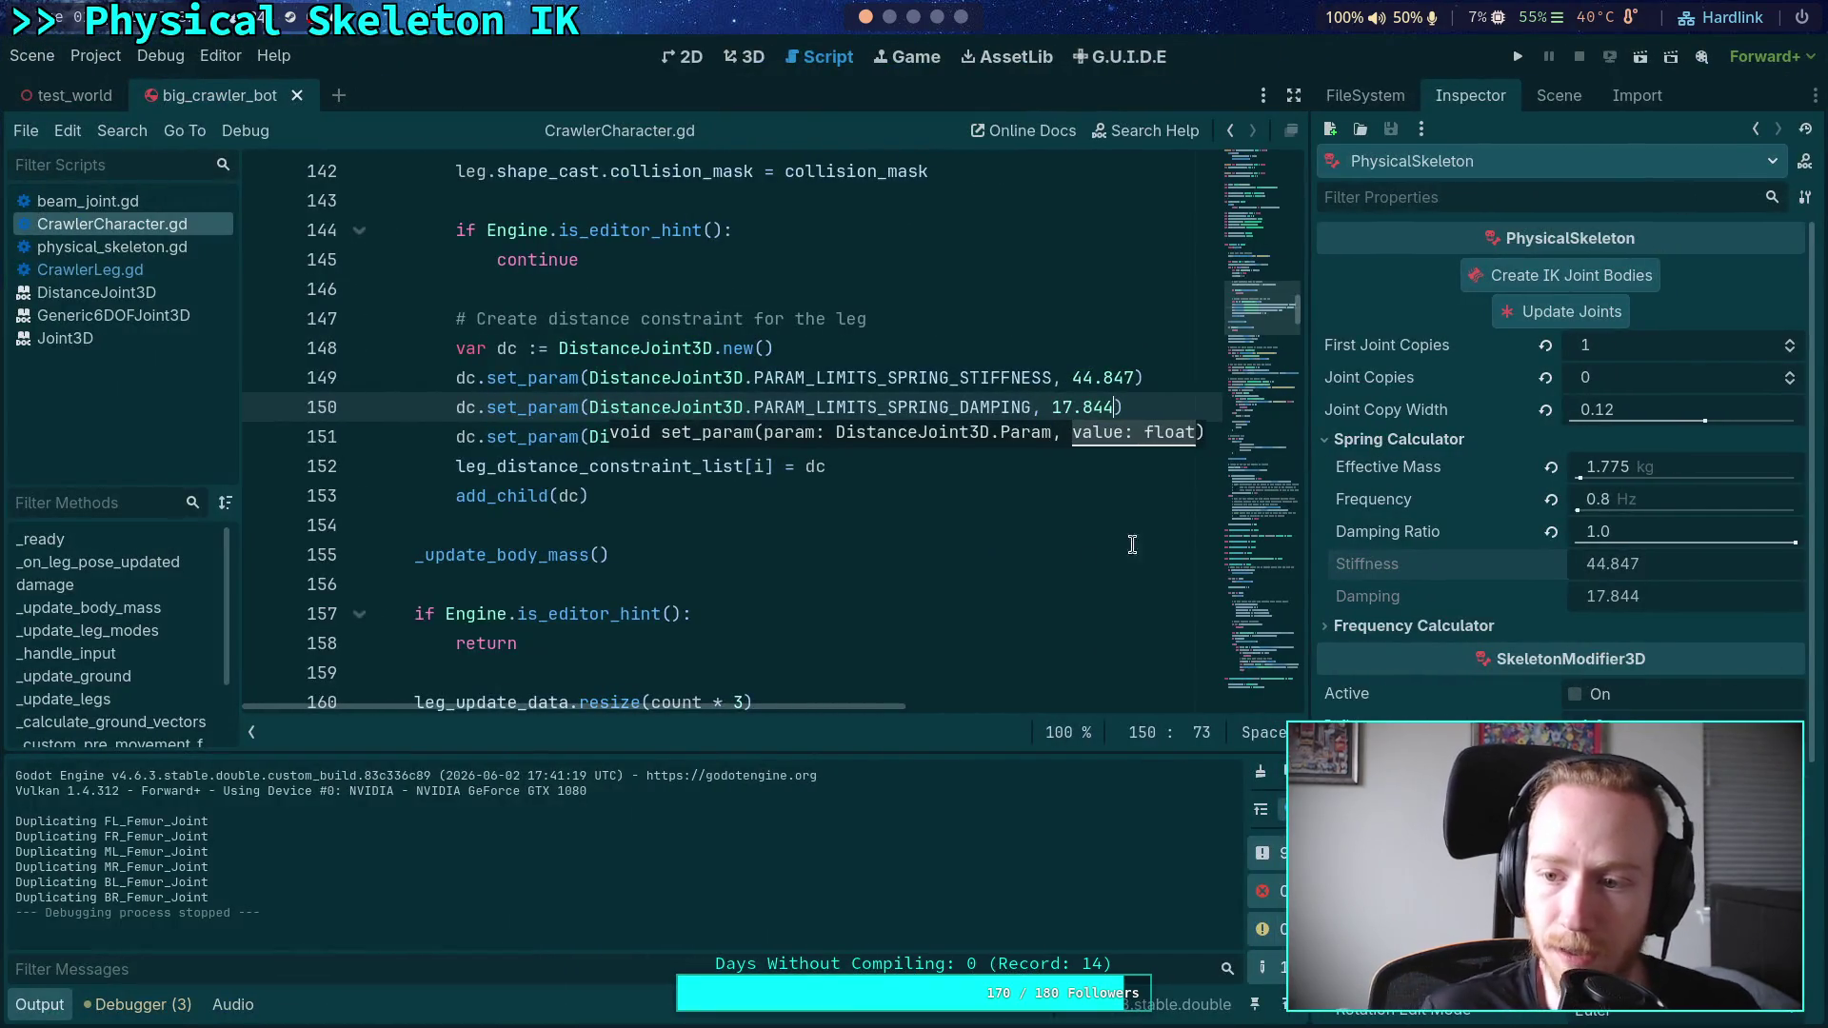
left_click(464, 408)
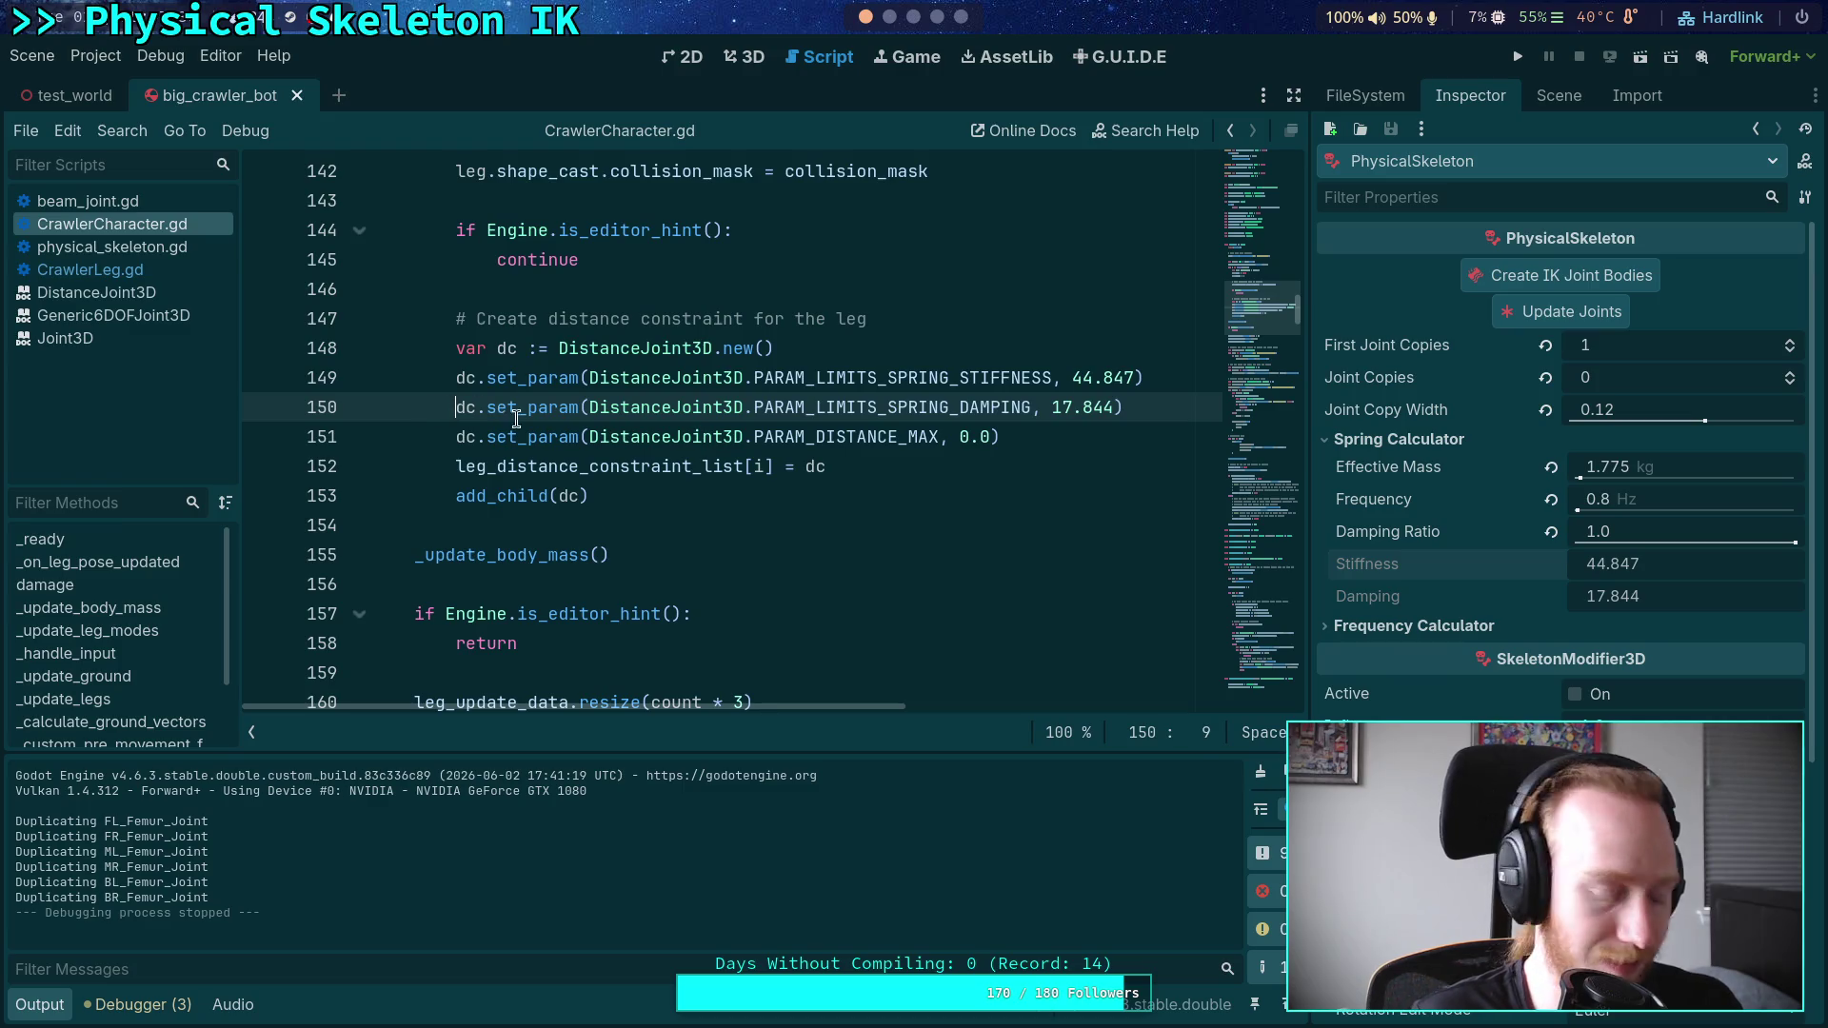
key("ctrl+k")
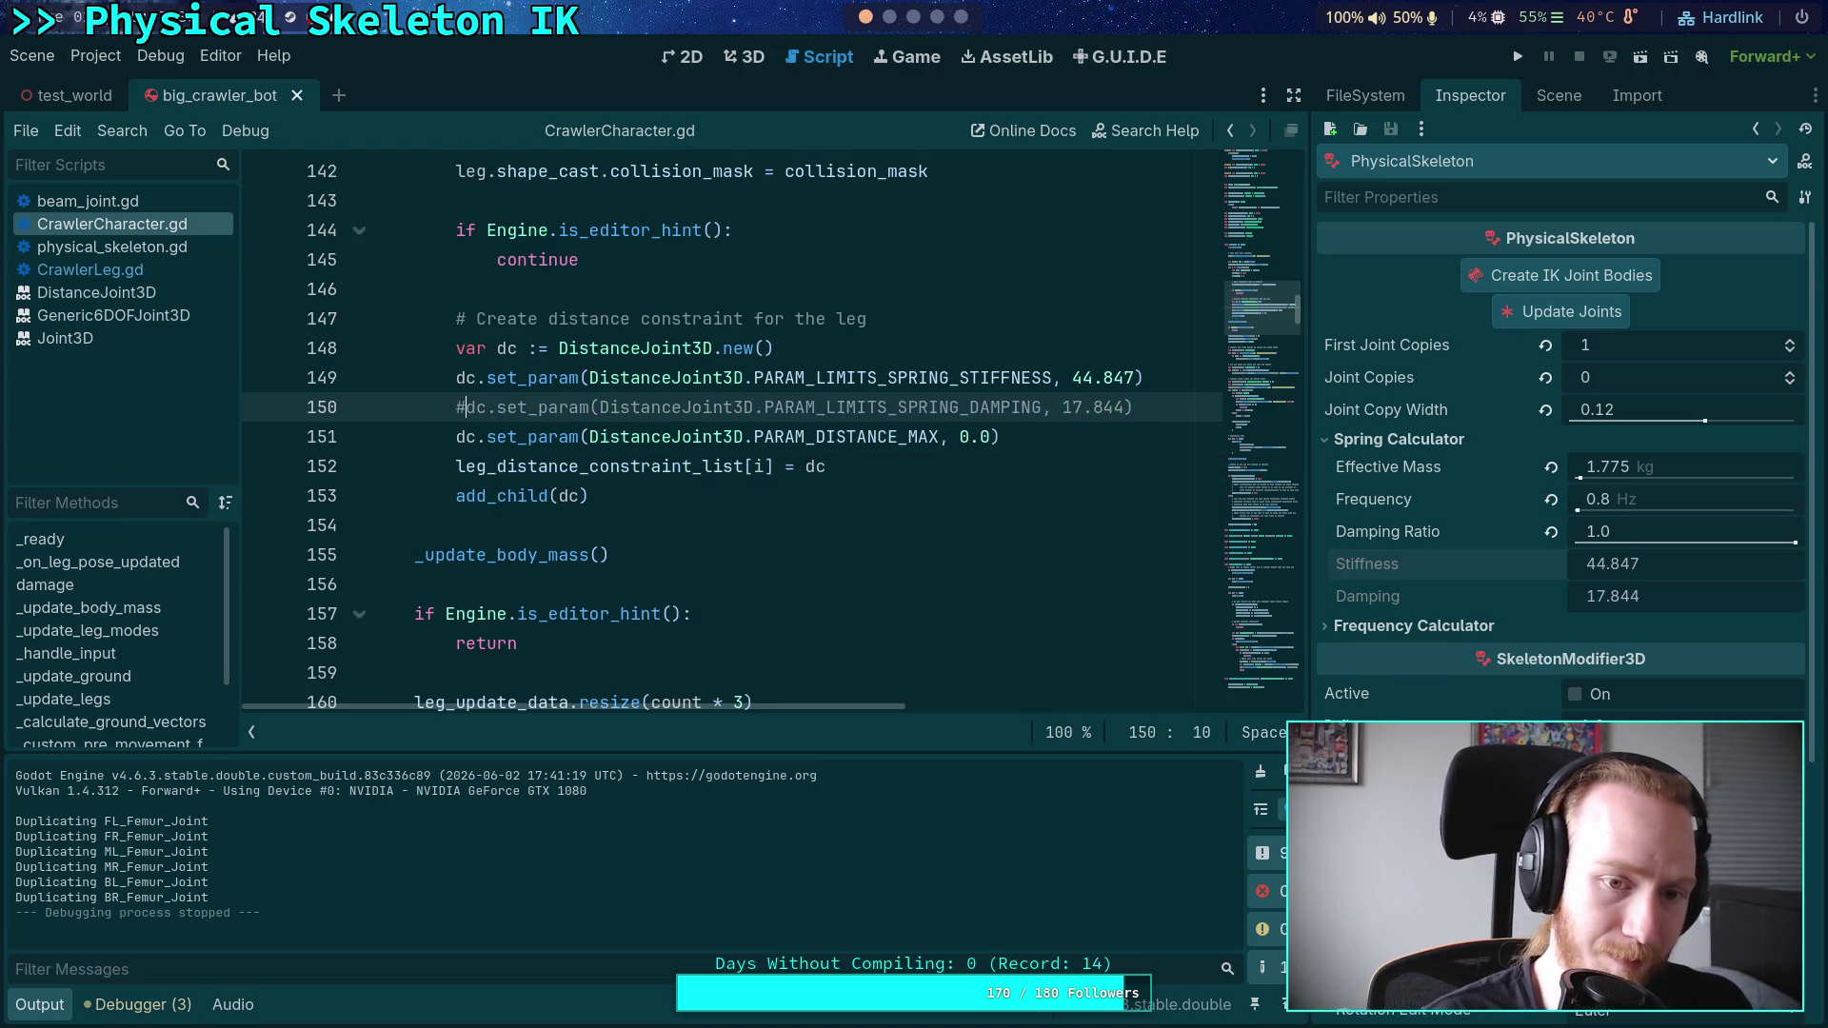
key("Up")
key("ctrl+k")
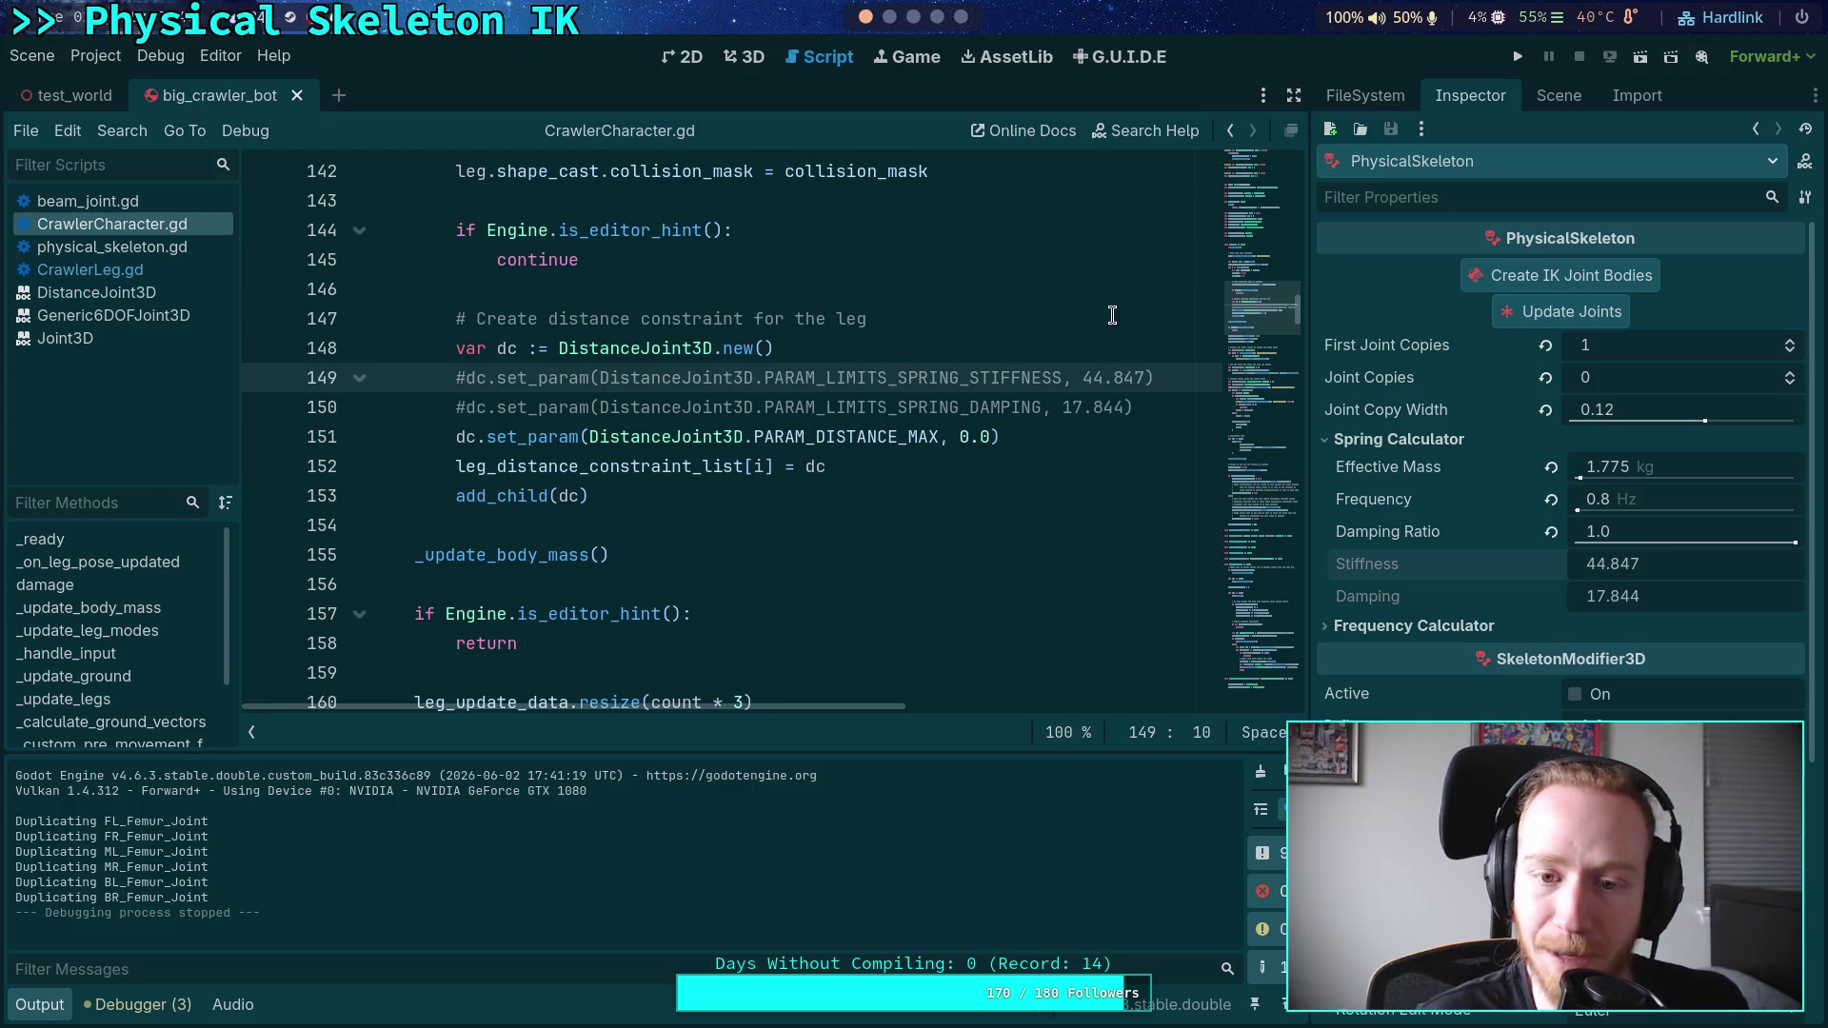
- Test-run the crawler without the spring settings, then stop it
left_click(1505, 57)
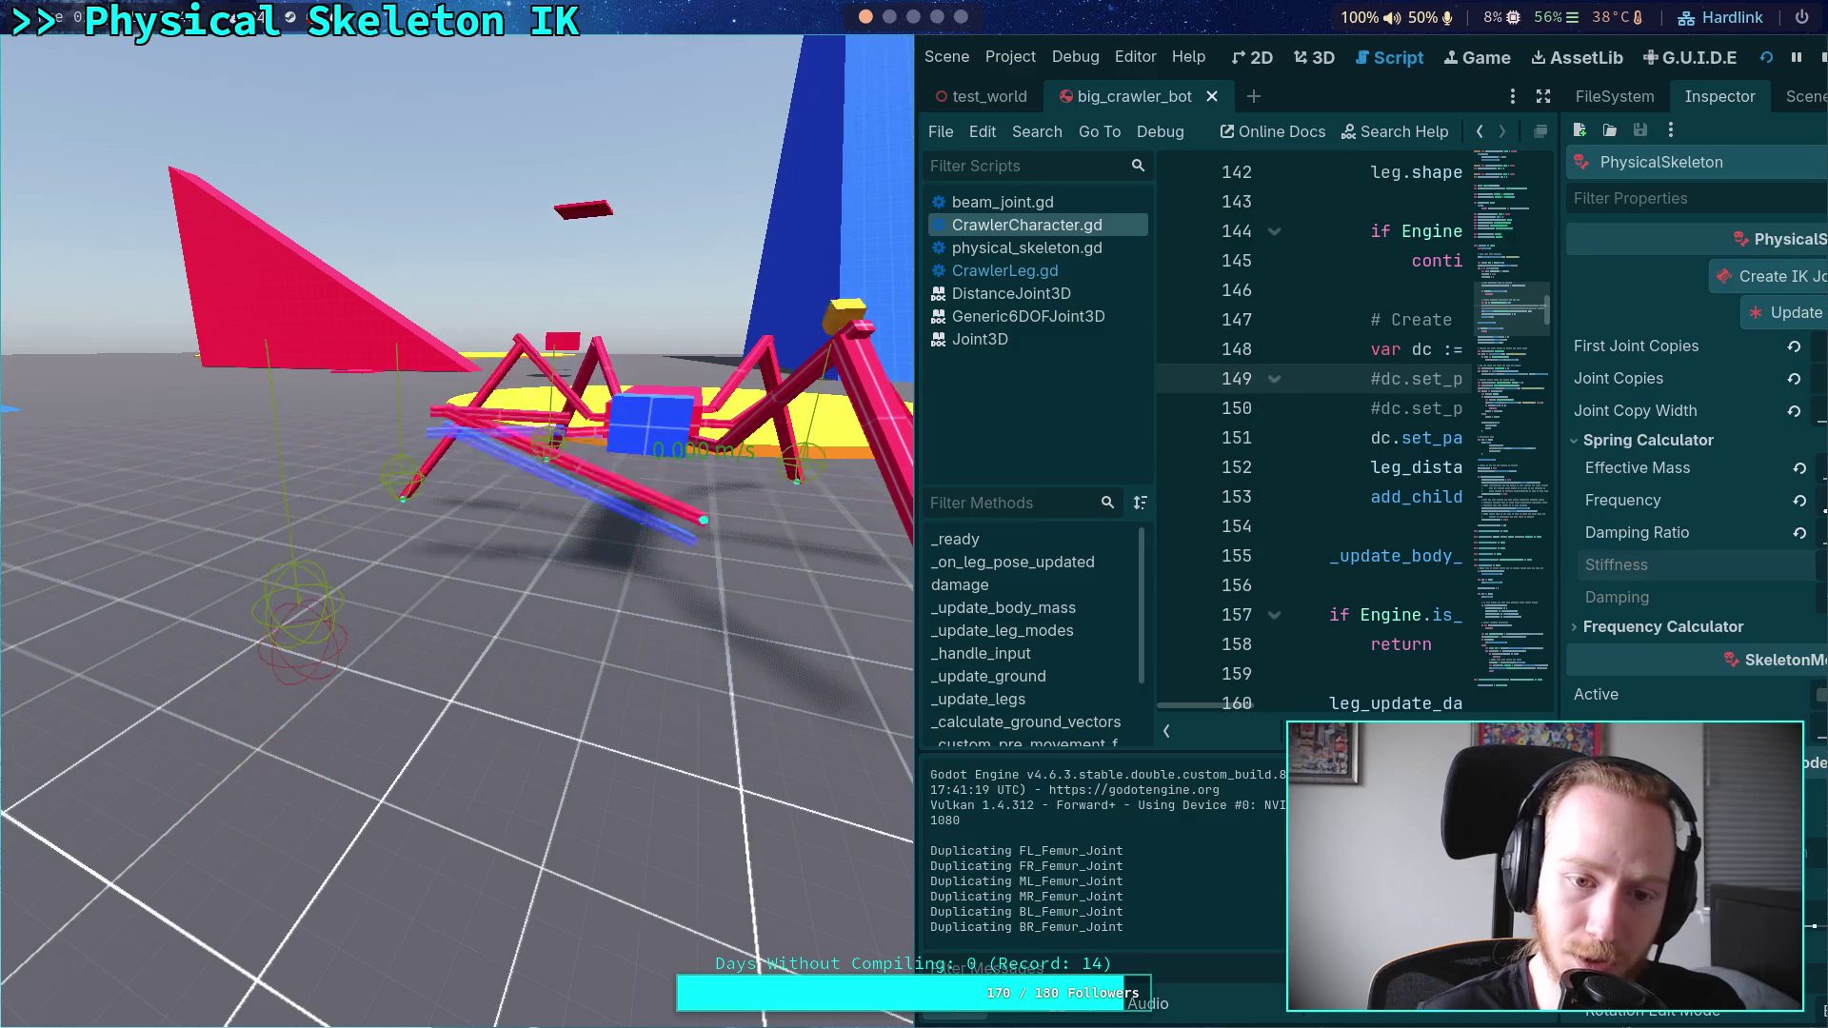
left_click(1804, 61)
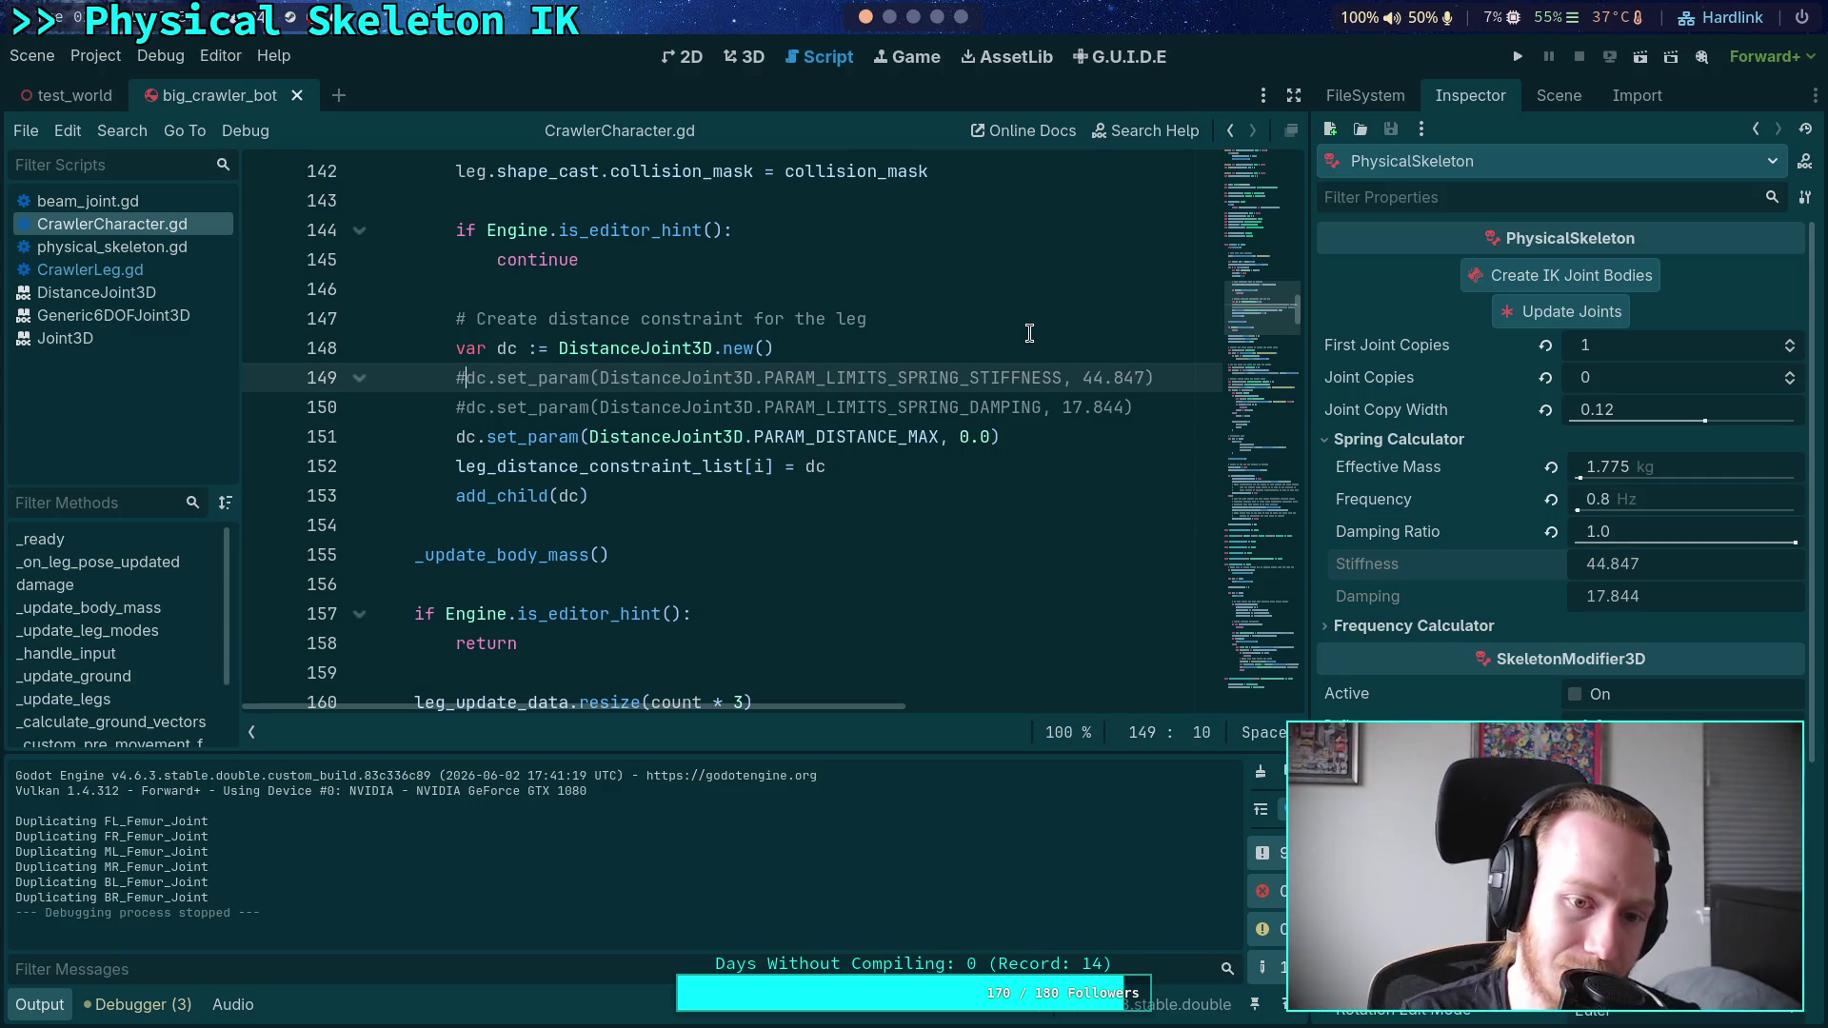
scroll(1038, 332, "up", 1)
scroll(824, 446, "down", 1)
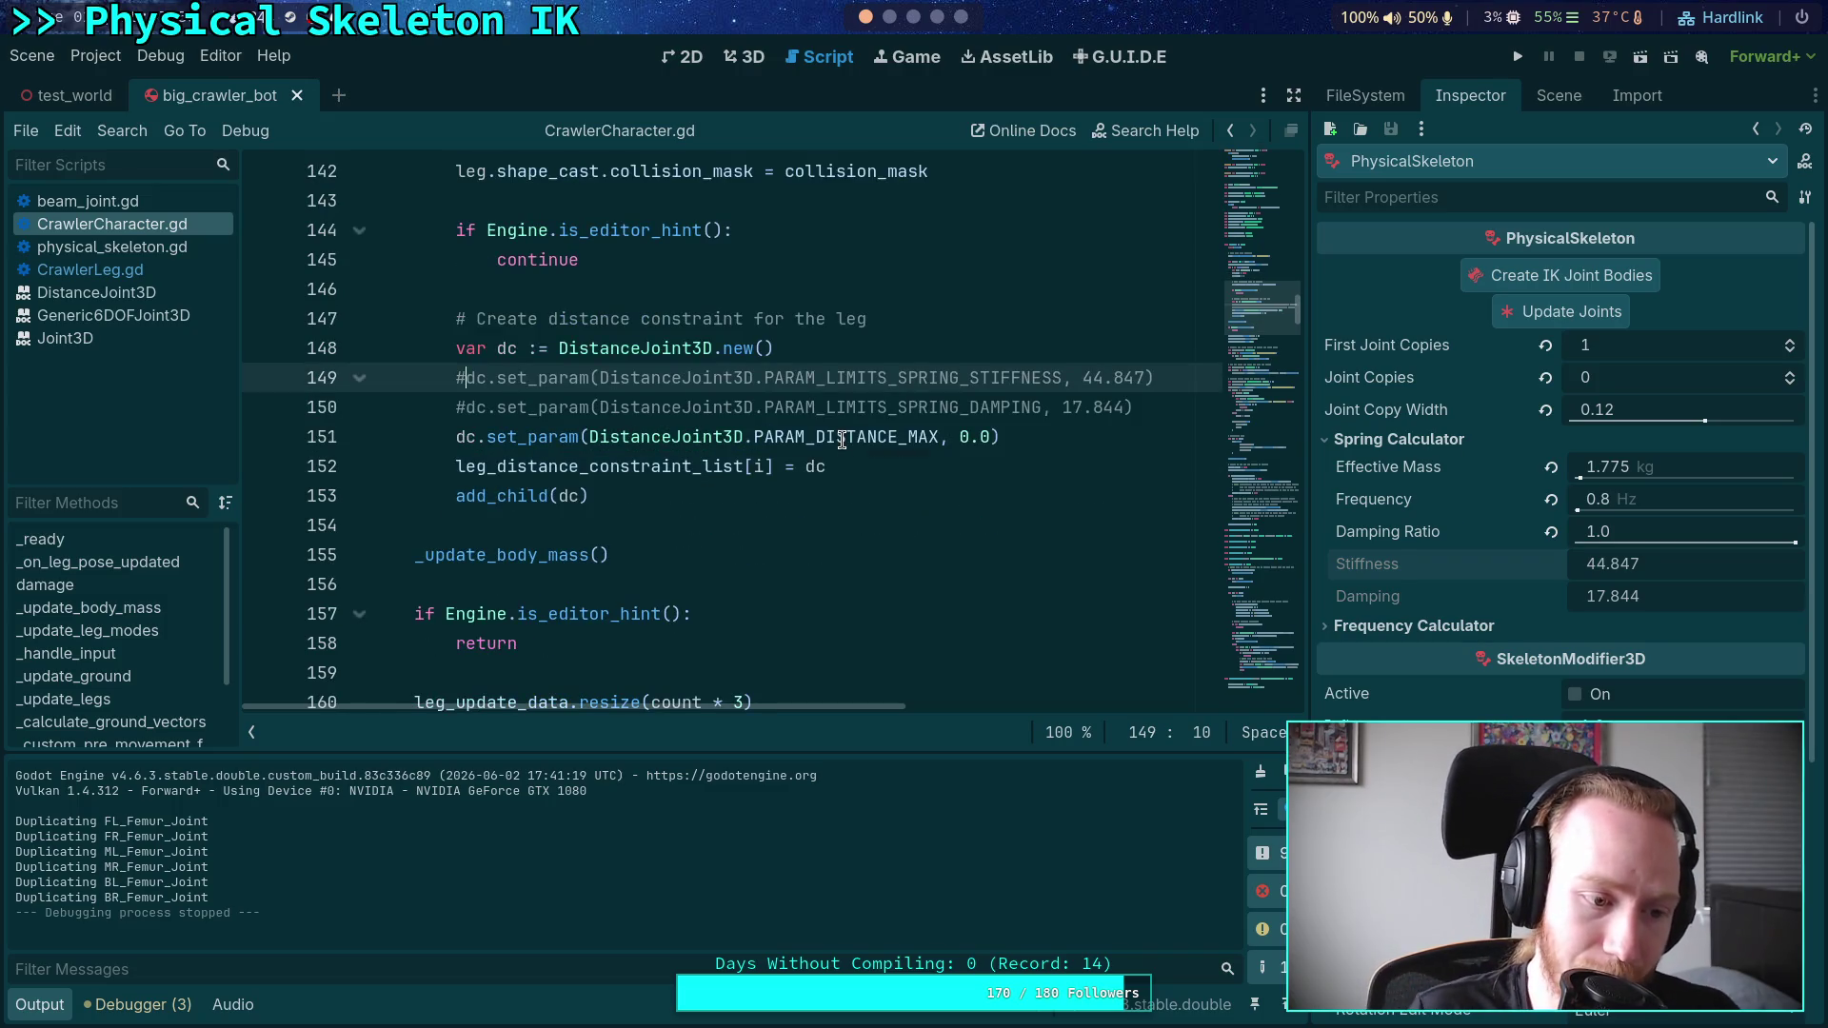
mouse_move(842, 440)
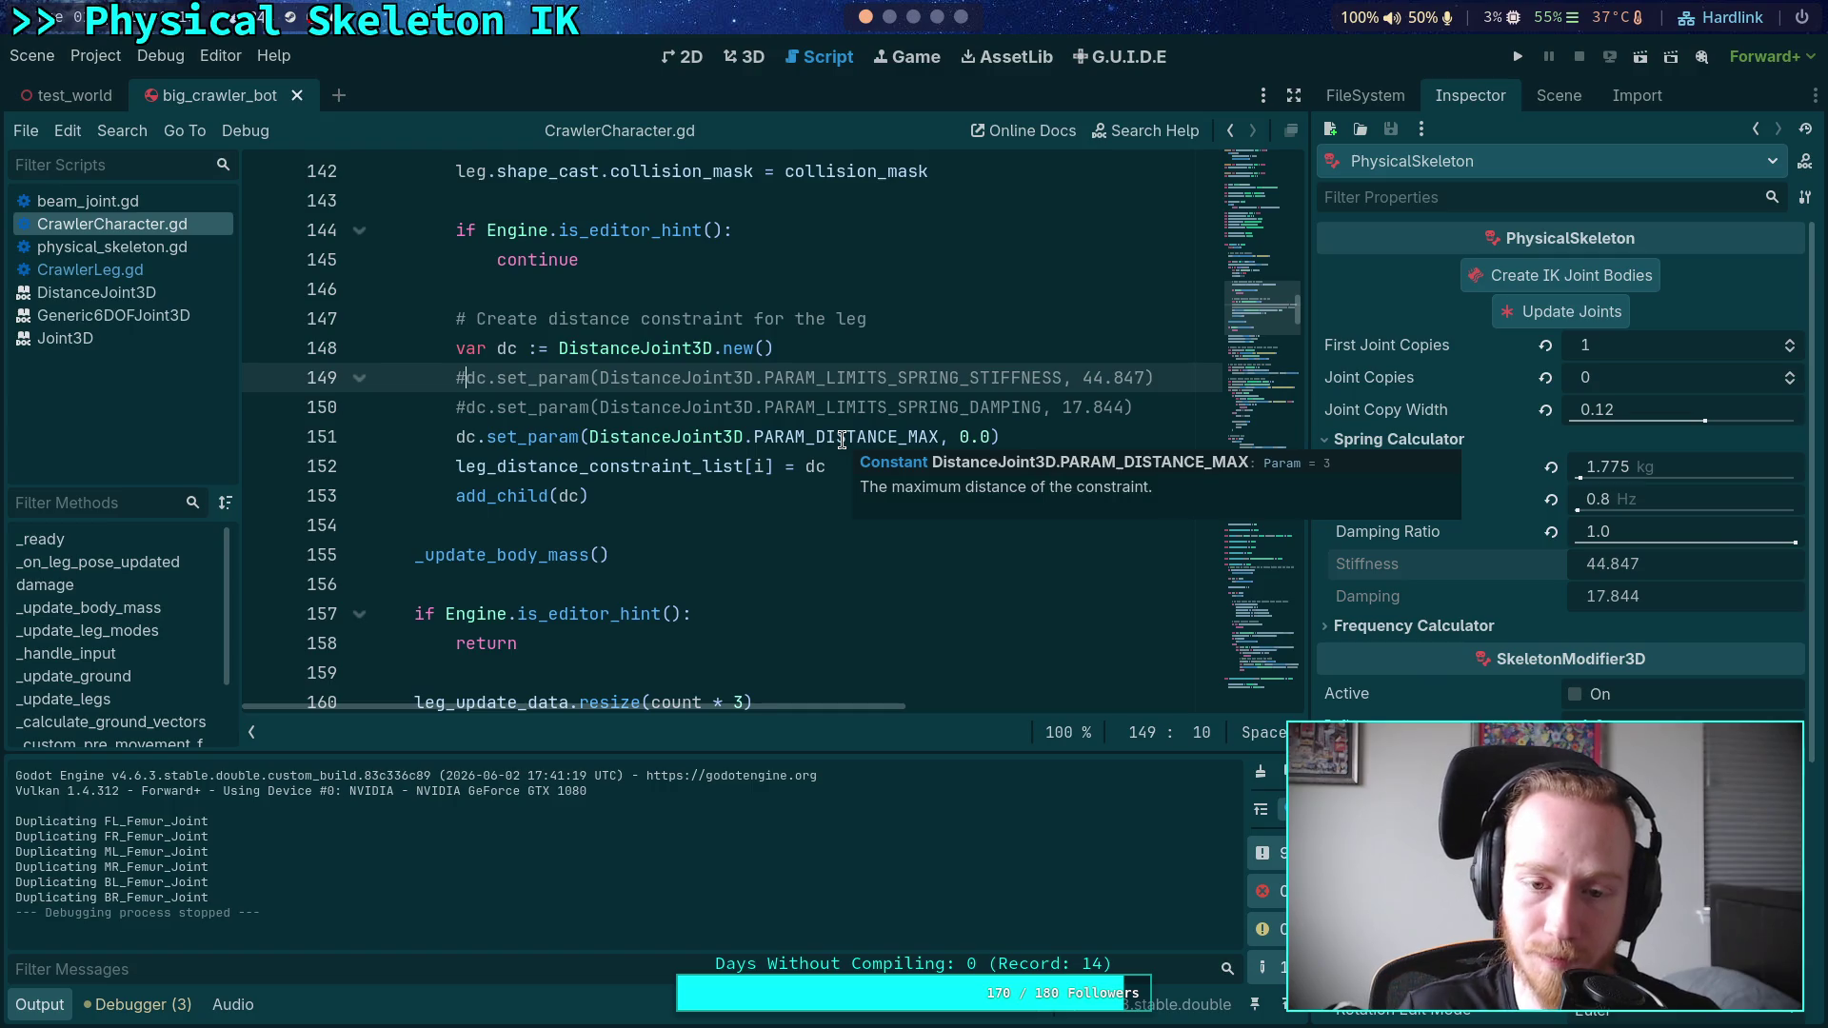
- Raise Joint Copies to 1, restore the stiffness and damping lines 149–150, and test-run the crawler
left_click(1790, 372)
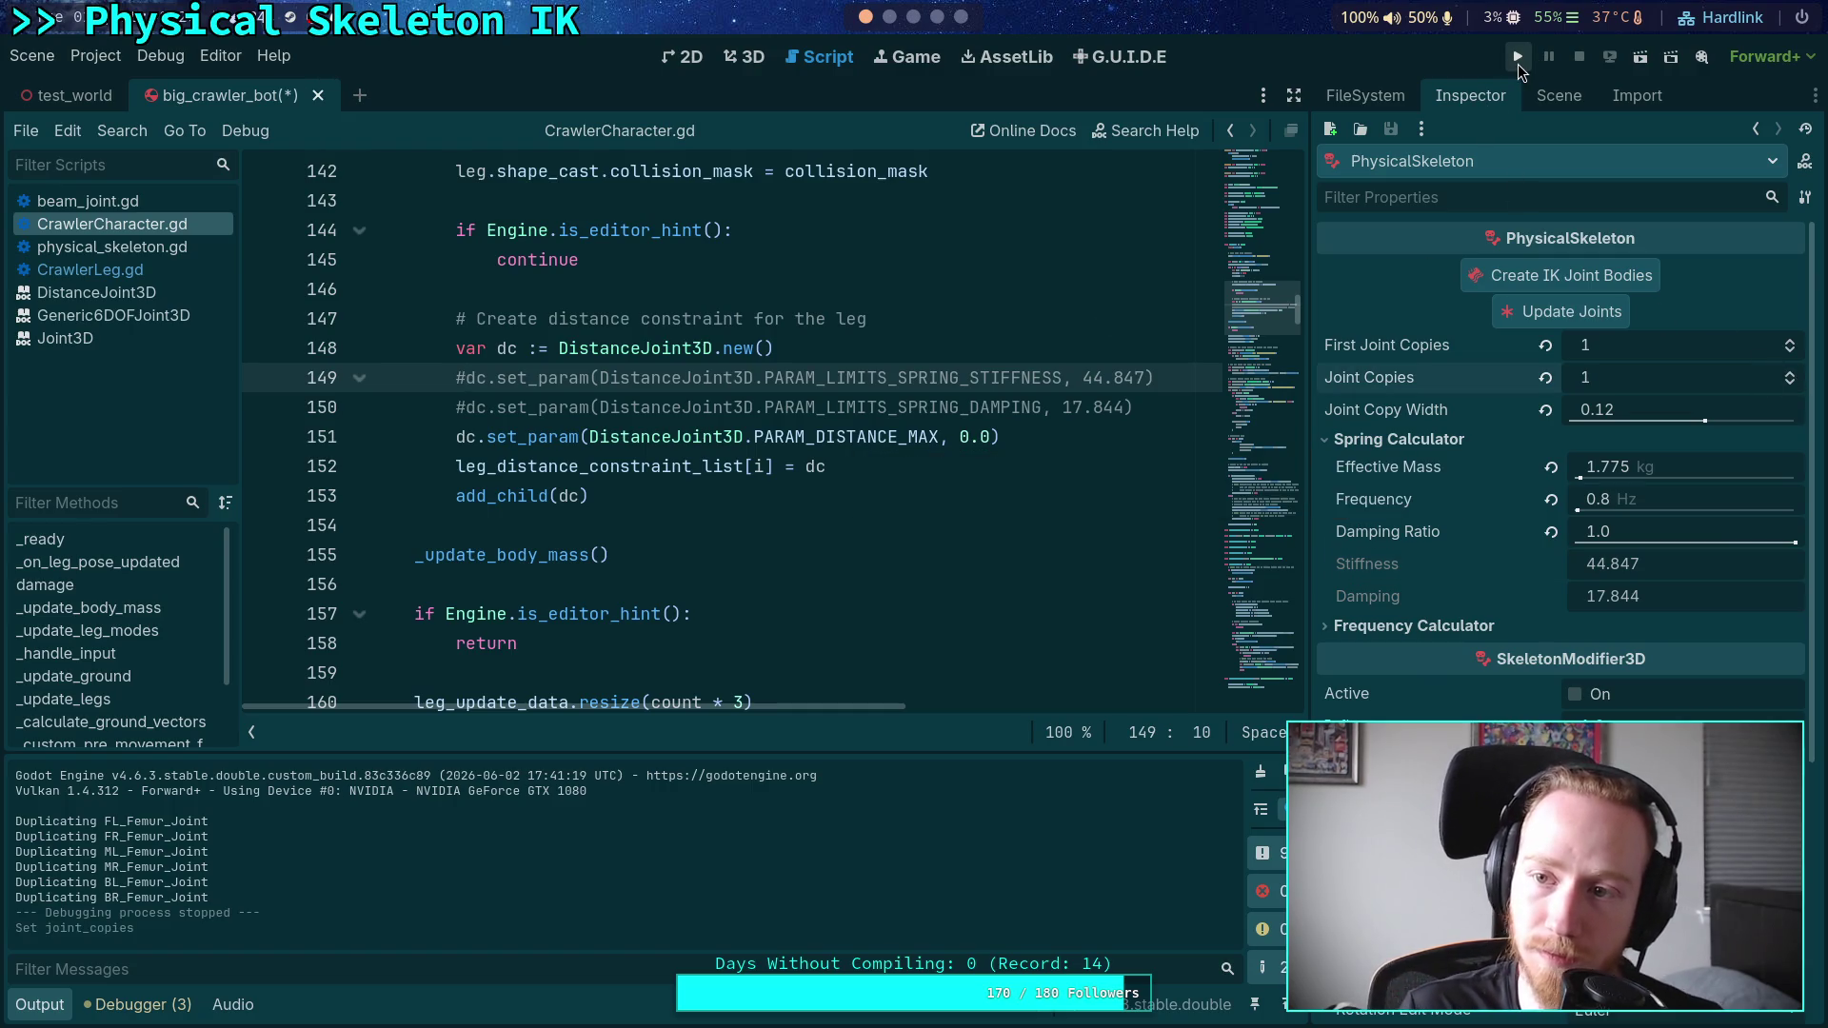
key("Down")
key("BackSpace")
key("Up")
key("Delete")
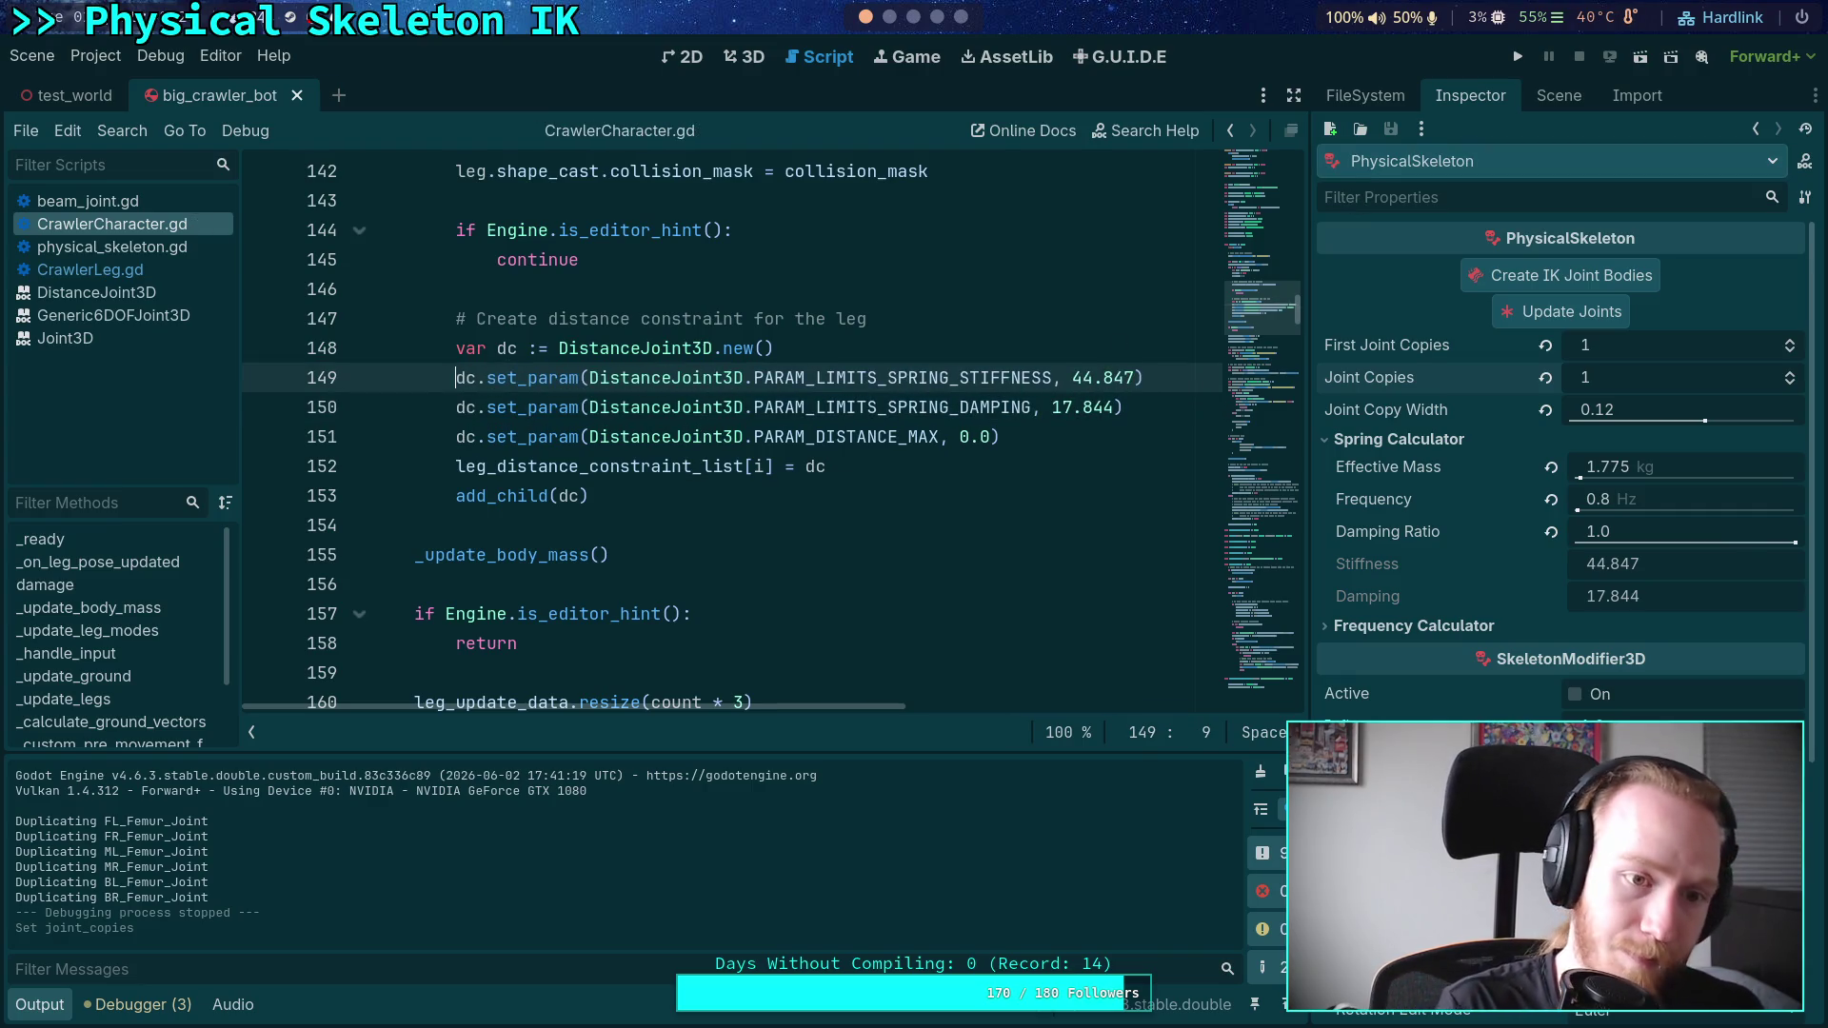
left_click(1514, 59)
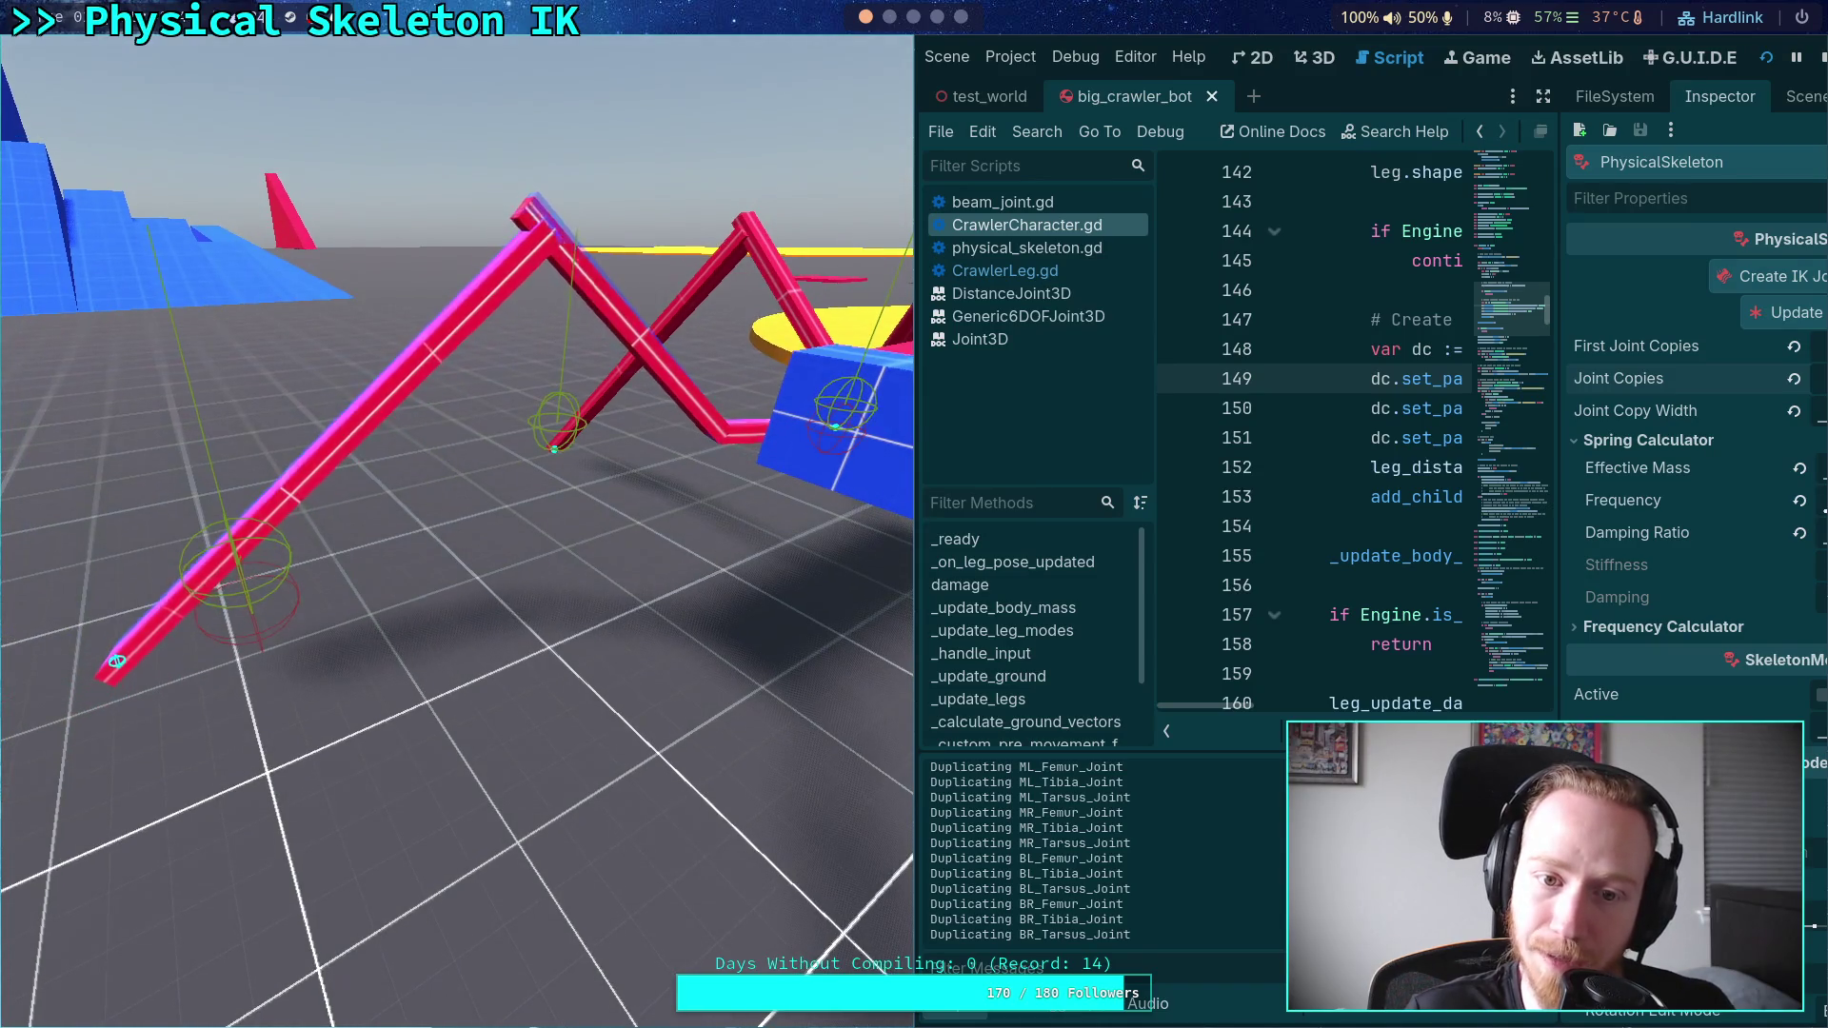
left_click(1817, 57)
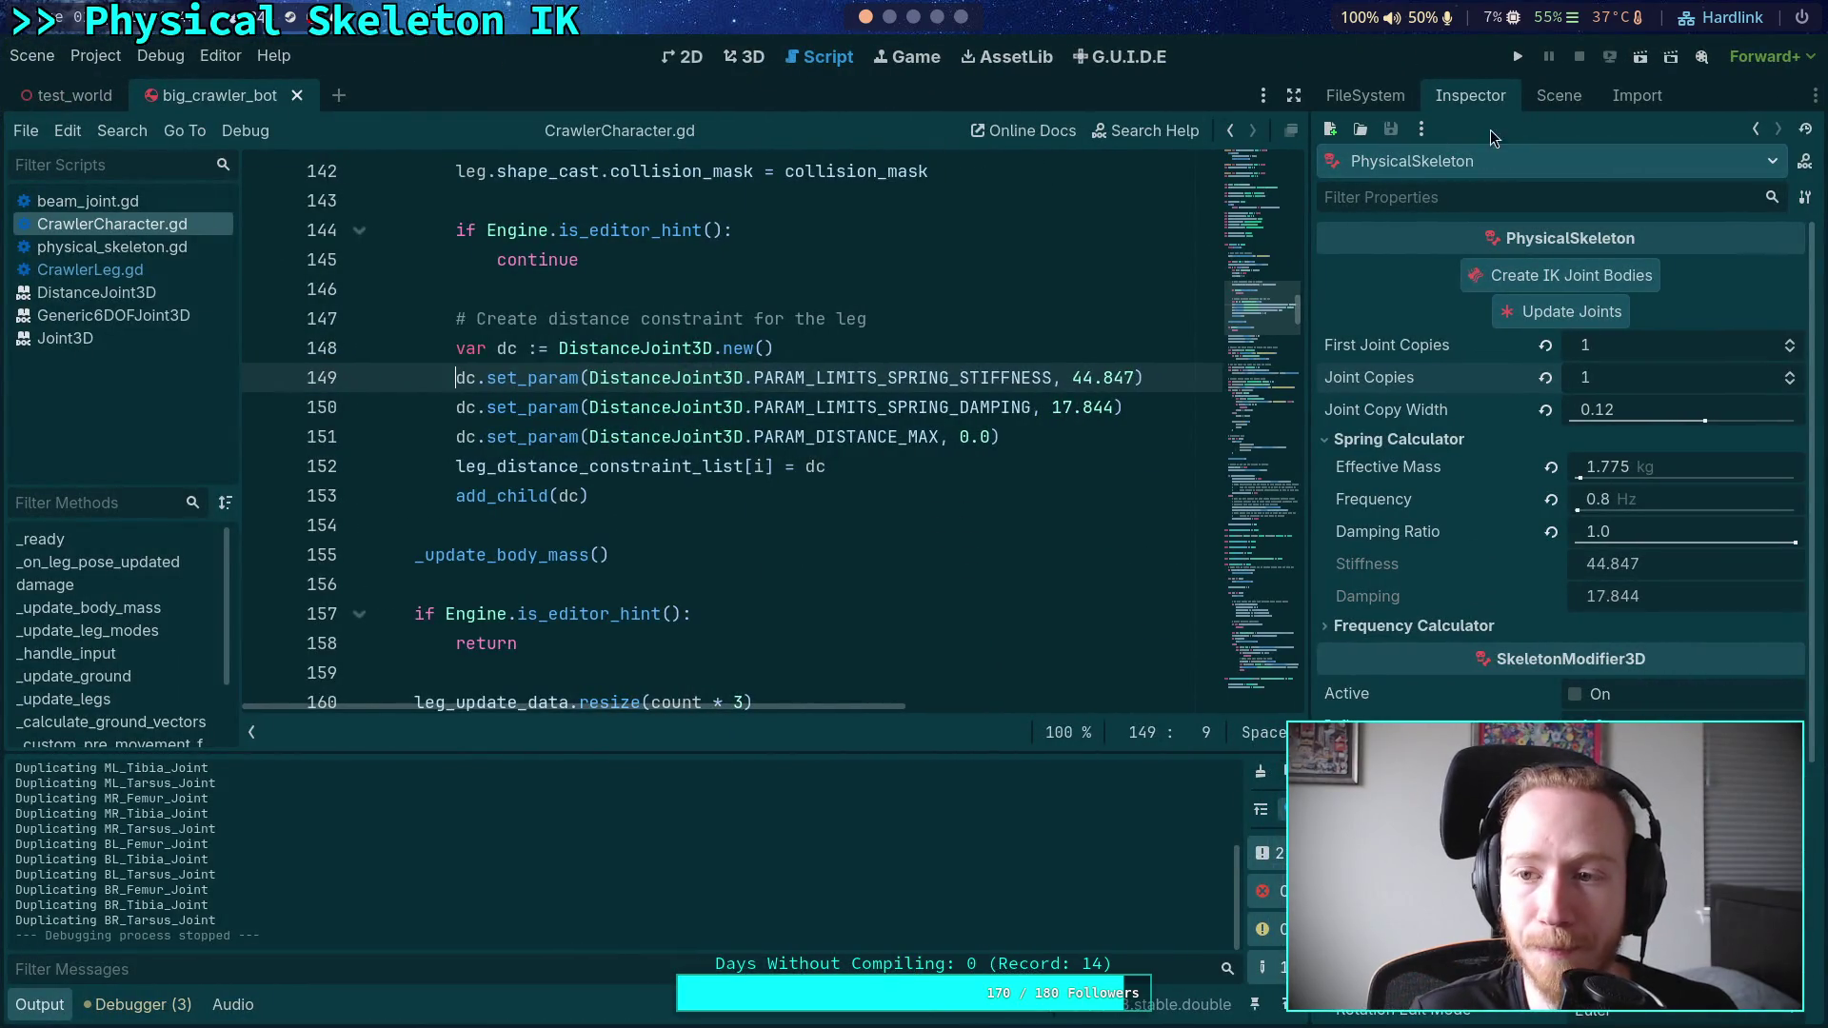
- Select FR_Tibia_Beam in the 3D view, set Pitch Lower to 20, and test-run the crawler
left_click(1559, 95)
left_click(1487, 564)
left_click(1487, 604)
left_click(1471, 96)
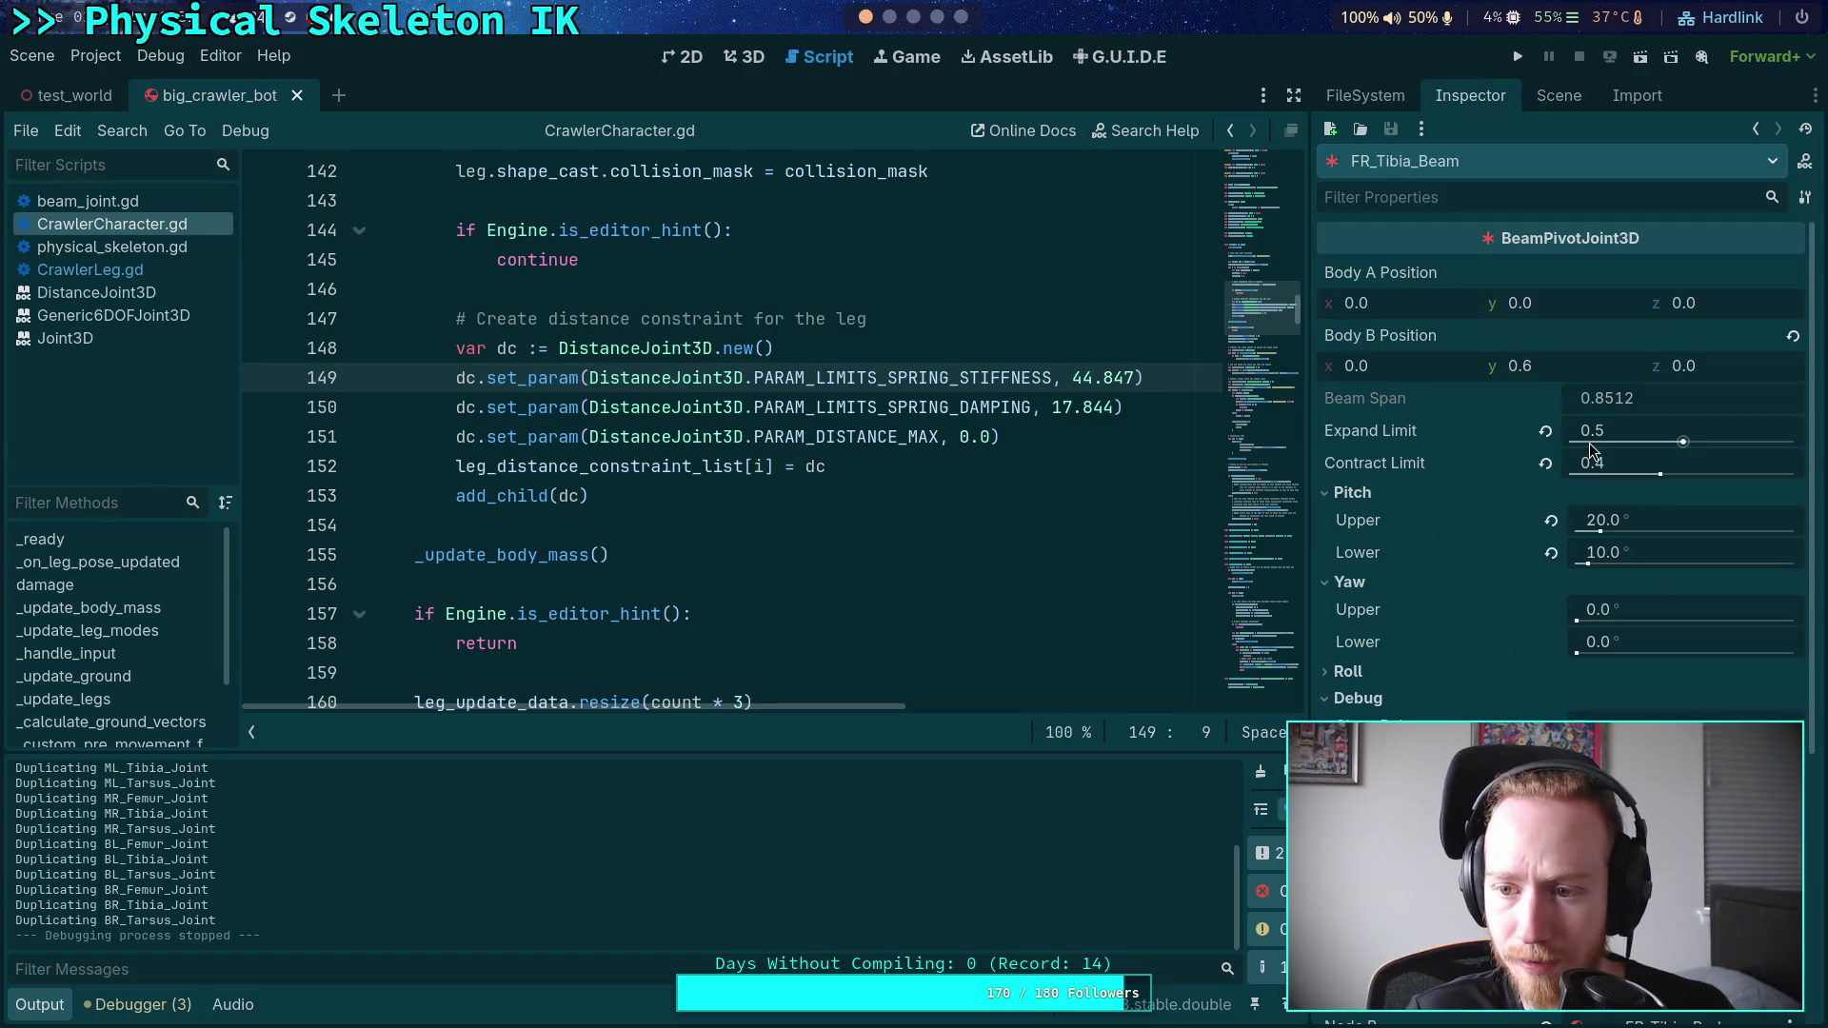
left_click(747, 57)
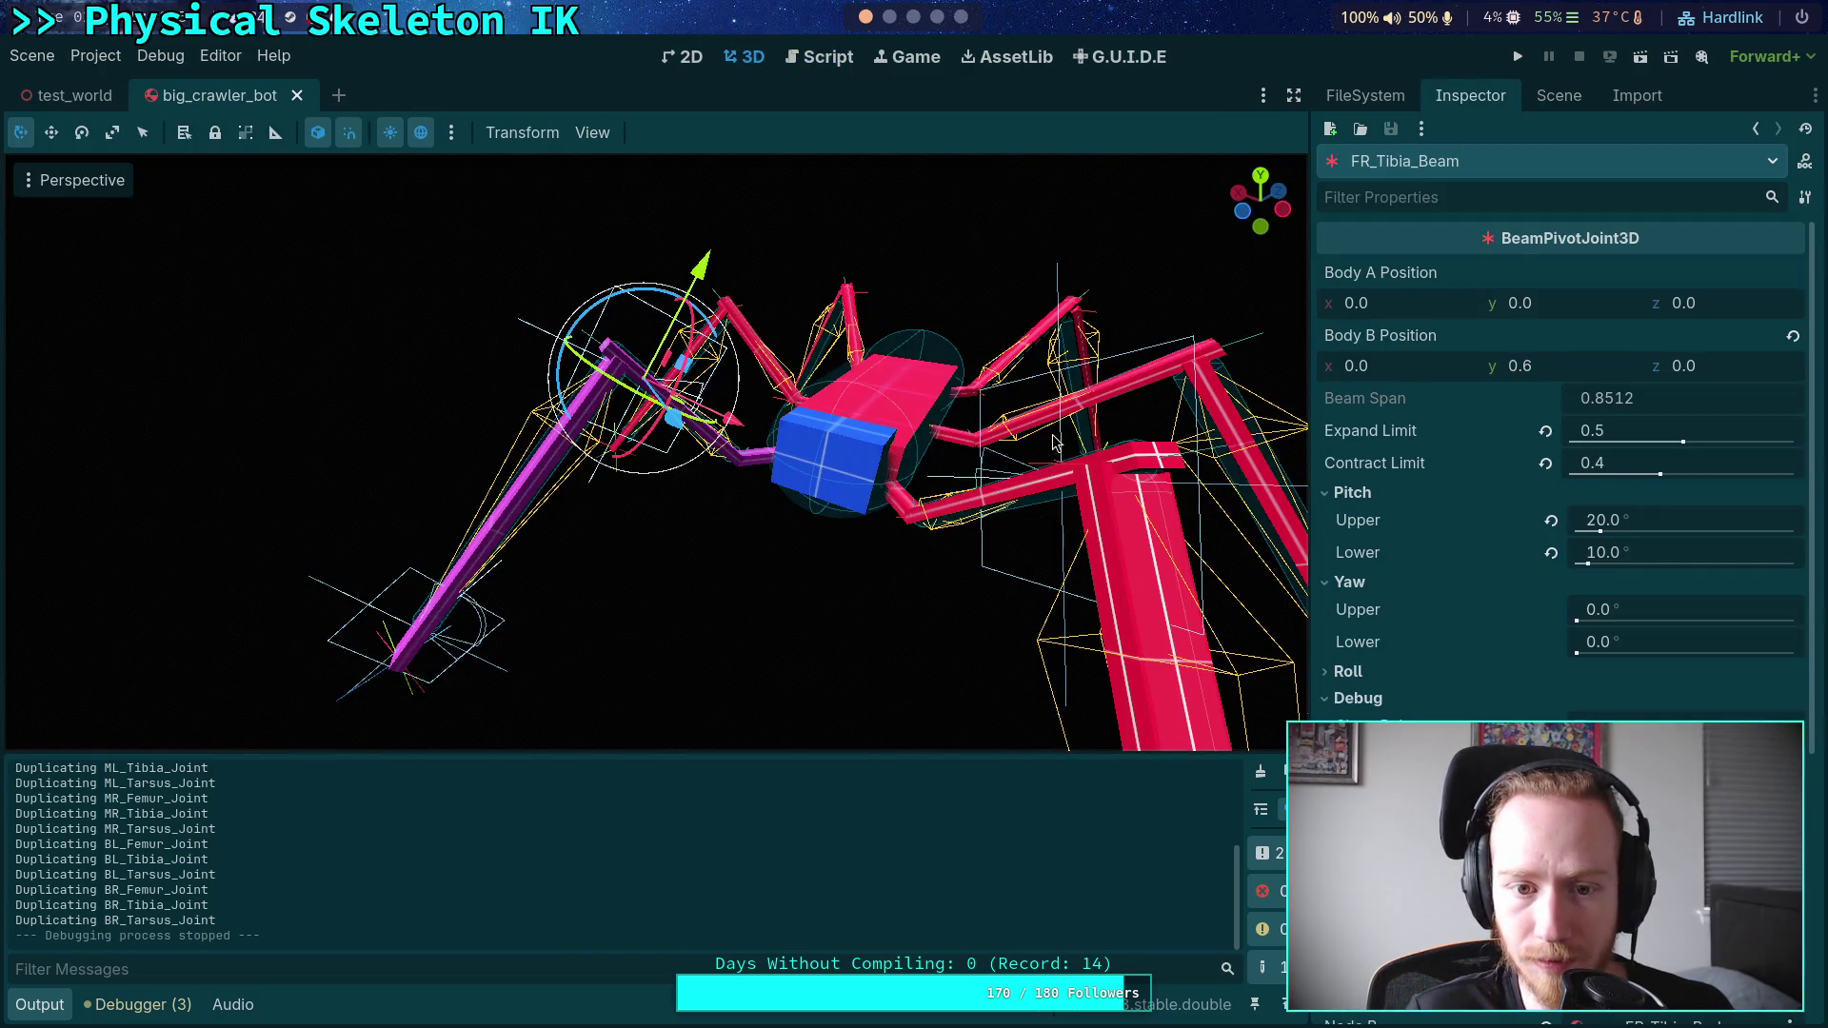
left_click(1666, 555)
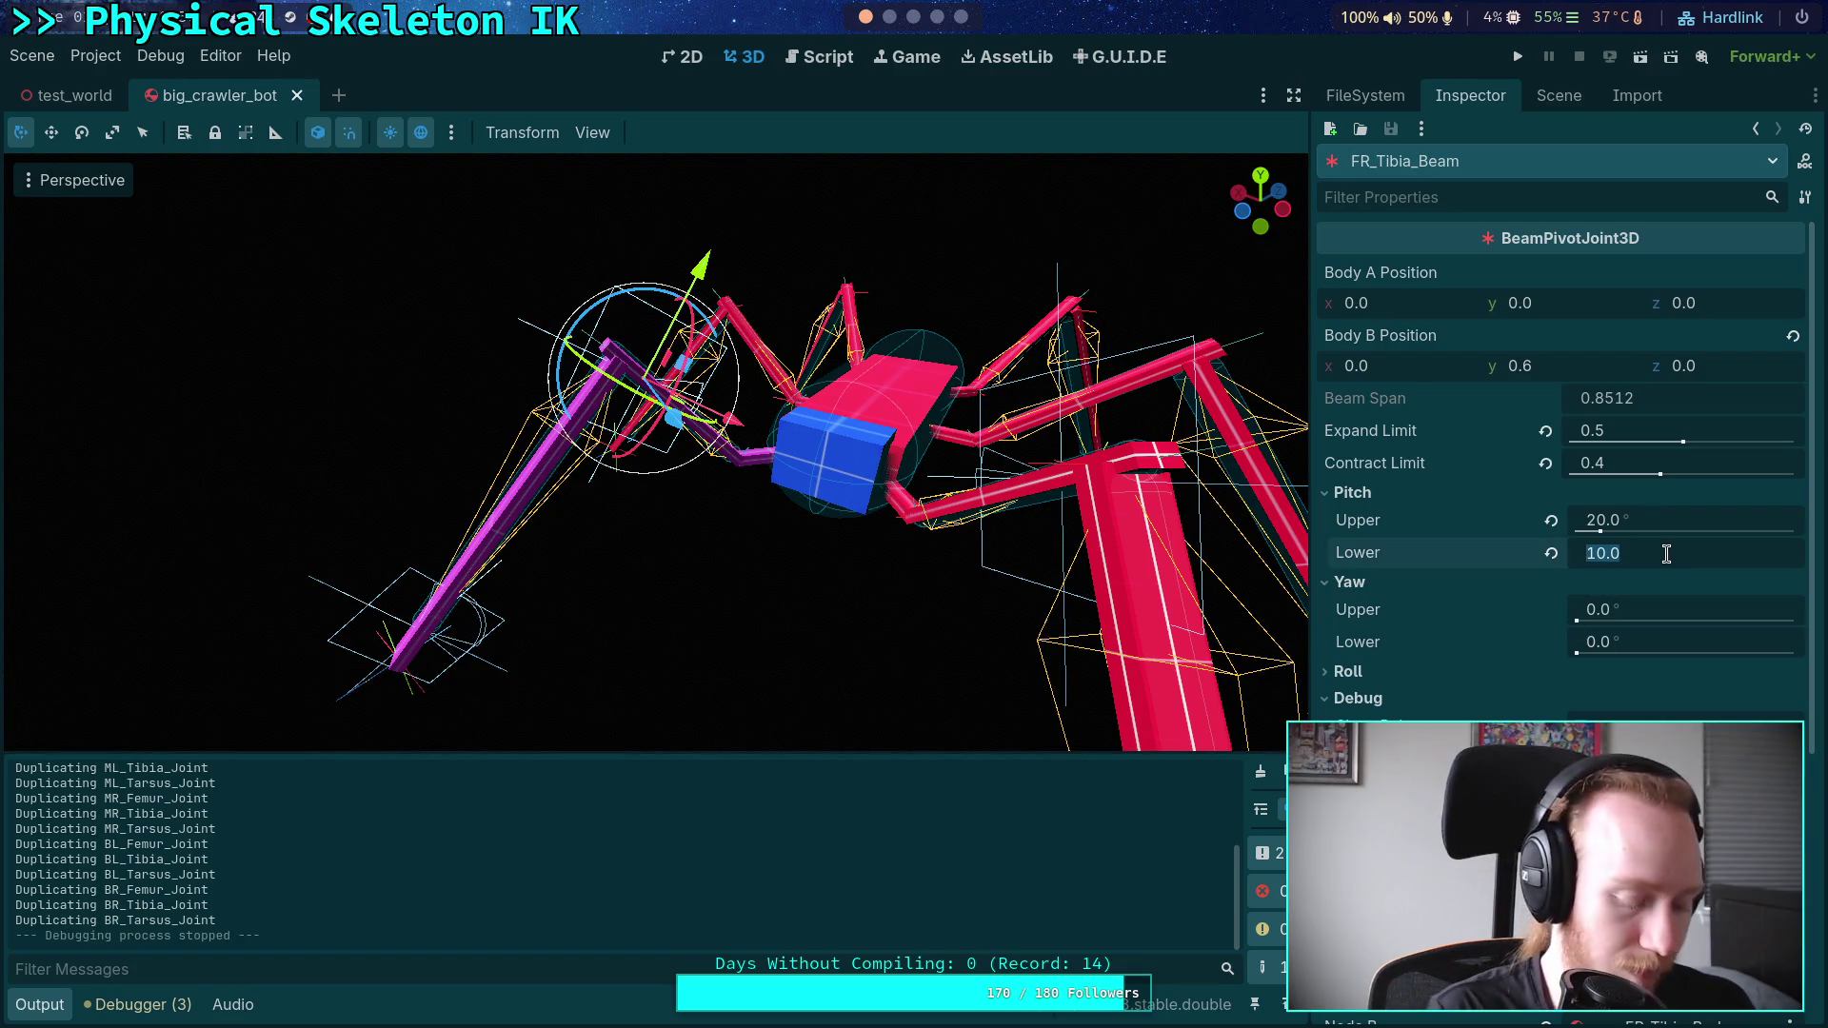
type("20")
key("Return")
left_click(1516, 58)
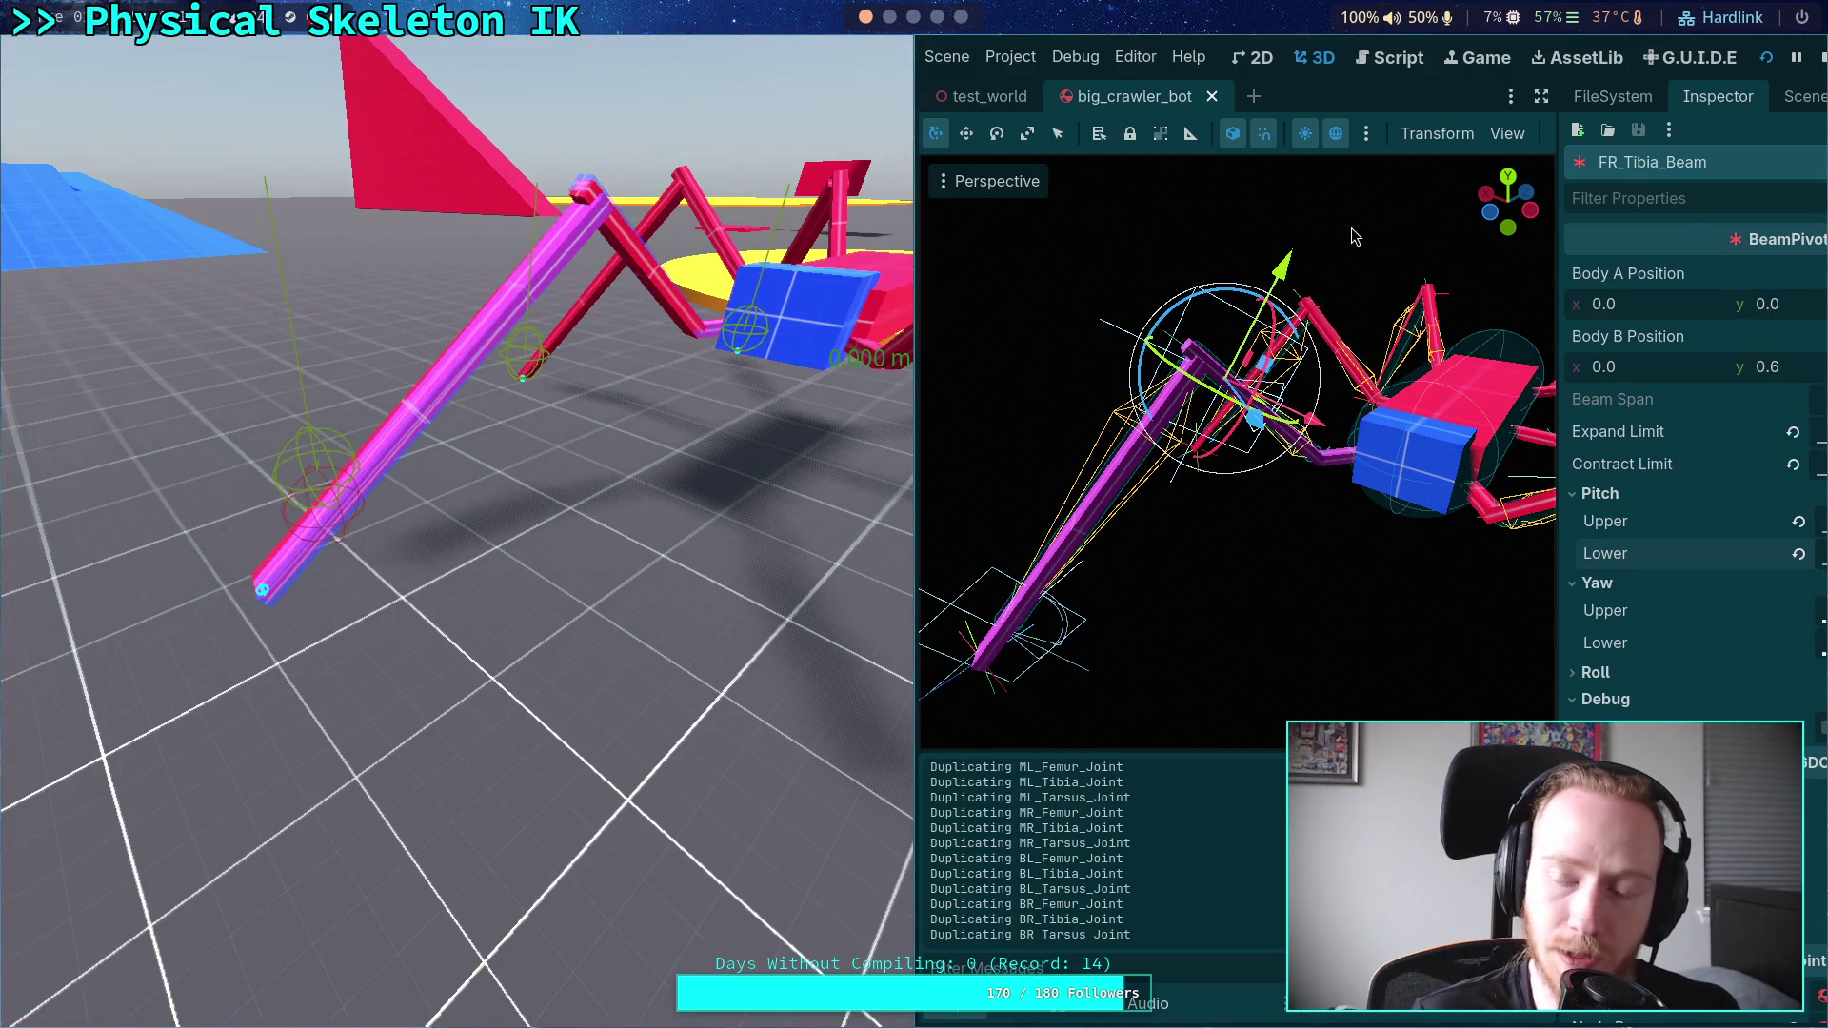
left_click(1822, 57)
- Set FR_Tibia_Beam's Expand Limit to 1.0 and both pitch limits to 90°, then test-run
left_click(1559, 96)
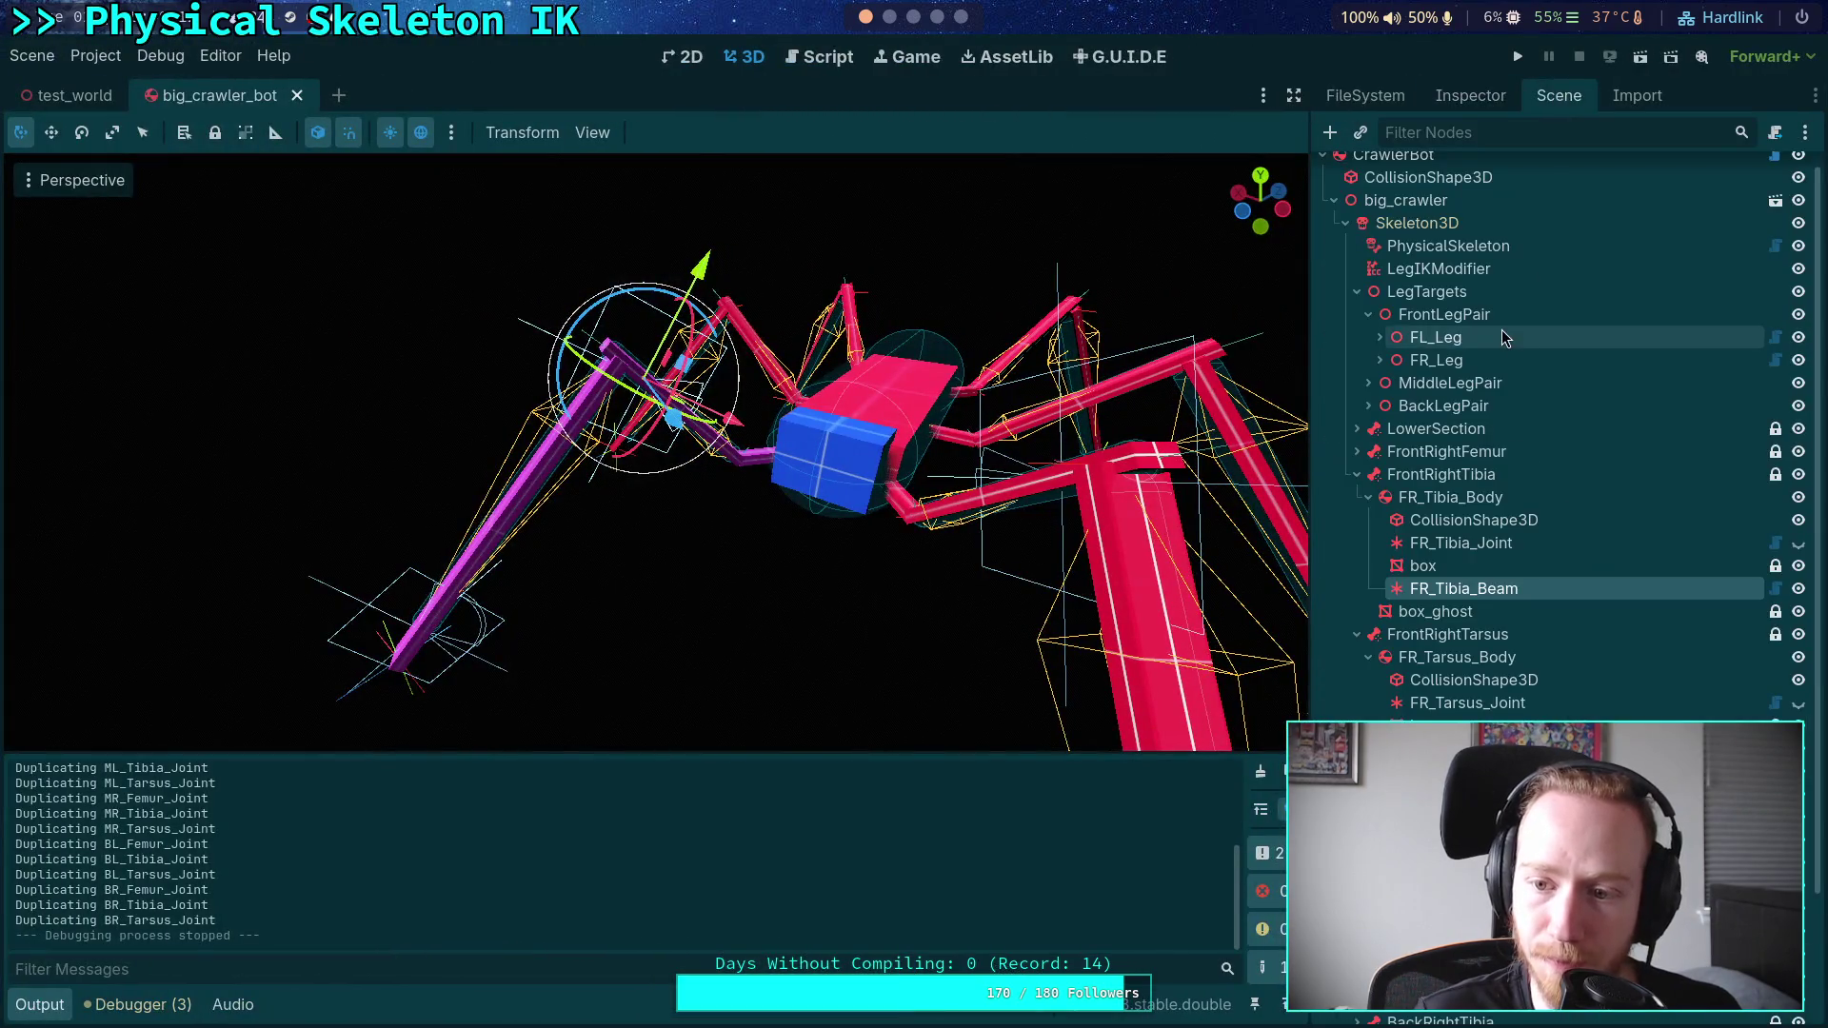
left_click(1487, 100)
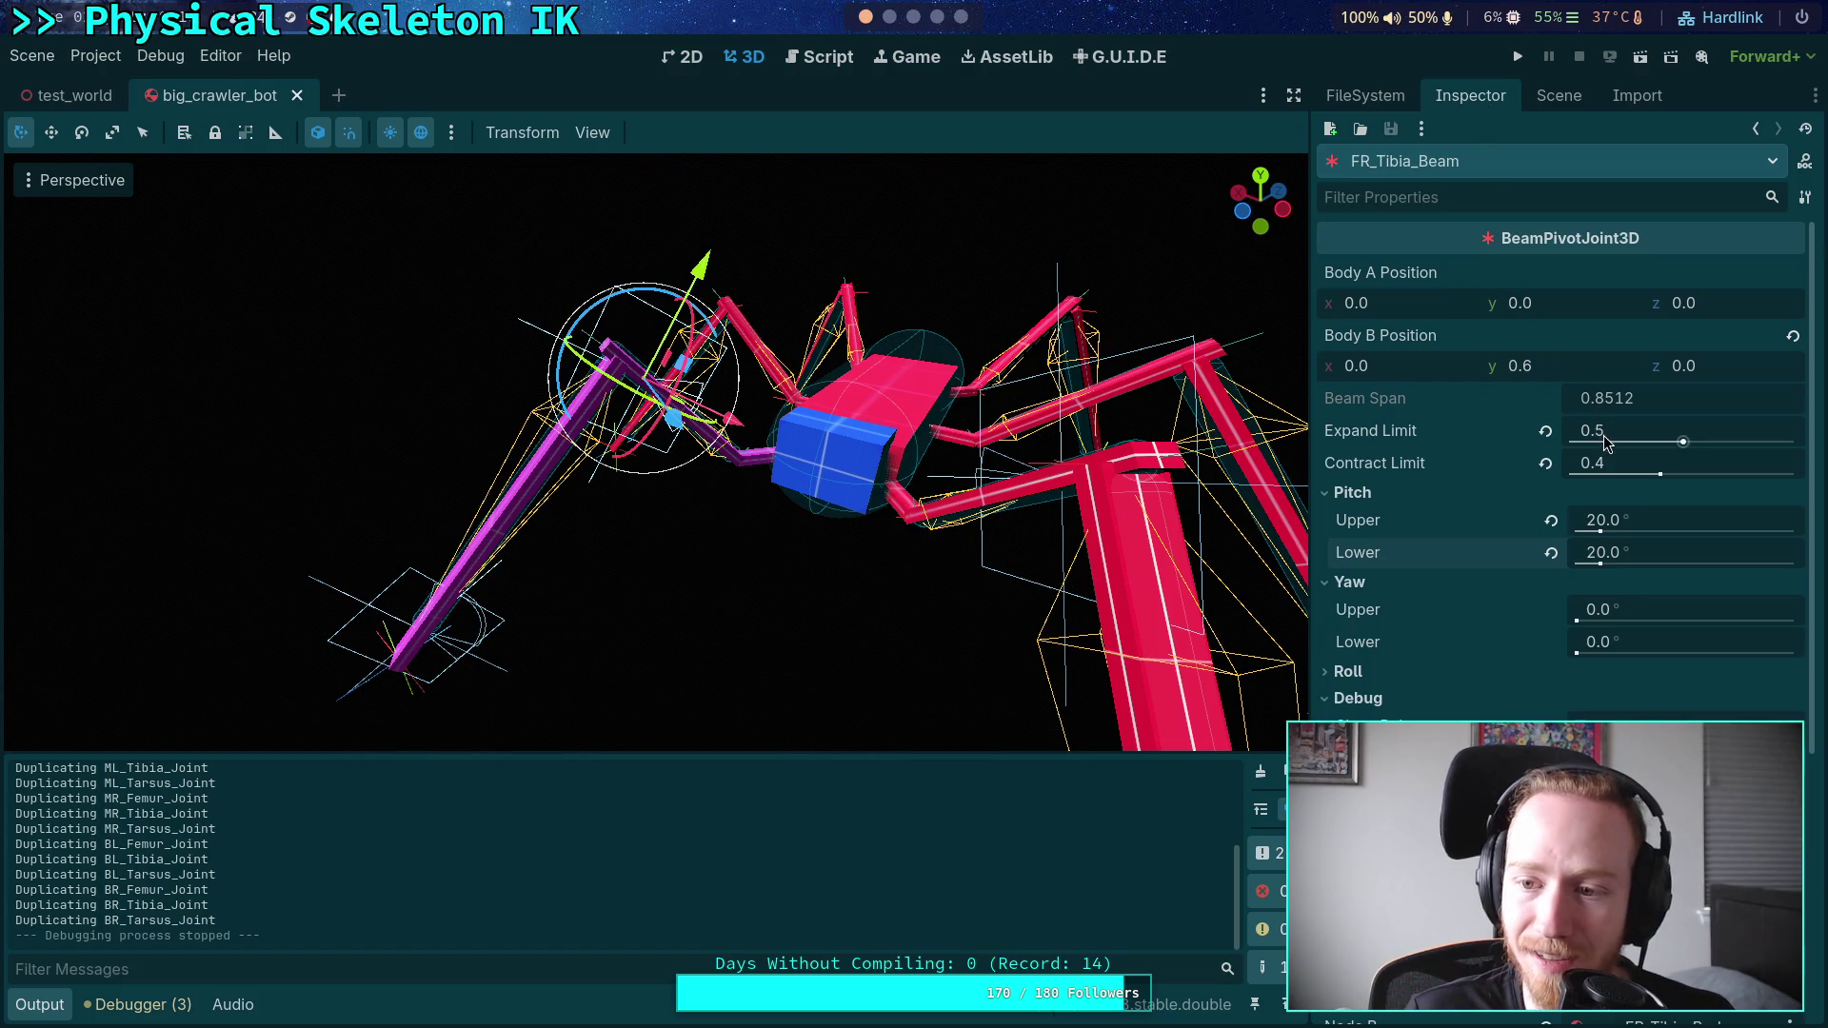
left_click_drag(1599, 436, 1704, 436)
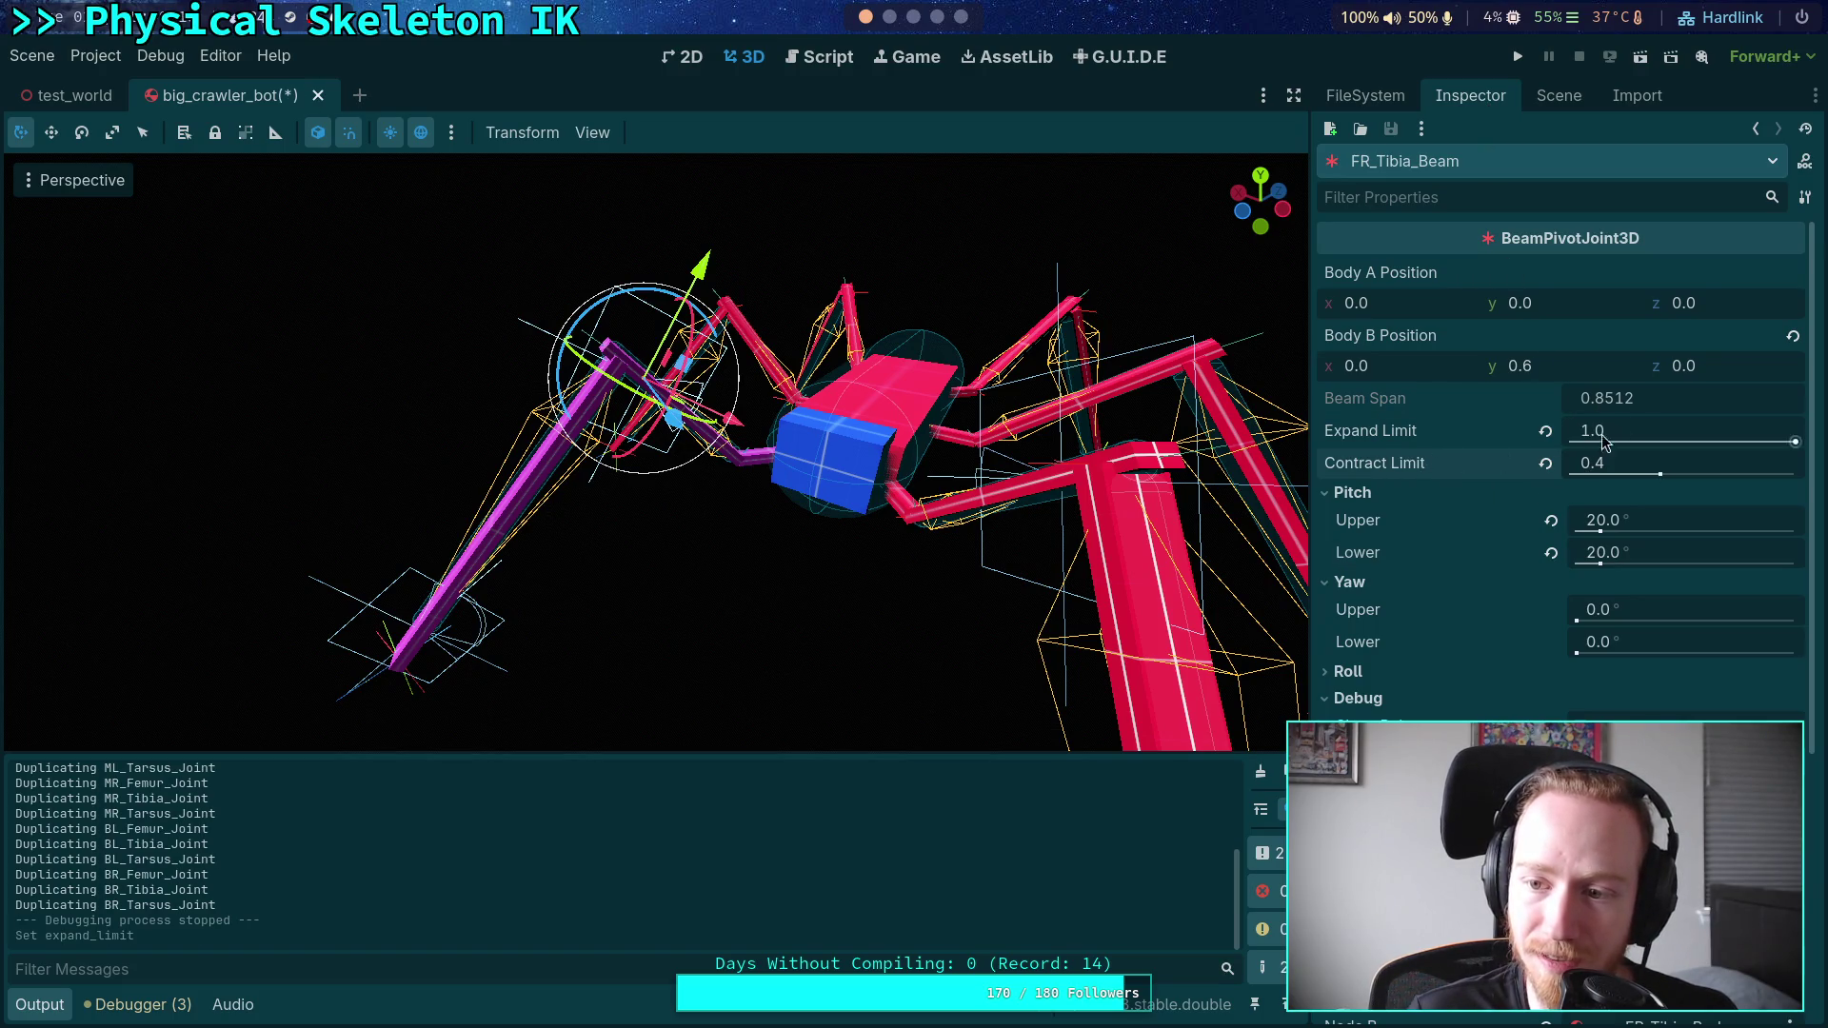
left_click_drag(1643, 556, 1433, 531)
left_click(1614, 556)
type("0")
left_click(1630, 525)
type("90")
key("Return")
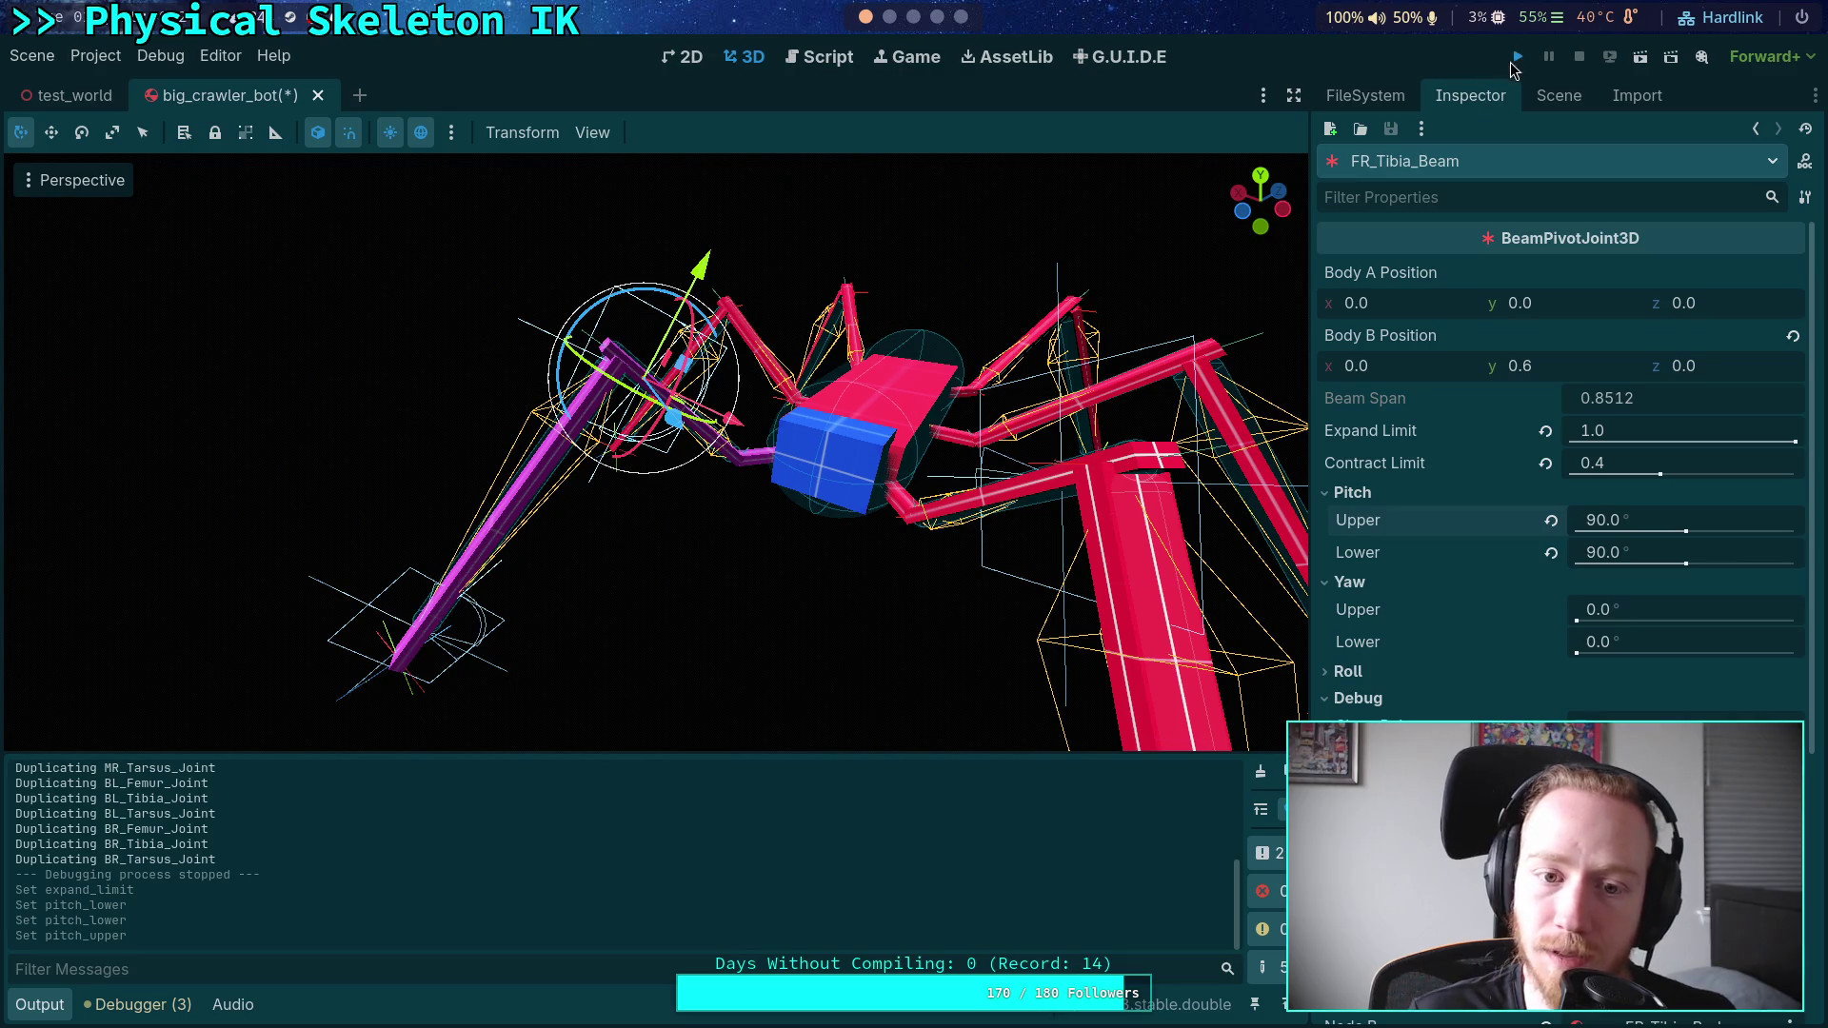
left_click(1514, 62)
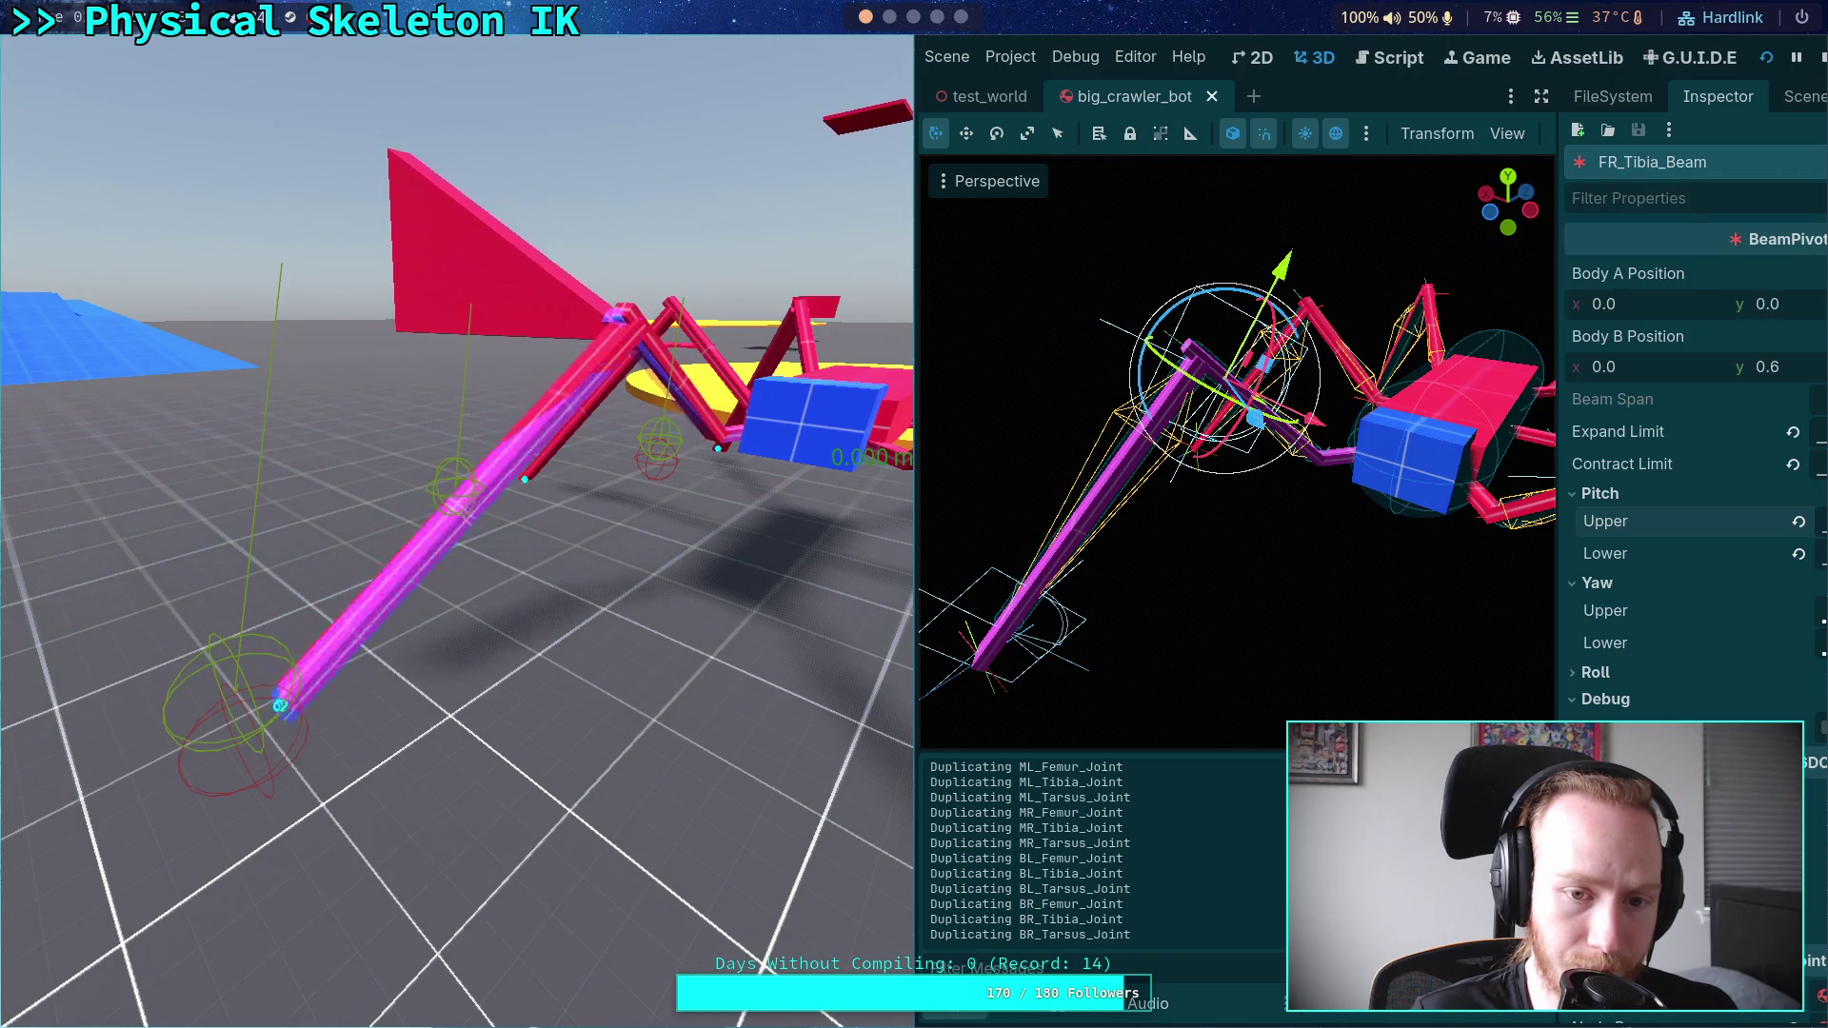
key("F8")
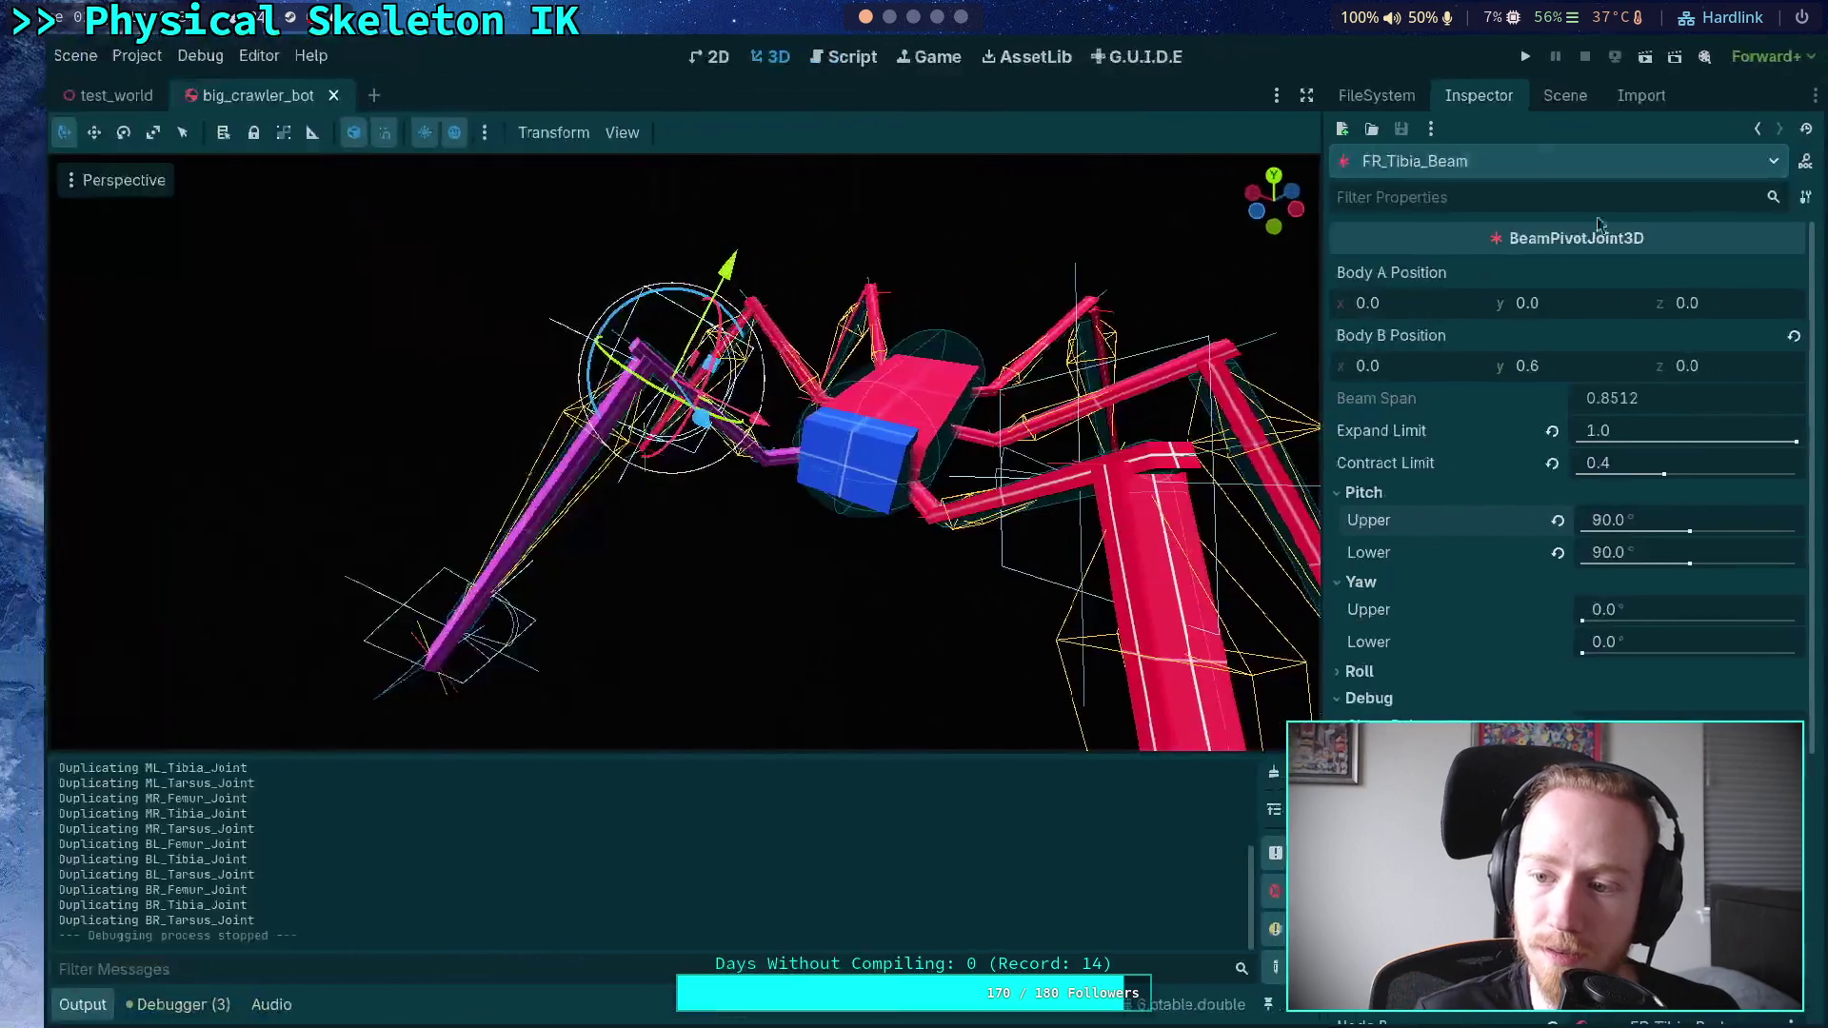
- Select FR_Tarsus_Beam, set its expand limit to 0.5, and test-run the leg
left_click(1552, 95)
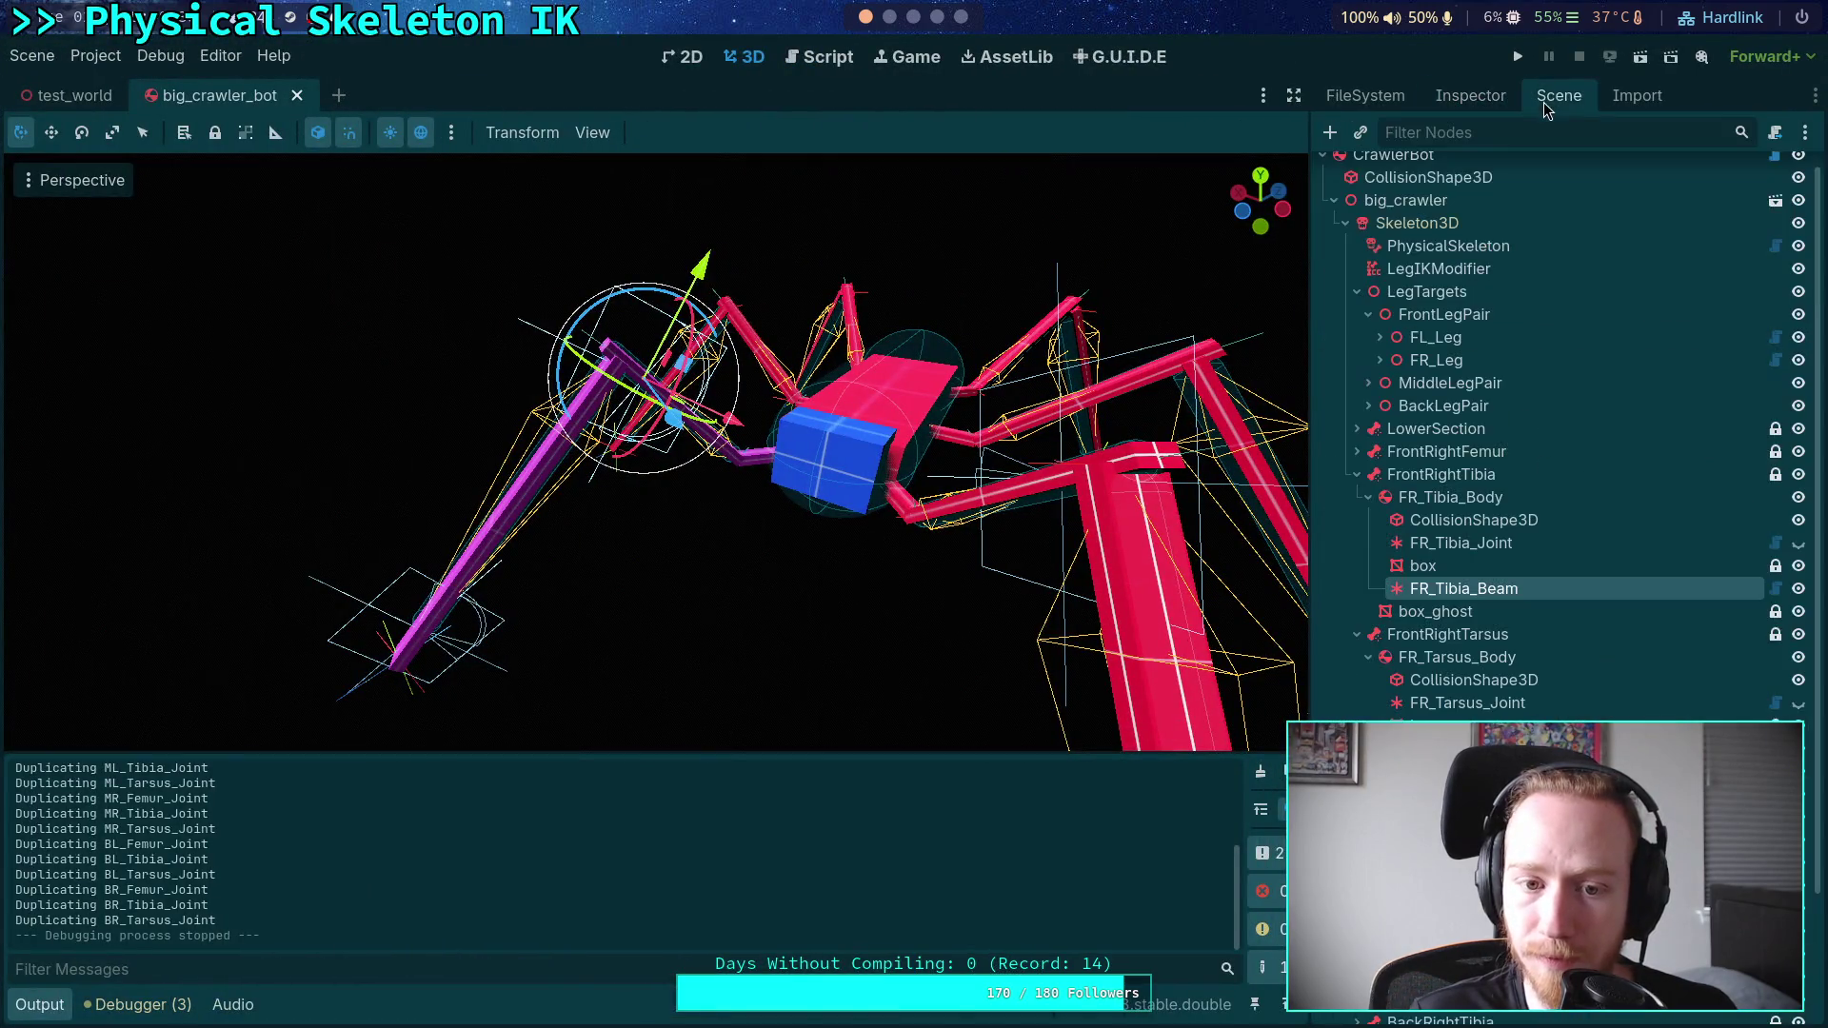
left_click(419, 633)
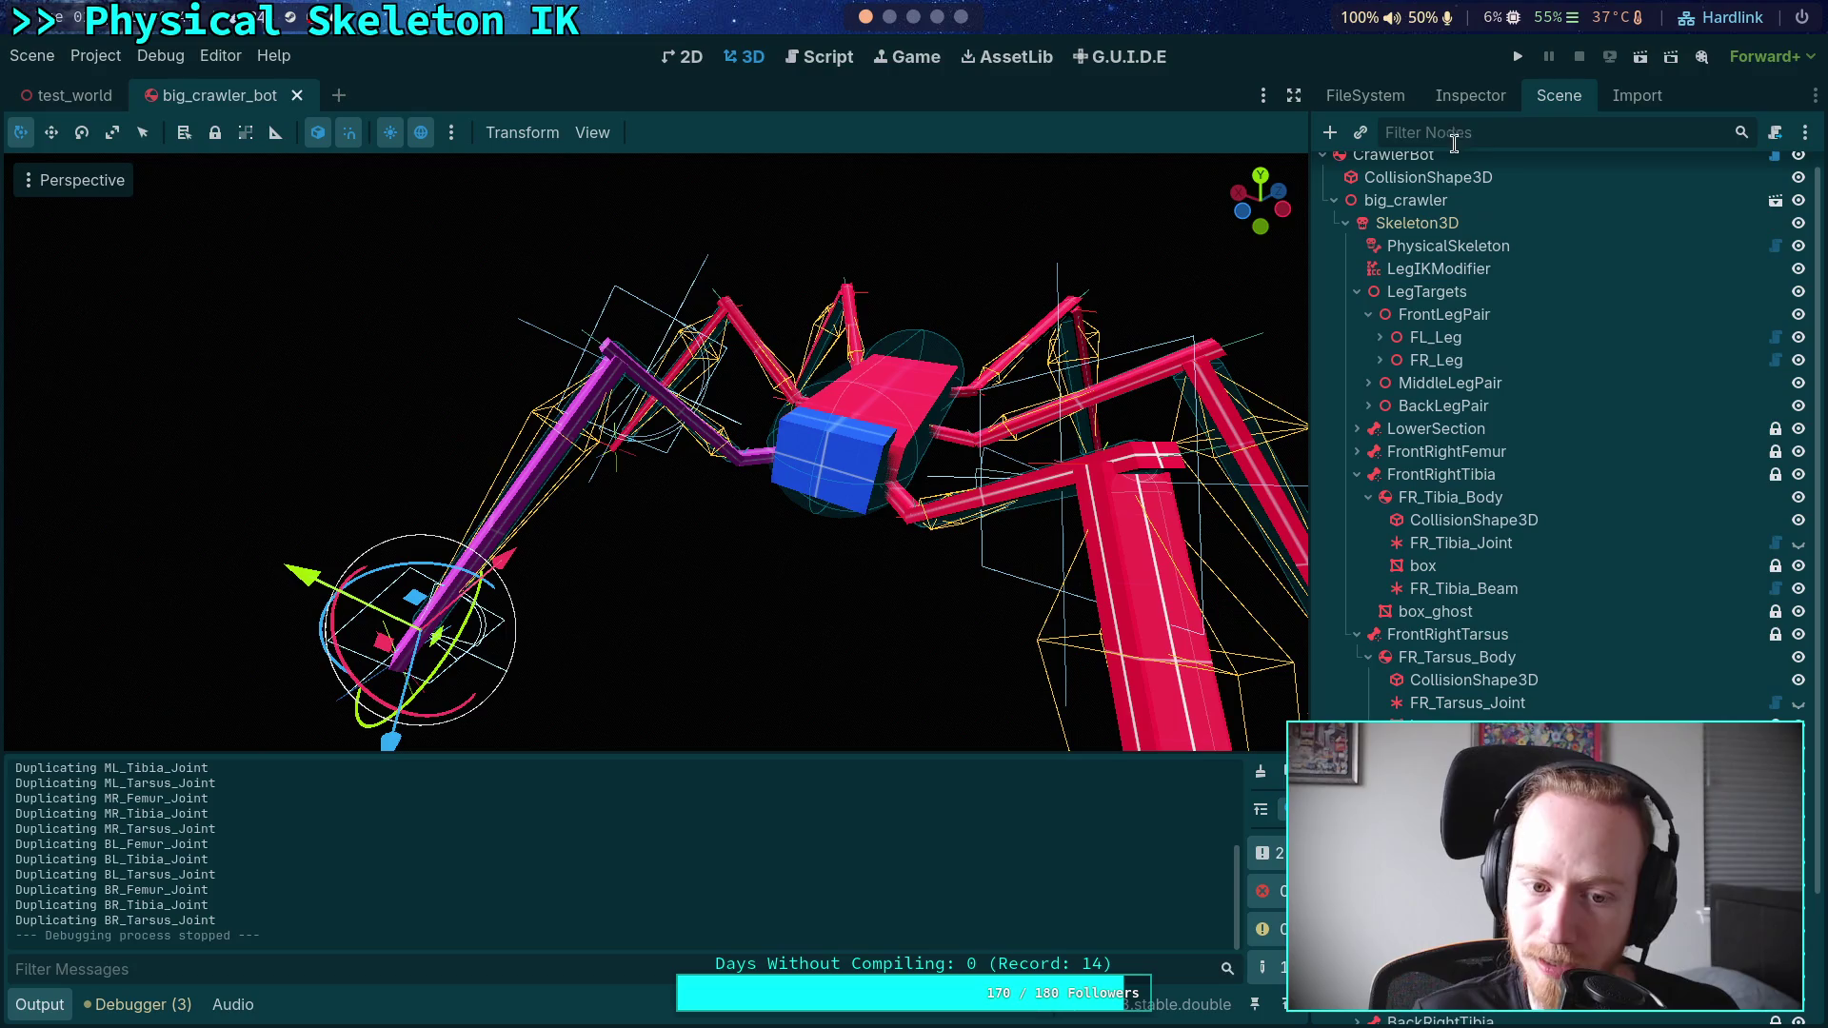
left_click(1497, 105)
left_click(1638, 424)
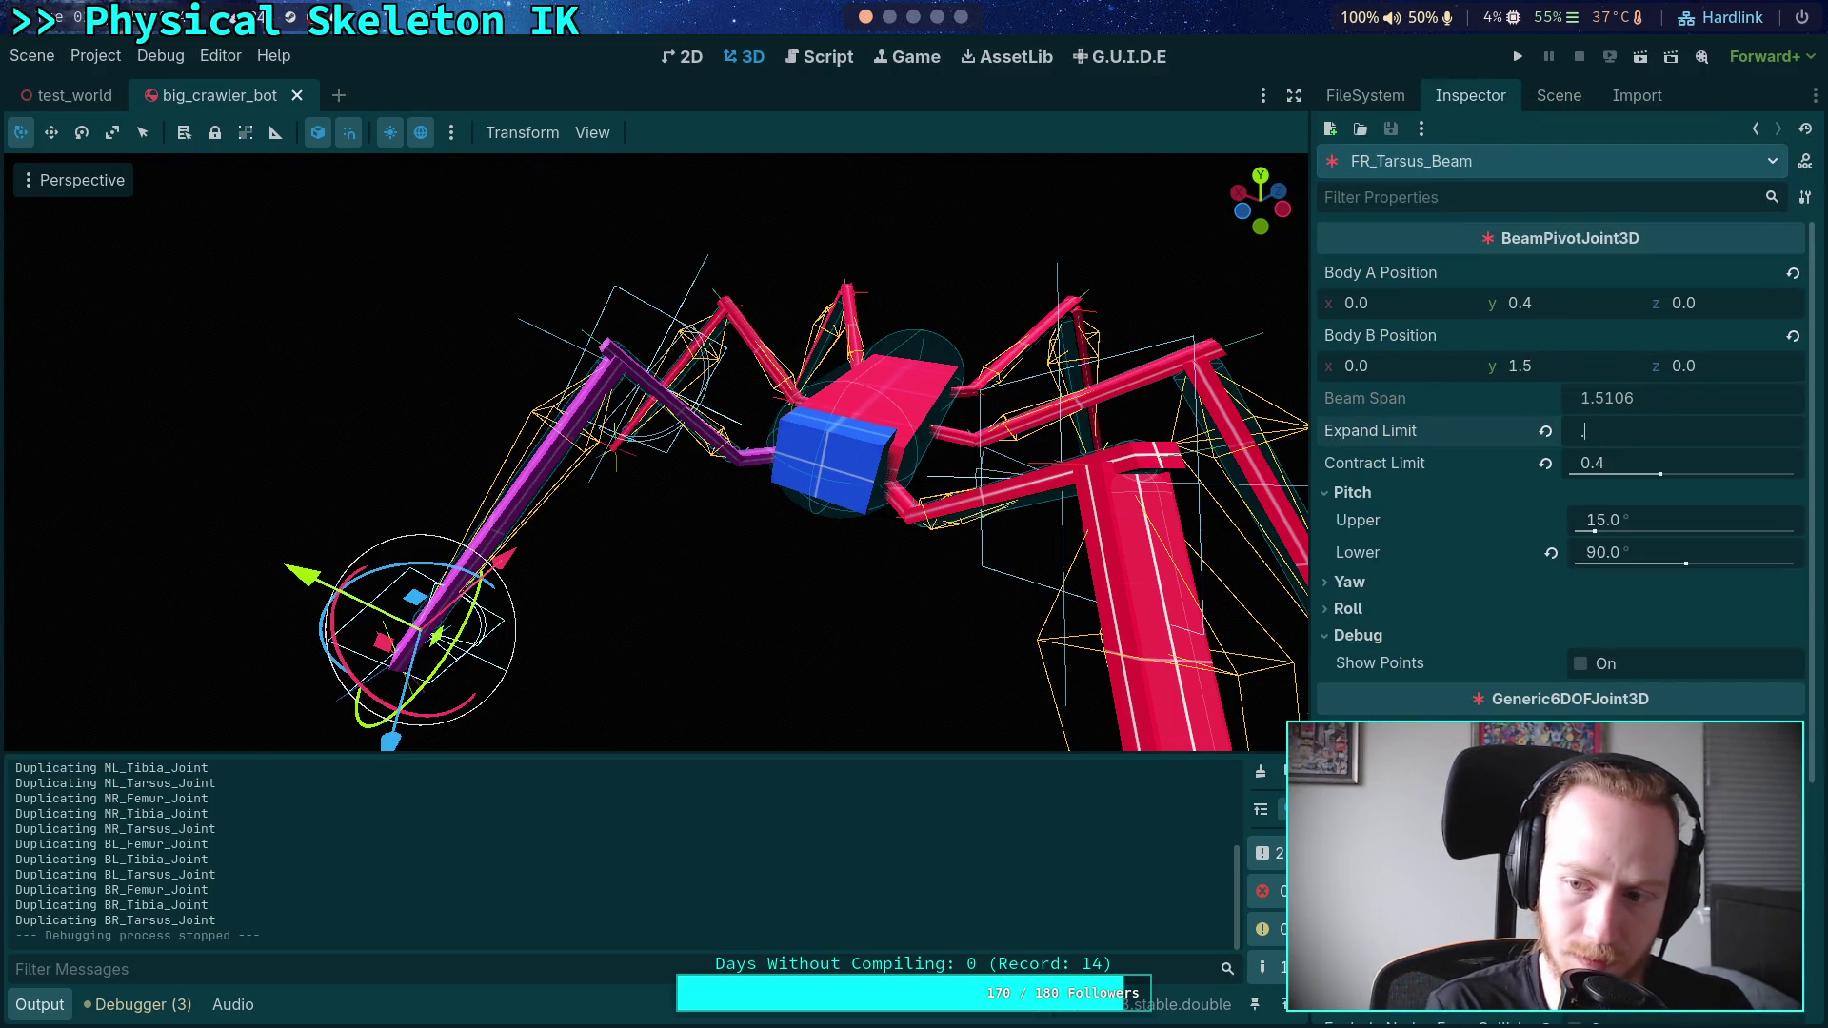
type(".5")
key("Return")
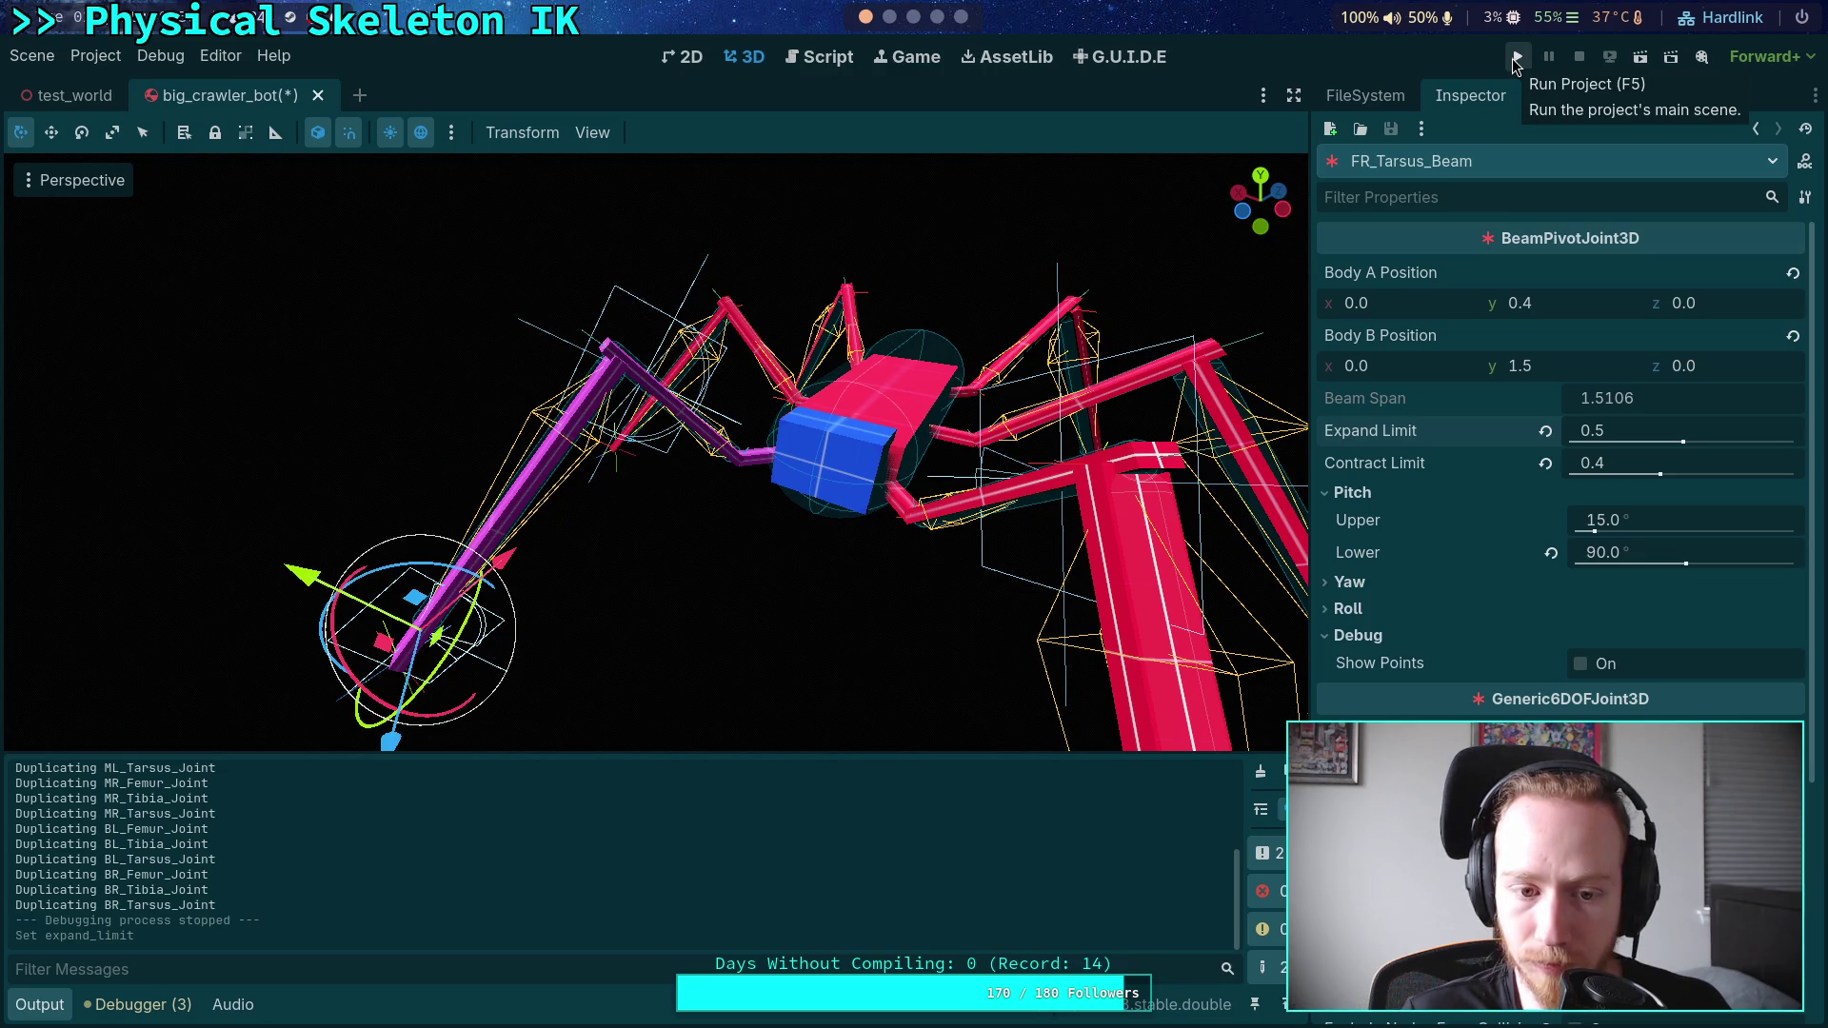
left_click(1517, 59)
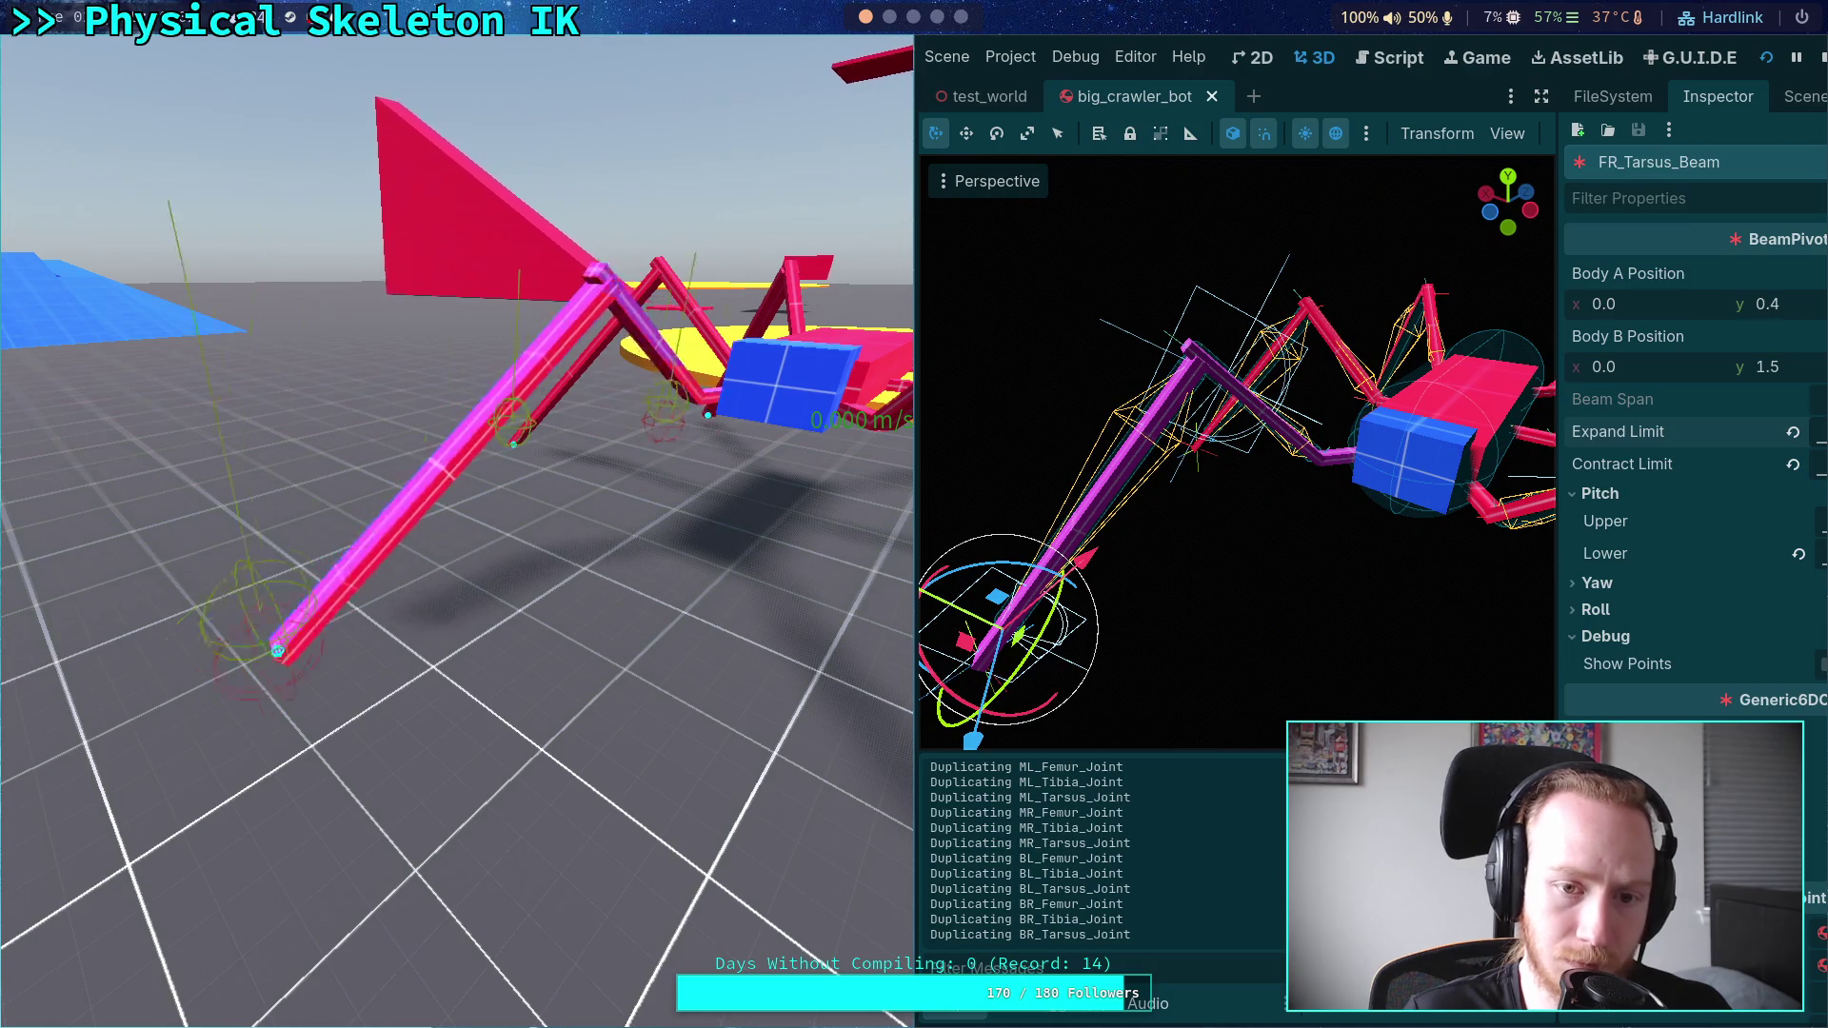
left_click(1821, 57)
- Set FR_Tarsus_Beam's upper pitch limit to 25° and test-run the crawler
left_click(1690, 519)
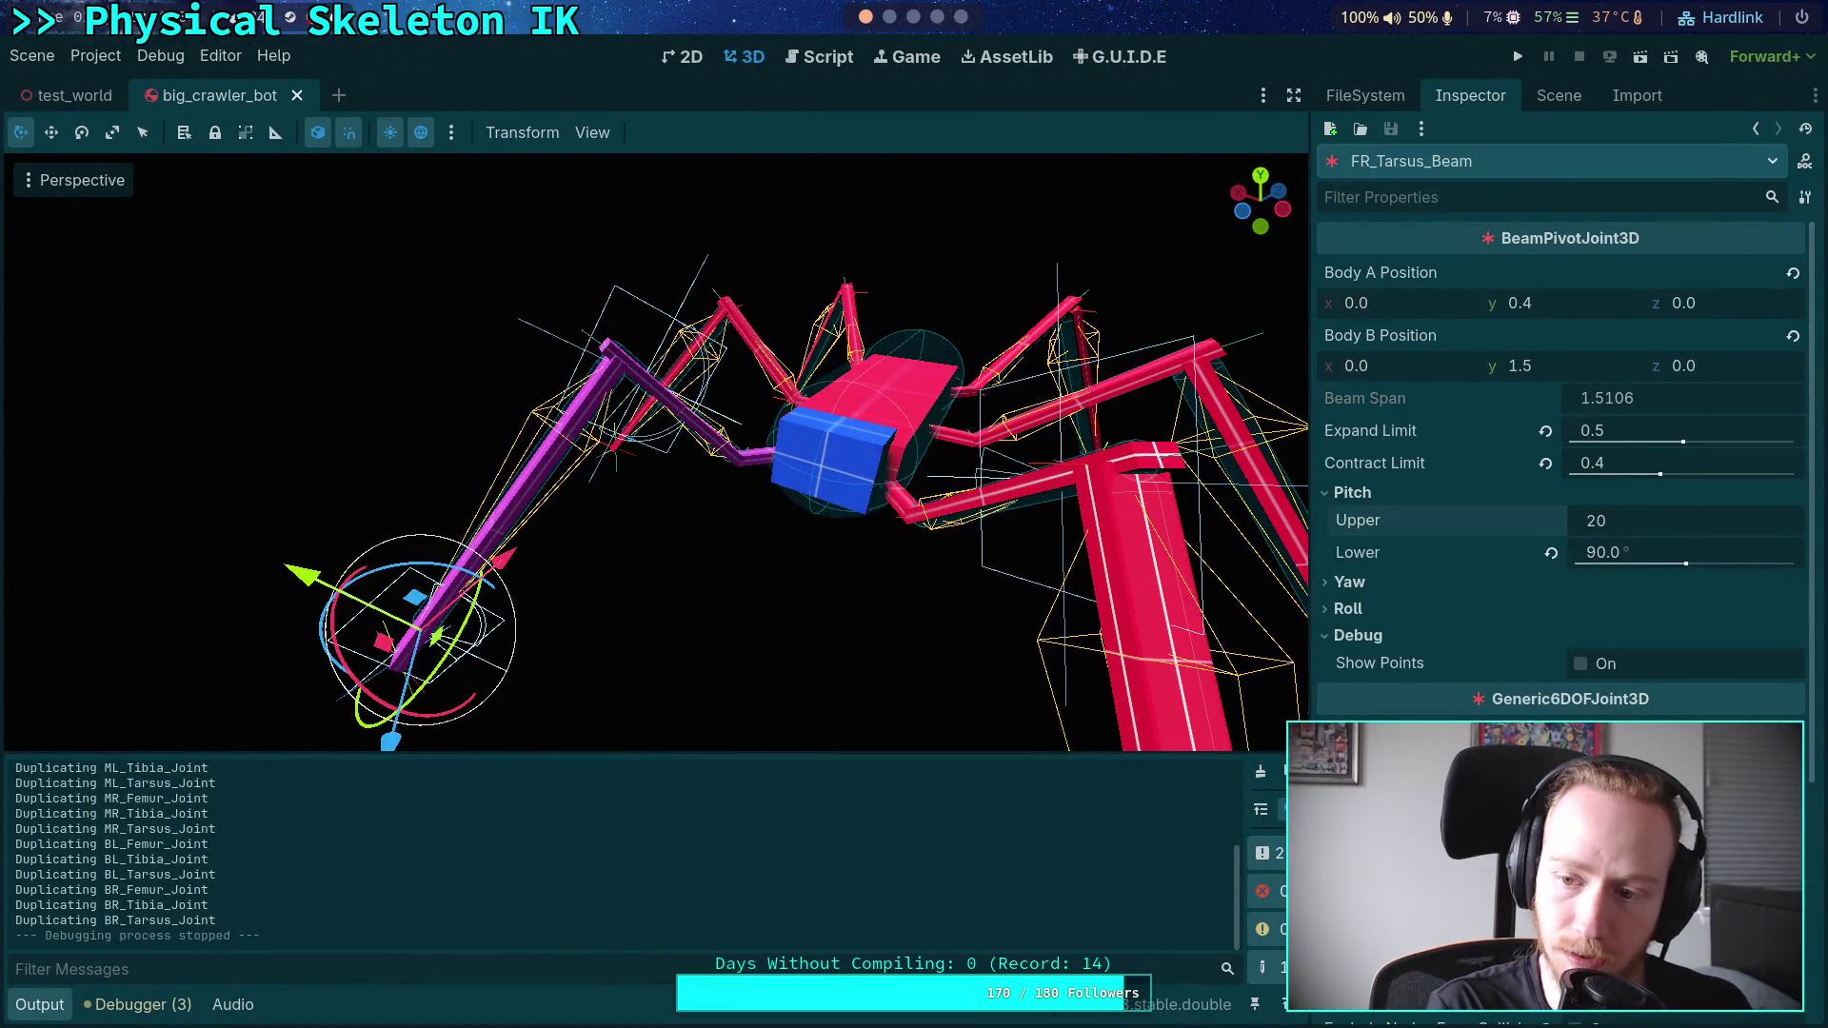
type("25")
key("Return")
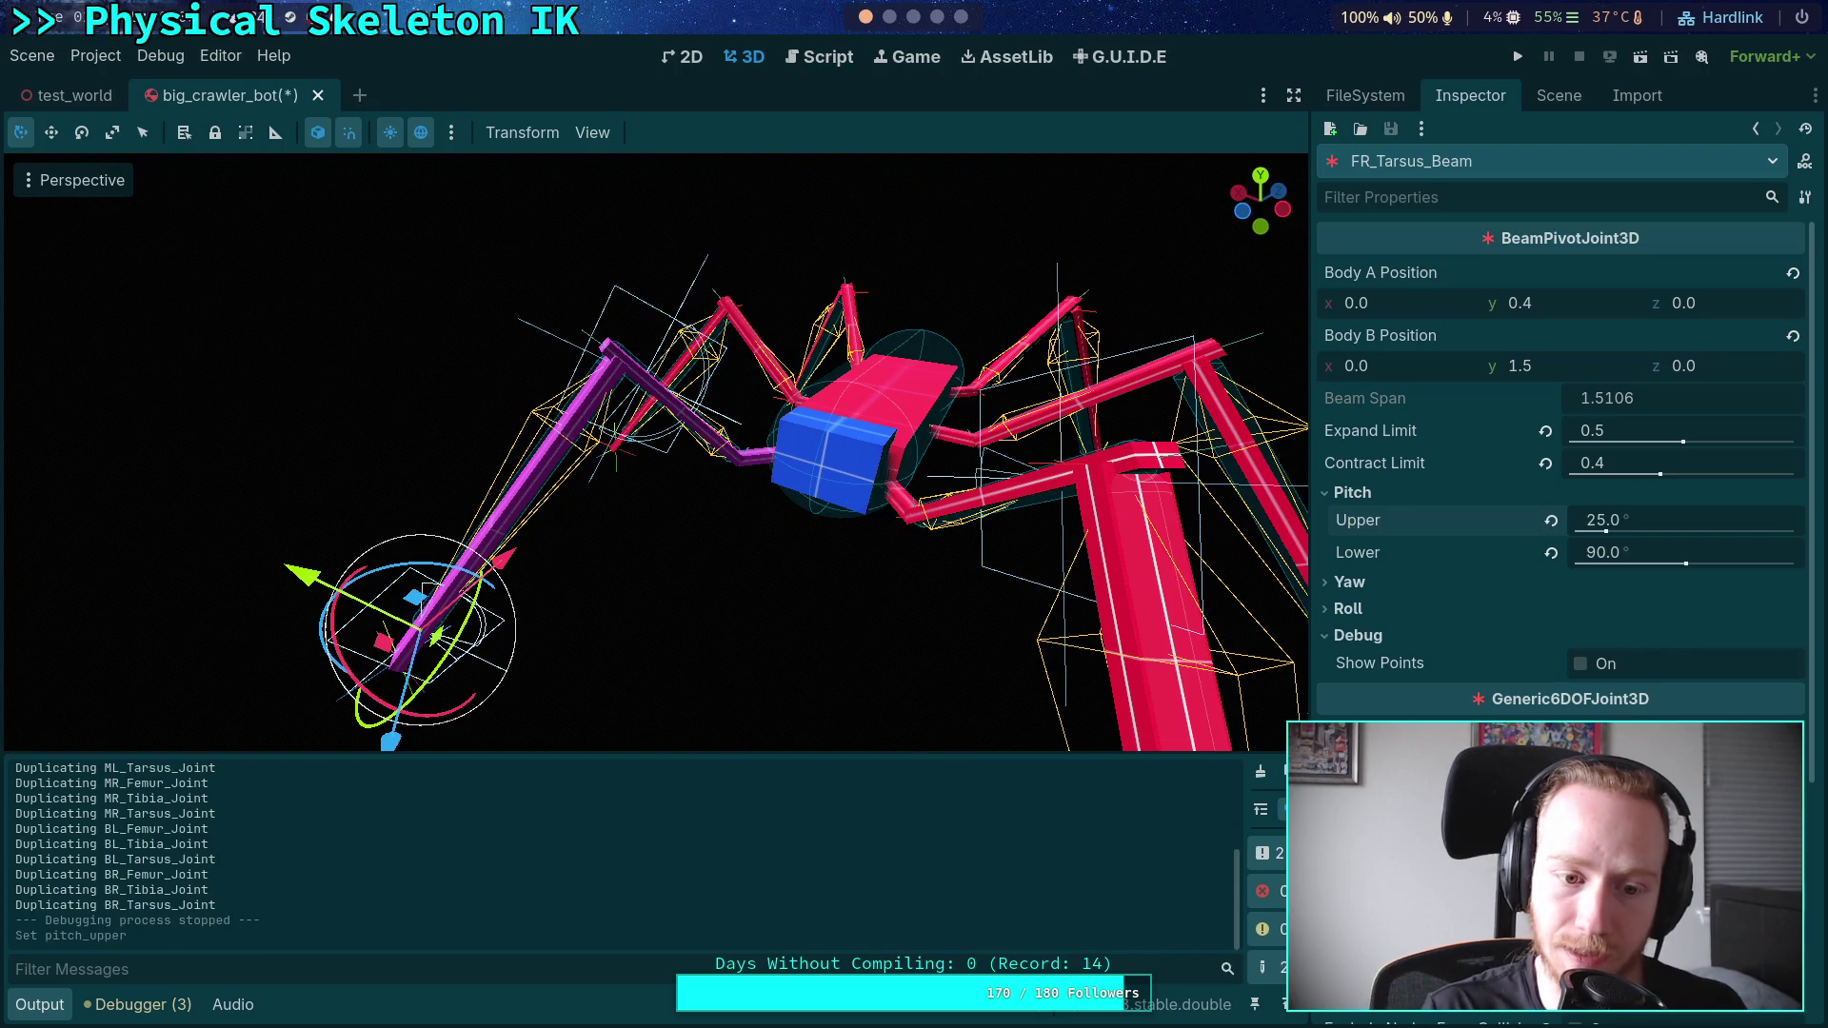
left_click(1517, 57)
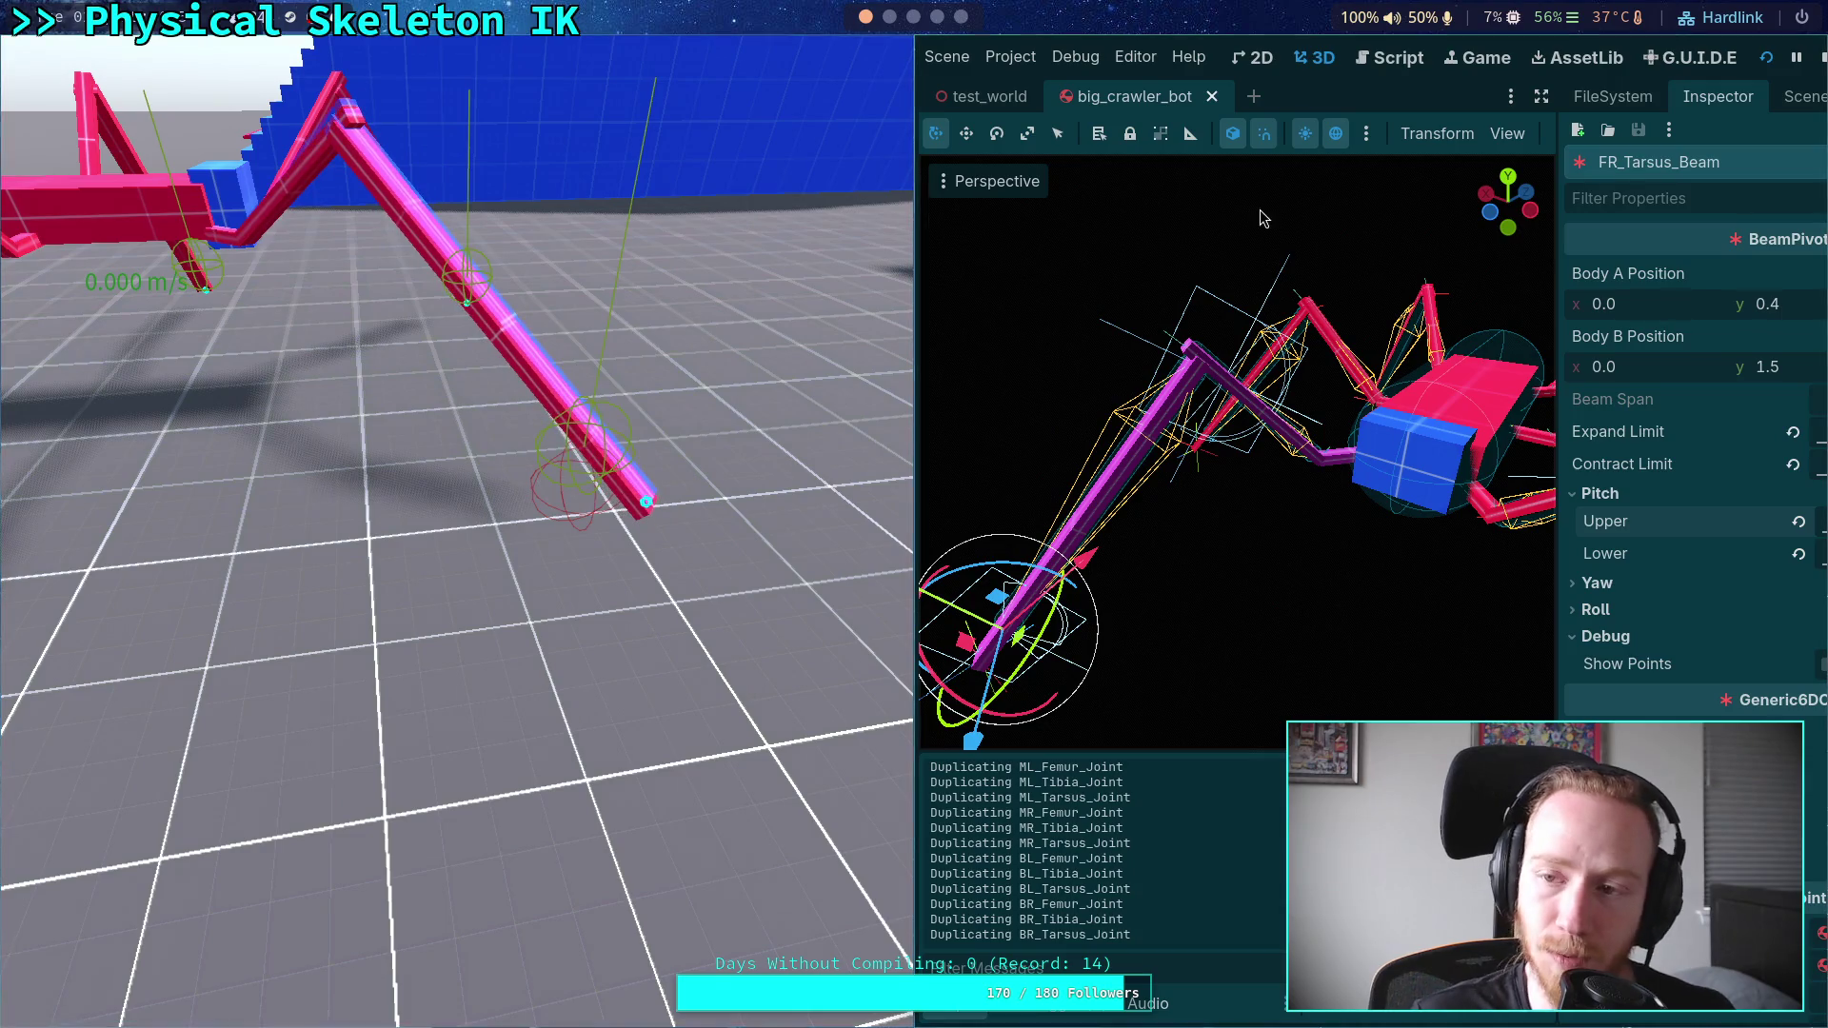
left_click(1822, 56)
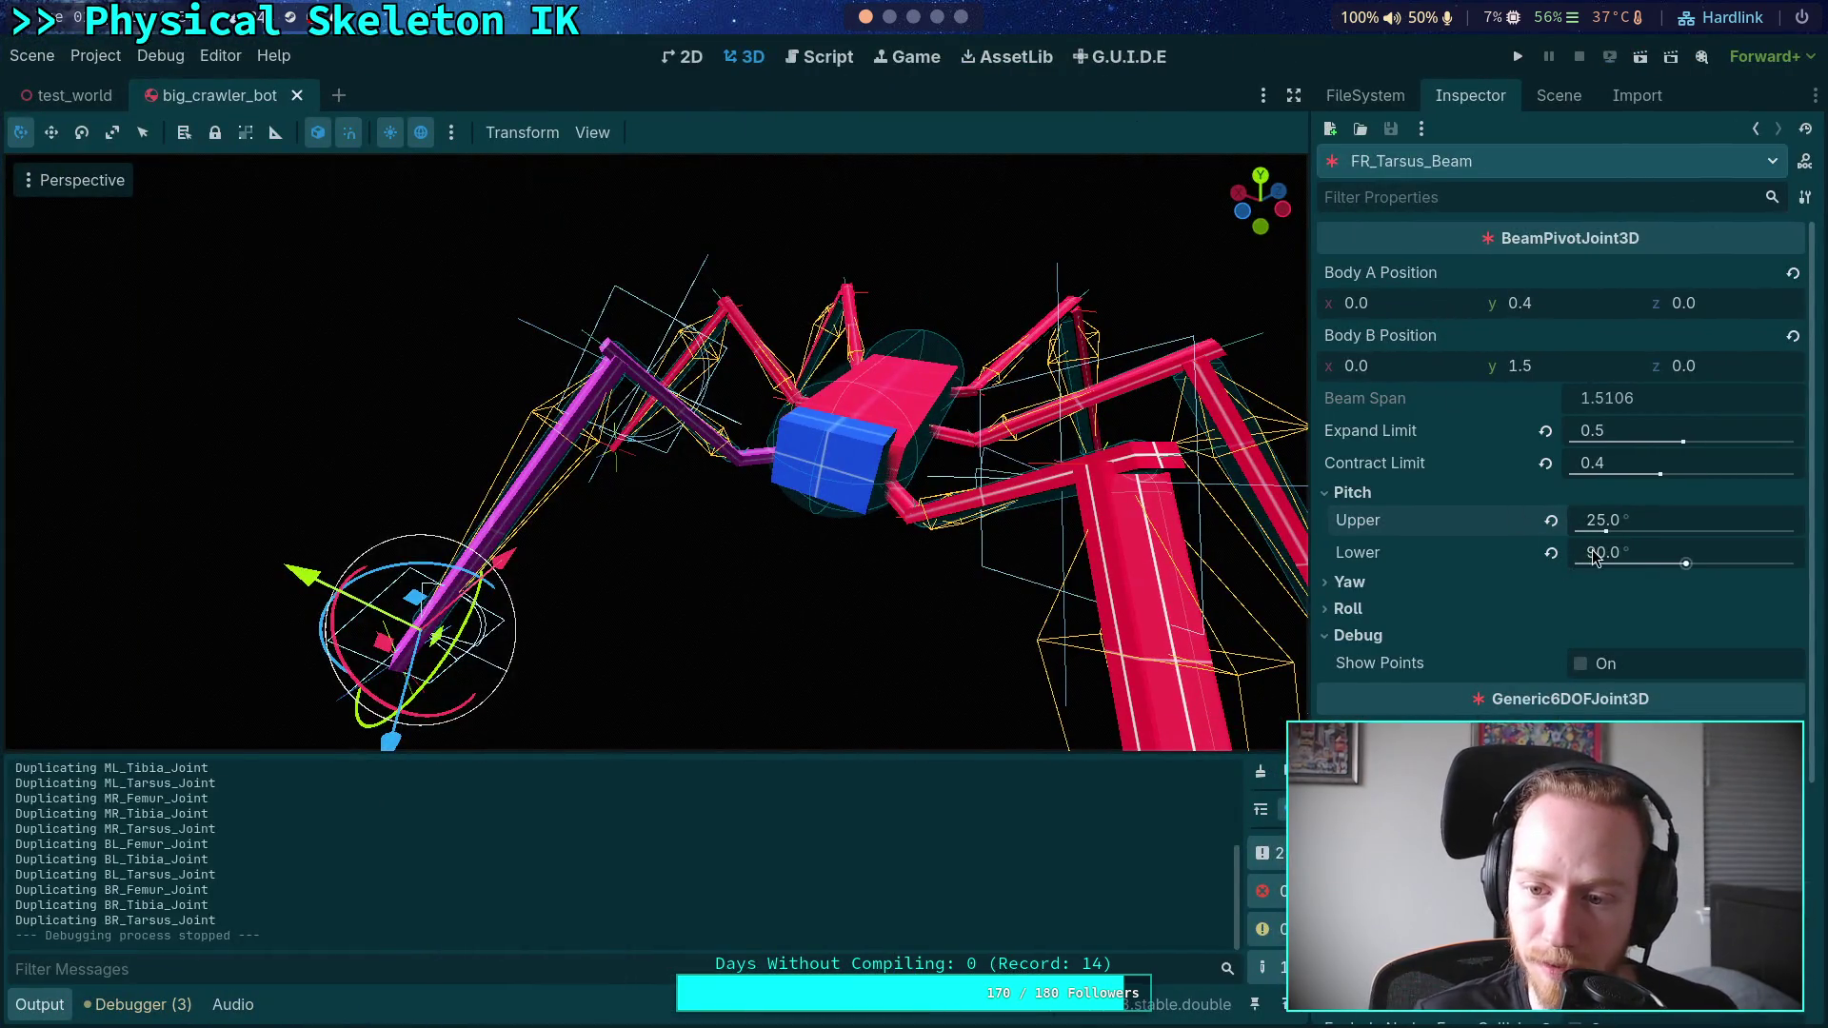
- Raise the upper pitch limit to 90° and run the crawler again
left_click(1668, 518)
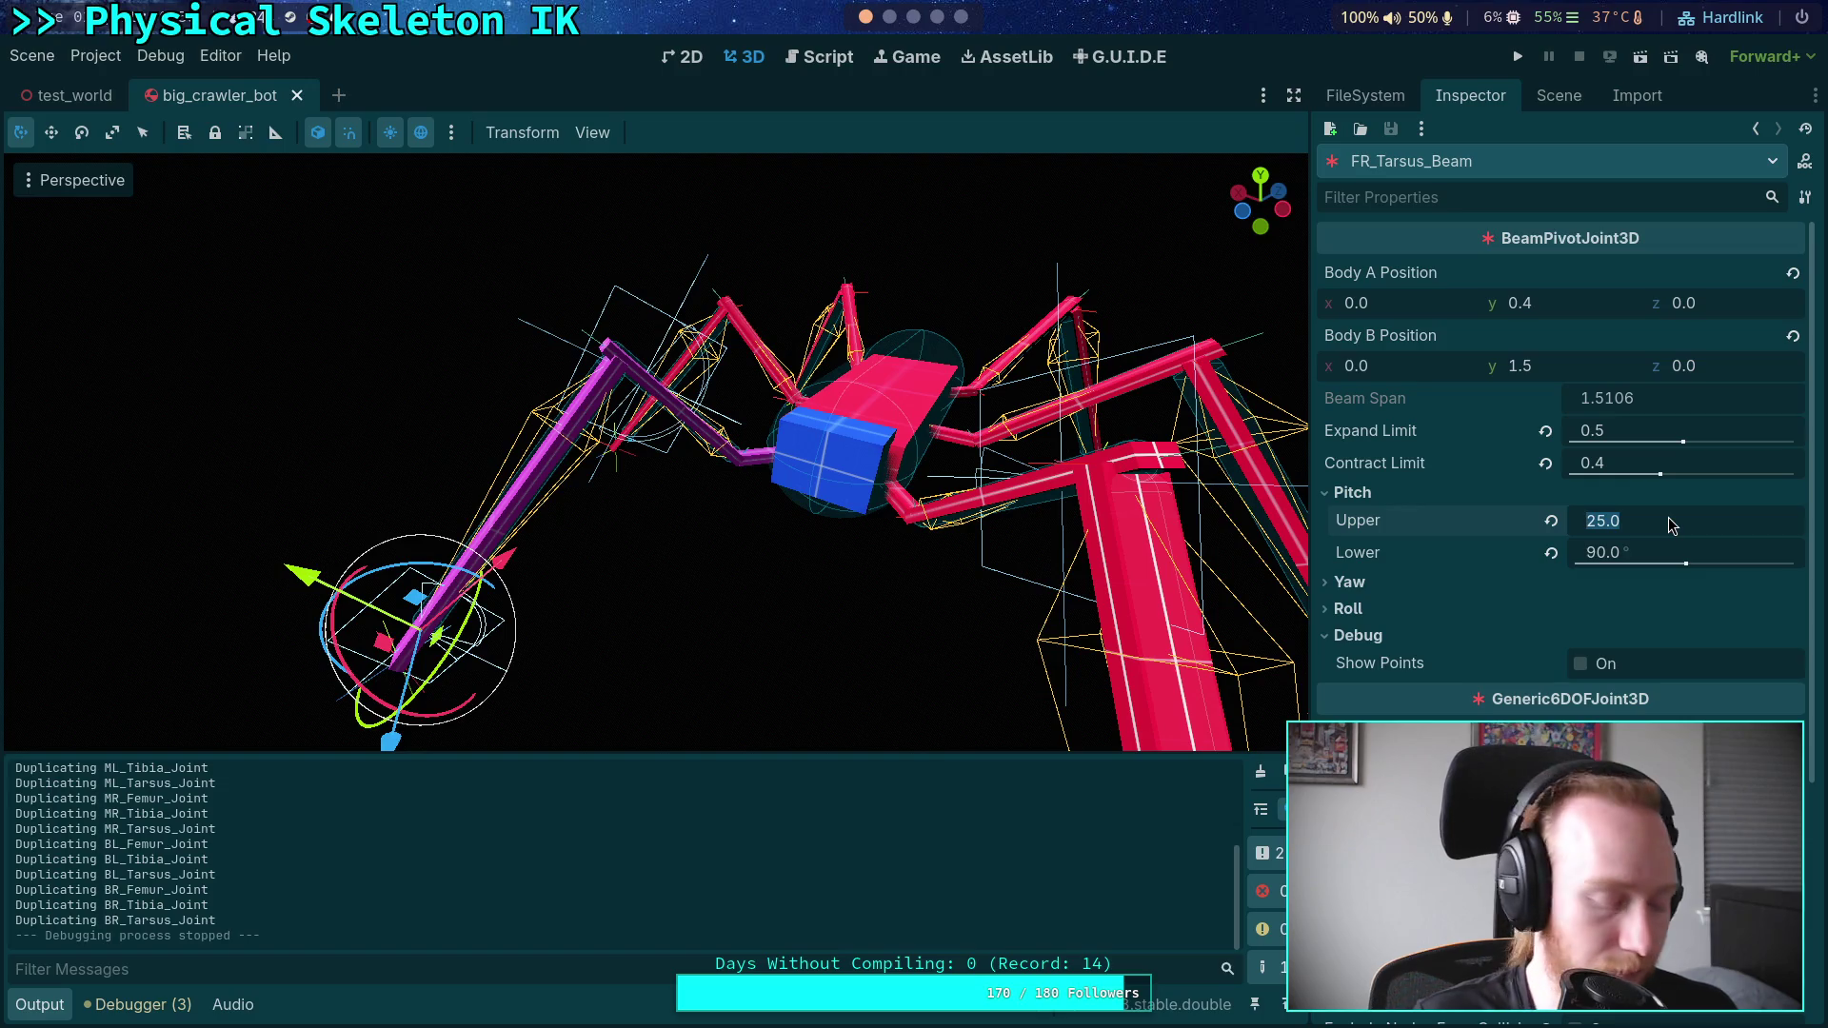
type("90")
key("Return")
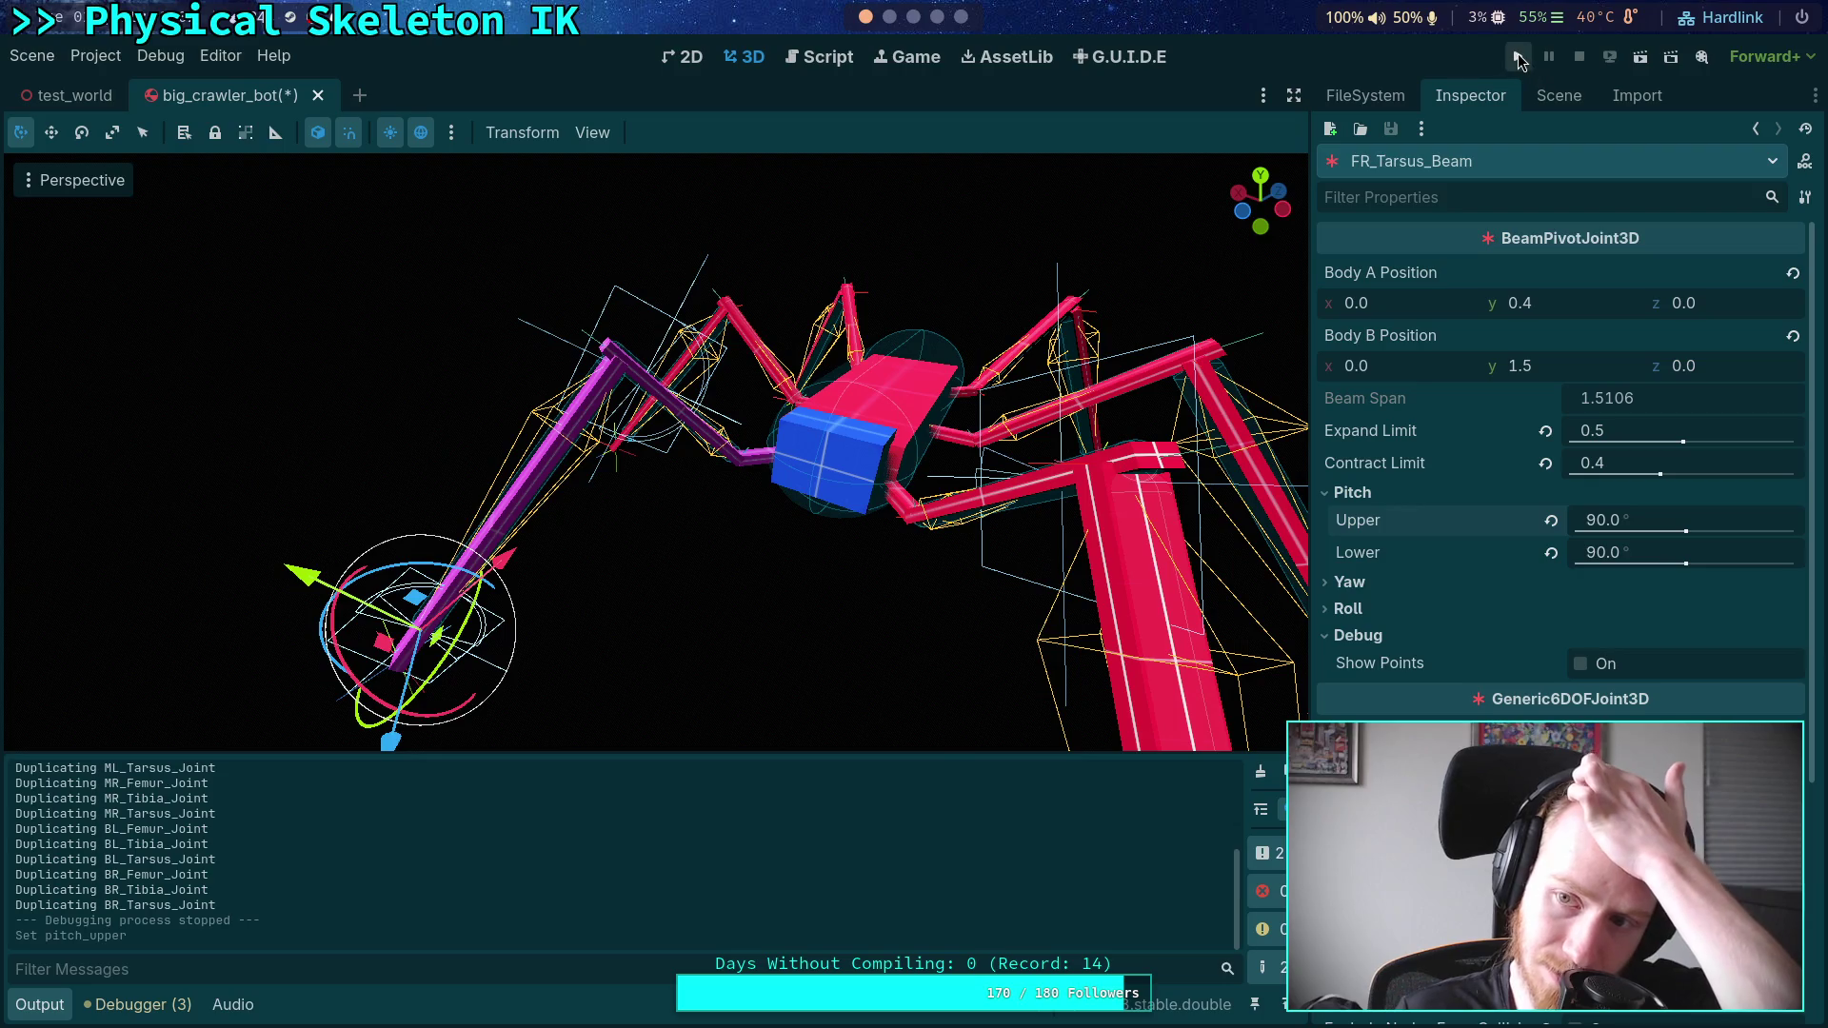
left_click(1517, 57)
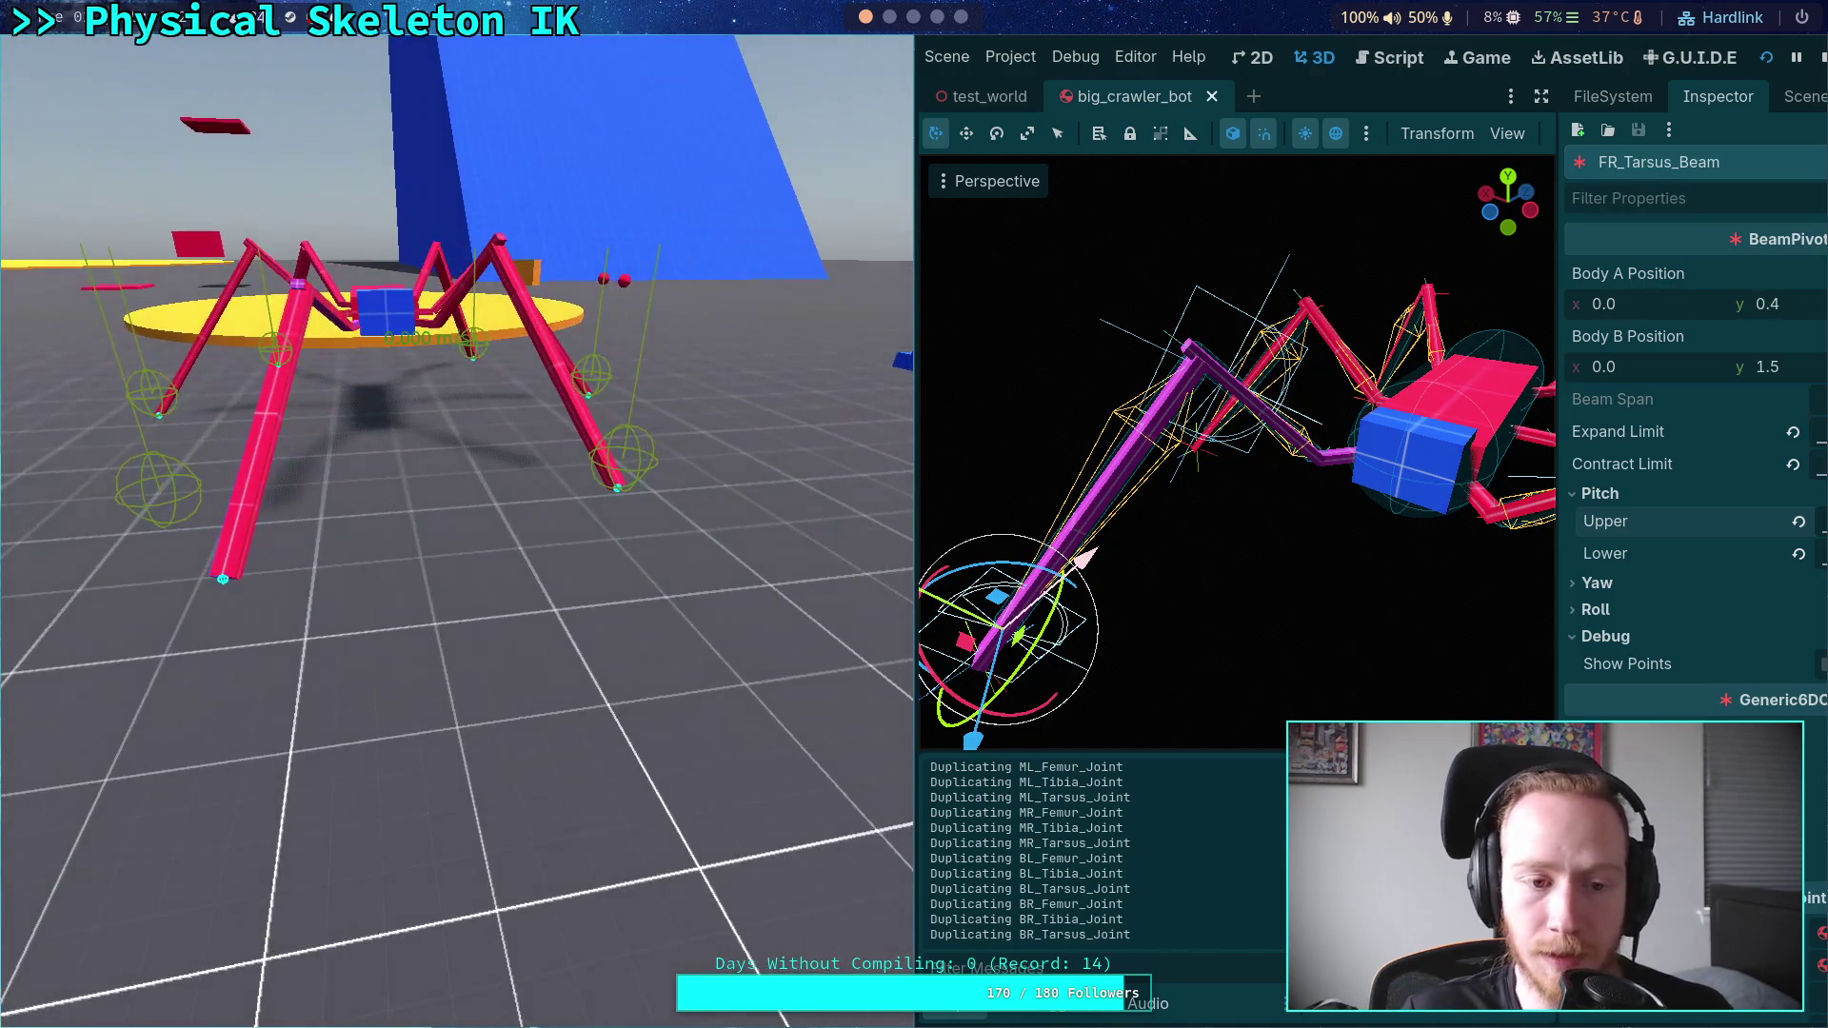
- Stop the game and set FR_Tarsus_Beam's upper pitch limit to 30°
left_click(1810, 61)
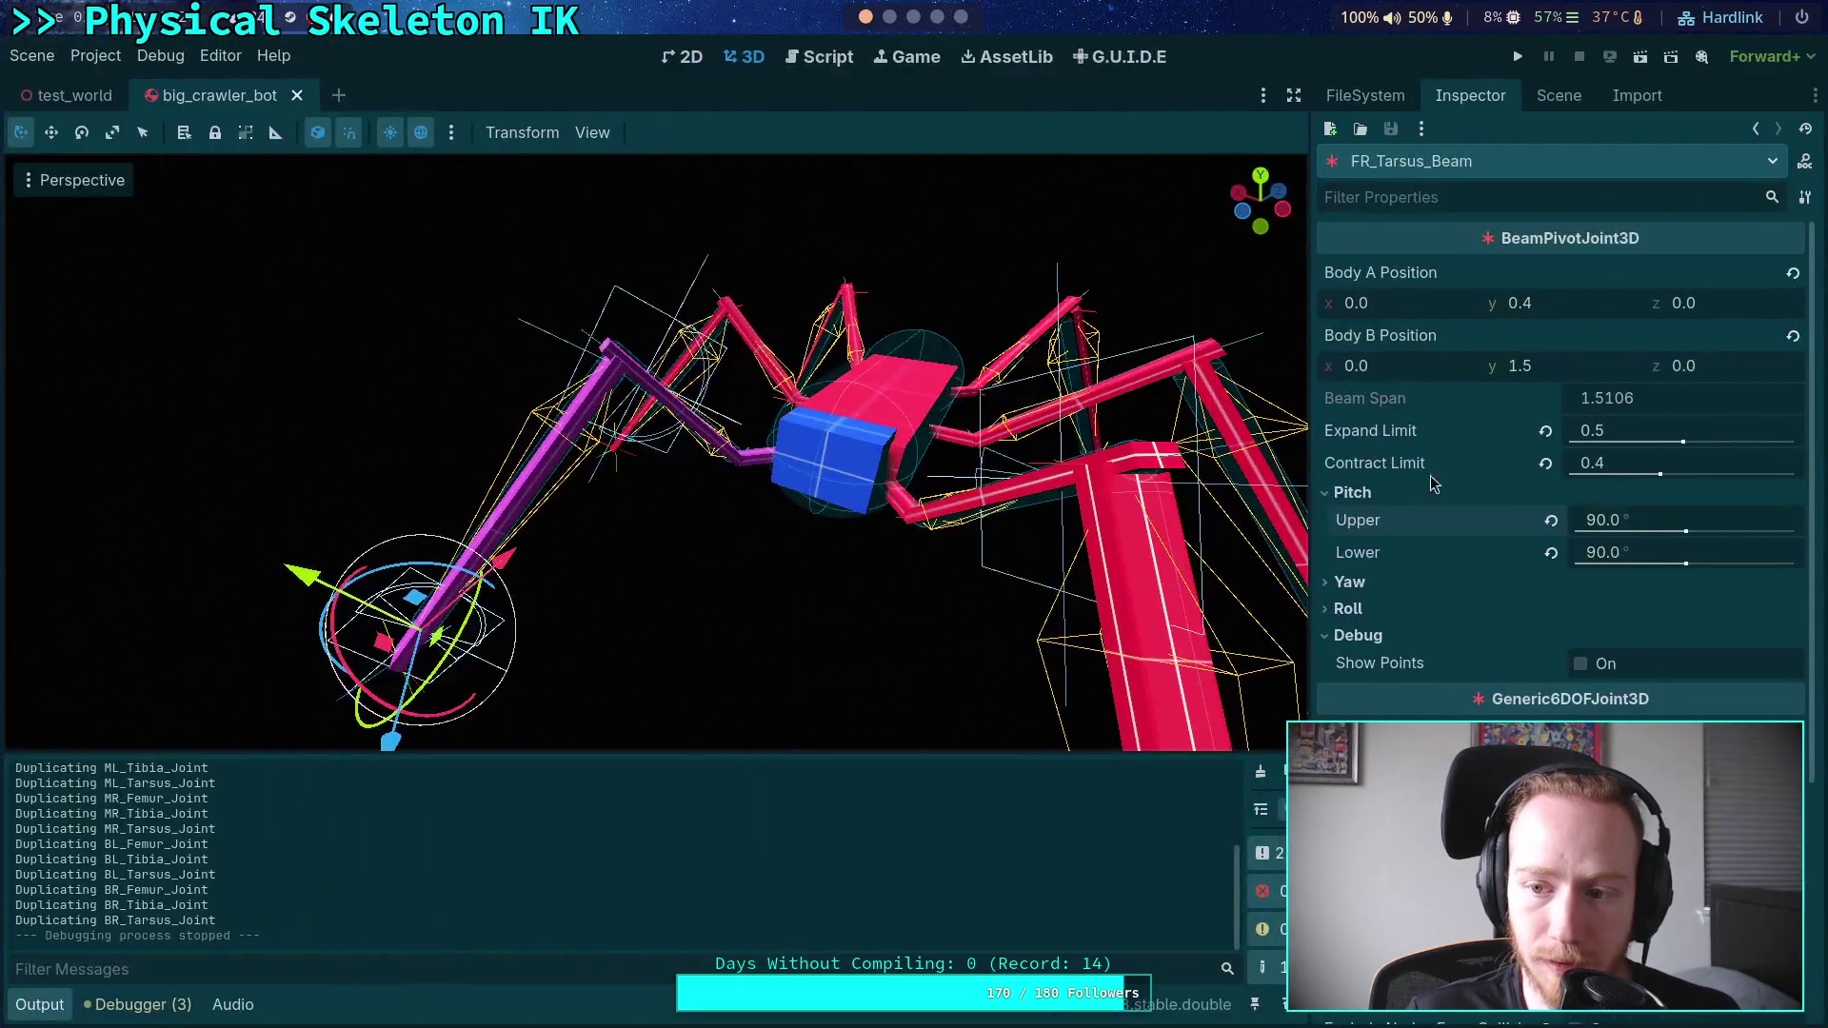
left_click(1650, 523)
type("30")
key("Return")
scroll(657, 452, "up", 5)
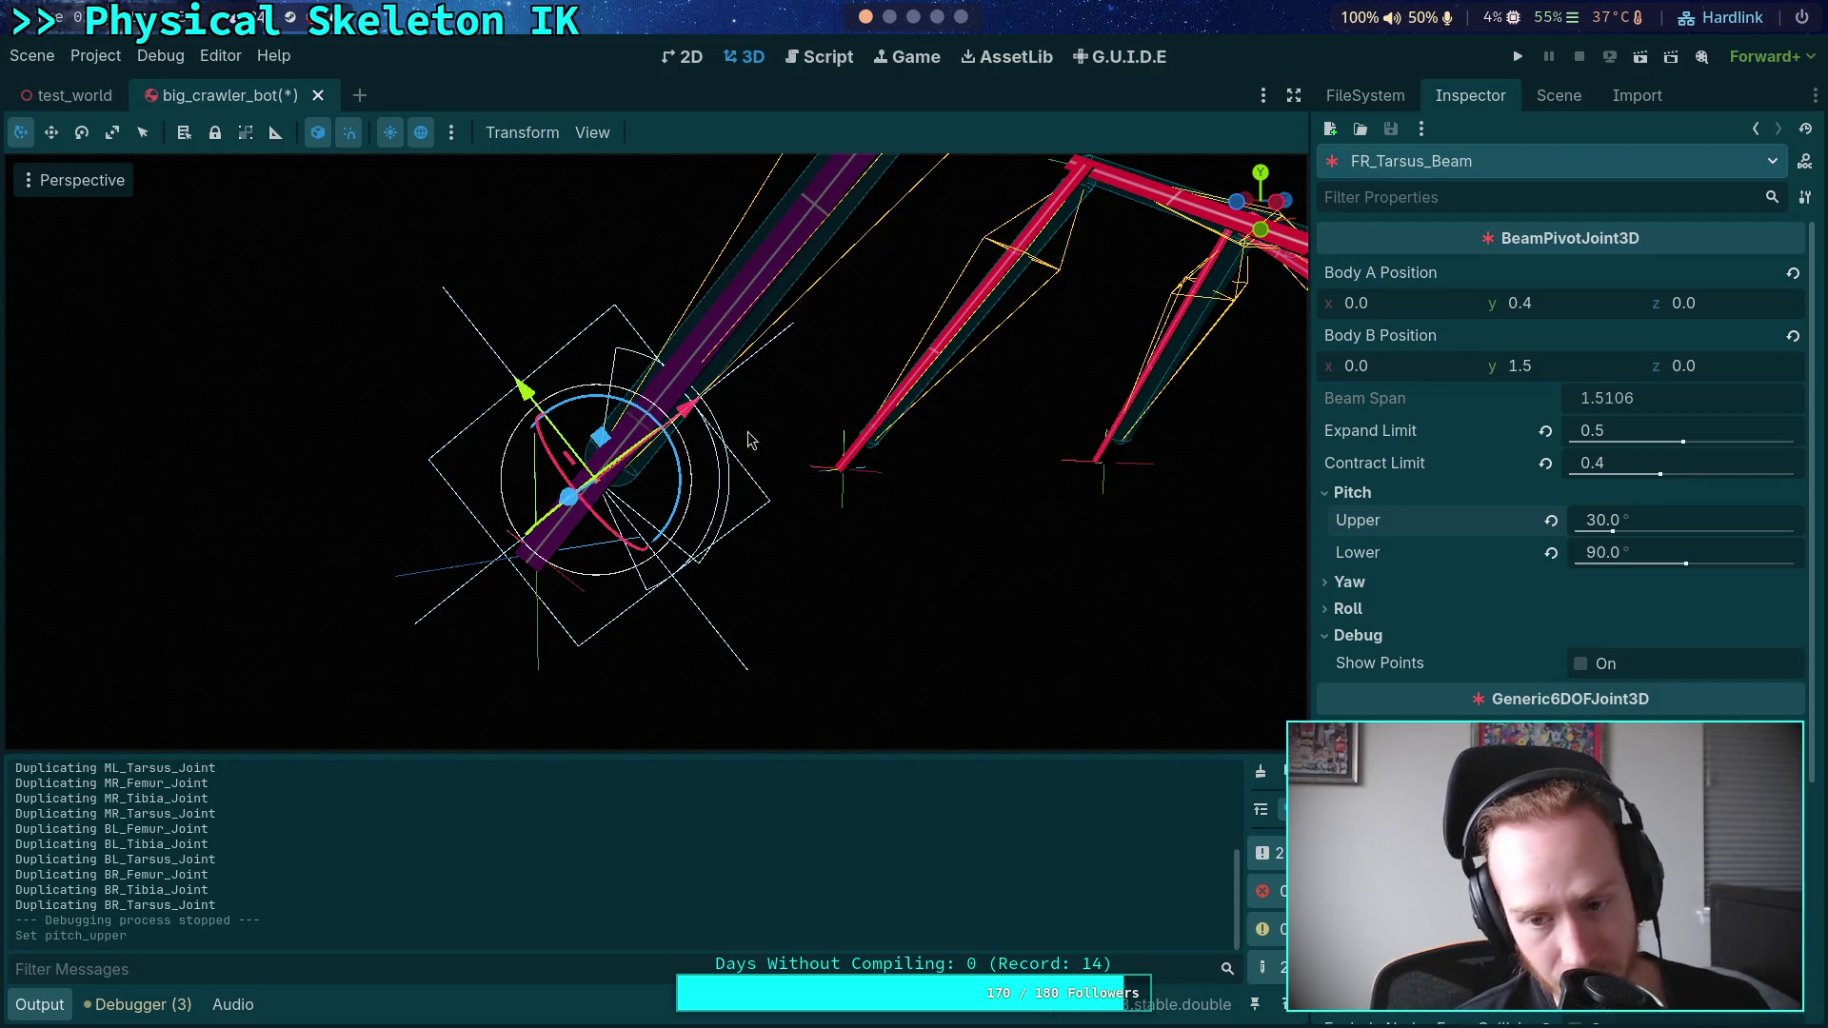
- Lower the upper pitch limit to 25° and test-run the crawler
left_click(1673, 521)
type("25")
key("Return")
left_click(1518, 58)
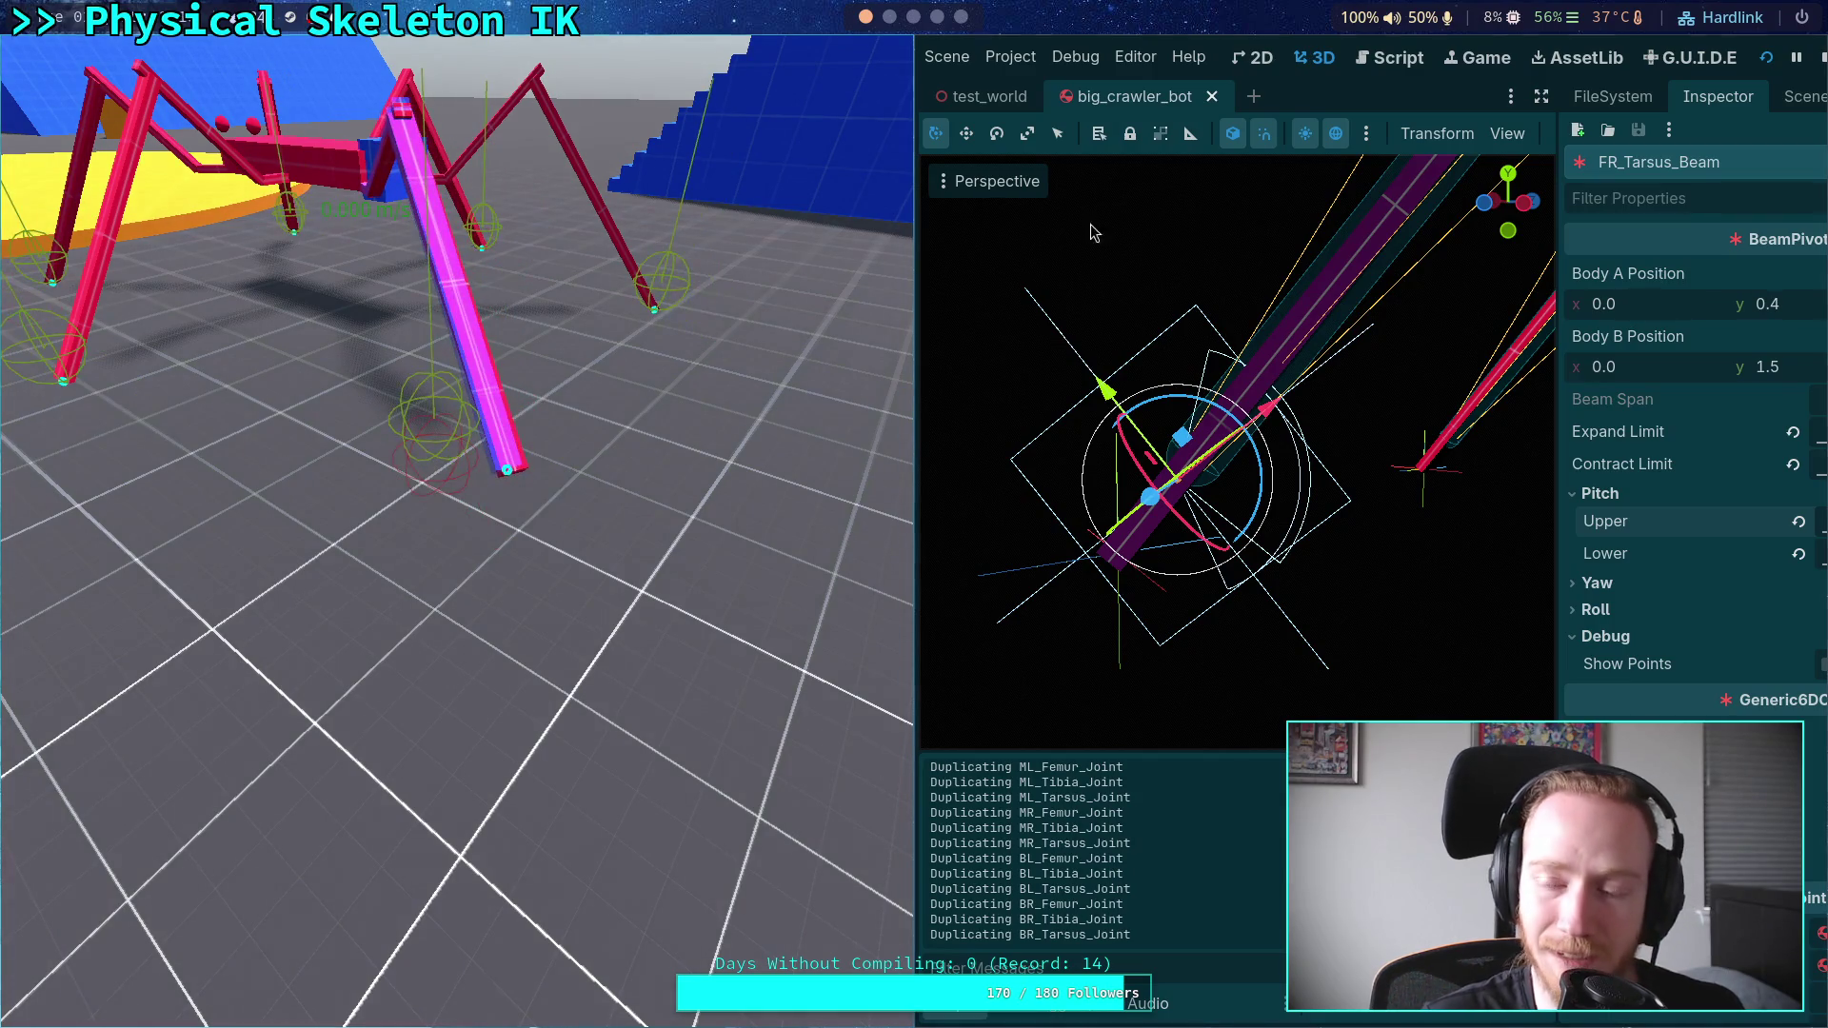
key("F8")
- Set the upper pitch limit back to 30° and test-run with F5
left_click(1636, 528)
key("Right")
key("BackSpace")
type("30")
key("Return")
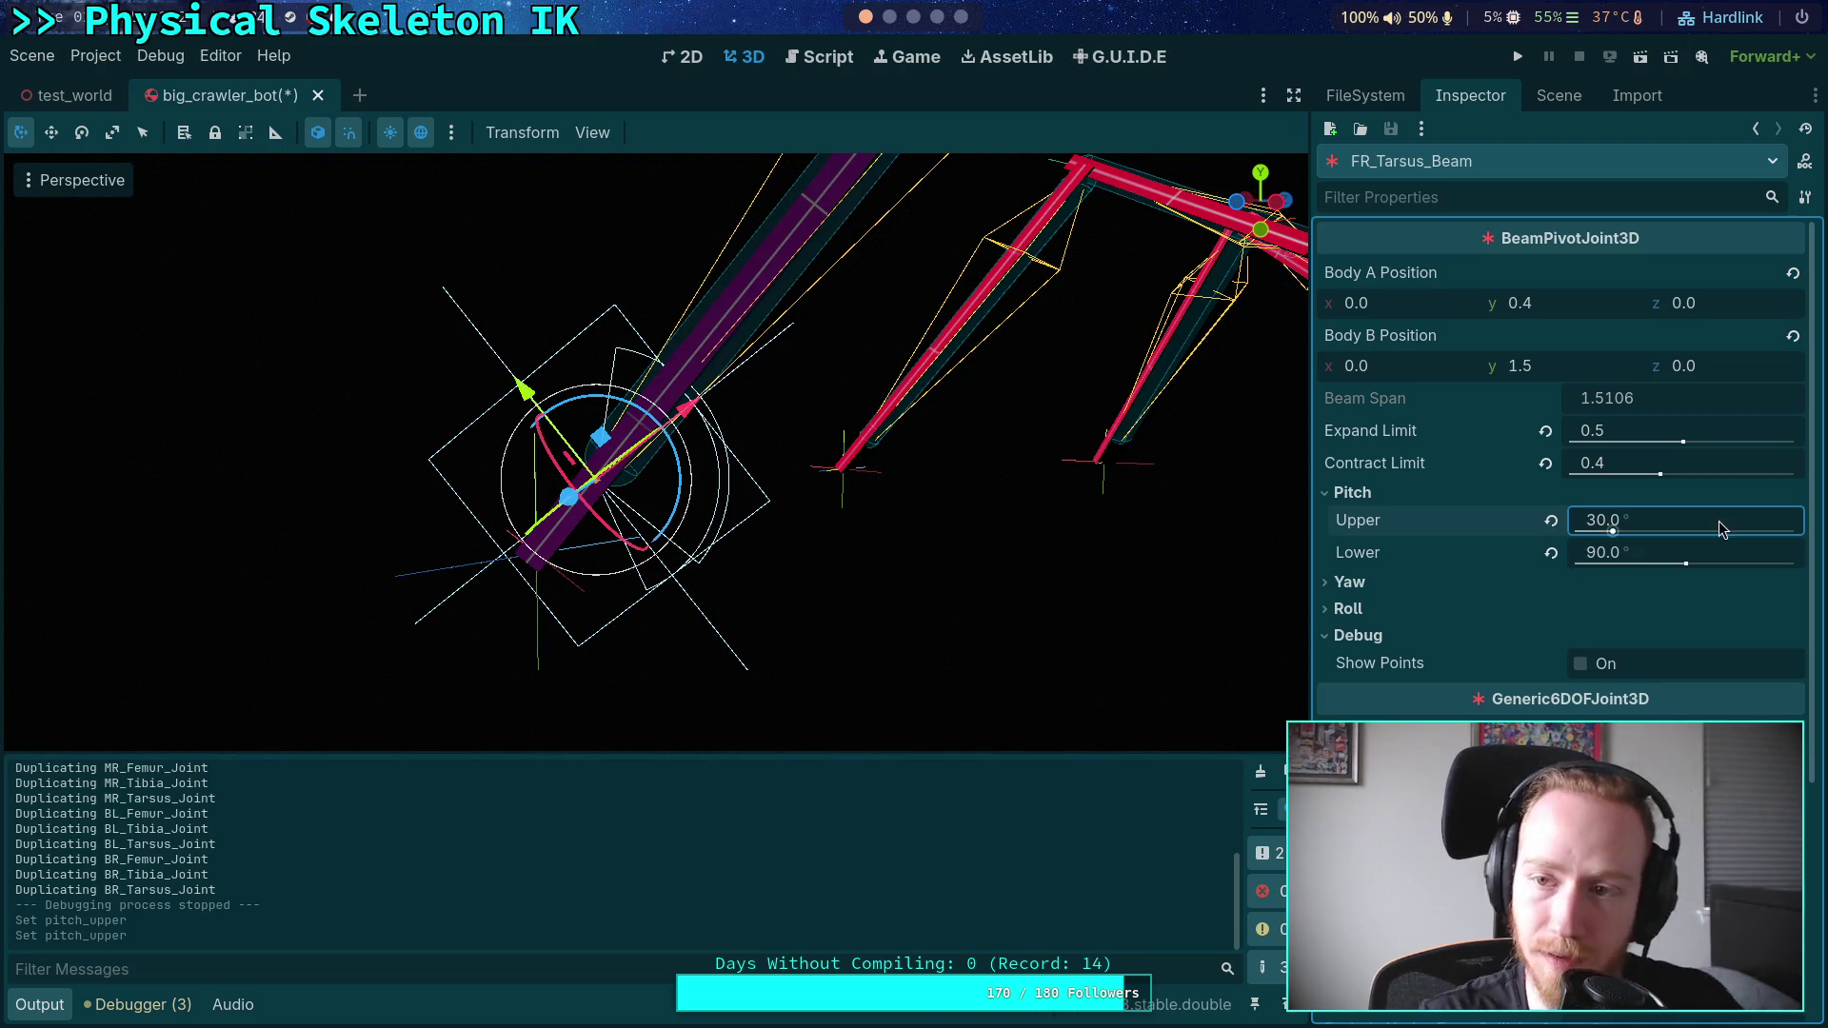
key("F5")
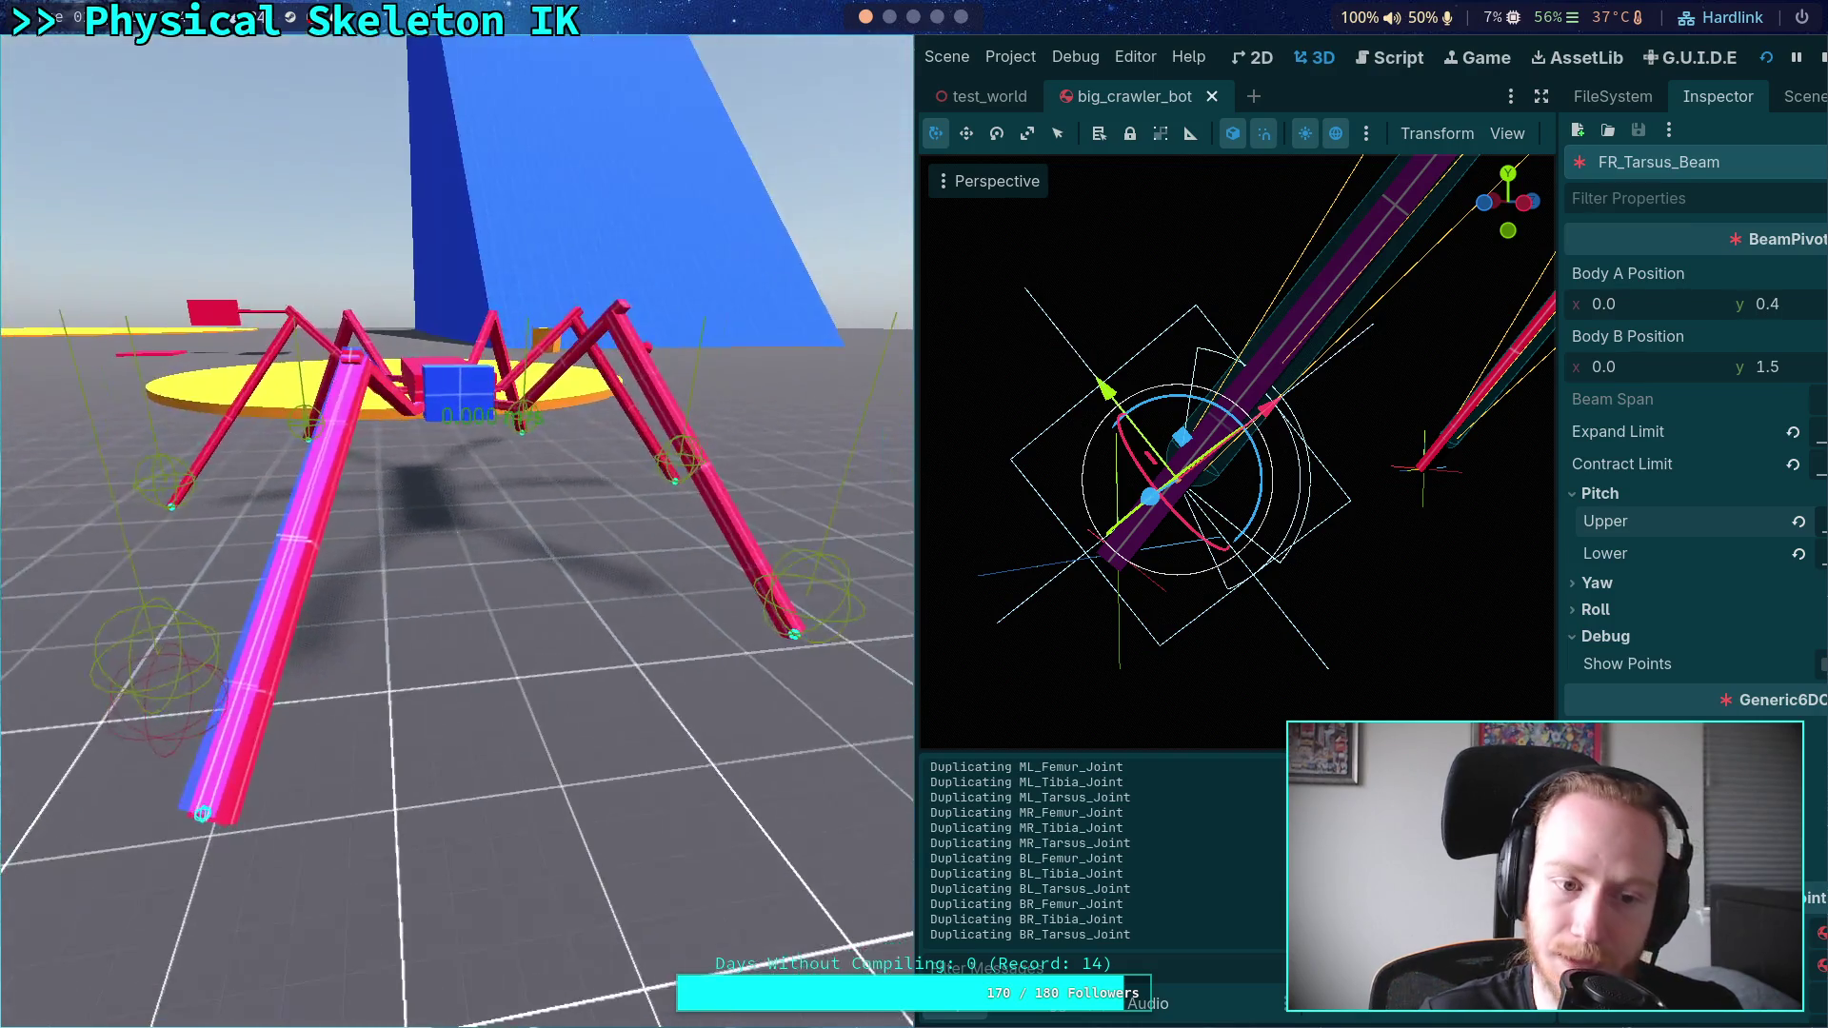
left_click(1820, 59)
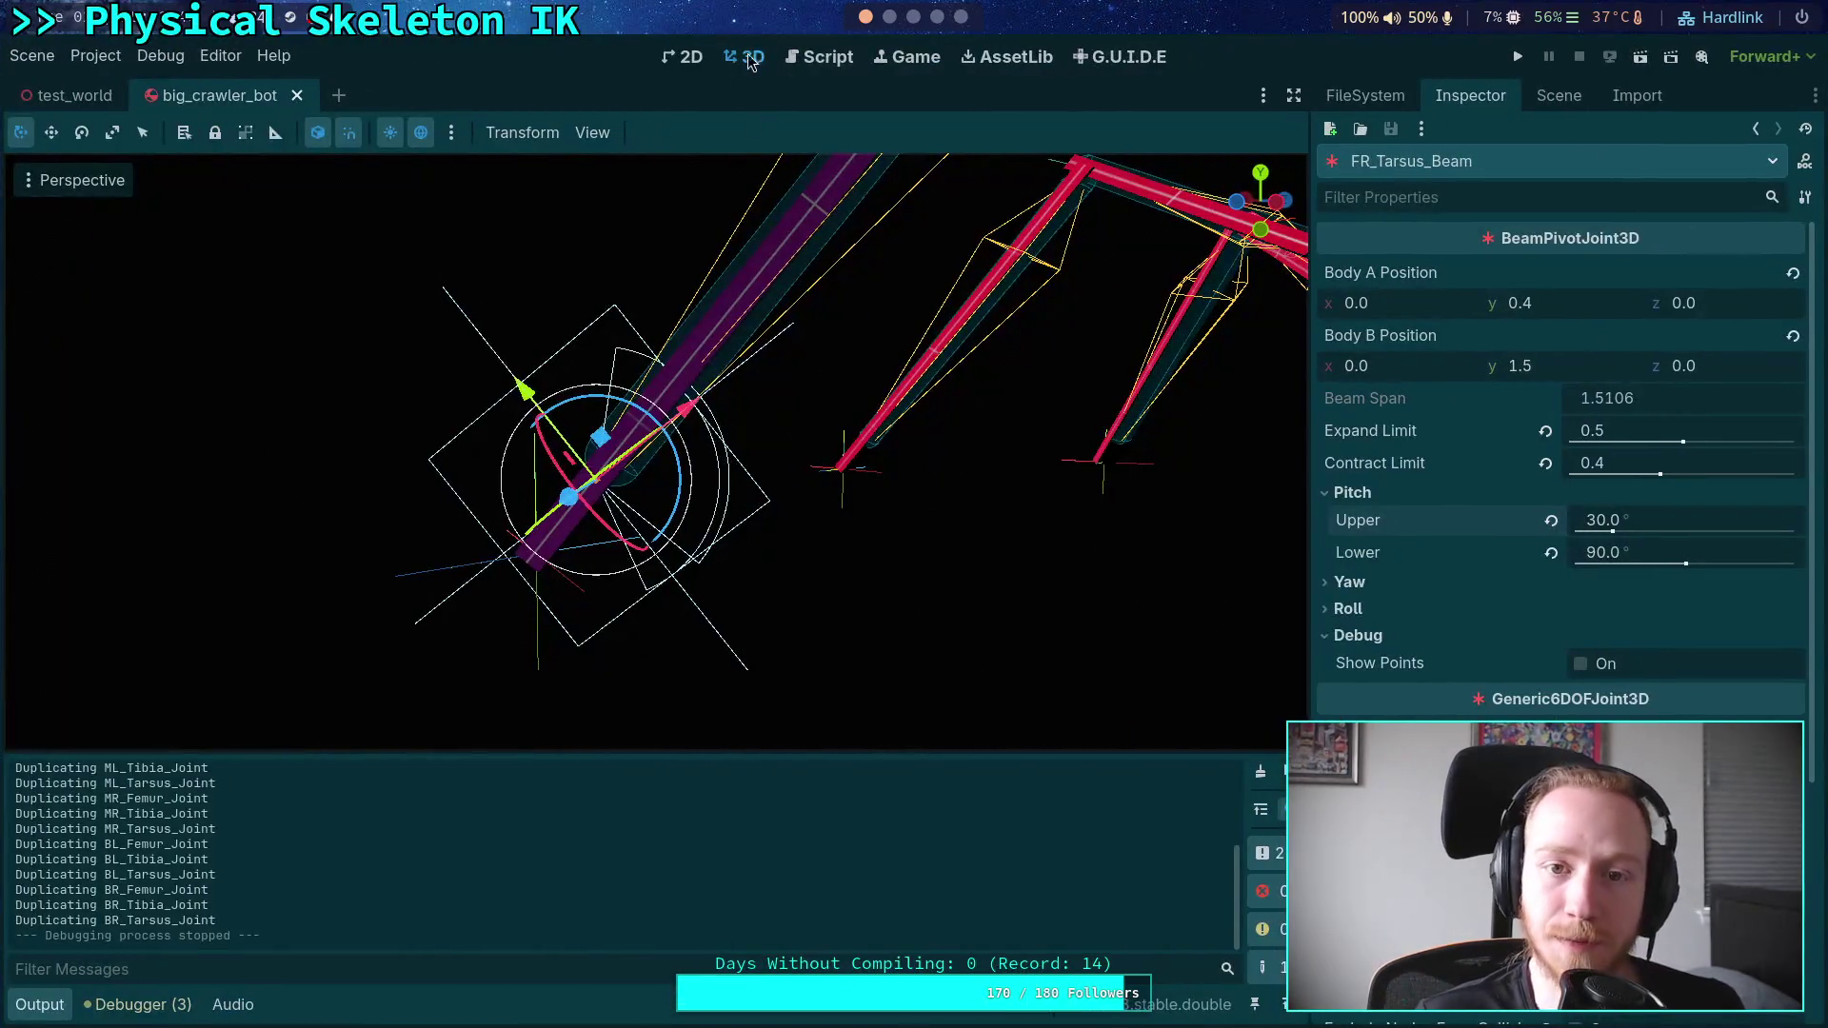
- Collapse the _update_legs and _calculate_ground_vectors functions in the script editor
left_click(815, 59)
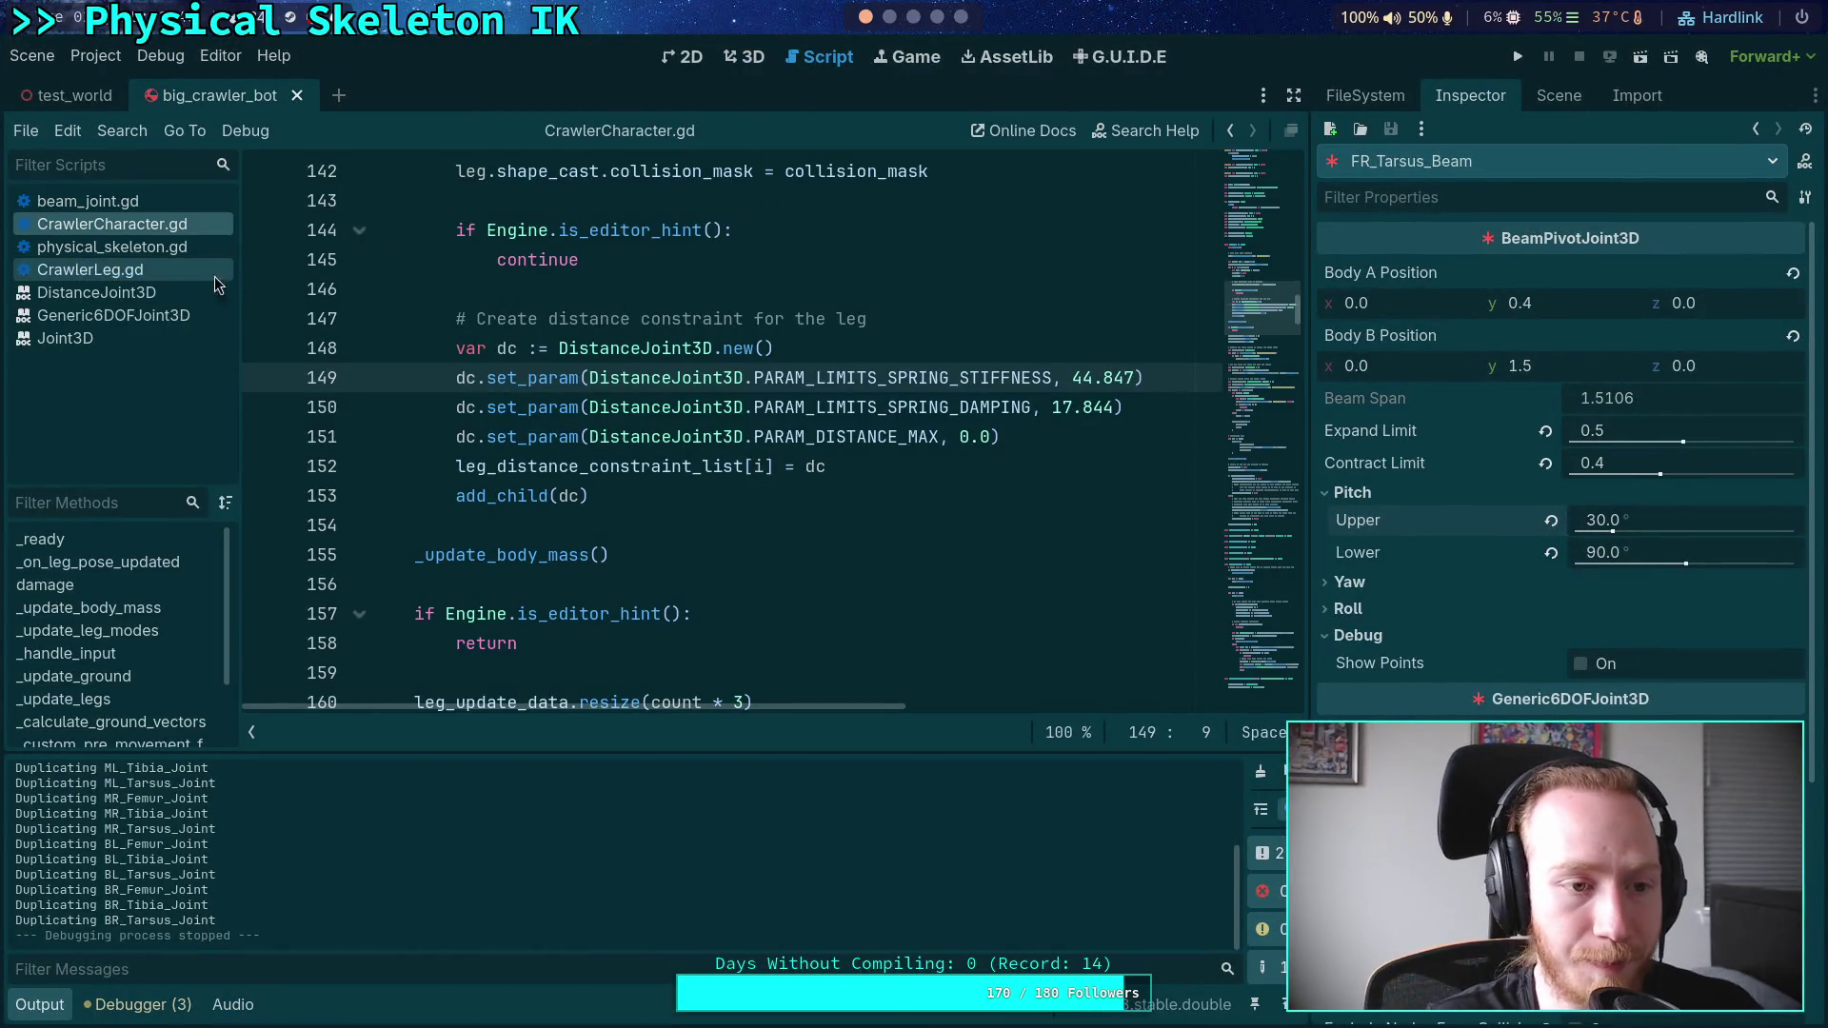
scroll(564, 396, "down", 20)
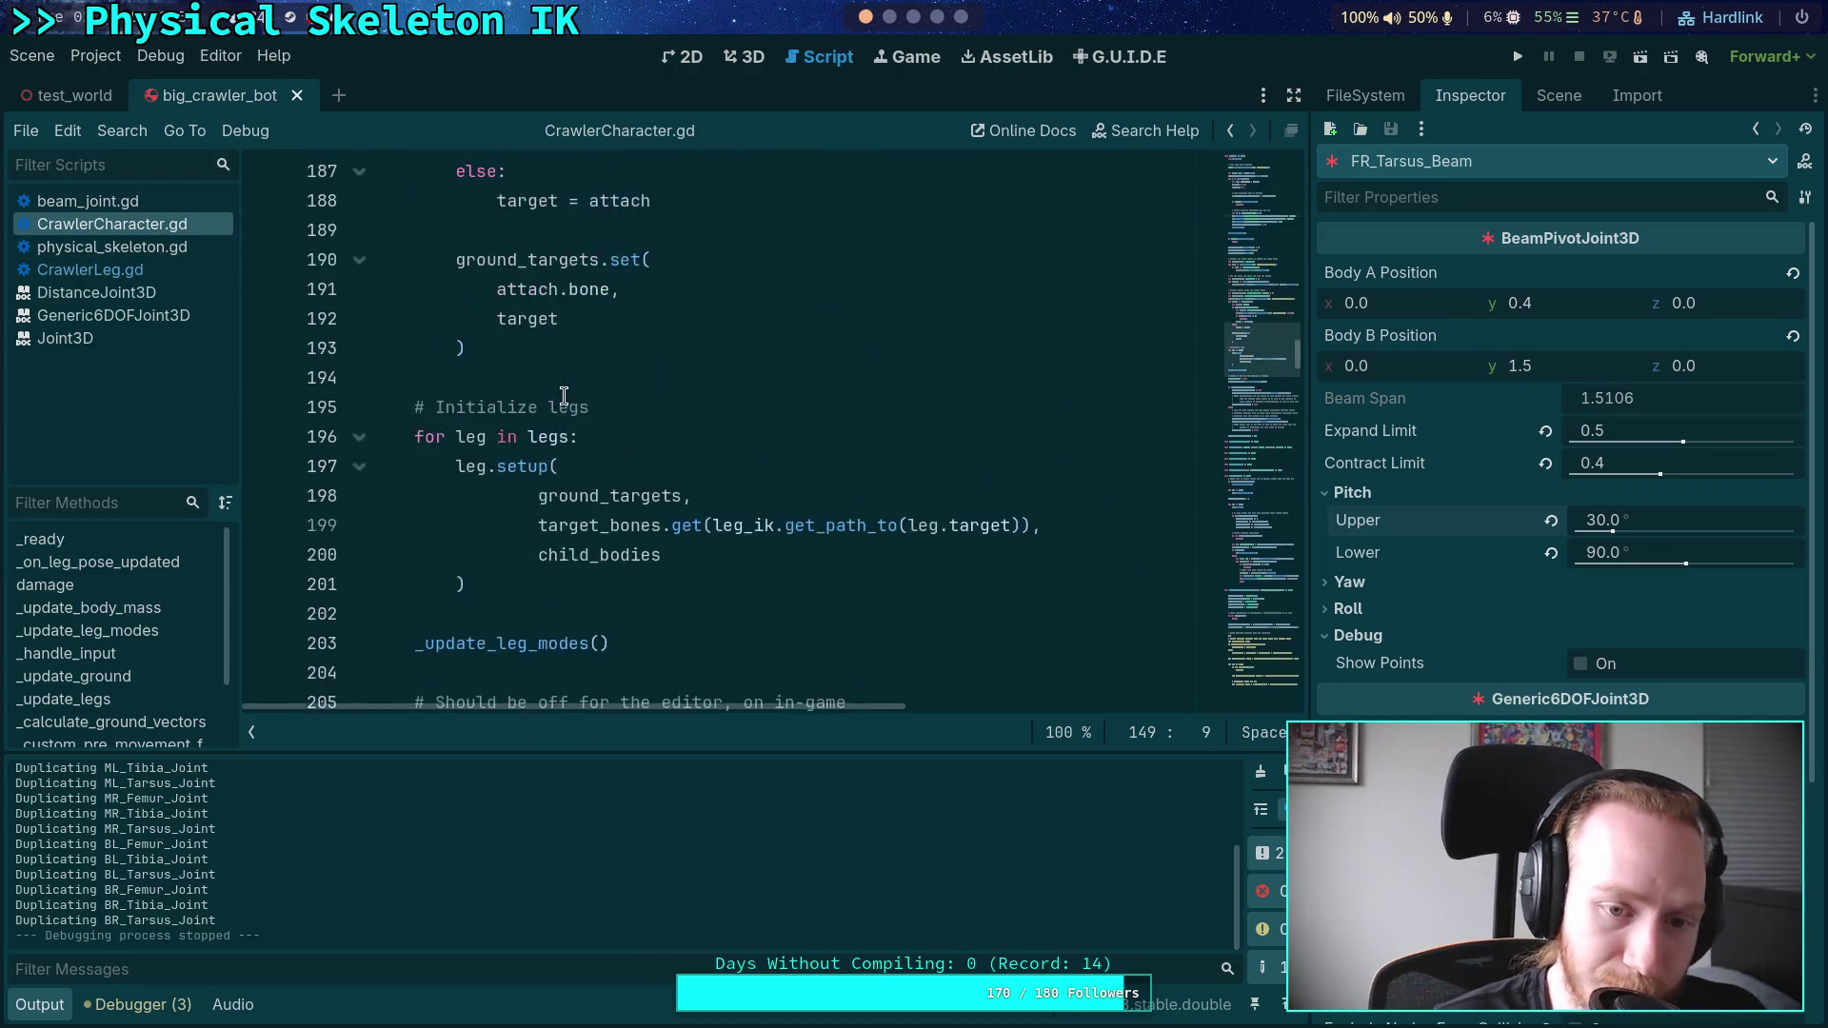
scroll(564, 396, "down", 6)
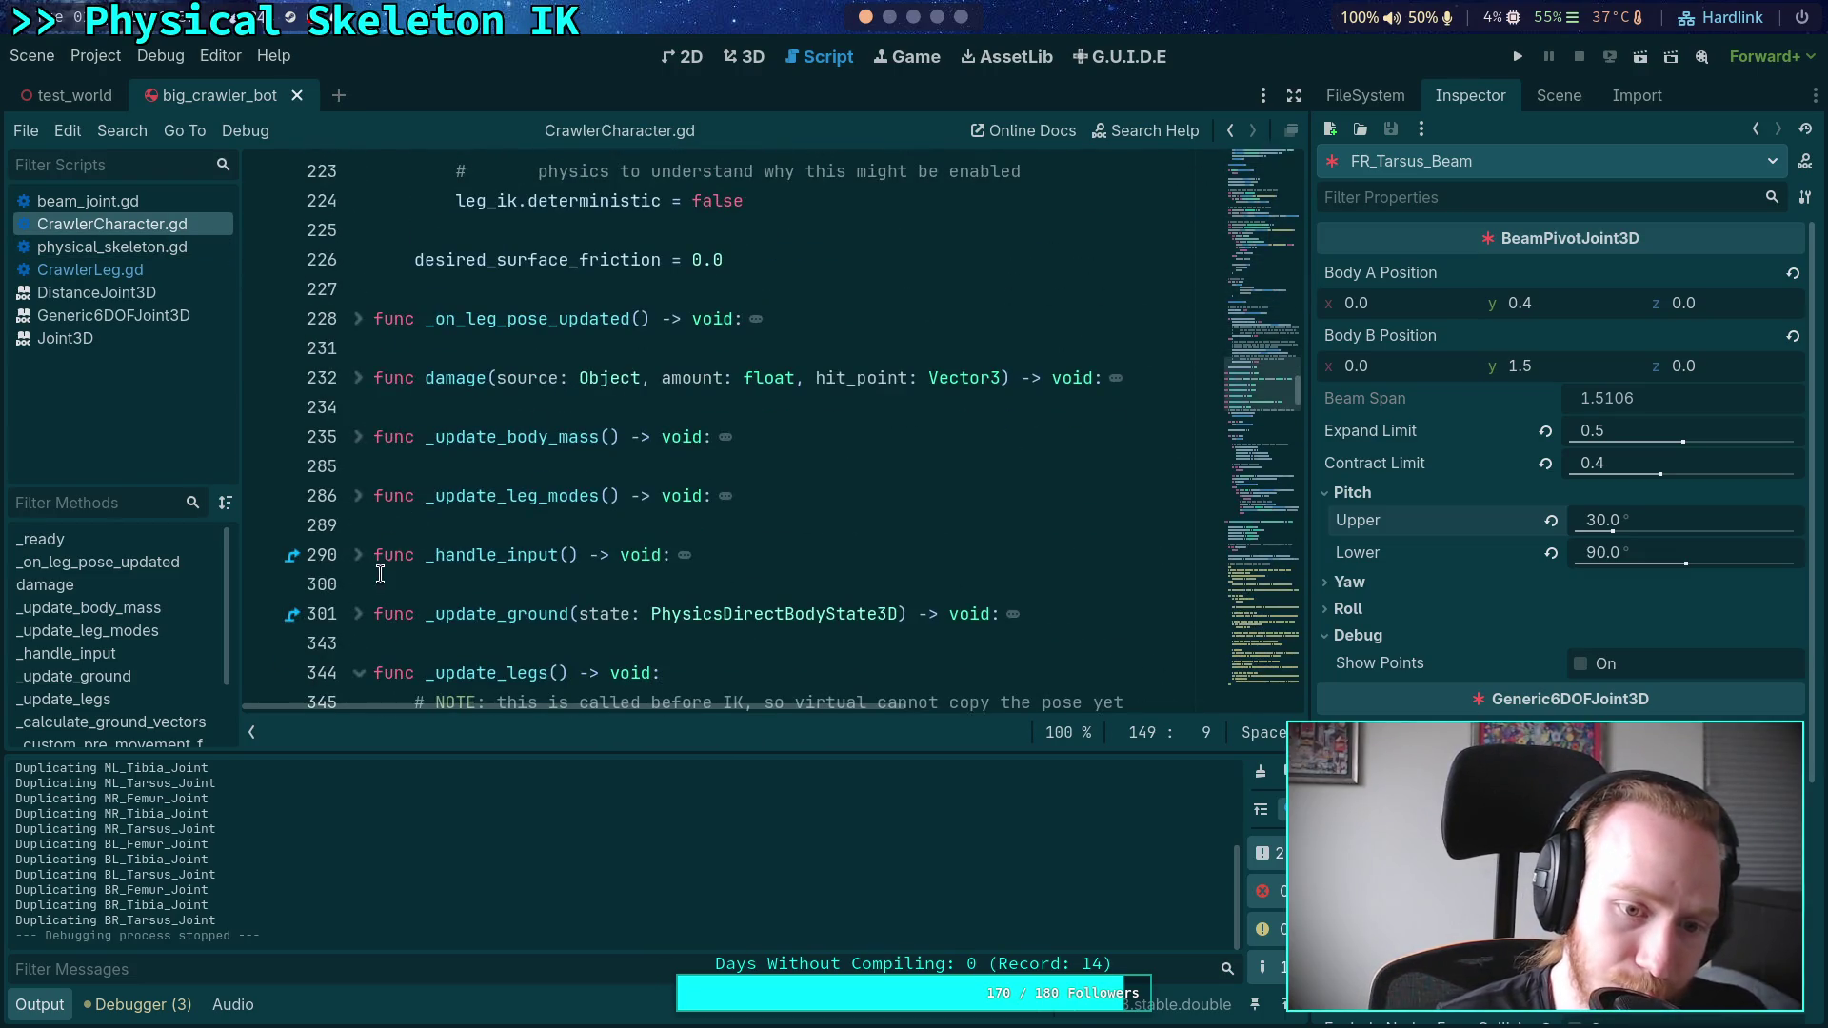
scroll(402, 536, "down", 1)
scroll(391, 396, "down", 3)
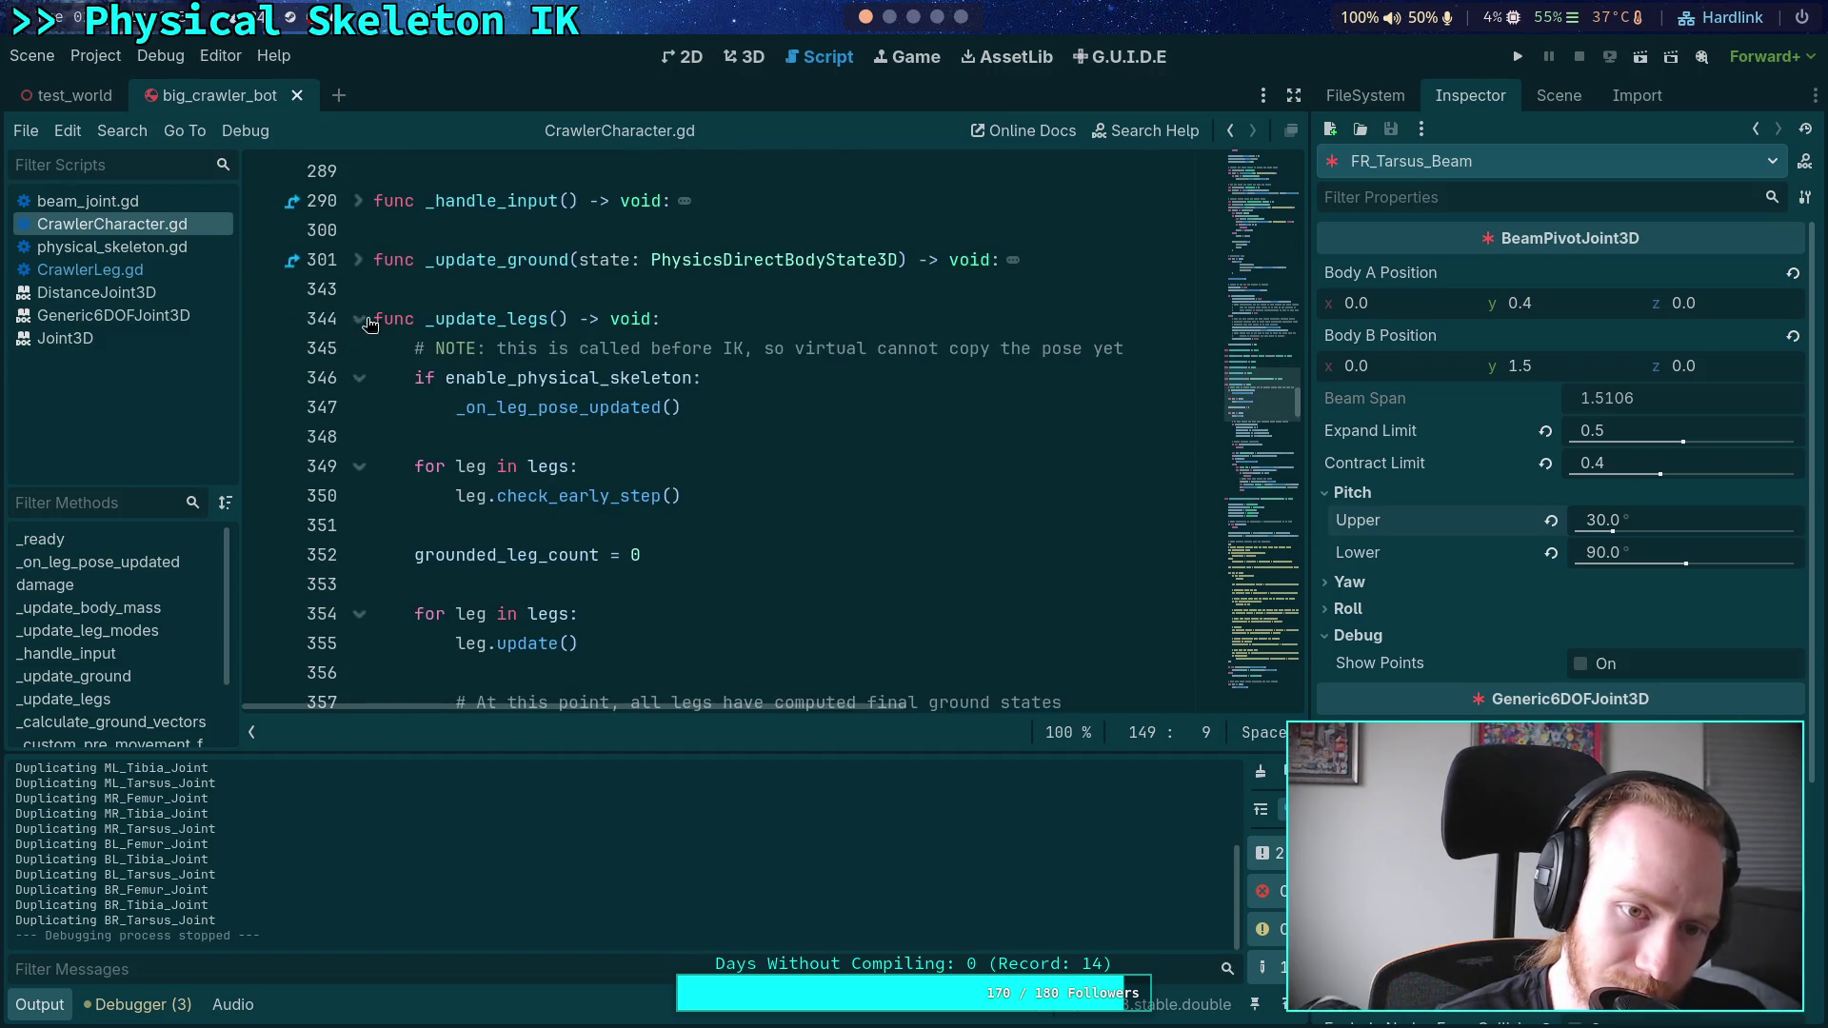
left_click(360, 320)
left_click(367, 411)
- In physical_skeleton.gd, expand _solve_joint_motor and go to MAX_VELOCITY on line 438
left_click(95, 247)
scroll(554, 429, "down", 10)
scroll(468, 426, "up", 3)
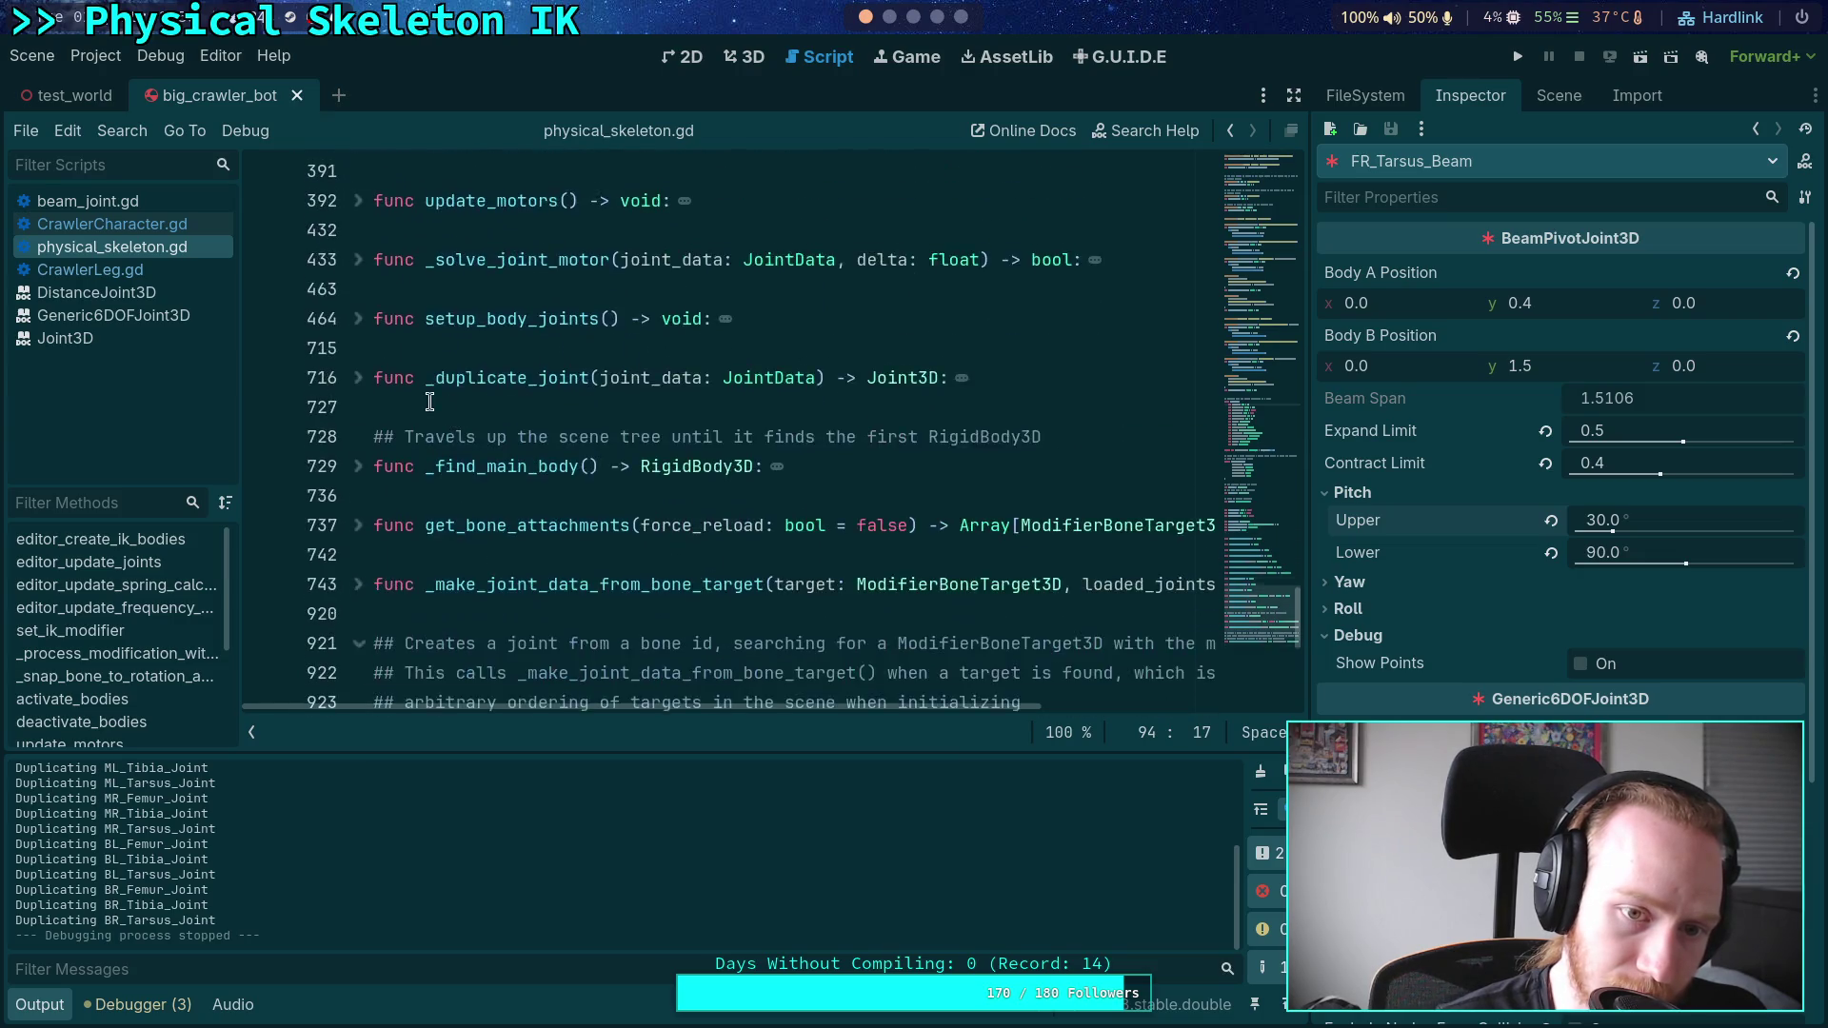
scroll(374, 515, "down", 2)
scroll(378, 483, "up", 2)
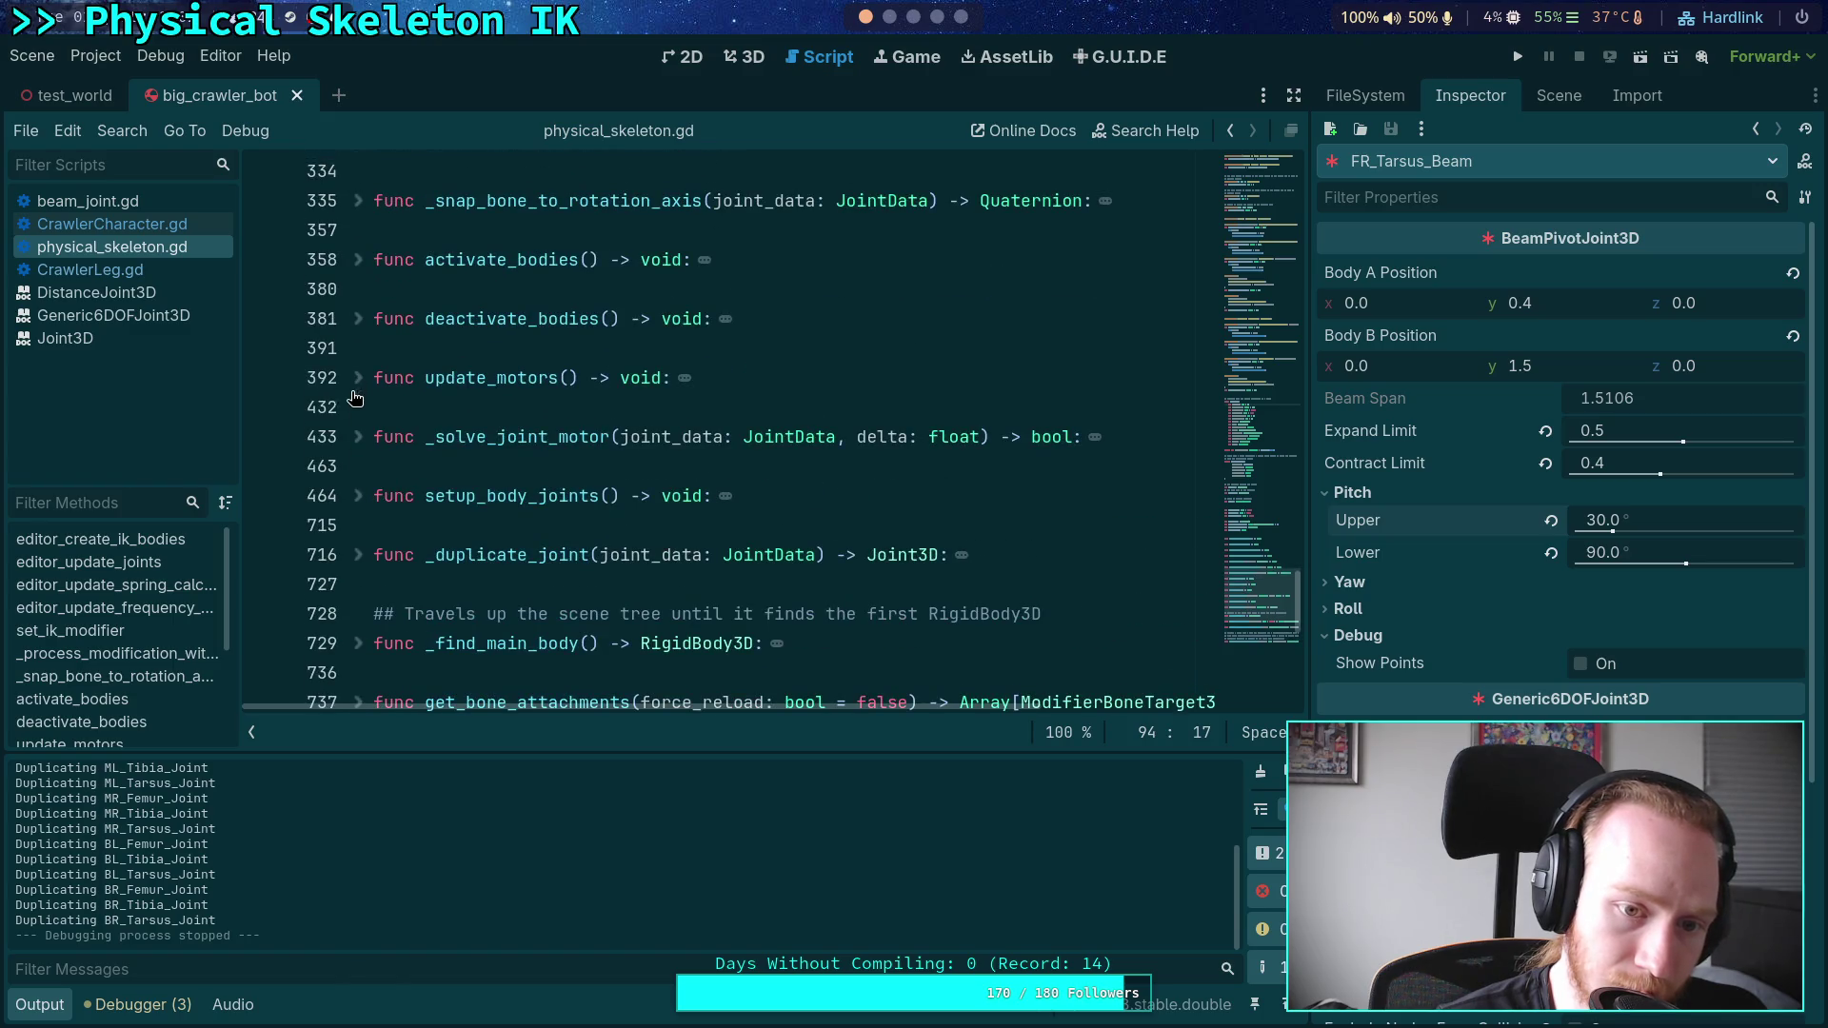
left_click(361, 444)
scroll(372, 451, "down", 4)
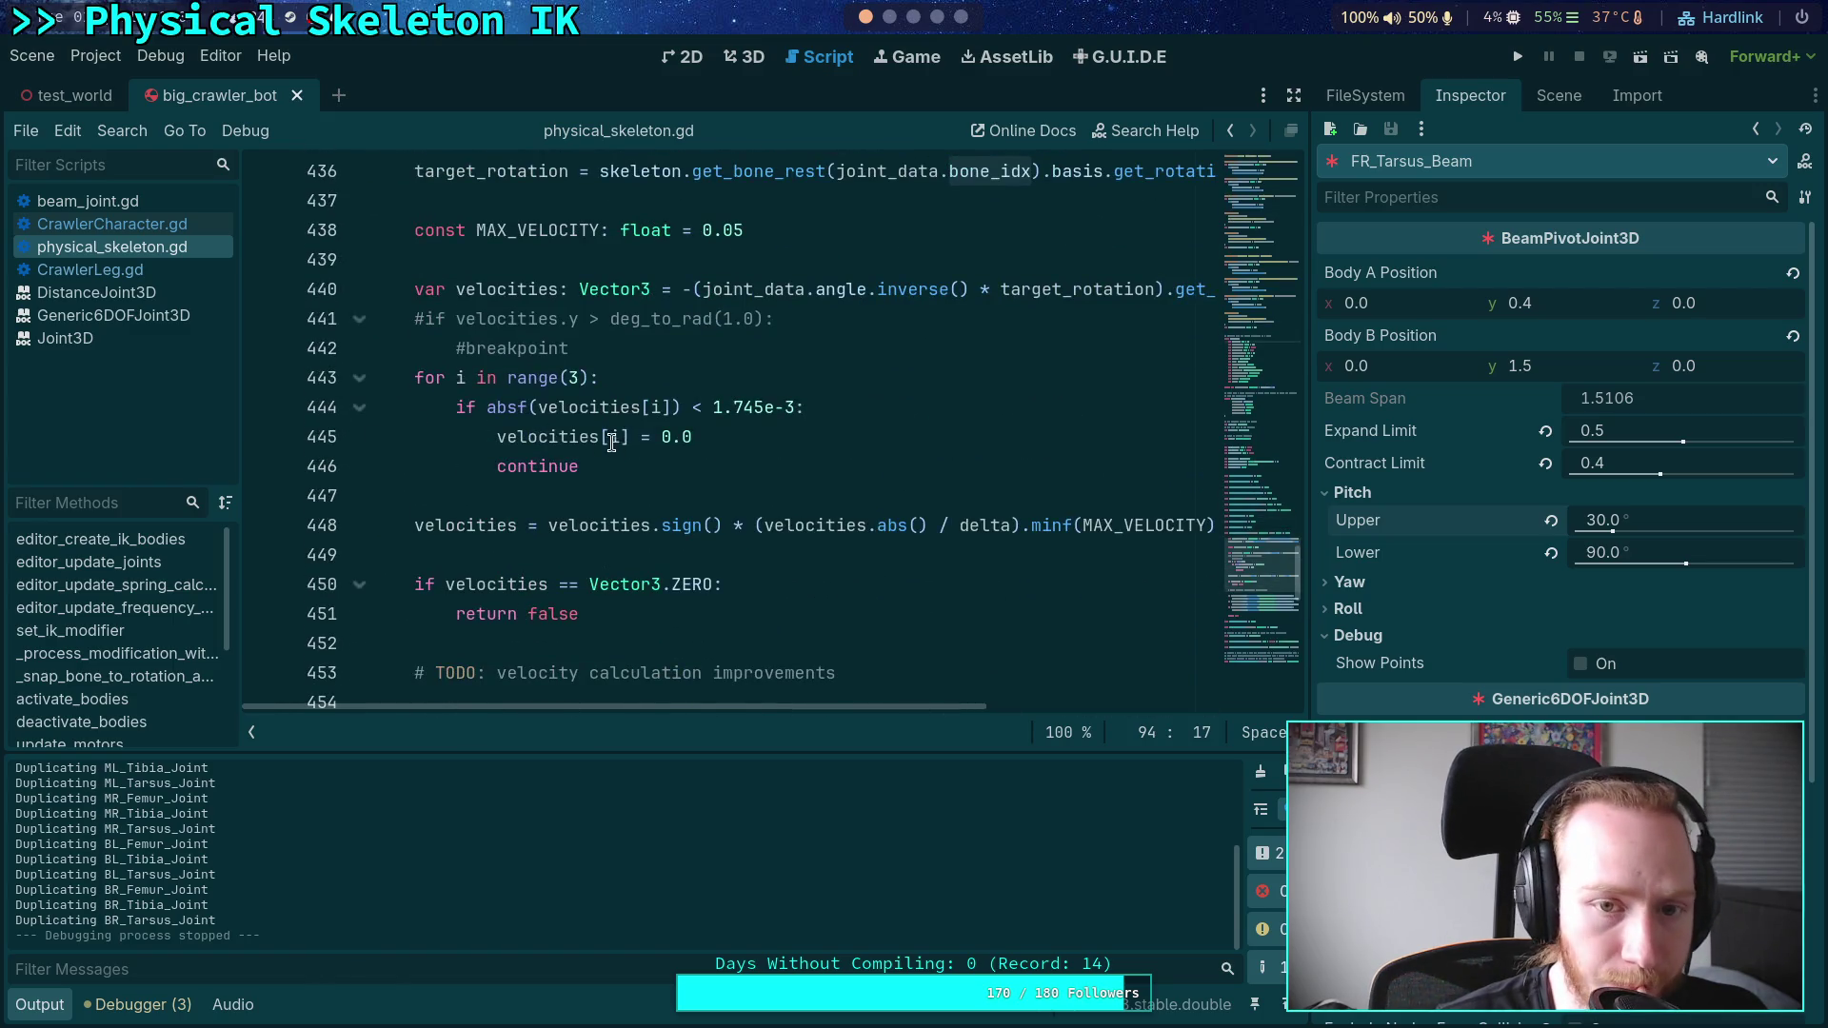
scroll(613, 444, "up", 1)
left_click(734, 321)
type("1")
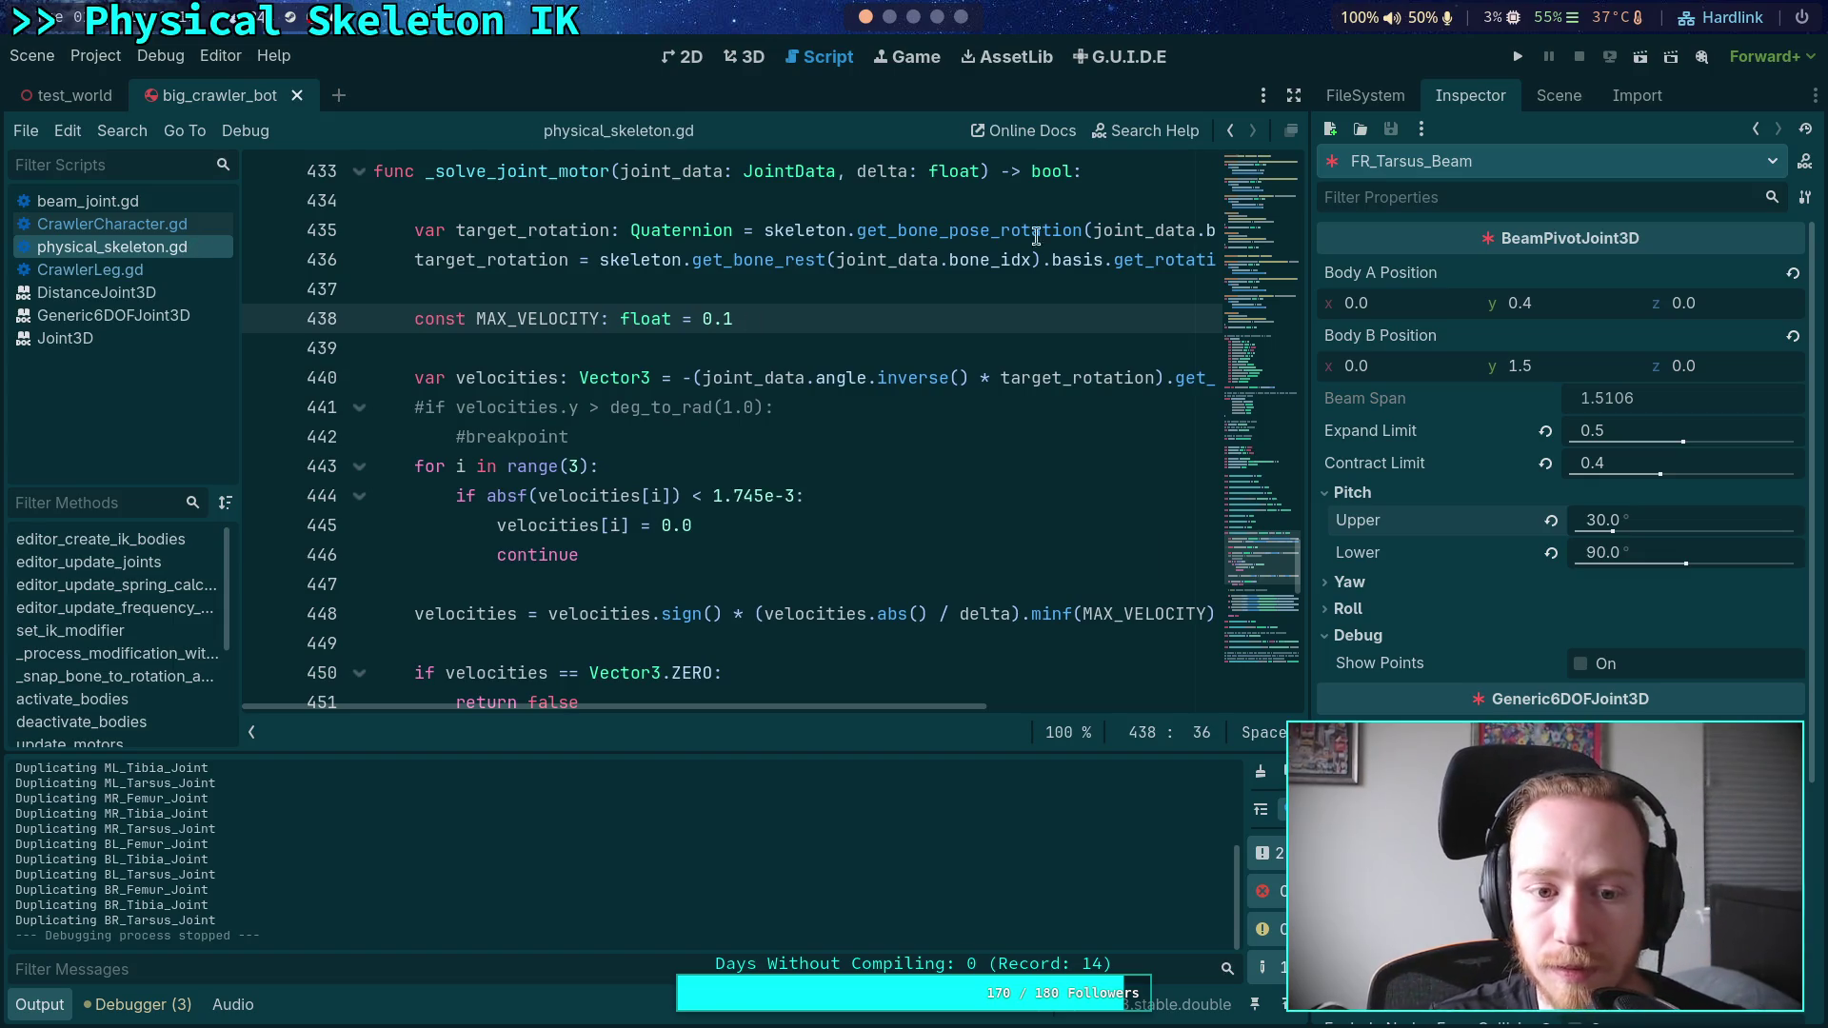
- Test the motor change over several runs, saving the script before the last run
left_click(1519, 57)
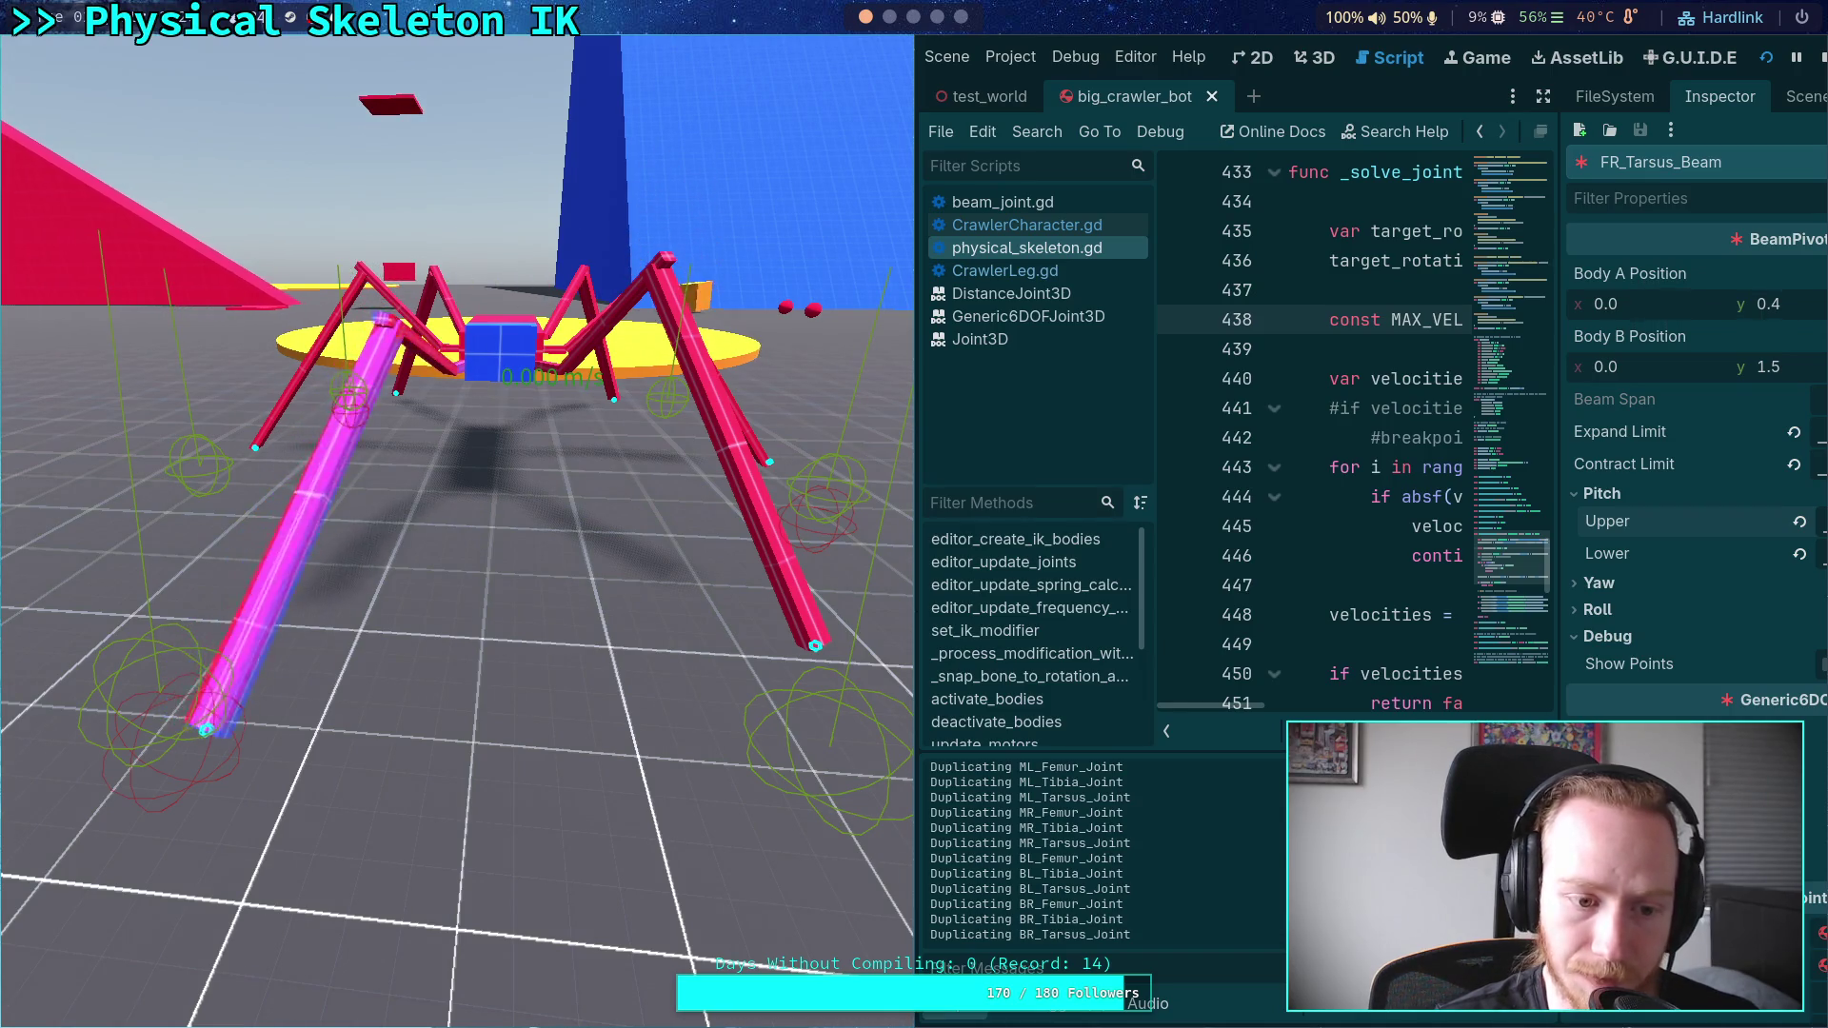
left_click(1819, 59)
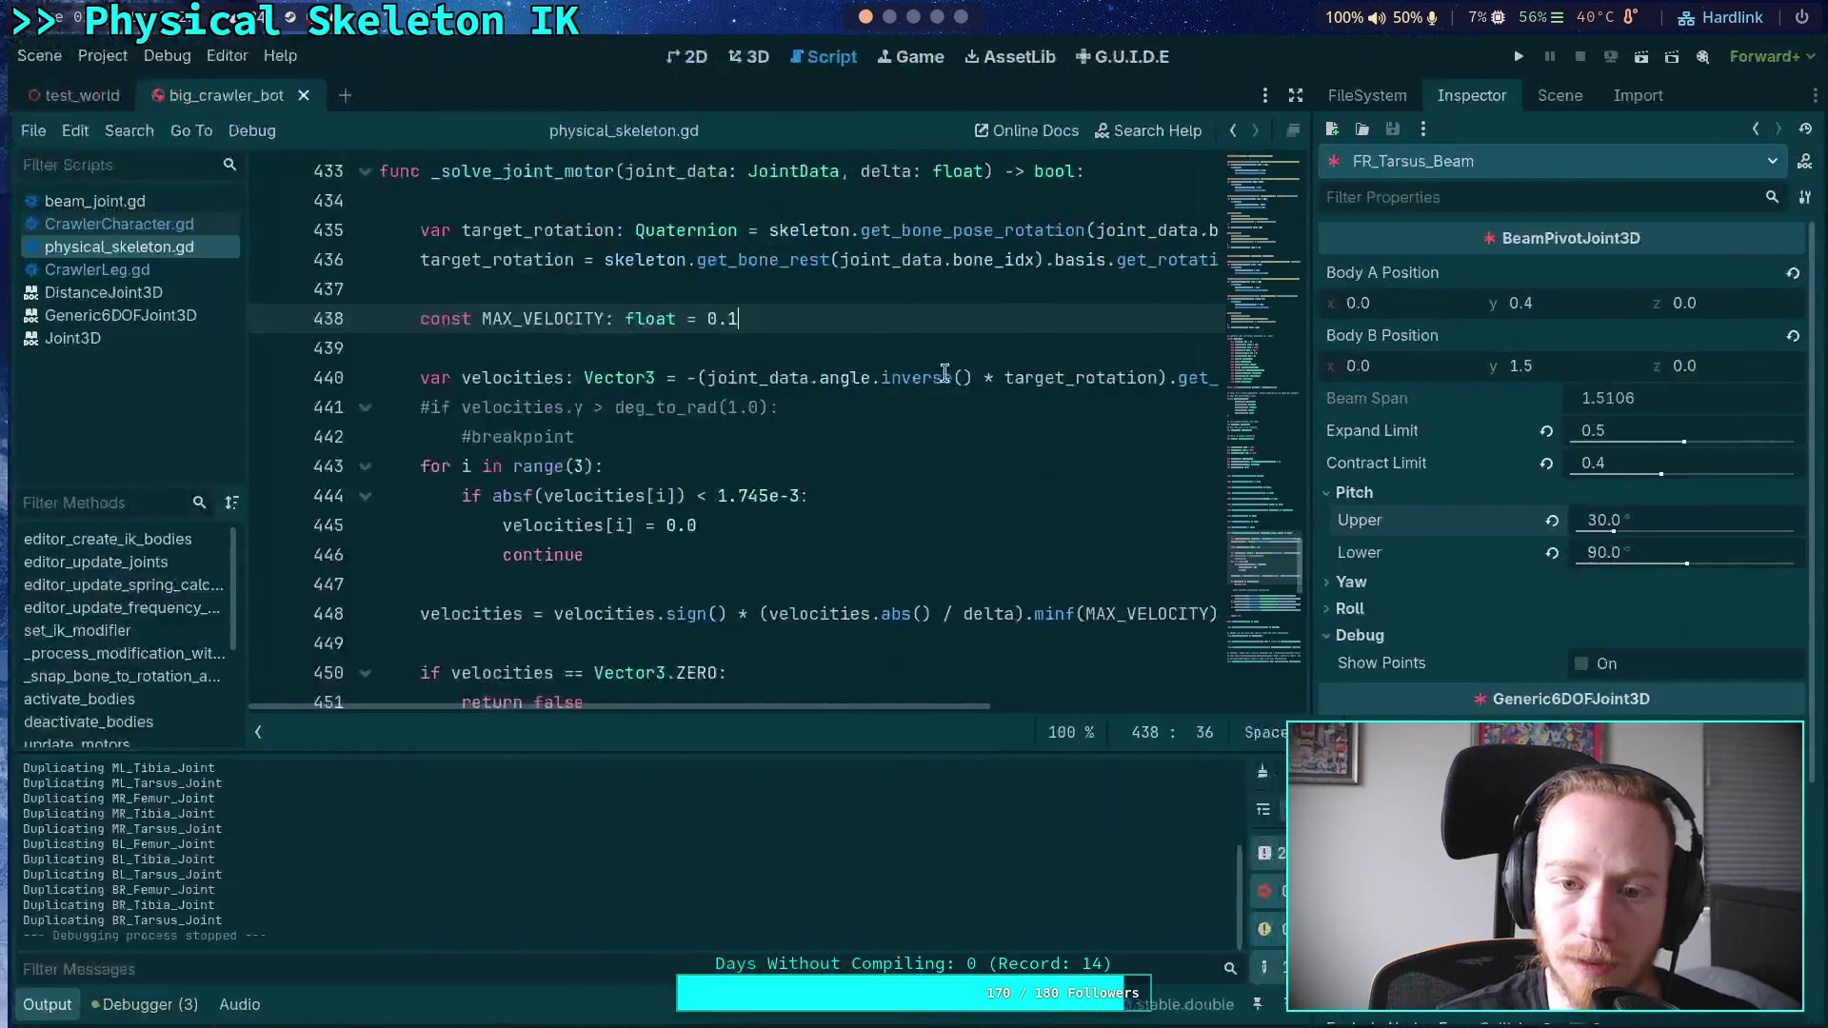
left_click(1517, 56)
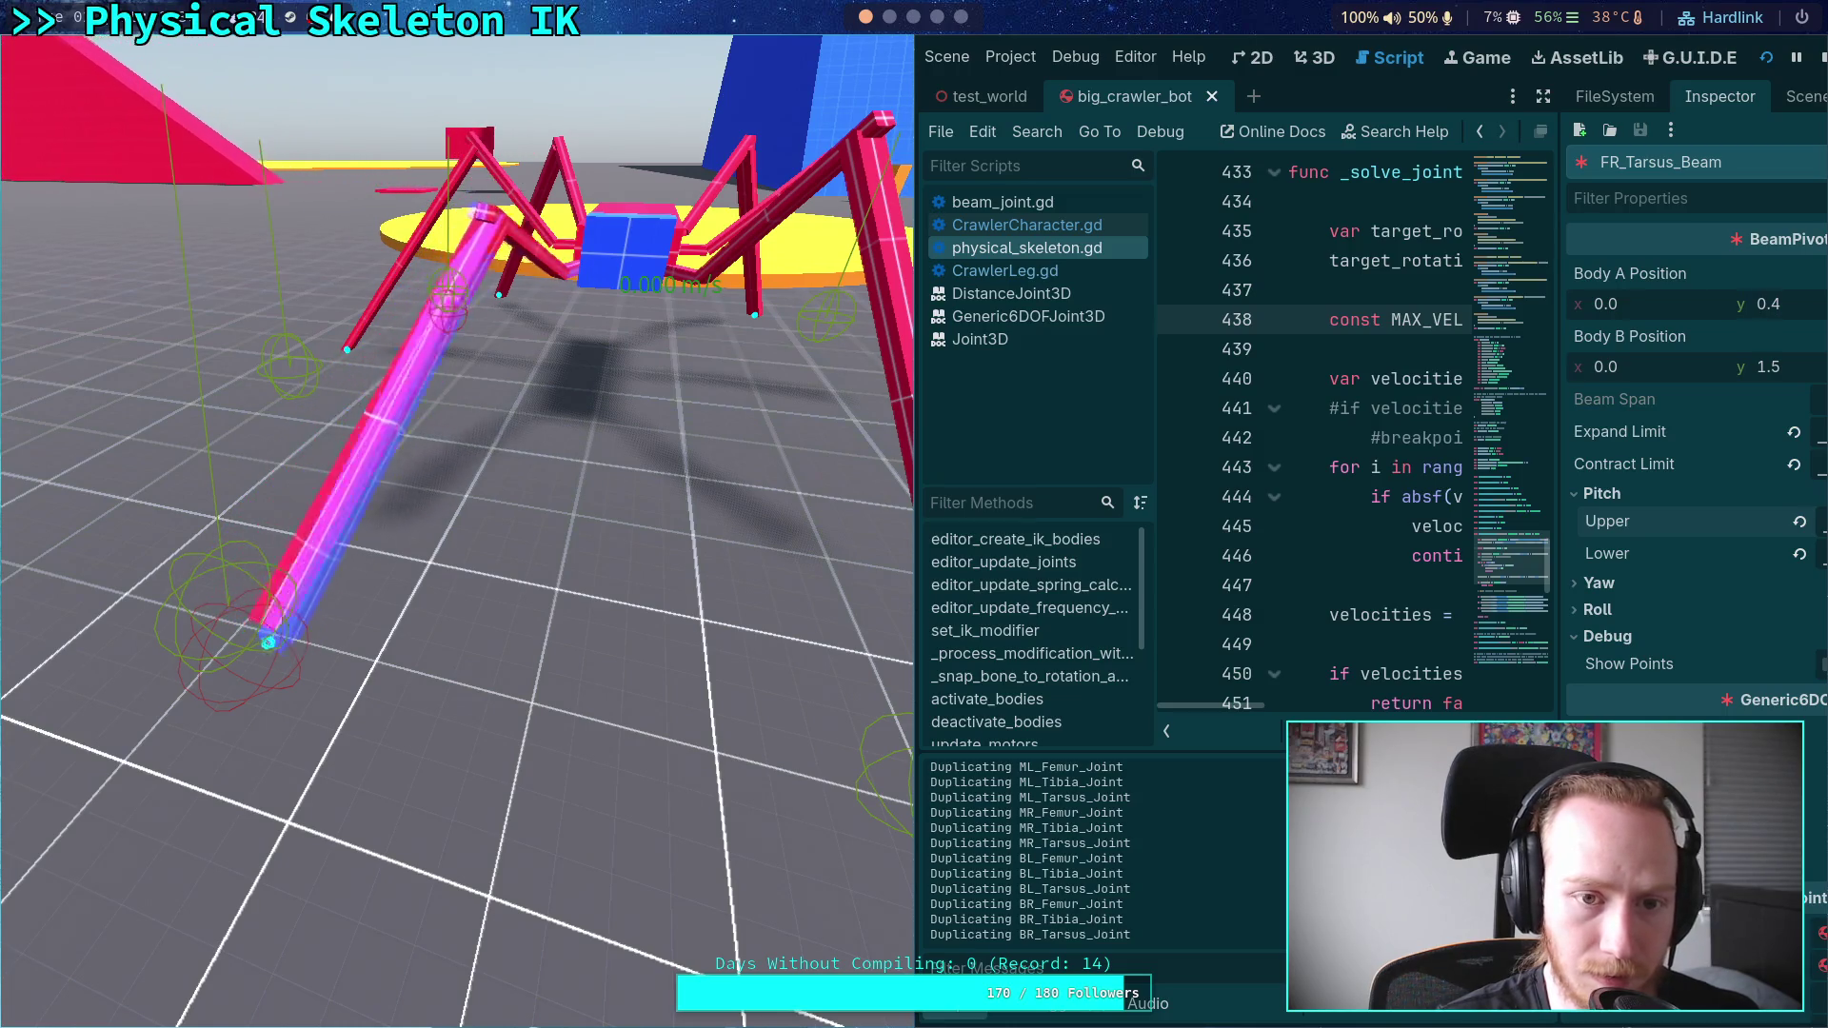
left_click(1821, 59)
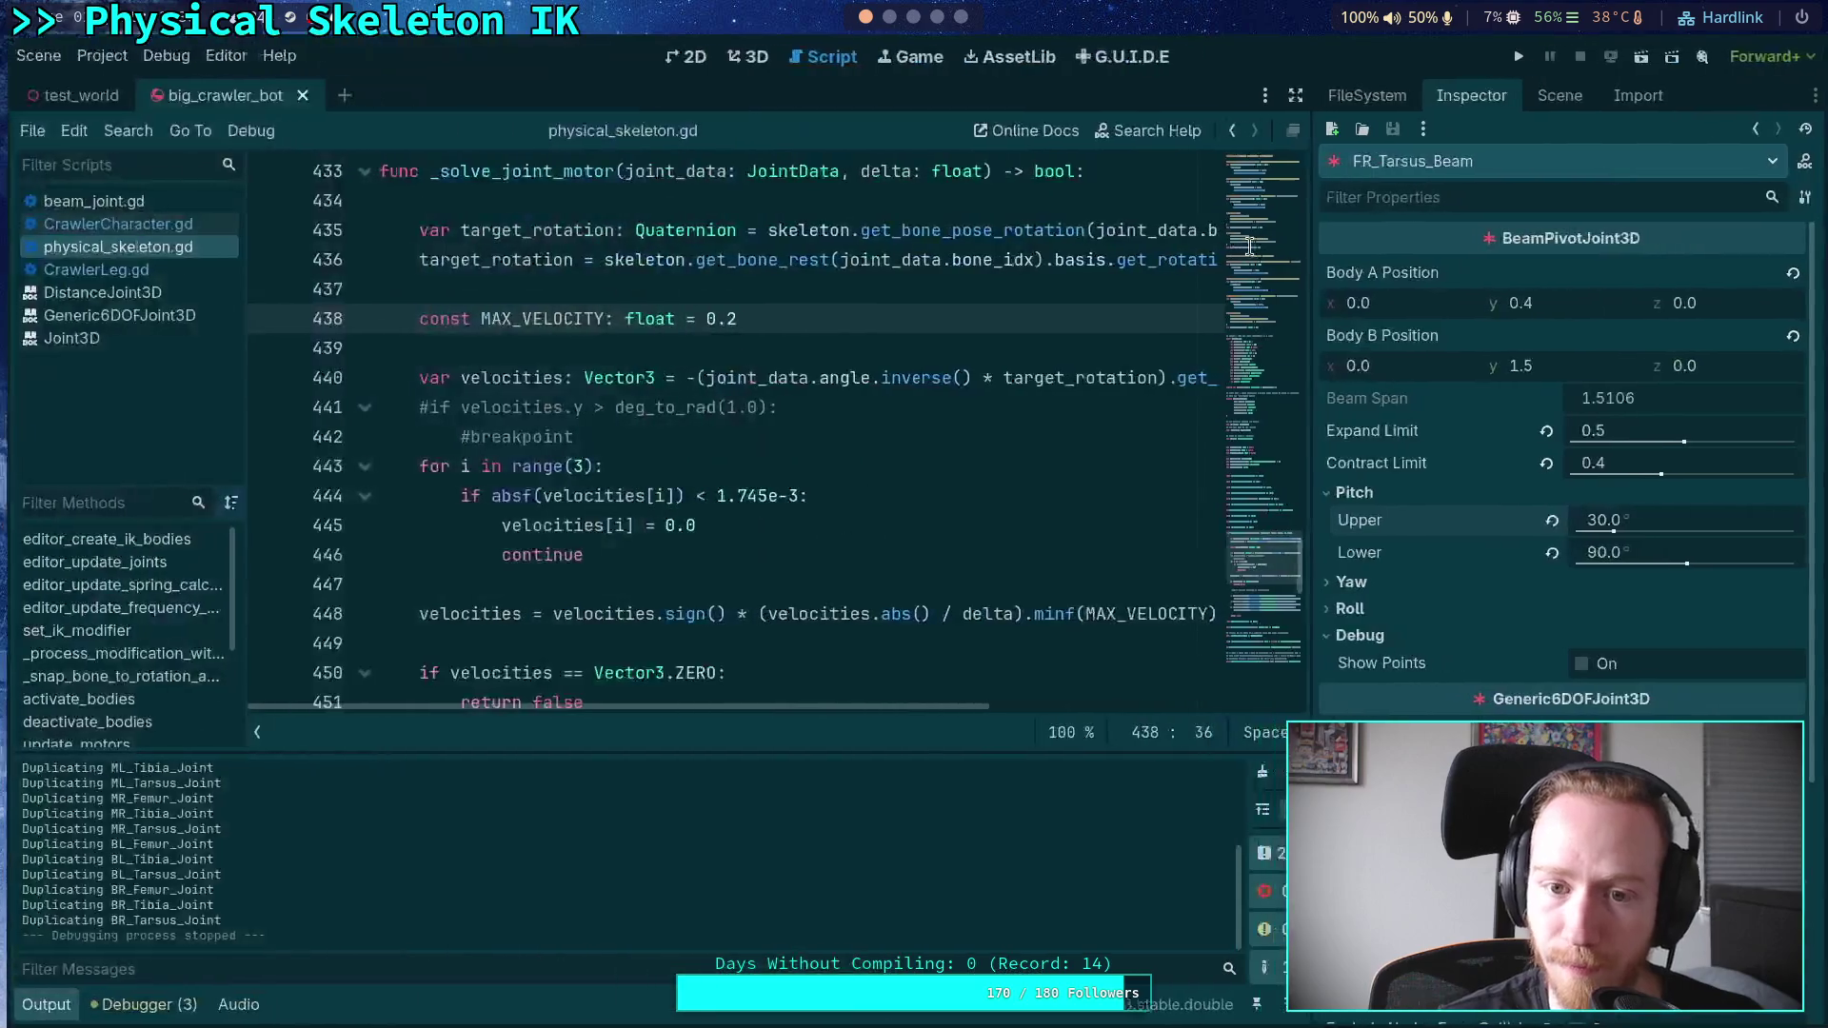
key("ctrl+s")
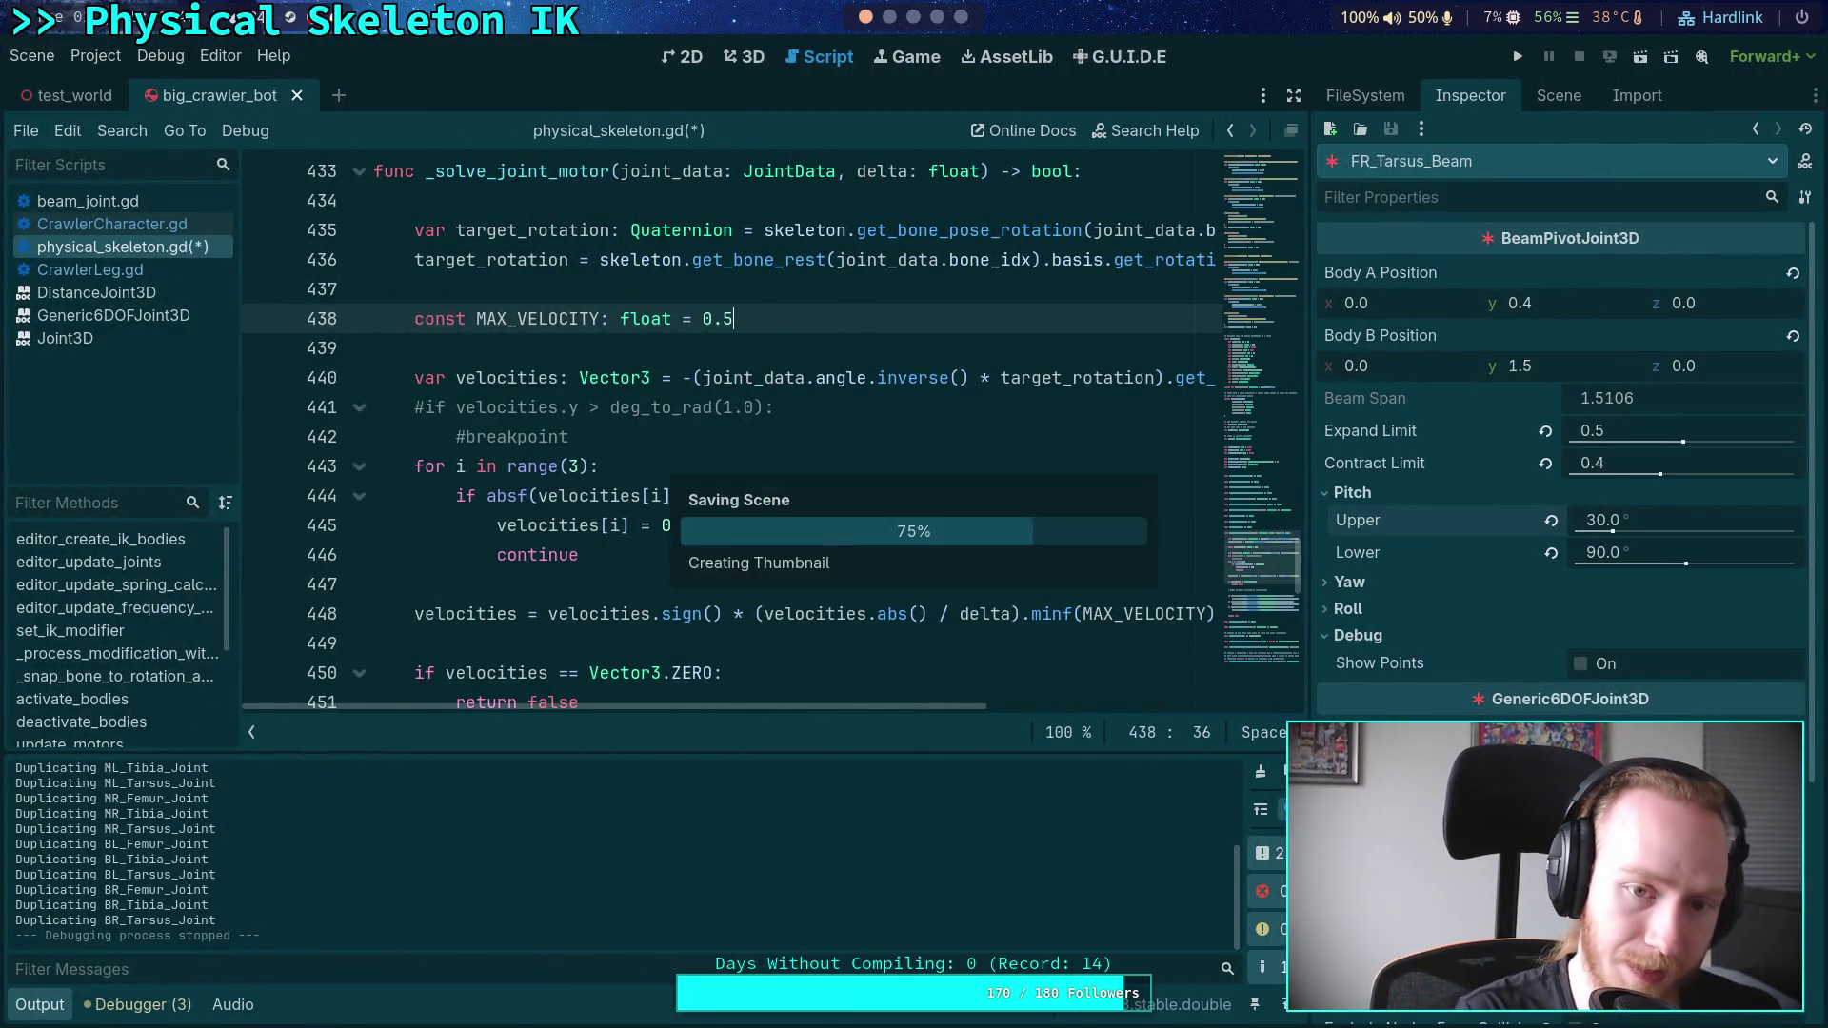
left_click(1523, 57)
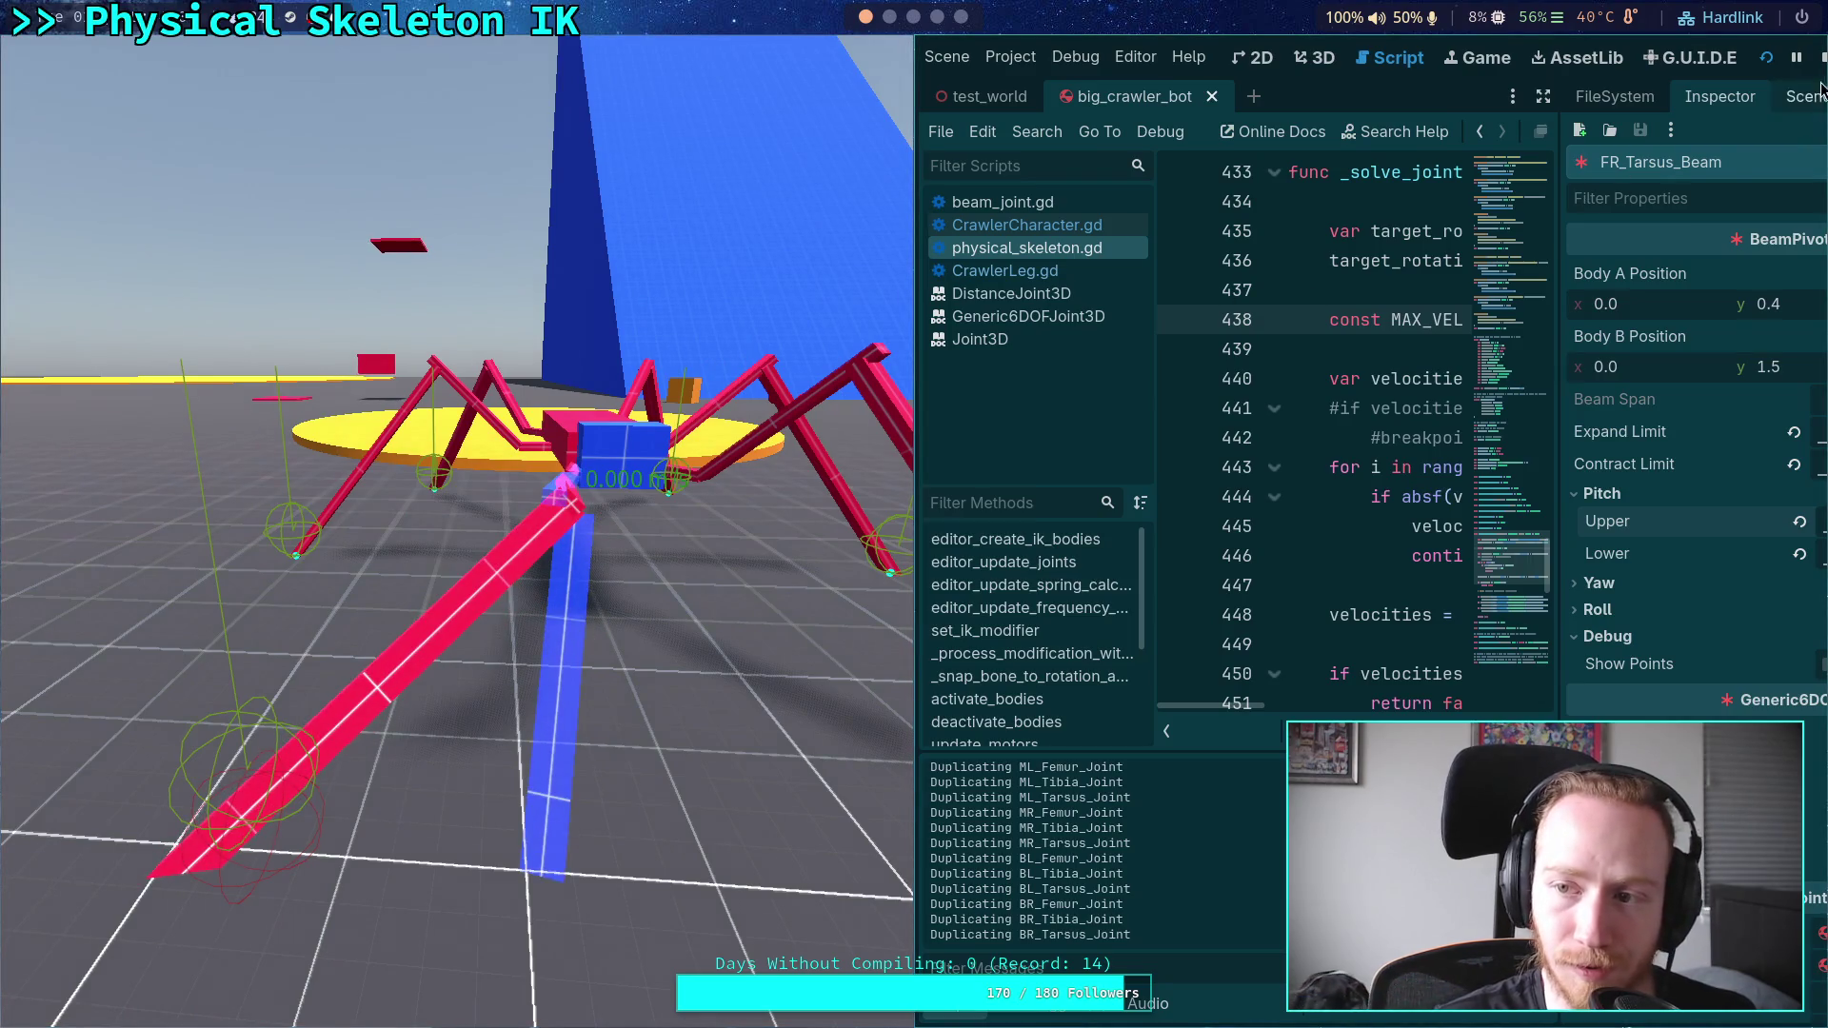
key("F8")
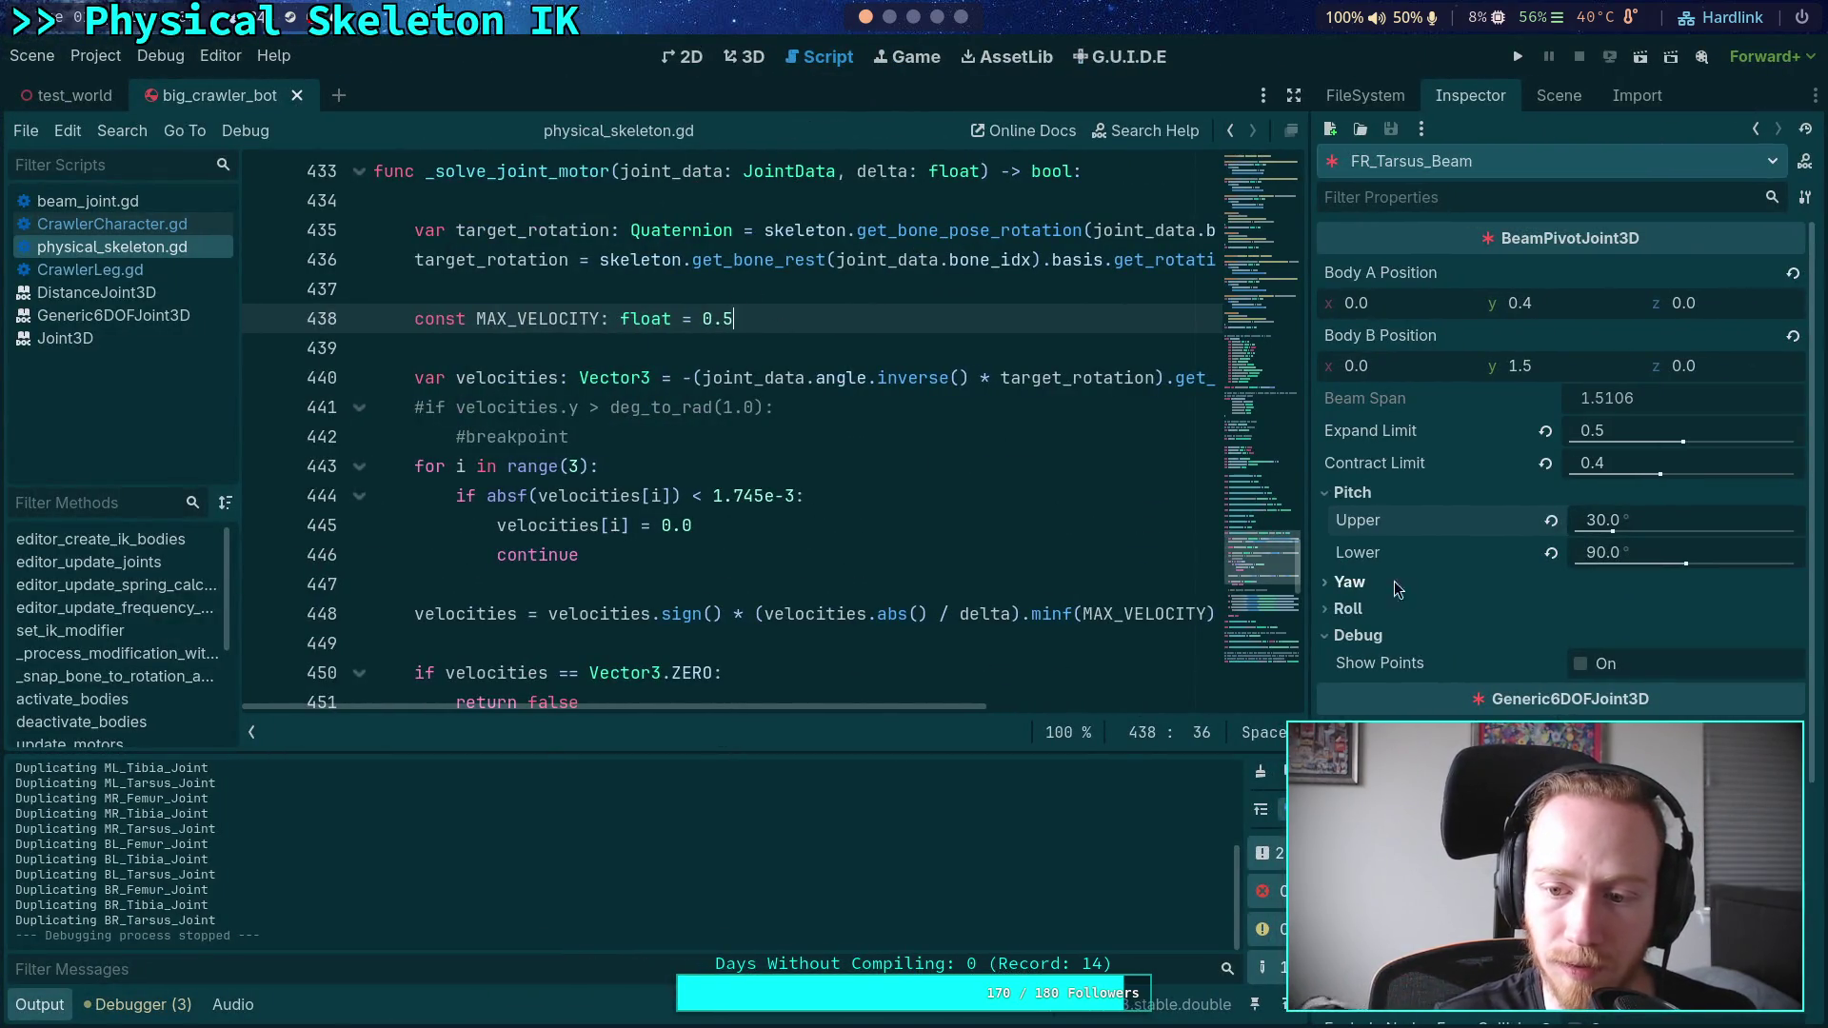
- Set the angular drive X torque limit on FR_Tarsus_Joint and FR_Tibia_Joint
scroll(1426, 564, "down", 3)
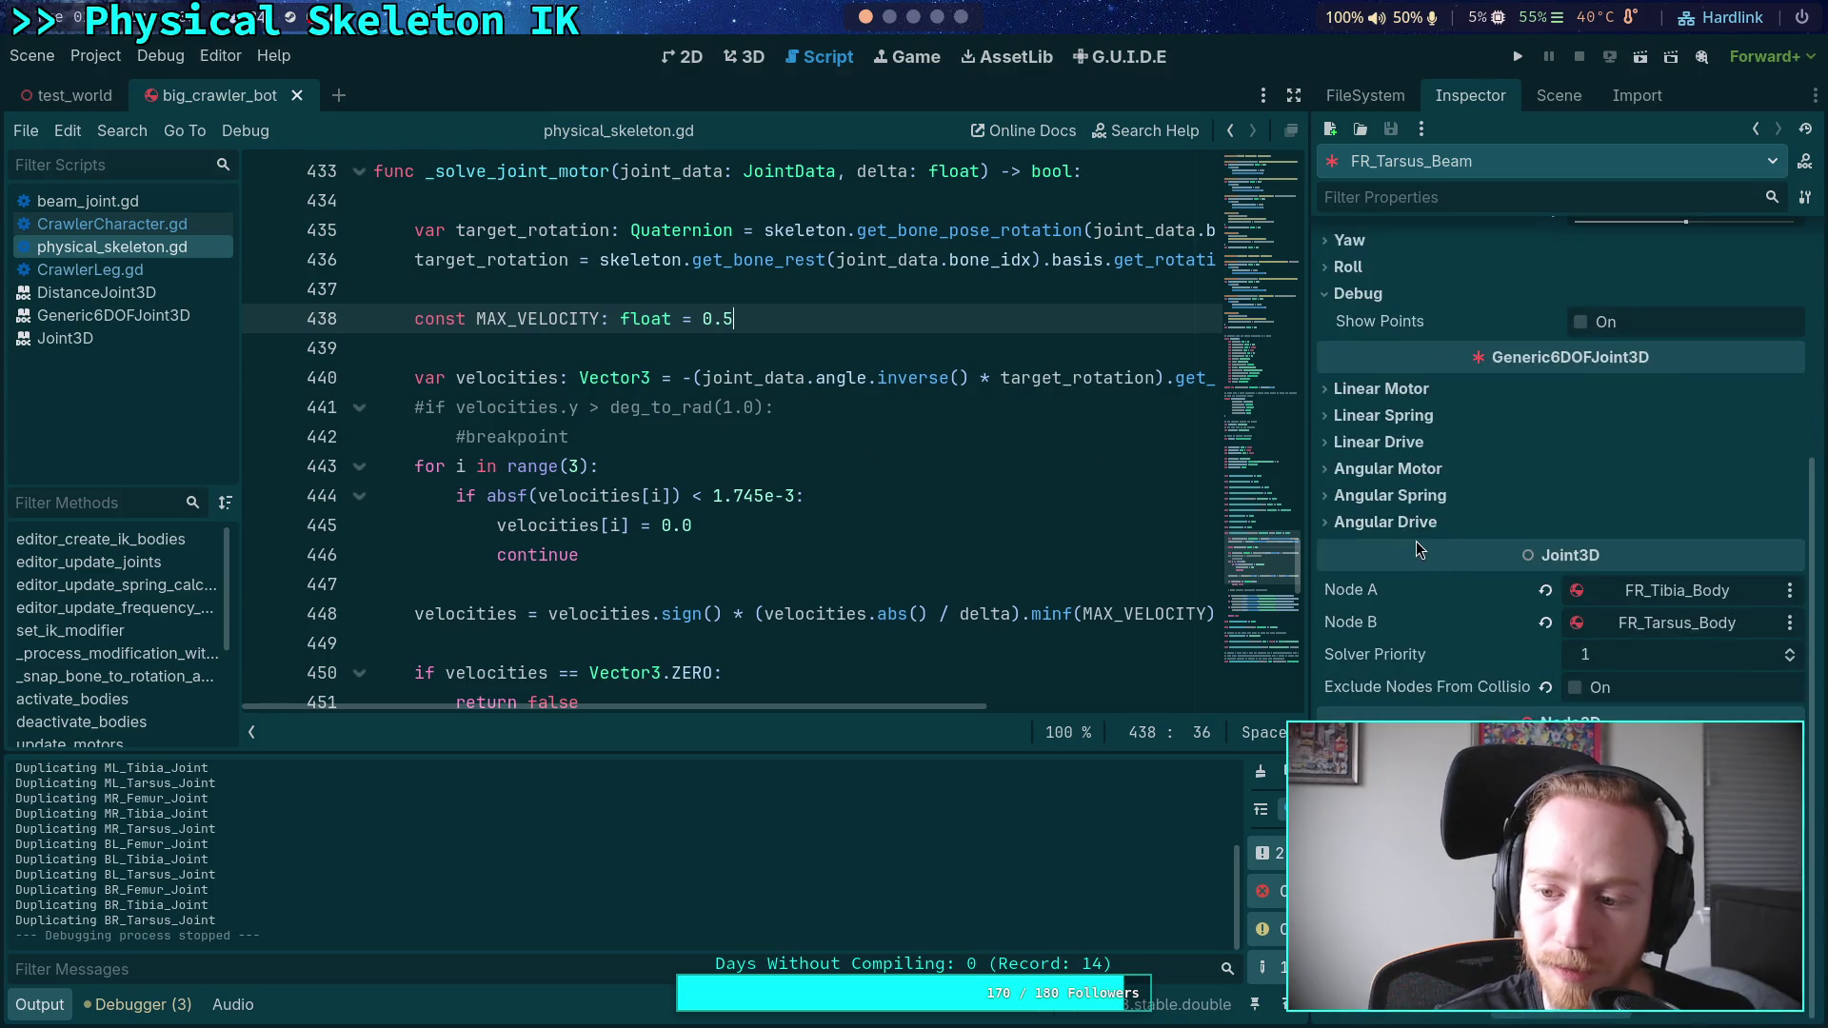
scroll(1420, 548, "up", 3)
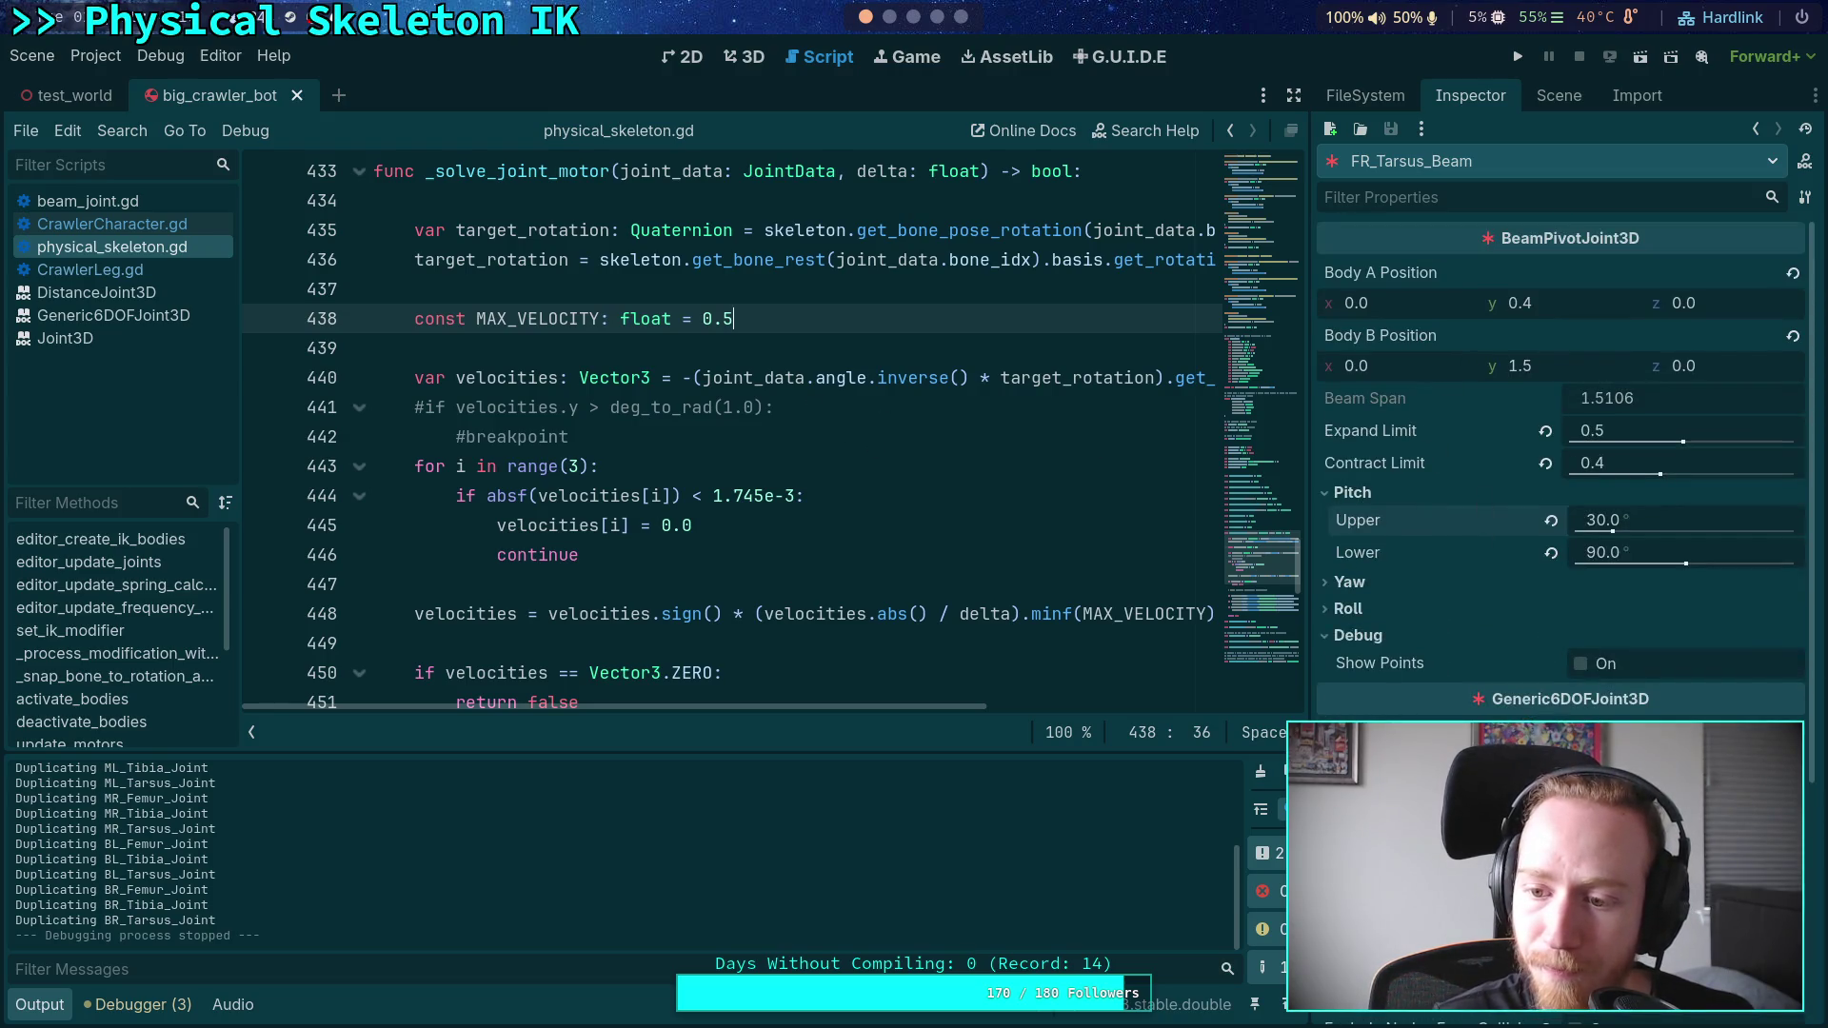
left_click(1559, 95)
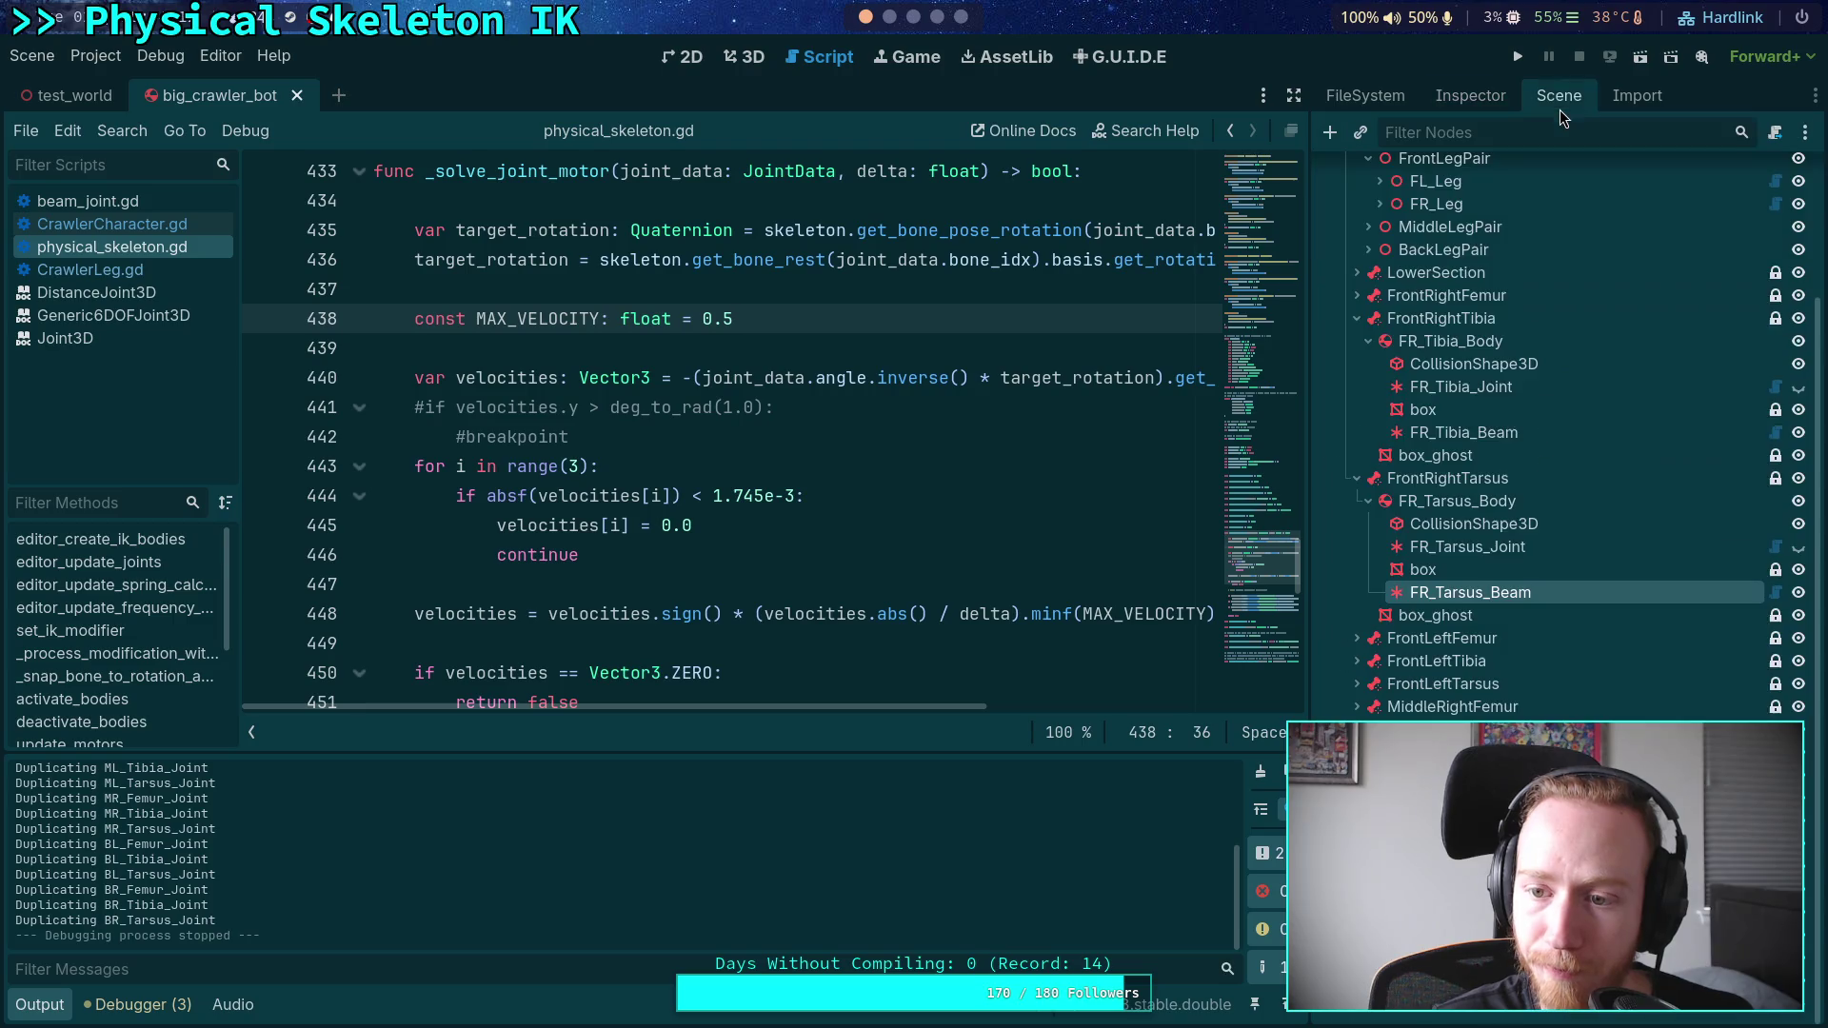
left_click(1476, 547)
left_click(1470, 103)
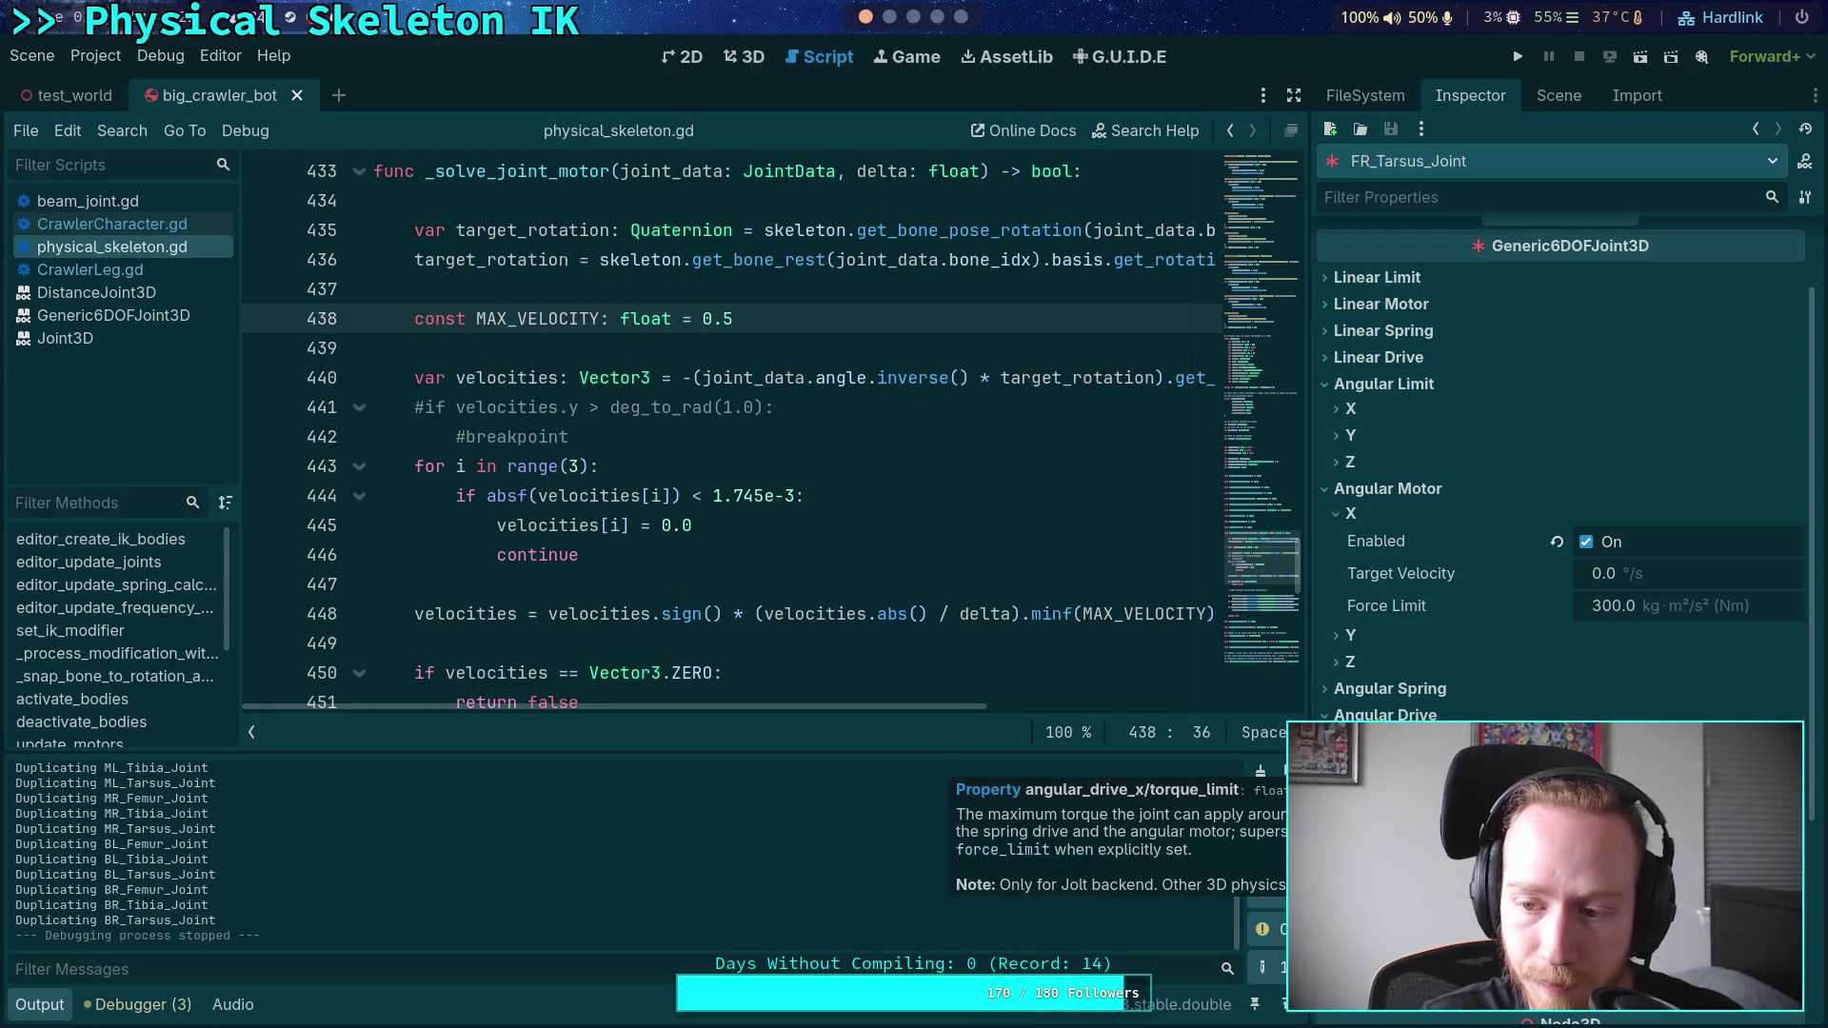
left_click(1567, 103)
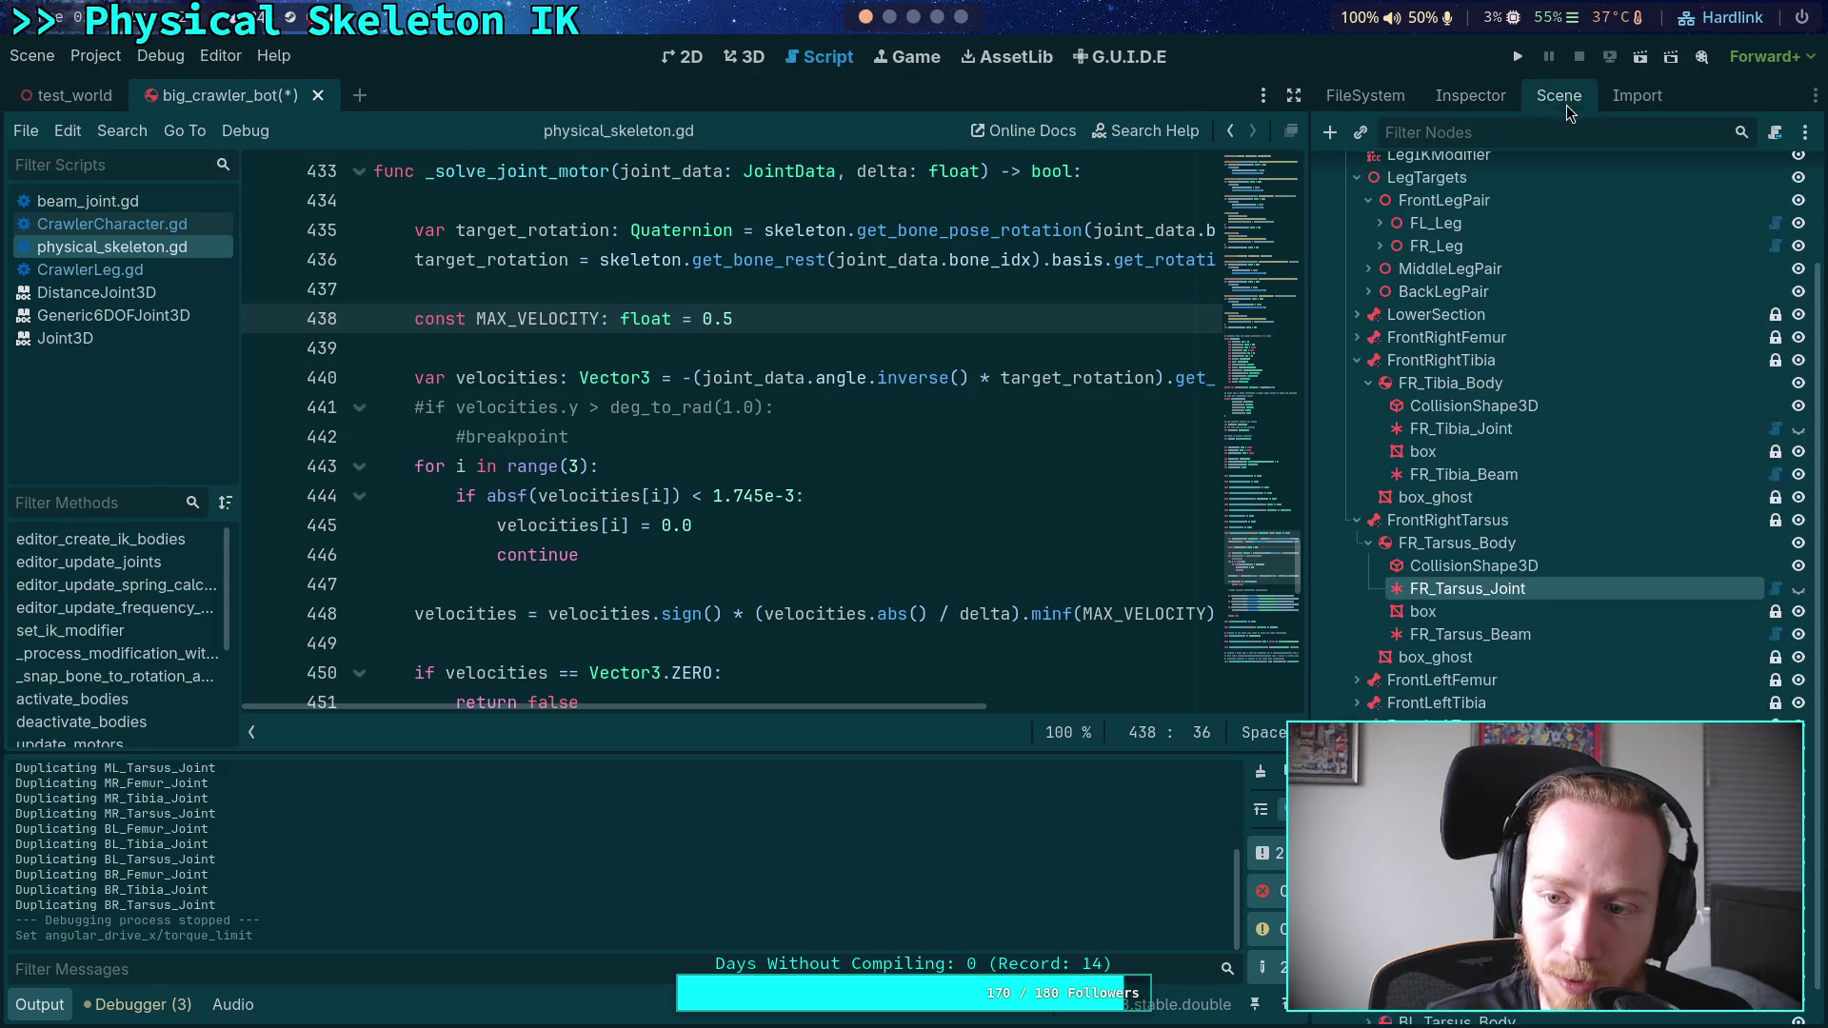
left_click(1461, 428)
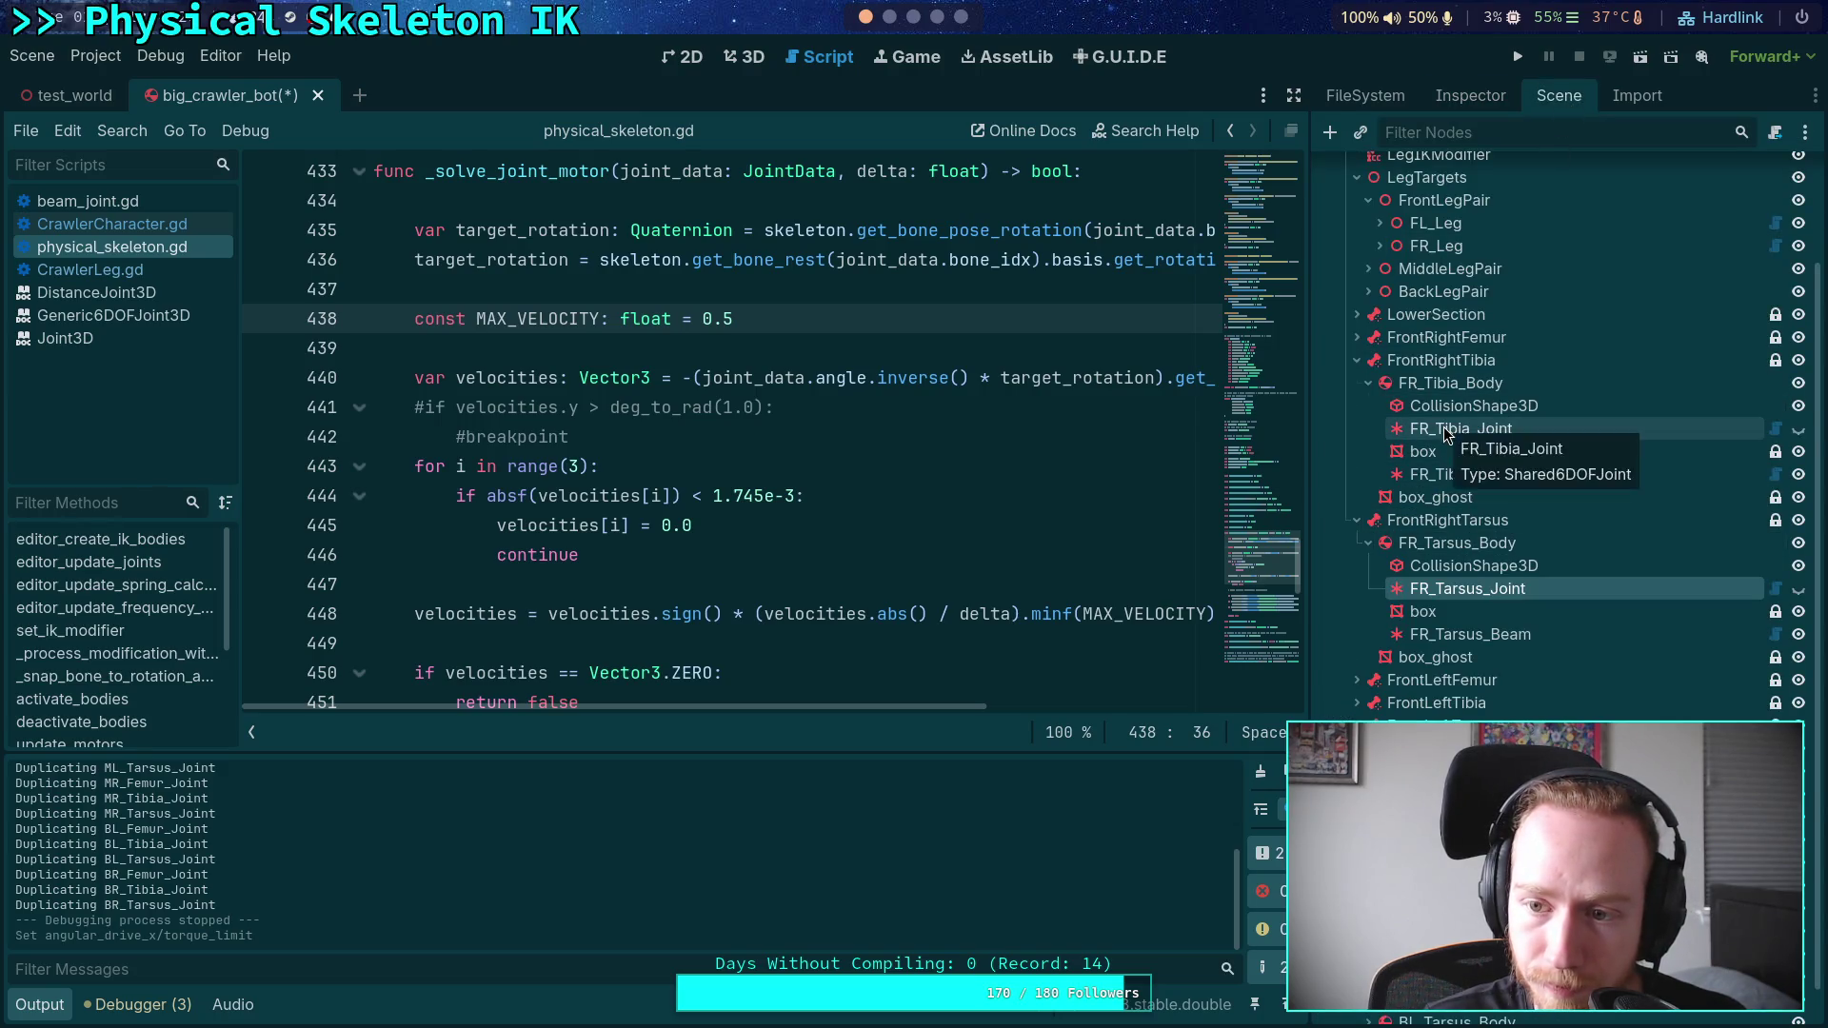
left_click(1356, 337)
left_click(1449, 99)
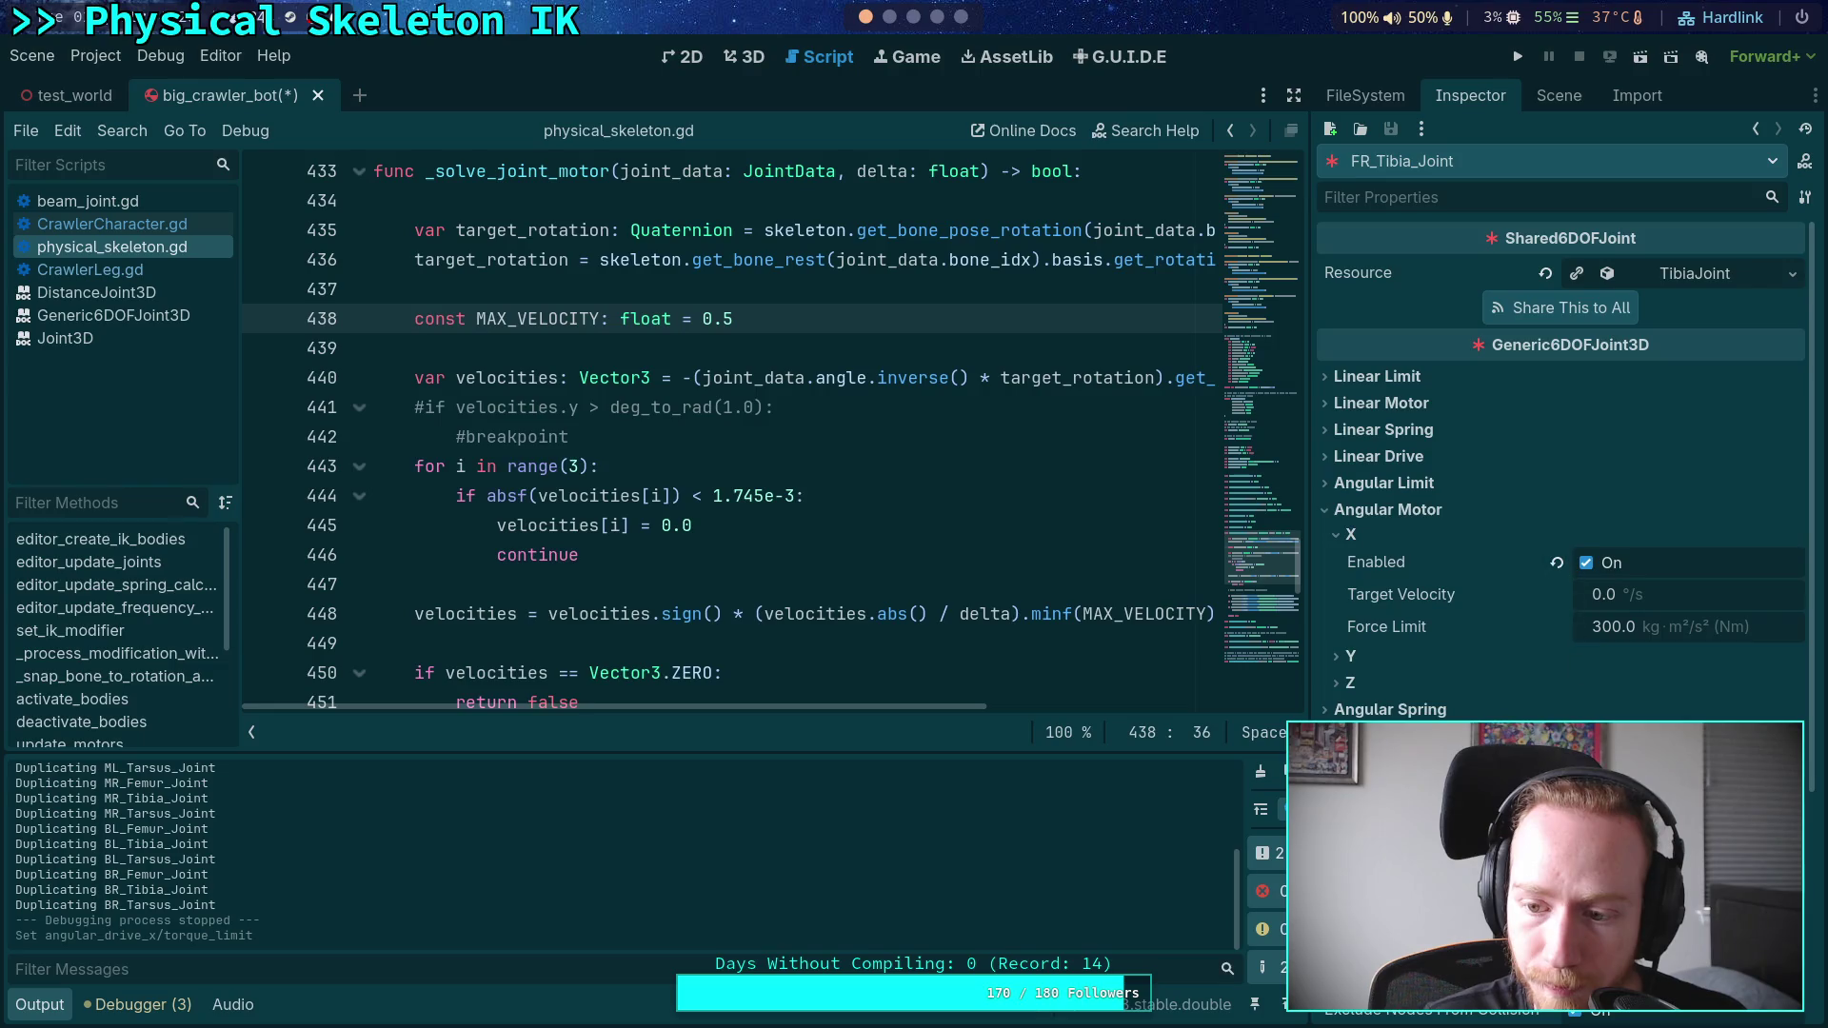
- Open FR_Femur_Joint's properties under FR_Femur_Body and test-run the crawler
left_click(1558, 95)
left_click(1436, 476)
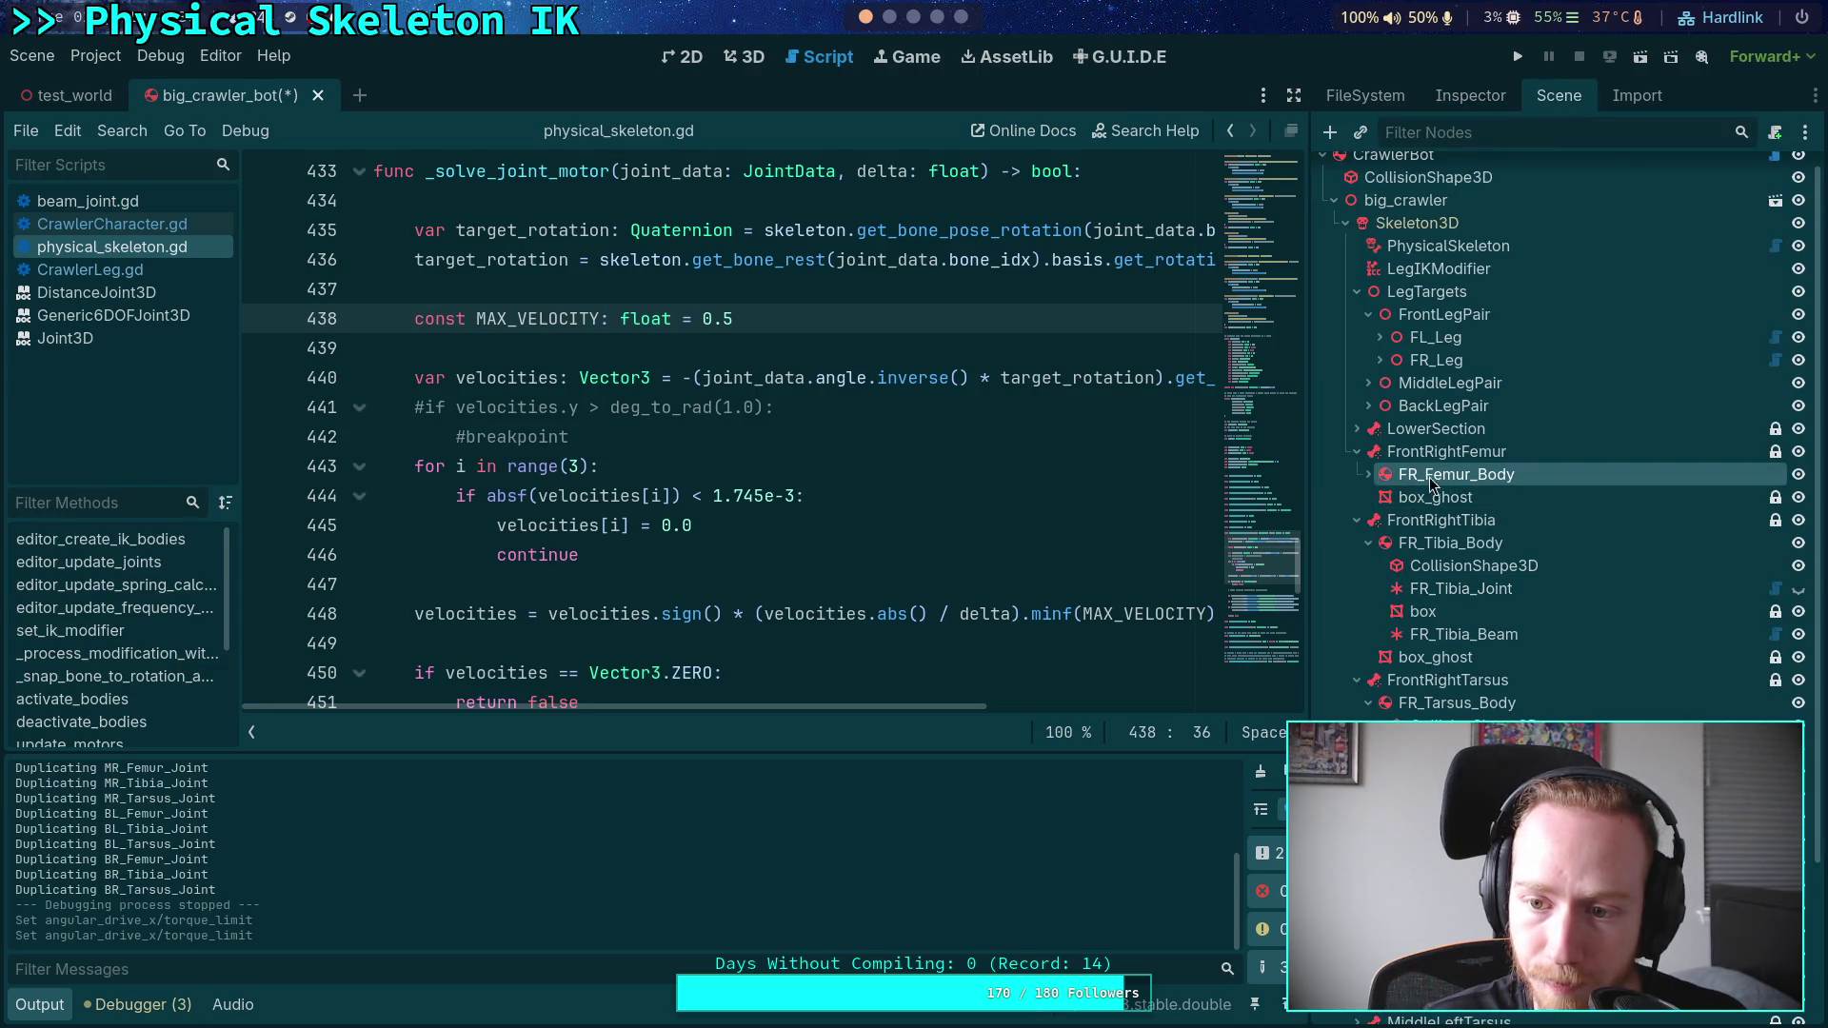
left_click(1371, 476)
left_click(1467, 520)
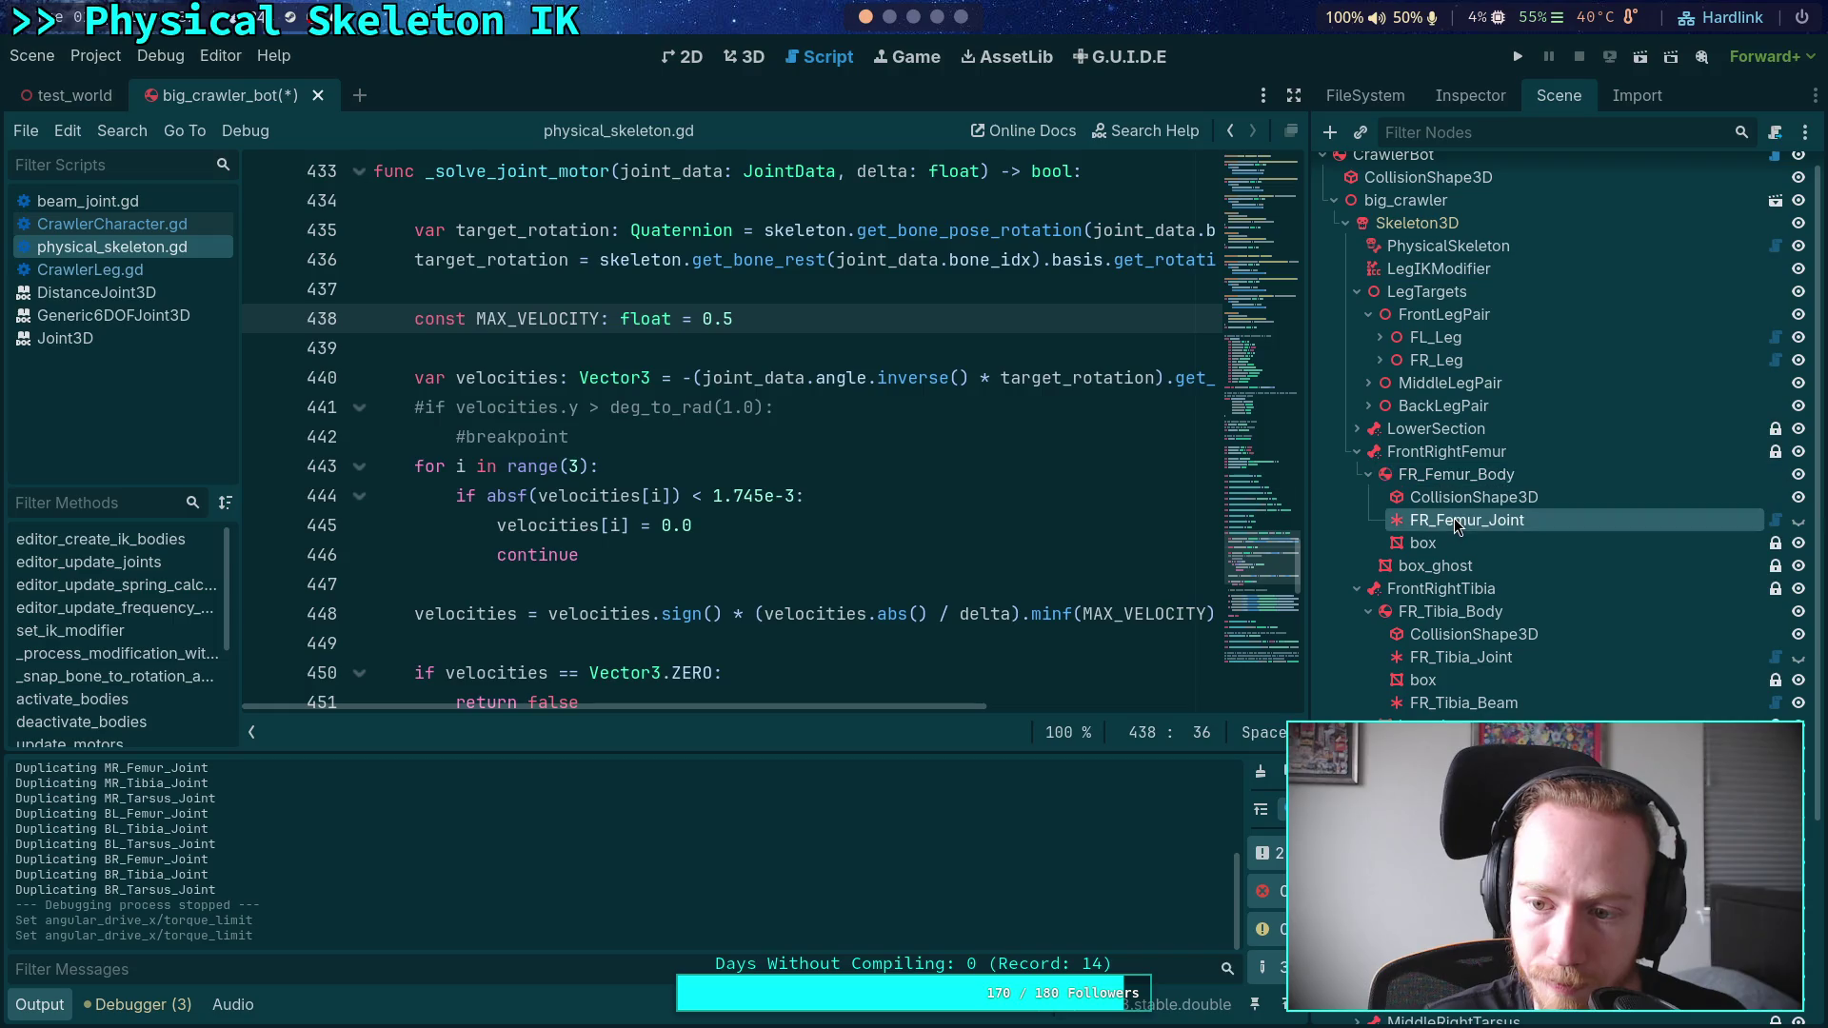
left_click(1481, 95)
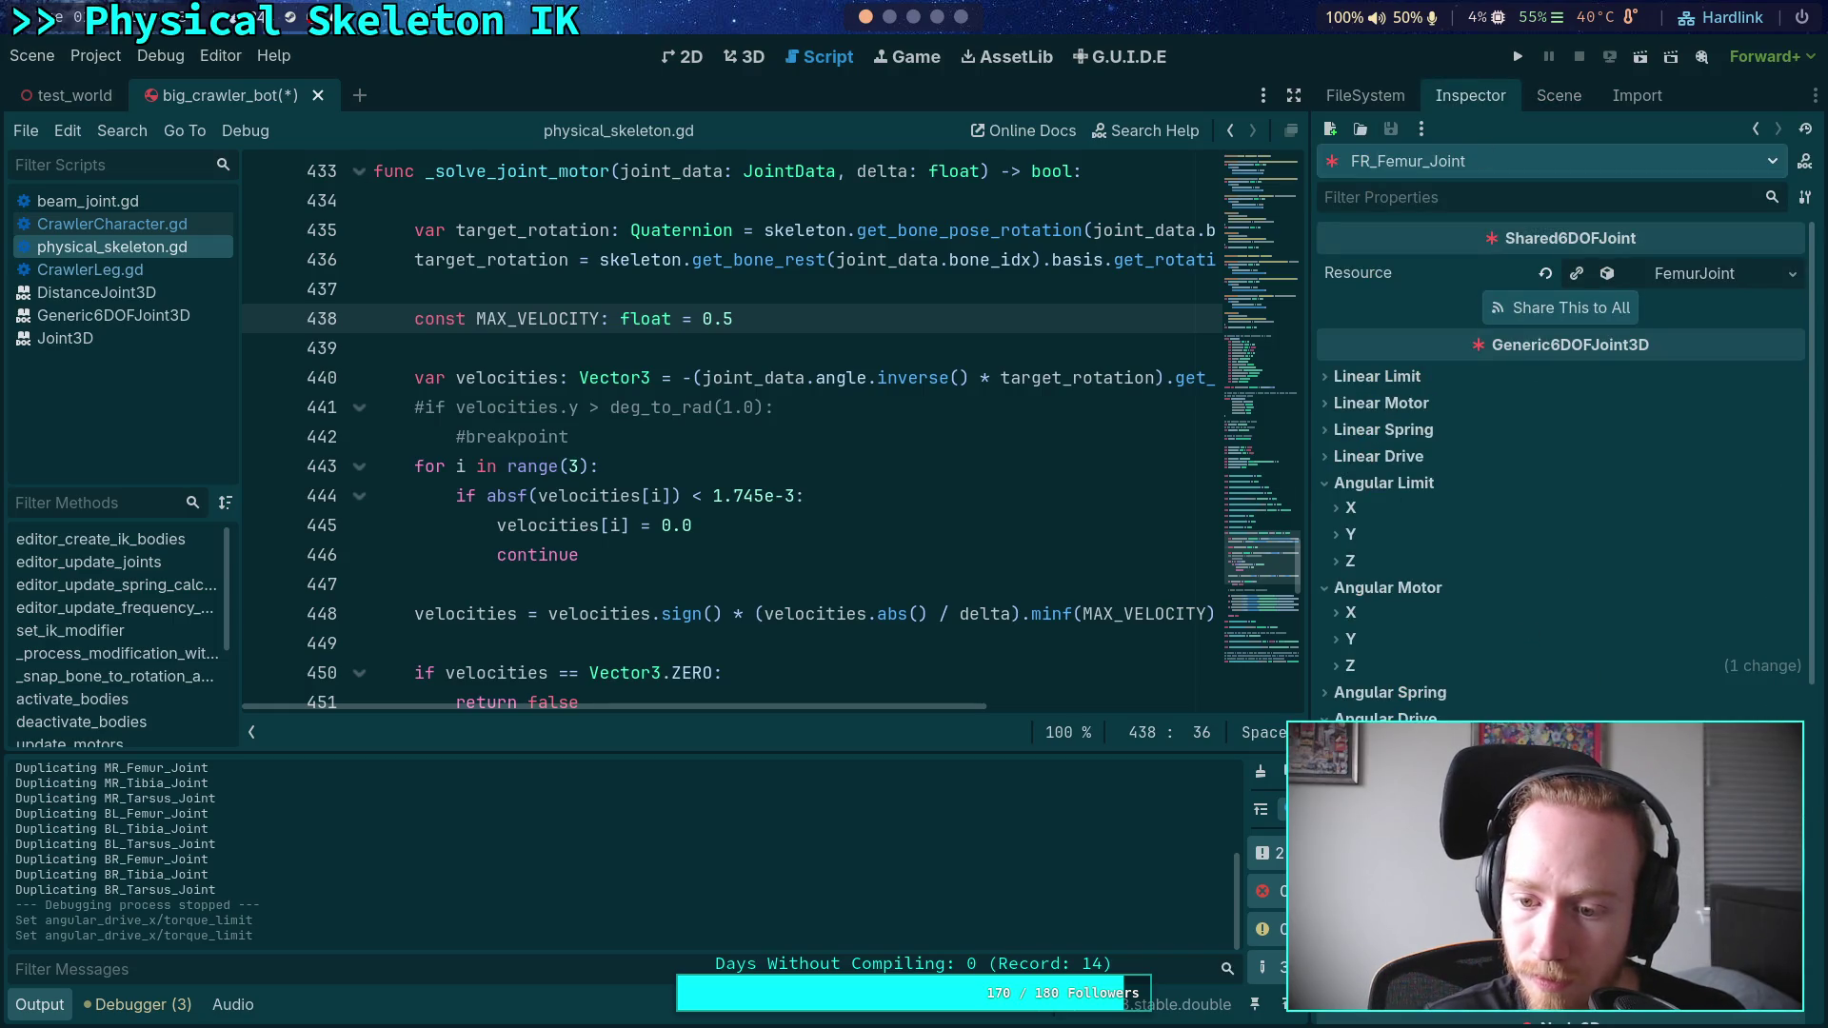
left_click(1518, 56)
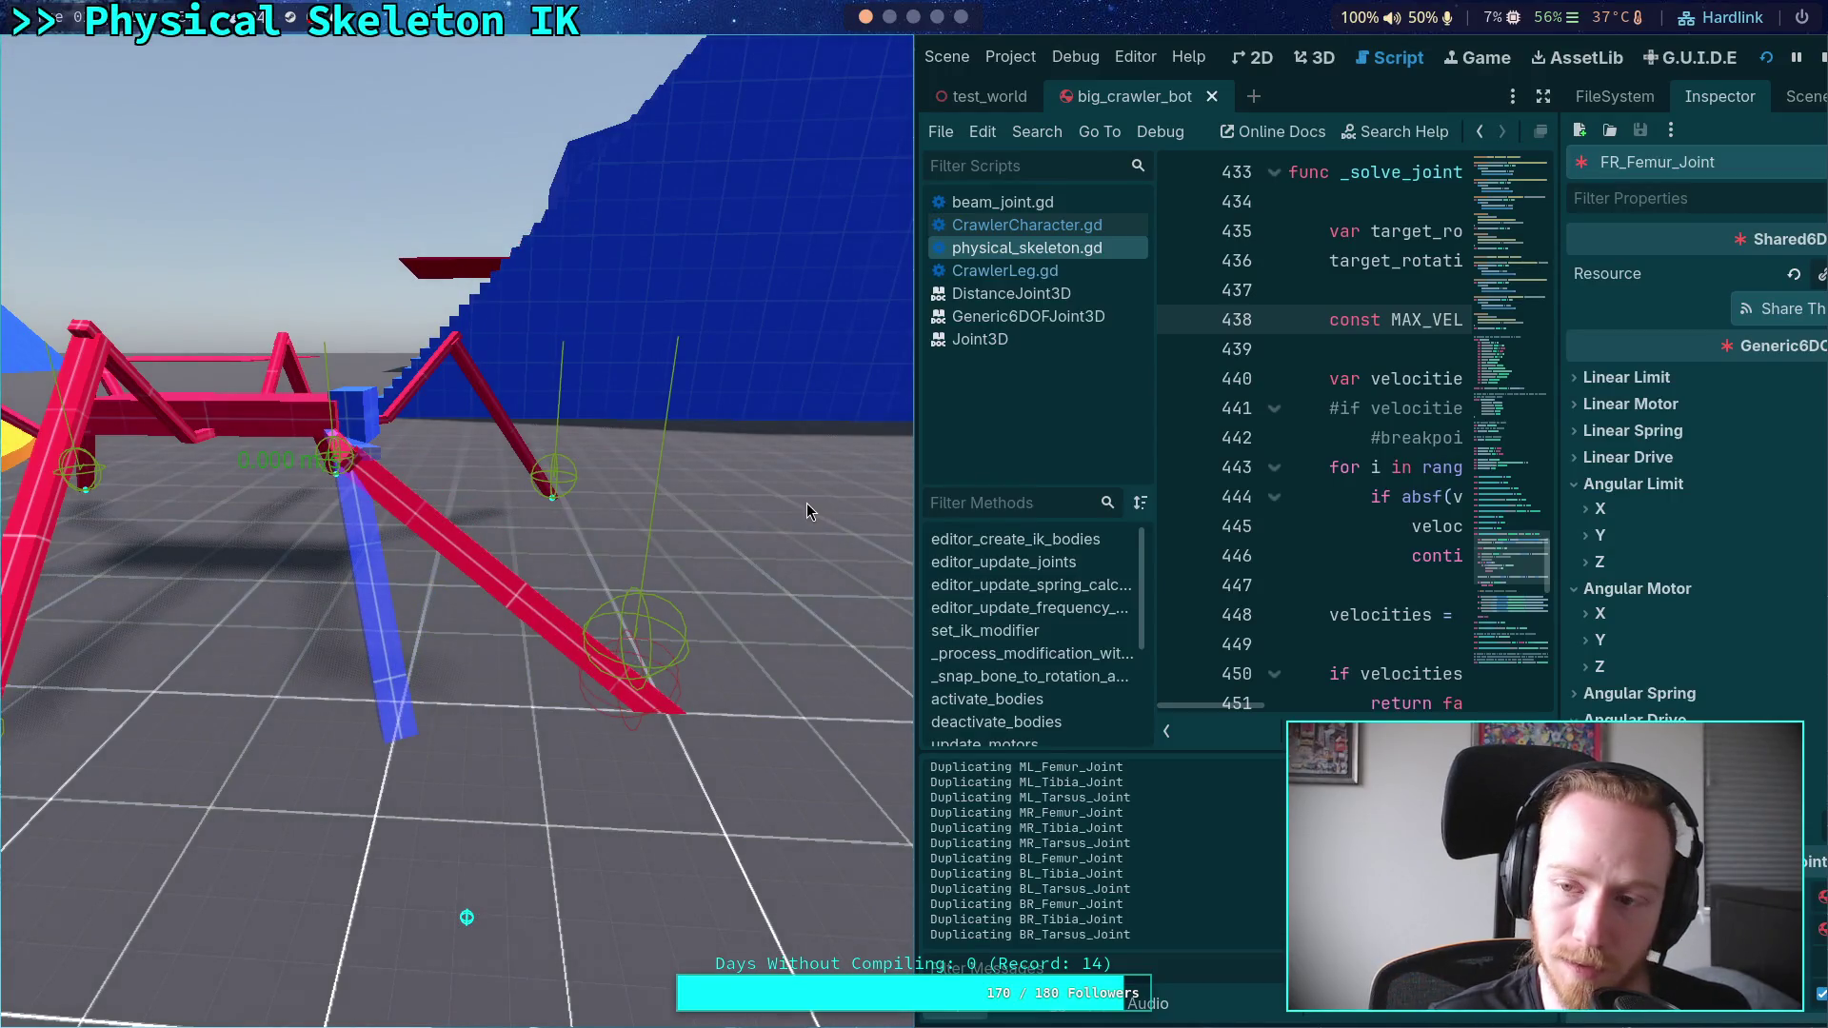
left_click(1821, 59)
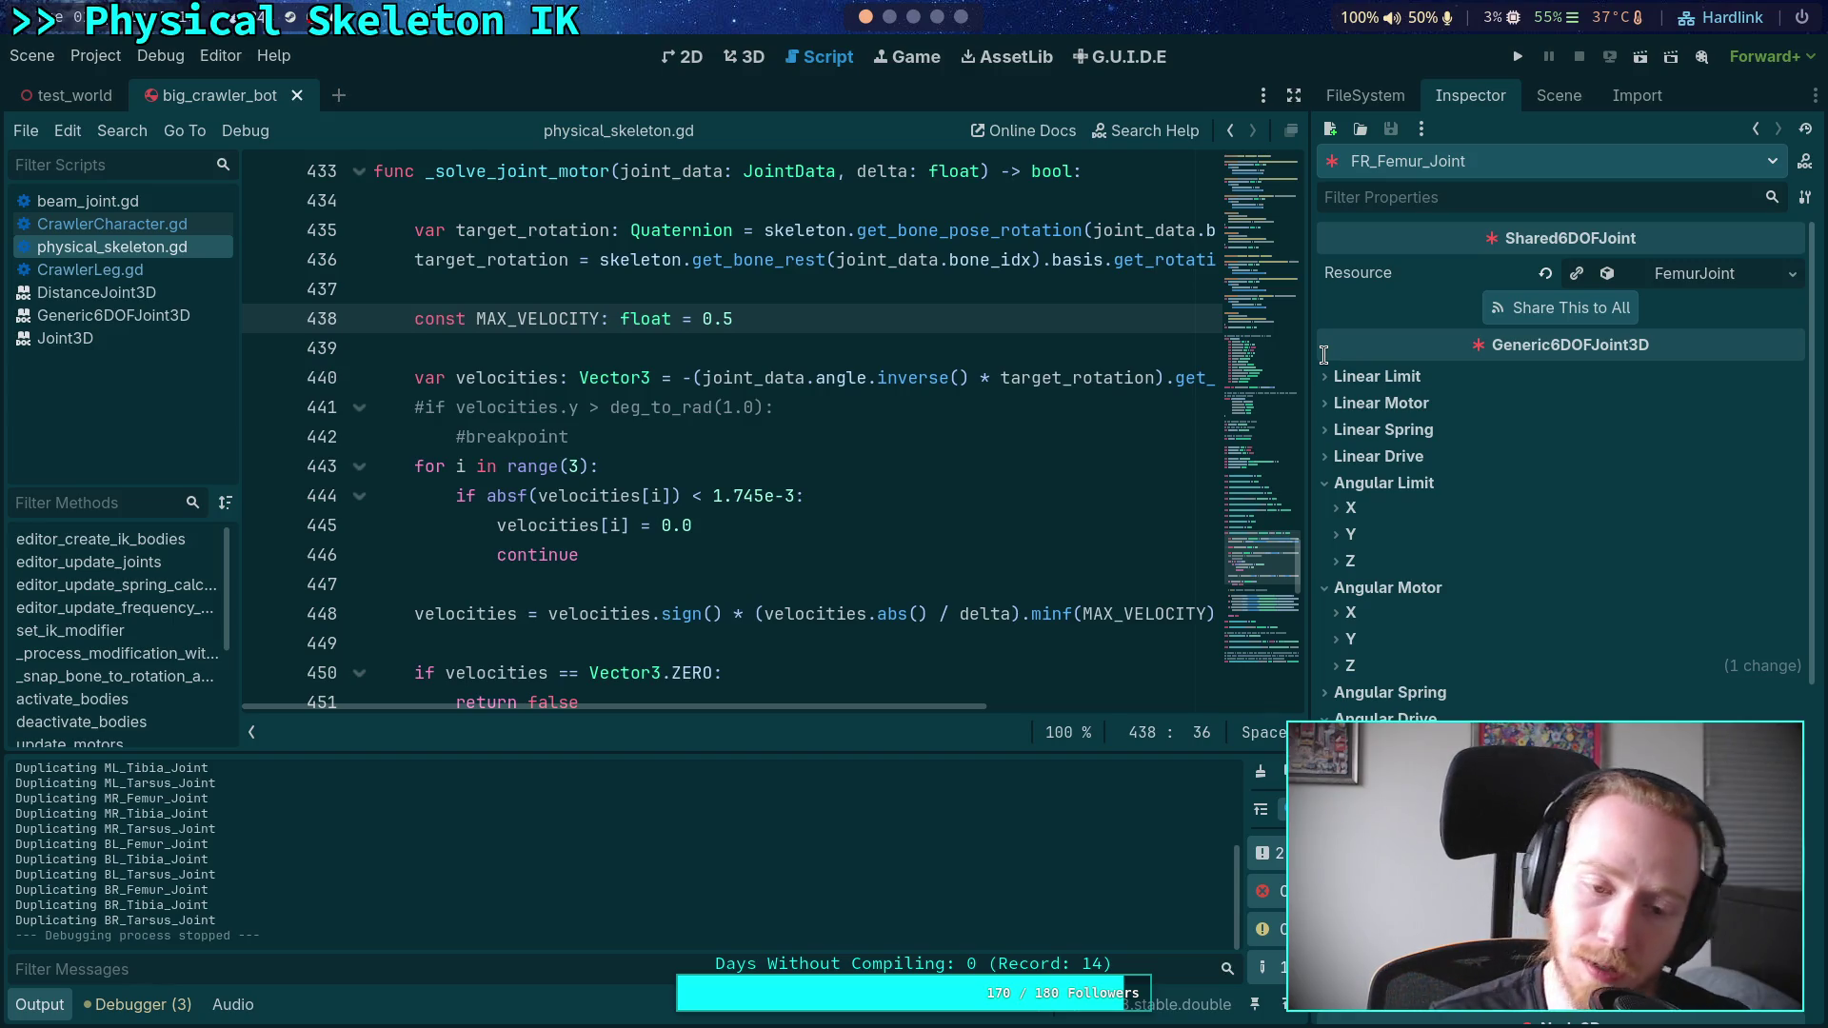
- Enlarge the code area by hiding the output panel and unfold the function at line 177
left_click_drag(1307, 395, 1335, 393)
left_click(37, 1006)
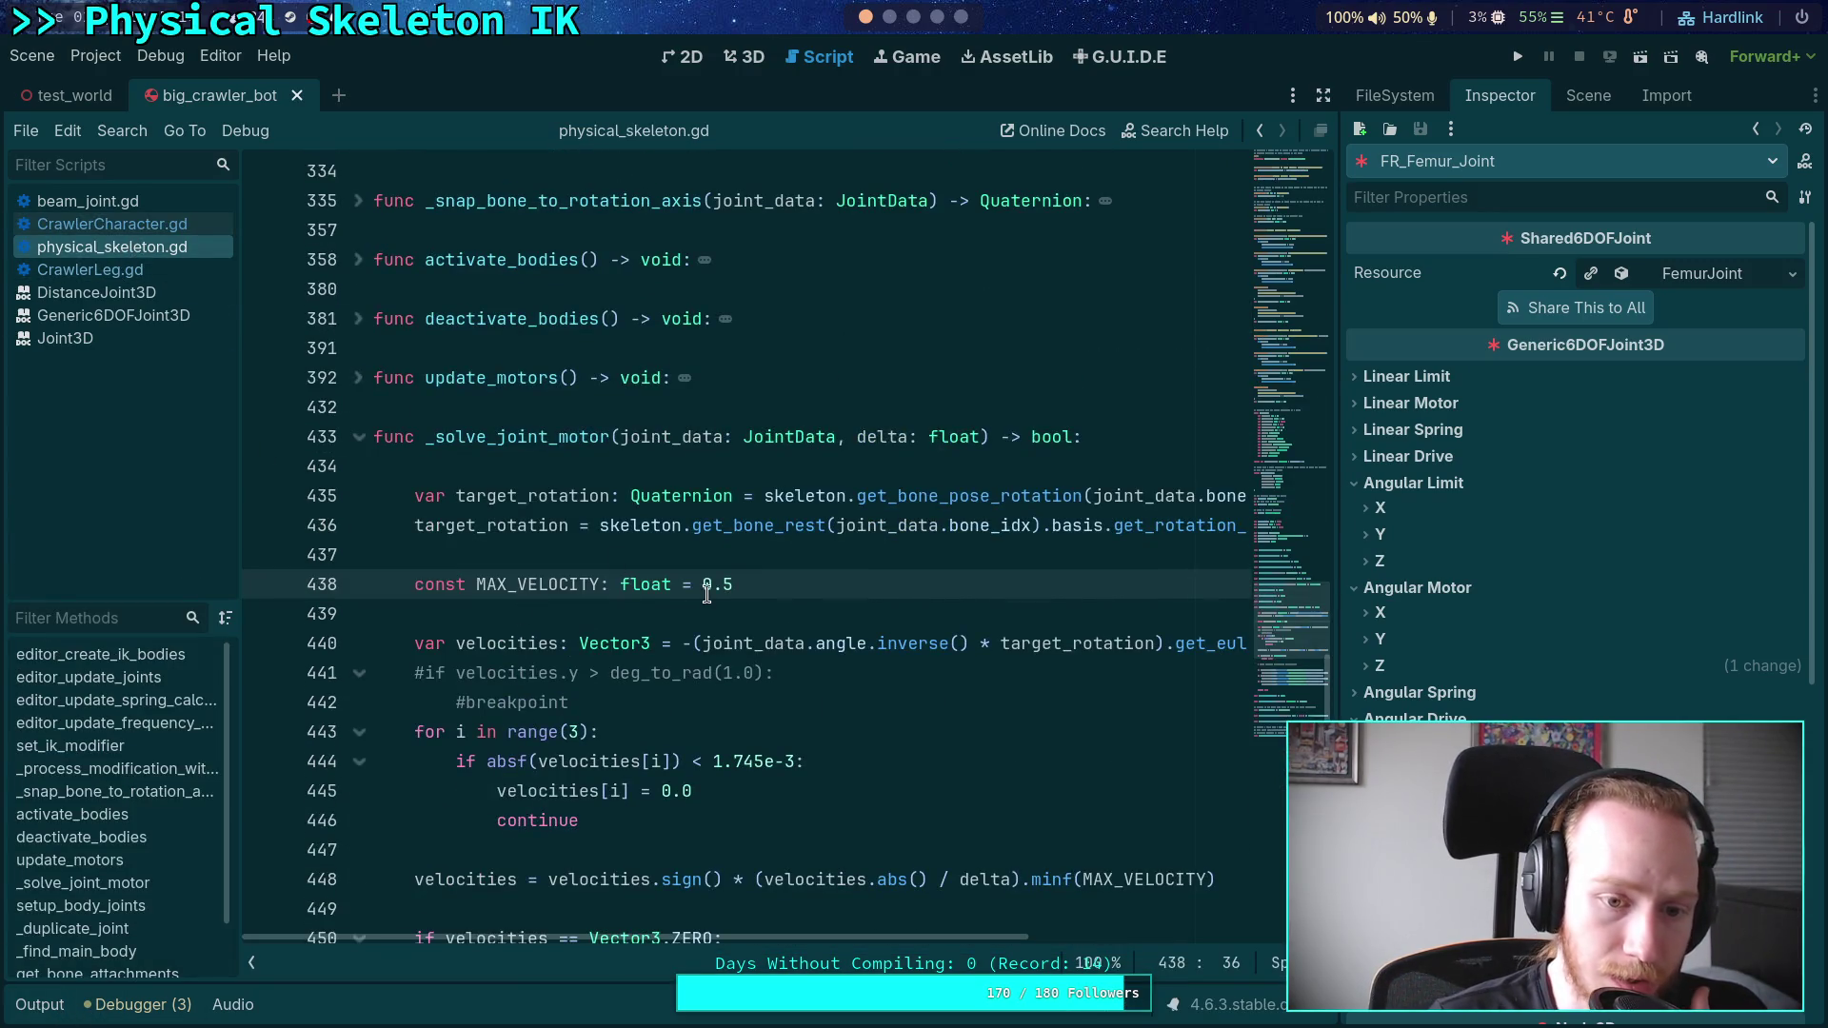
scroll(707, 591, "down", 5)
scroll(707, 592, "up", 20)
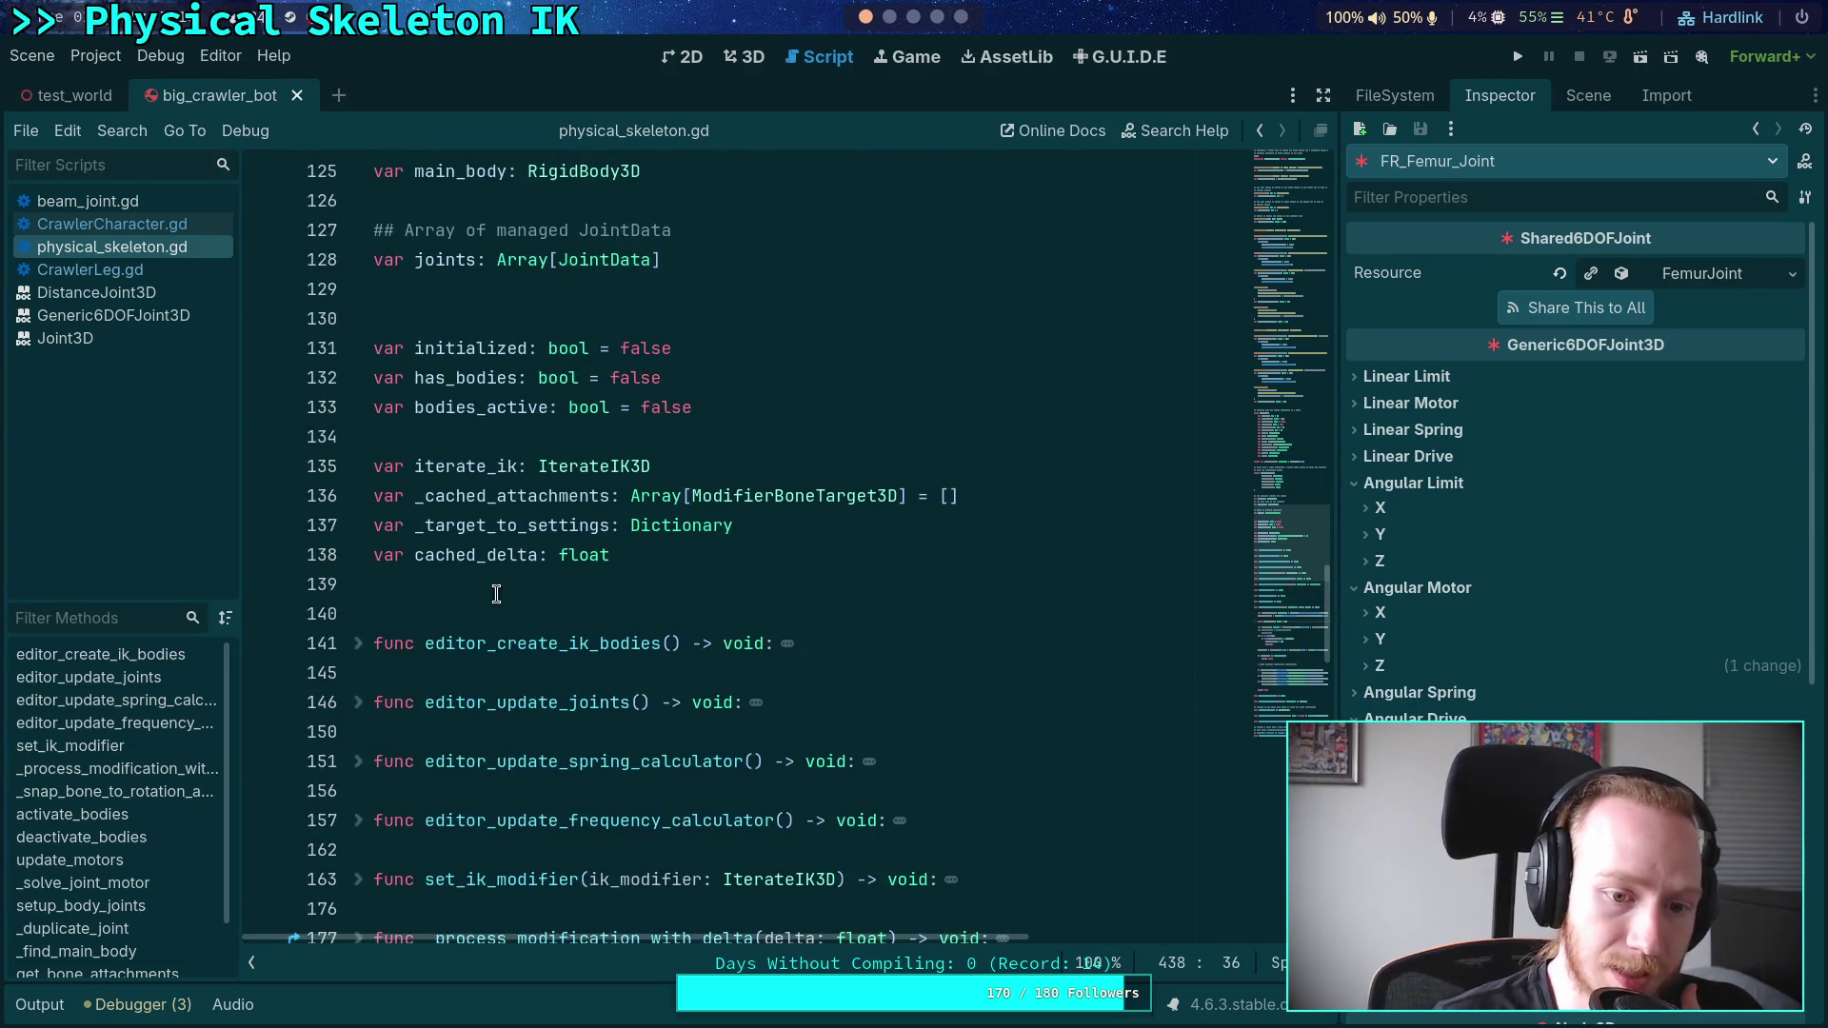
scroll(507, 592, "down", 7)
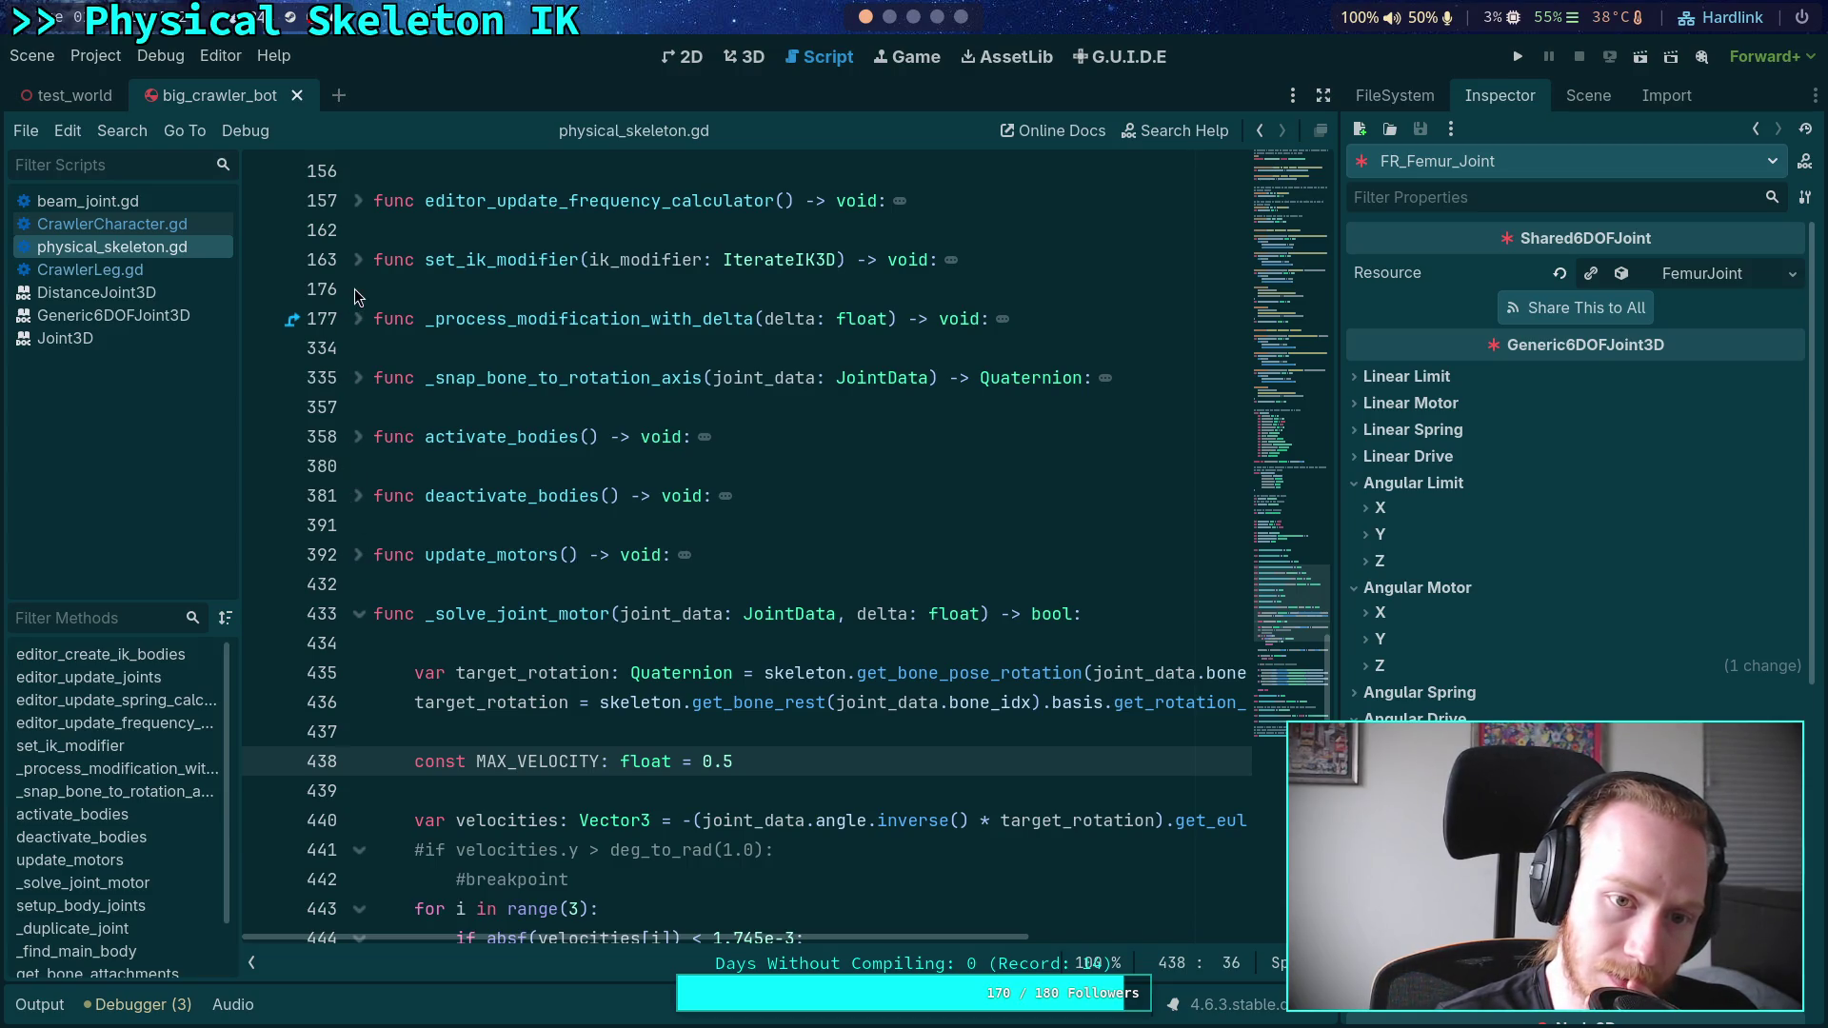
left_click(358, 318)
scroll(638, 615, "down", 17)
scroll(639, 615, "down", 20)
scroll(674, 611, "down", 8)
- Comment out set_bone_pose on line 332 and enable set_bone_pose_rotation on line 333
left_click(445, 636)
key("ctrl+k")
key("Down")
key("ctrl+k")
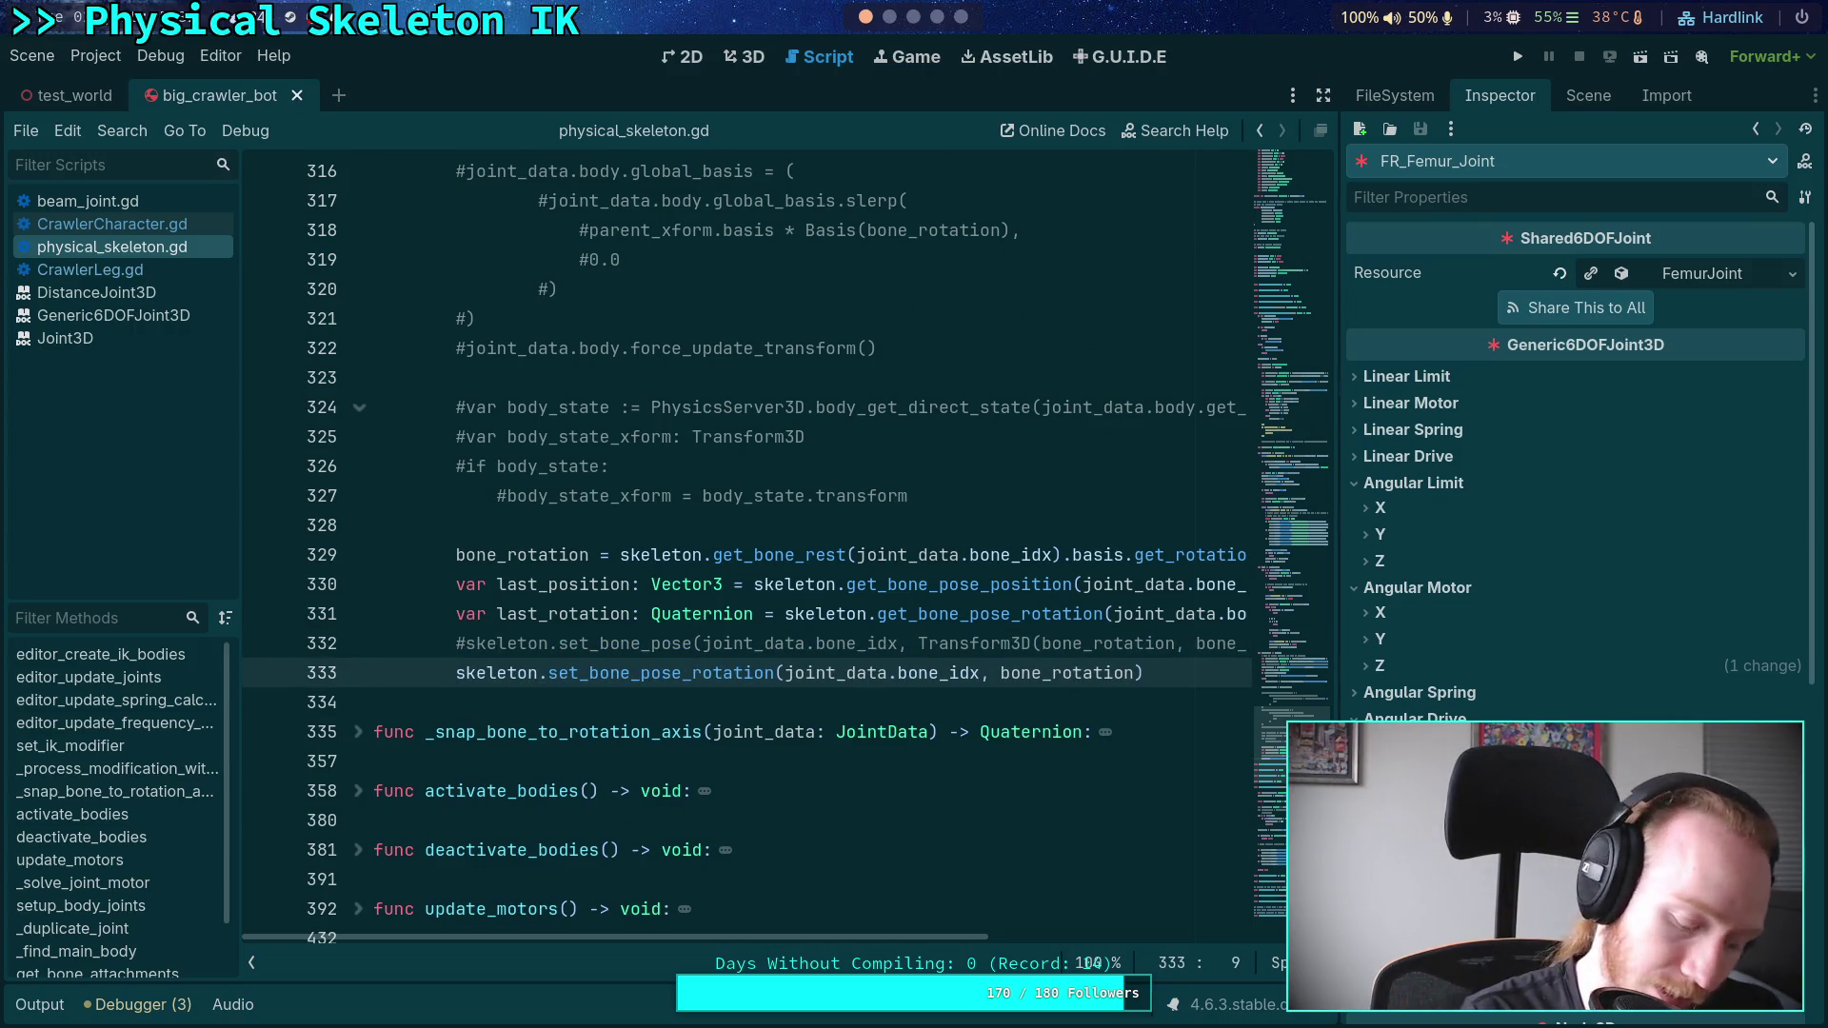
mouse_move(826, 942)
left_mouse_down()
mouse_move(990, 938)
mouse_move(847, 933)
left_mouse_up()
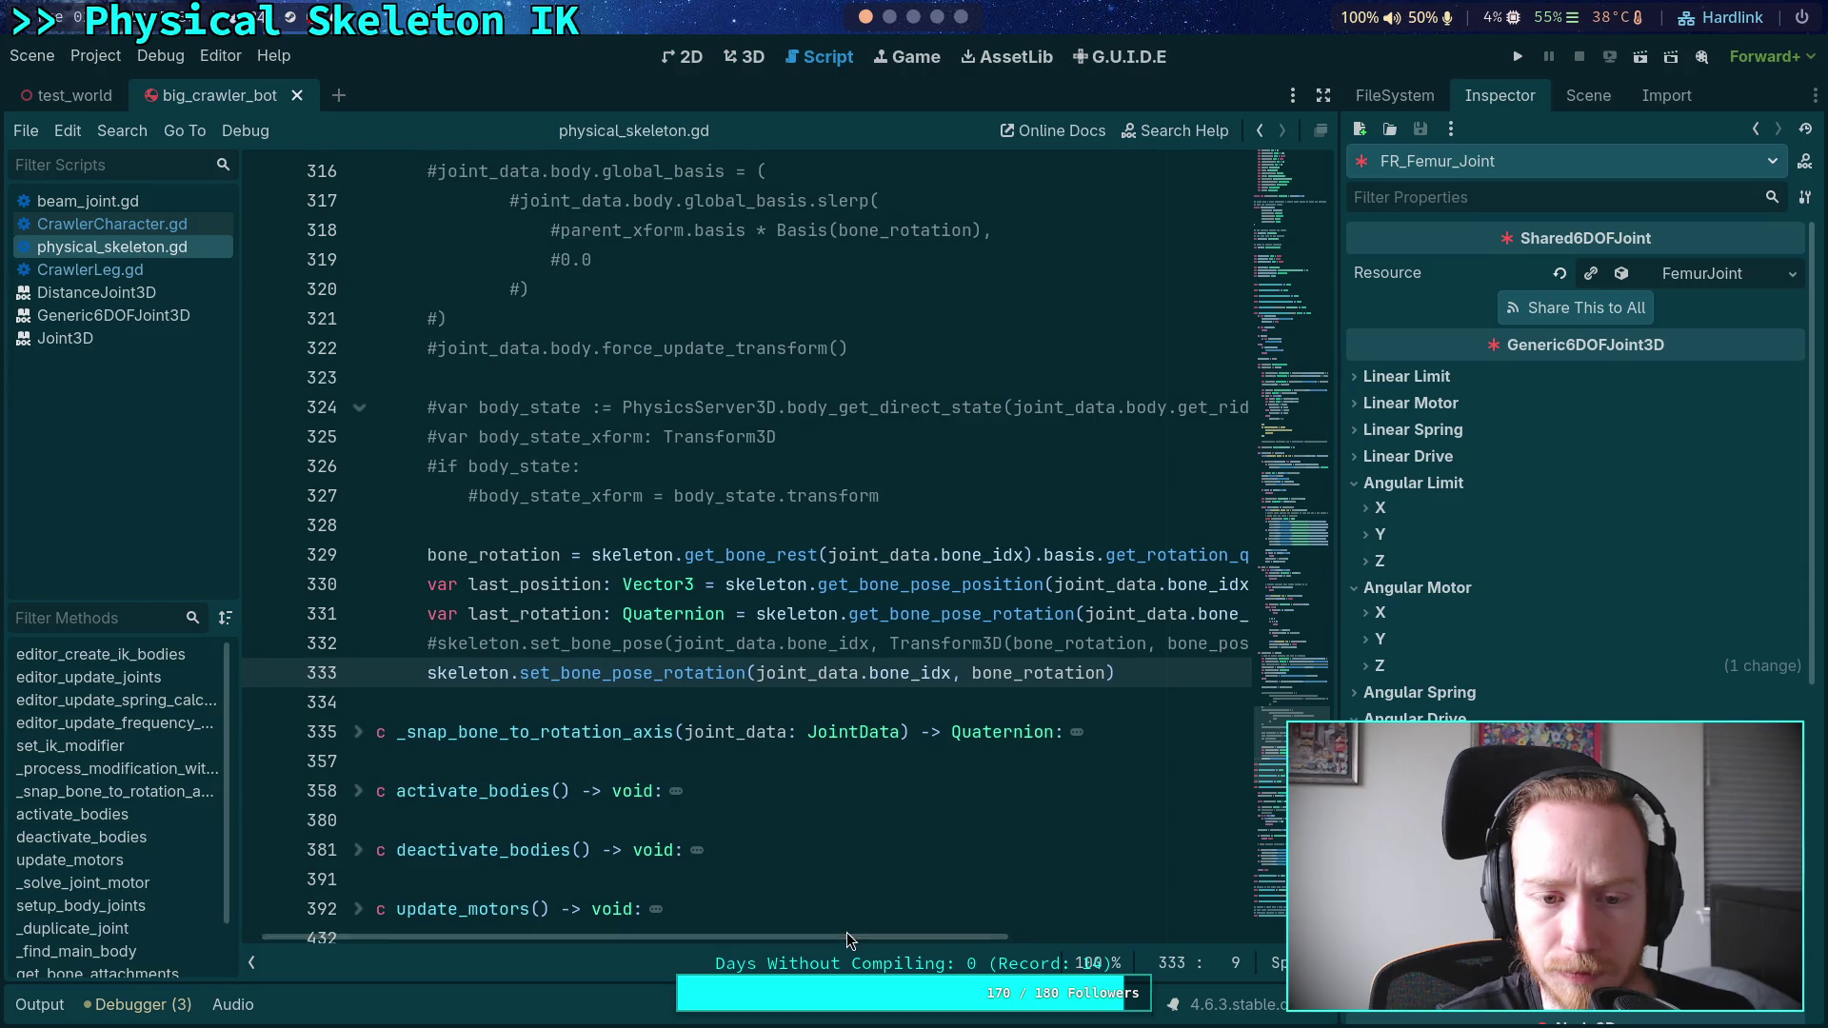
left_click_drag(1339, 637, 1465, 637)
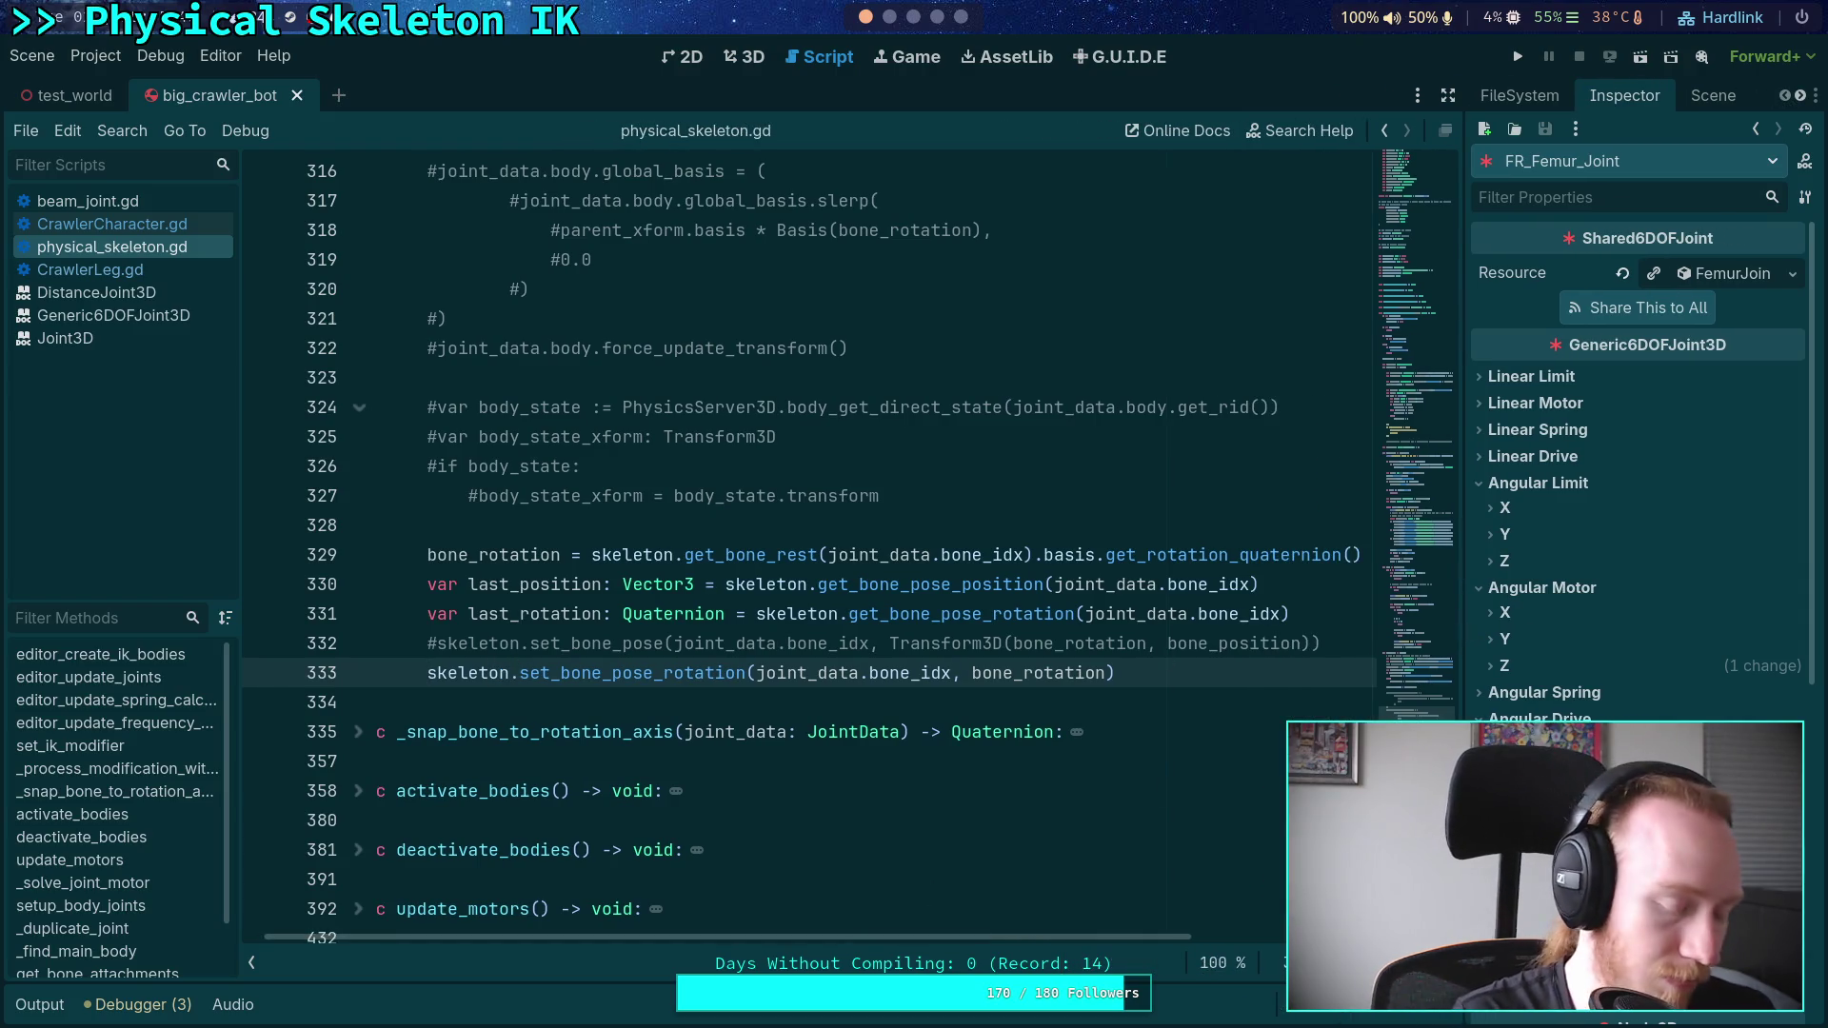
type("#")
key("BackSpace")
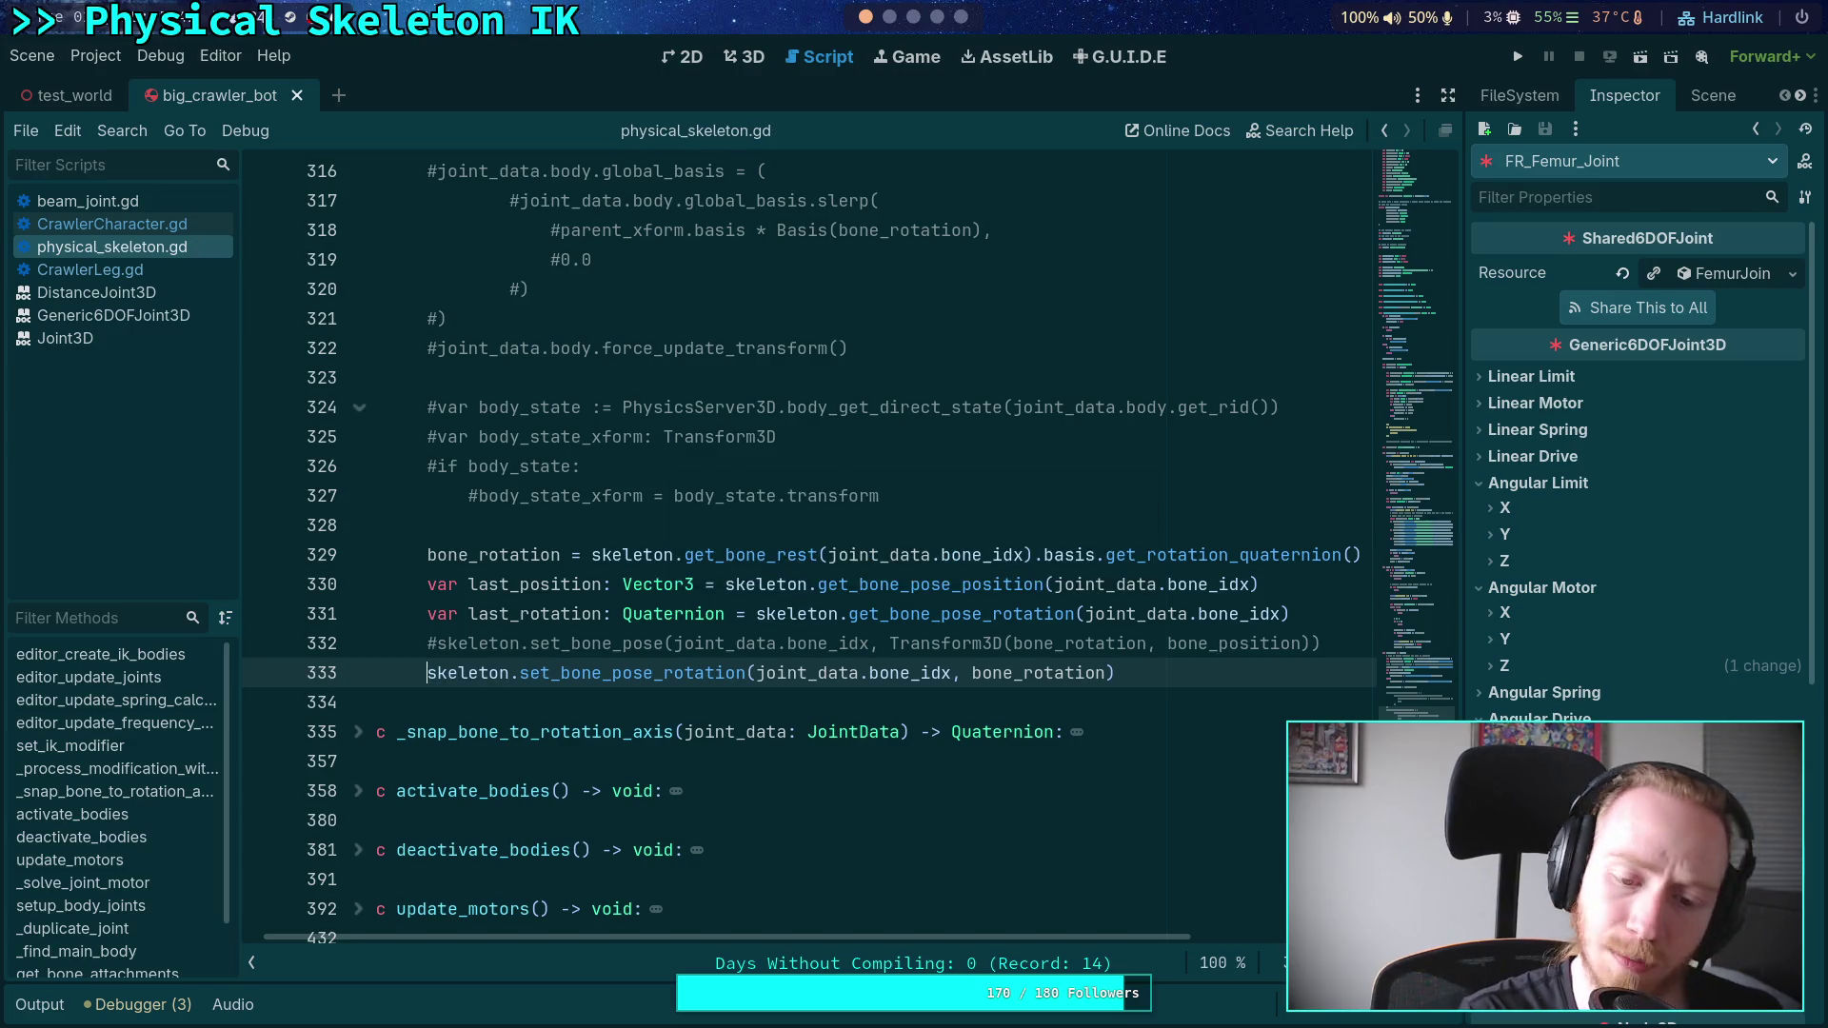
- Test-run the code change, then relaunch and step the physics tick by tick
left_click(1517, 56)
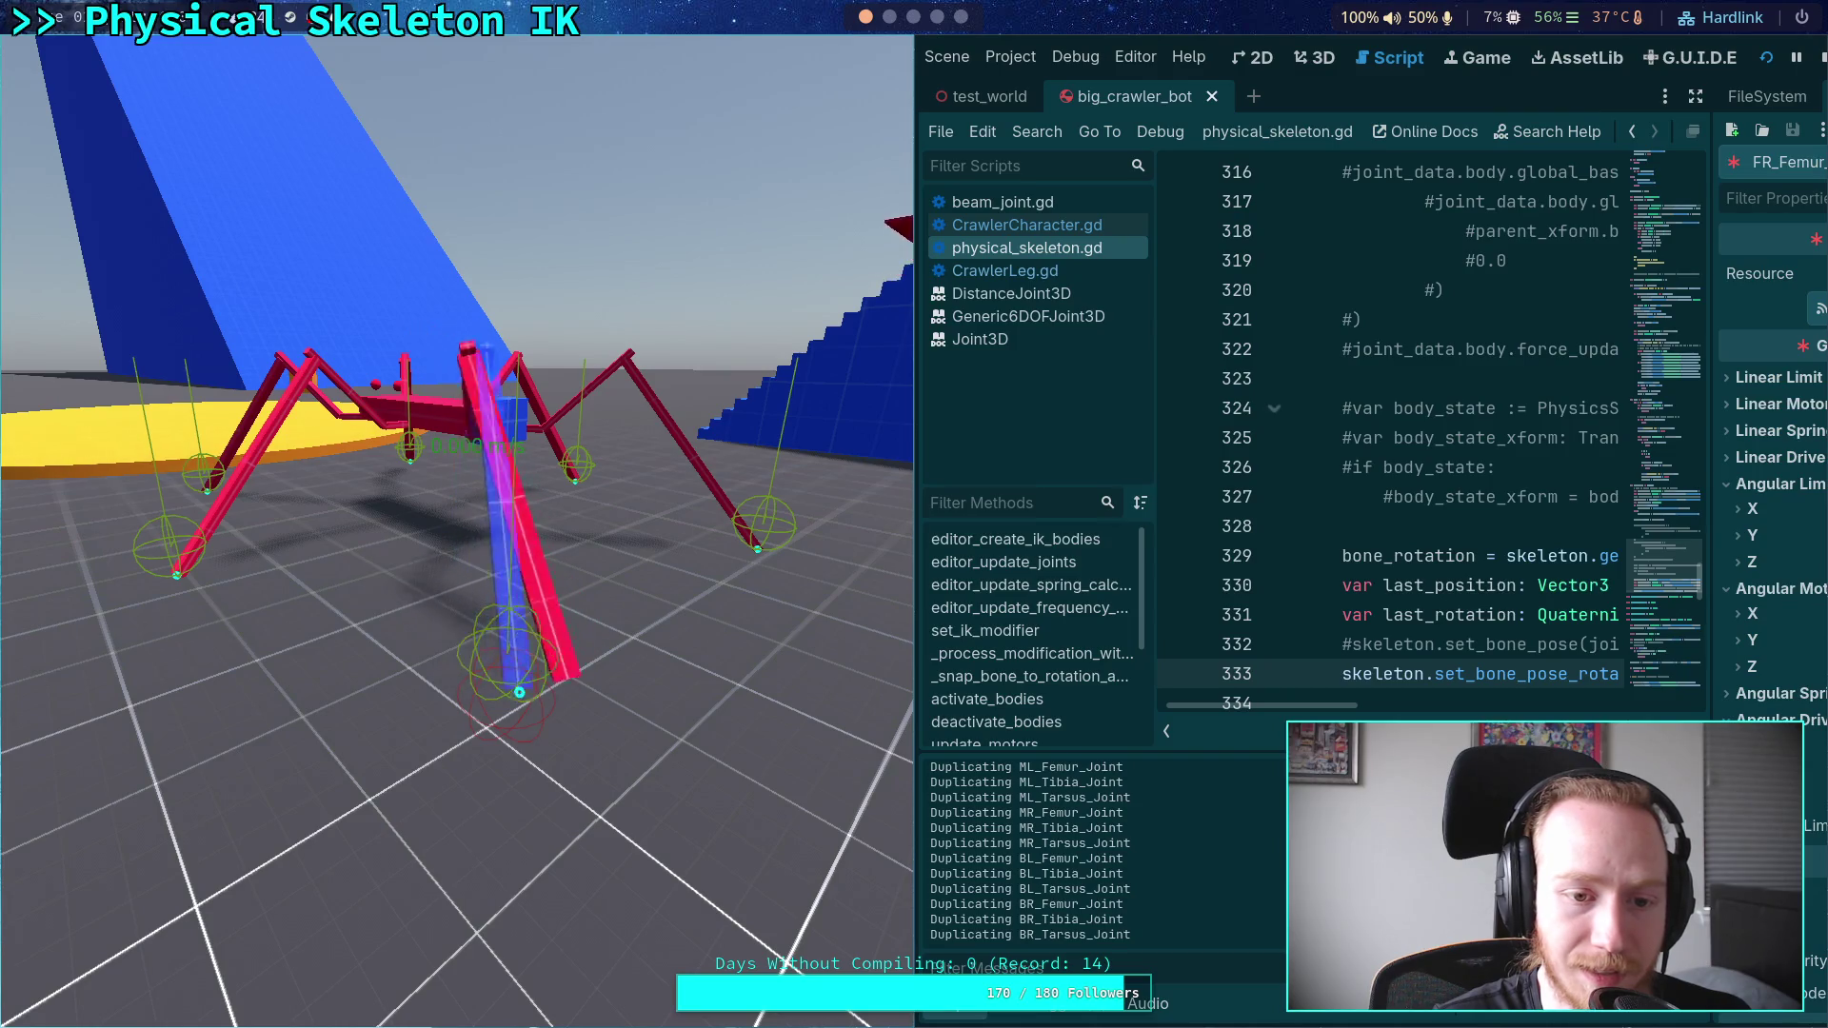
left_click(1821, 57)
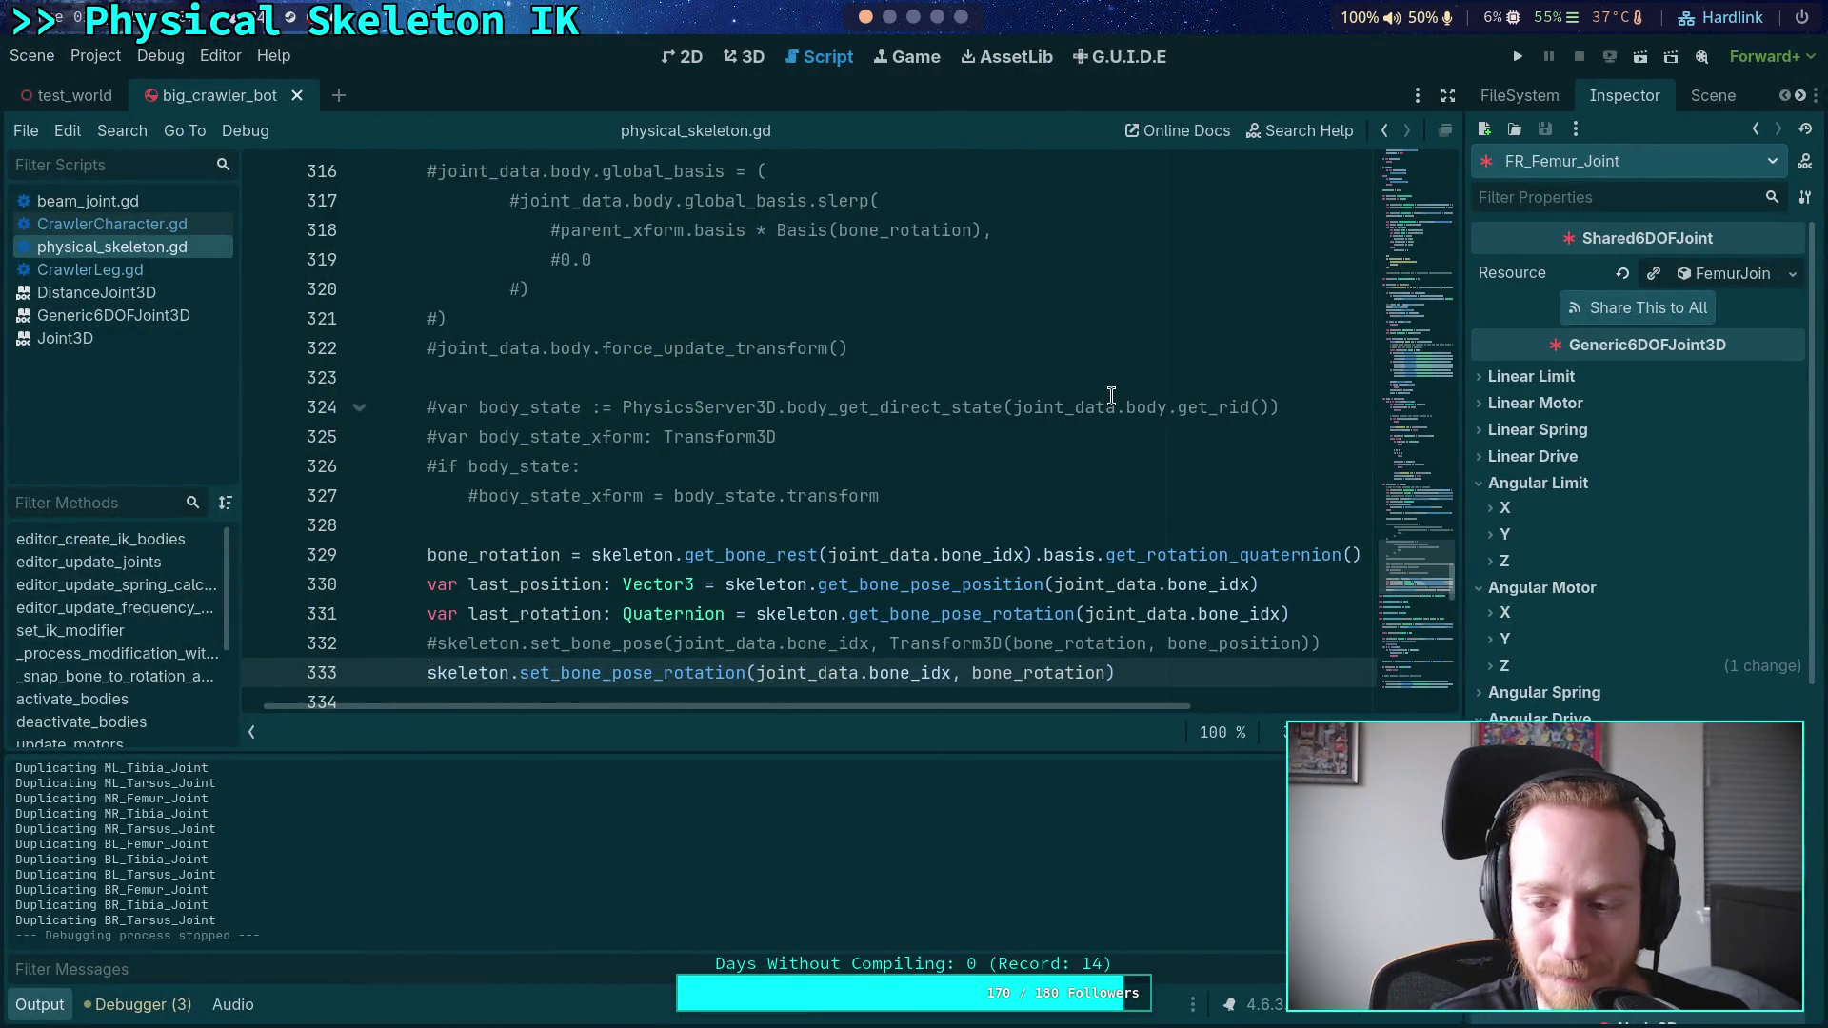
left_click(1519, 59)
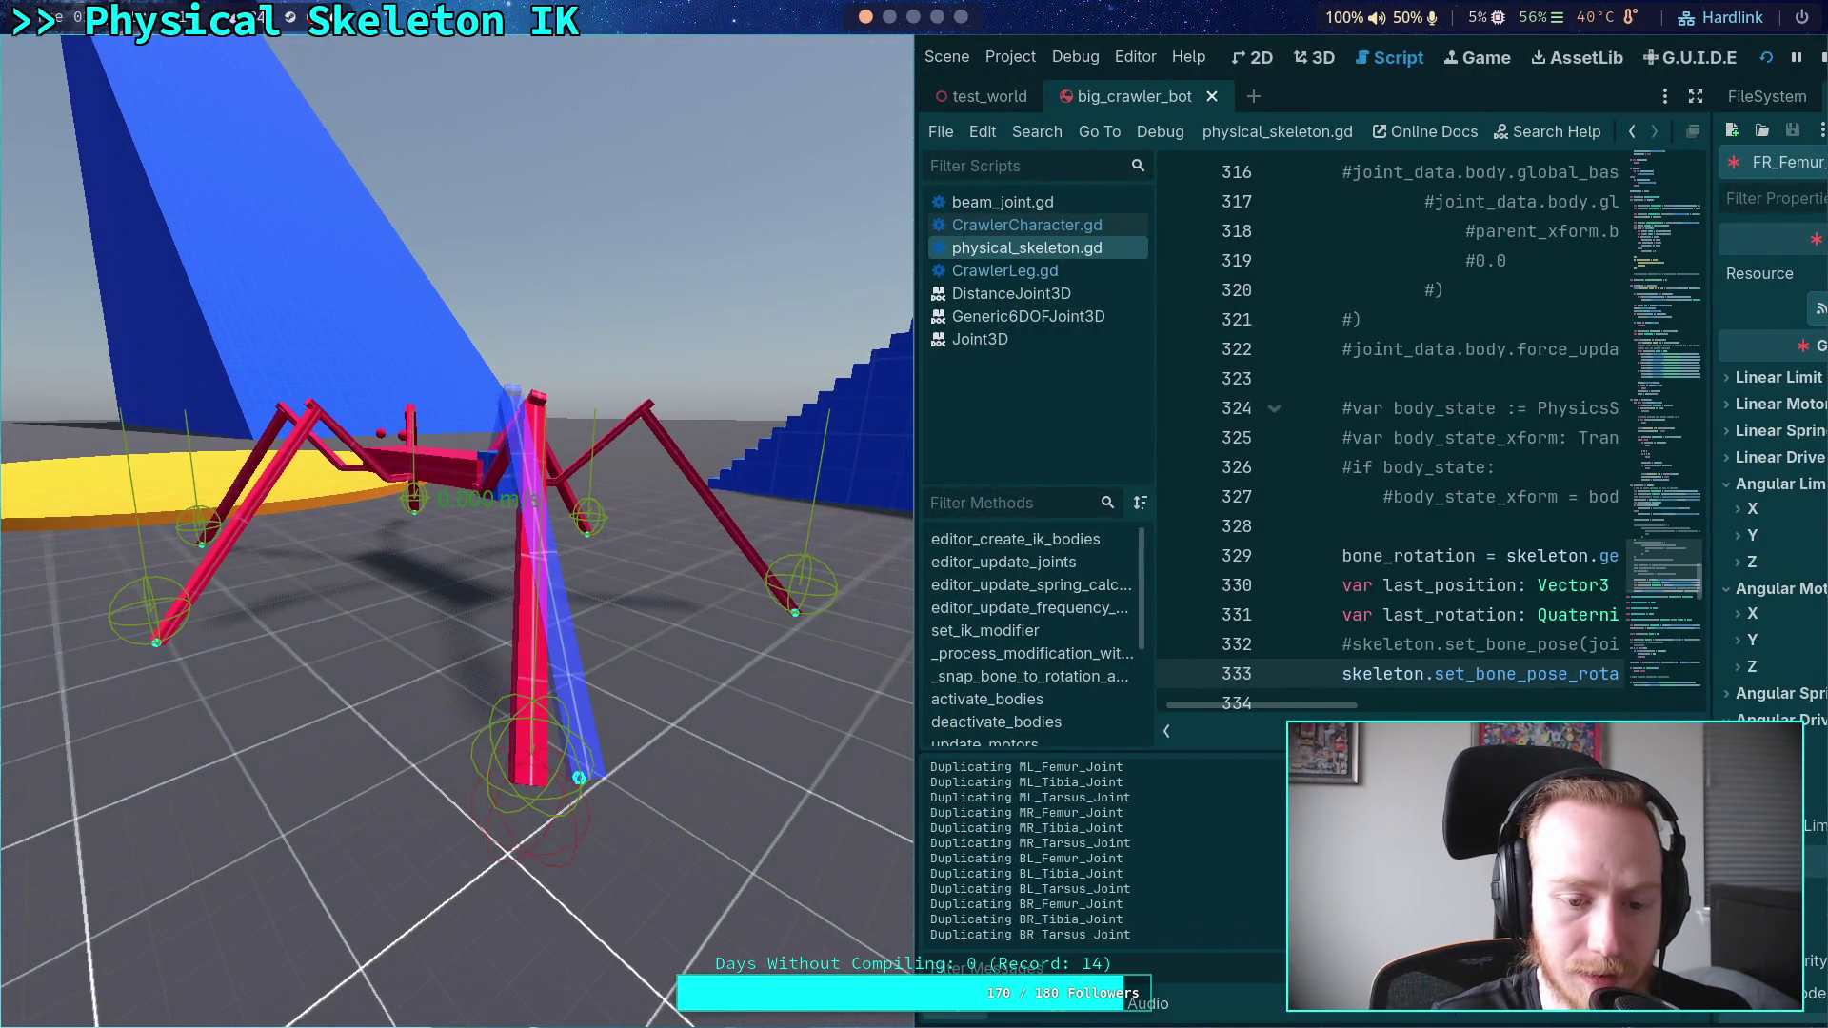
key("space")
key("space")
key("space")
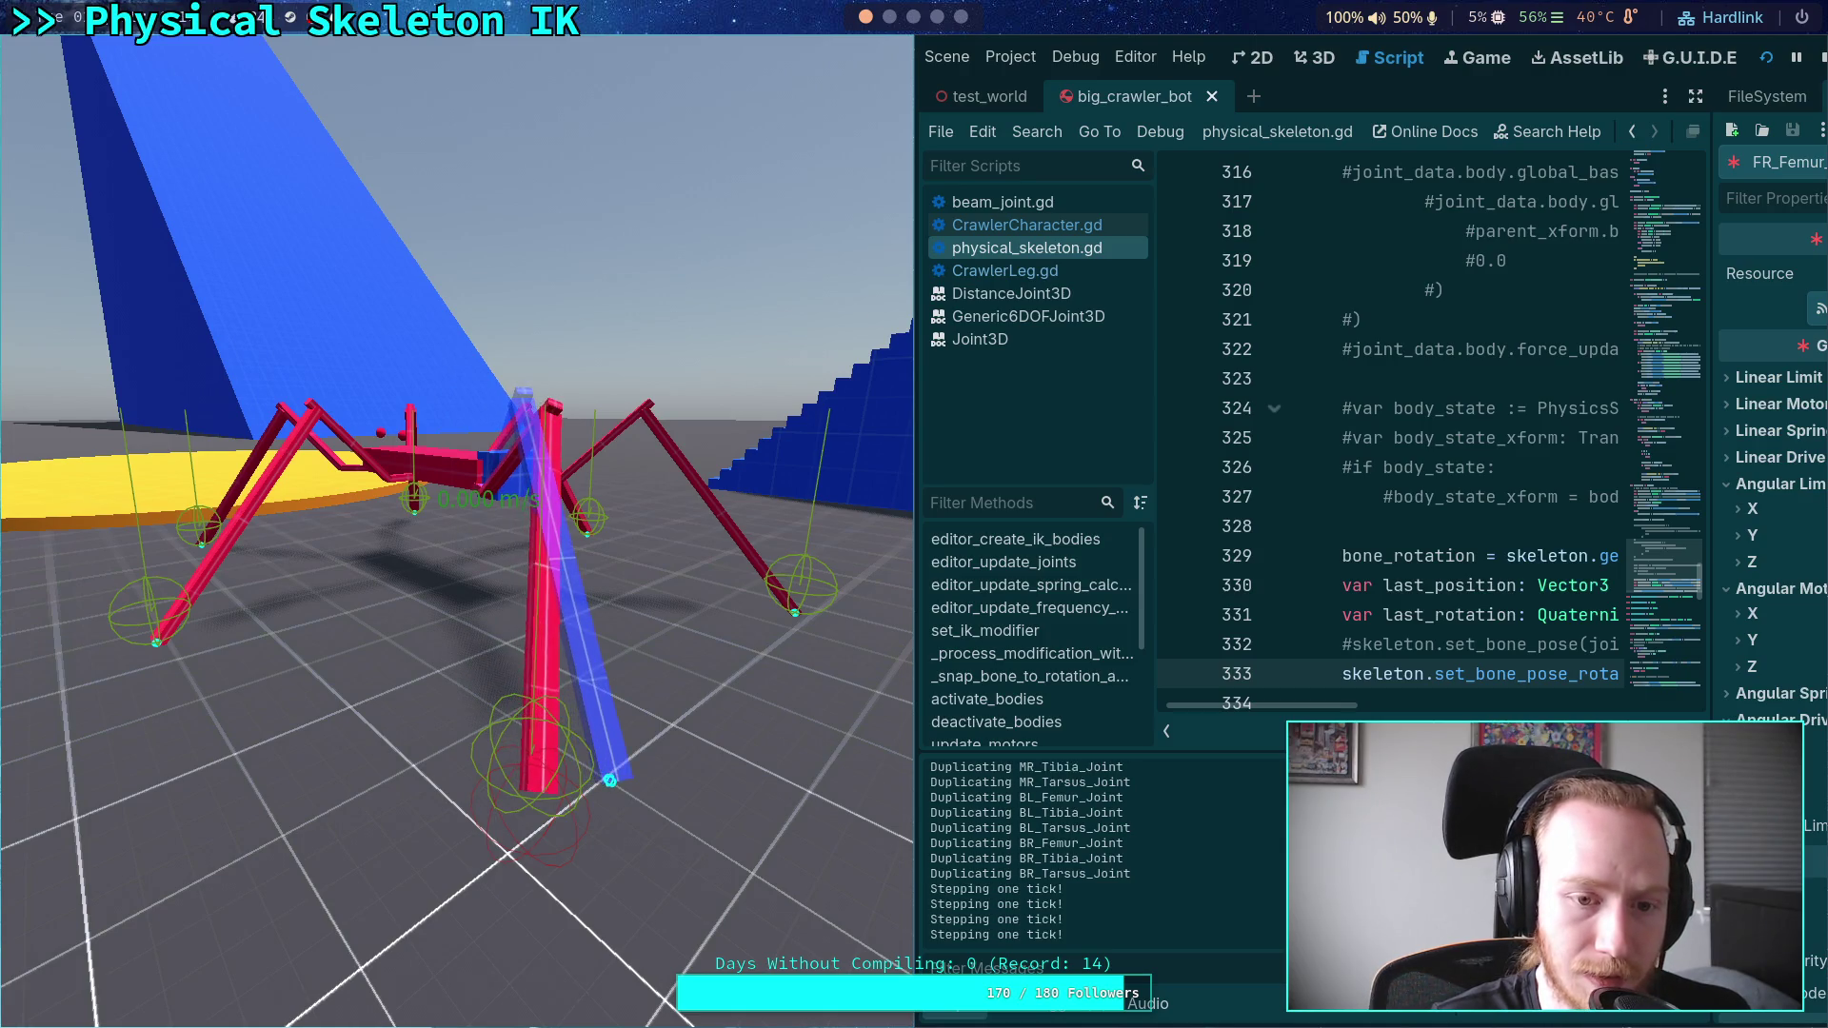
key("space")
key("space")
key("space")
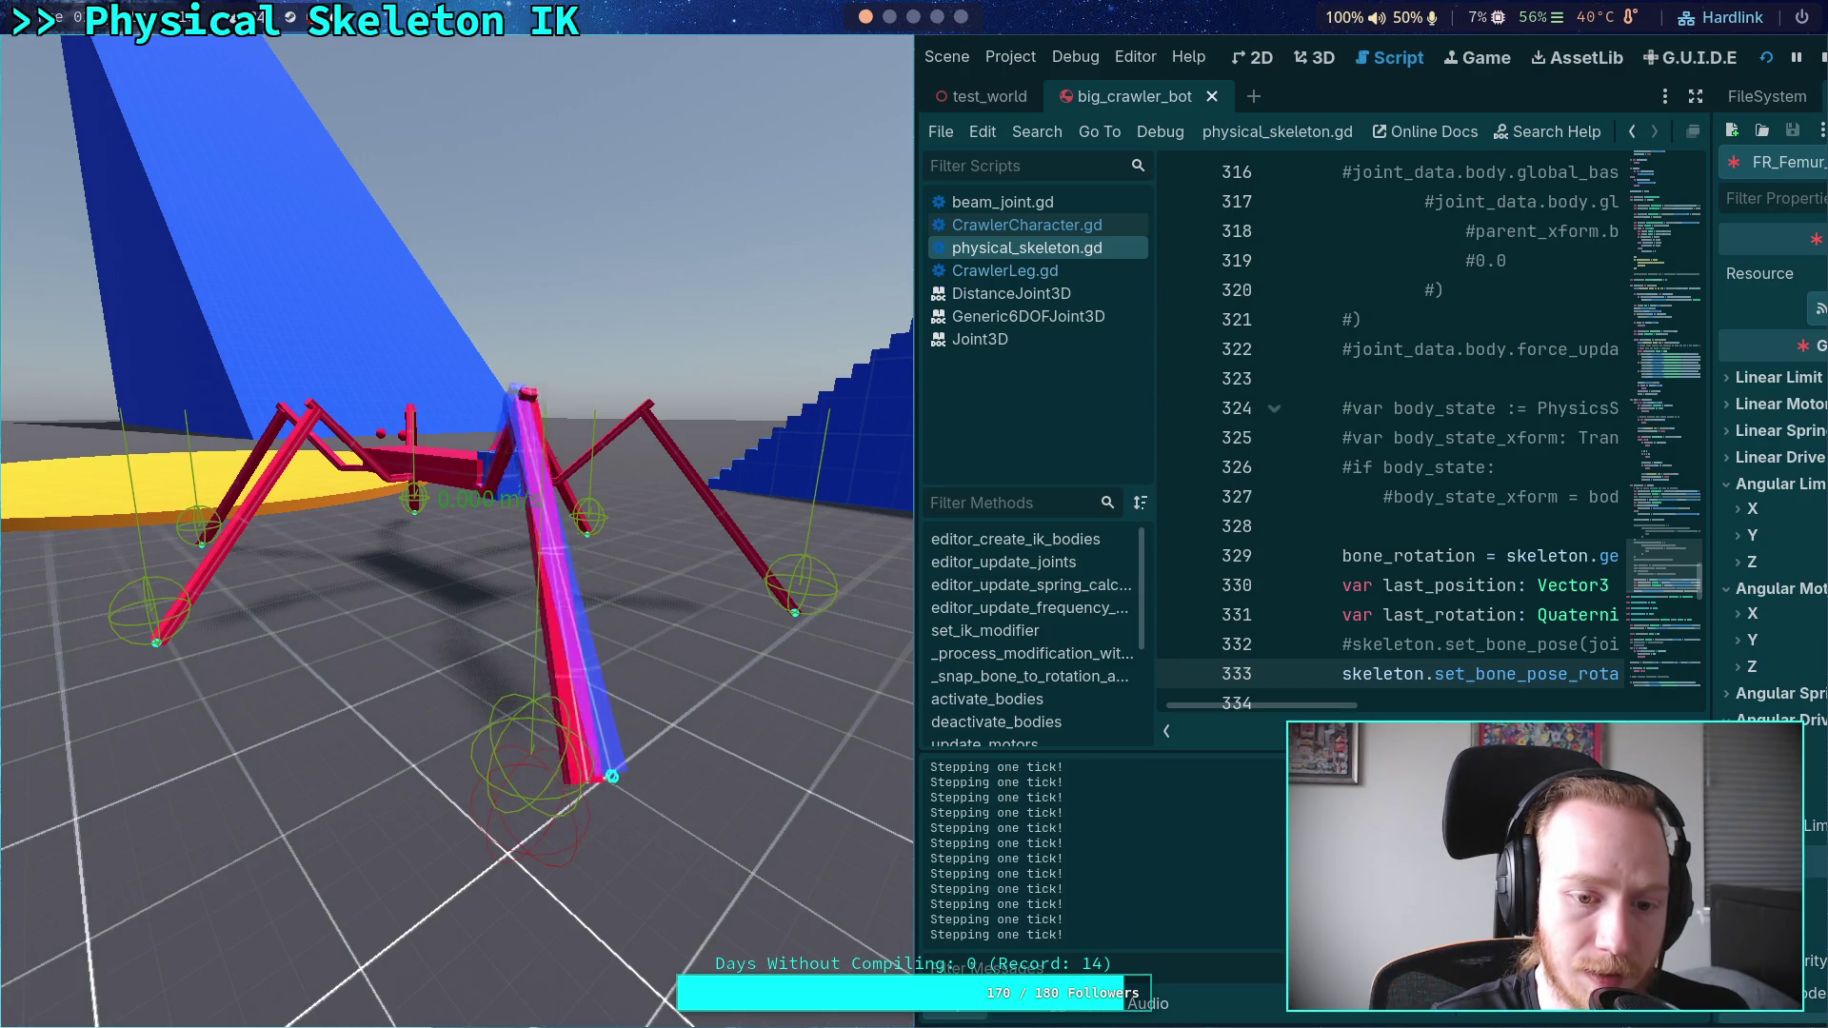
key("space")
key("space")
key("space")
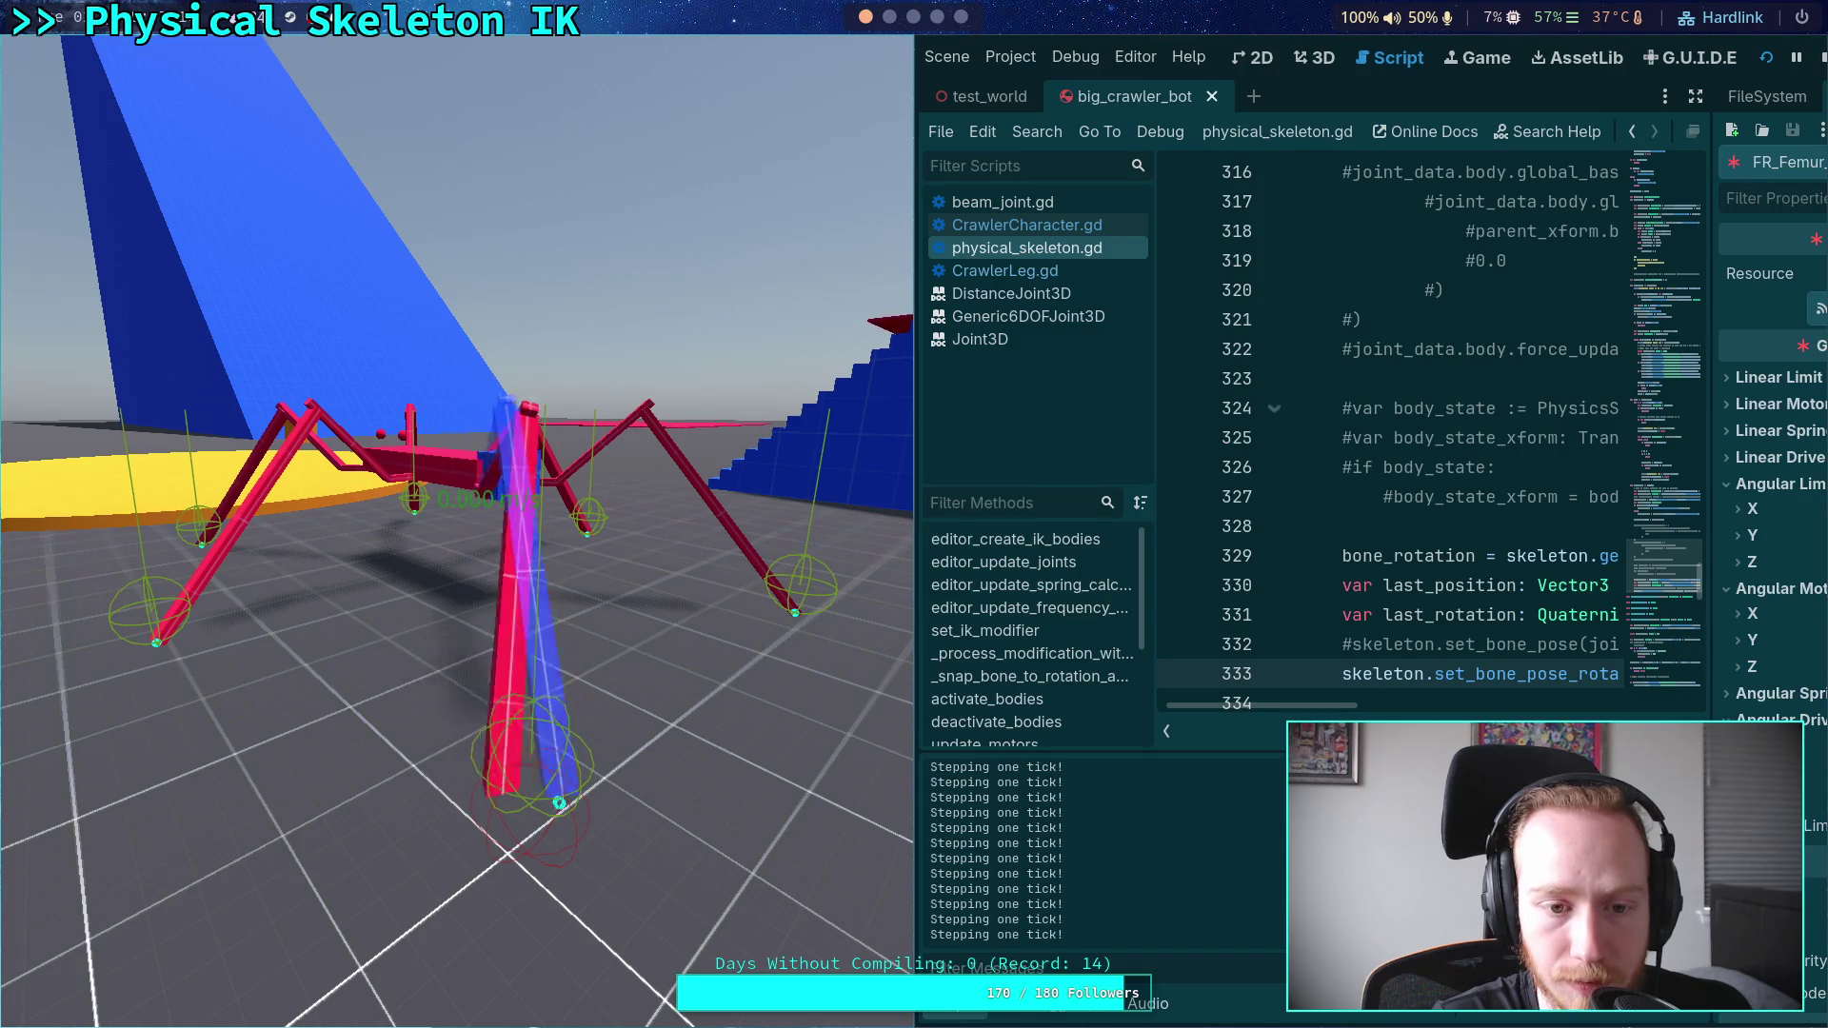
left_click(1822, 63)
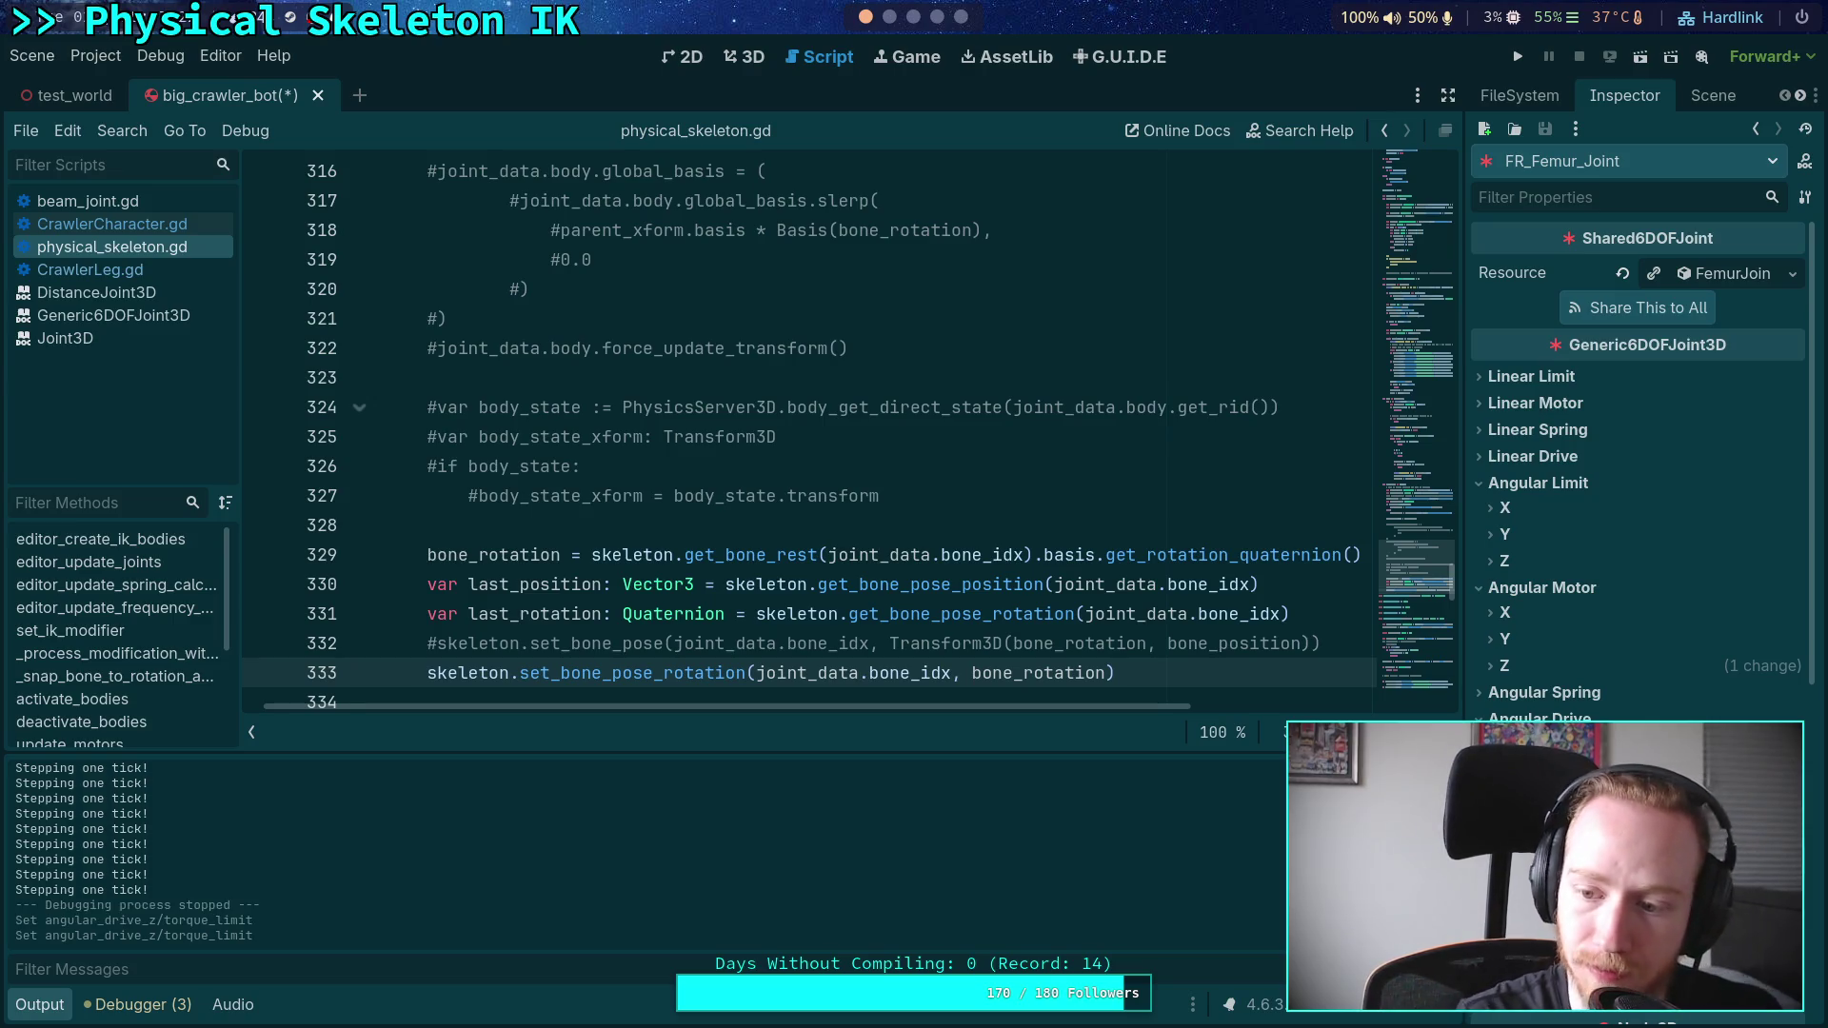
- Review the FR_Tibia, FR_Femur and FR_Tarsus joint properties, then save and run with F5
left_click(1712, 95)
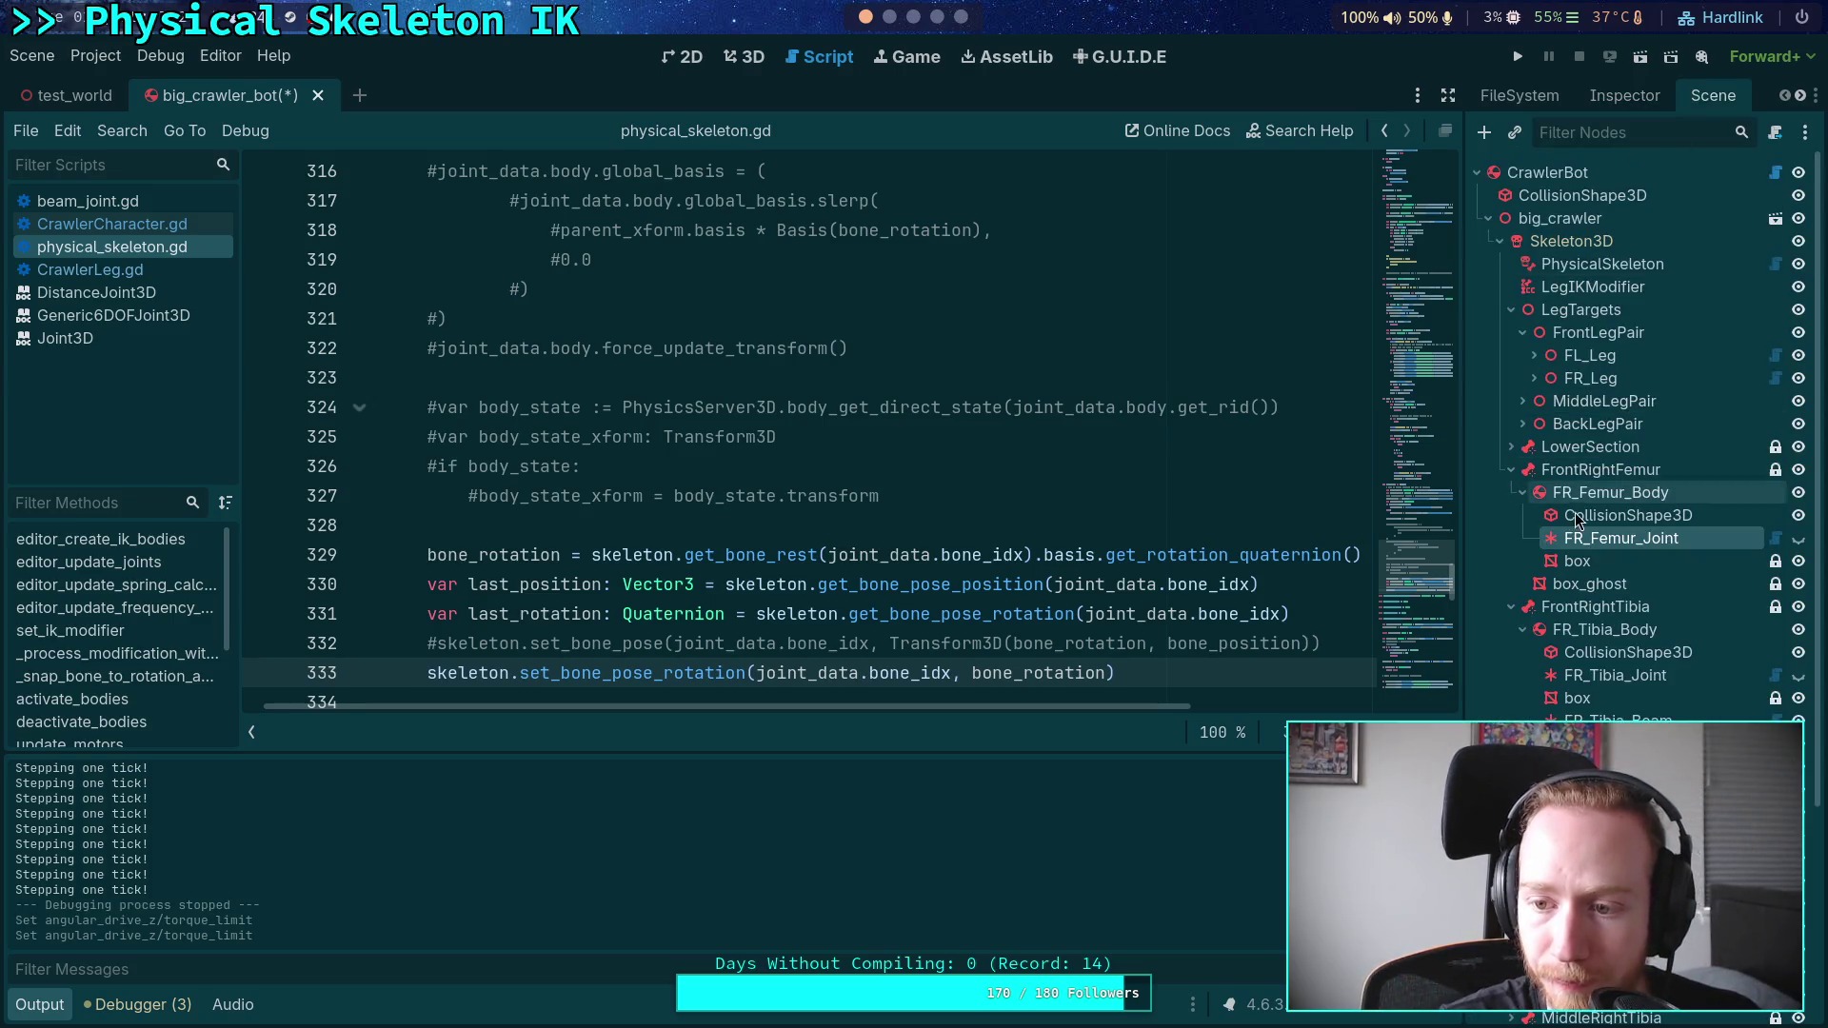
left_click(1597, 678)
left_click(1624, 95)
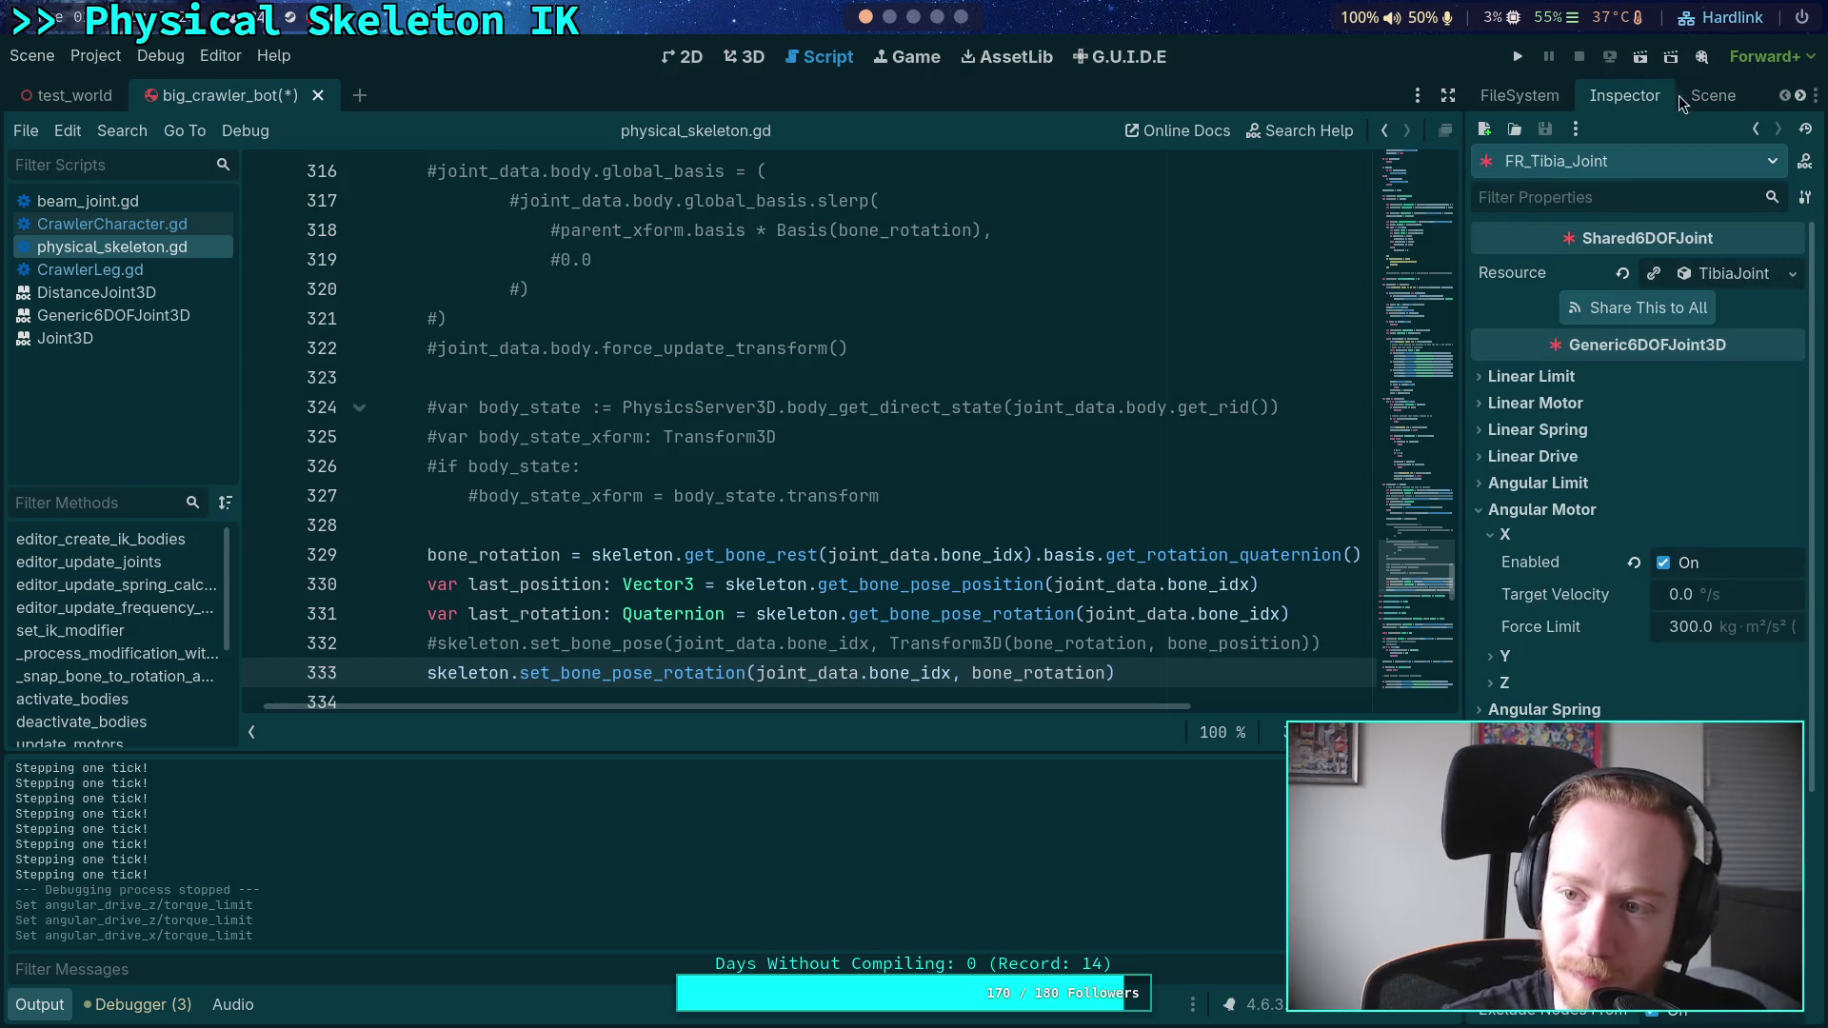
left_click(1713, 95)
left_click(1622, 451)
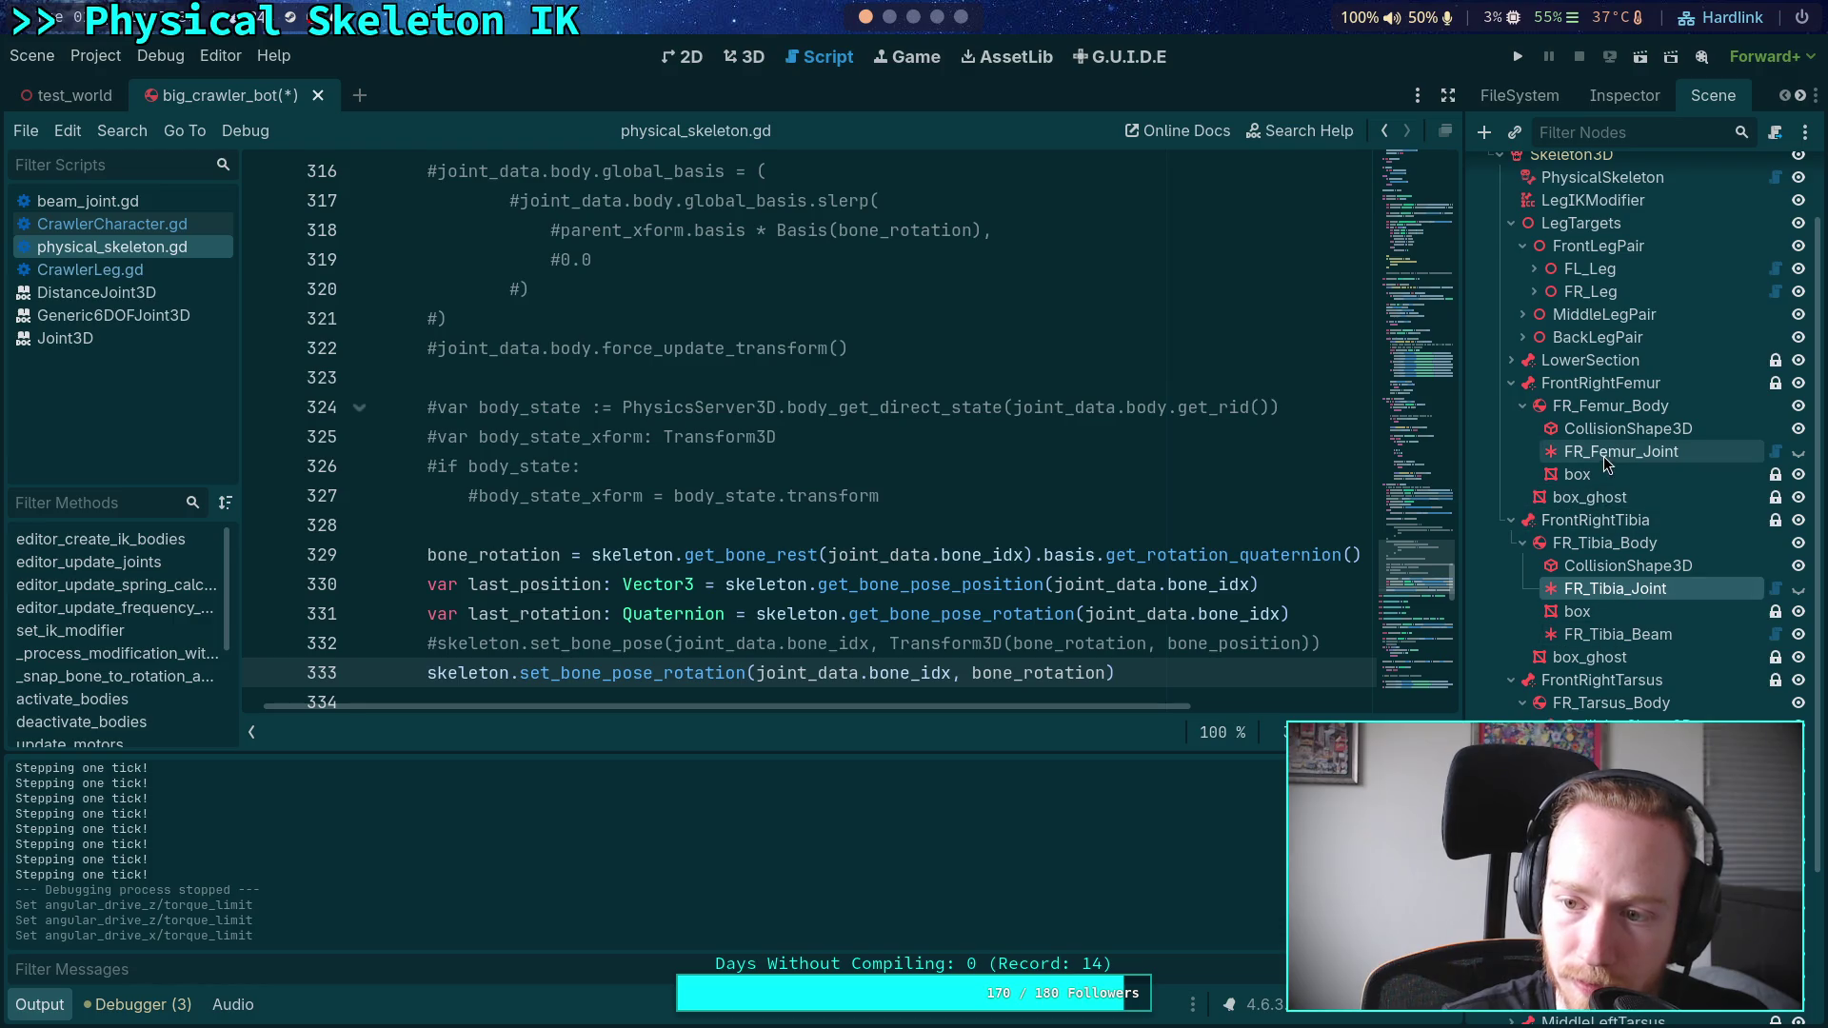
left_click(1622, 99)
left_click(1704, 98)
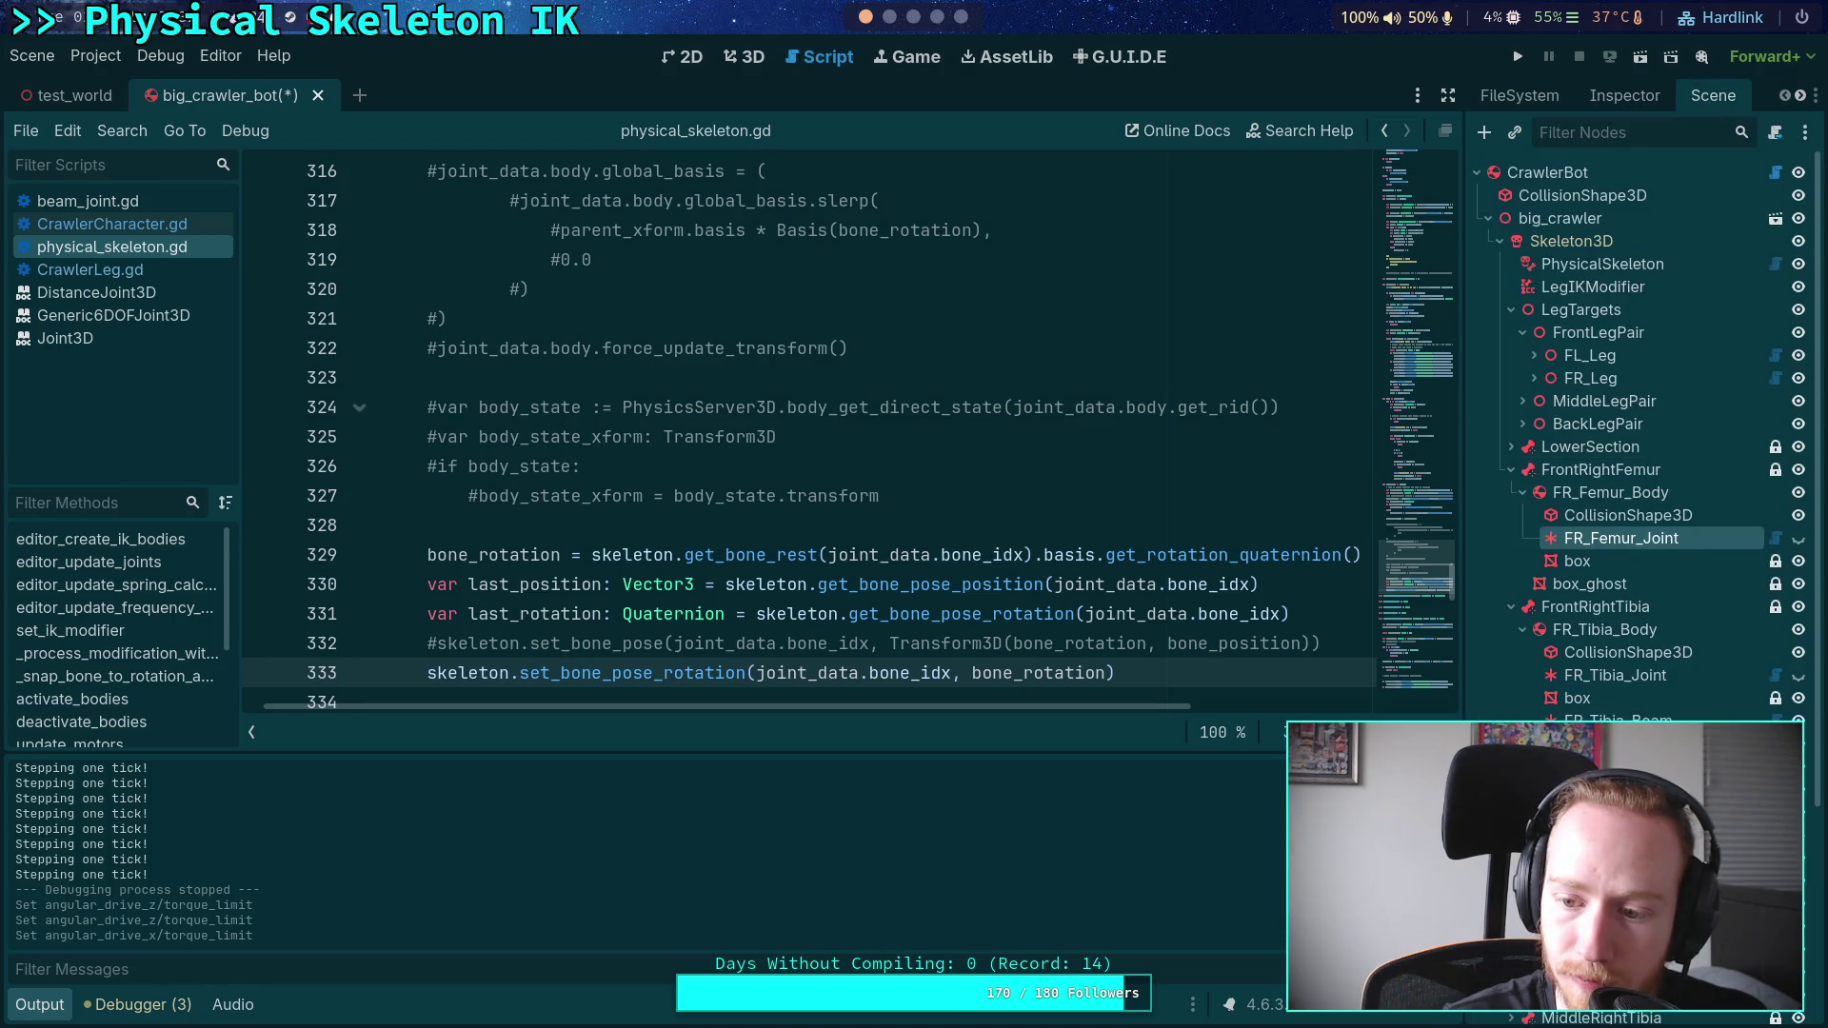
left_click(1624, 96)
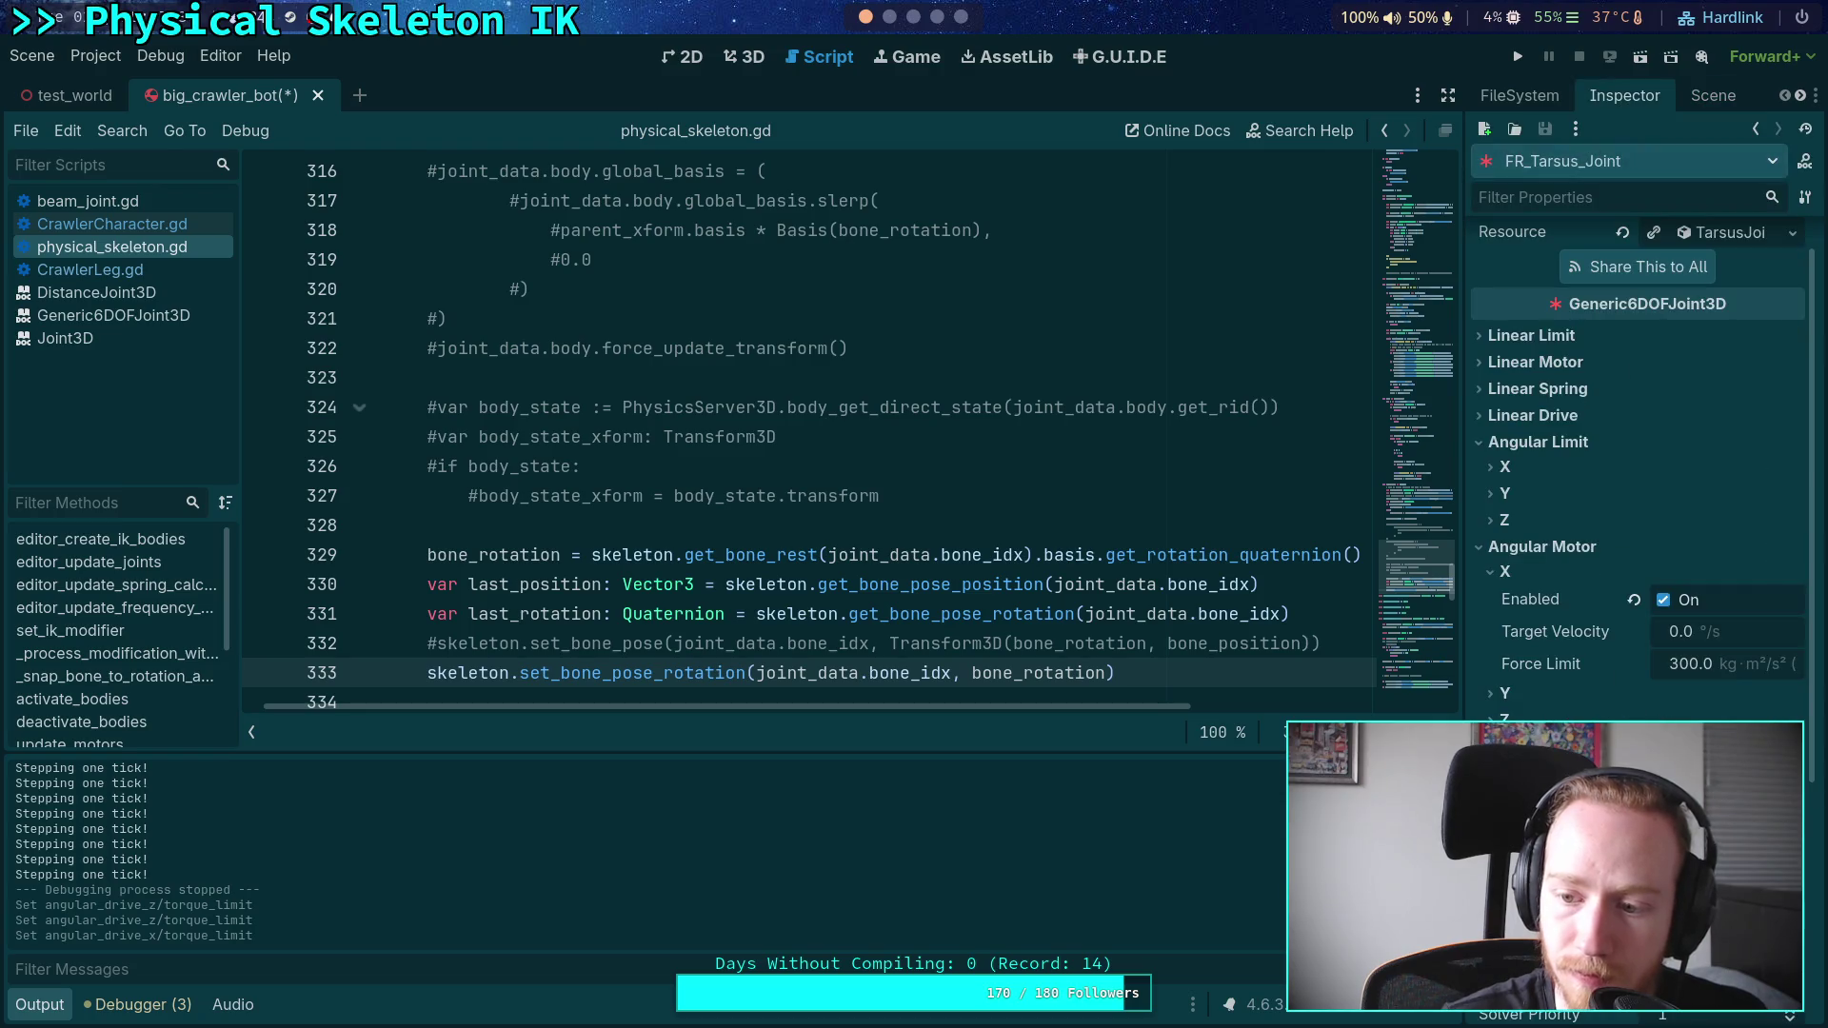
key("F5")
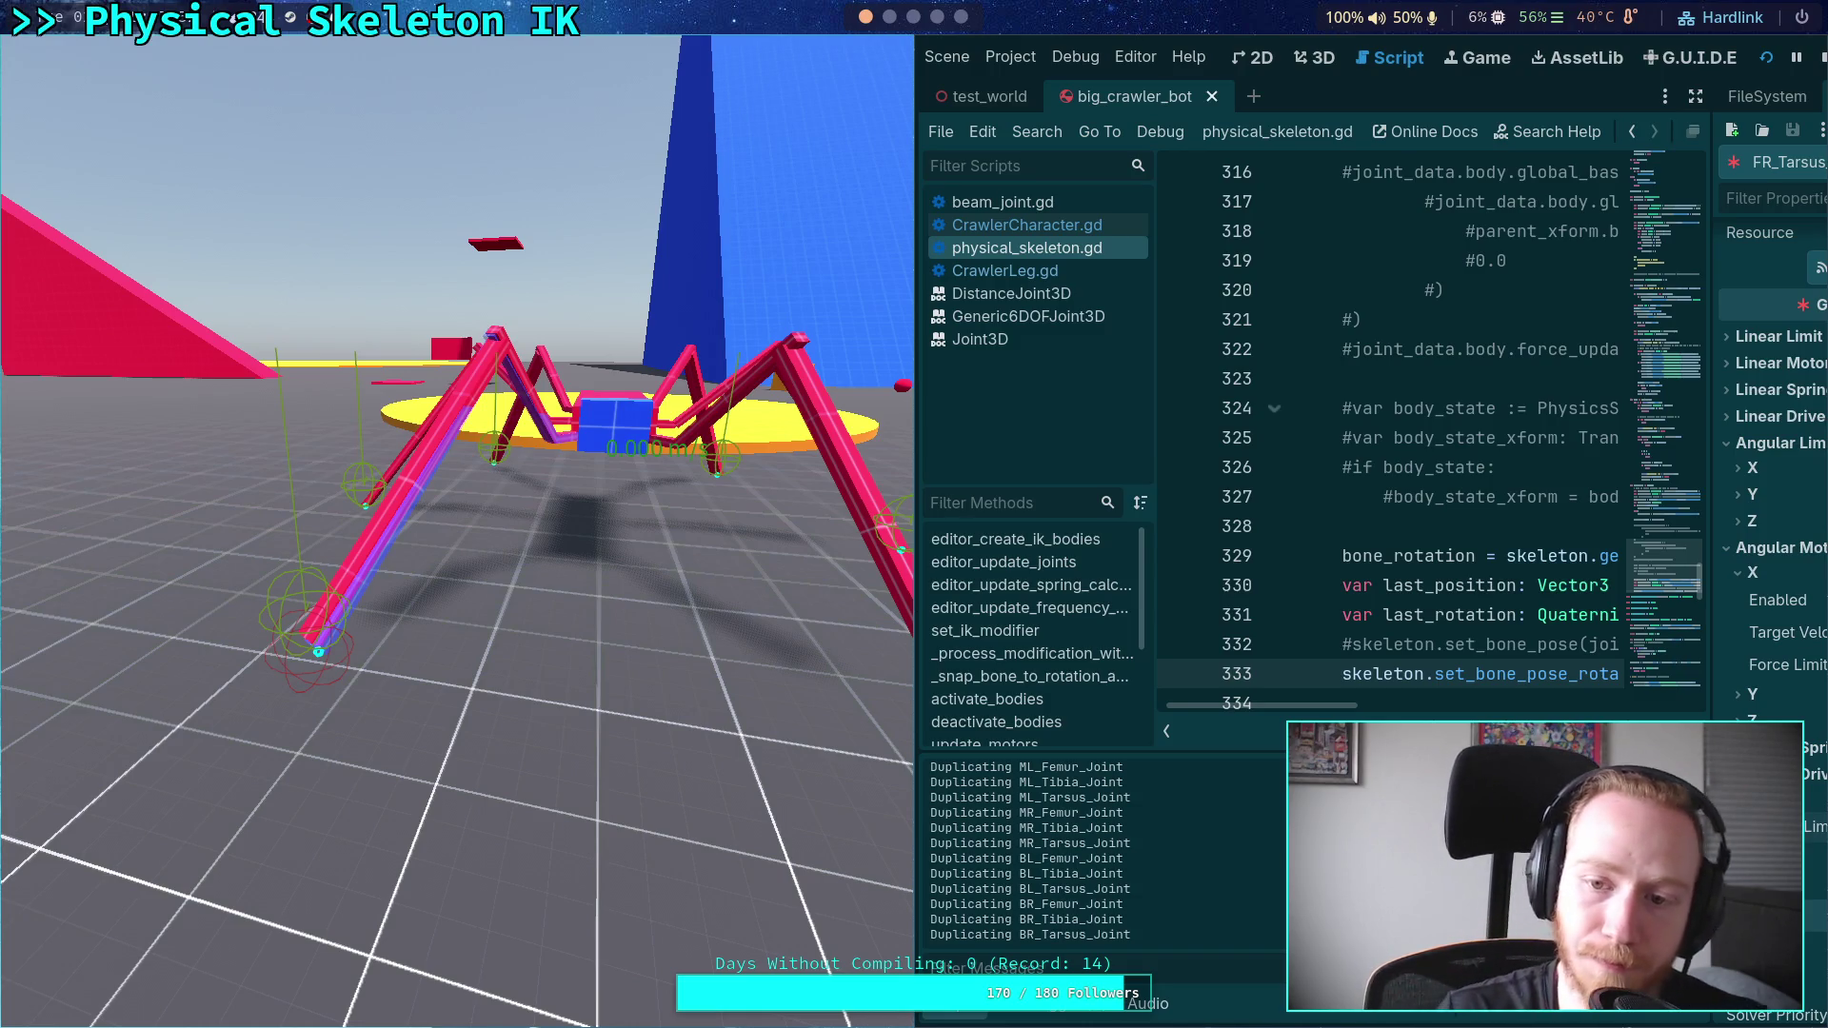
- Stop the game and set PhysicalSkeleton's Joint Copies and First Joint Copies to 0
left_click(1821, 60)
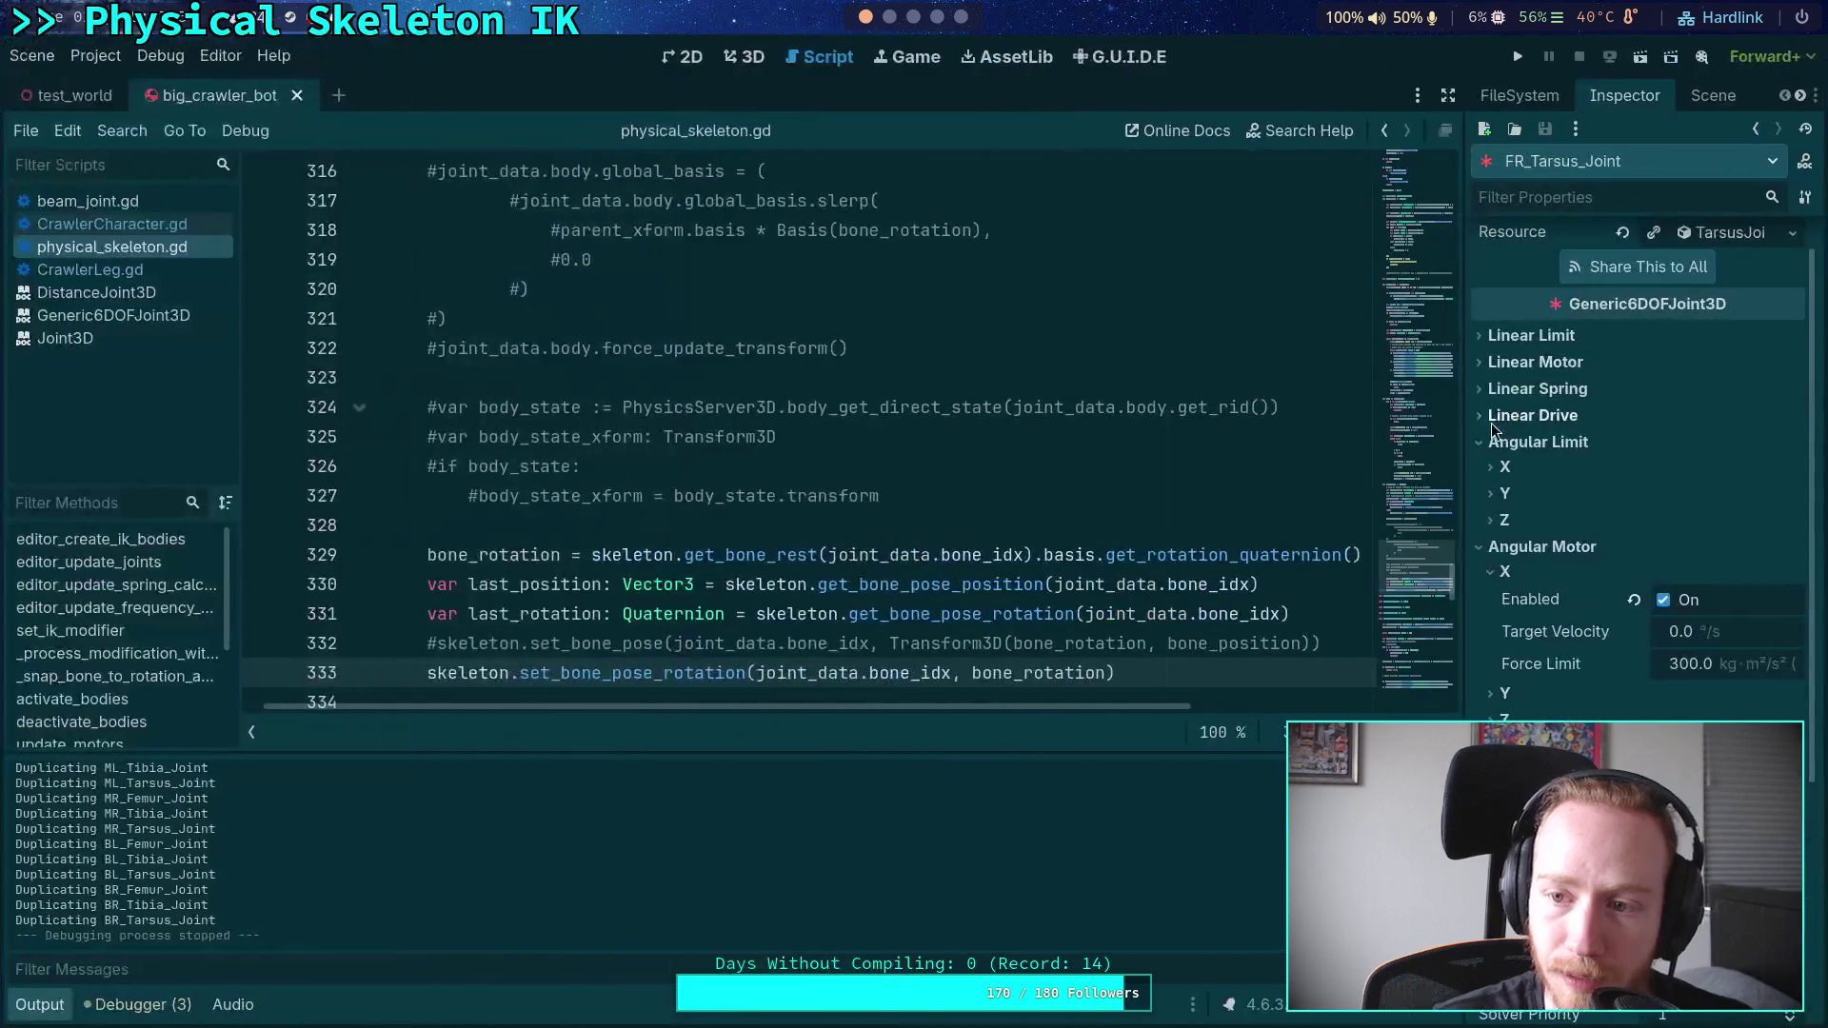
left_click(1704, 97)
scroll(1602, 174, "up", 5)
left_click(1599, 264)
left_click(1624, 95)
left_click(1790, 383)
left_click(1791, 351)
- Run the crawler to test the zero joint copies, then stop it
left_click(1517, 57)
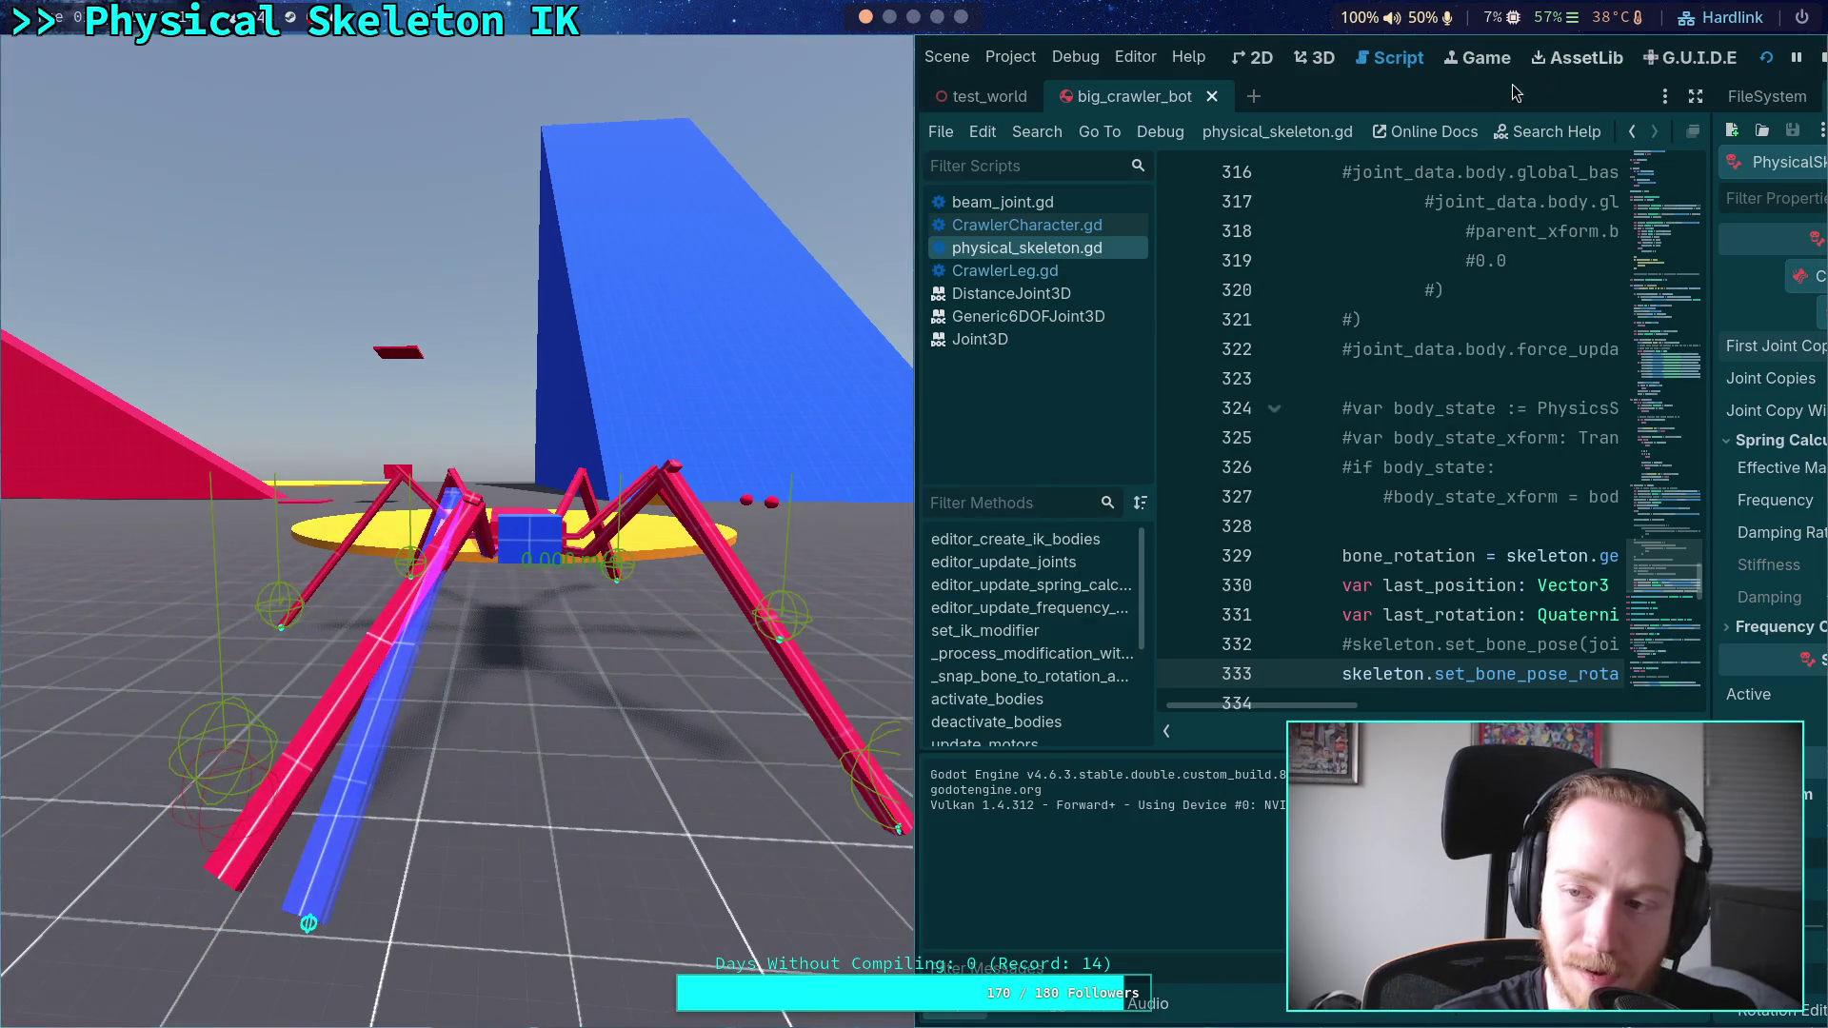
left_click(1821, 57)
scroll(861, 524, "down", 1)
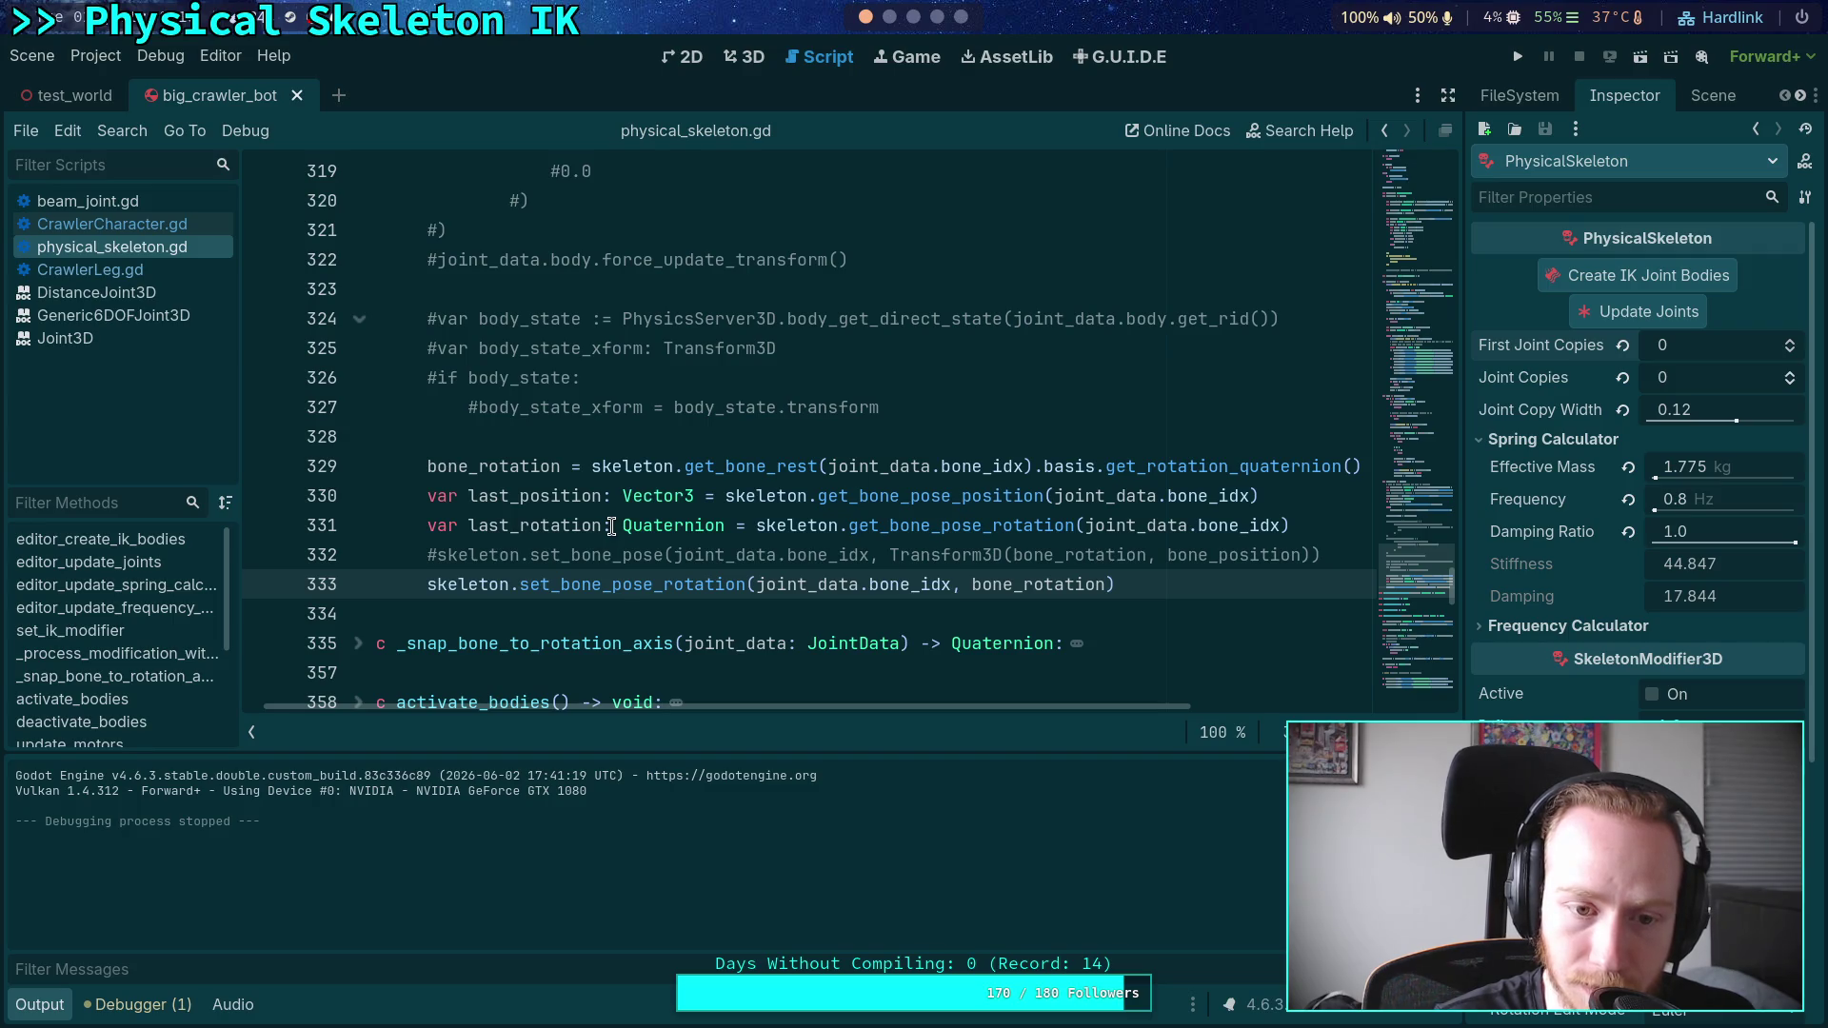
- Trace where bone_rotation and bone_position are used in physical_skeleton.gd
double_click(522, 469)
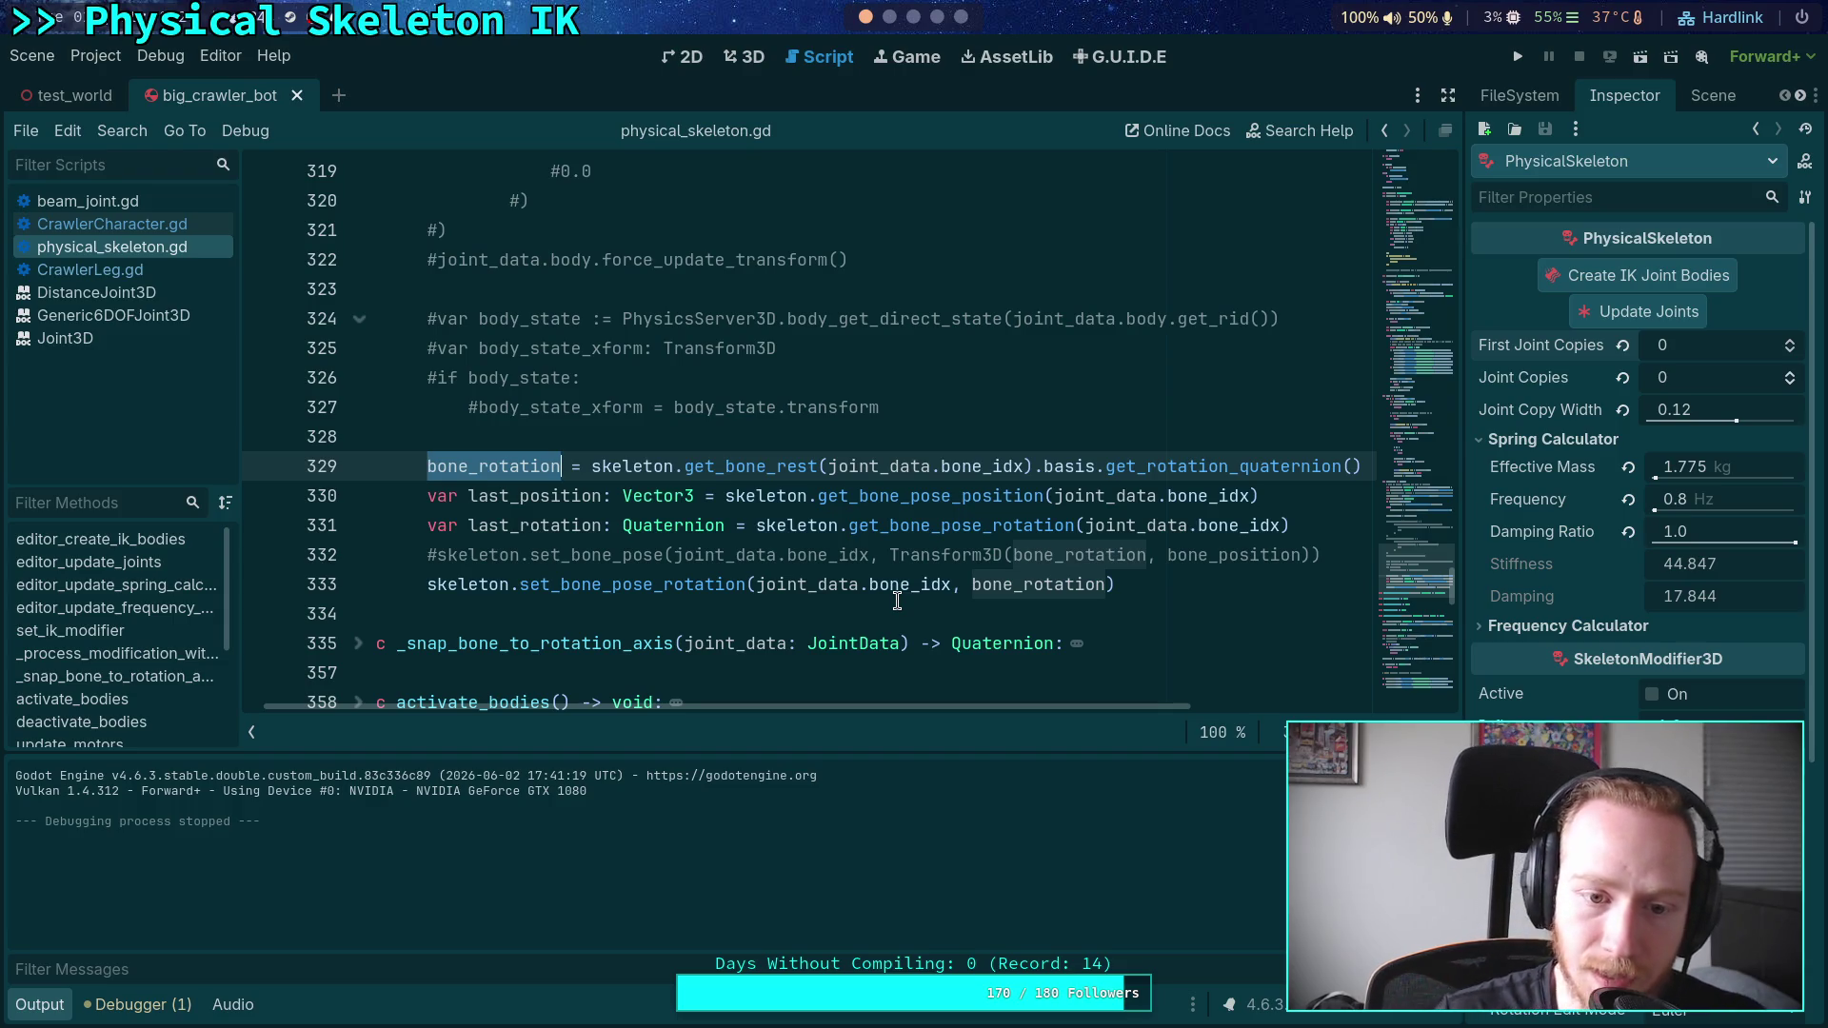
mouse_move(1022, 709)
left_mouse_down()
mouse_move(1163, 714)
mouse_move(1000, 710)
left_mouse_up()
scroll(891, 555, "down", 3)
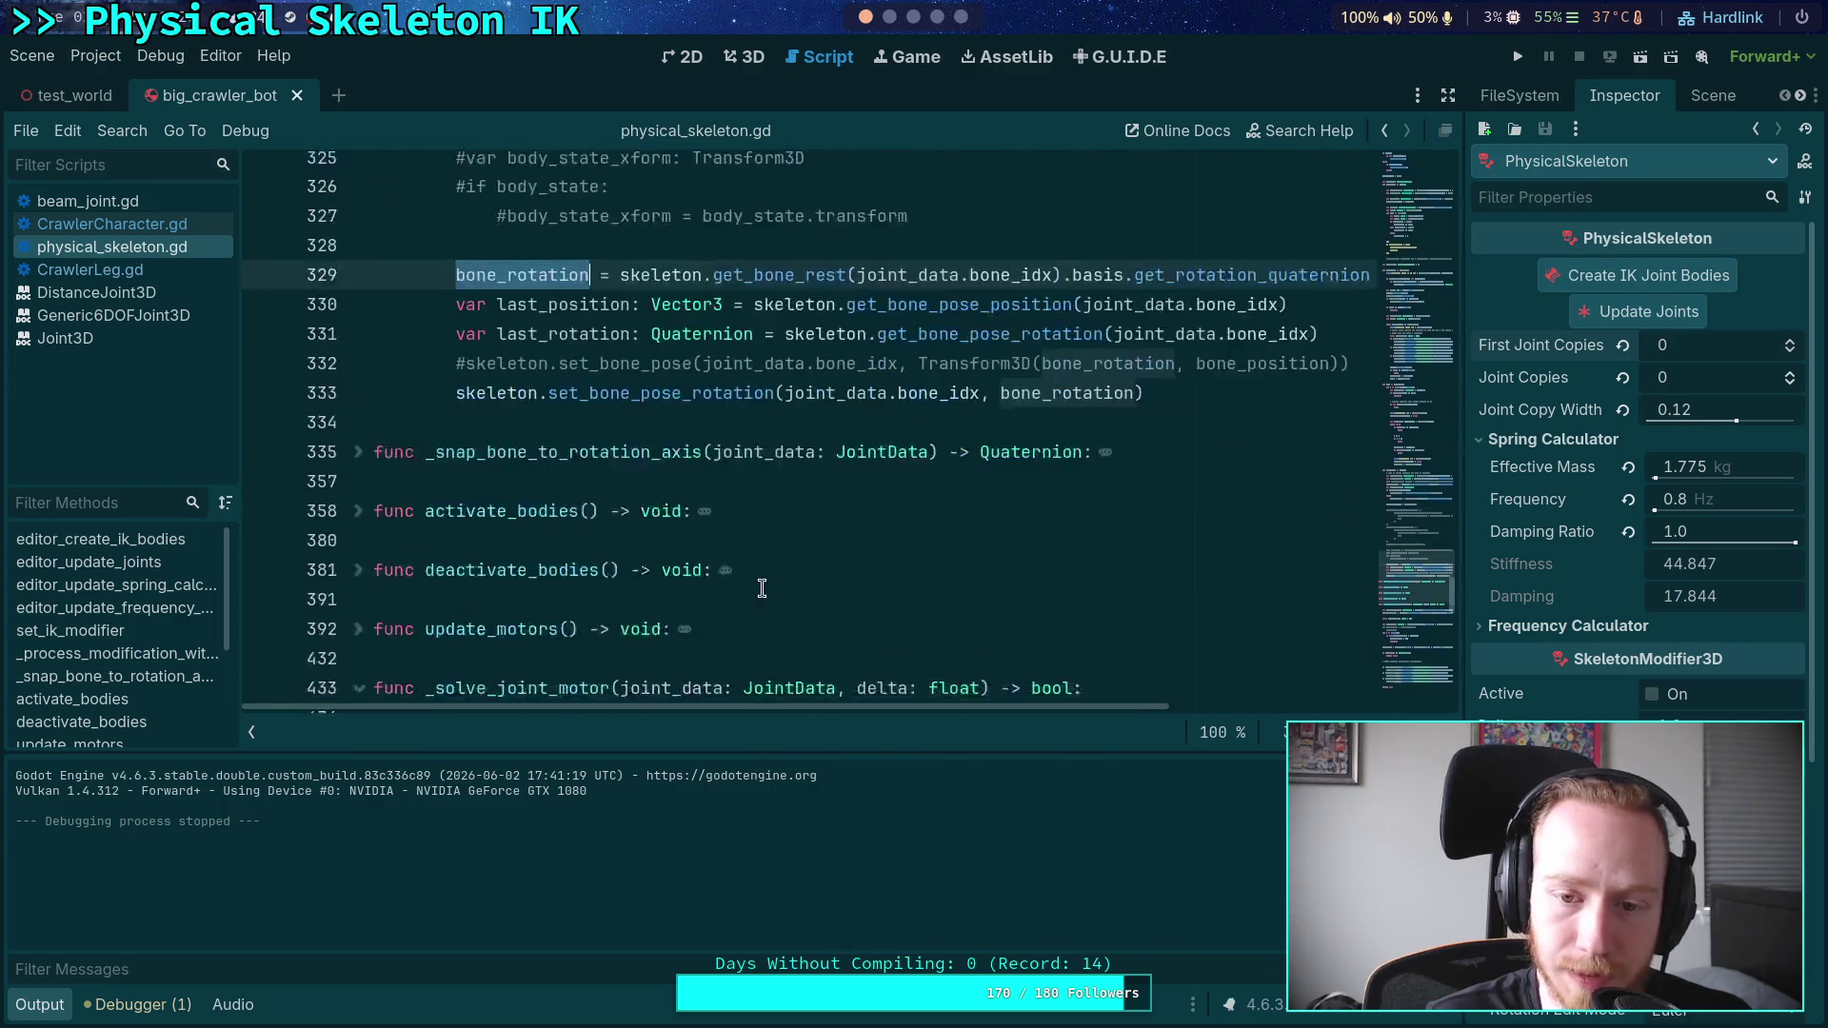
scroll(891, 555, "up", 2)
double_click(1261, 466)
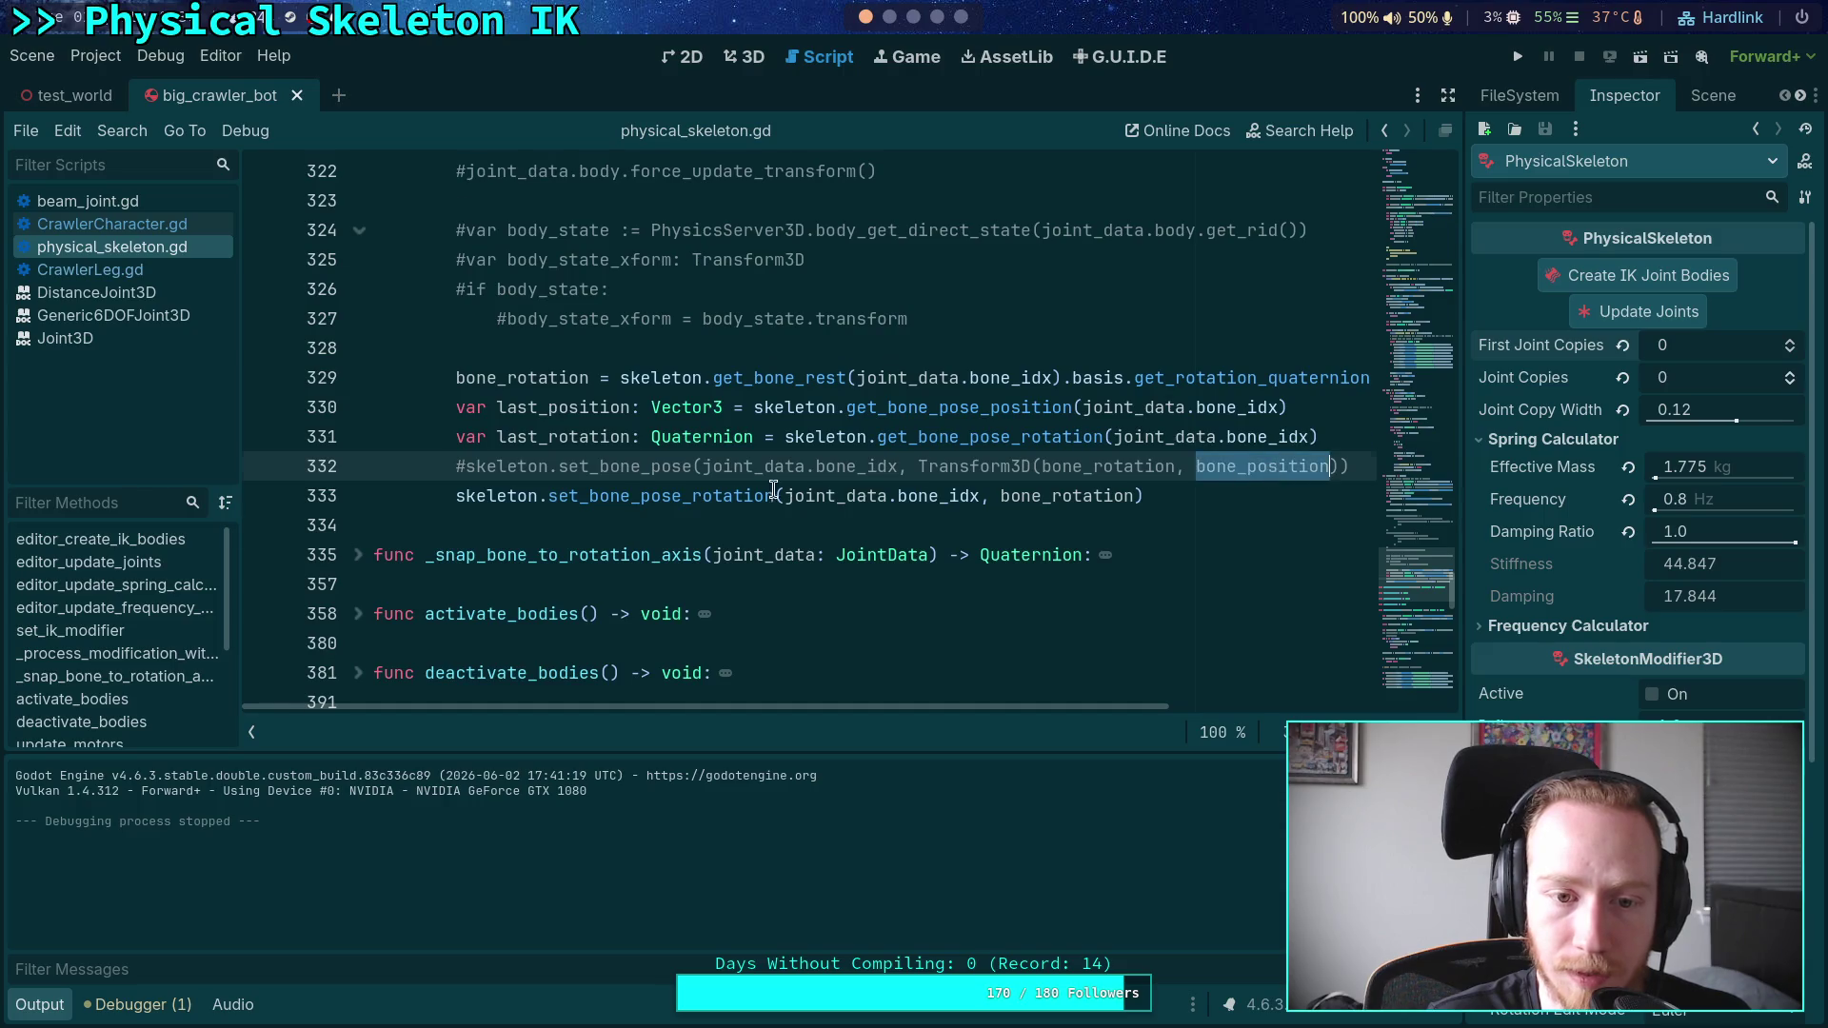
scroll(809, 481, "up", 5)
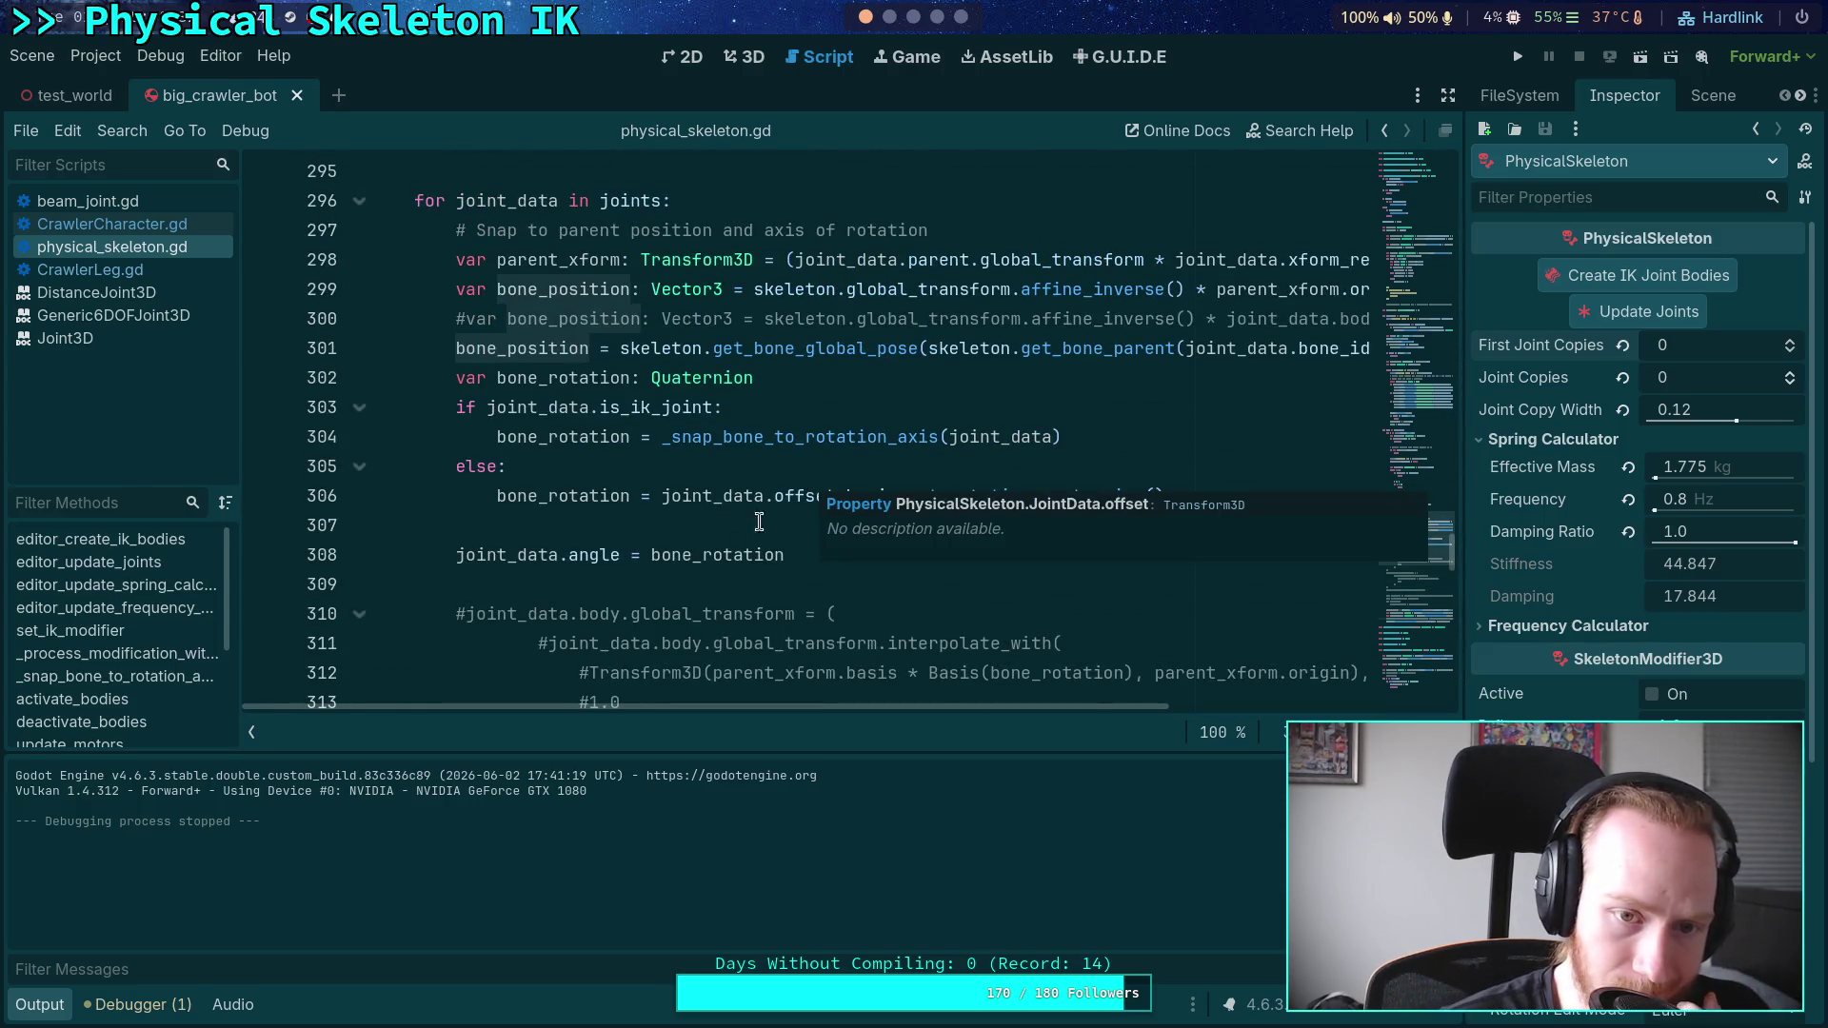
mouse_move(1030, 706)
left_mouse_down()
mouse_move(1333, 704)
mouse_move(998, 714)
mouse_move(1242, 732)
mouse_move(769, 687)
mouse_move(723, 606)
left_mouse_up()
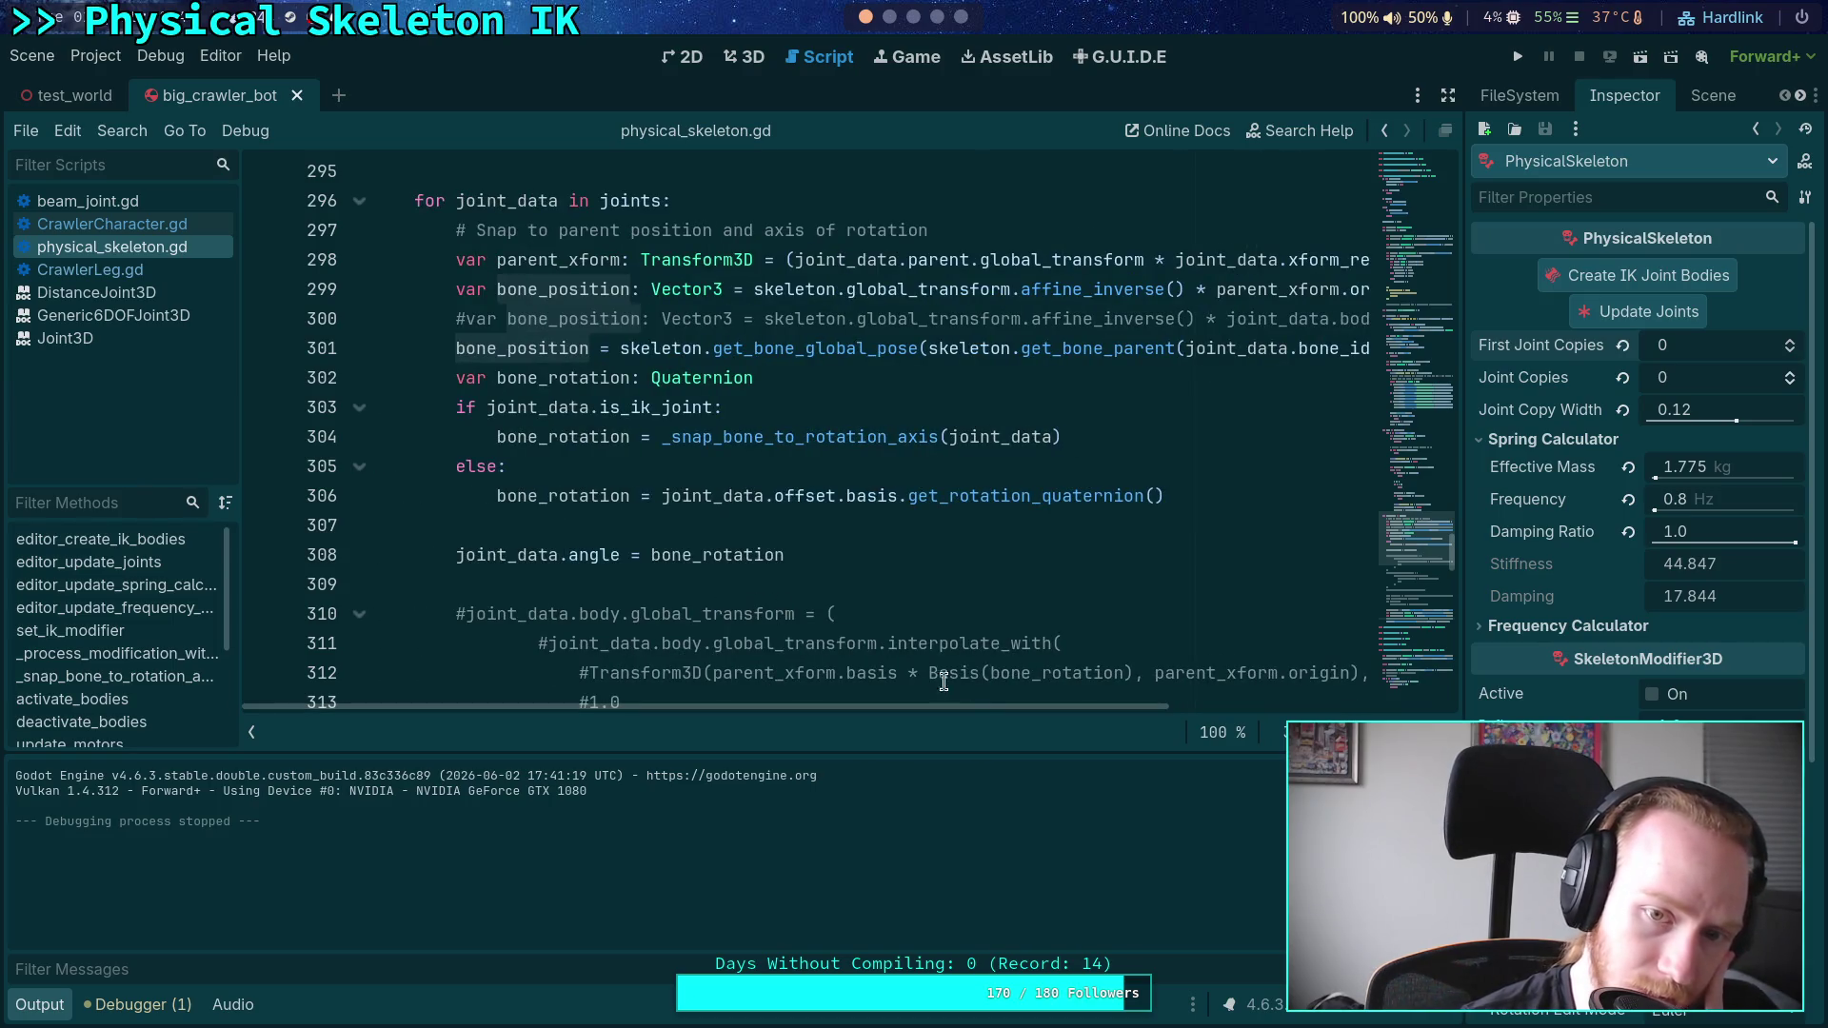
mouse_move(973, 709)
left_mouse_down()
mouse_move(1209, 716)
mouse_move(1192, 724)
left_mouse_up()
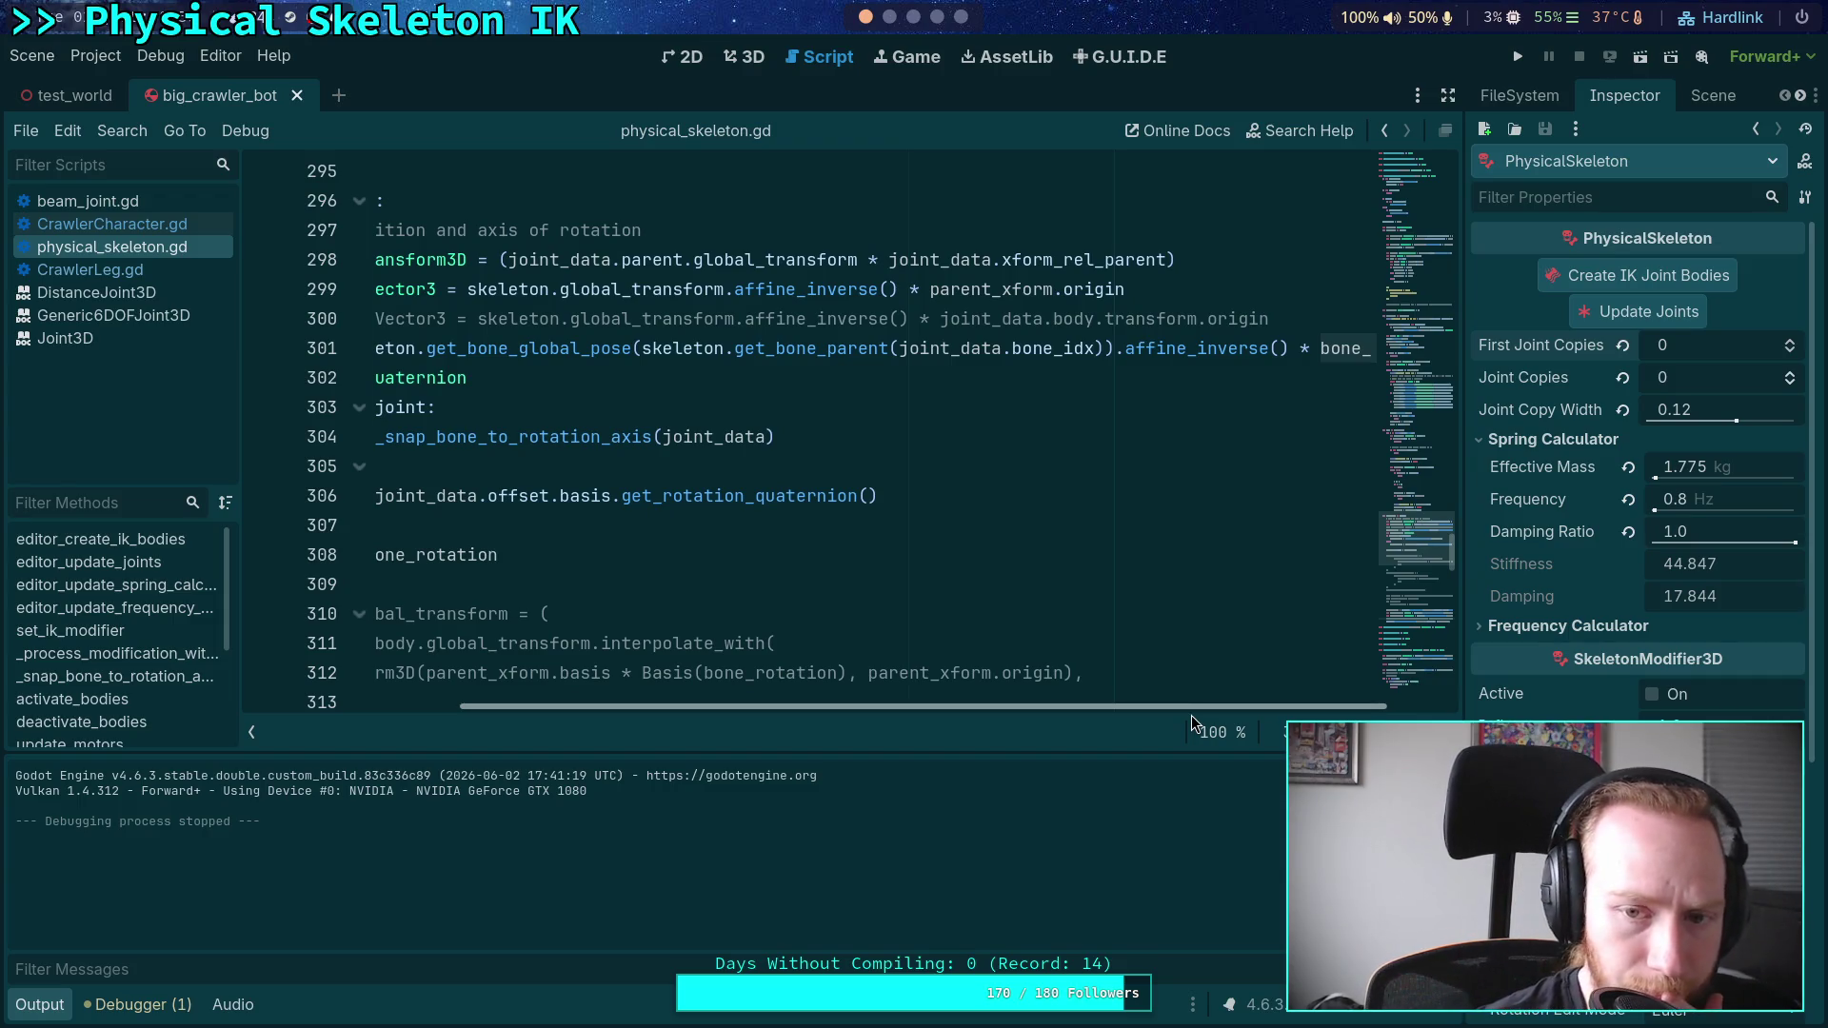
scroll(1192, 722, "left", 5)
- Take bone_position from the joint body's transform by uncommenting line 300 and commenting line 299
left_click(463, 320)
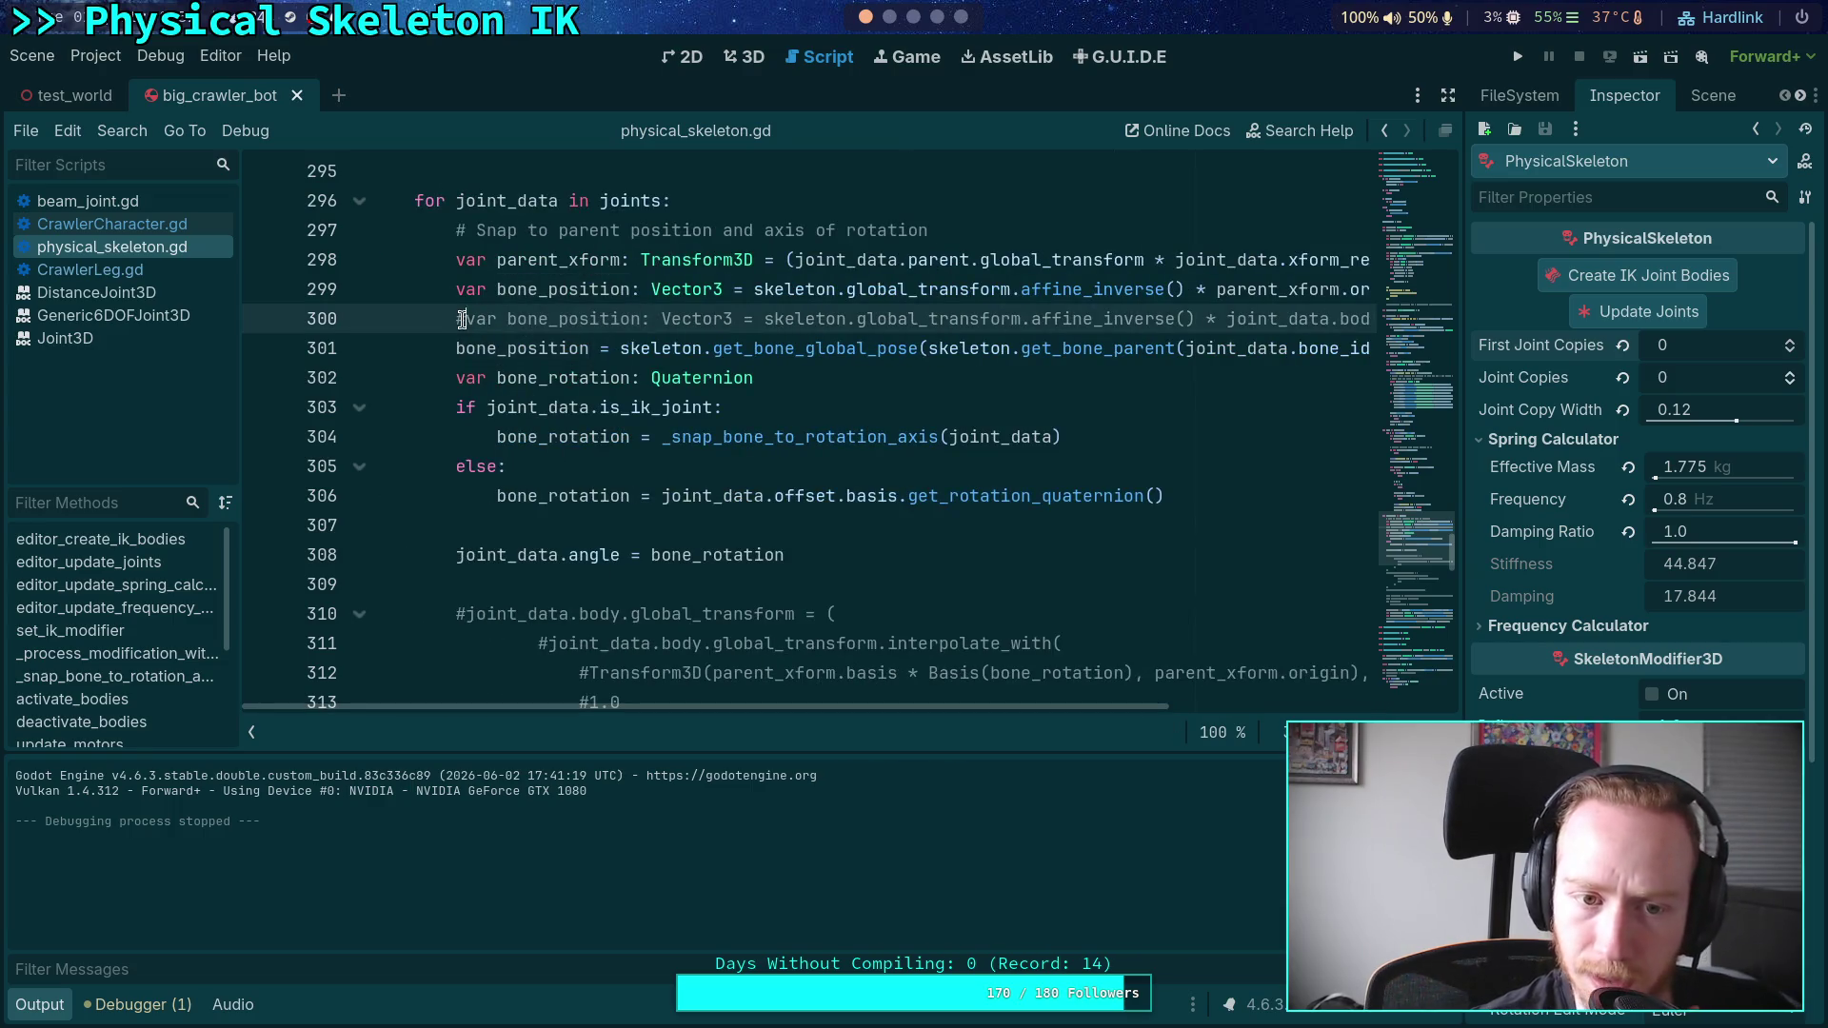
key("BackSpace")
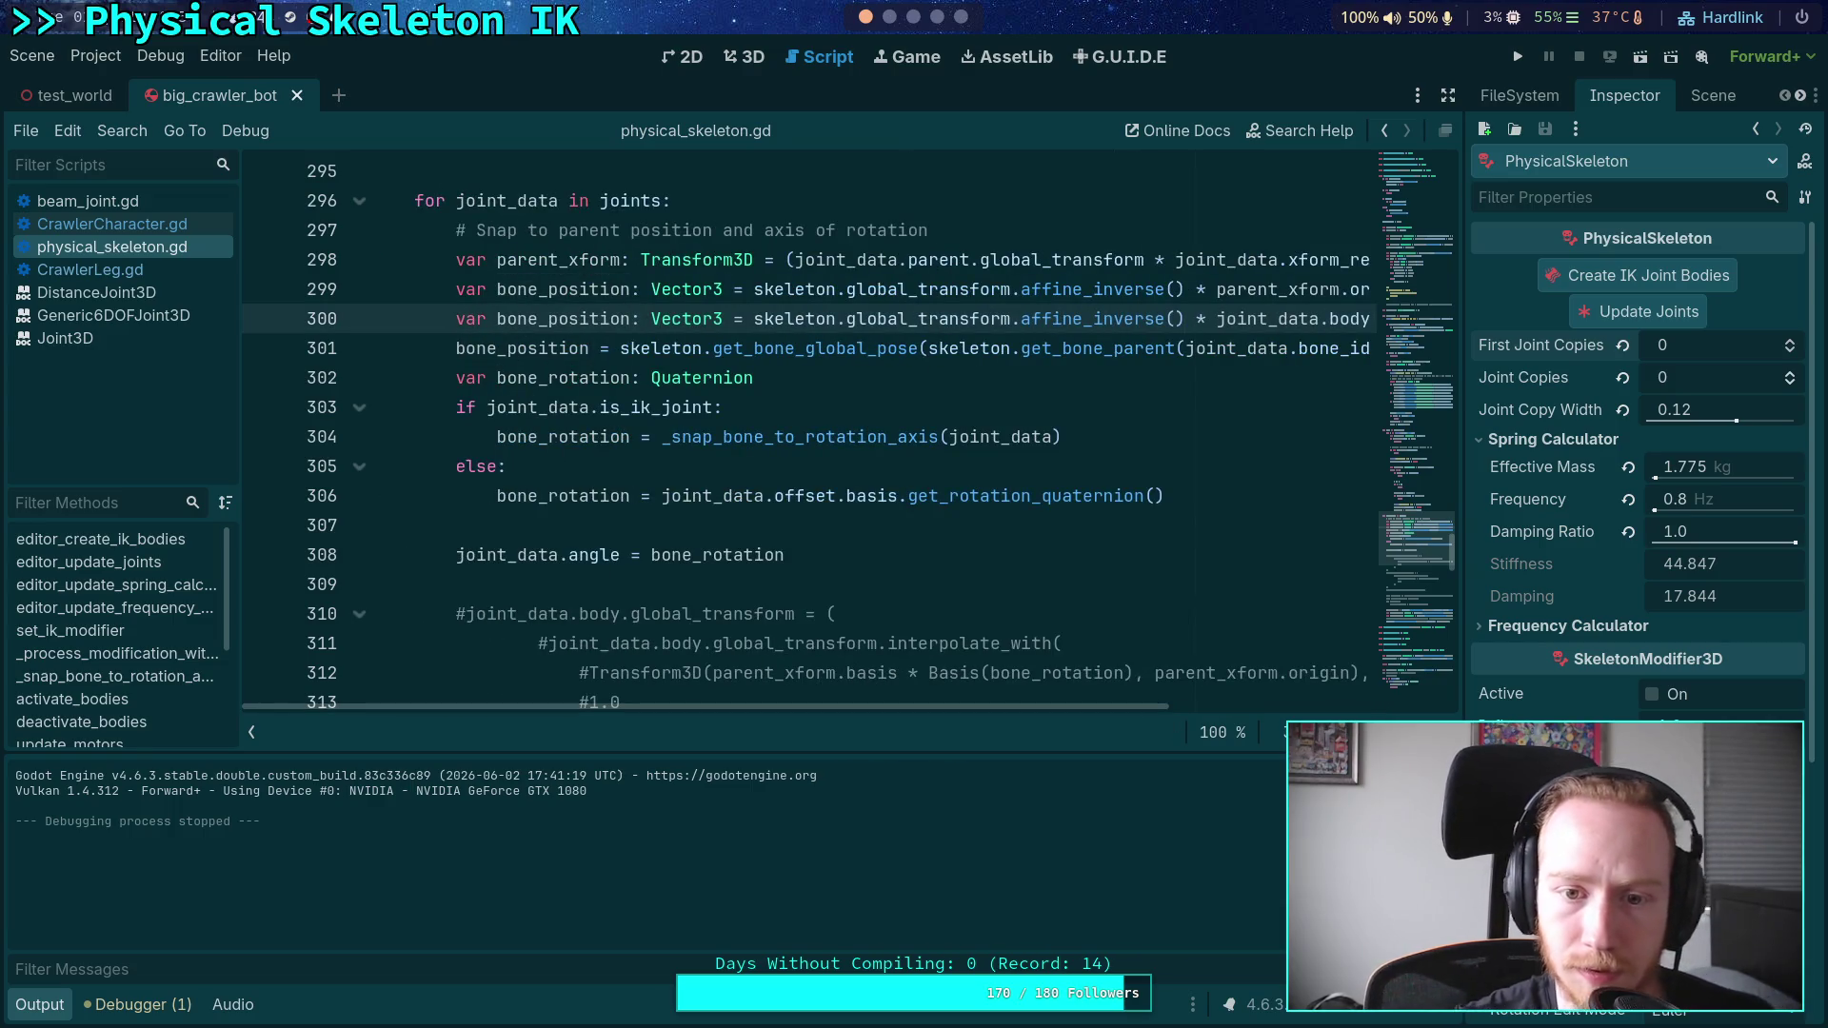
key("Up")
key("ctrl+k")
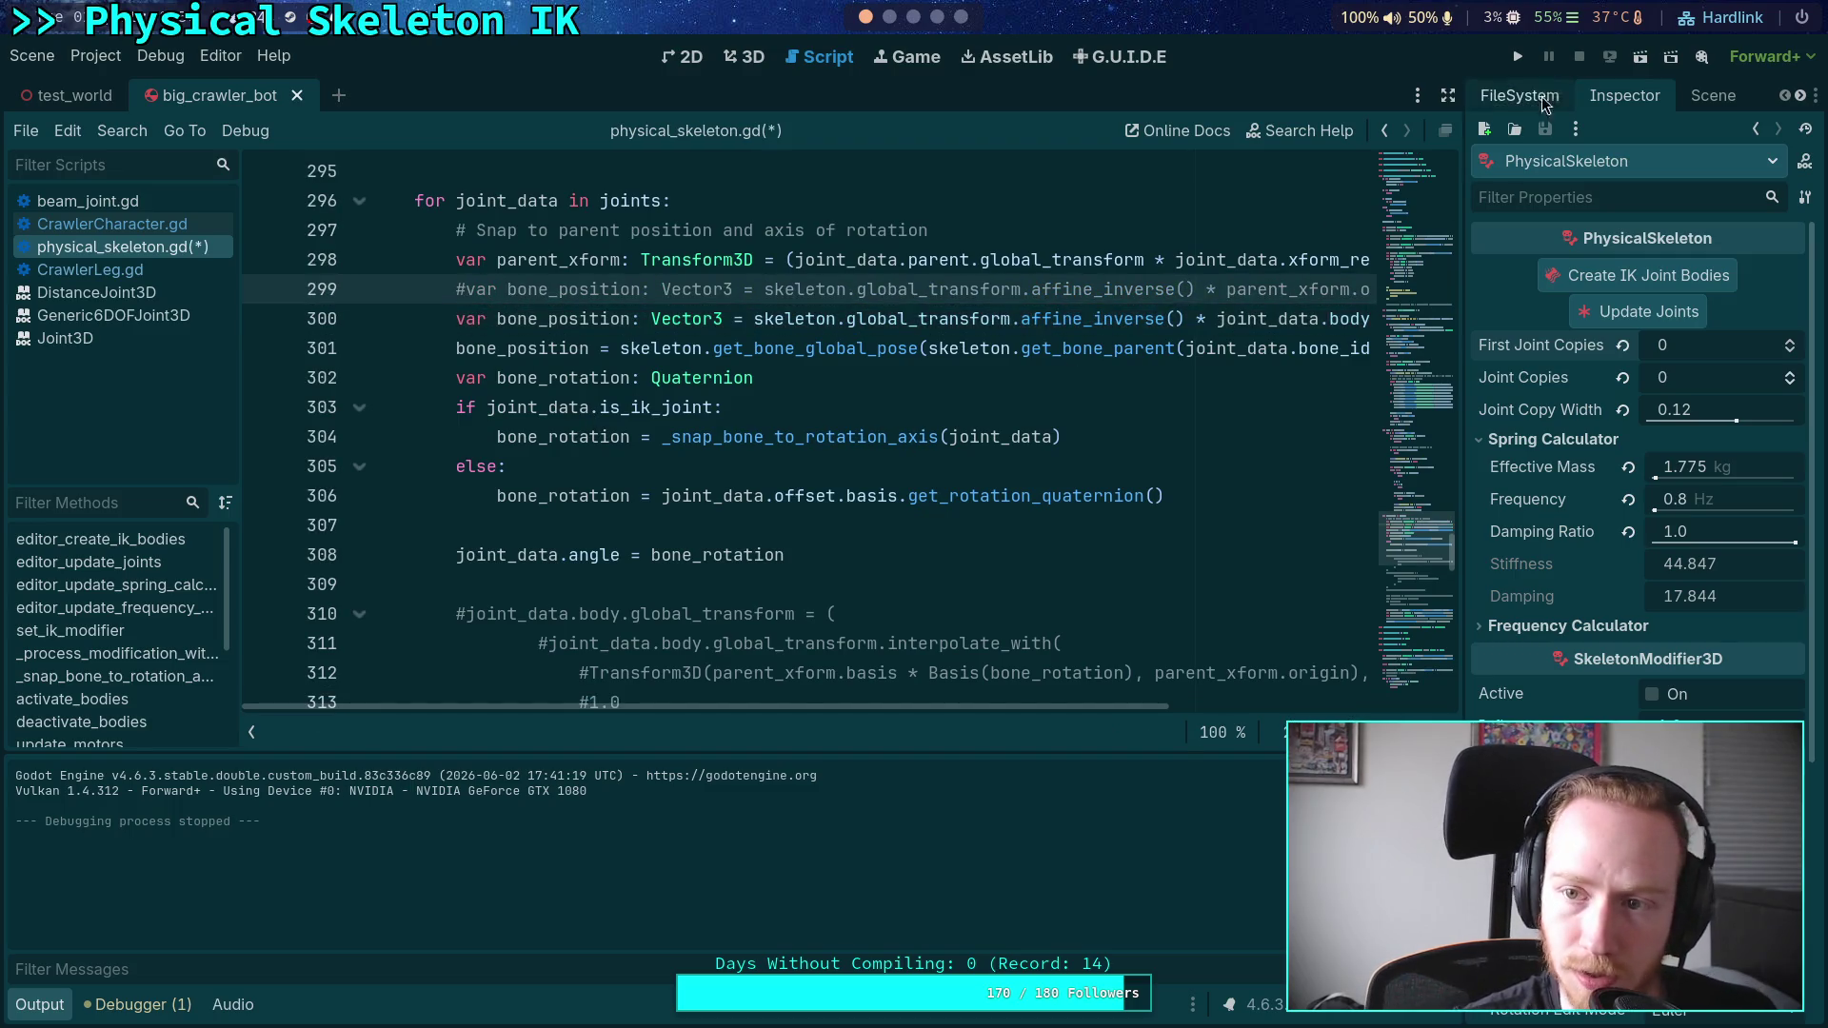
- Activate the full set_bone_pose call in place of set_bone_pose_rotation, save, and run
scroll(594, 517, "down", 9)
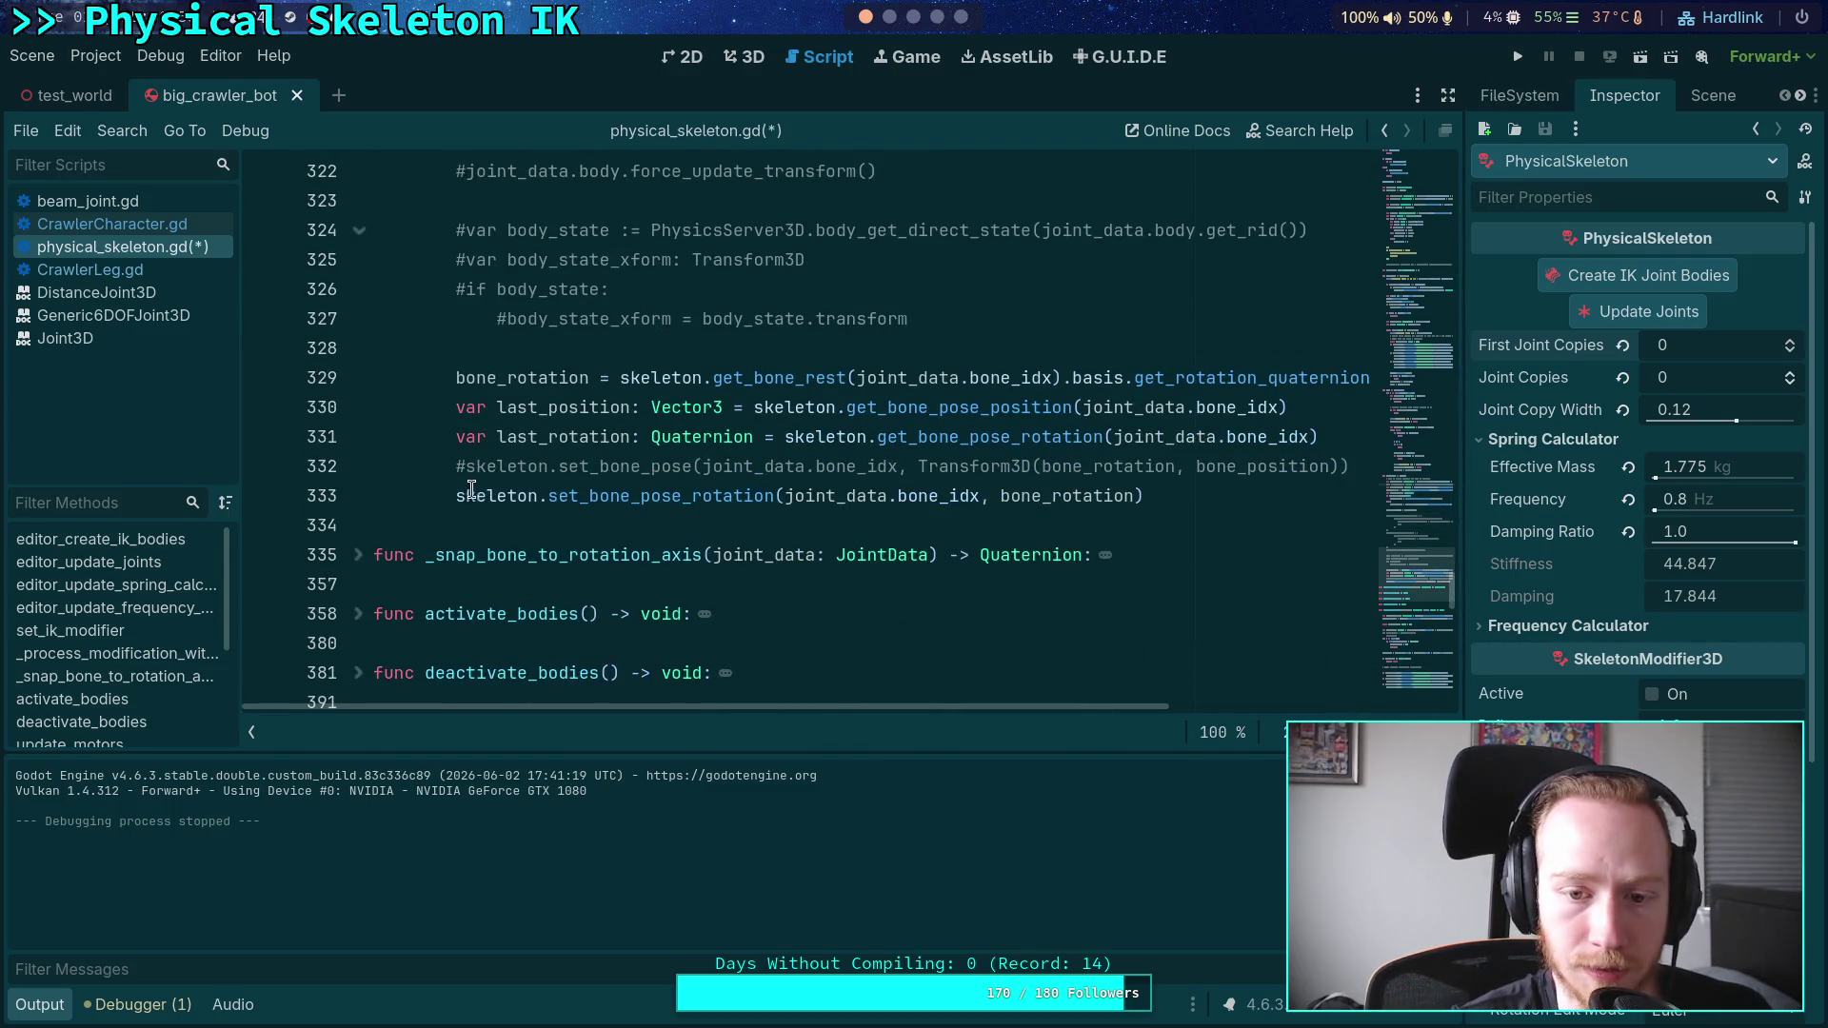
left_click(472, 489)
key("ctrl+k")
key("Up")
key("ctrl+k")
key("ctrl+s")
key("F5")
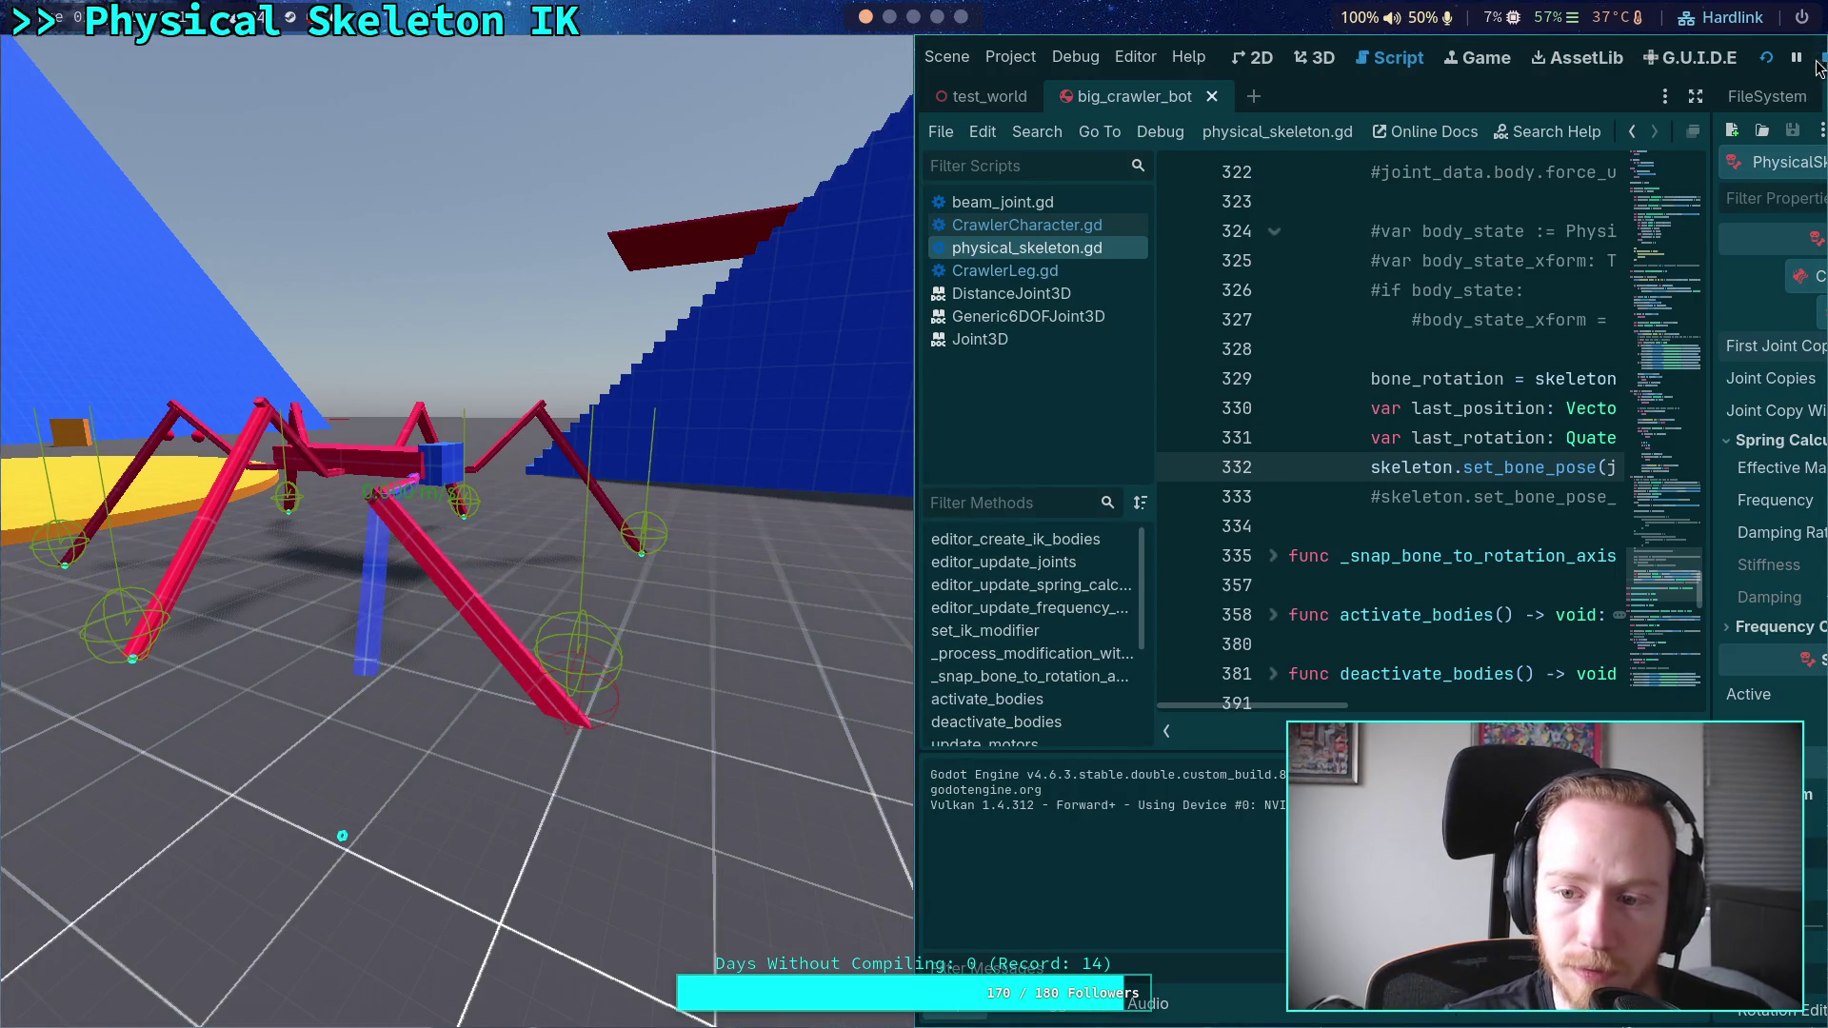
- Stop the game and delete the unused last_position and last_rotation lines
key("F8")
scroll(676, 483, "up", 10)
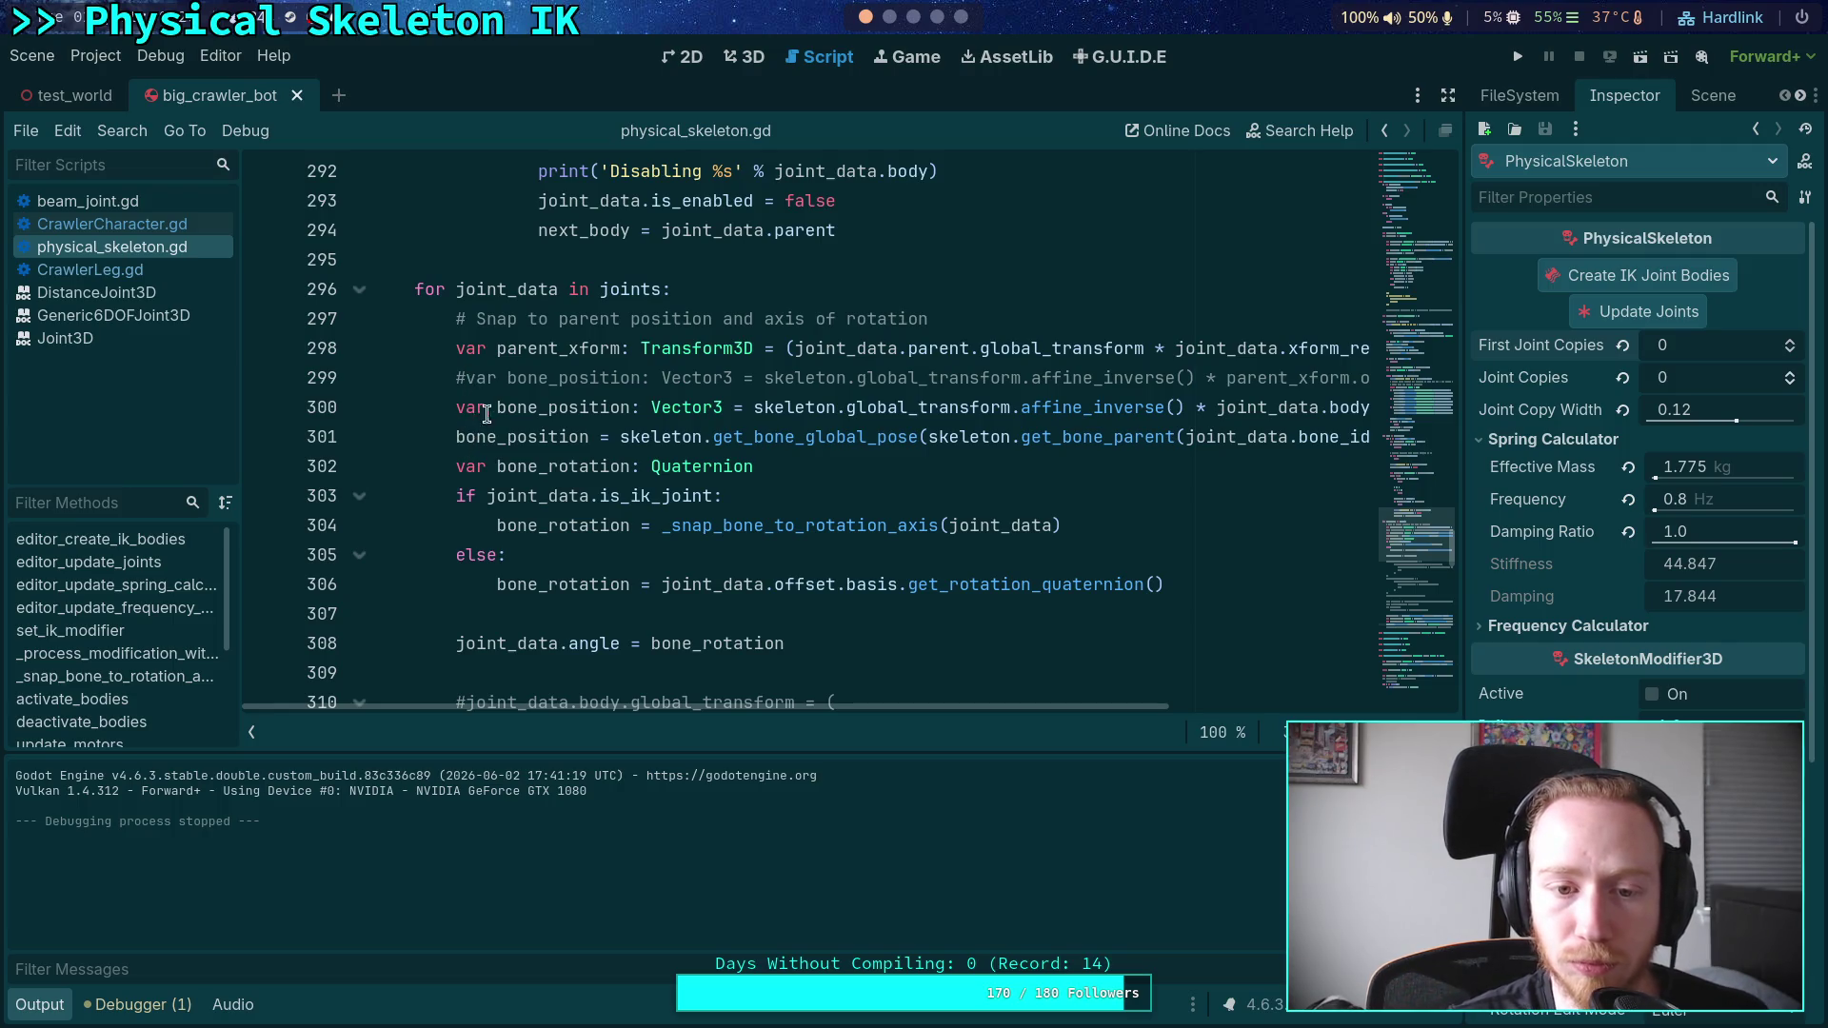
mouse_move(993, 726)
left_mouse_down()
mouse_move(1379, 721)
mouse_move(810, 629)
mouse_move(536, 535)
left_mouse_up()
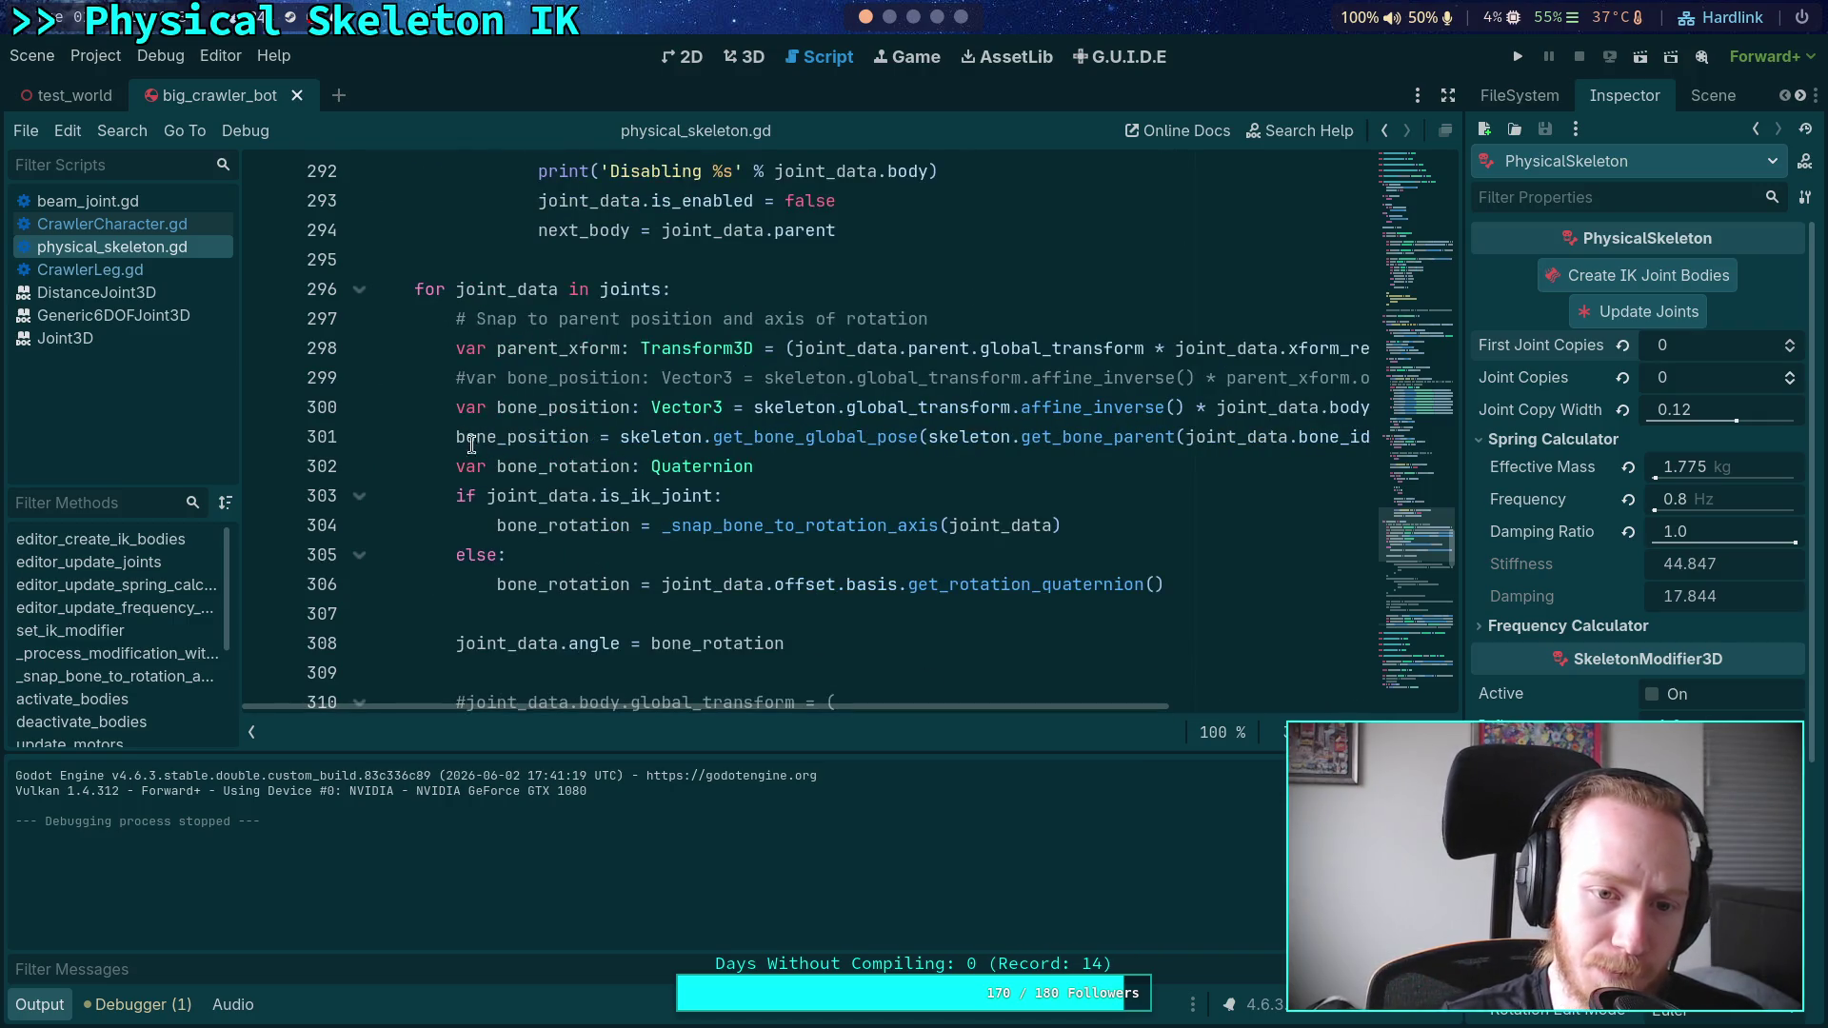
scroll(462, 424, "down", 10)
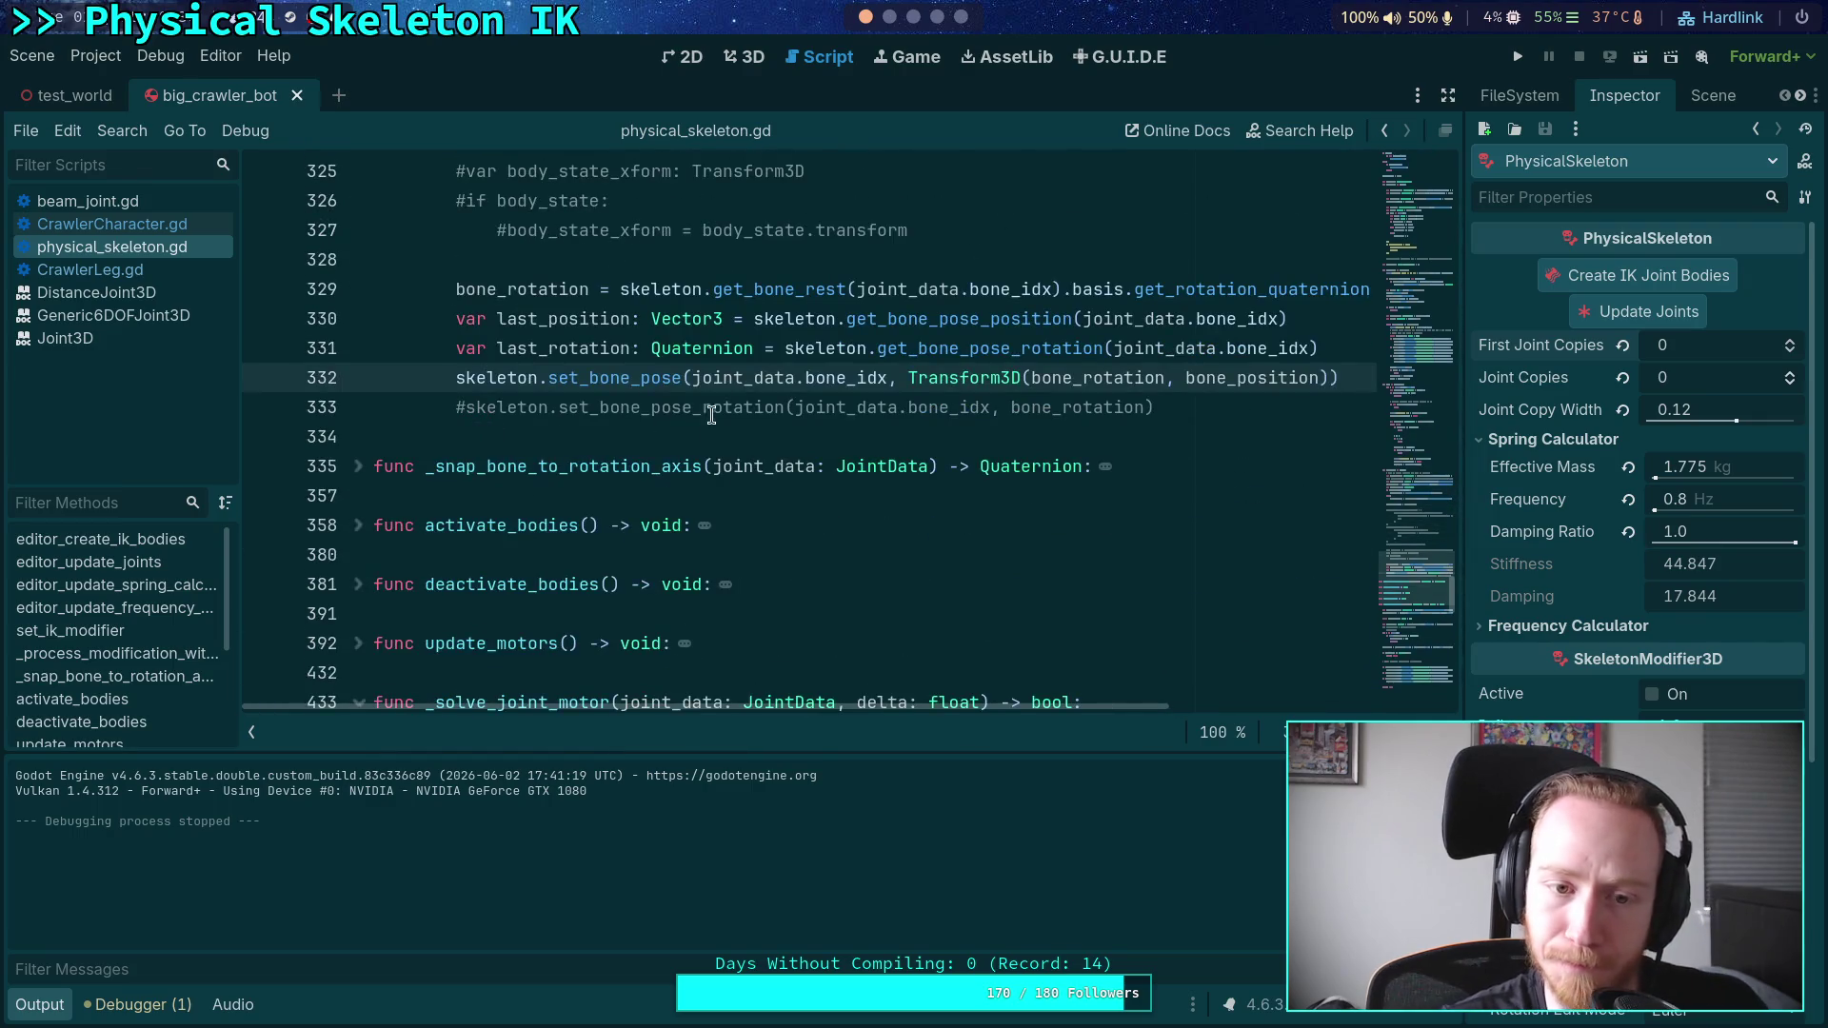
scroll(707, 417, "up", 2)
left_click_drag(1350, 533, 169, 492)
key("BackSpace")
key("BackSpace")
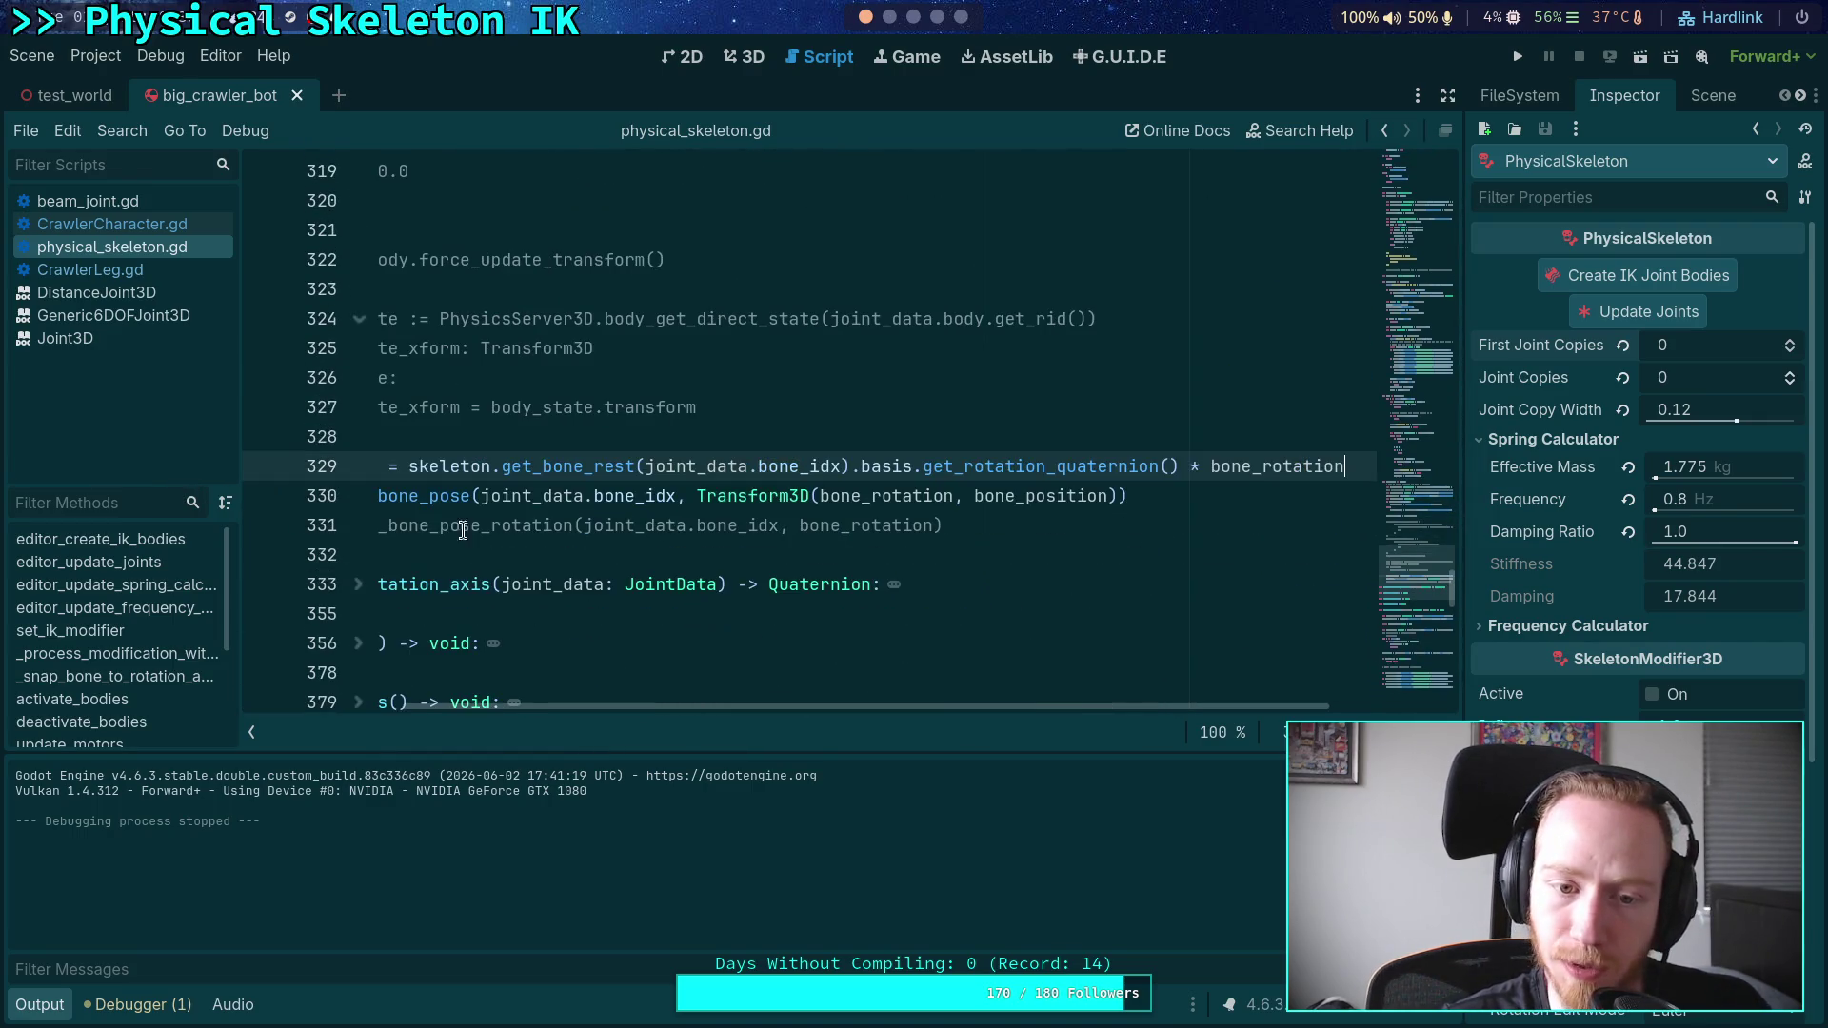
- Comment out set_bone_pose, reactivate set_bone_pose_rotation, save, and relaunch the game
left_click(674, 569)
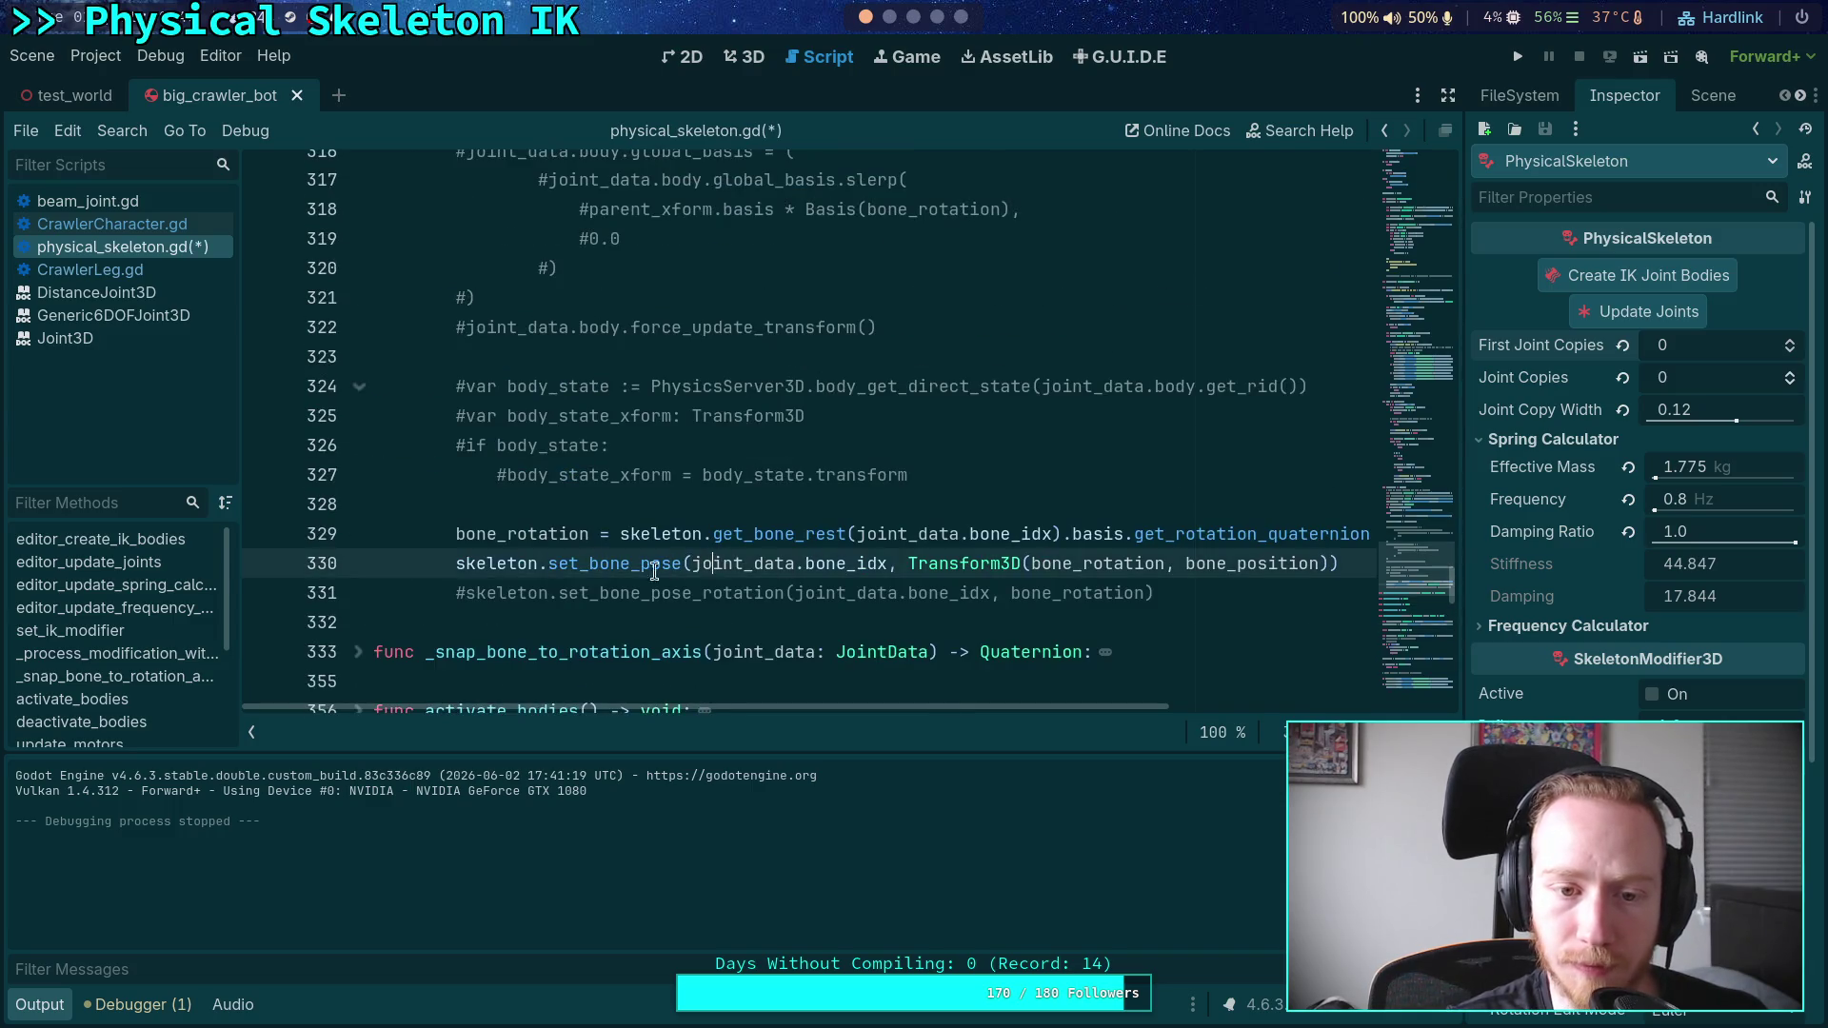
key("ctrl+k")
key("Down")
key("ctrl+k")
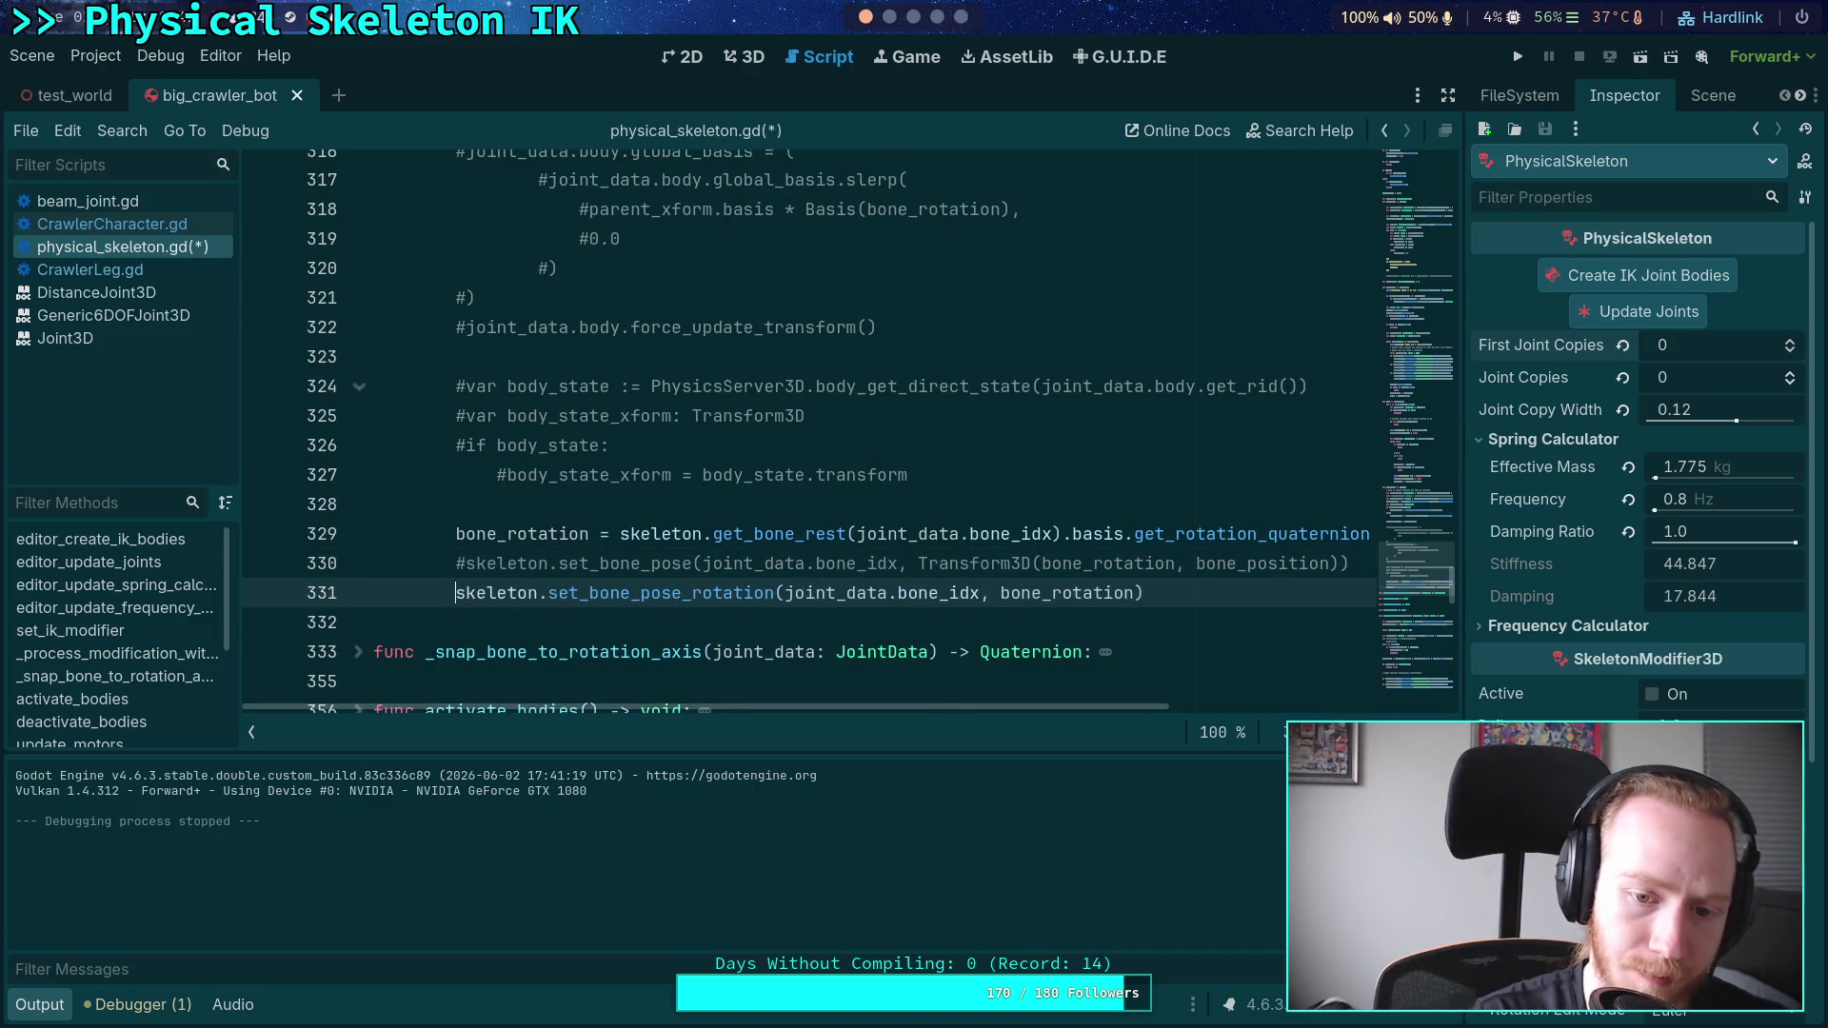
key("ctrl+s")
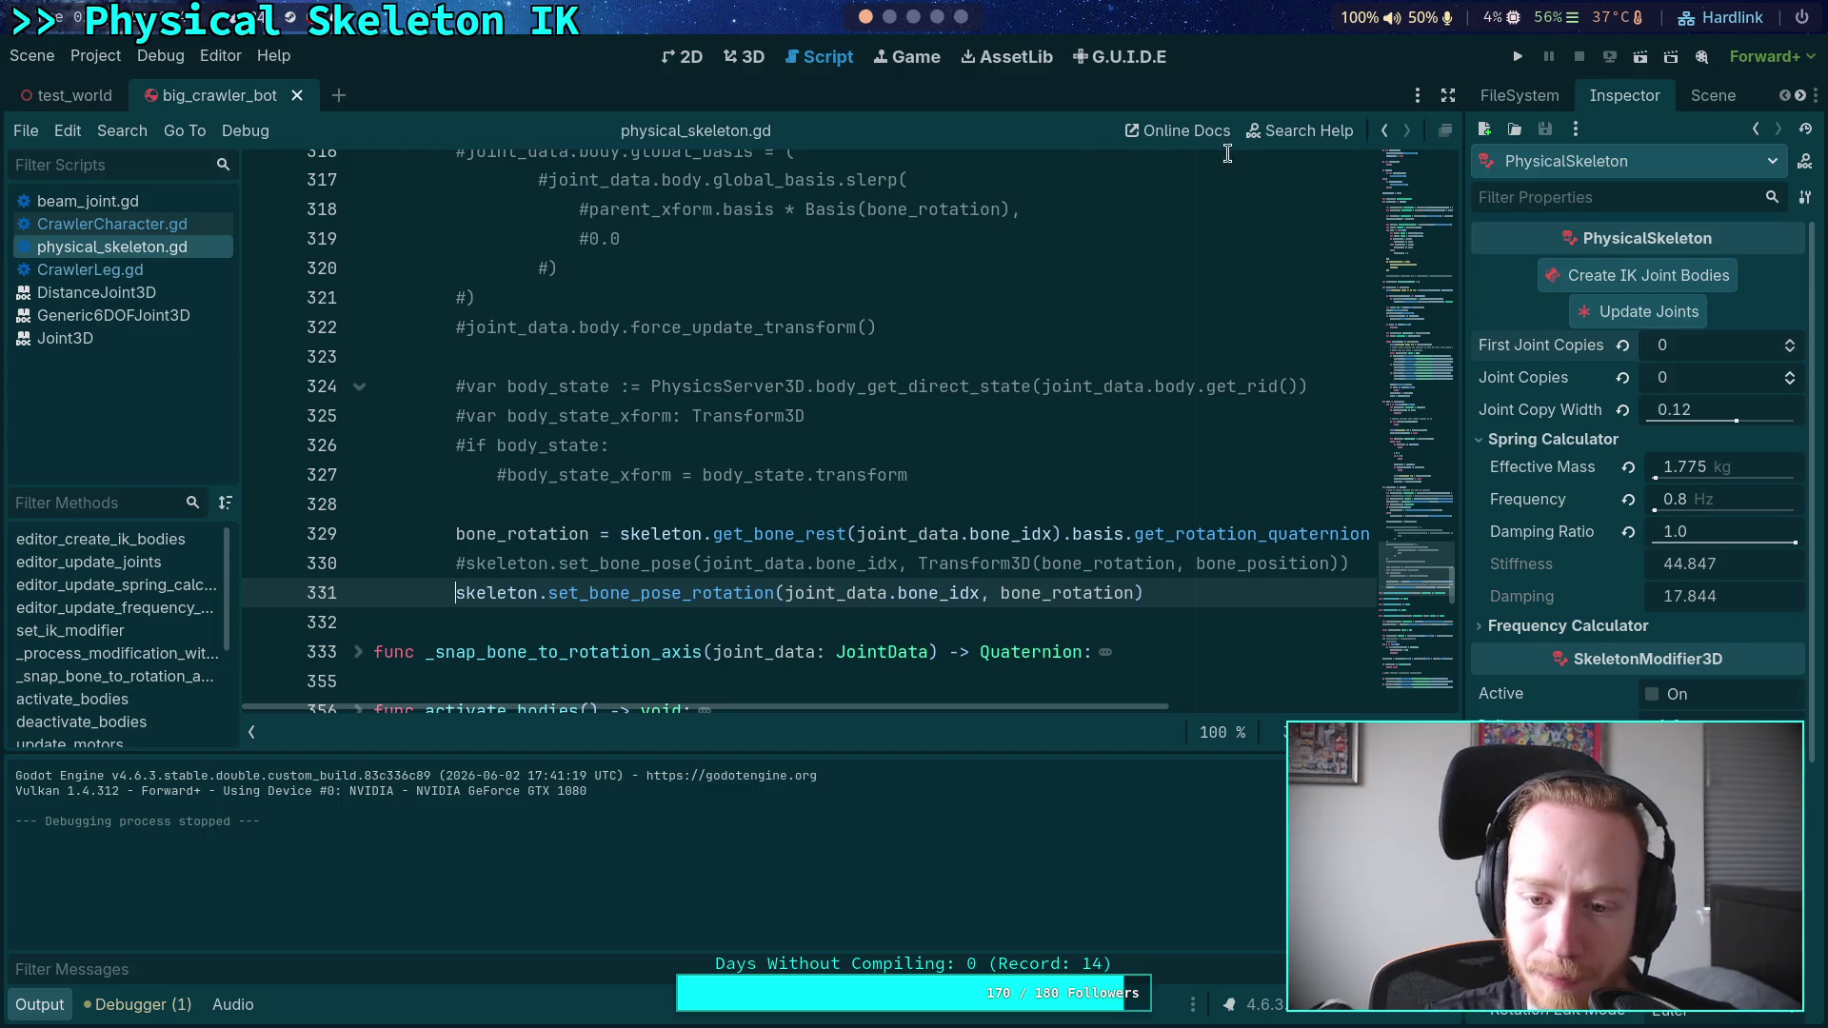
key("F5")
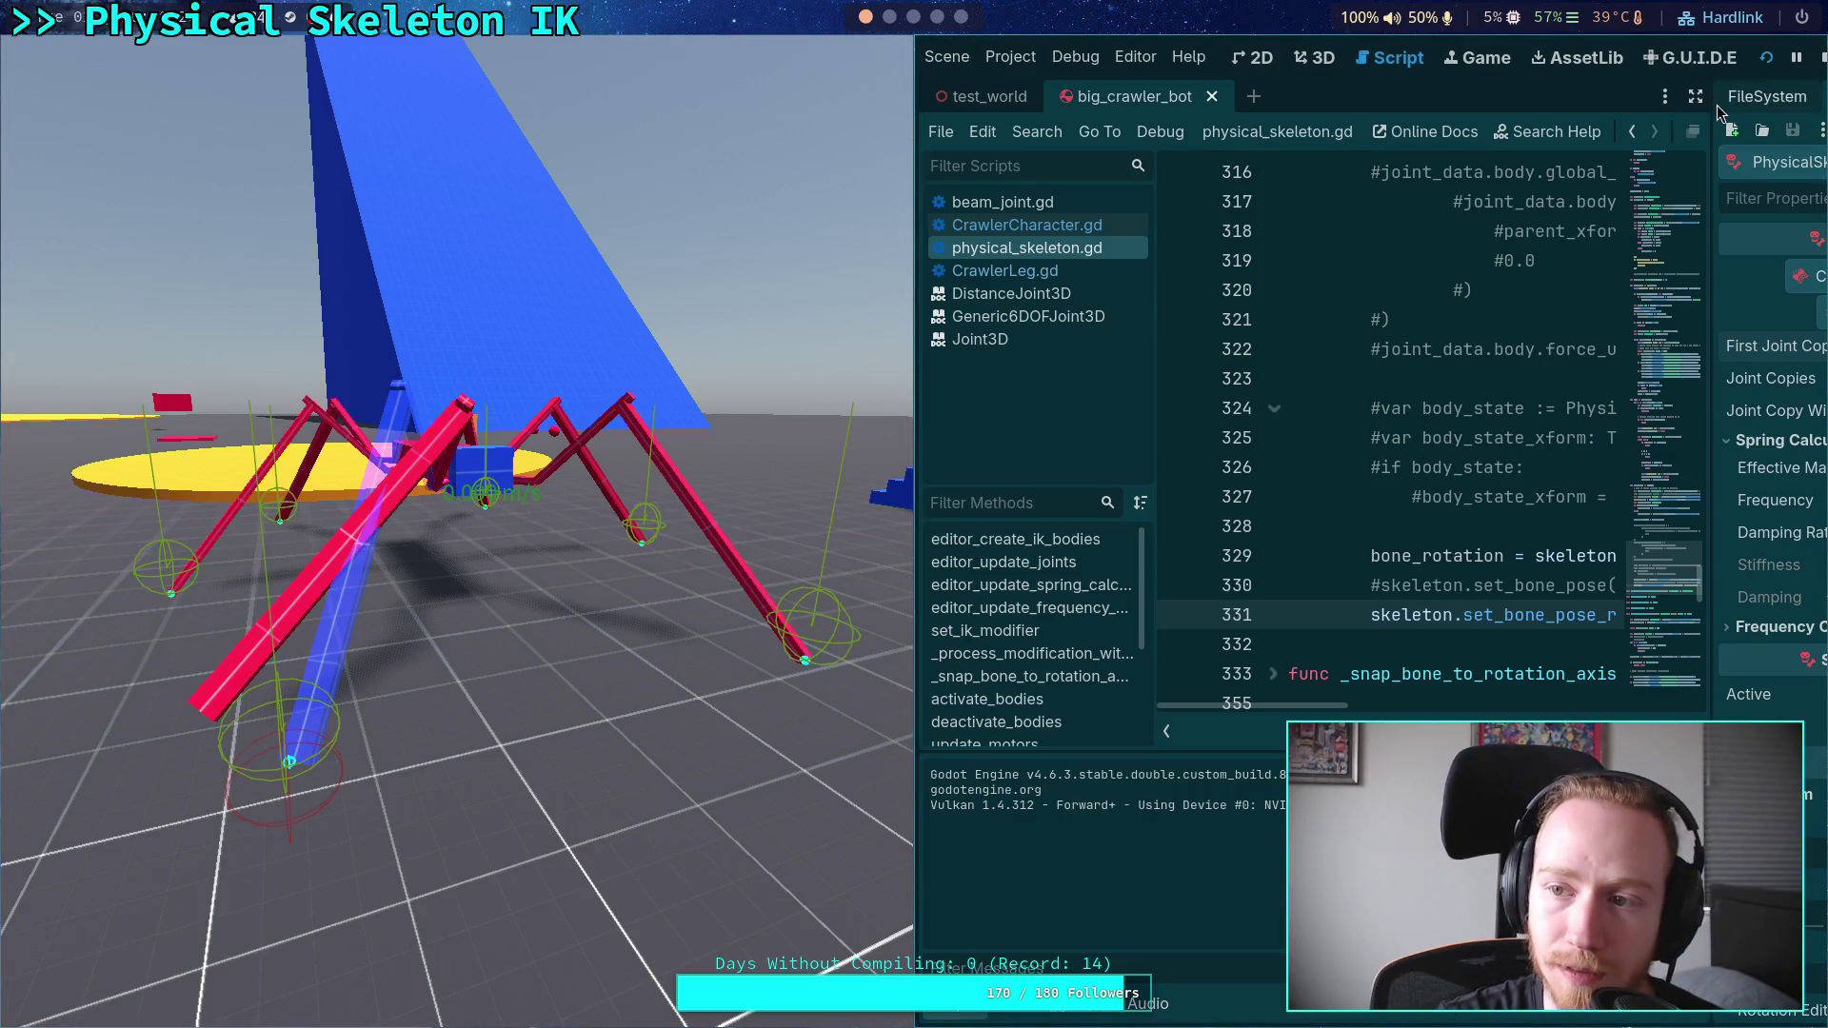
- Stop the test run, check the Krita leg sketch, then collapse Godot's Output panel
left_click(1823, 57)
scroll(912, 17, "down", 4)
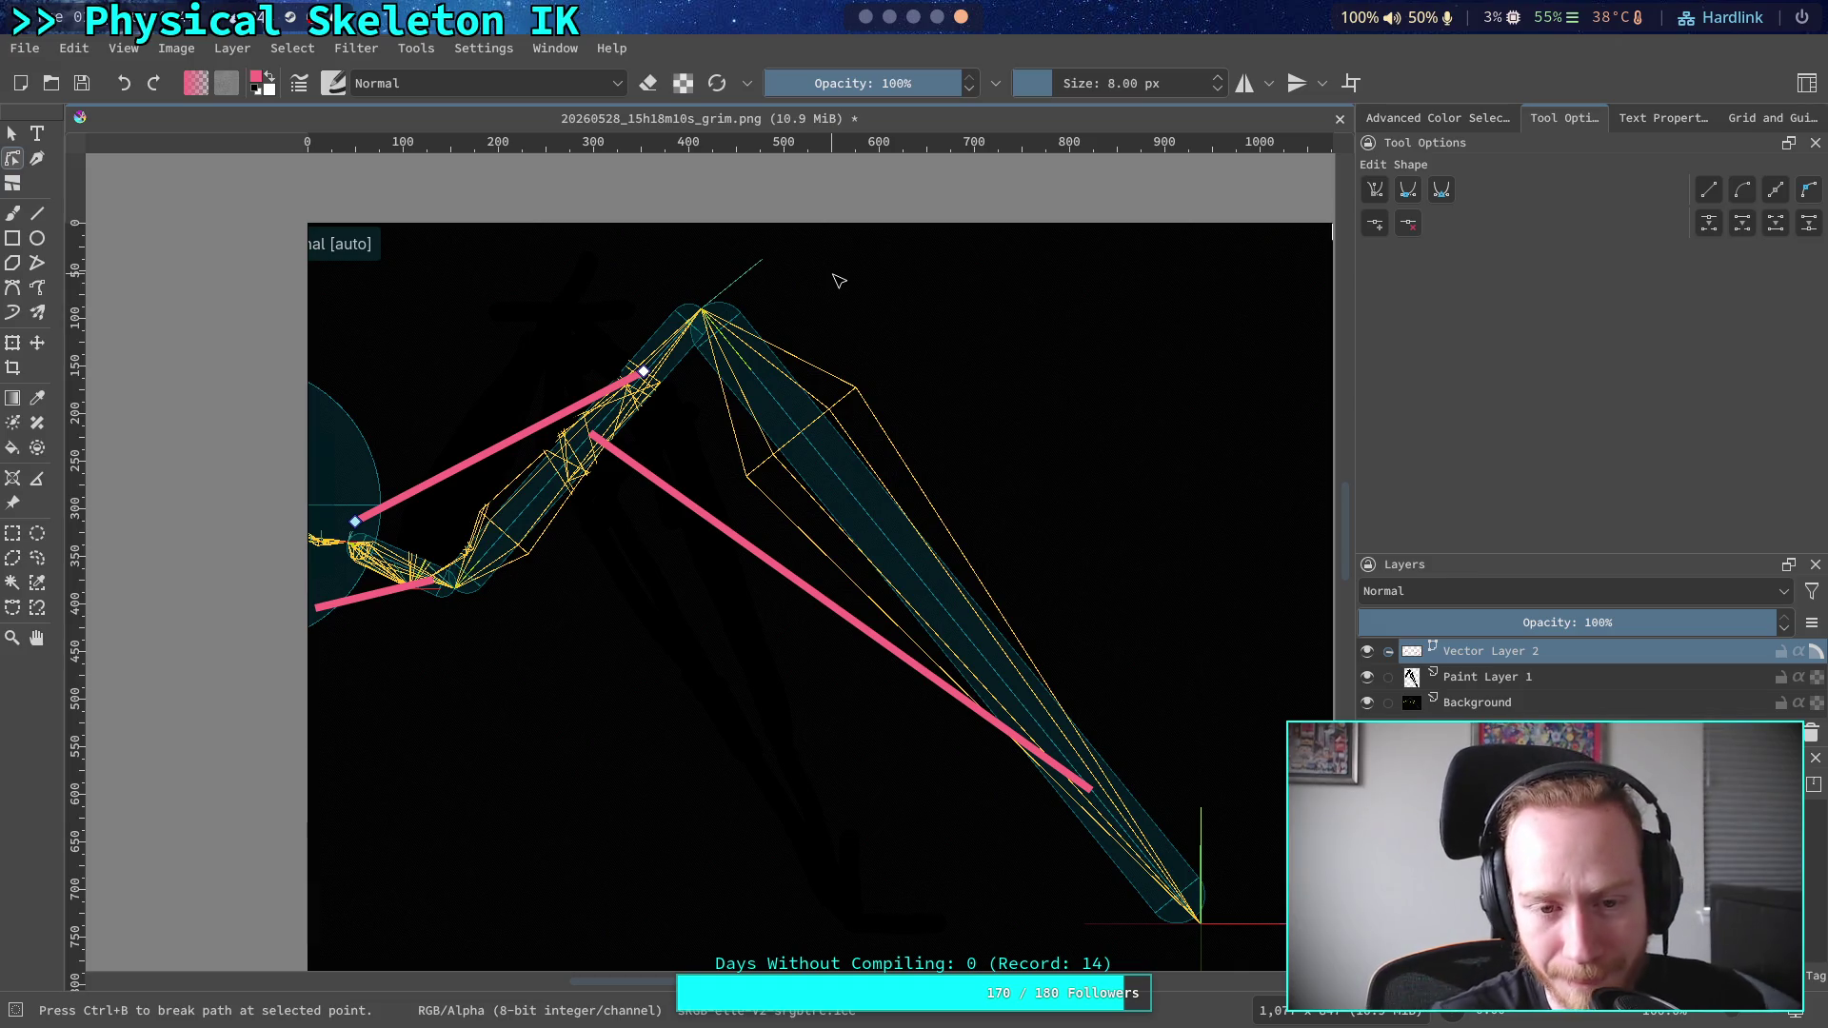
left_click(867, 17)
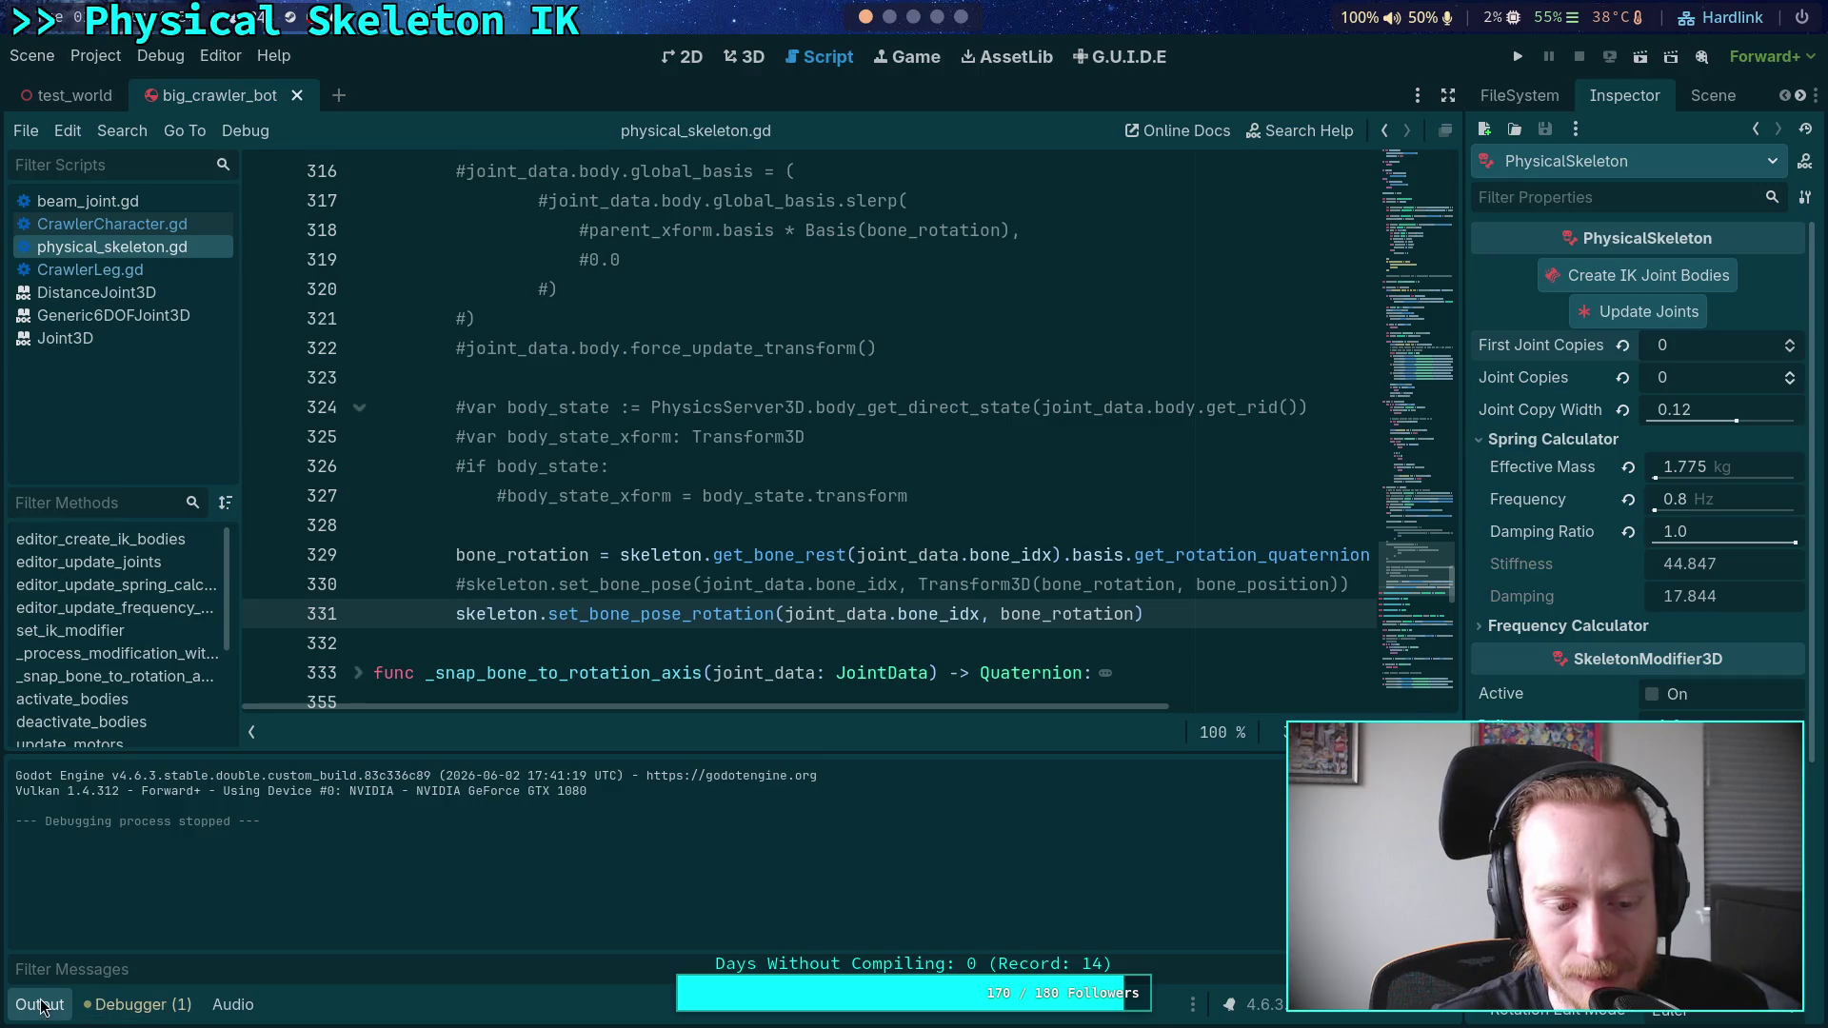
key("ctrl+j")
left_click(913, 17)
left_click(866, 17)
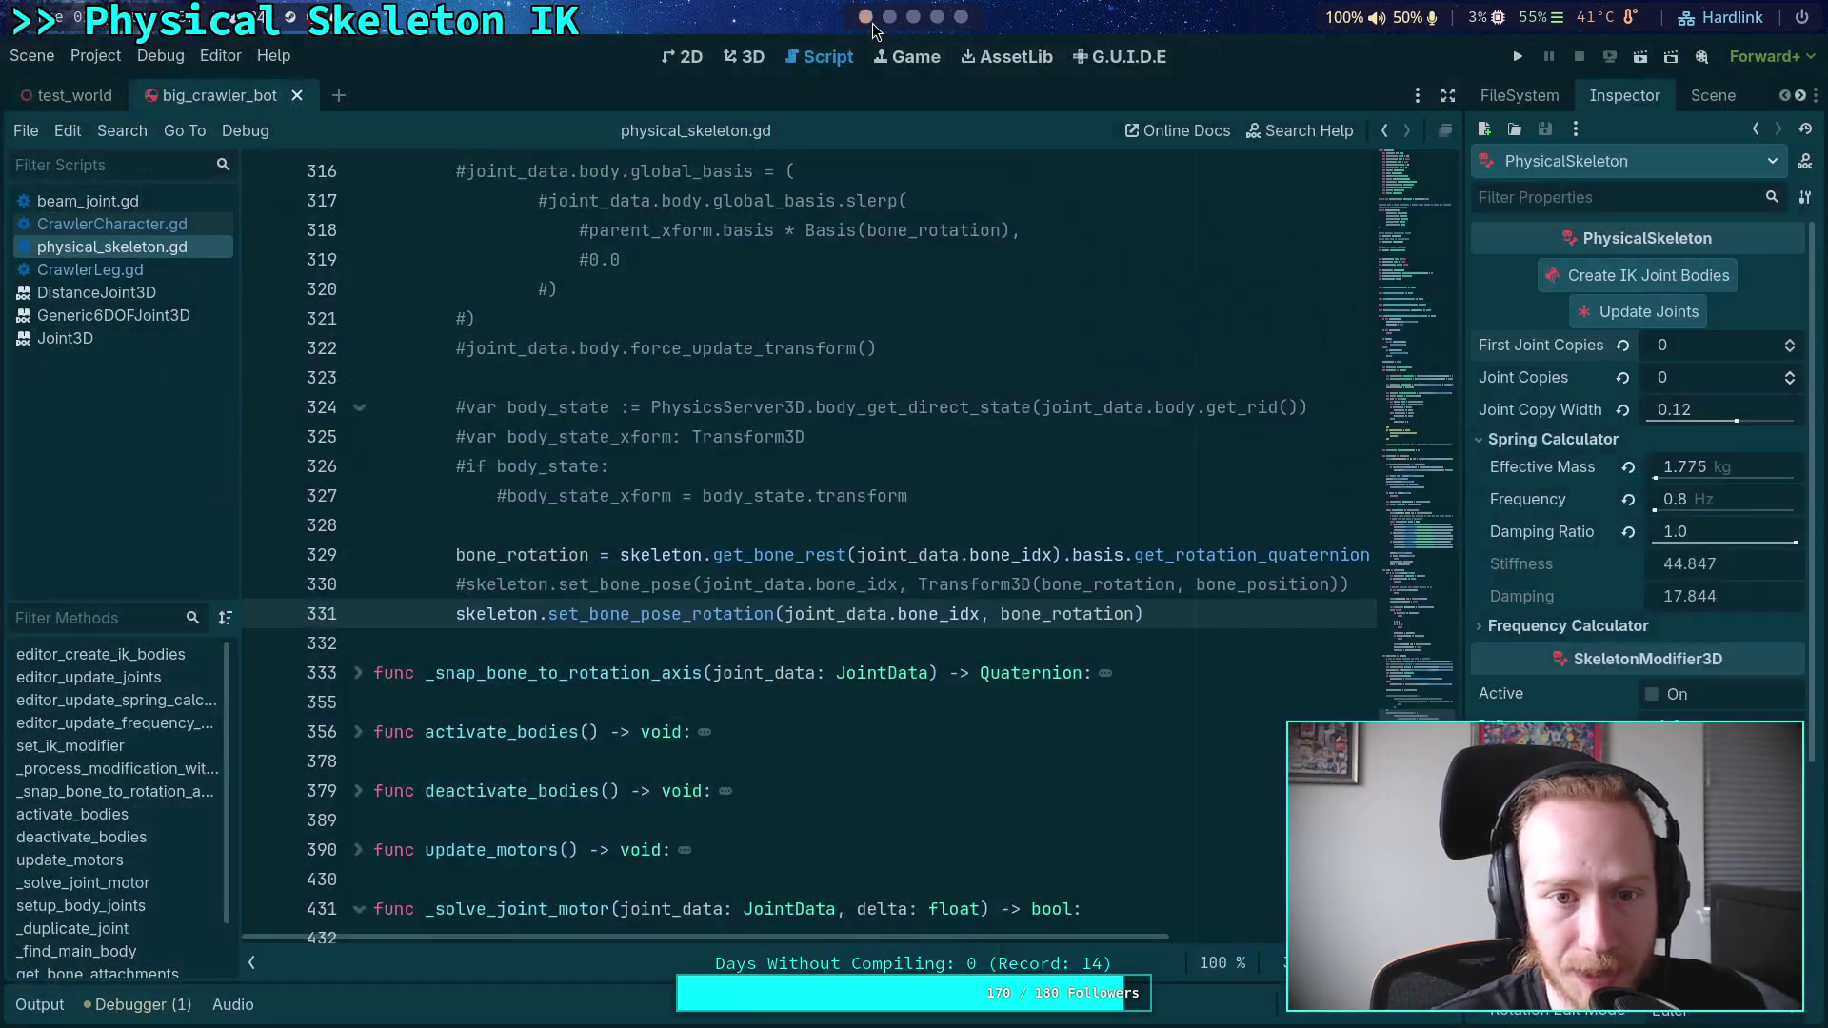
- Open the test_world scene in the 3D view and orbit in close to the crawler bot
left_click(748, 57)
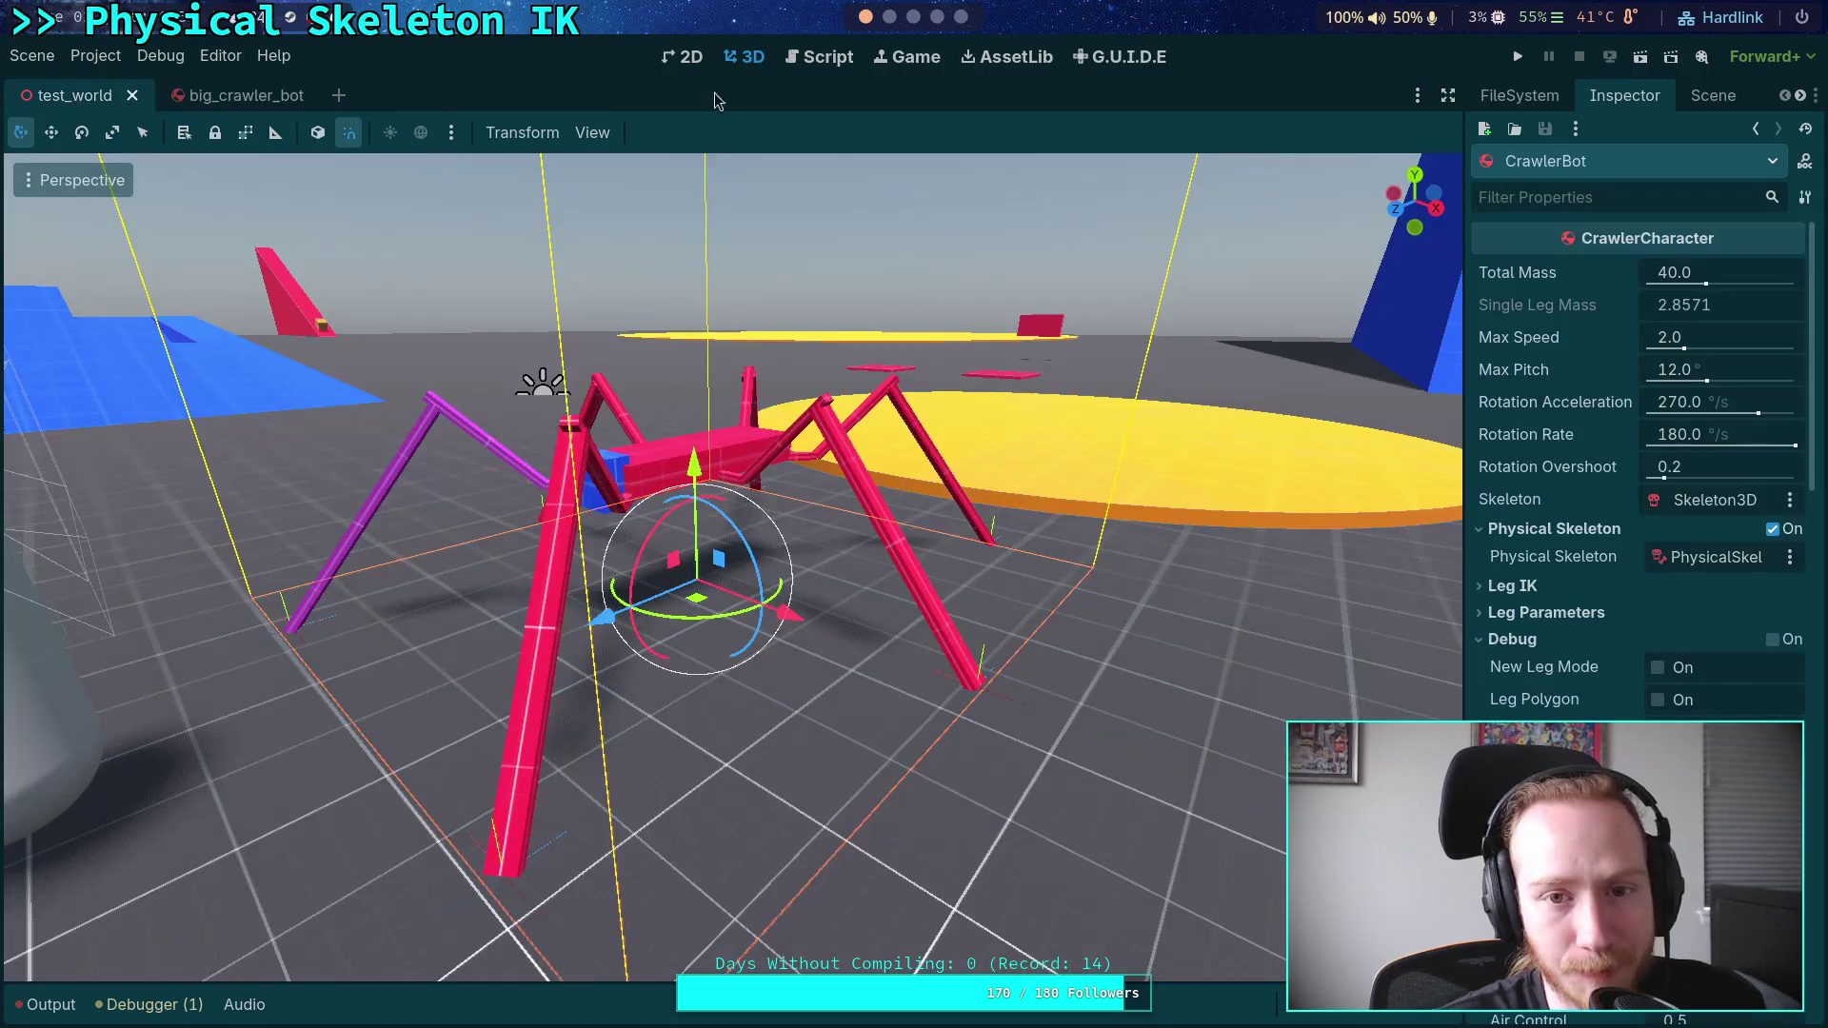
left_click(74, 95)
left_click_drag(755, 554, 495, 569)
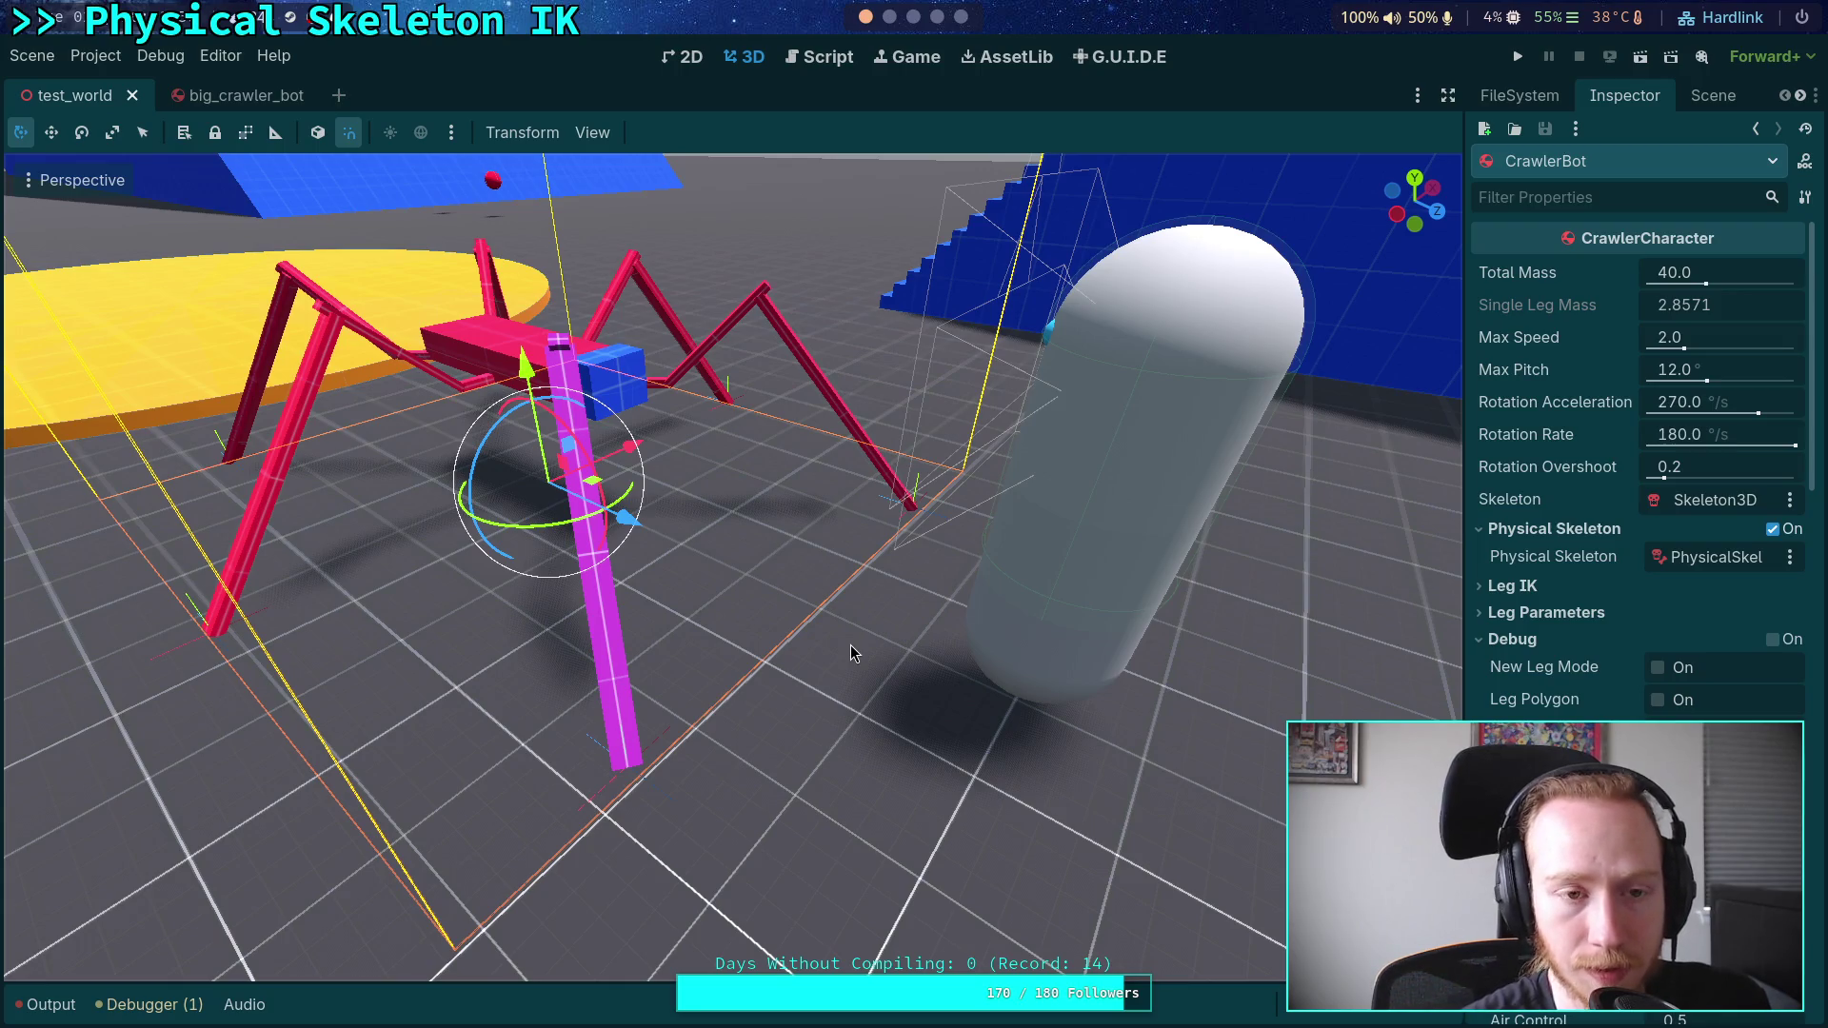
- Set the Jolt Baumgarte stabilization factor to 0.25 and test-run the crawler
left_click(95, 56)
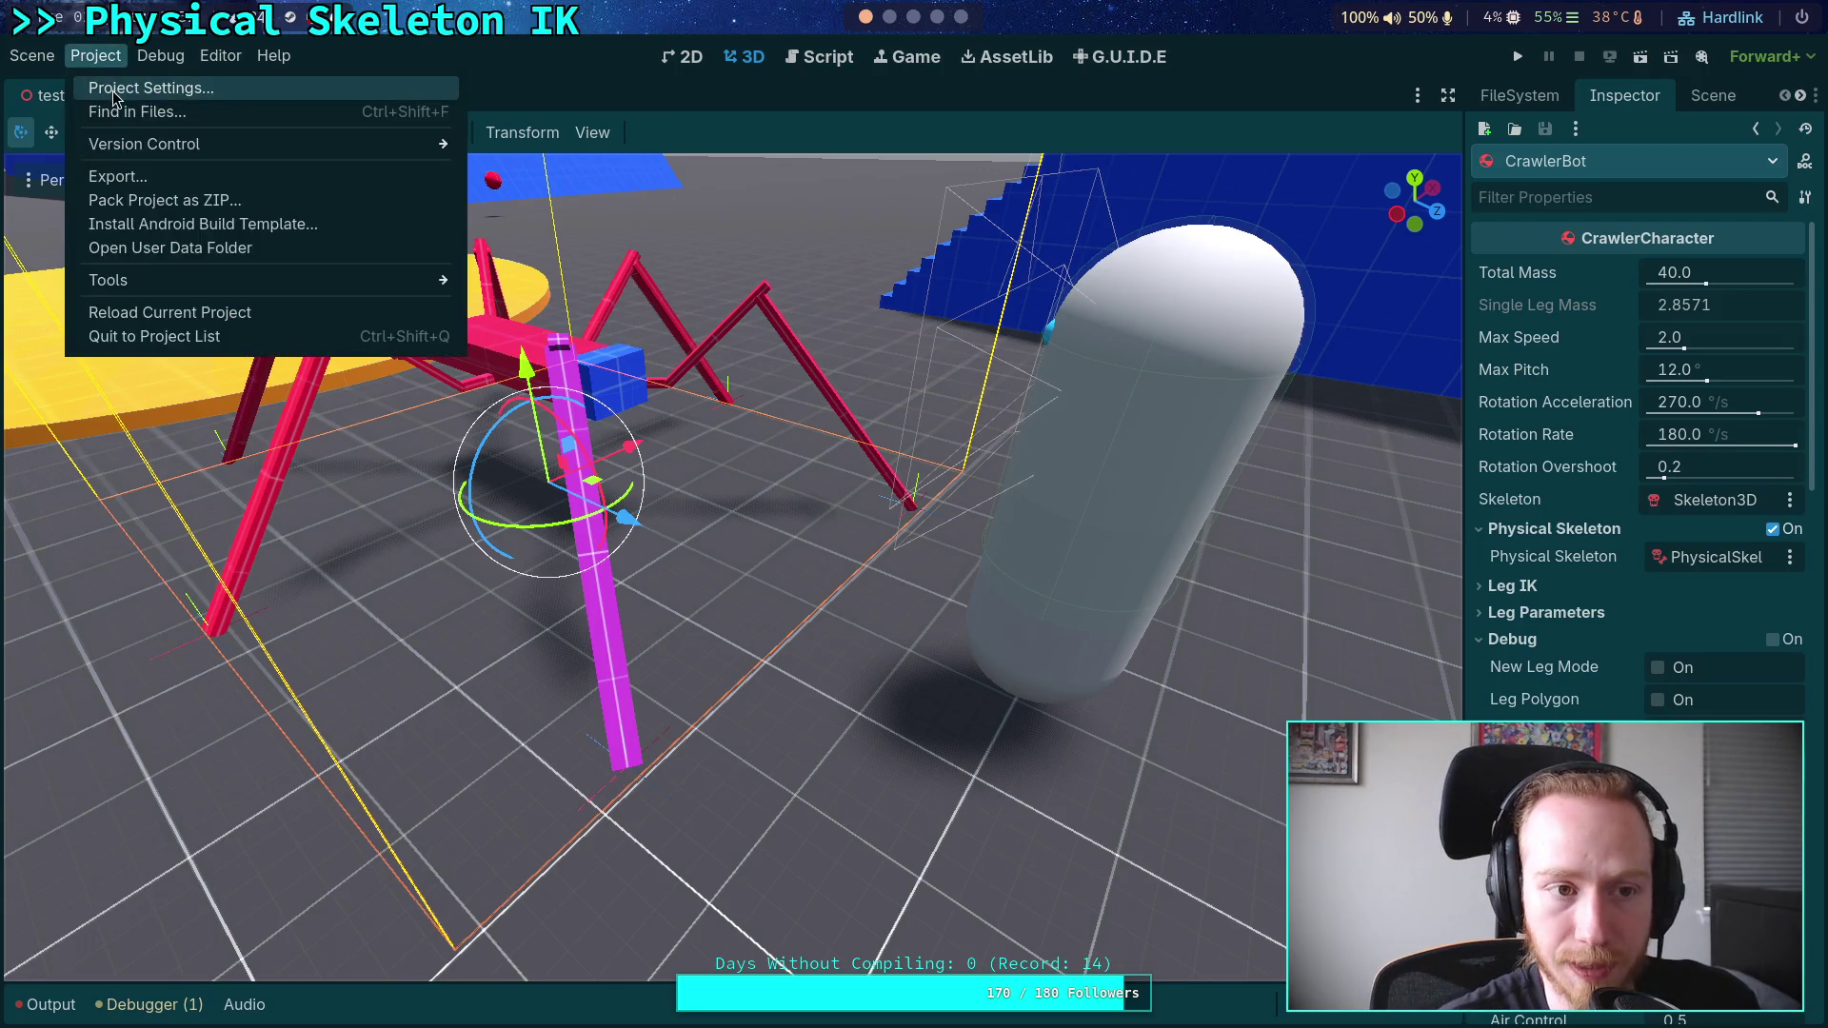
left_click(115, 88)
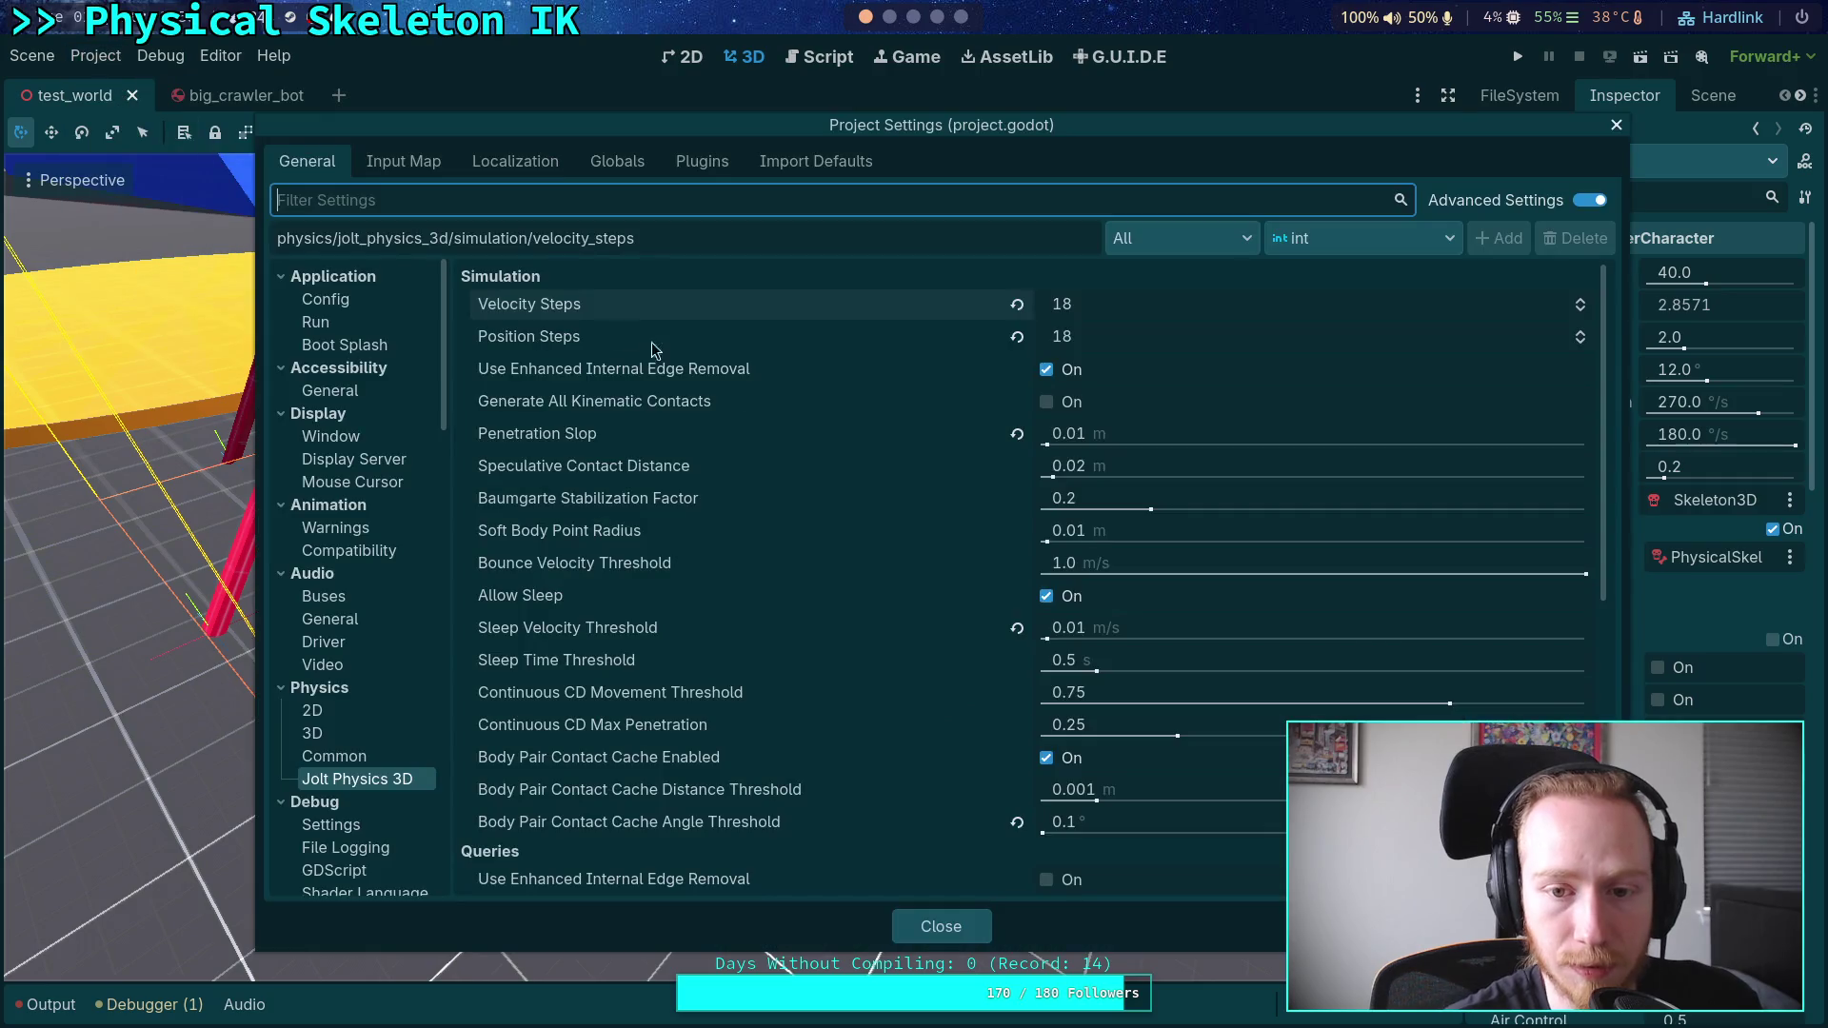
left_click(1127, 508)
type("0.25")
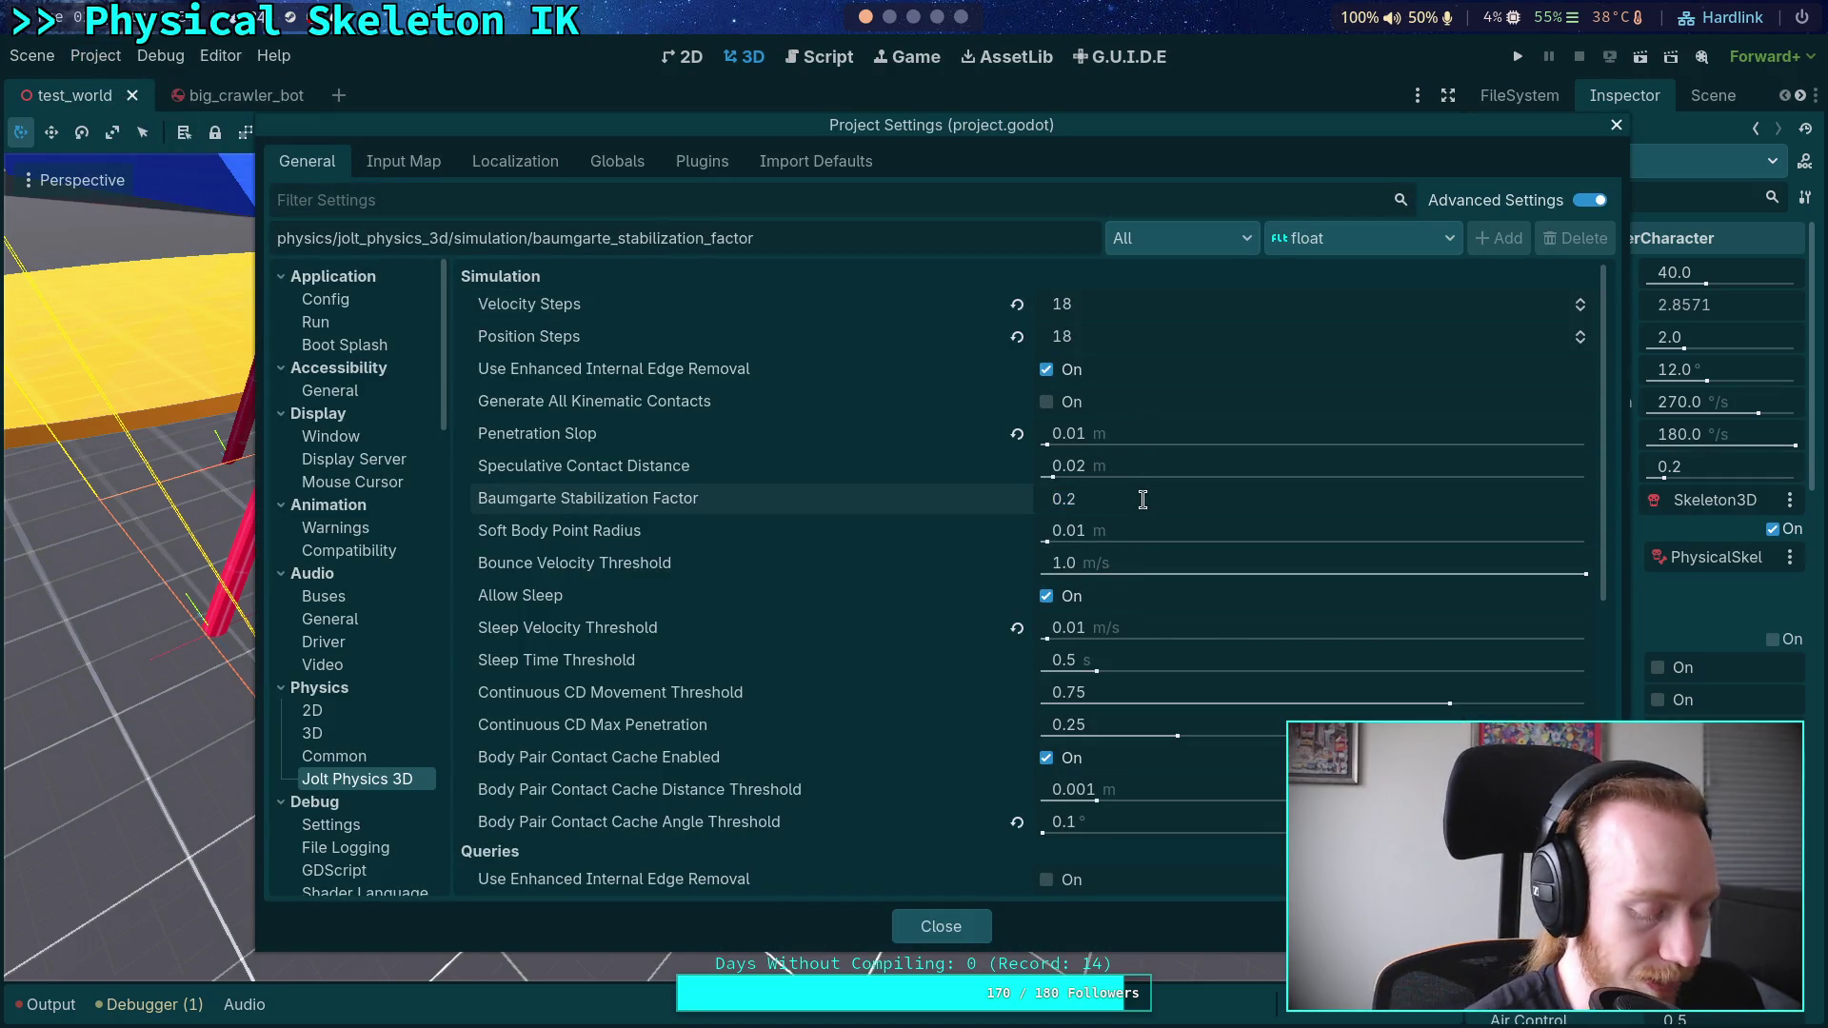
key("Return")
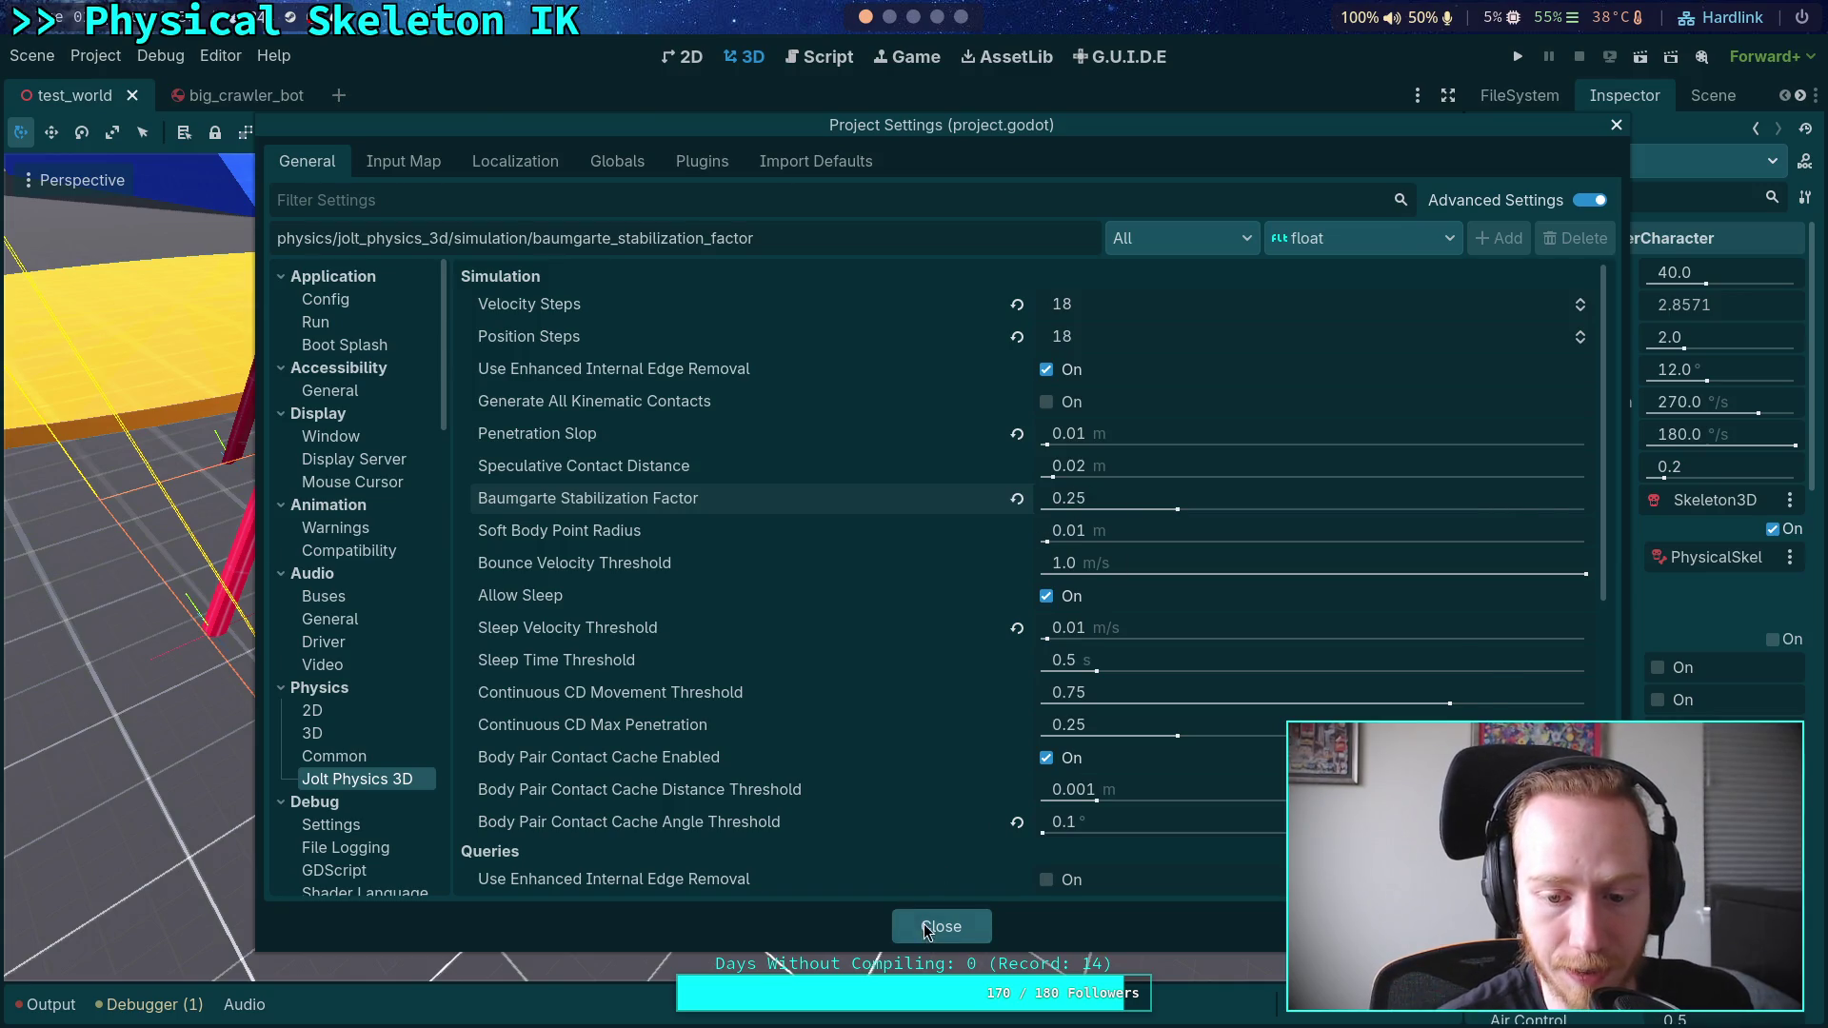
left_click(940, 926)
left_click(1517, 56)
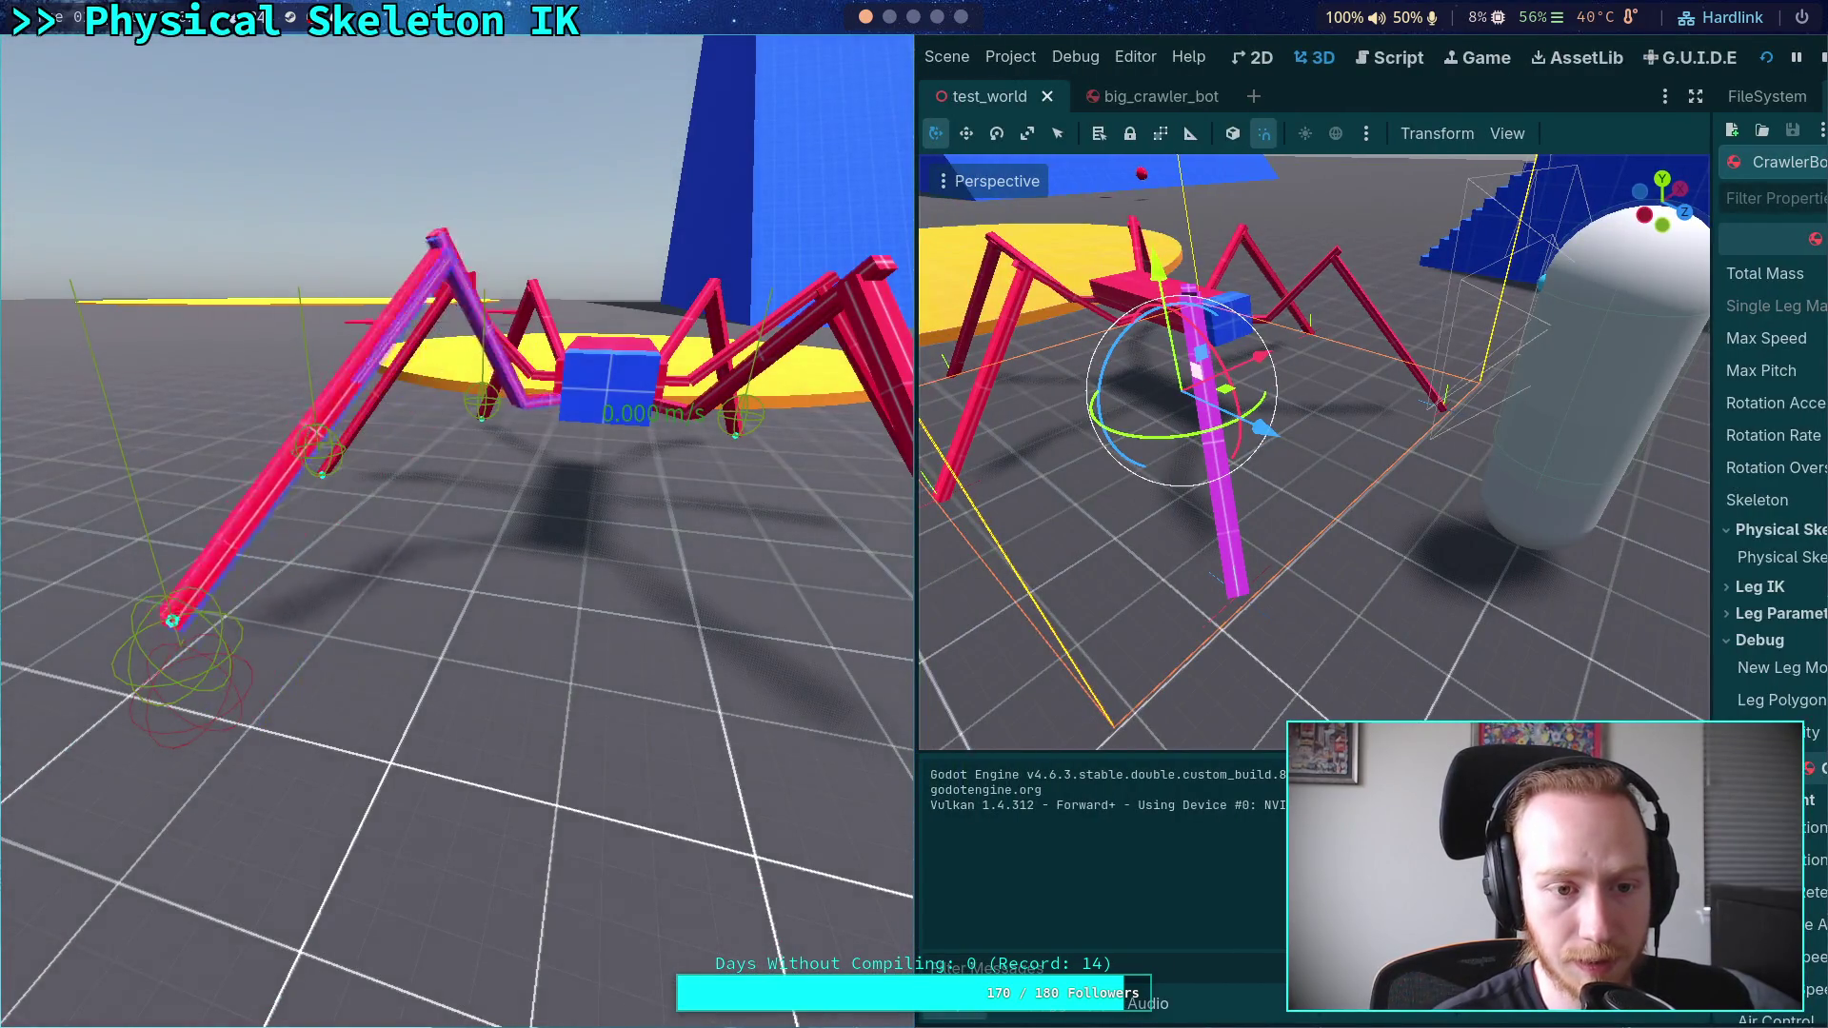
left_click(1822, 57)
- Lower the Baumgarte stabilization factor to 0.13 and test-run the crawler again
left_click(95, 55)
left_click(133, 81)
left_click(1166, 494)
type("013")
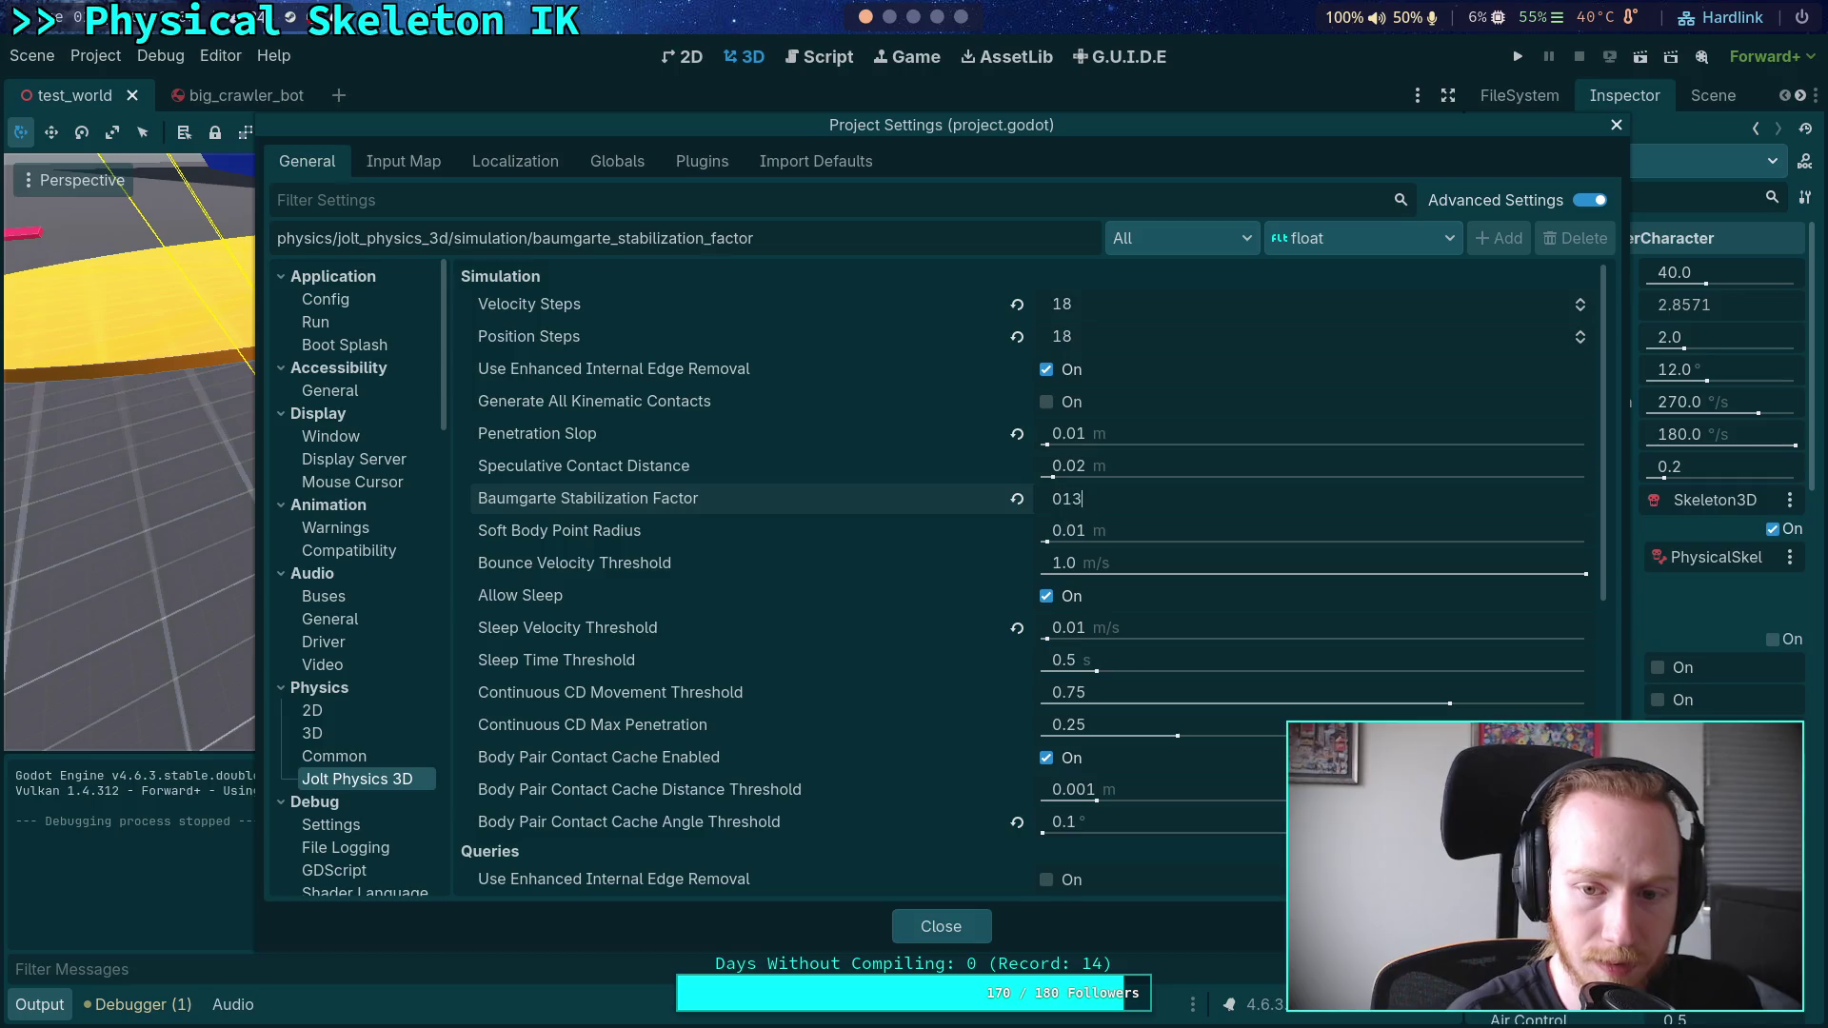
key("BackSpace")
key("BackSpace")
type(".13")
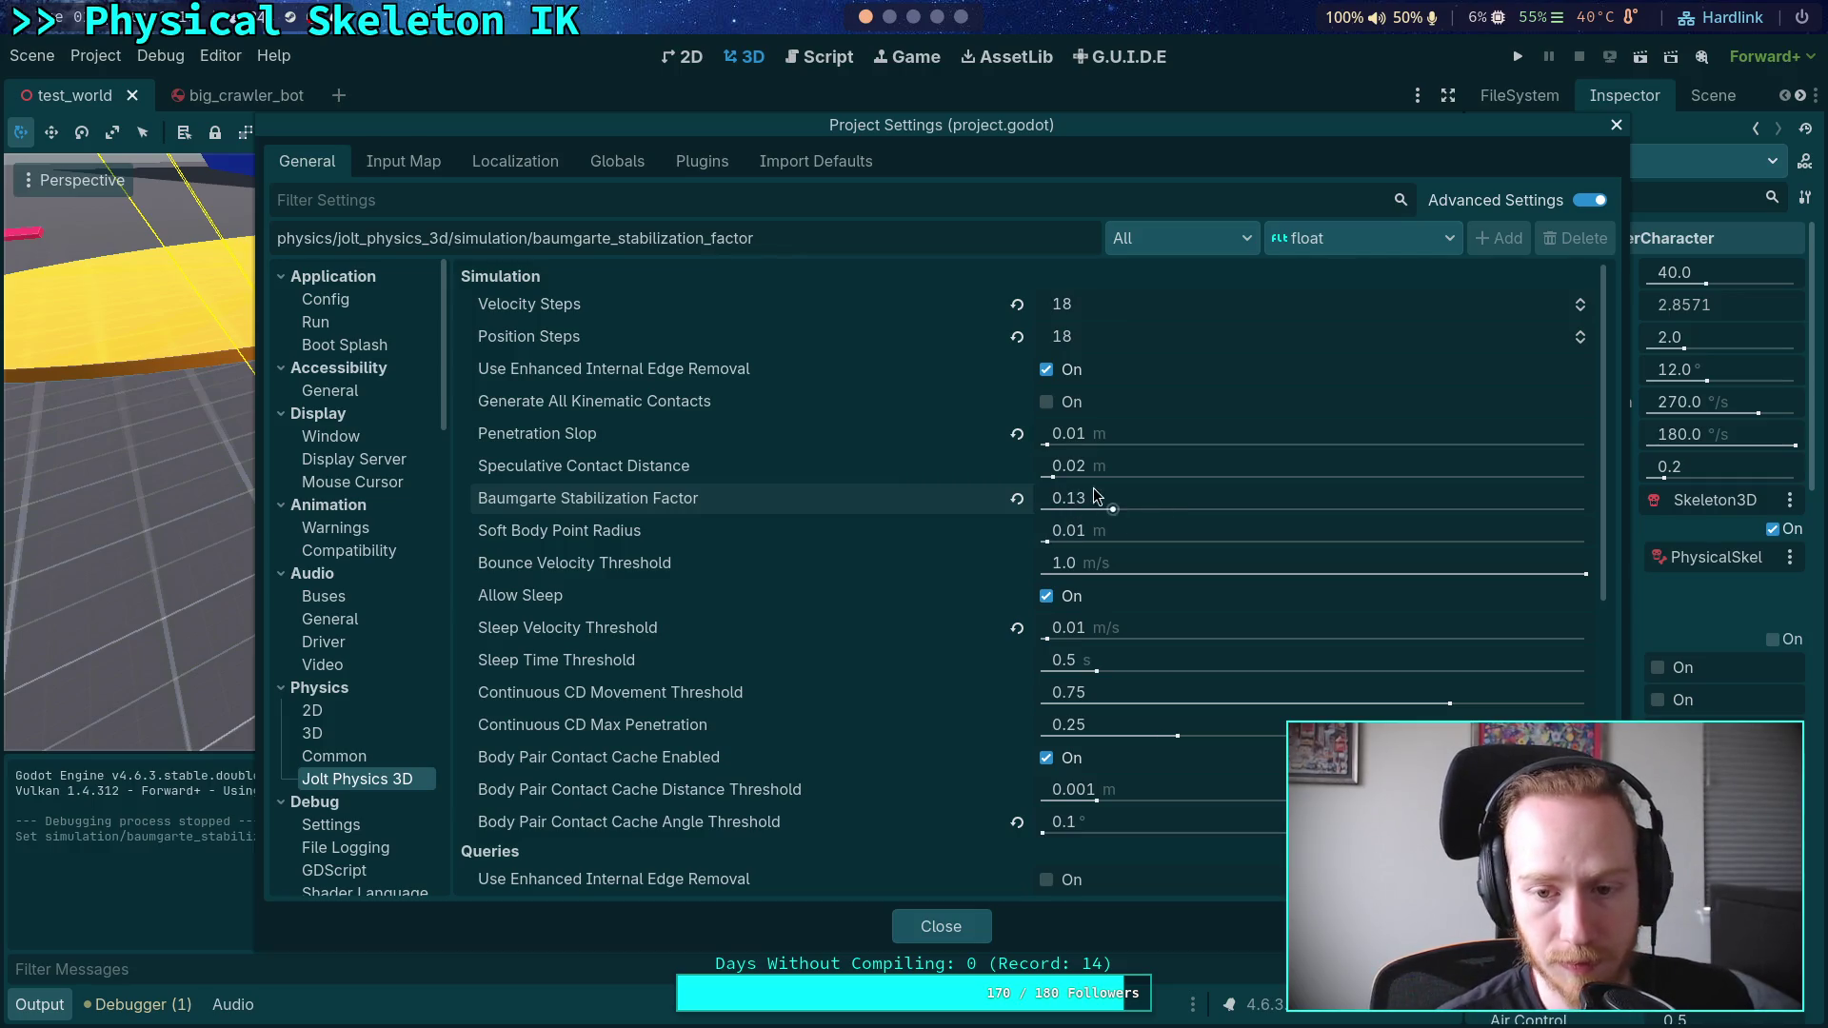
key("Return")
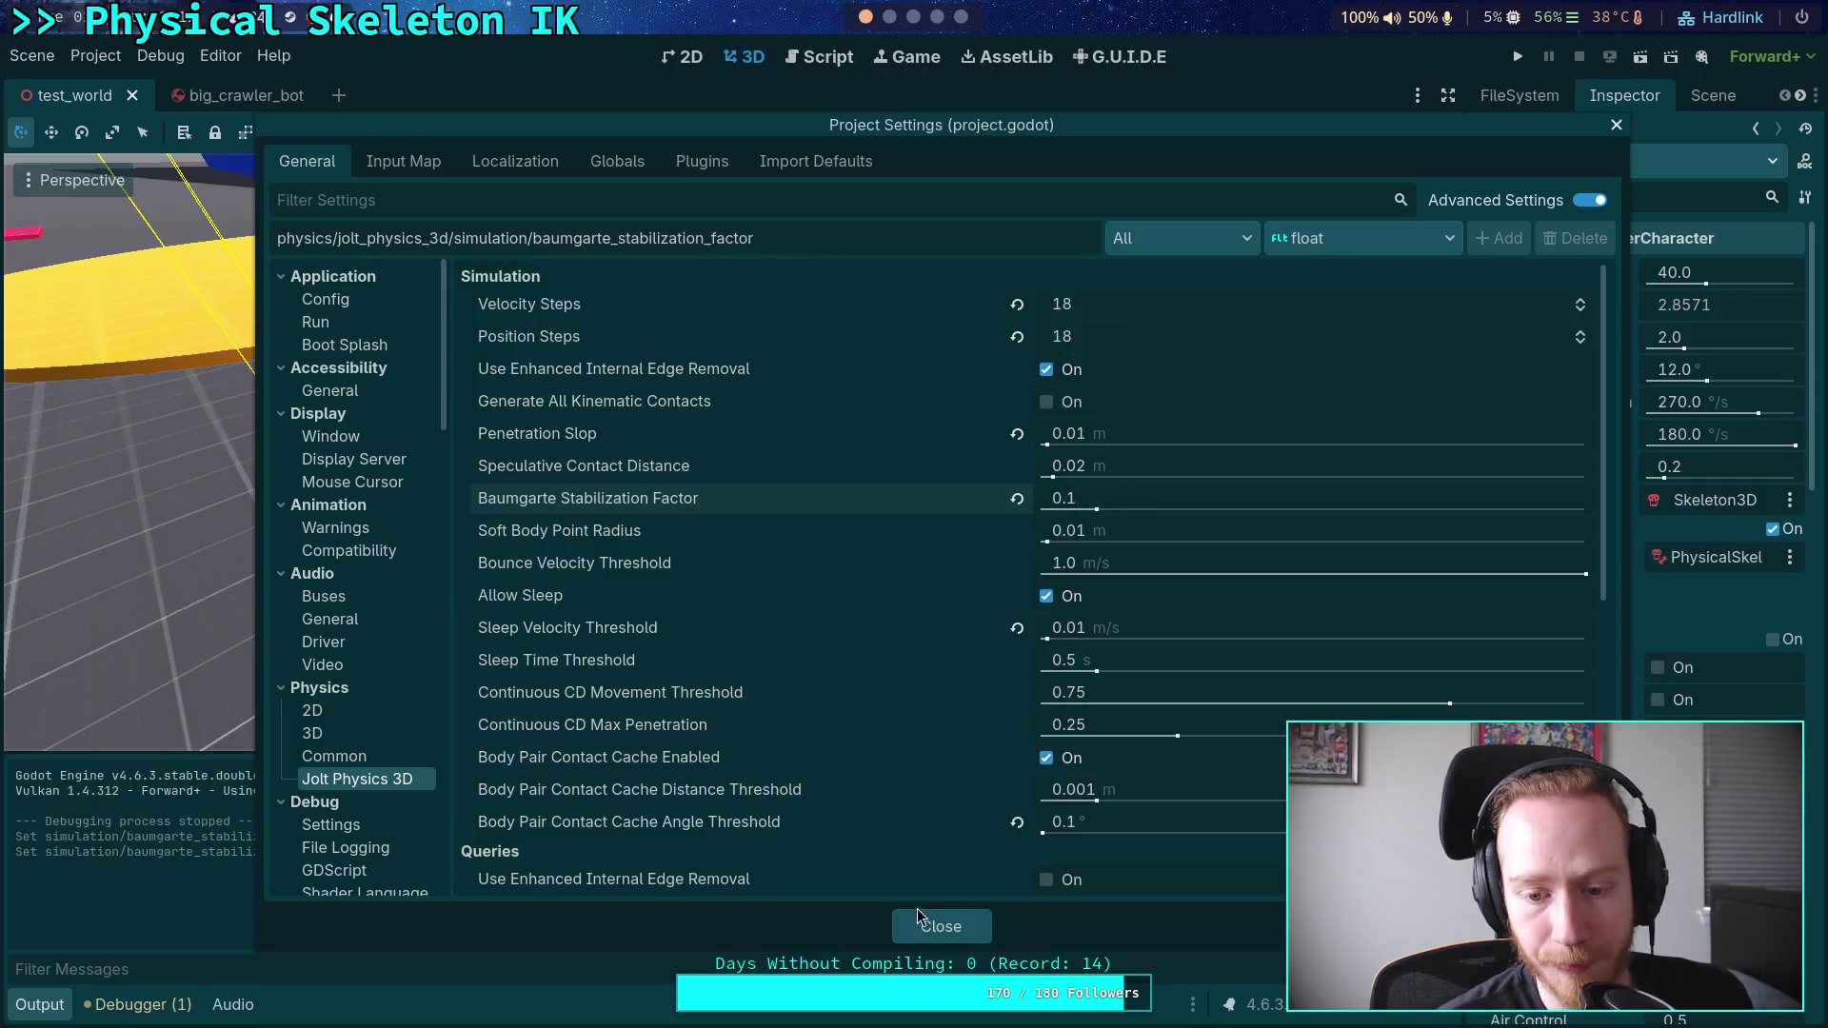
key("Escape")
key("F5")
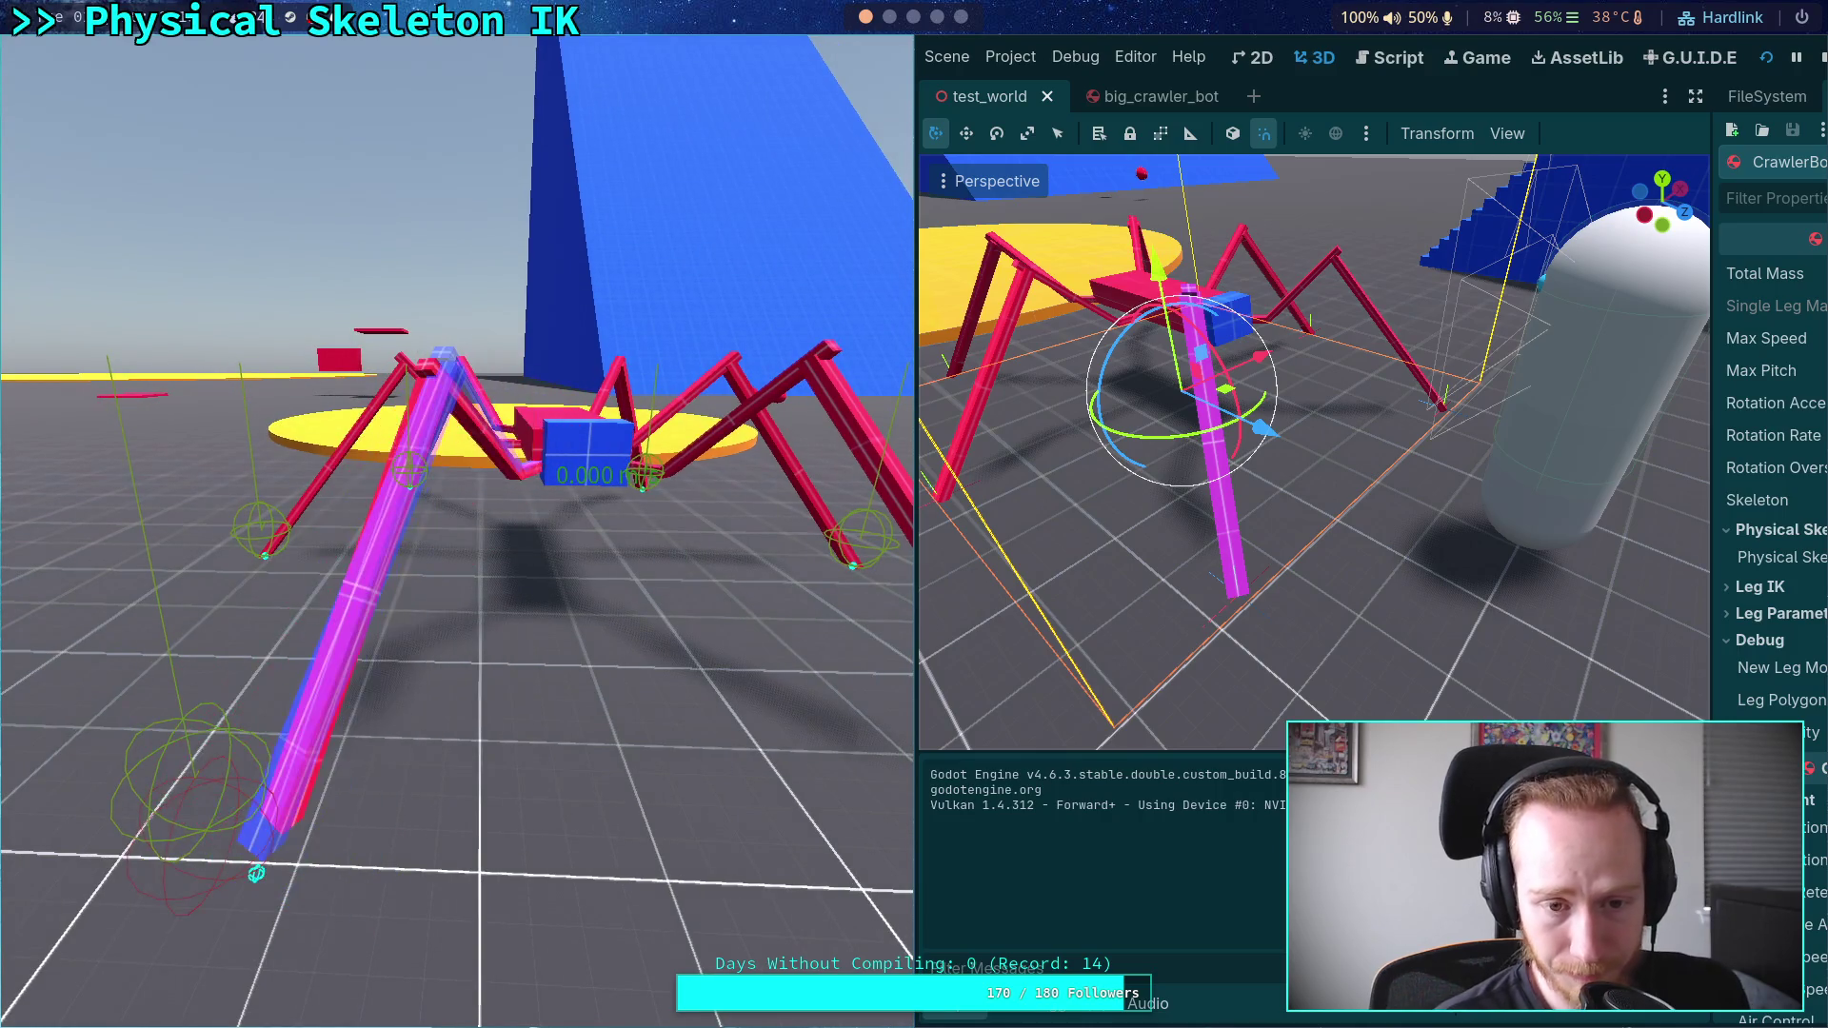
left_click(1820, 57)
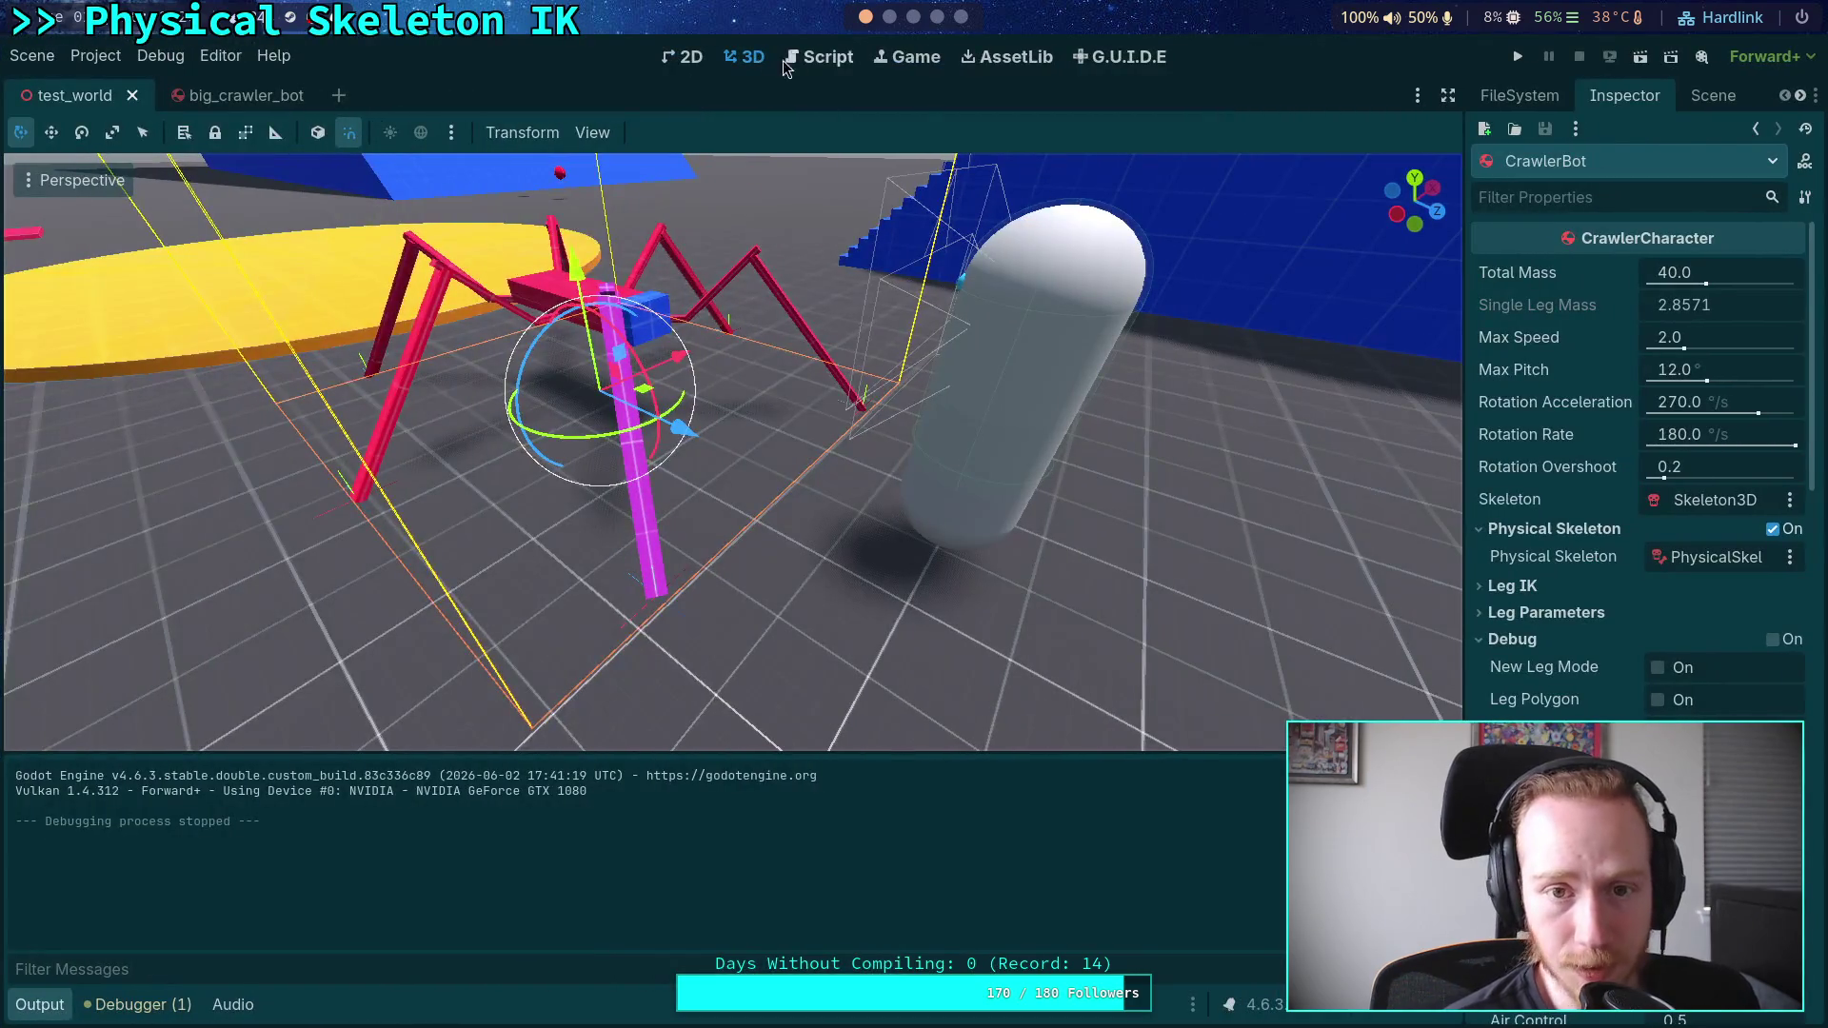
- Set Jolt velocity and position steps to 16 and the Baumgarte factor to 0.2
left_click(795, 57)
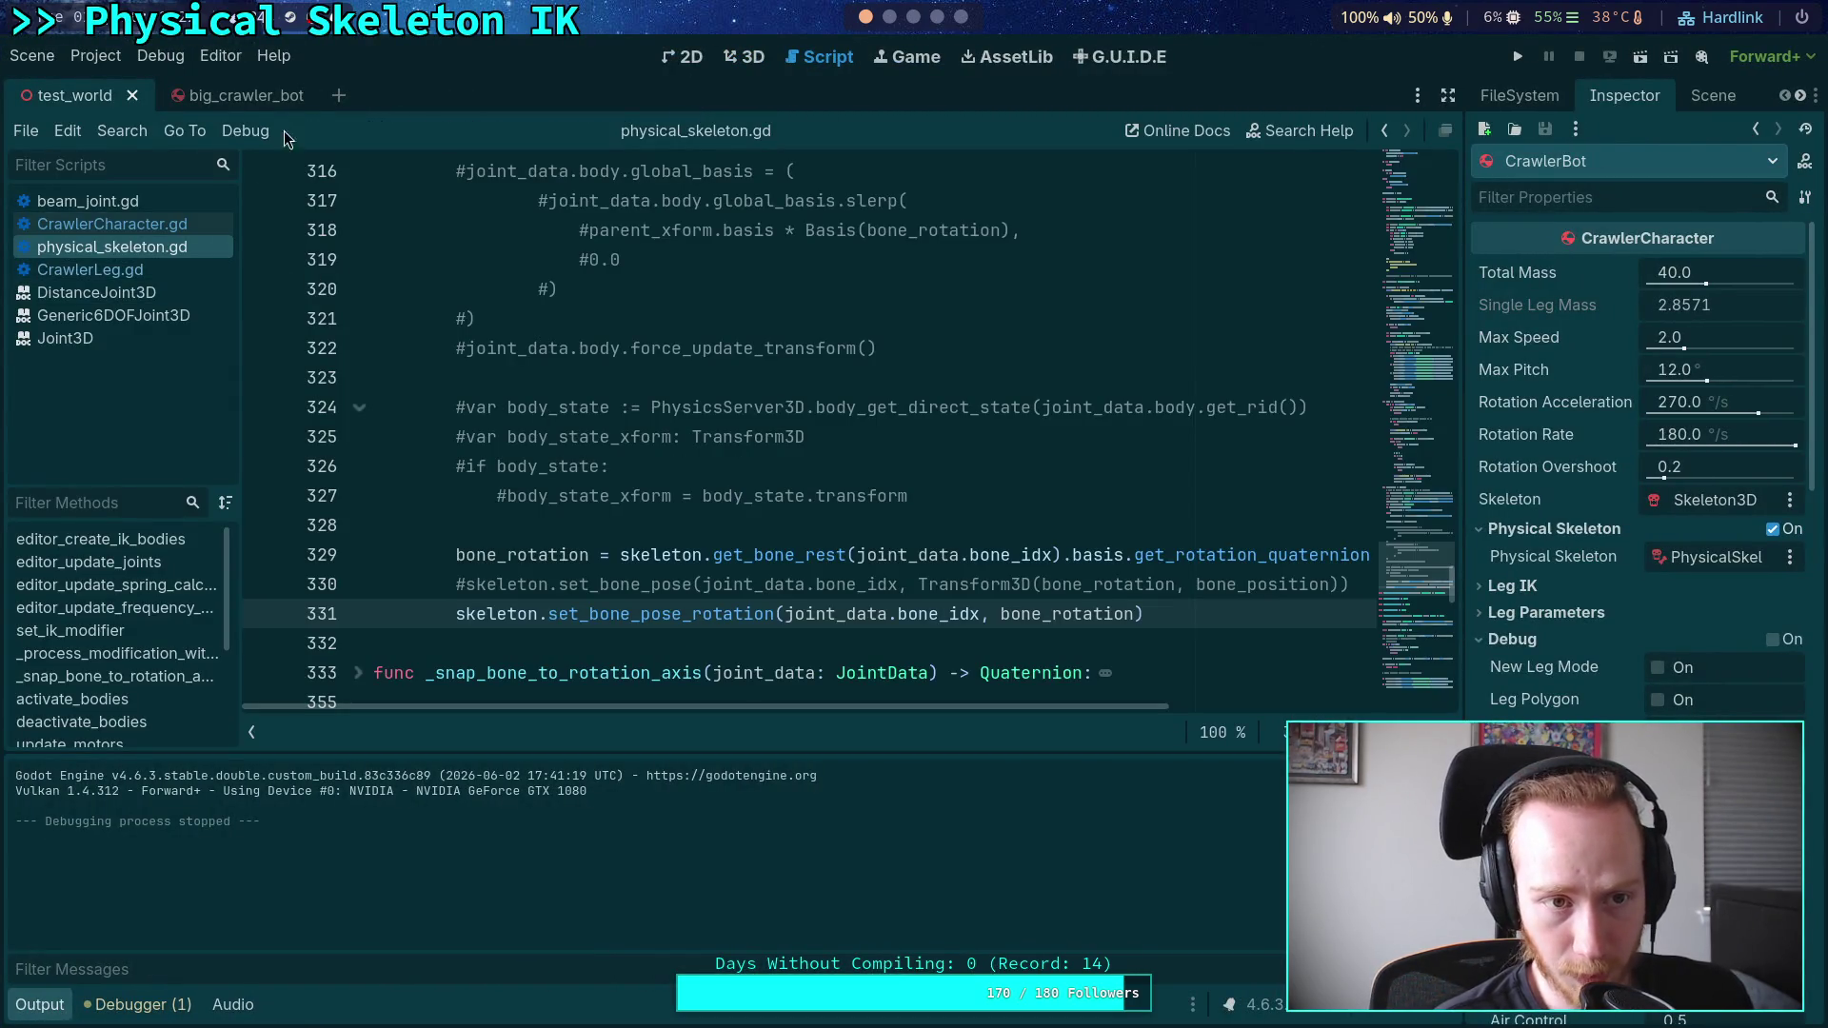
left_click(745, 65)
left_click(811, 59)
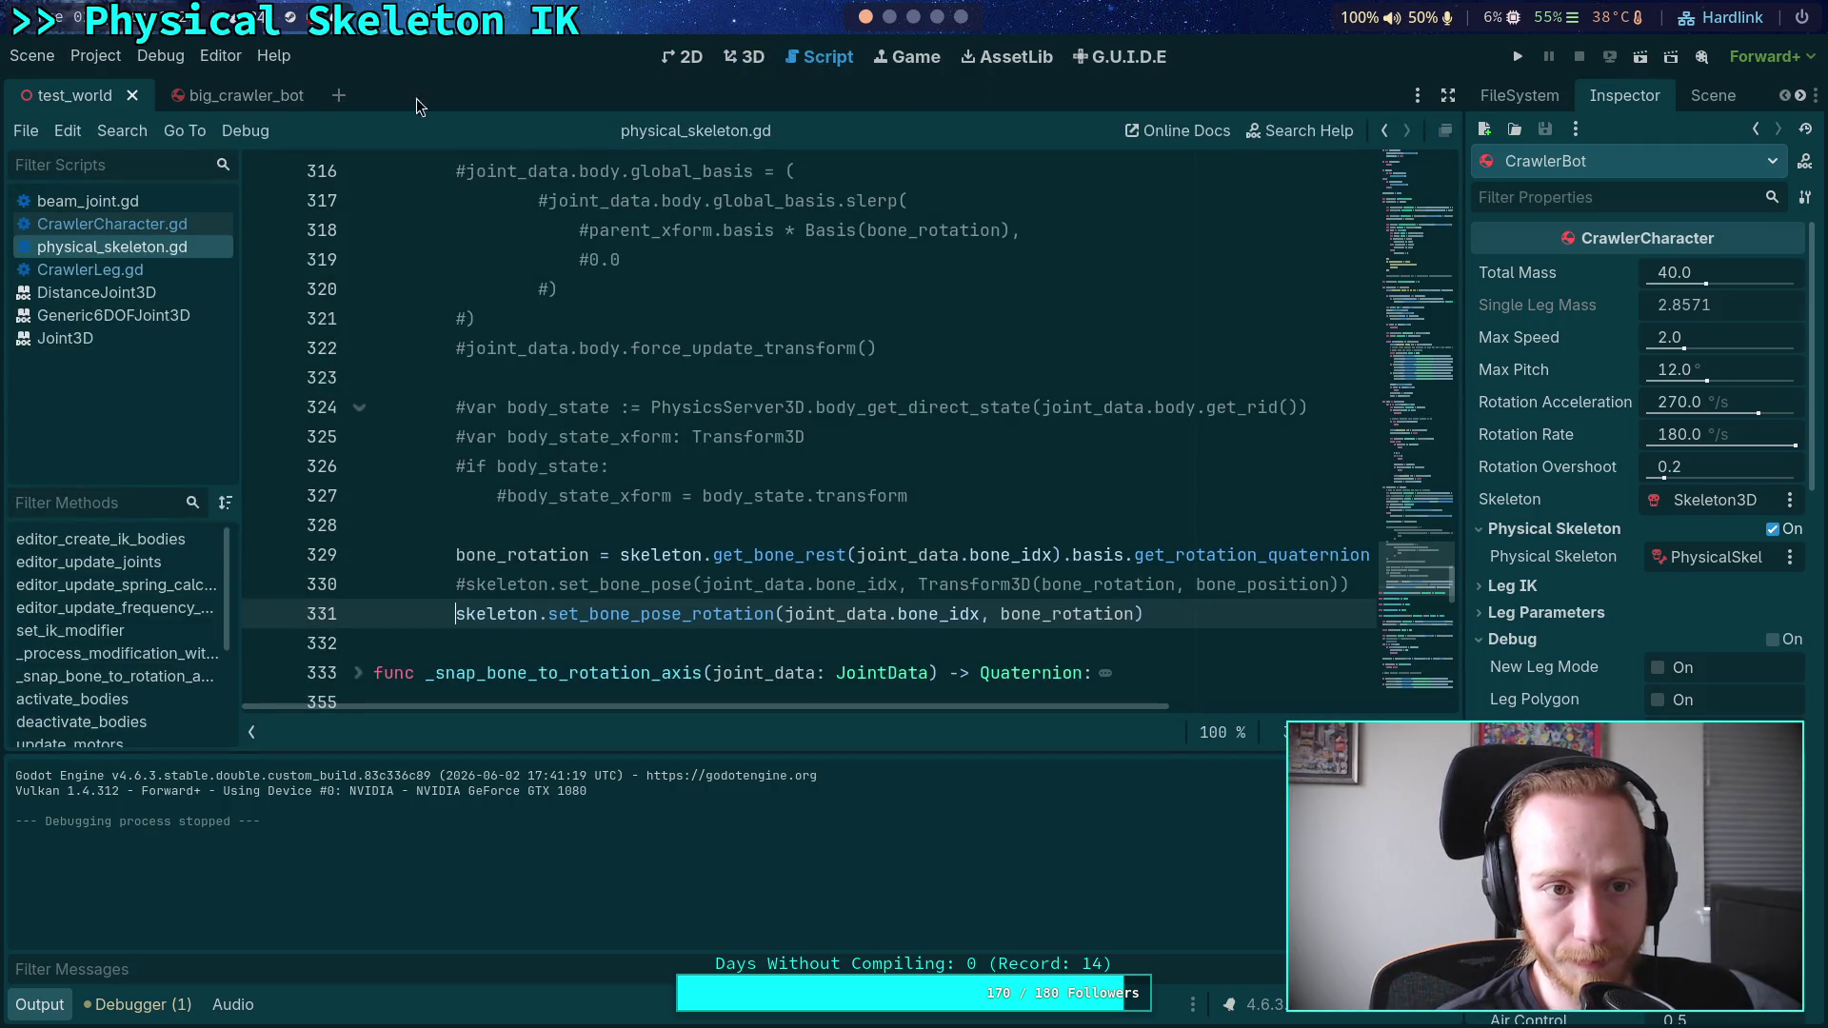
left_click(95, 55)
left_click(109, 76)
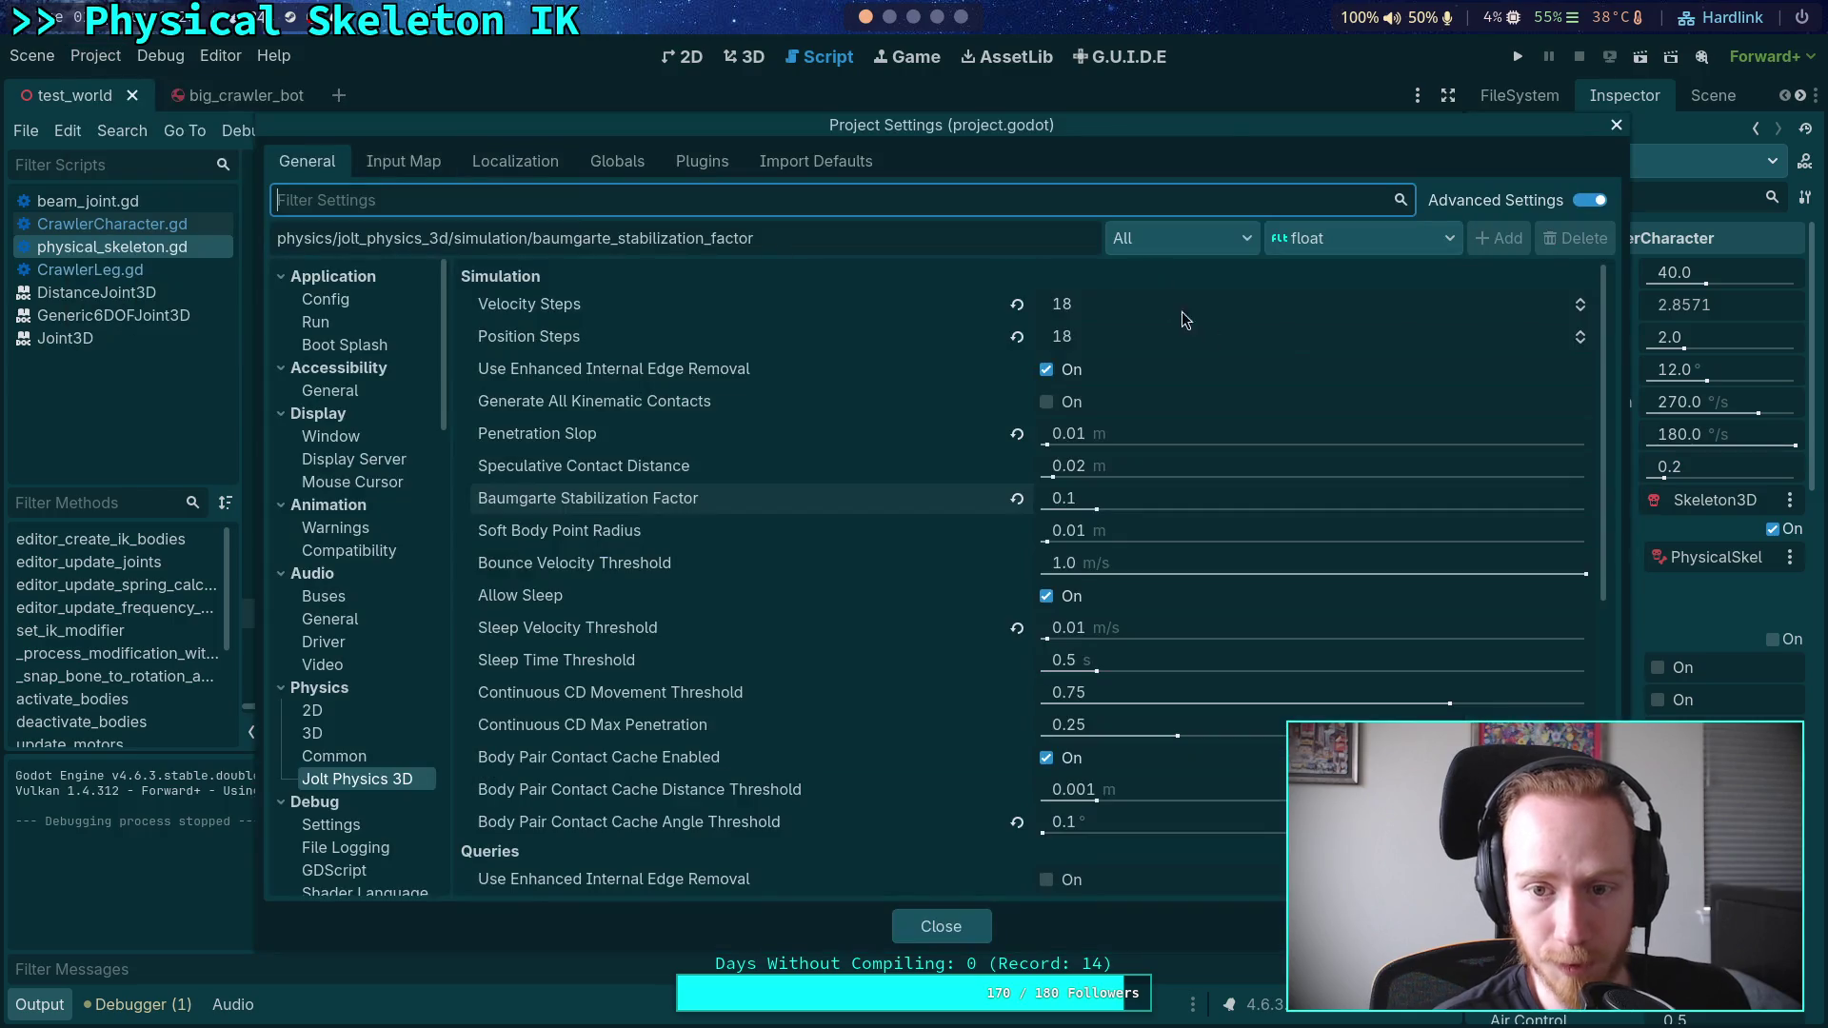
left_click(1580, 340)
left_click(1580, 341)
left_click(1579, 309)
left_click(1580, 309)
left_click(1155, 502)
type("0.2")
key("Return")
left_click(955, 937)
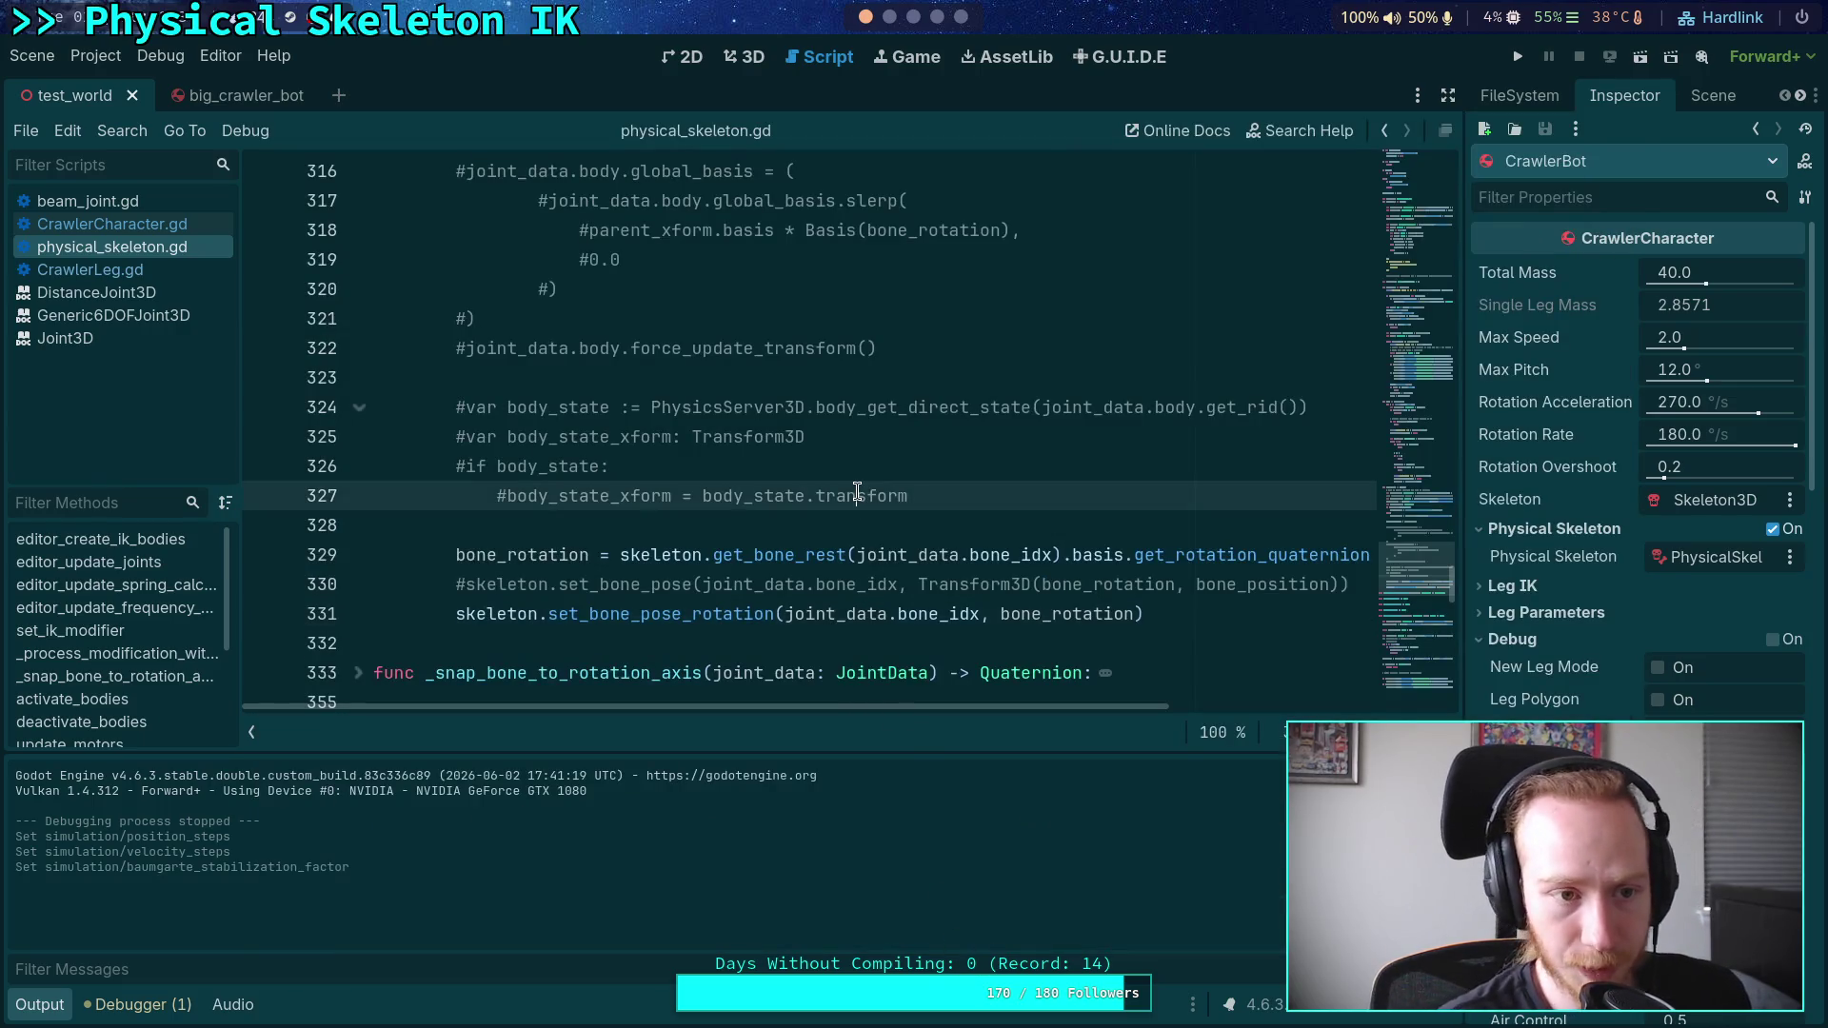
left_click(857, 491)
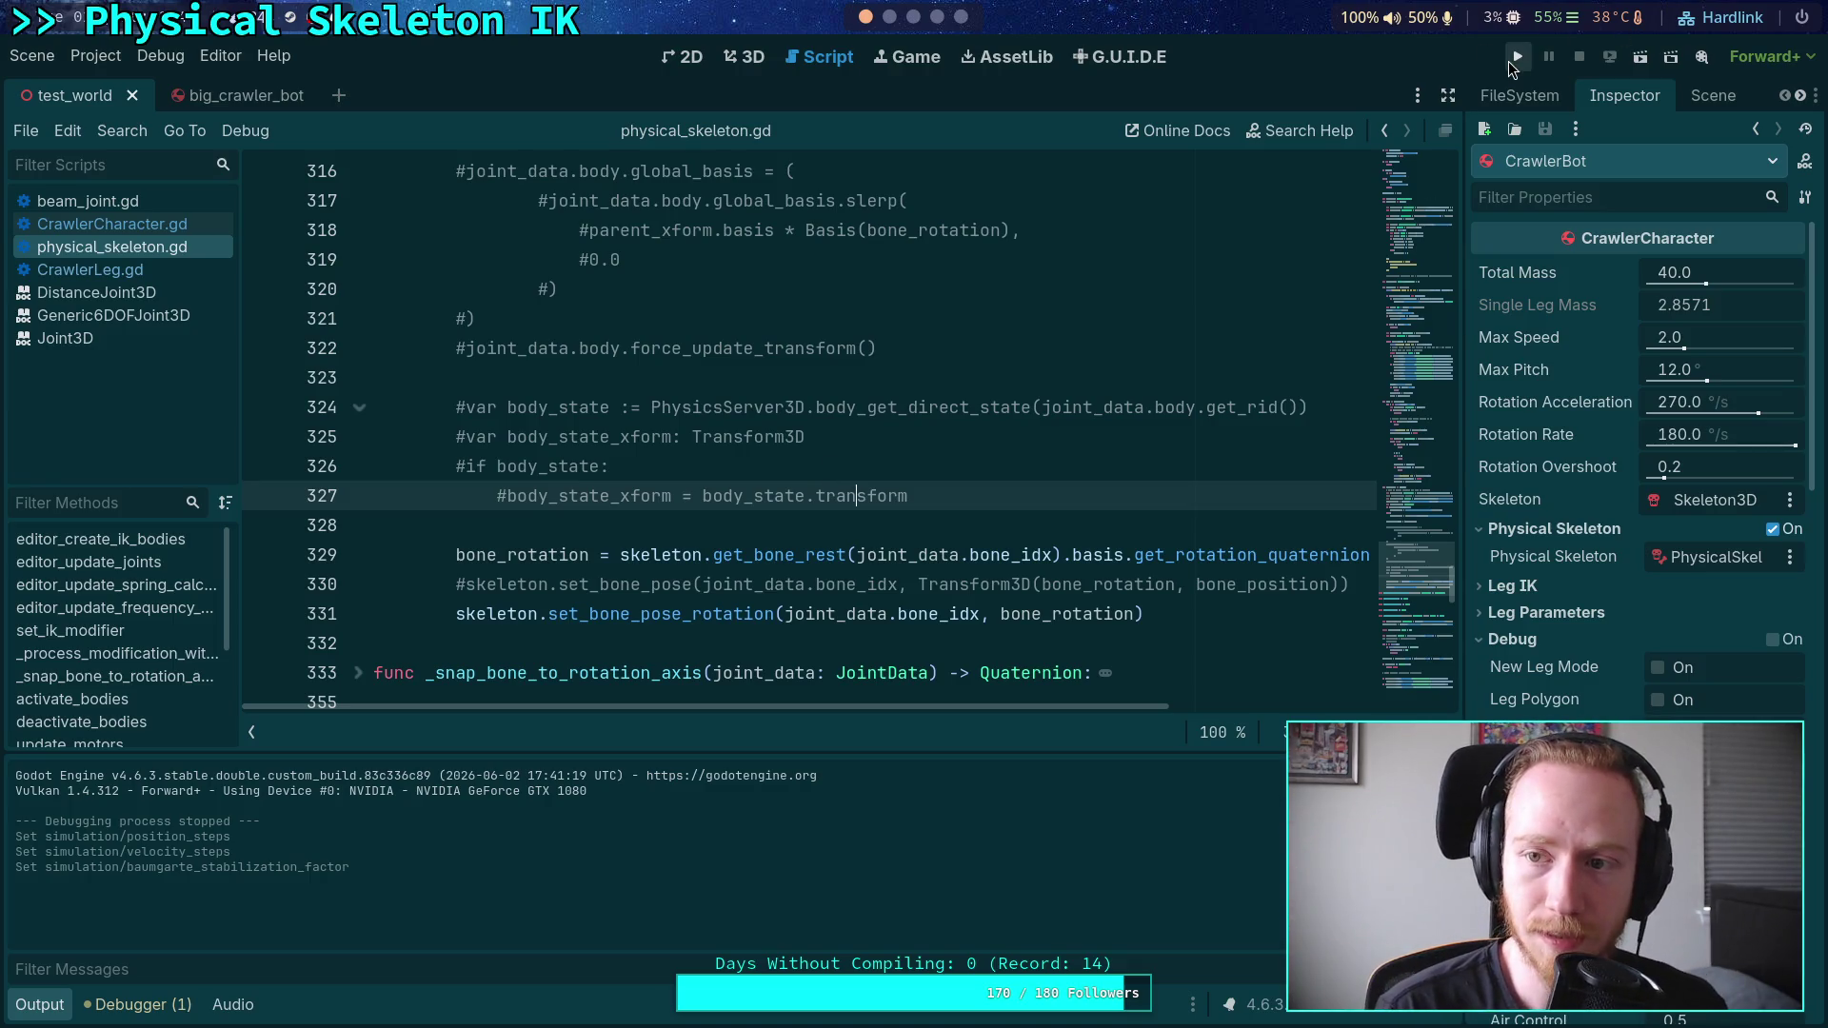
left_click(1509, 61)
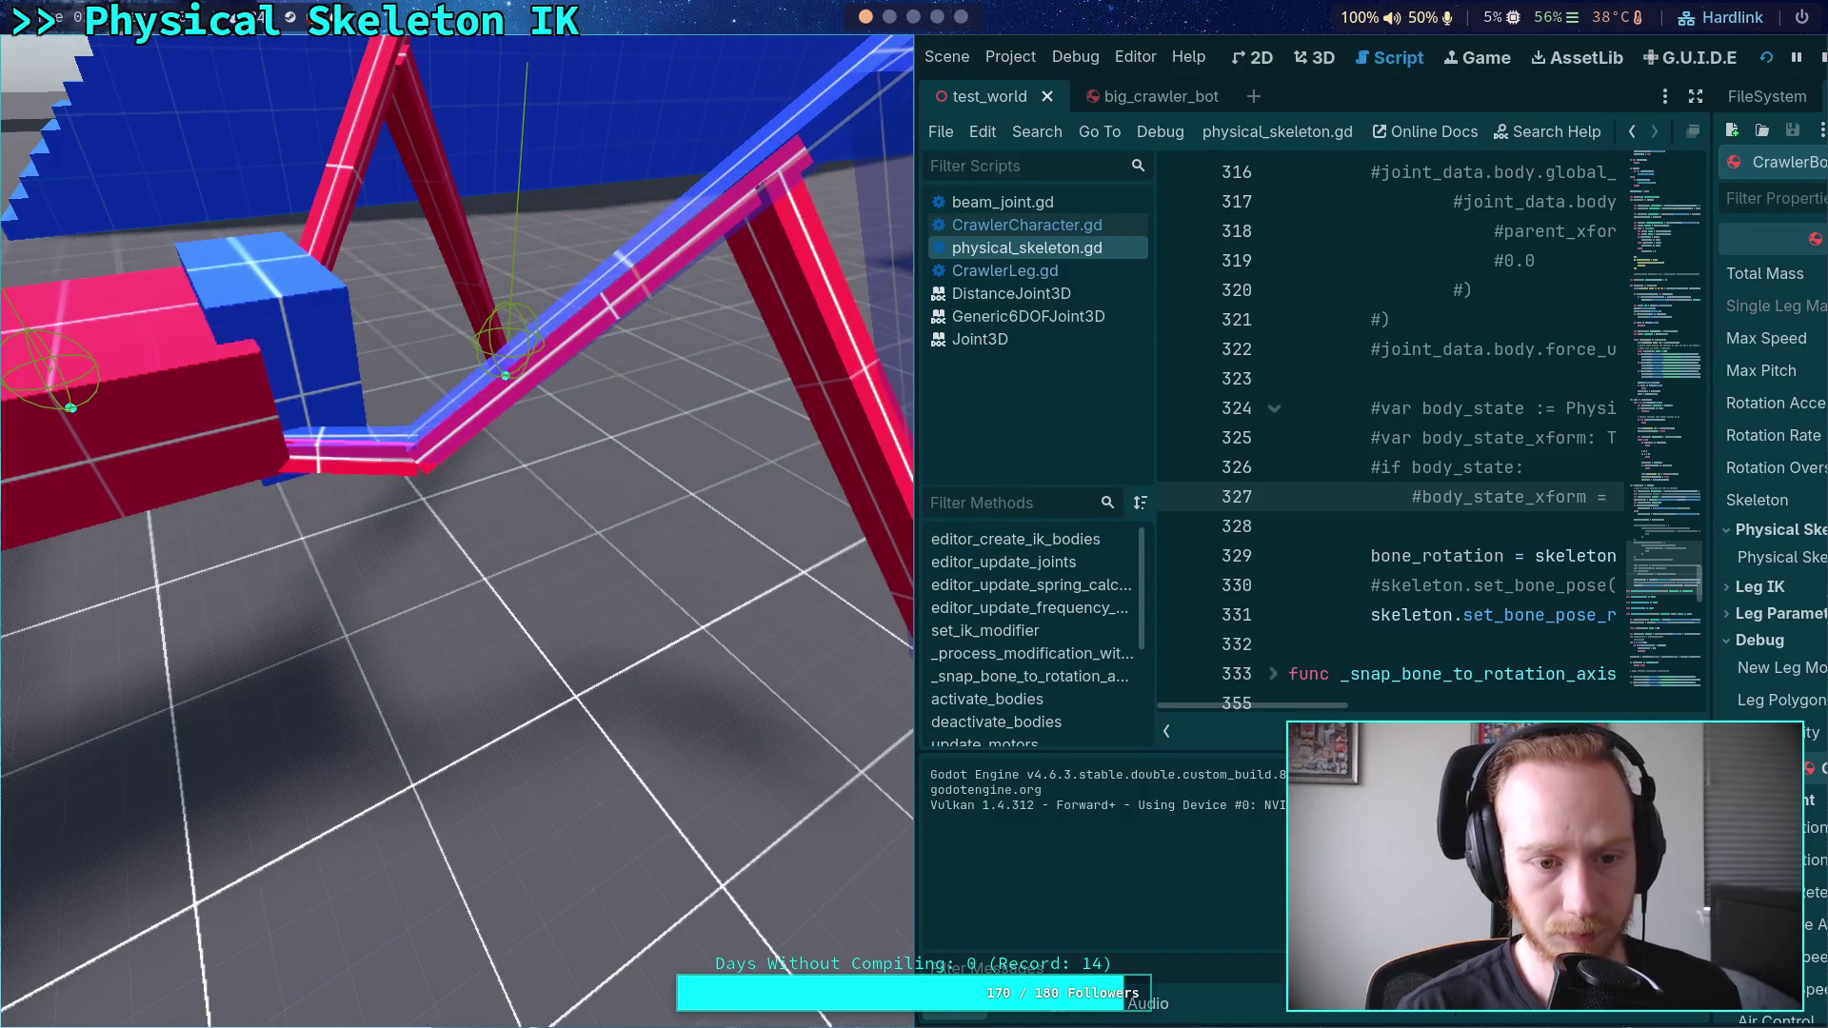
key("period")
key("period")
key("period")
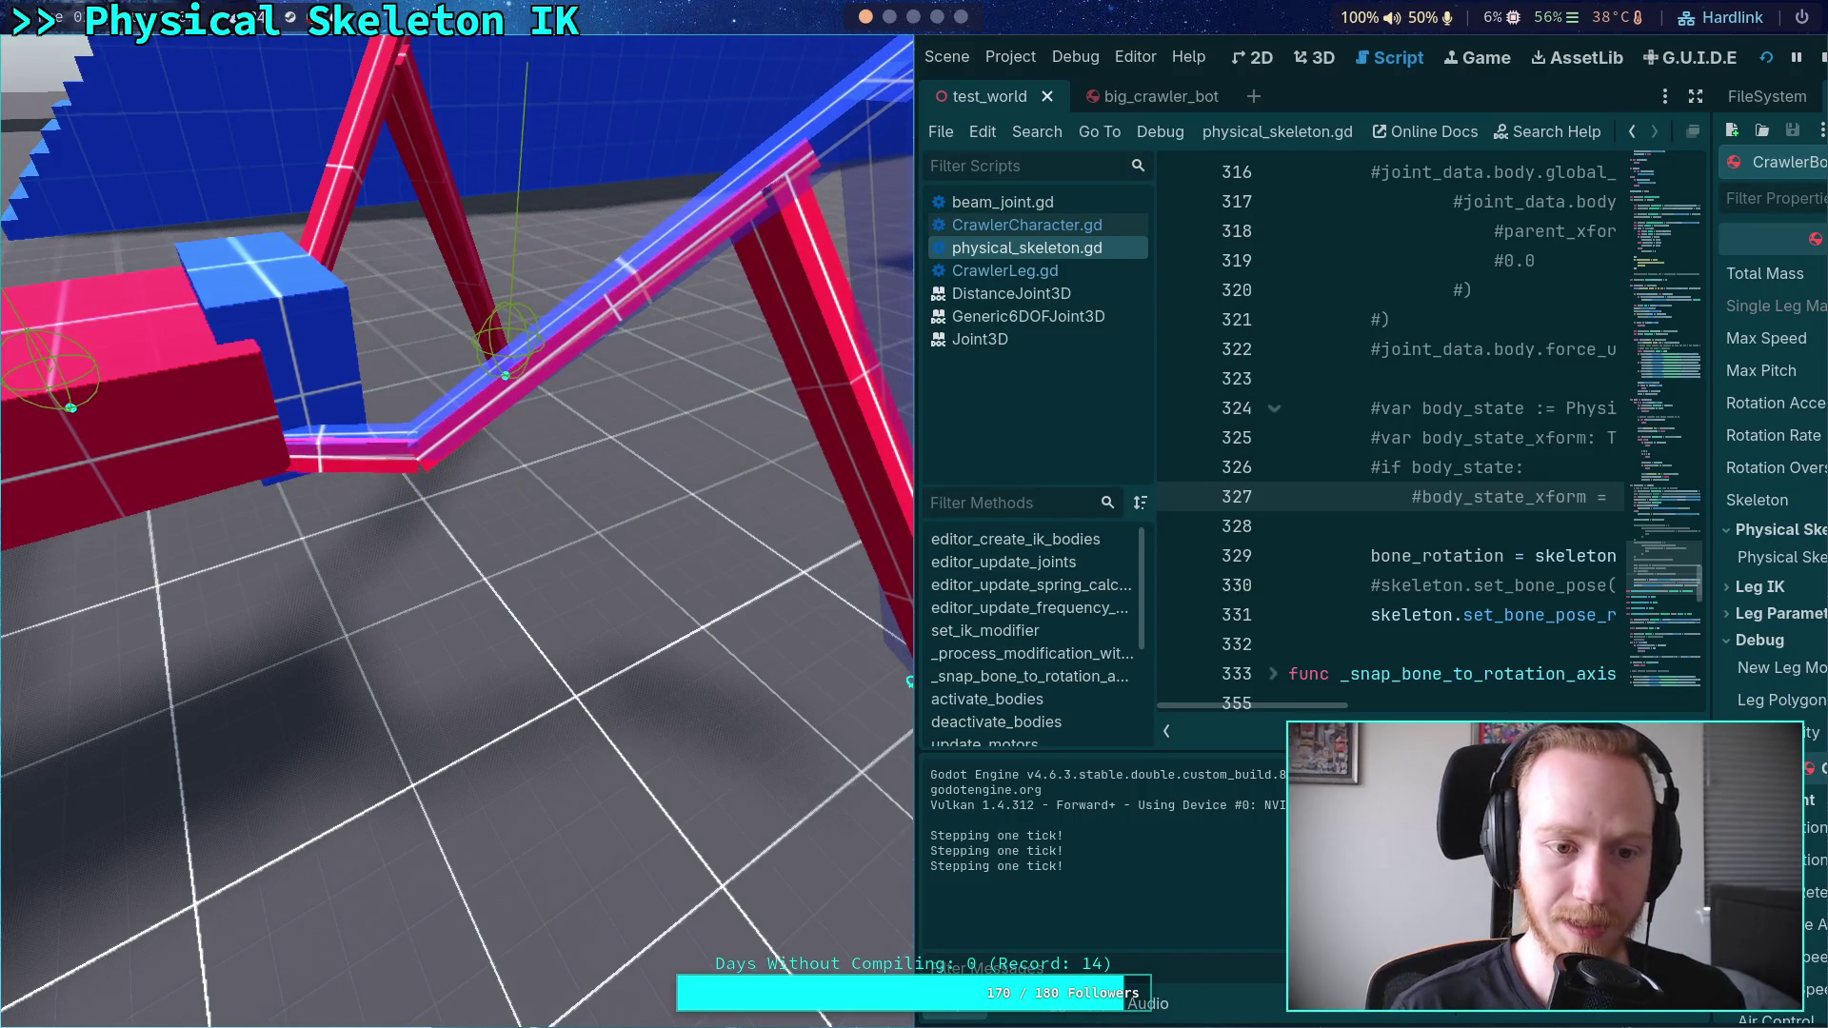
key("period")
key("period")
key("period")
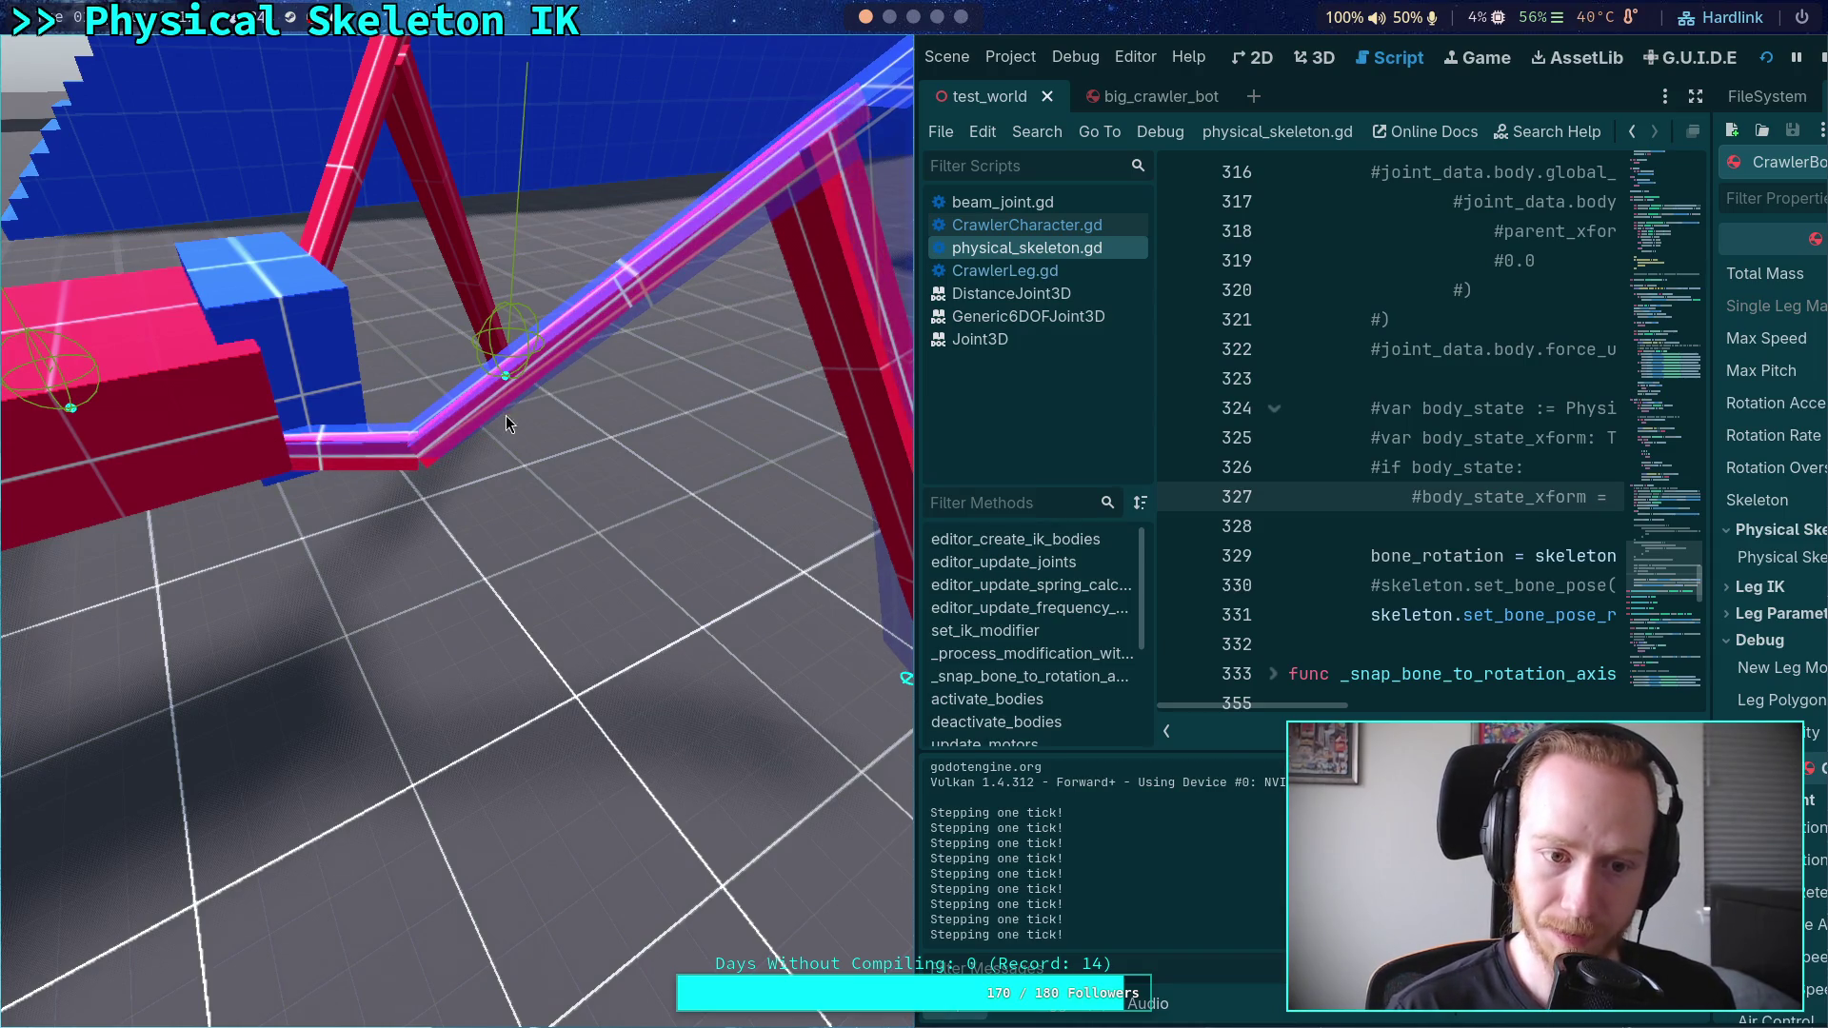
key("period")
key("period")
key("period")
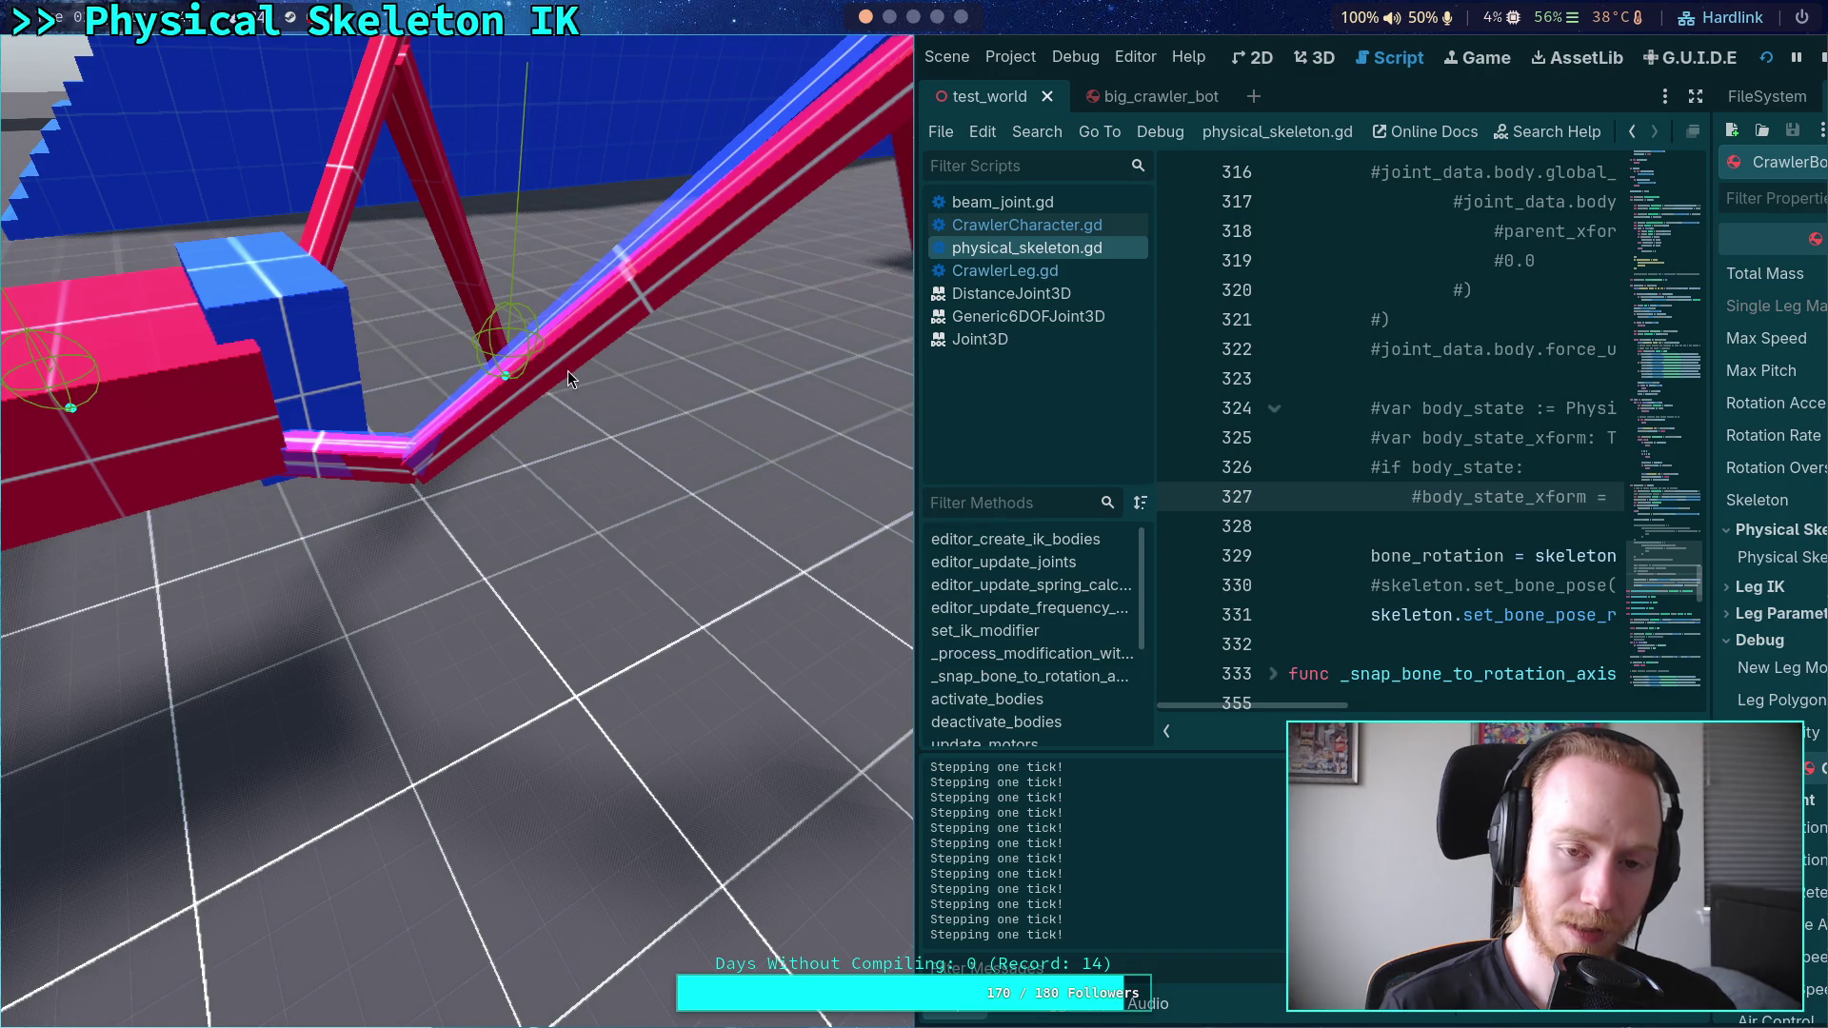
left_click(1820, 59)
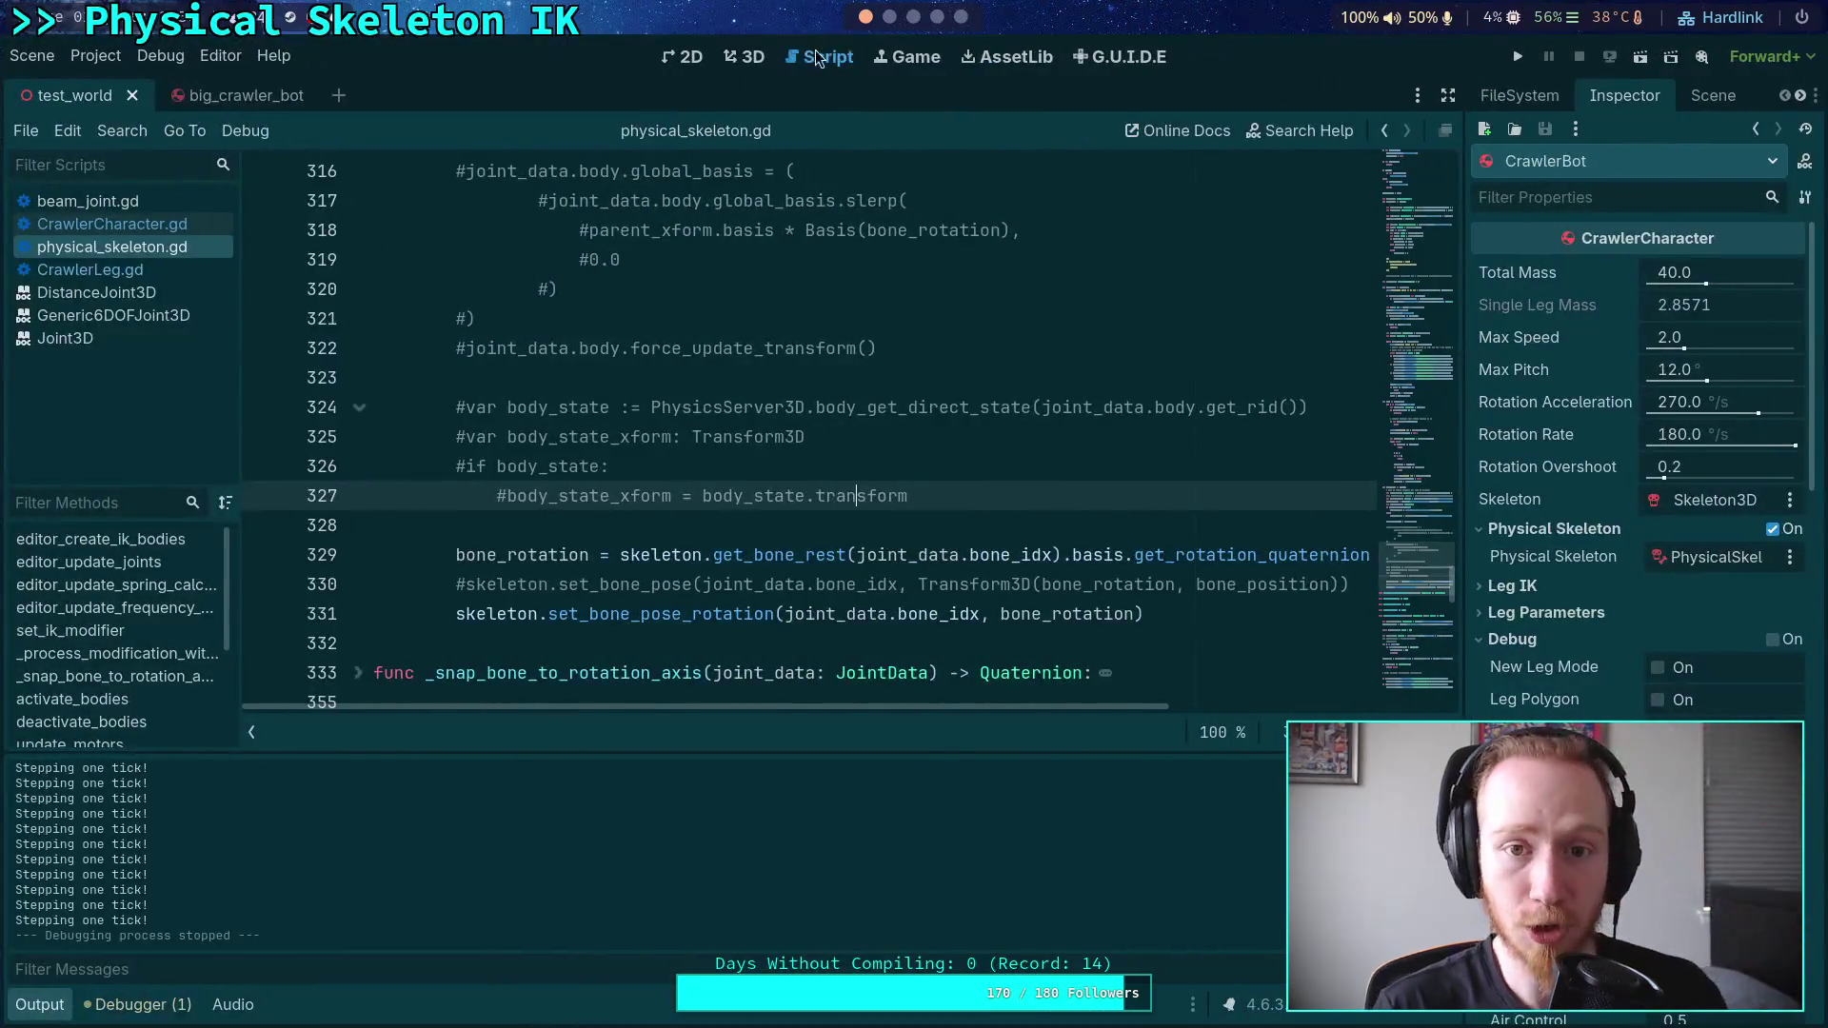
left_click(757, 63)
- Drag the upper pink line's endpoints to run from the left circle's edge to the knee tip
left_click(961, 21)
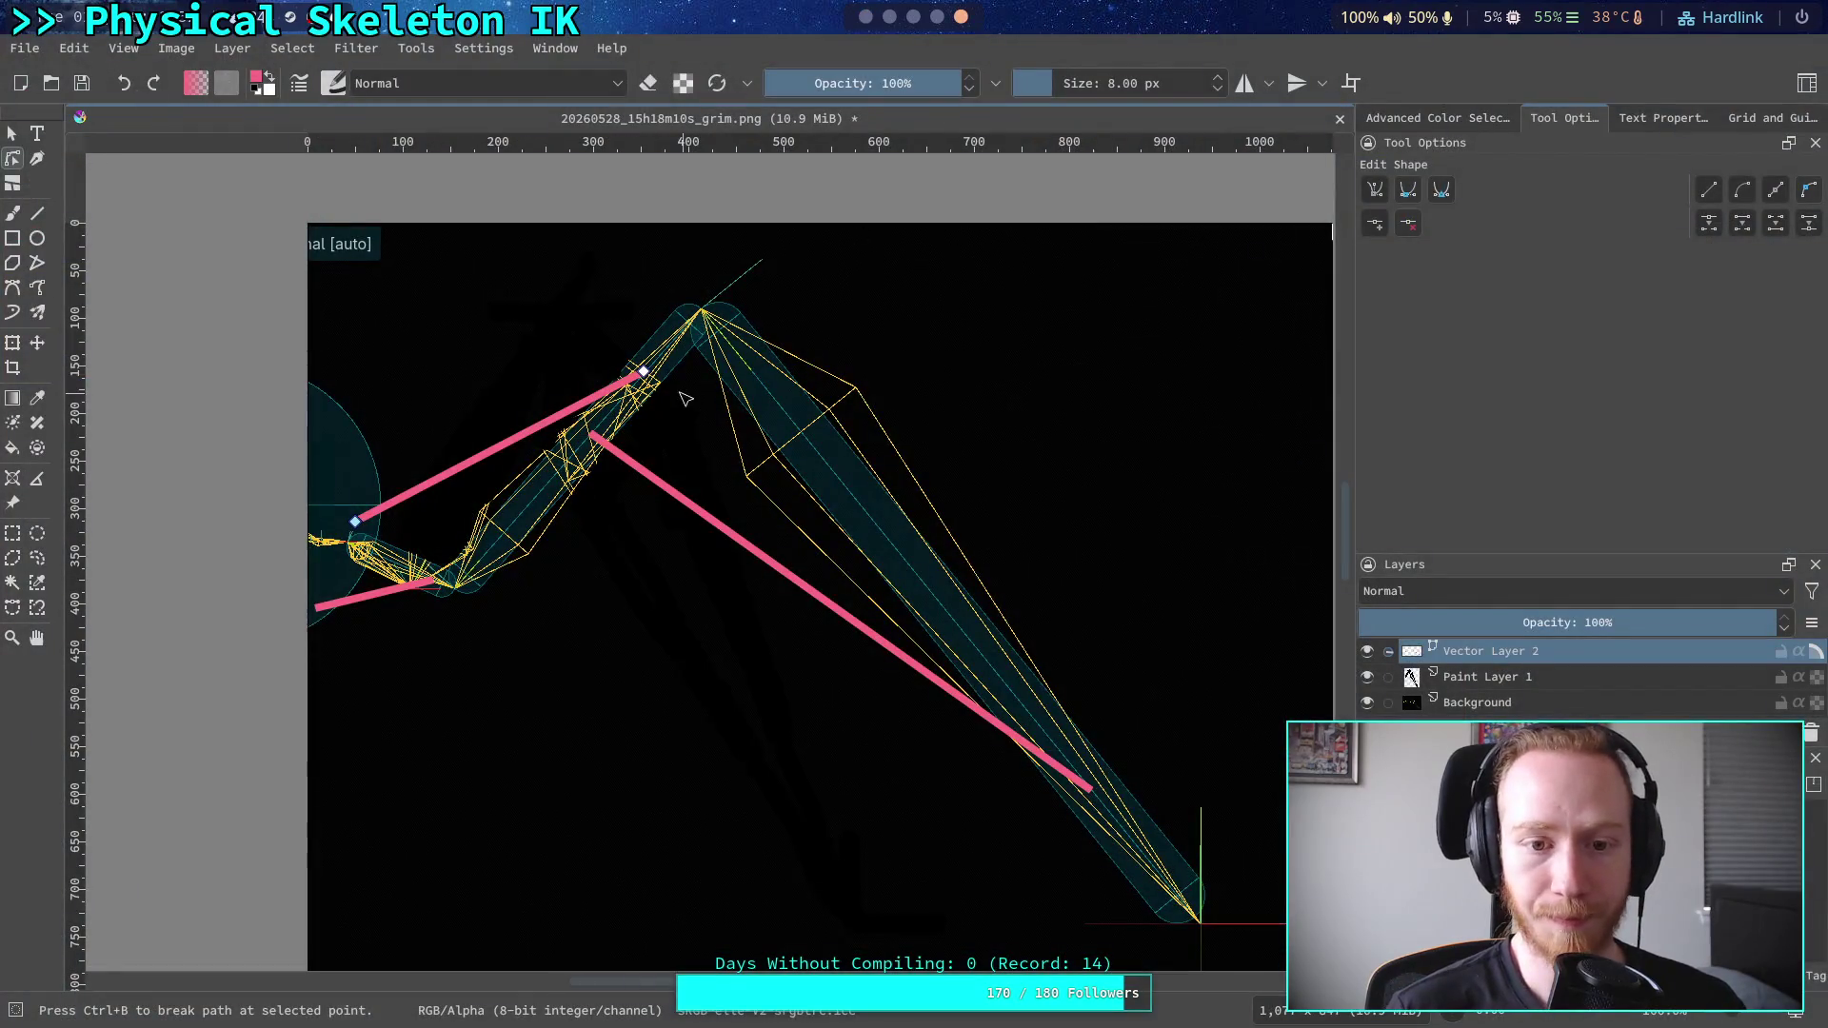
mouse_move(646, 372)
left_mouse_down()
mouse_move(676, 357)
mouse_move(668, 343)
left_mouse_up()
left_click_drag(356, 521, 324, 403)
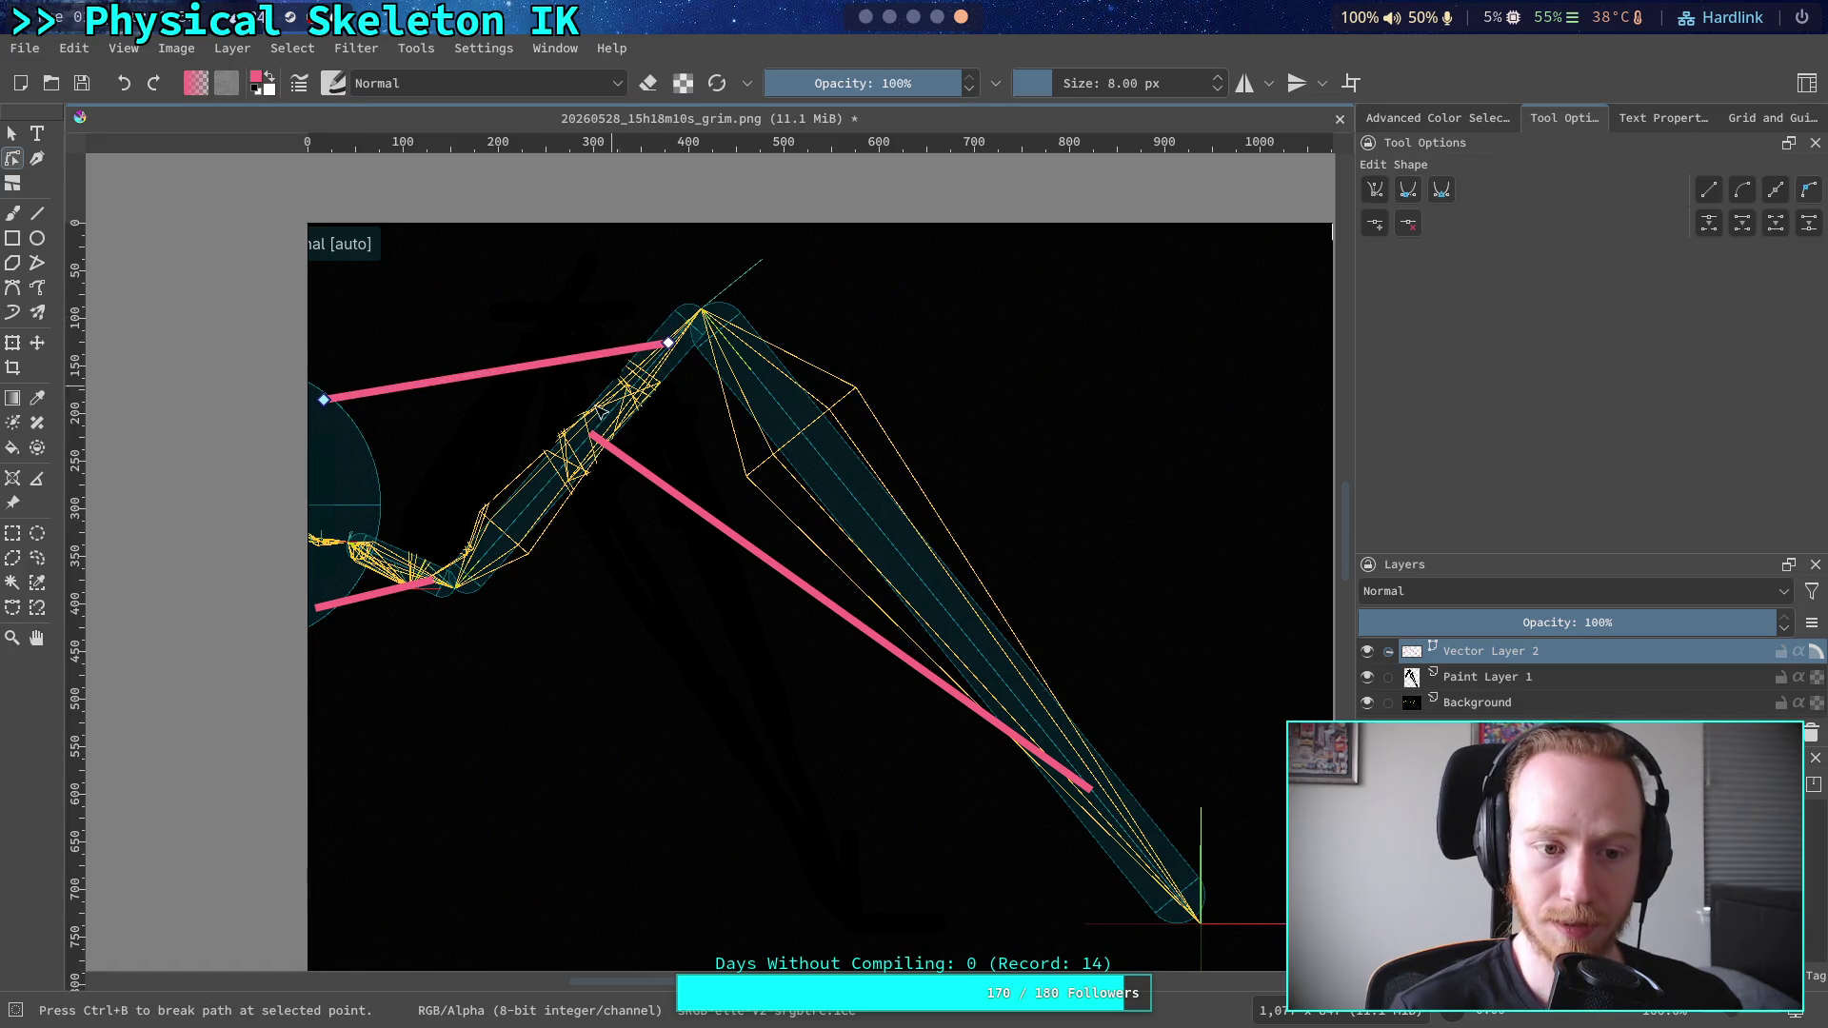
left_click_drag(325, 403, 337, 477)
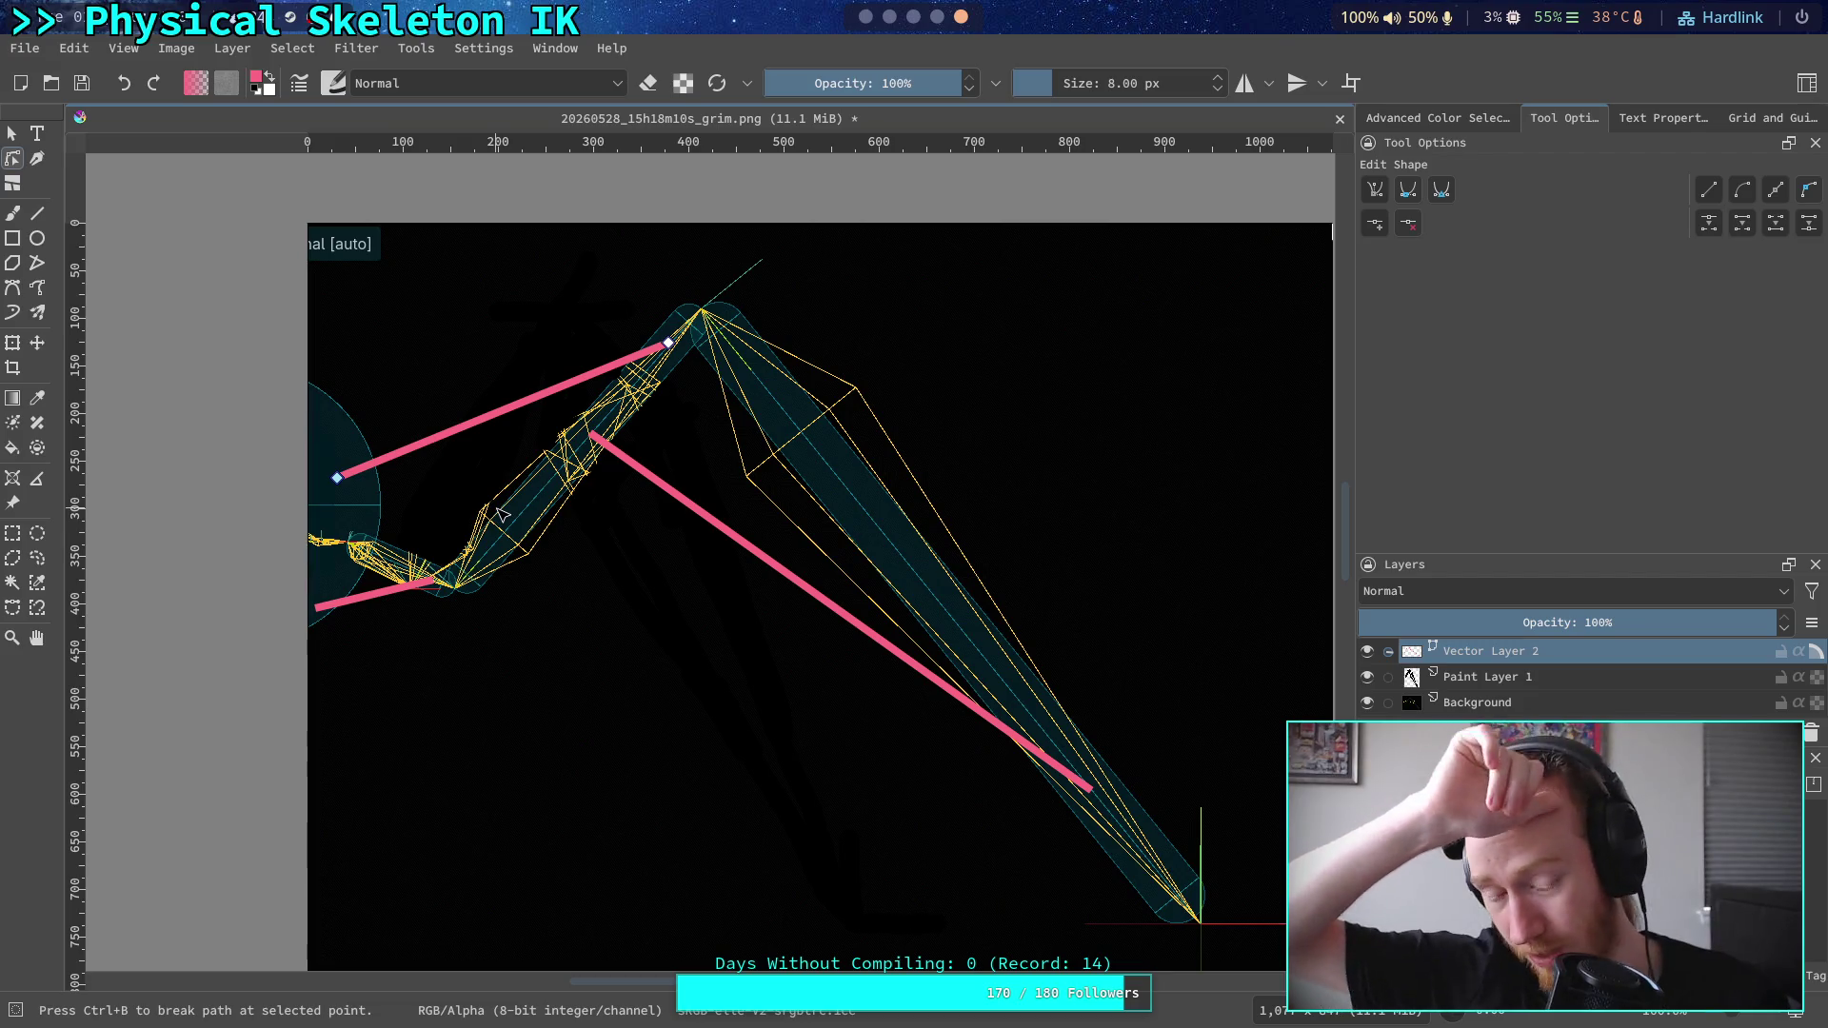
mouse_move(349, 485)
left_mouse_down()
mouse_move(405, 570)
mouse_move(347, 478)
left_mouse_up()
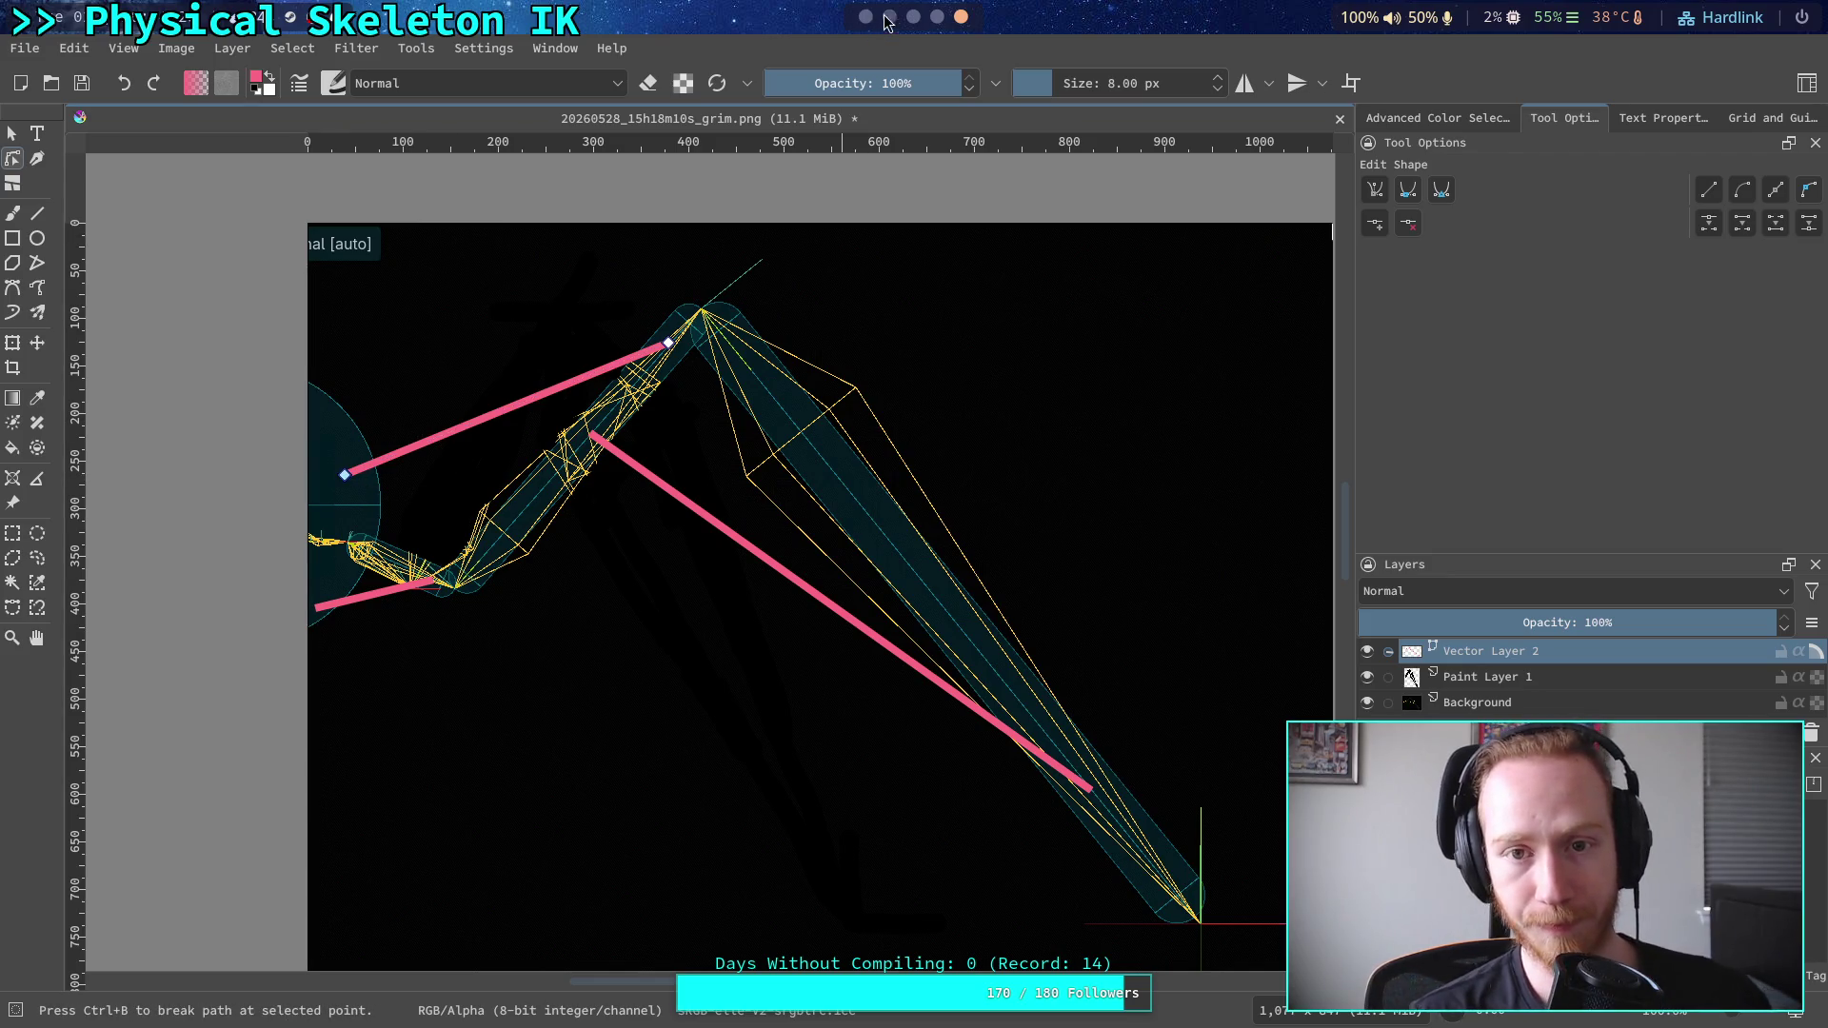
key("alt+Tab")
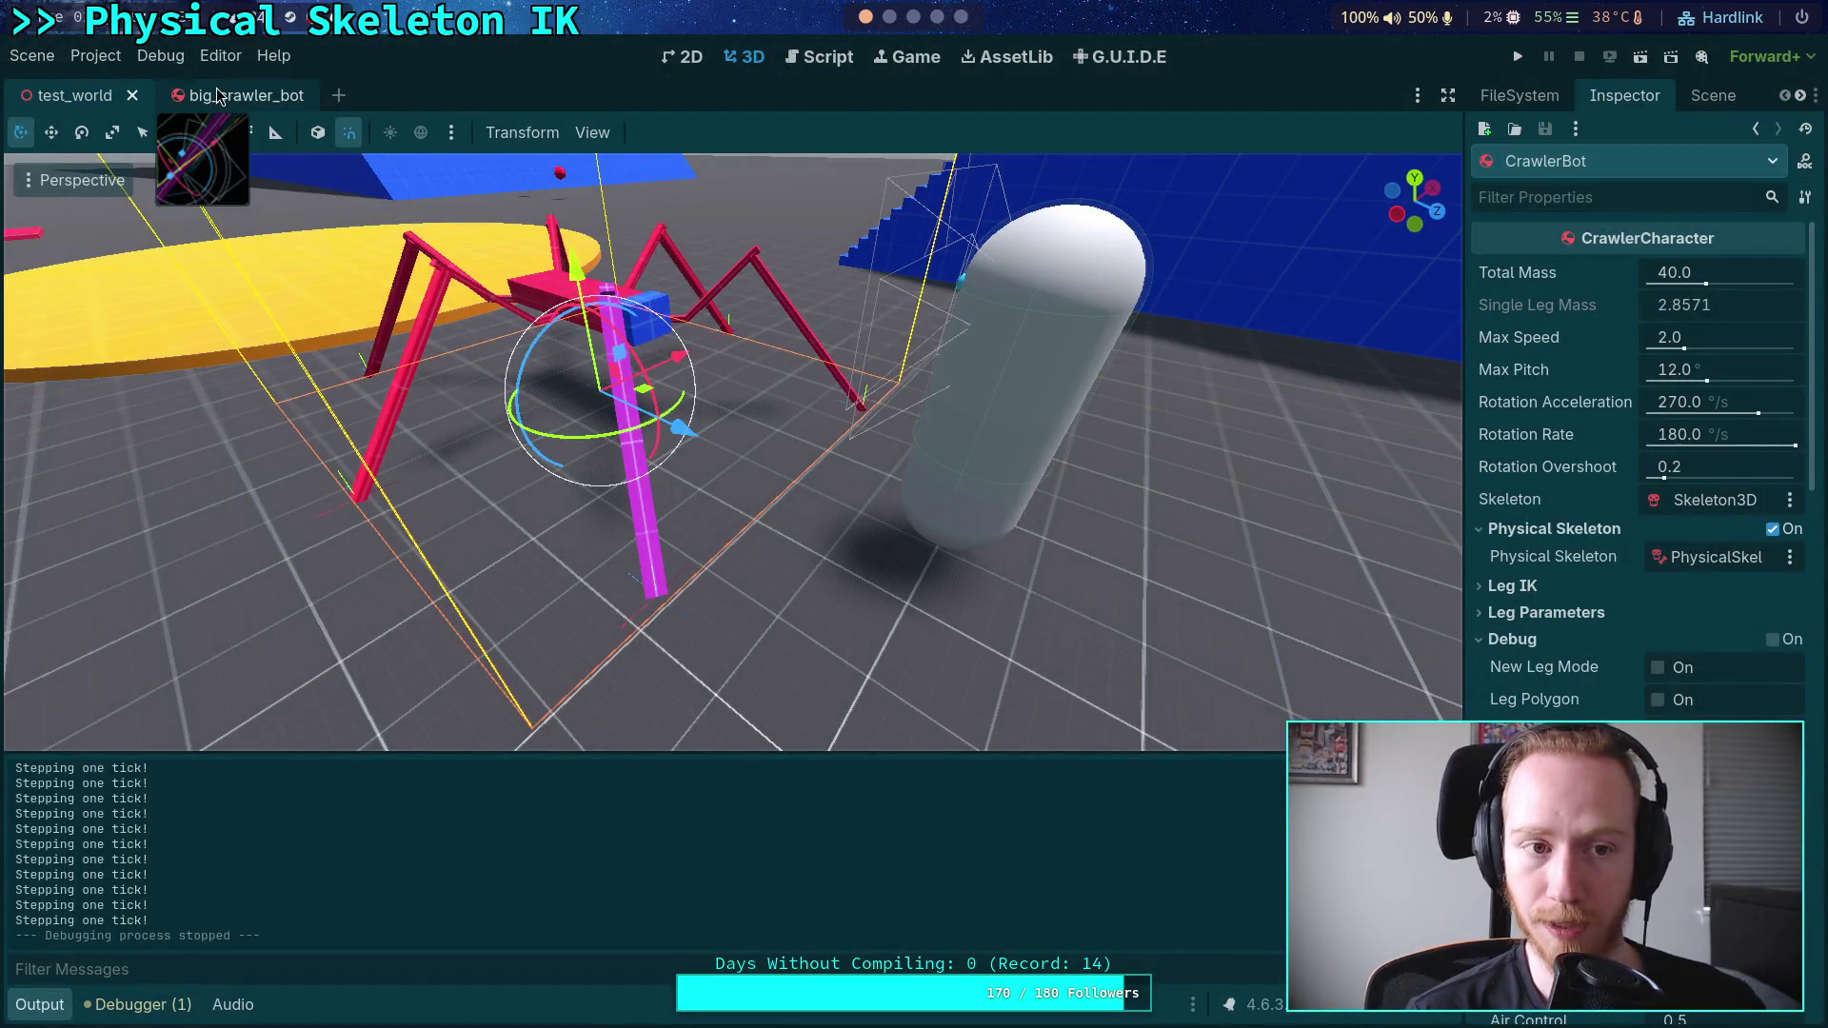
- Open big_crawler_bot, widen the side dock, and select the FR_Tibia_Beam joint's properties
left_click(220, 95)
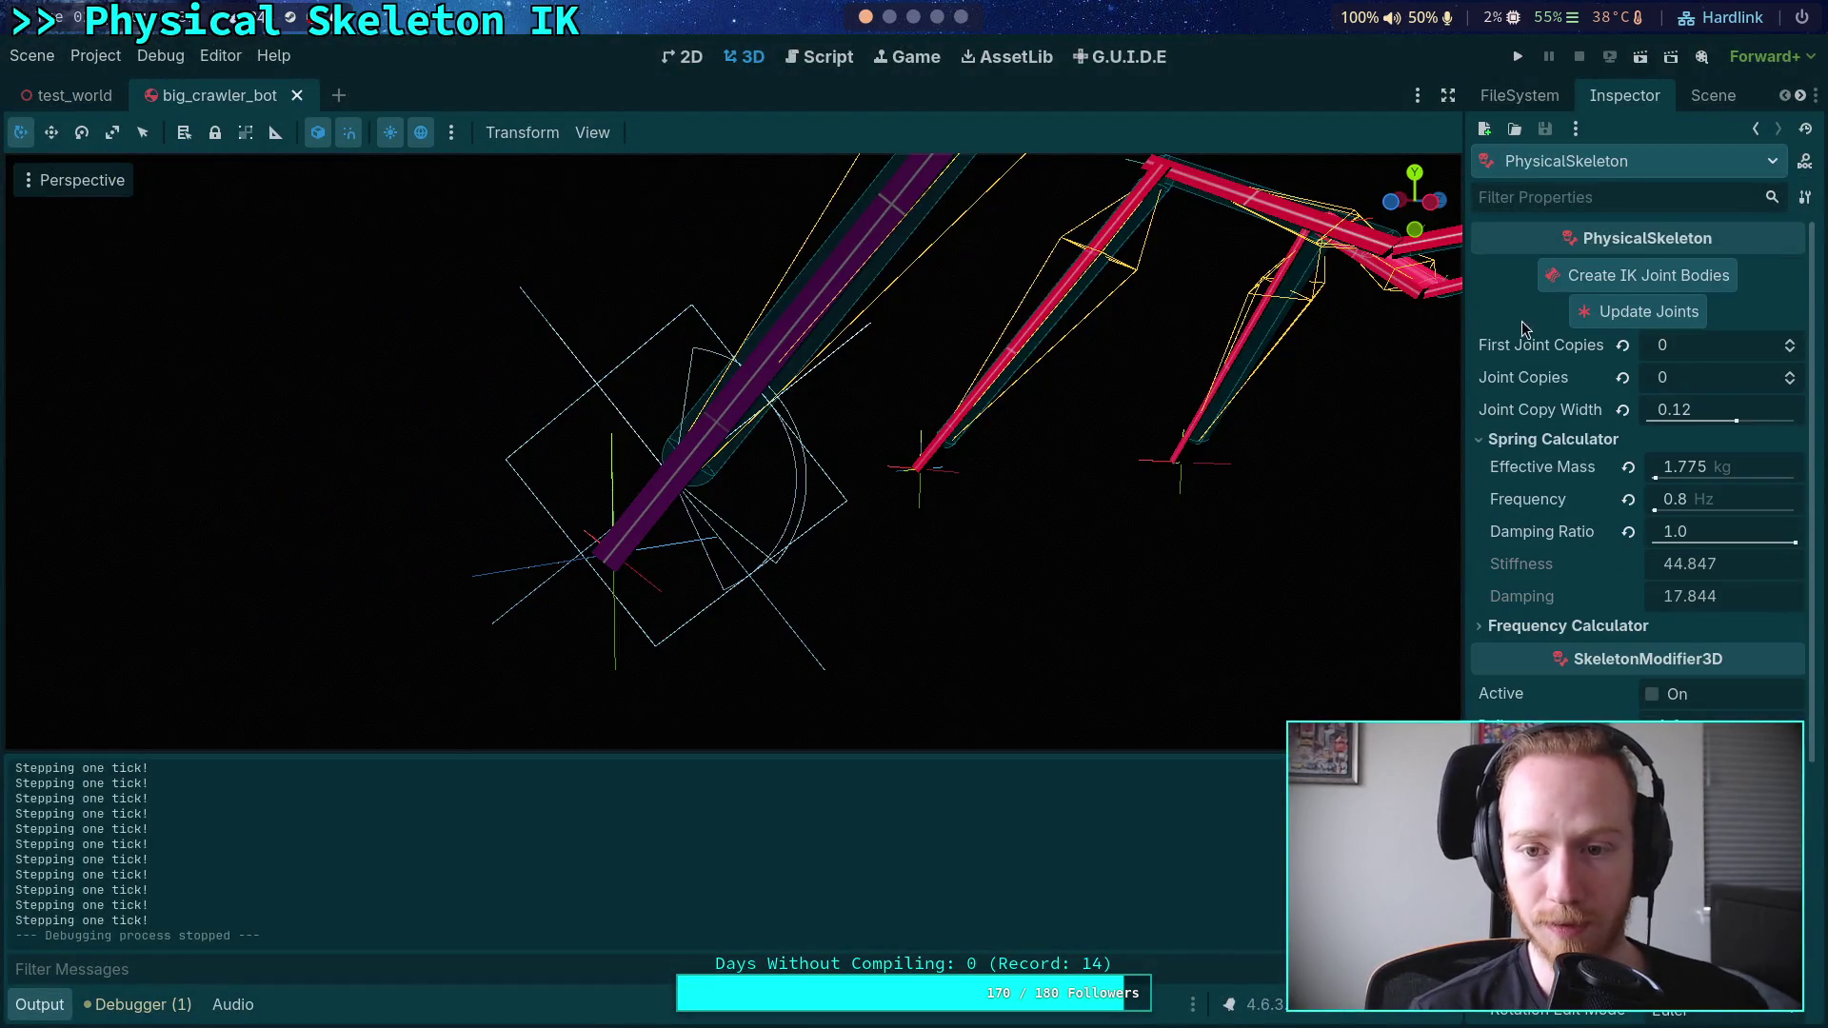
left_click(1464, 322)
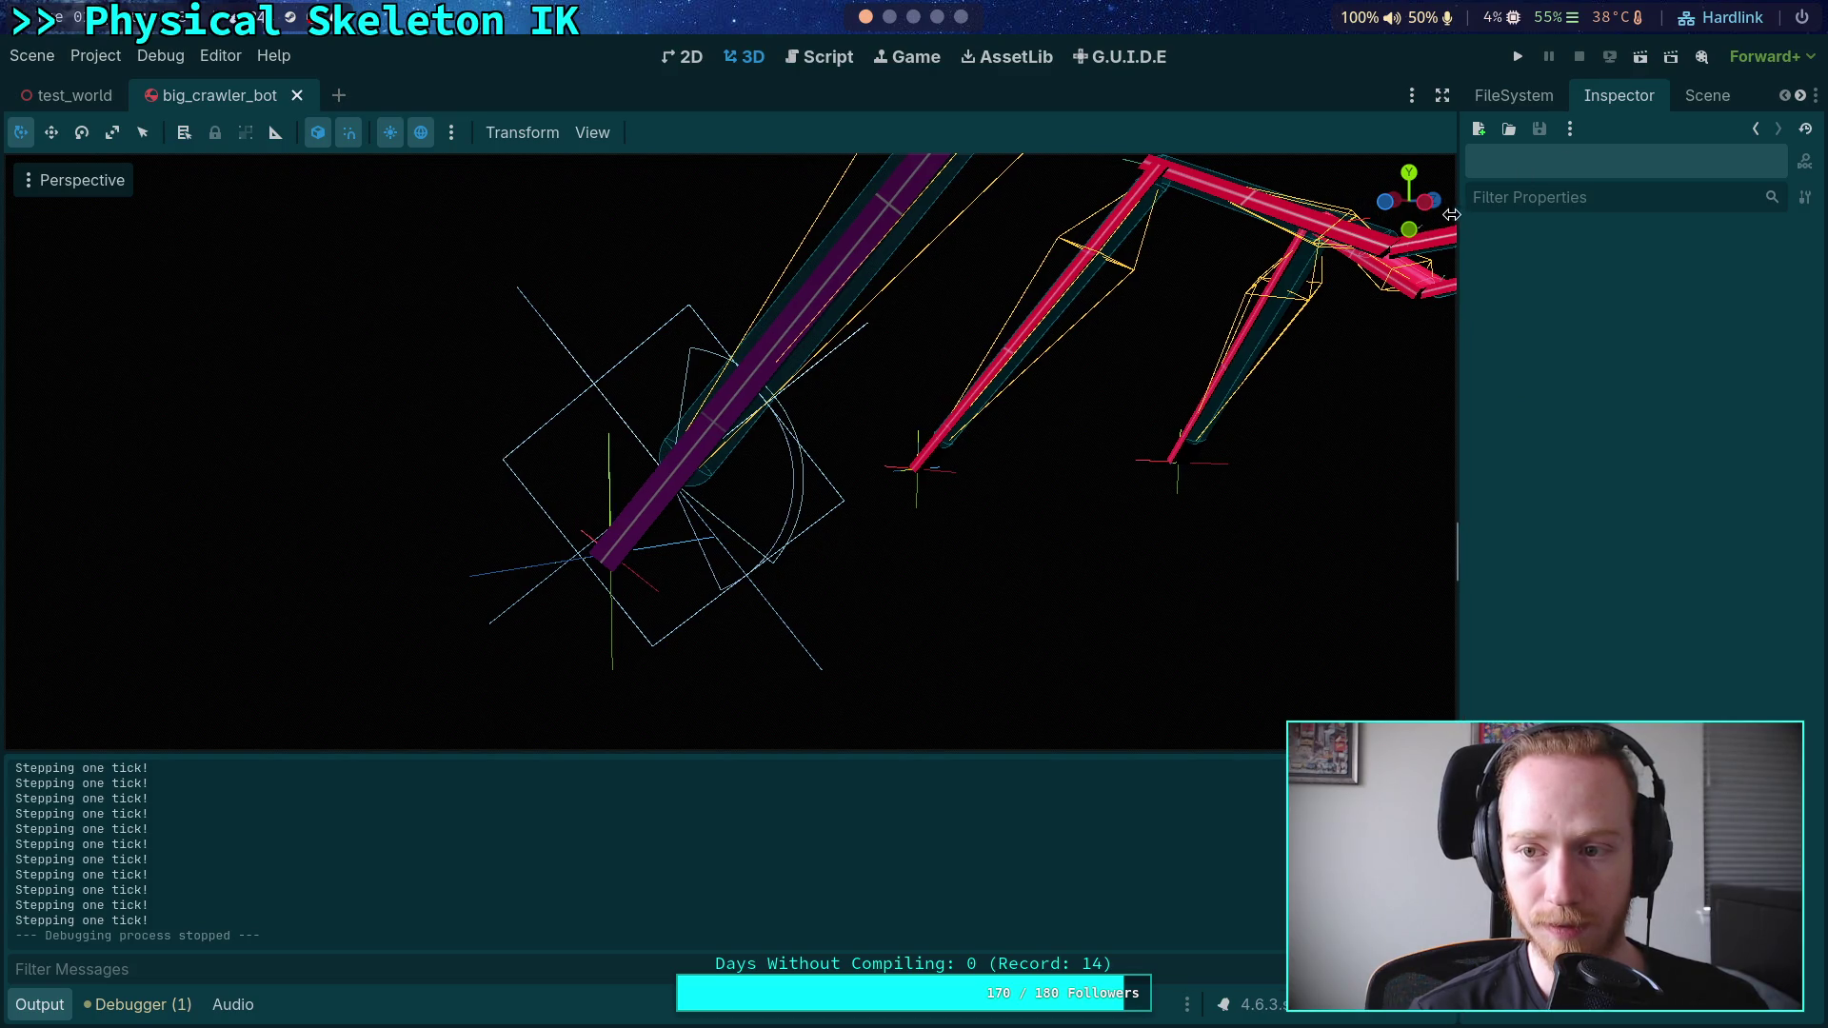
left_click_drag(1459, 212, 1331, 213)
left_click(1579, 95)
key("f")
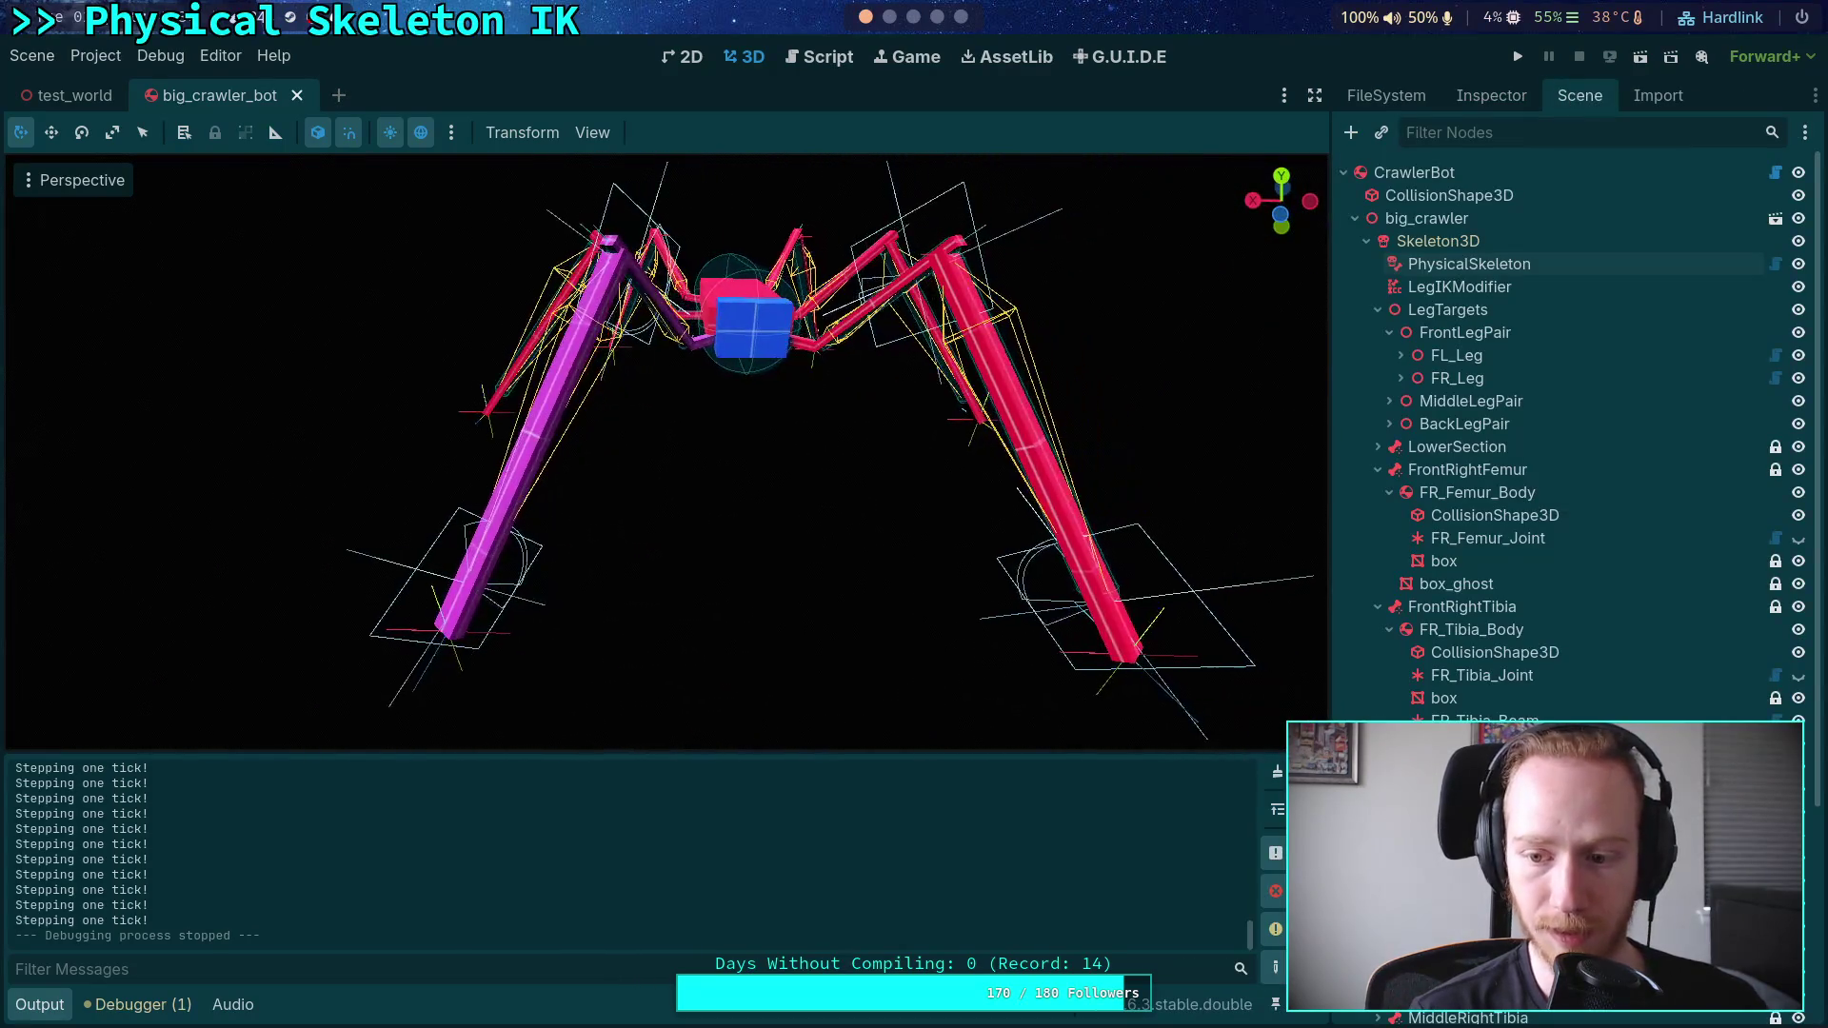
left_click(1523, 678)
key("f")
left_click(1583, 720)
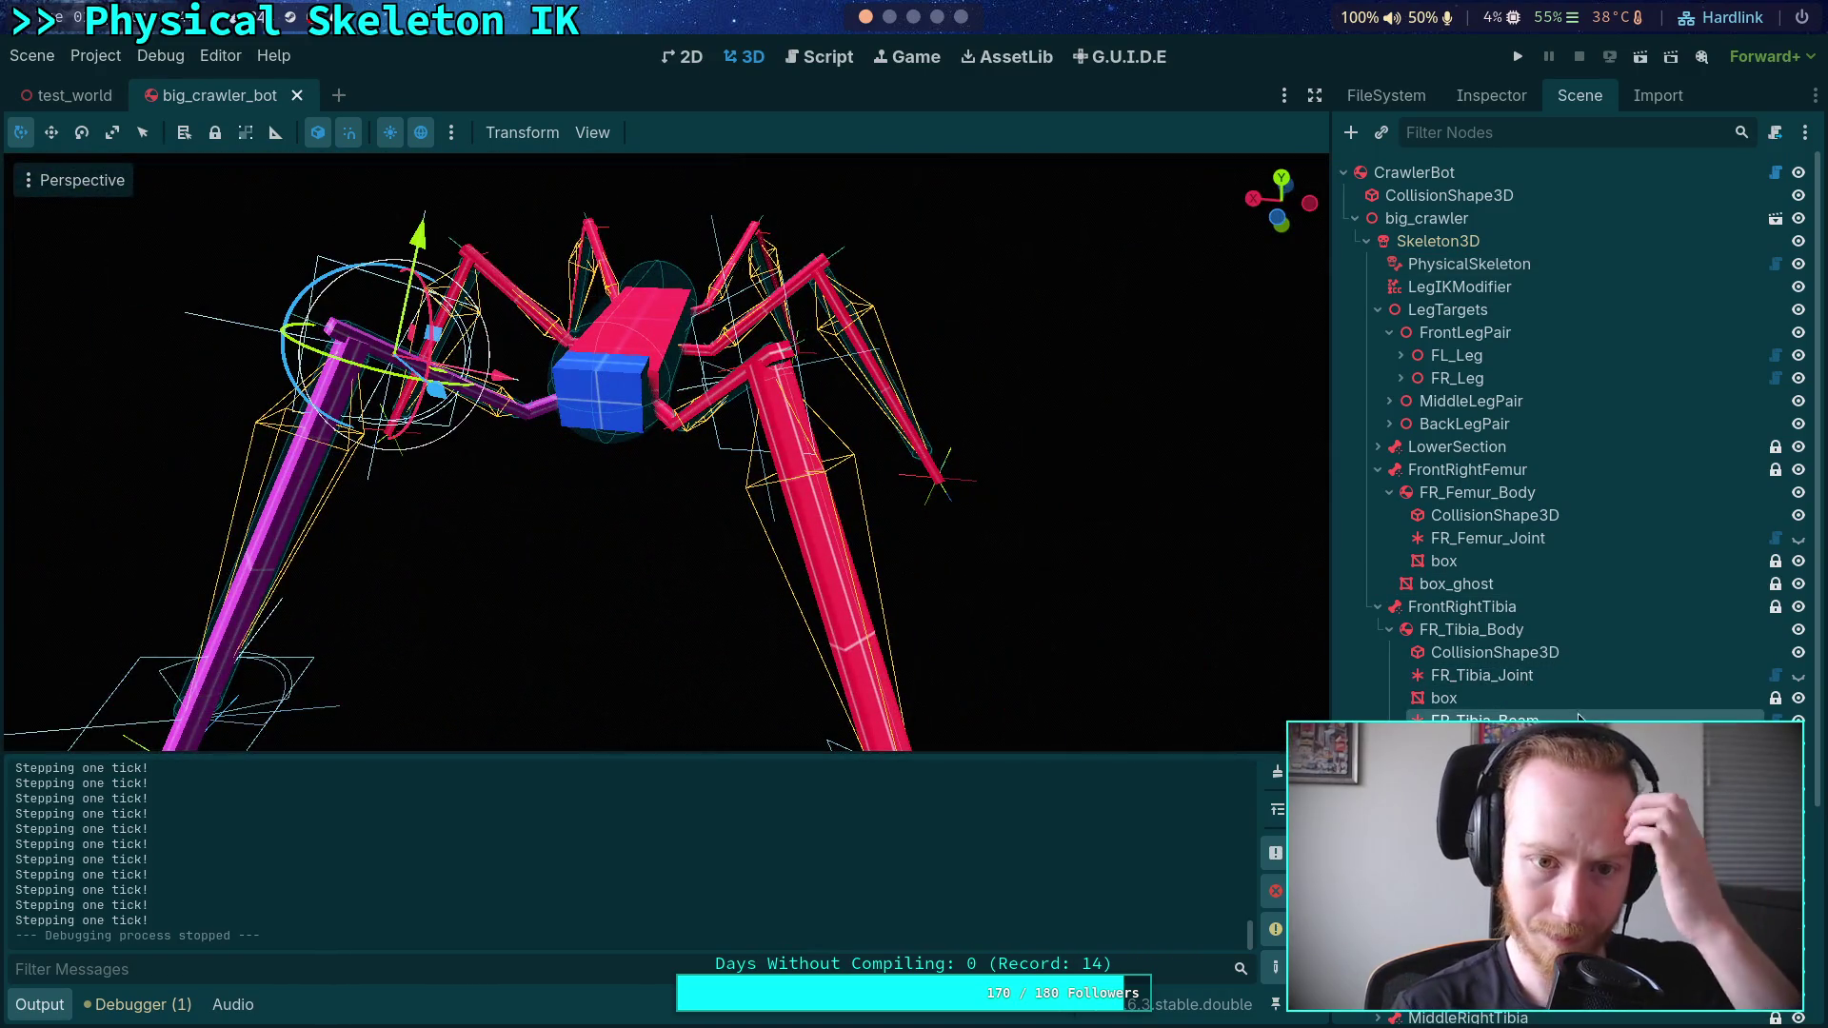
left_click(1491, 95)
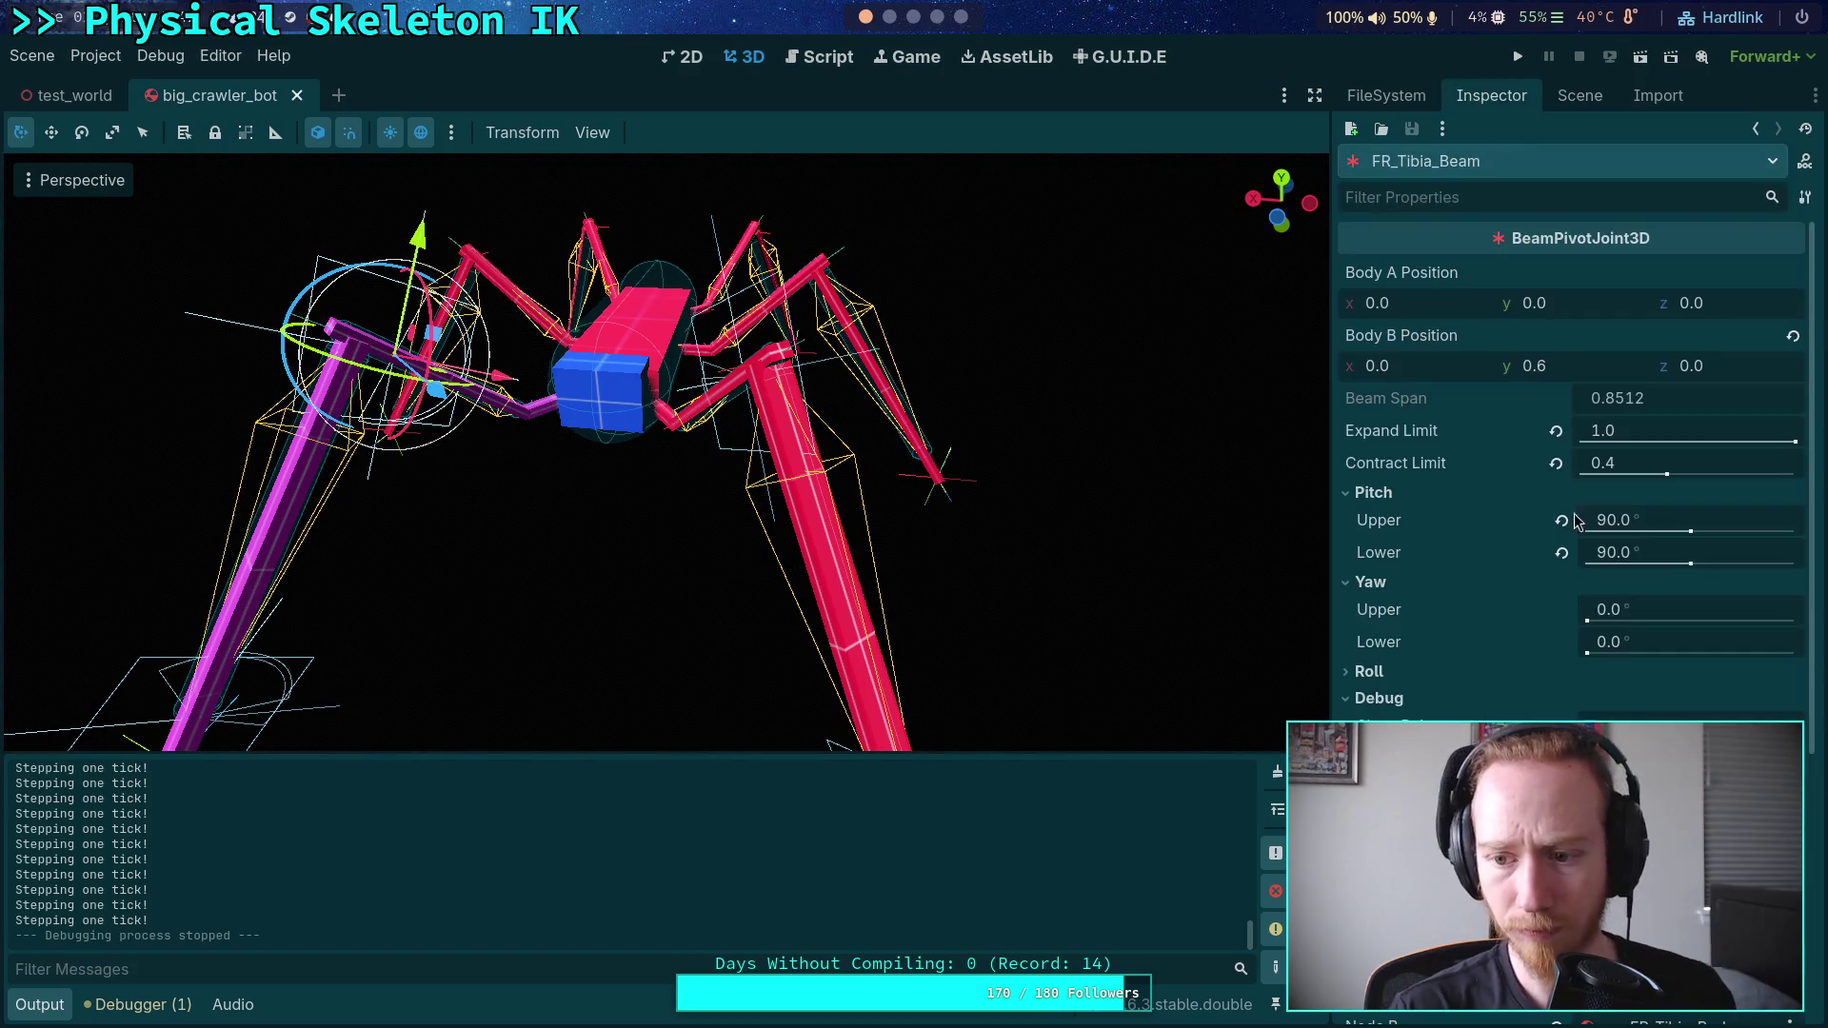
scroll(1523, 619, "down", 5)
- Attach the beam joint's Node A to CrawlerBot and turn on its debug points
left_click(1681, 705)
left_click(829, 299)
left_click(970, 835)
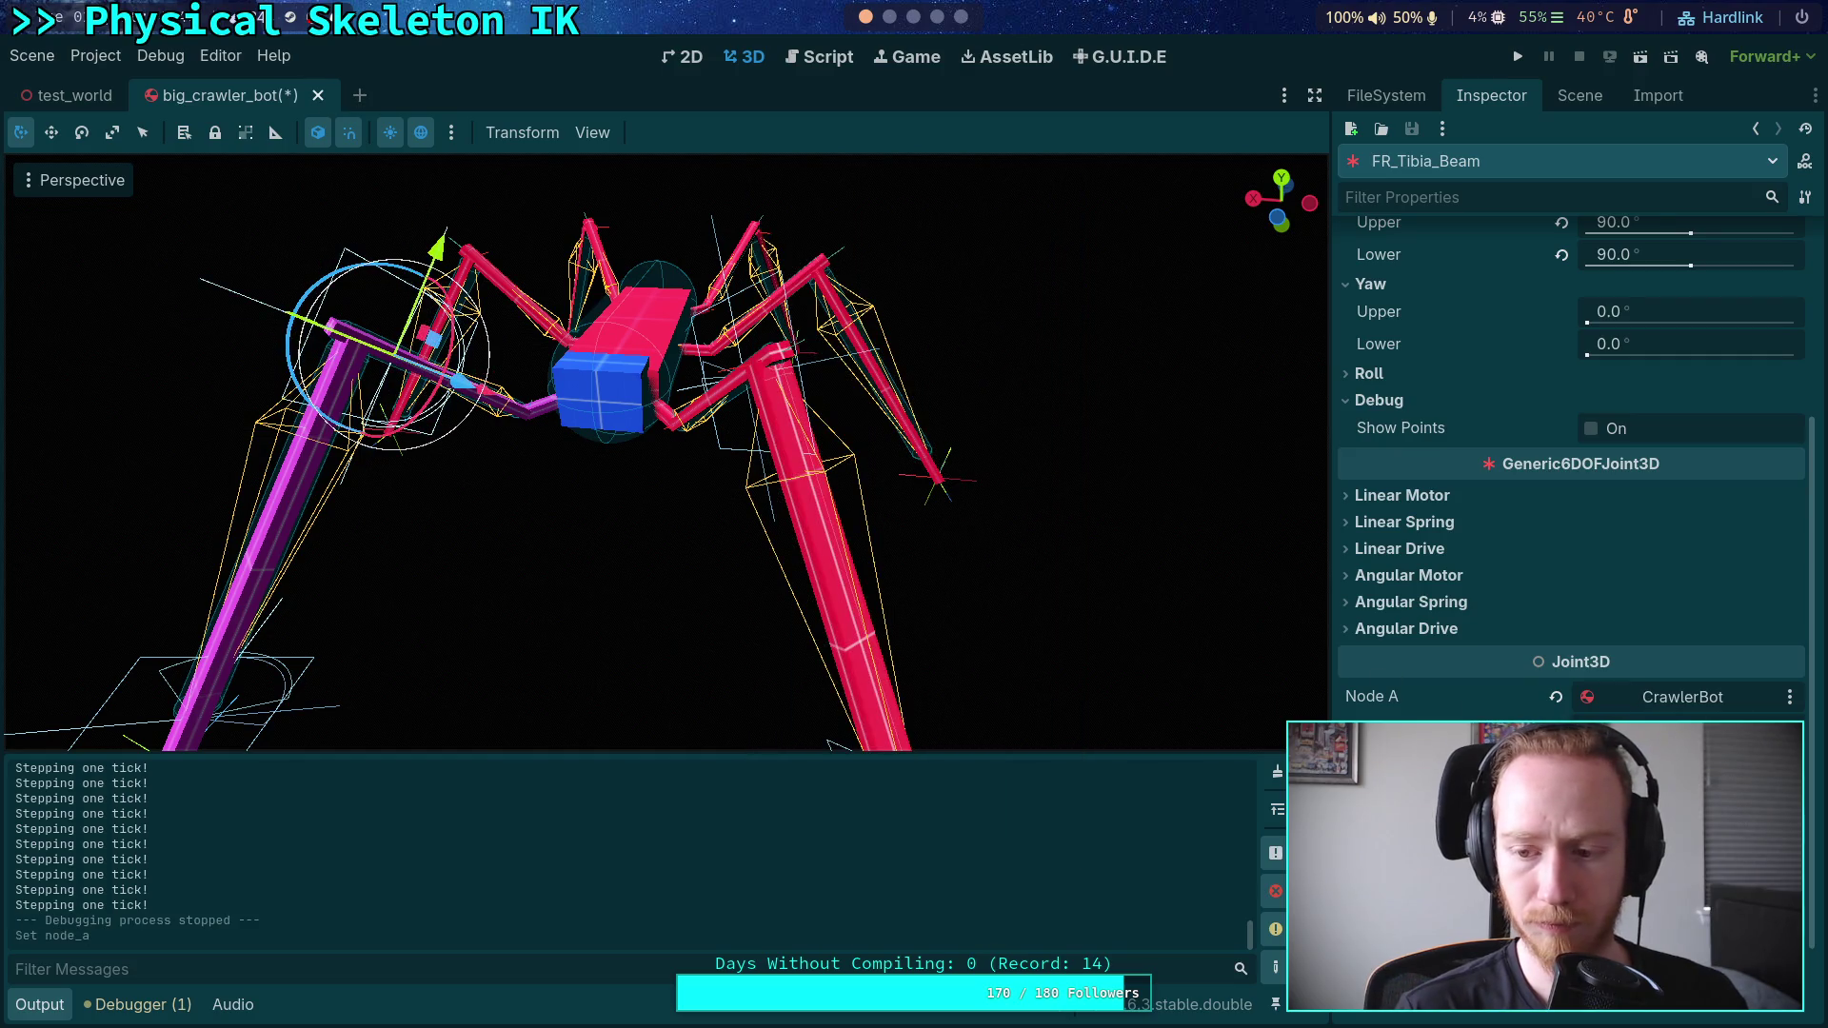
left_click(1591, 428)
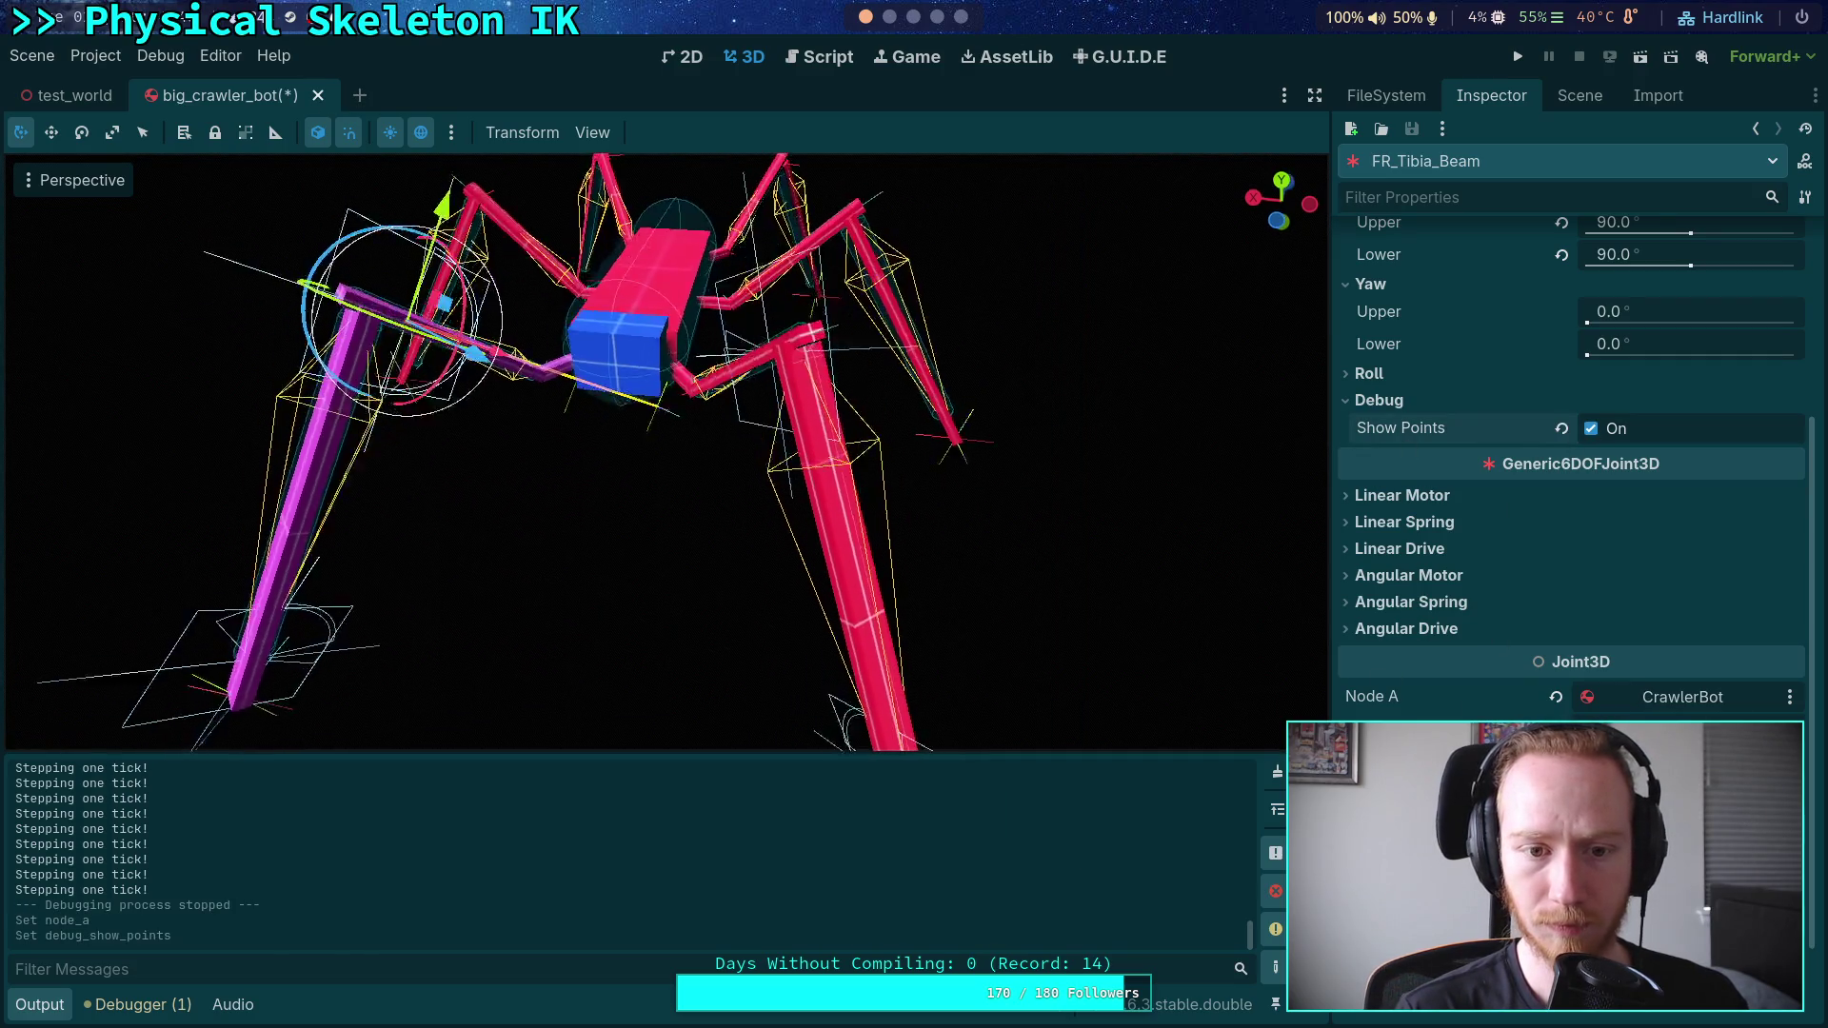
- Set Body A Position y to 1.0 and x to 0.2, checking in top and side views
left_click(1282, 184)
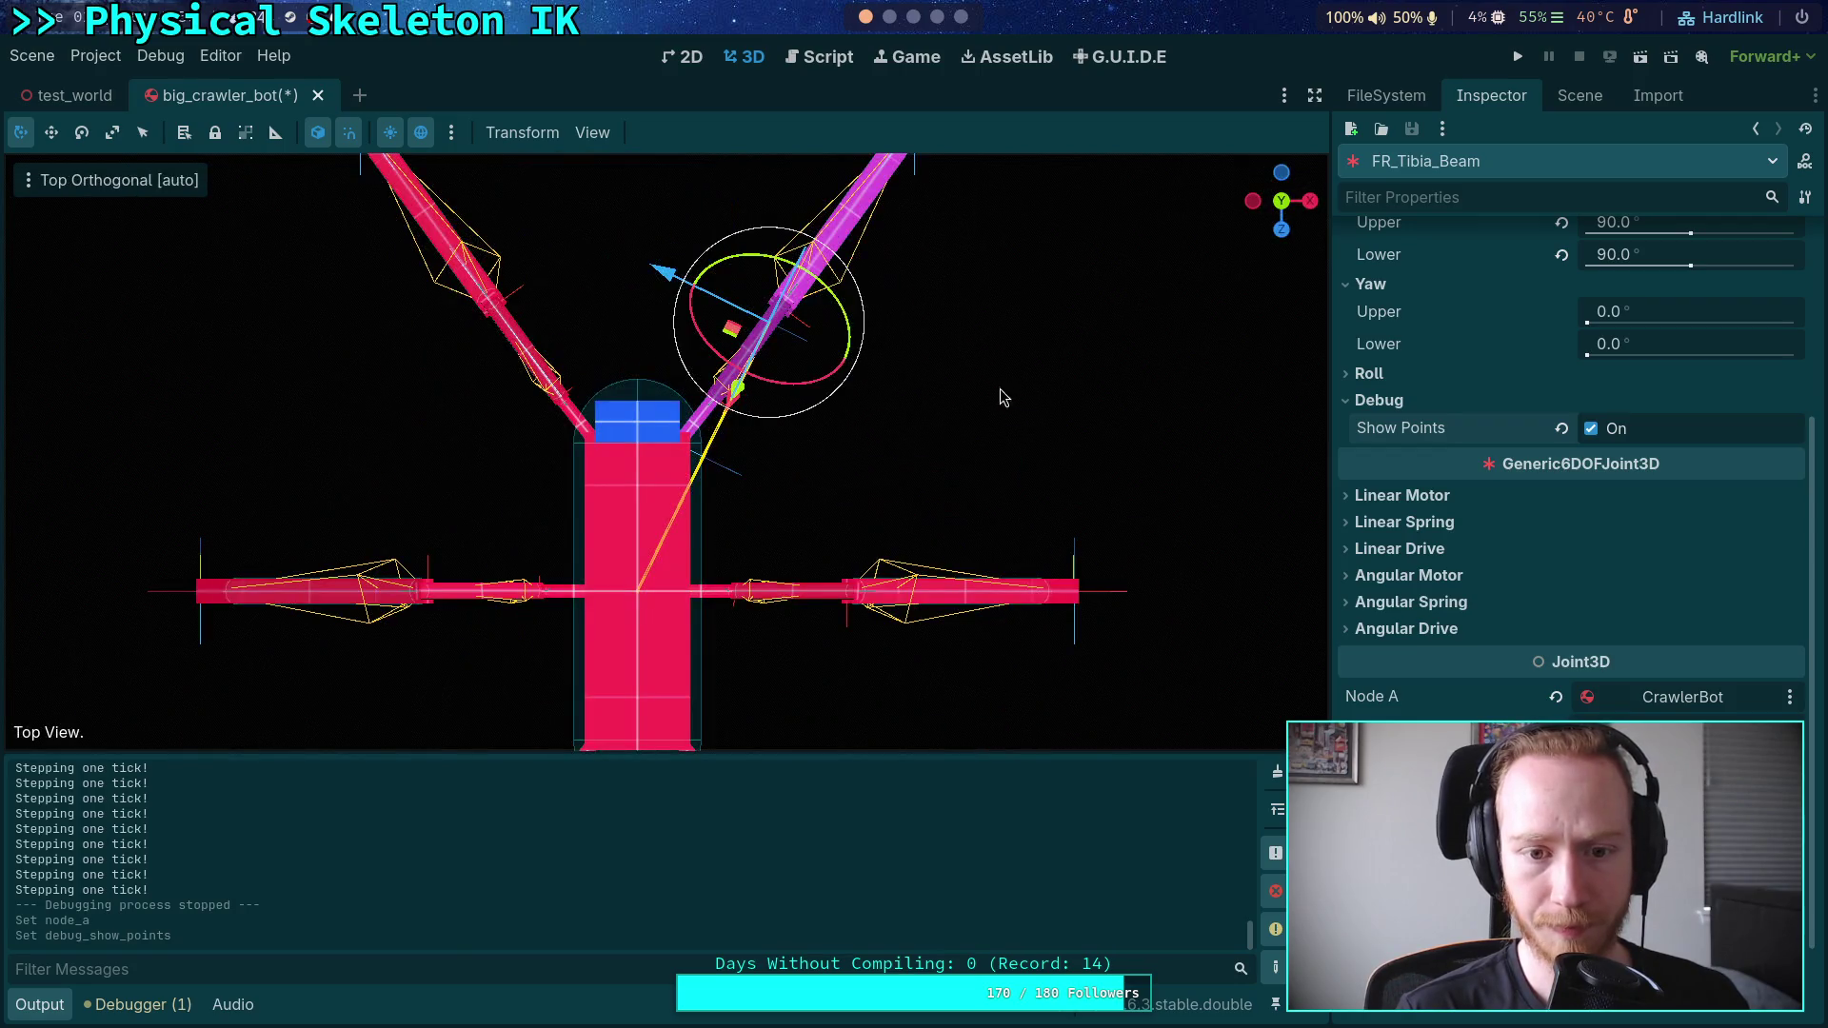
scroll(1486, 504, "up", 5)
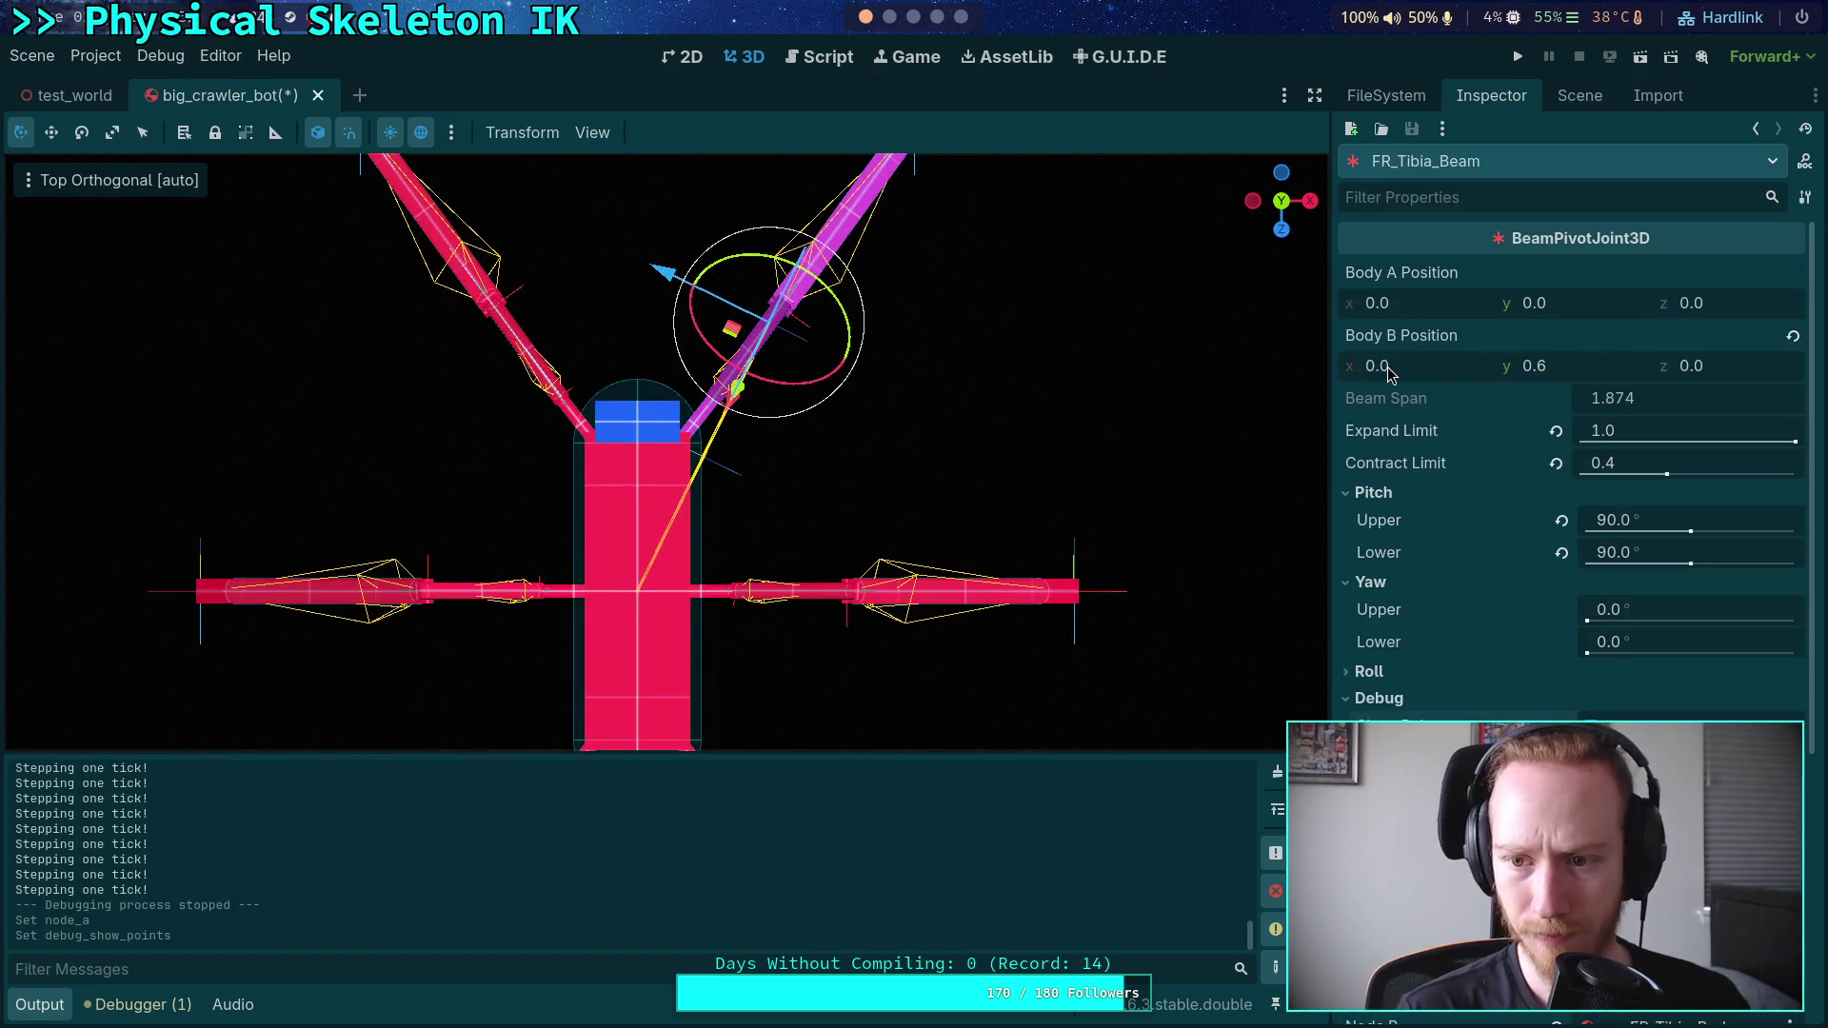
left_click(1537, 305)
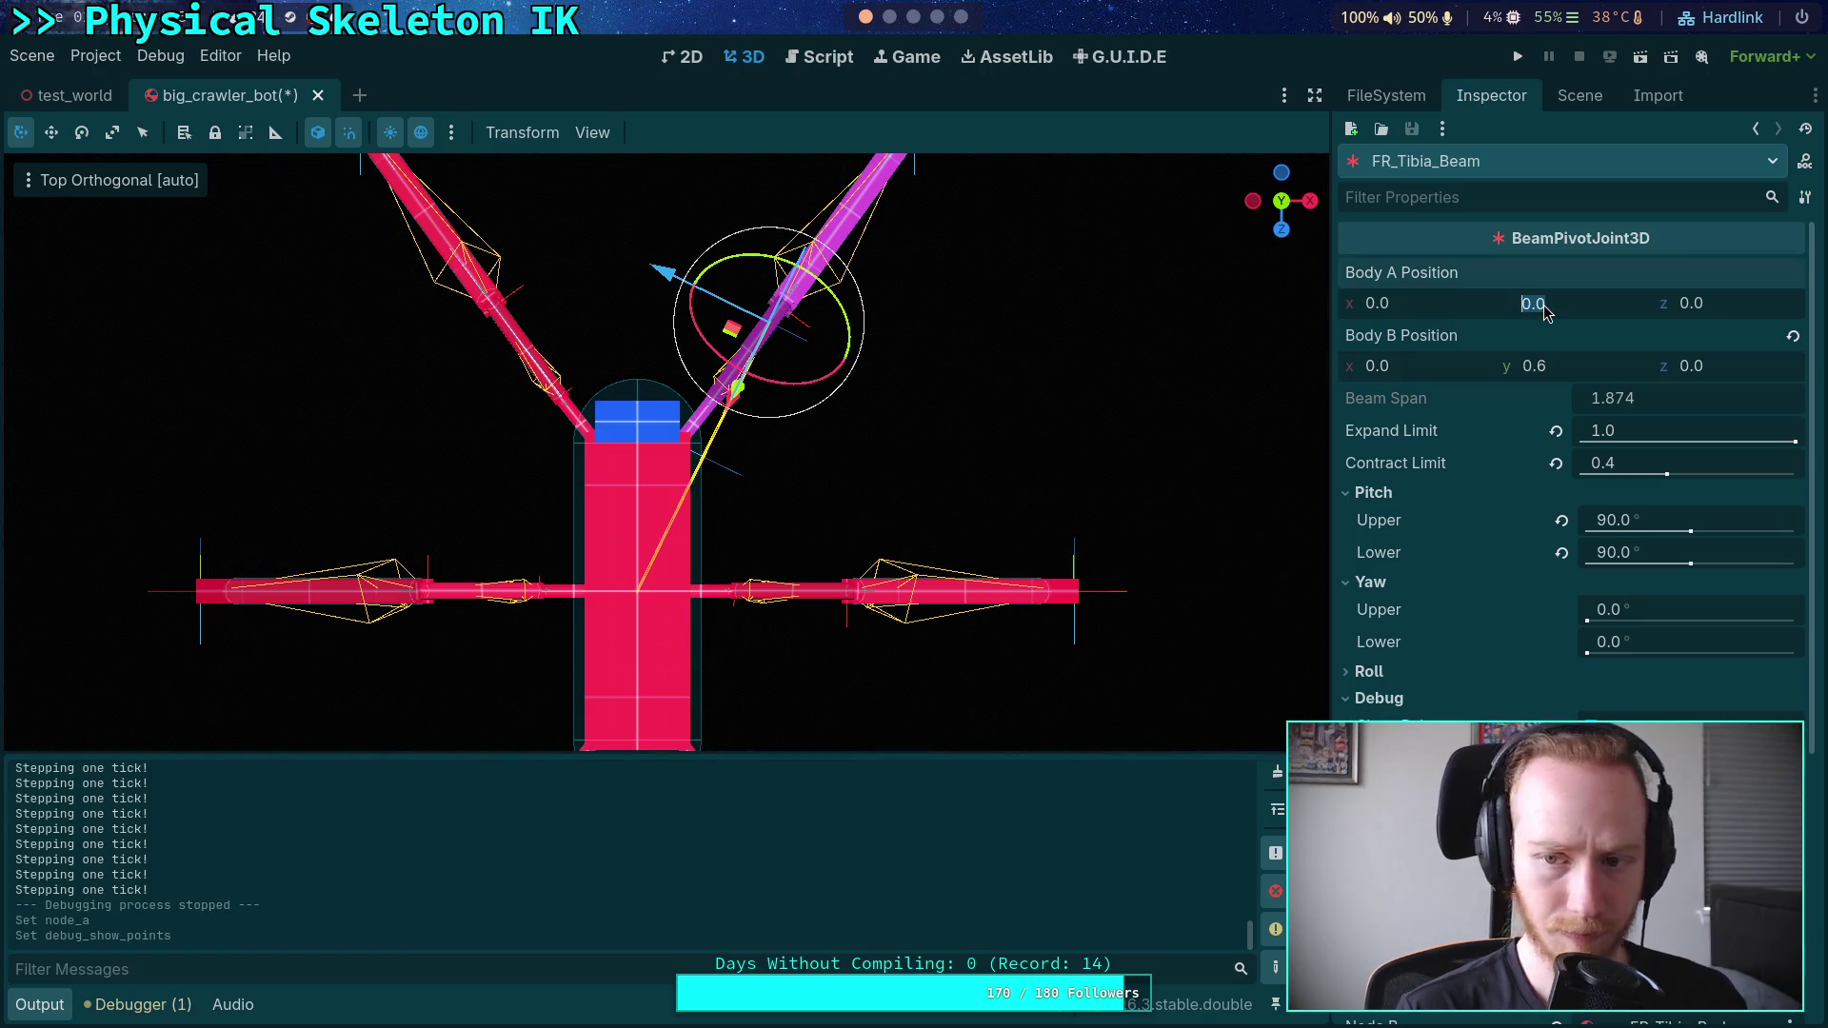
type("0.9")
key("Return")
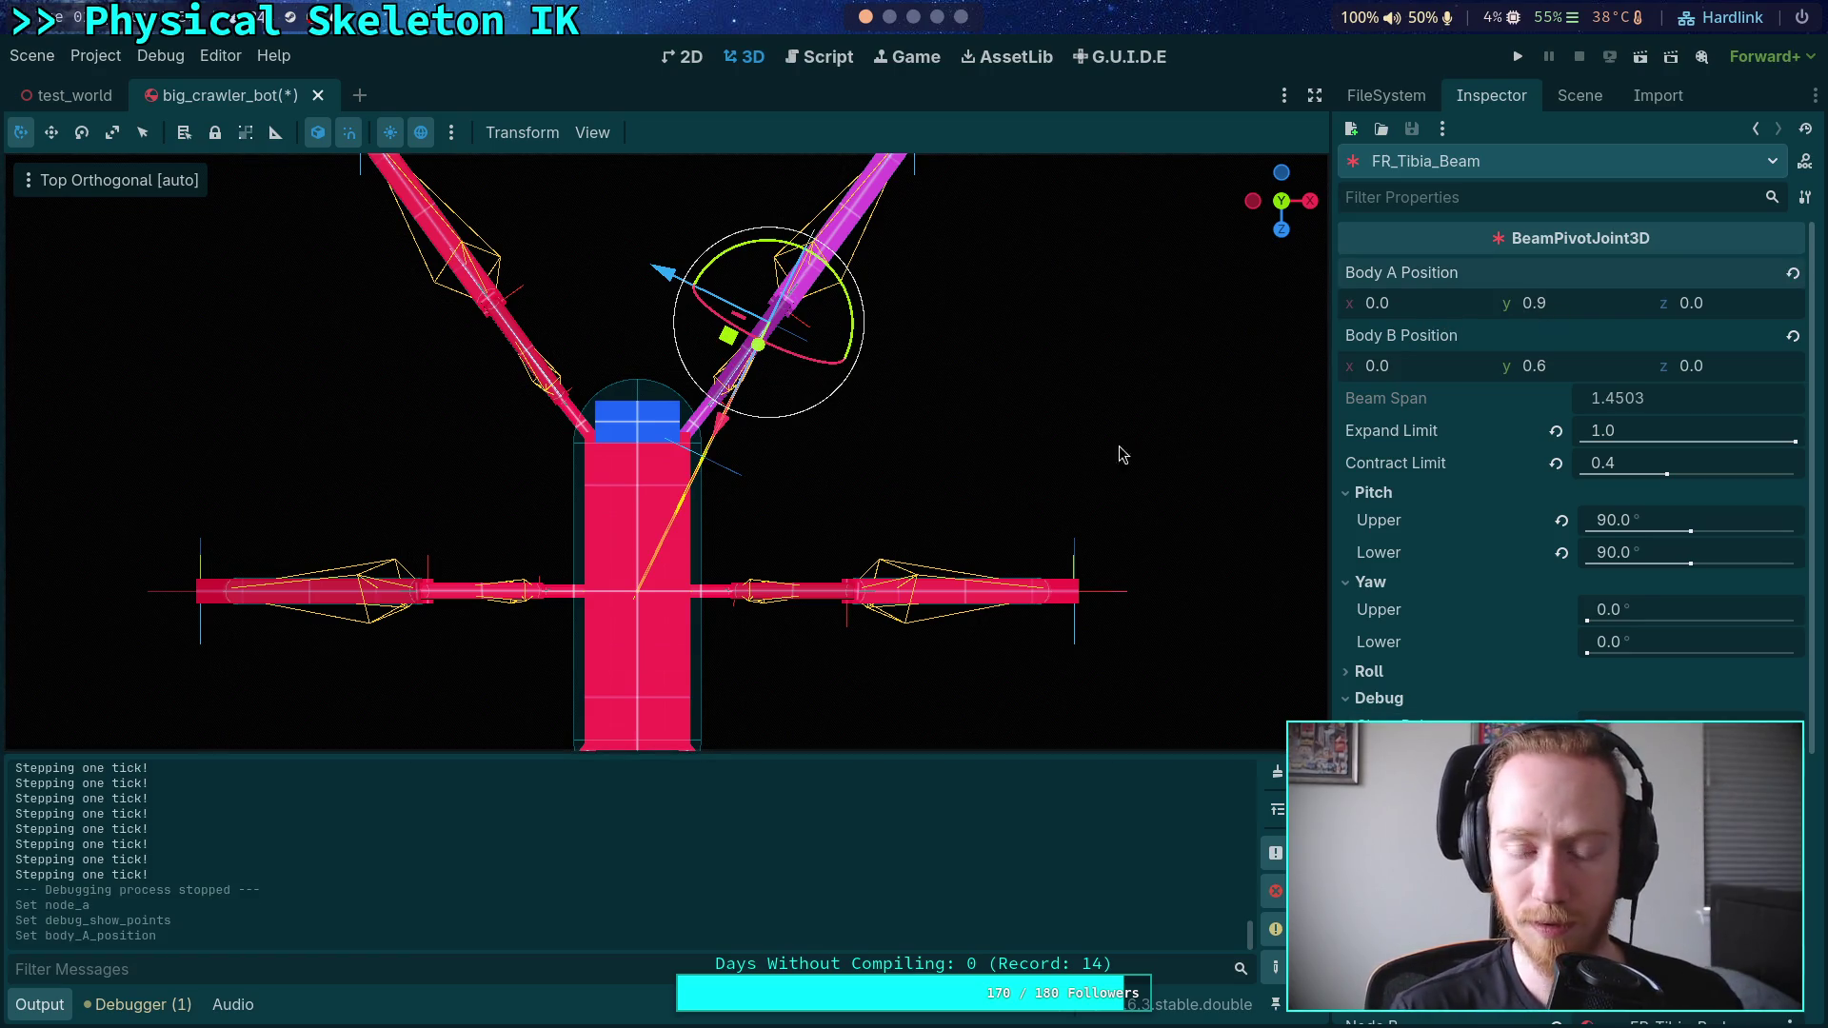
left_click(1309, 202)
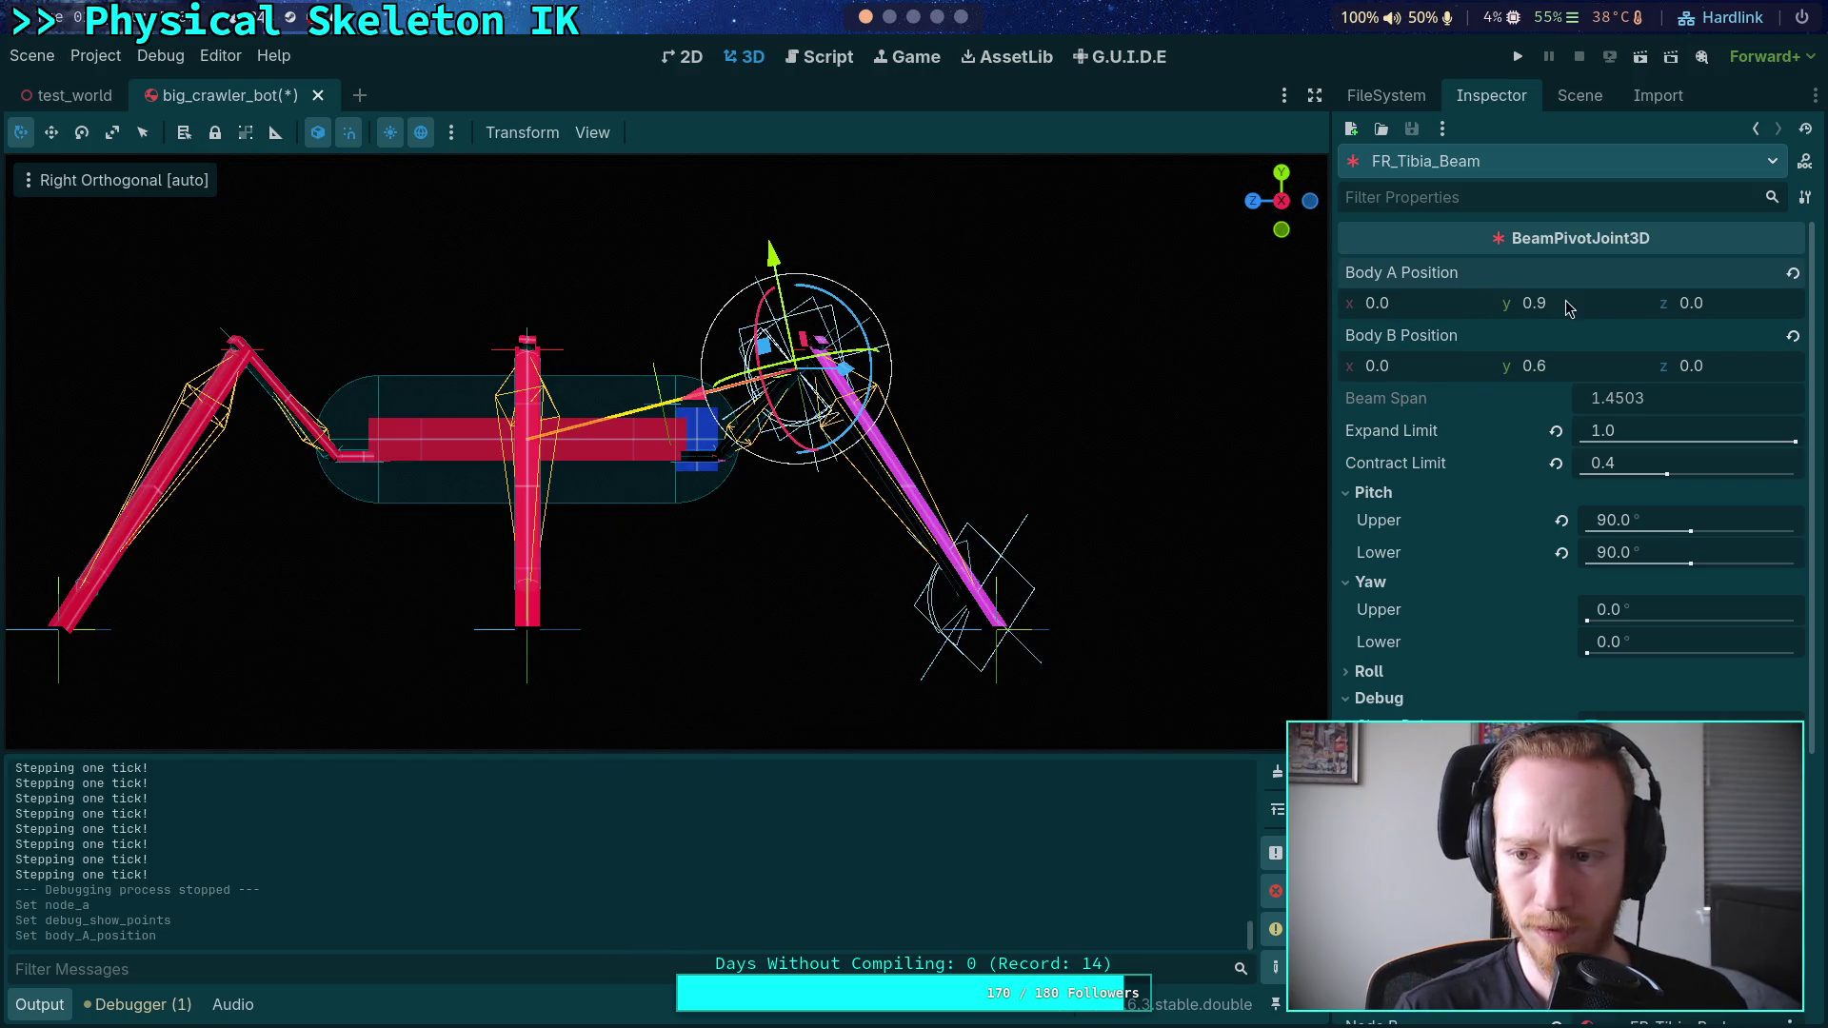
left_click_drag(1562, 306, 1569, 306)
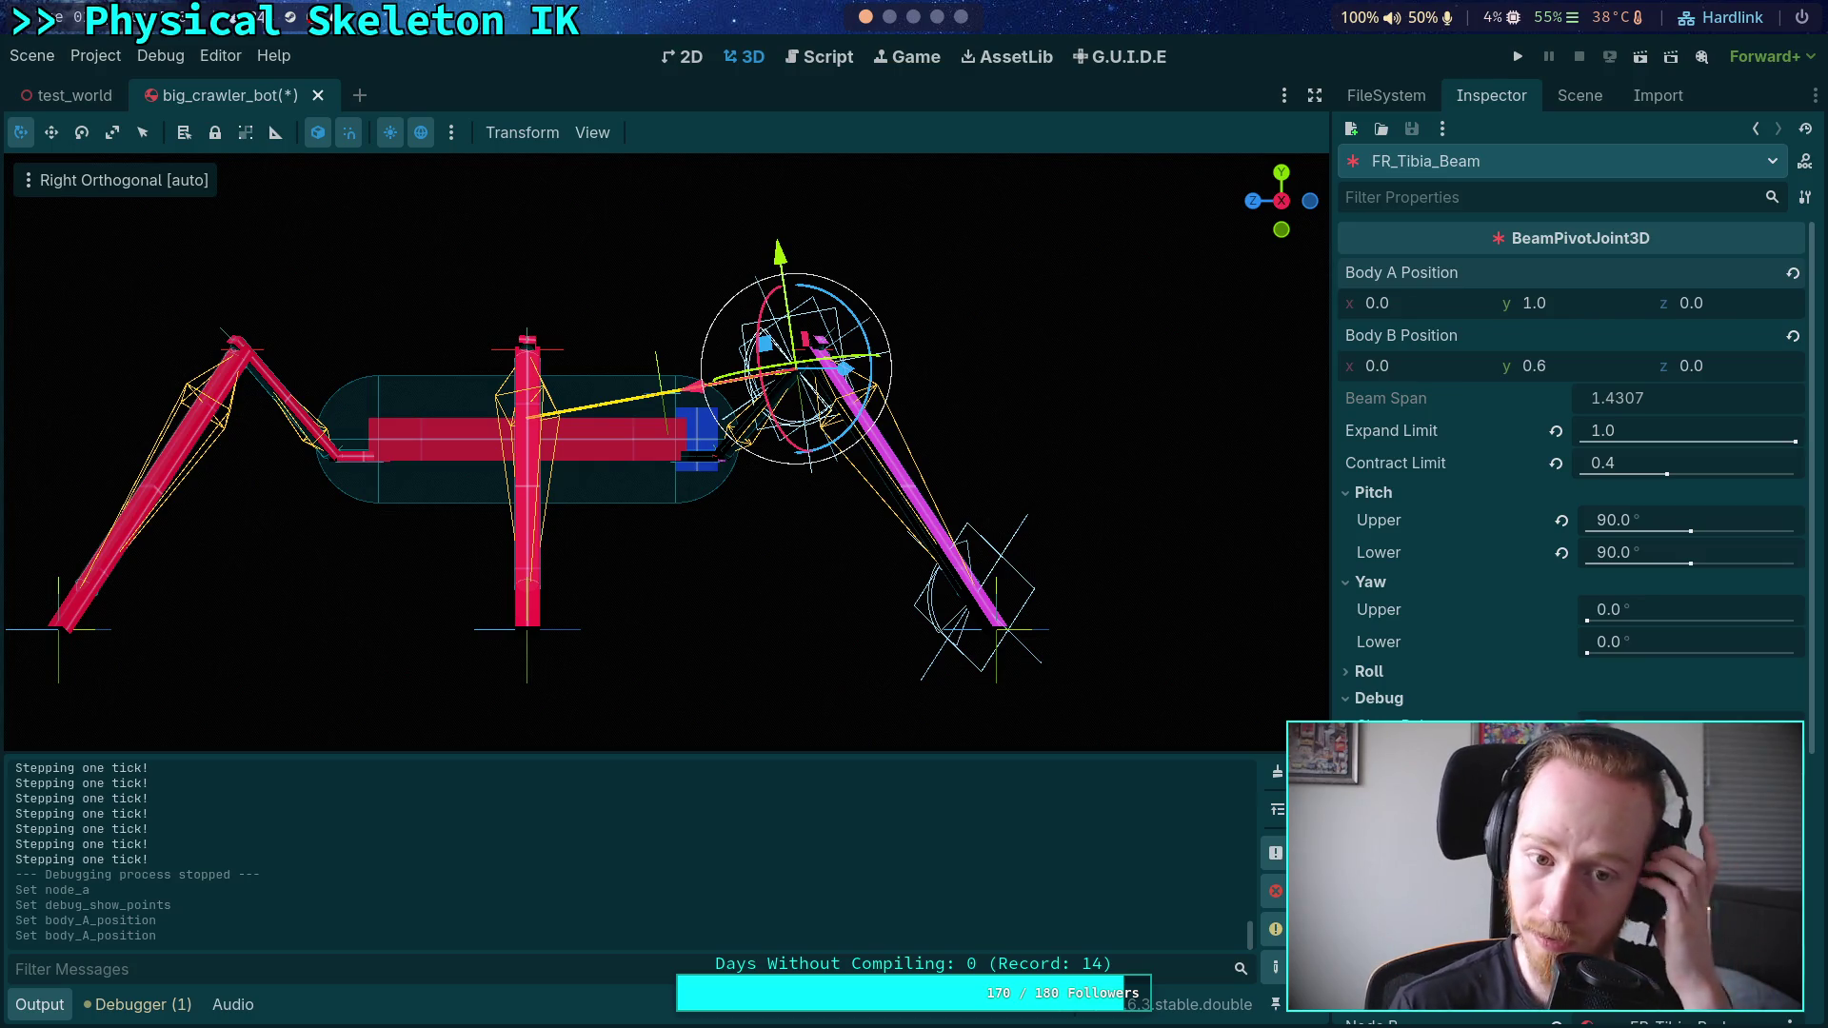
left_click(1281, 174)
scroll(1215, 461, "up", 2)
mouse_move(1391, 314)
left_mouse_down()
mouse_move(1423, 310)
mouse_move(1393, 298)
left_mouse_up()
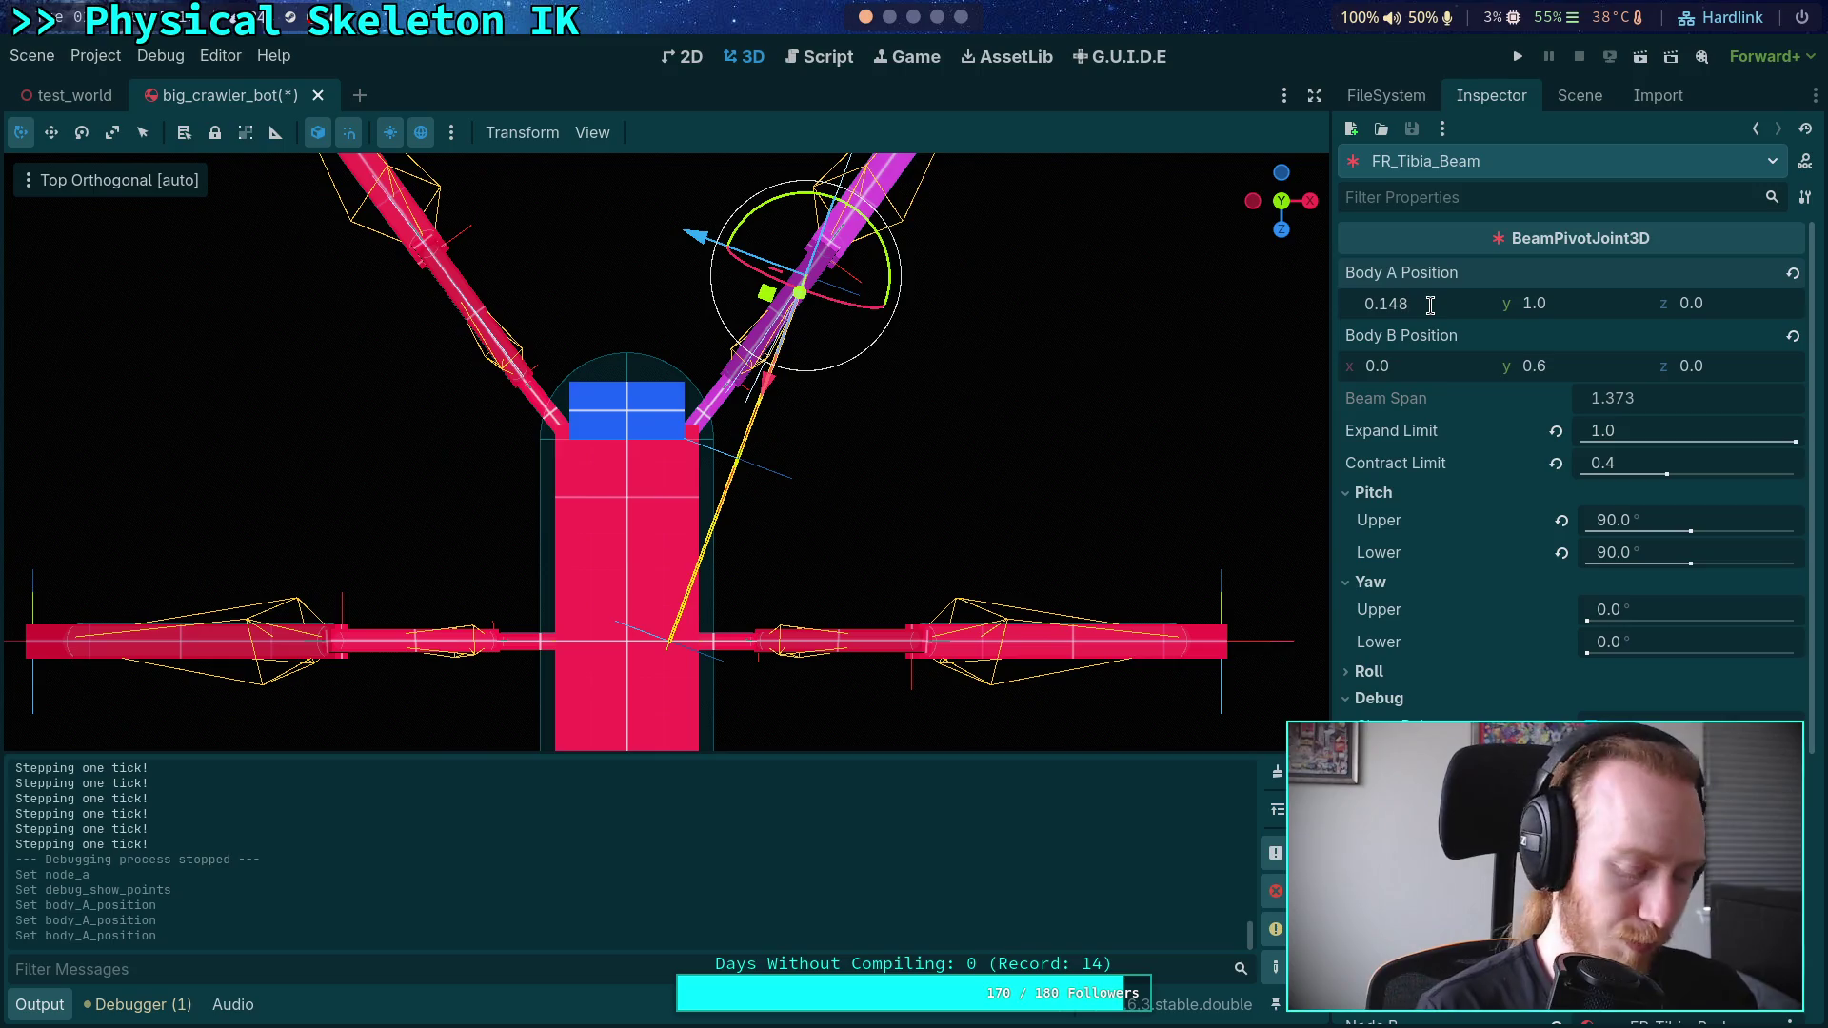
key("Return")
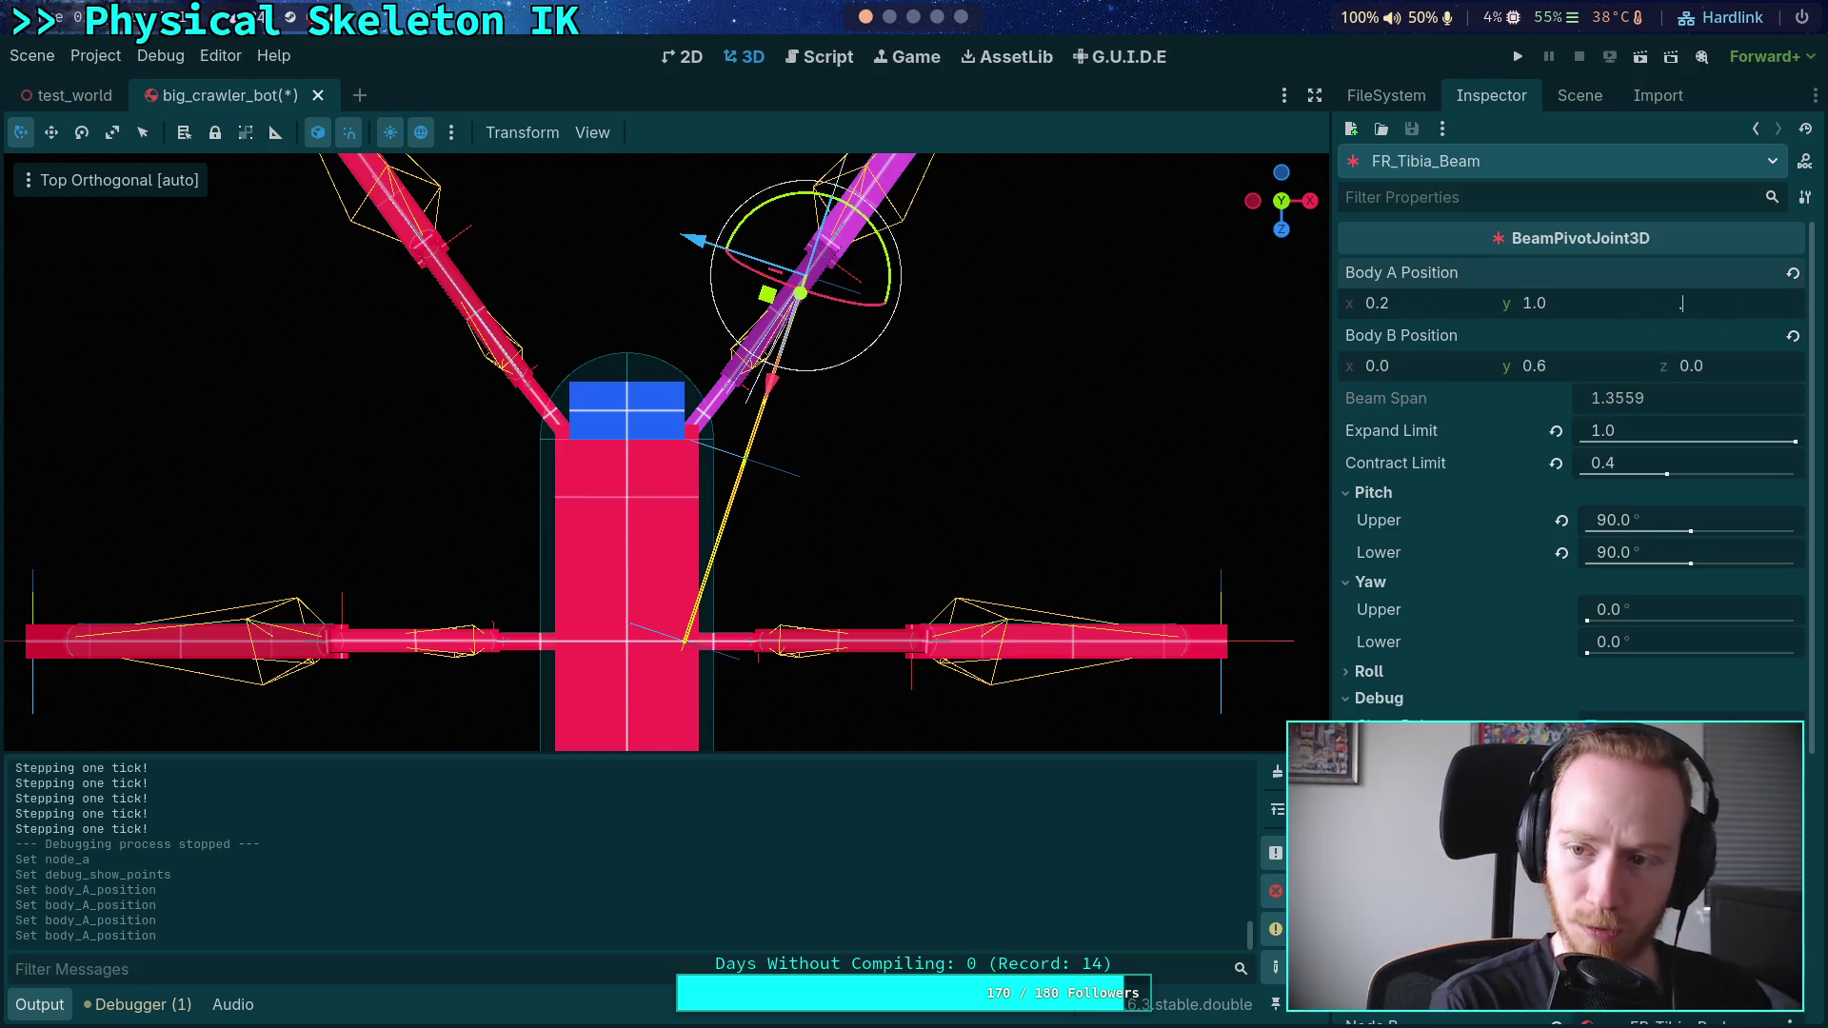
- Set Body A Position z to -0.7, then save and run the crawler test
type("0.8")
key("Return")
left_click(1727, 303)
type("-0.")
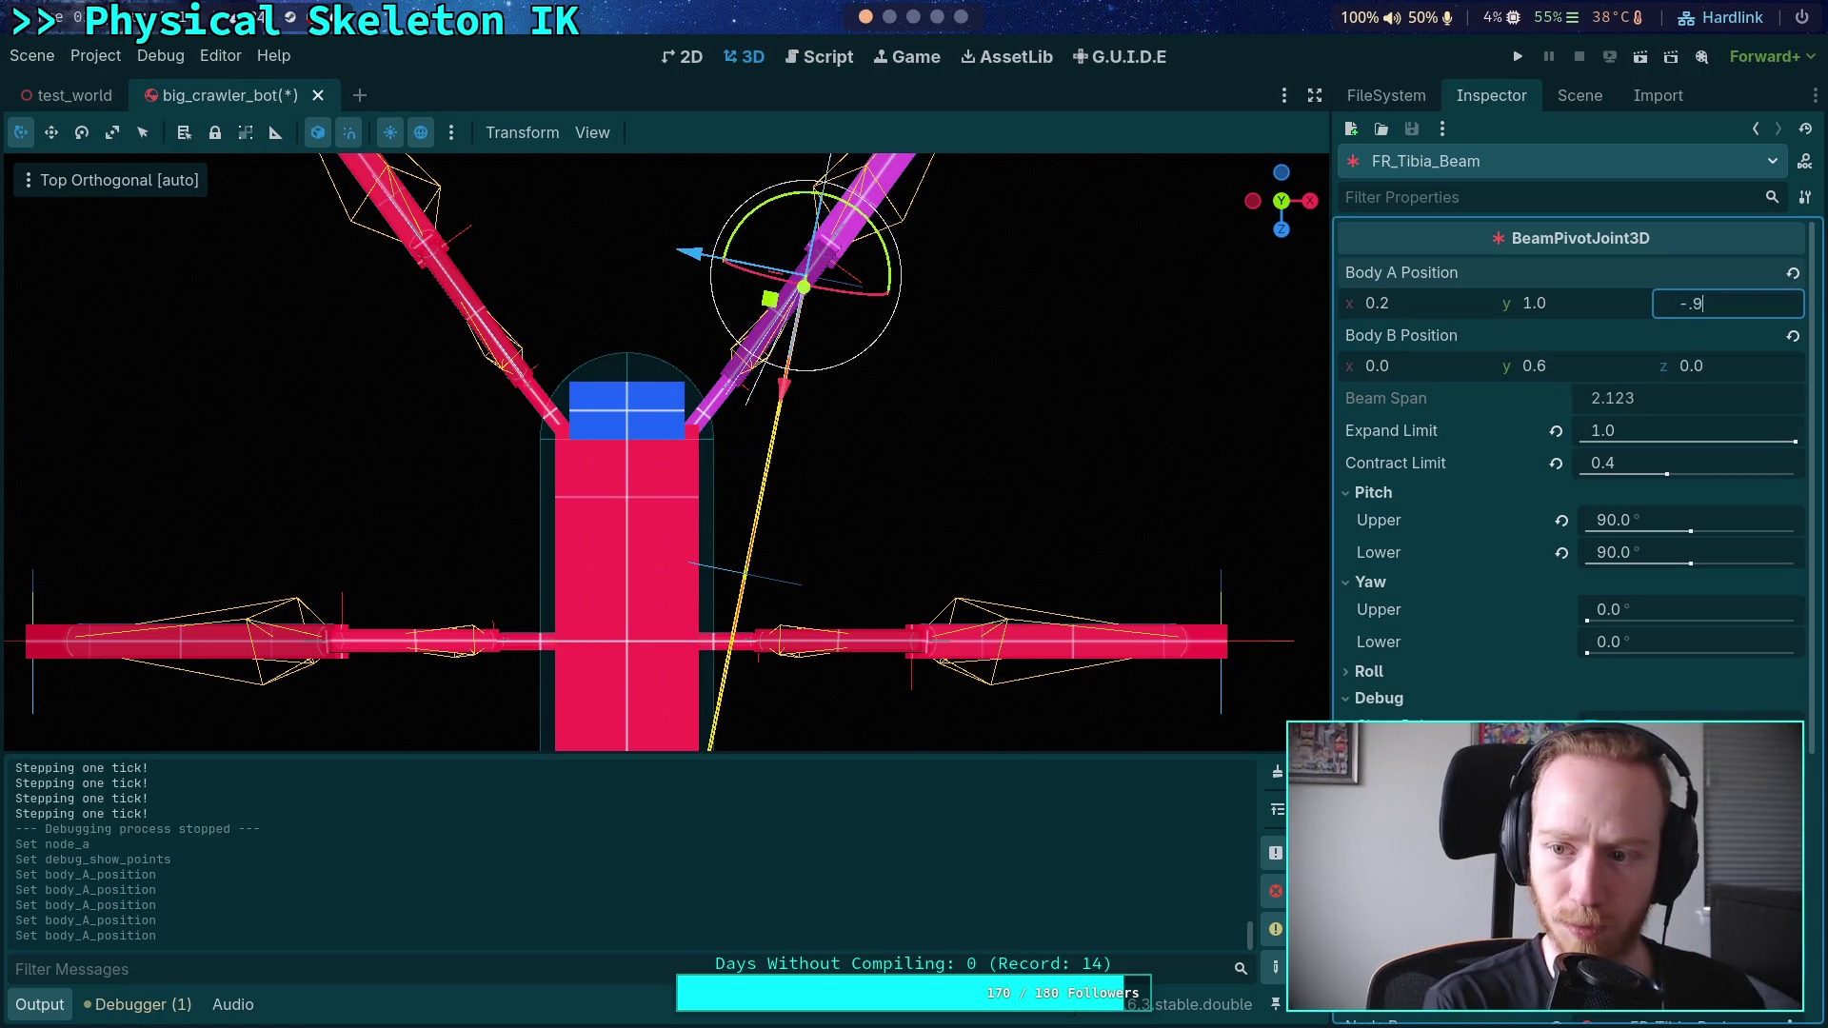
type("8")
key("Return")
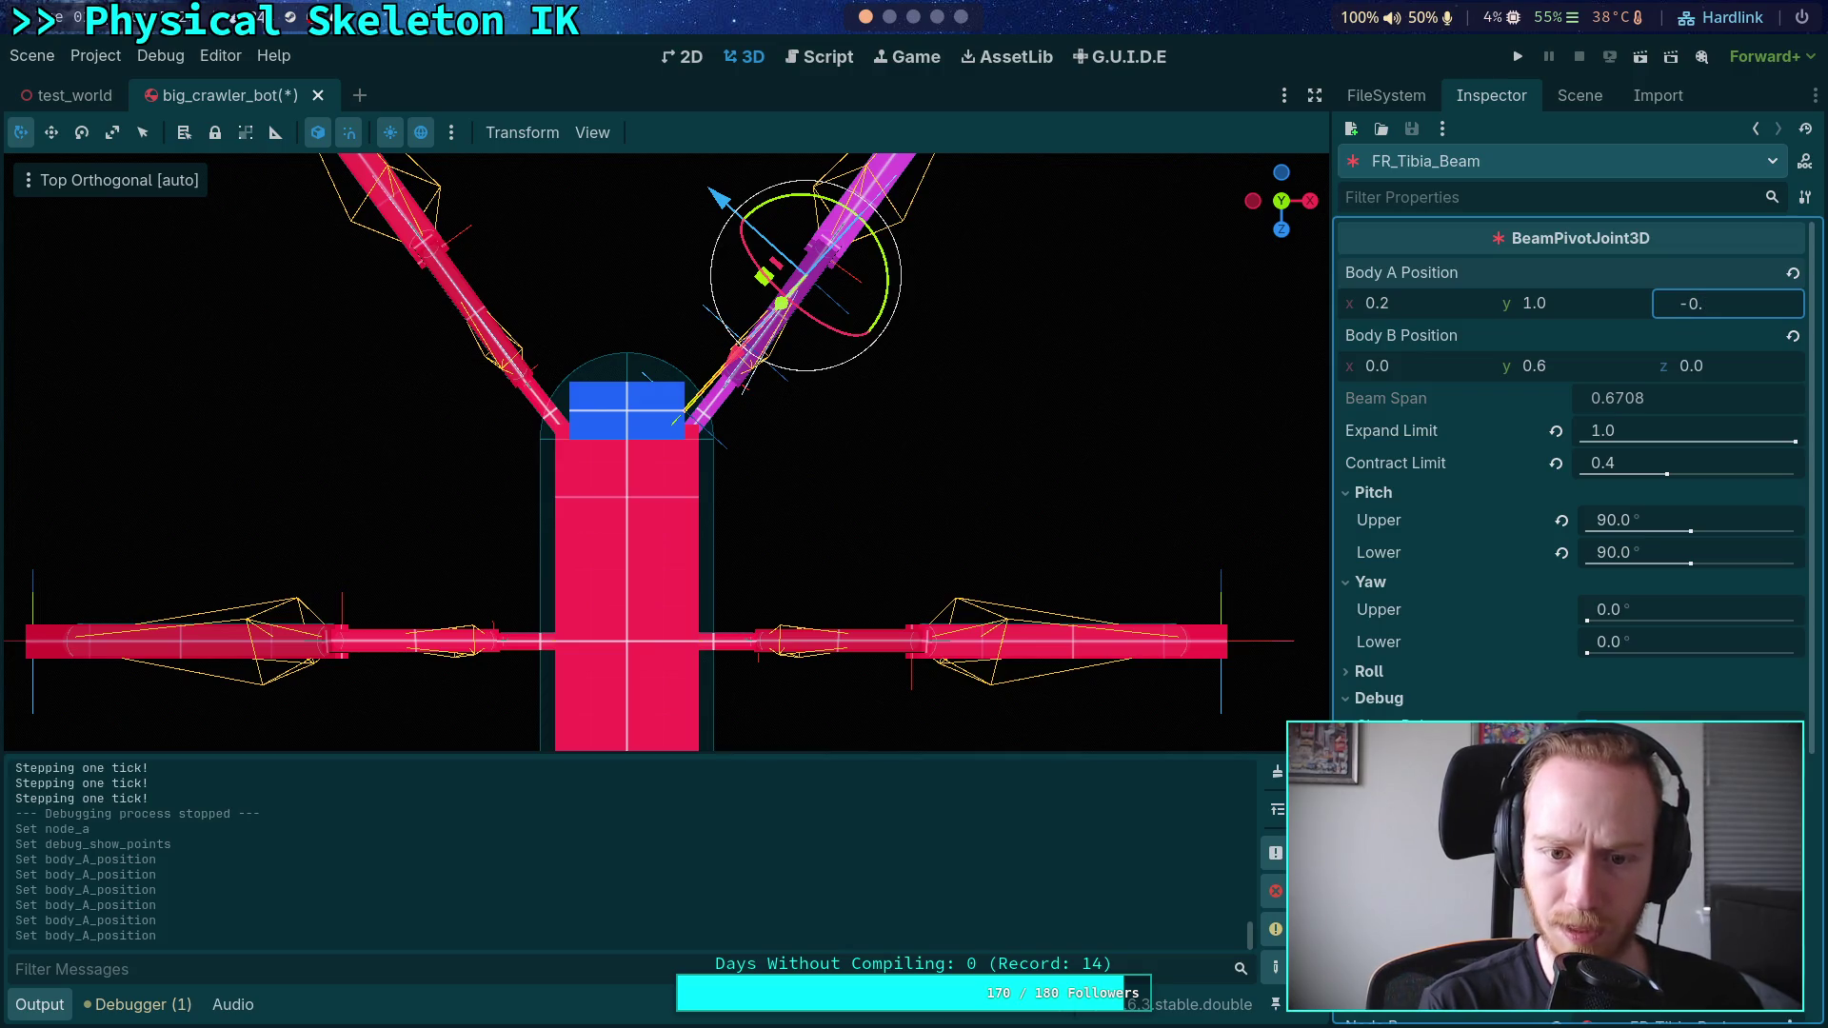
type("7")
key("Return")
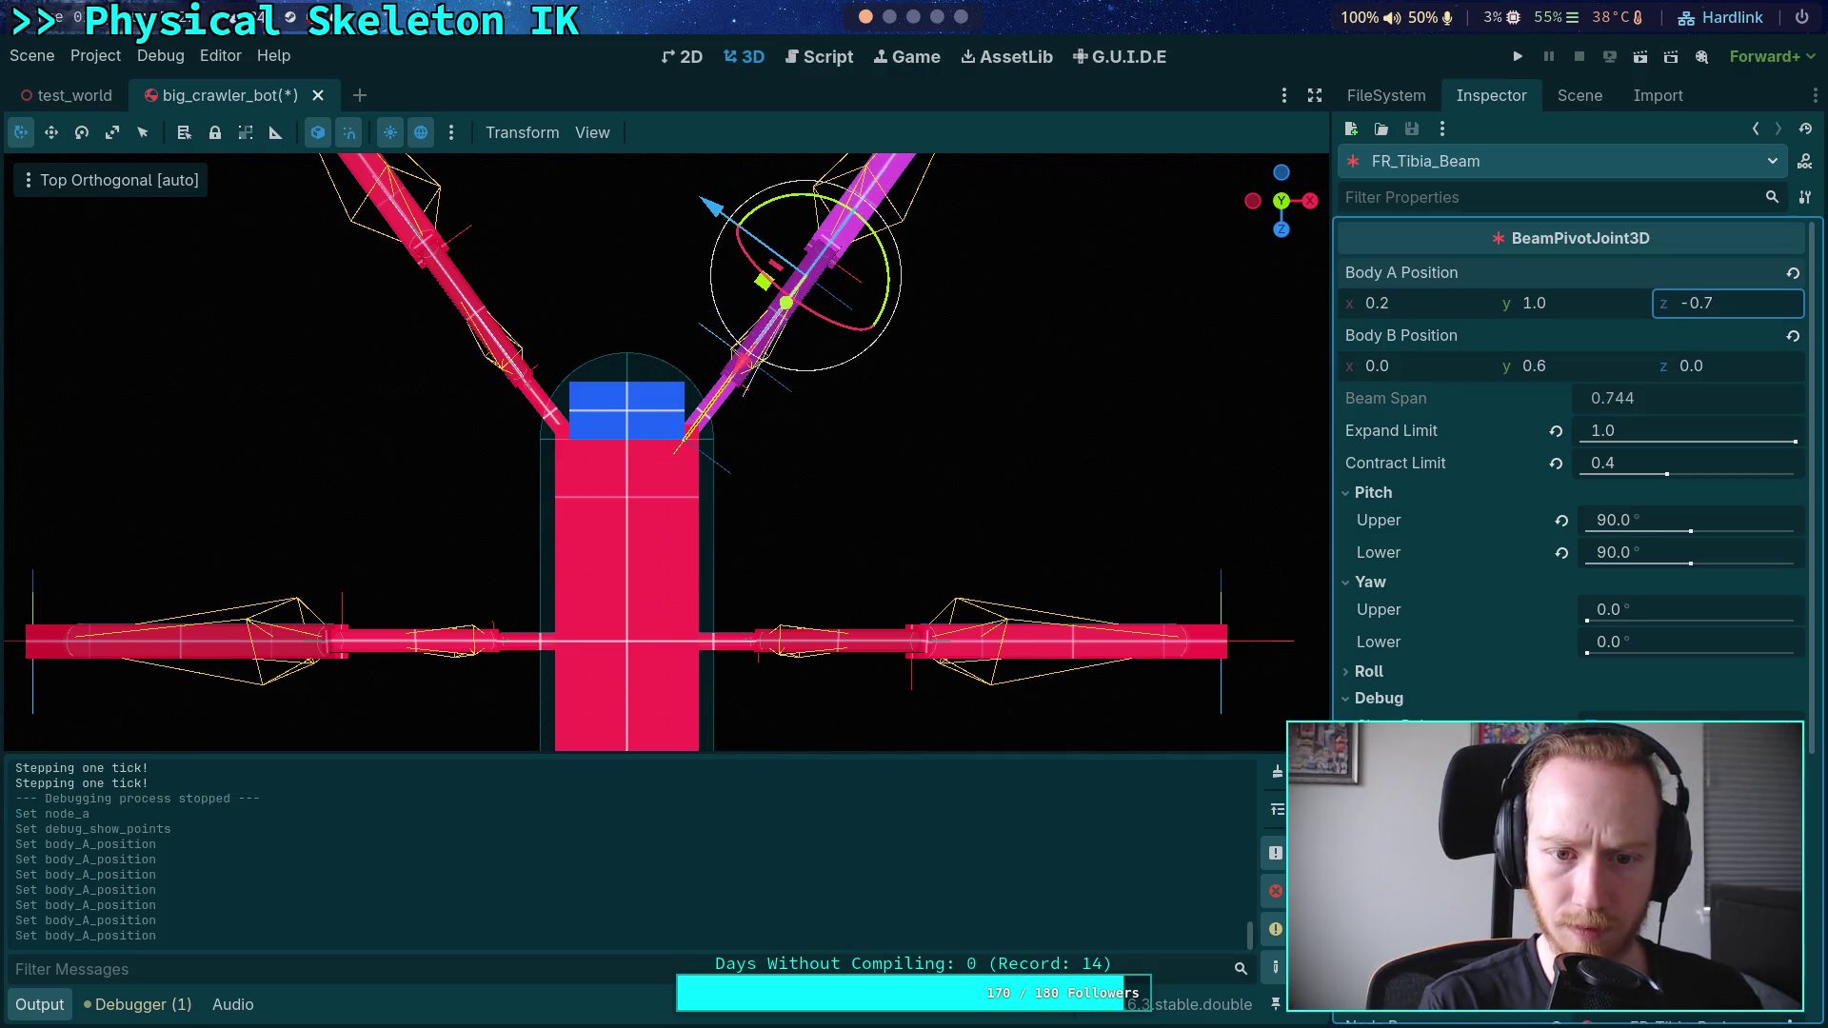
mouse_move(1238, 476)
left_mouse_down()
mouse_move(856, 546)
mouse_move(613, 301)
mouse_move(449, 282)
mouse_move(523, 341)
left_mouse_up()
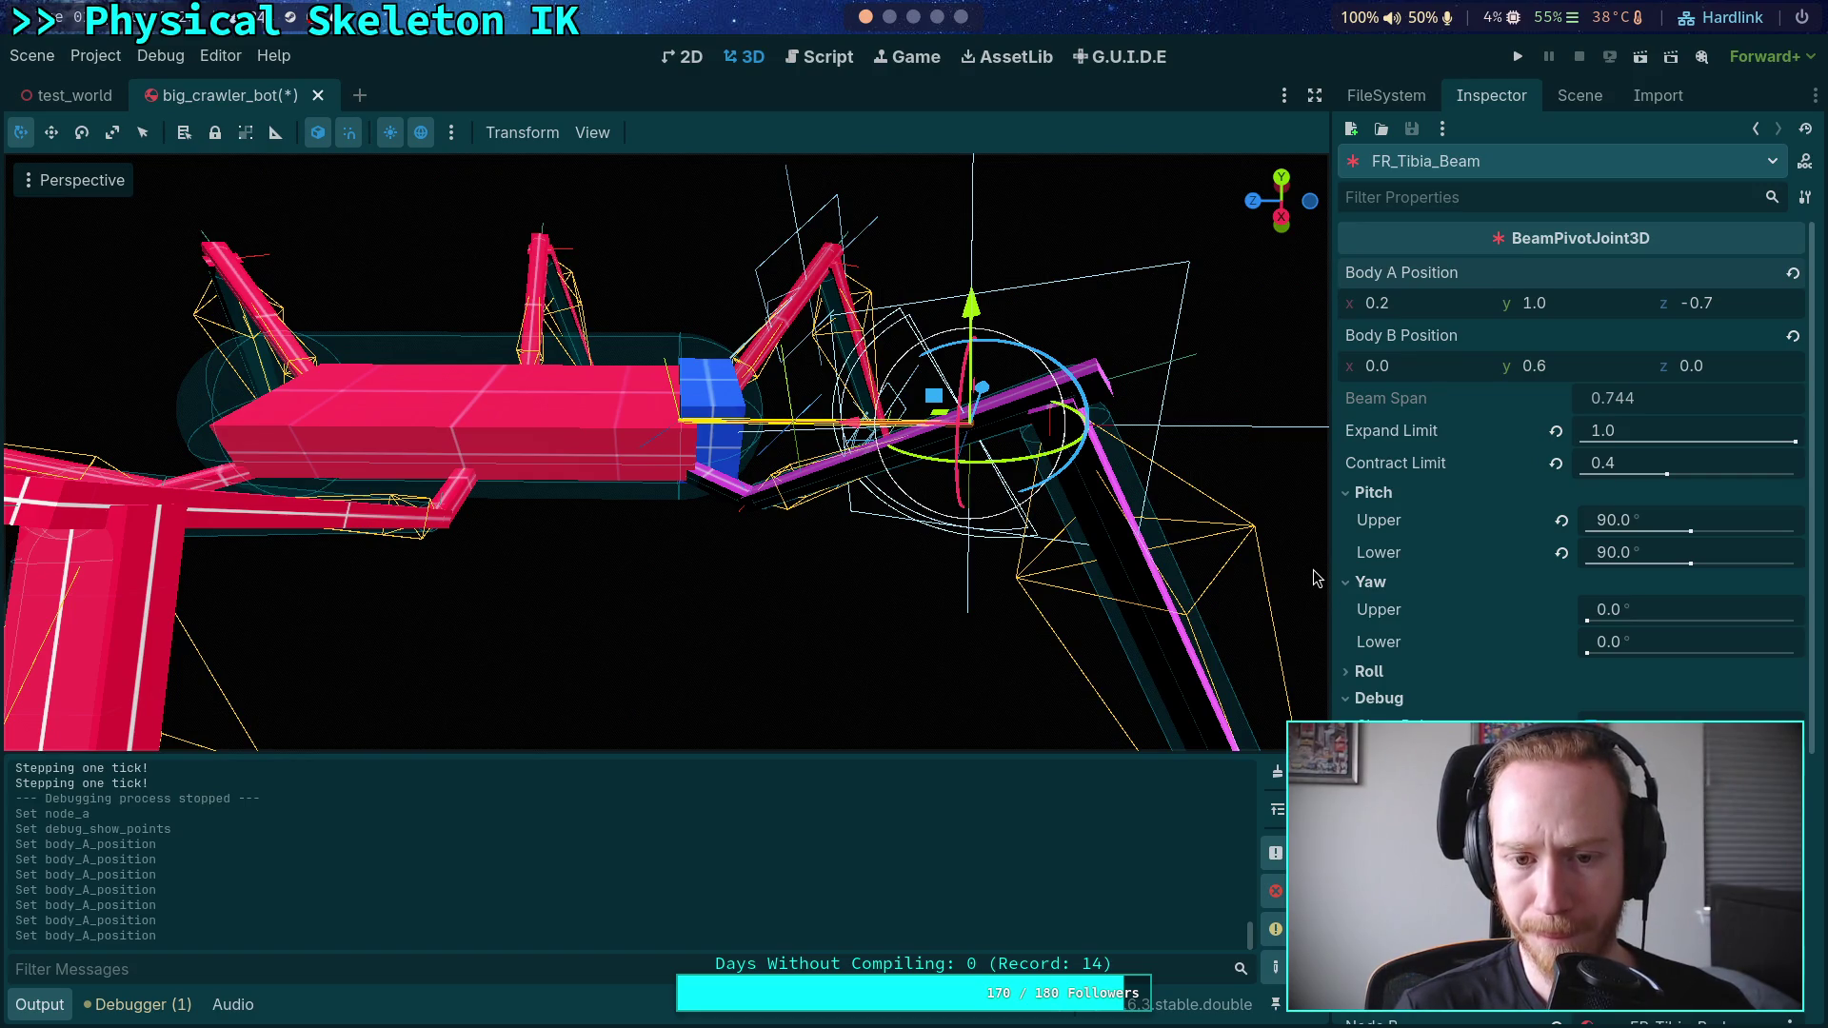
left_click(1521, 54)
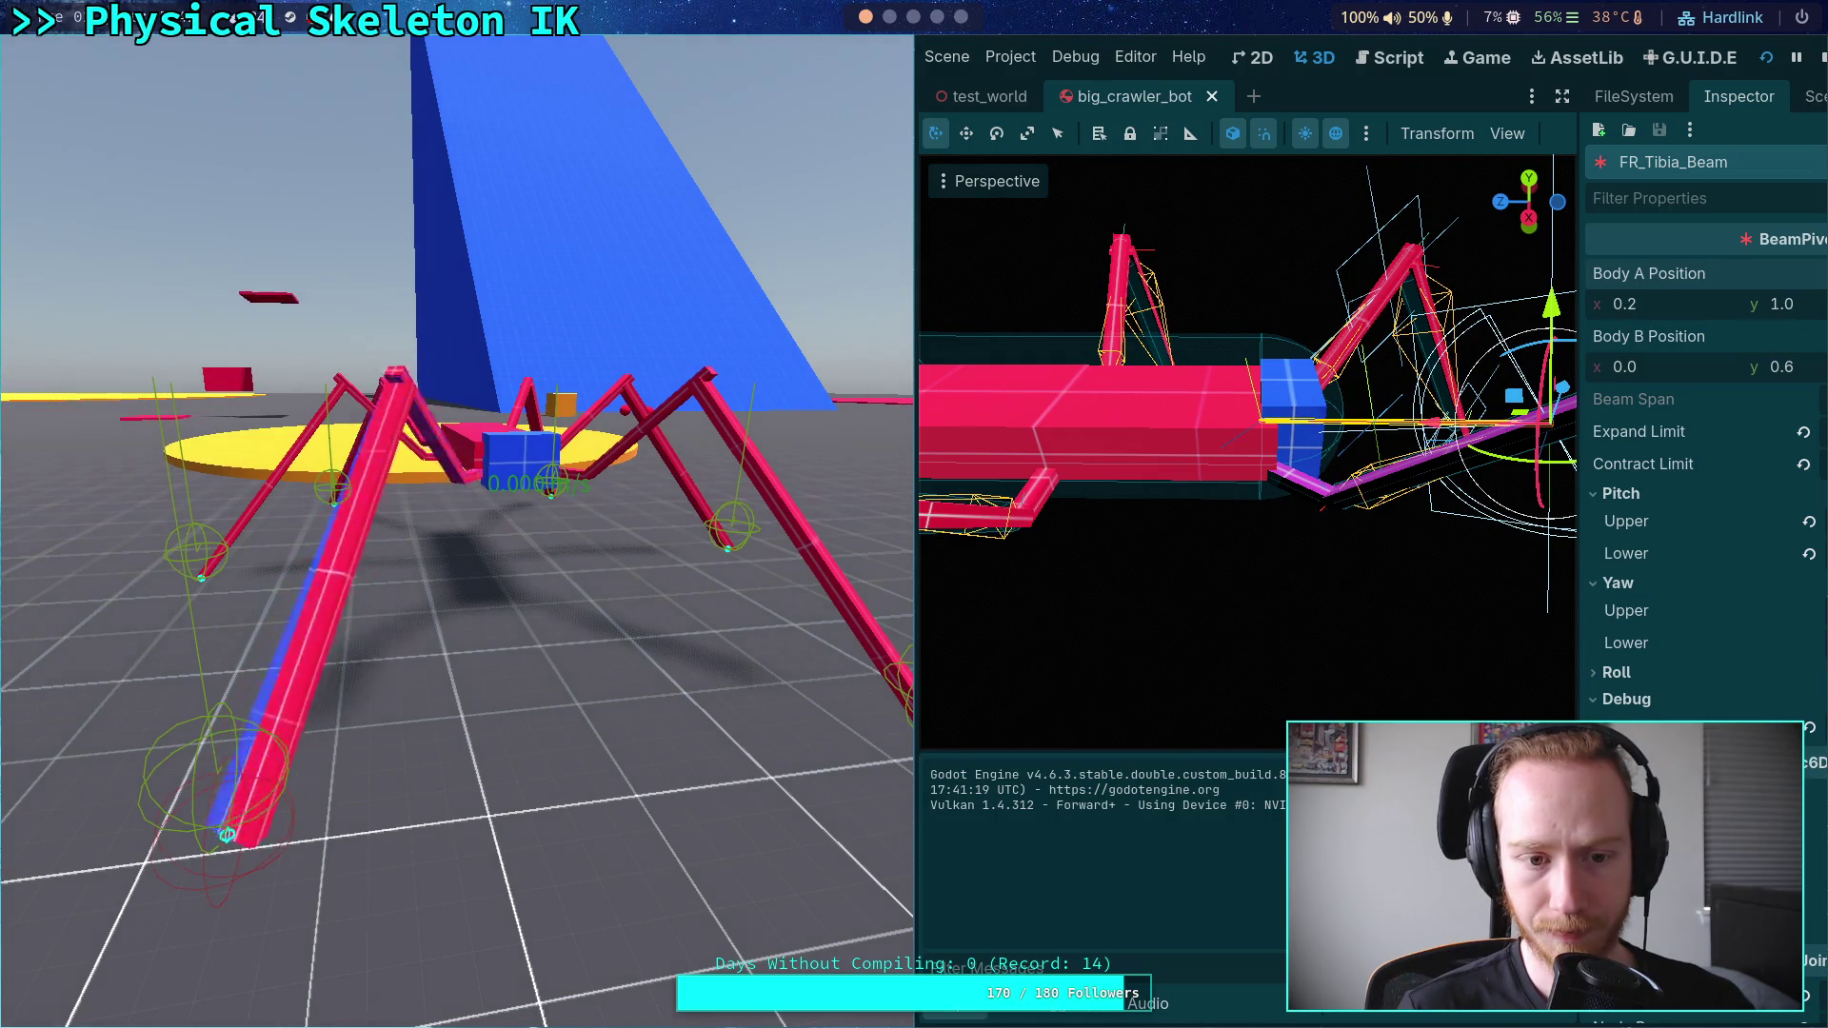
- Stop the test run and orbit the camera to look down on the beam joint
key("Escape")
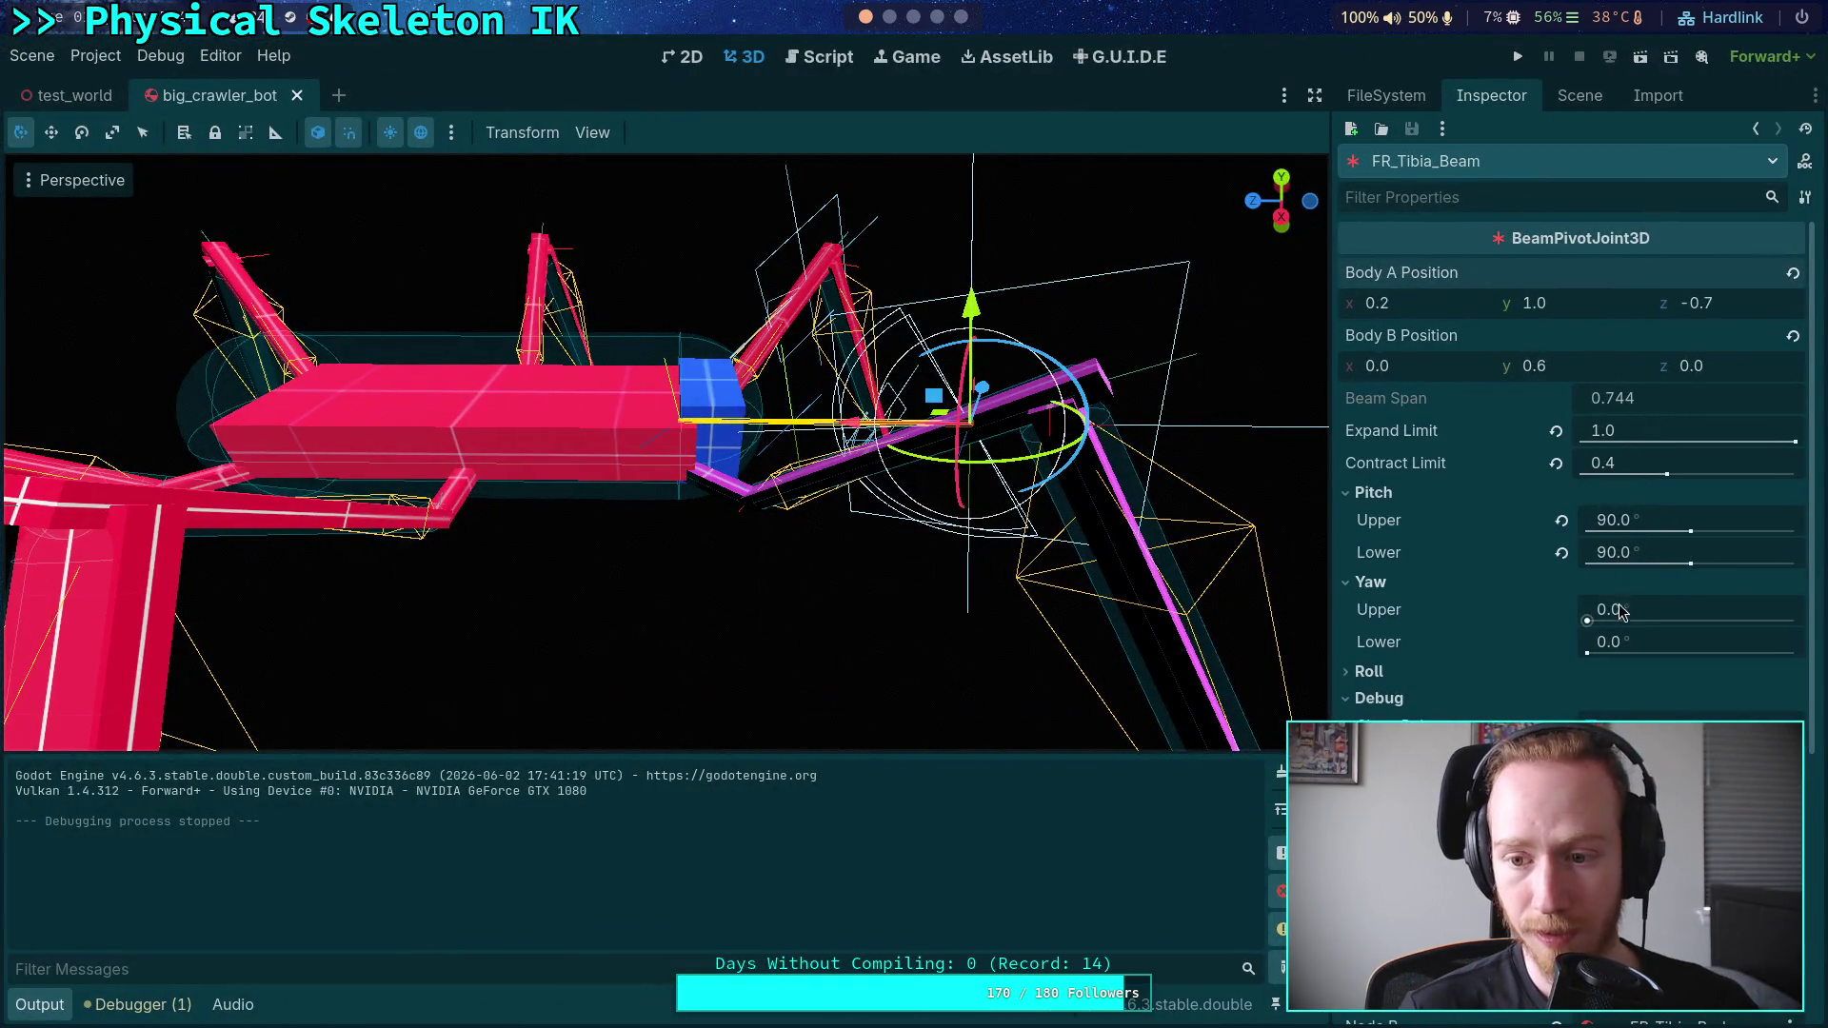
mouse_move(857, 476)
left_mouse_down()
mouse_move(780, 343)
mouse_move(1271, 373)
left_mouse_up()
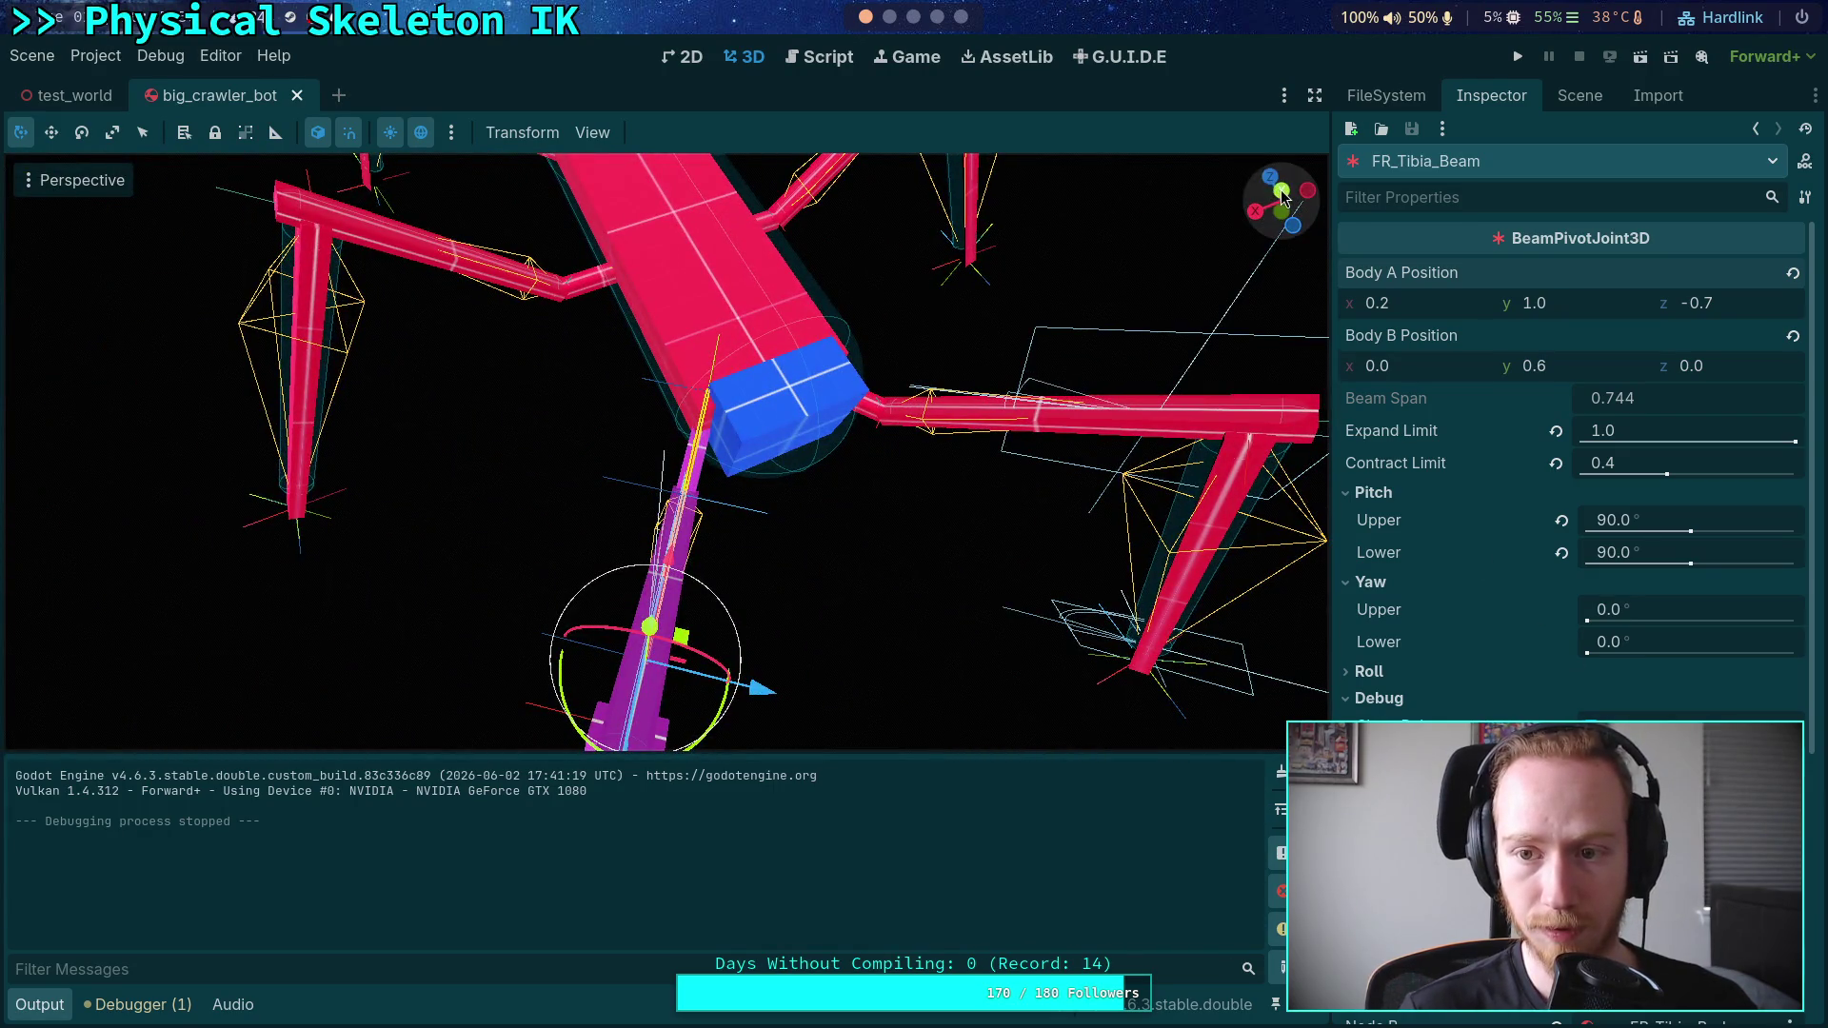
- Frame the beam joint, set its yaw limits to 20° upper and 40° lower, and run
left_click(1281, 191)
key("f")
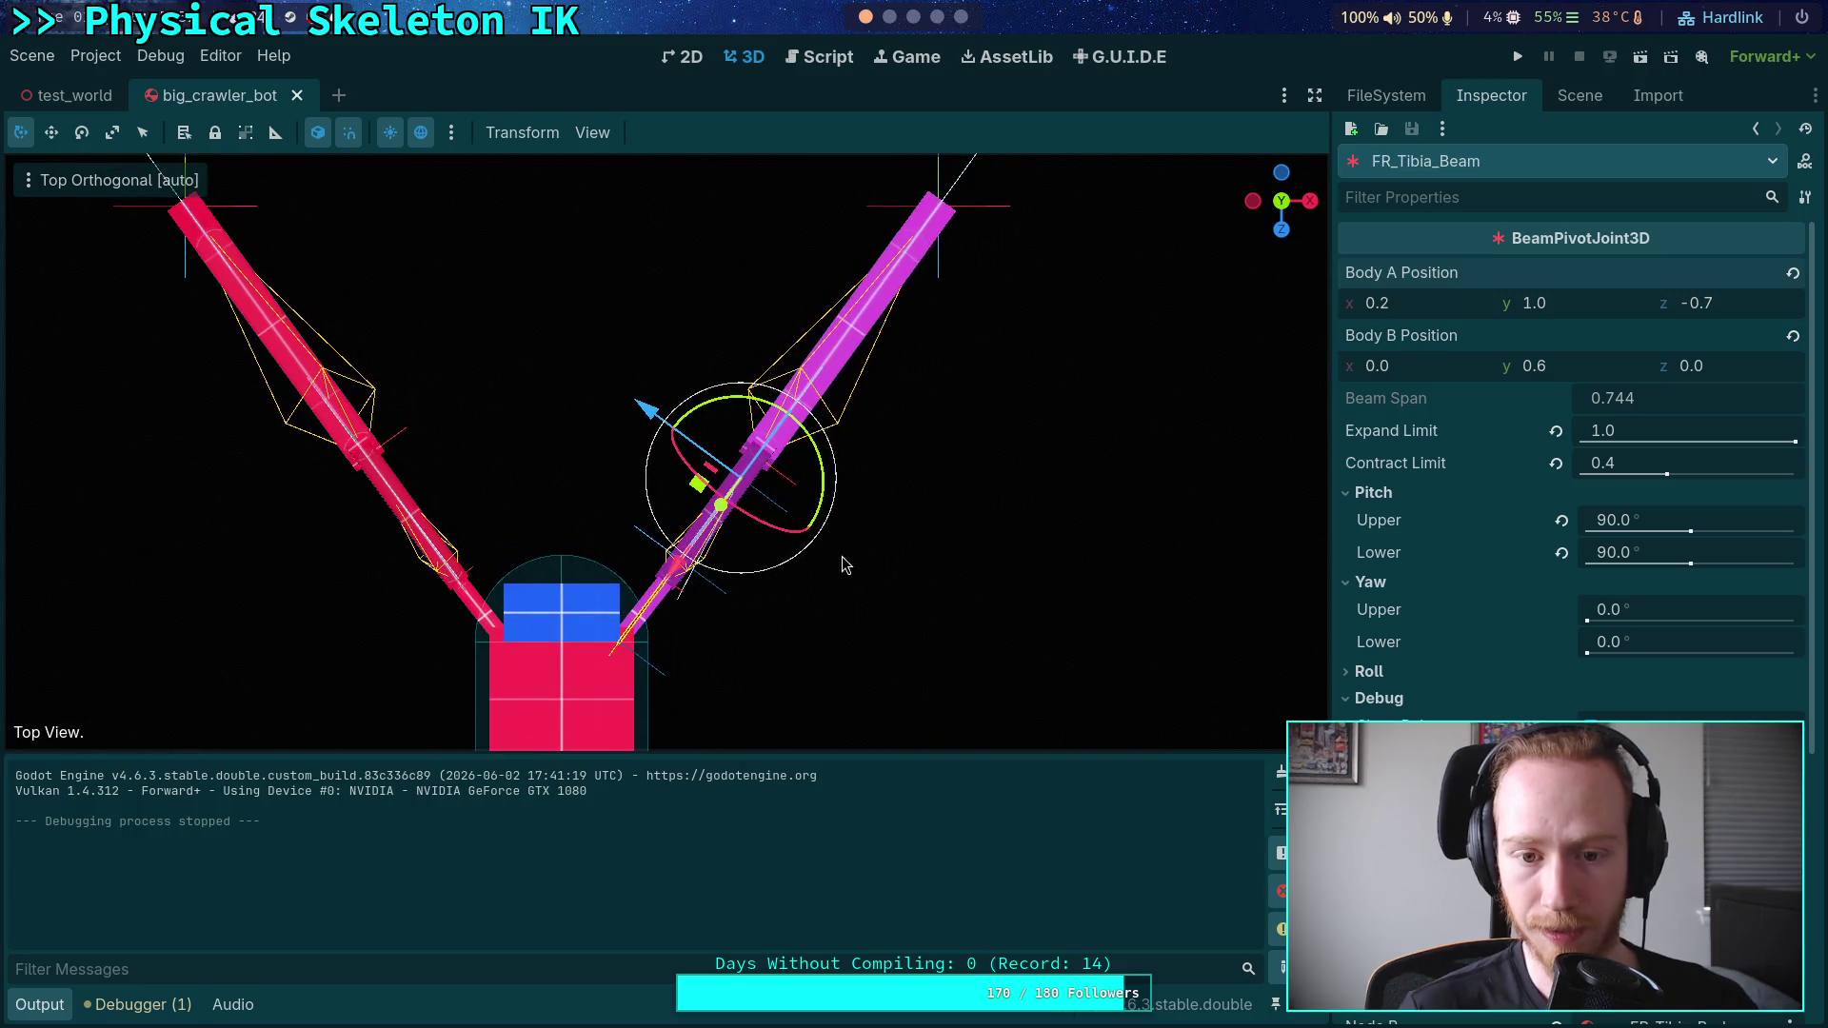
mouse_move(828, 593)
left_mouse_down()
mouse_move(885, 584)
mouse_move(905, 437)
mouse_move(876, 501)
mouse_move(905, 482)
mouse_move(886, 505)
mouse_move(910, 514)
mouse_move(861, 510)
left_mouse_up()
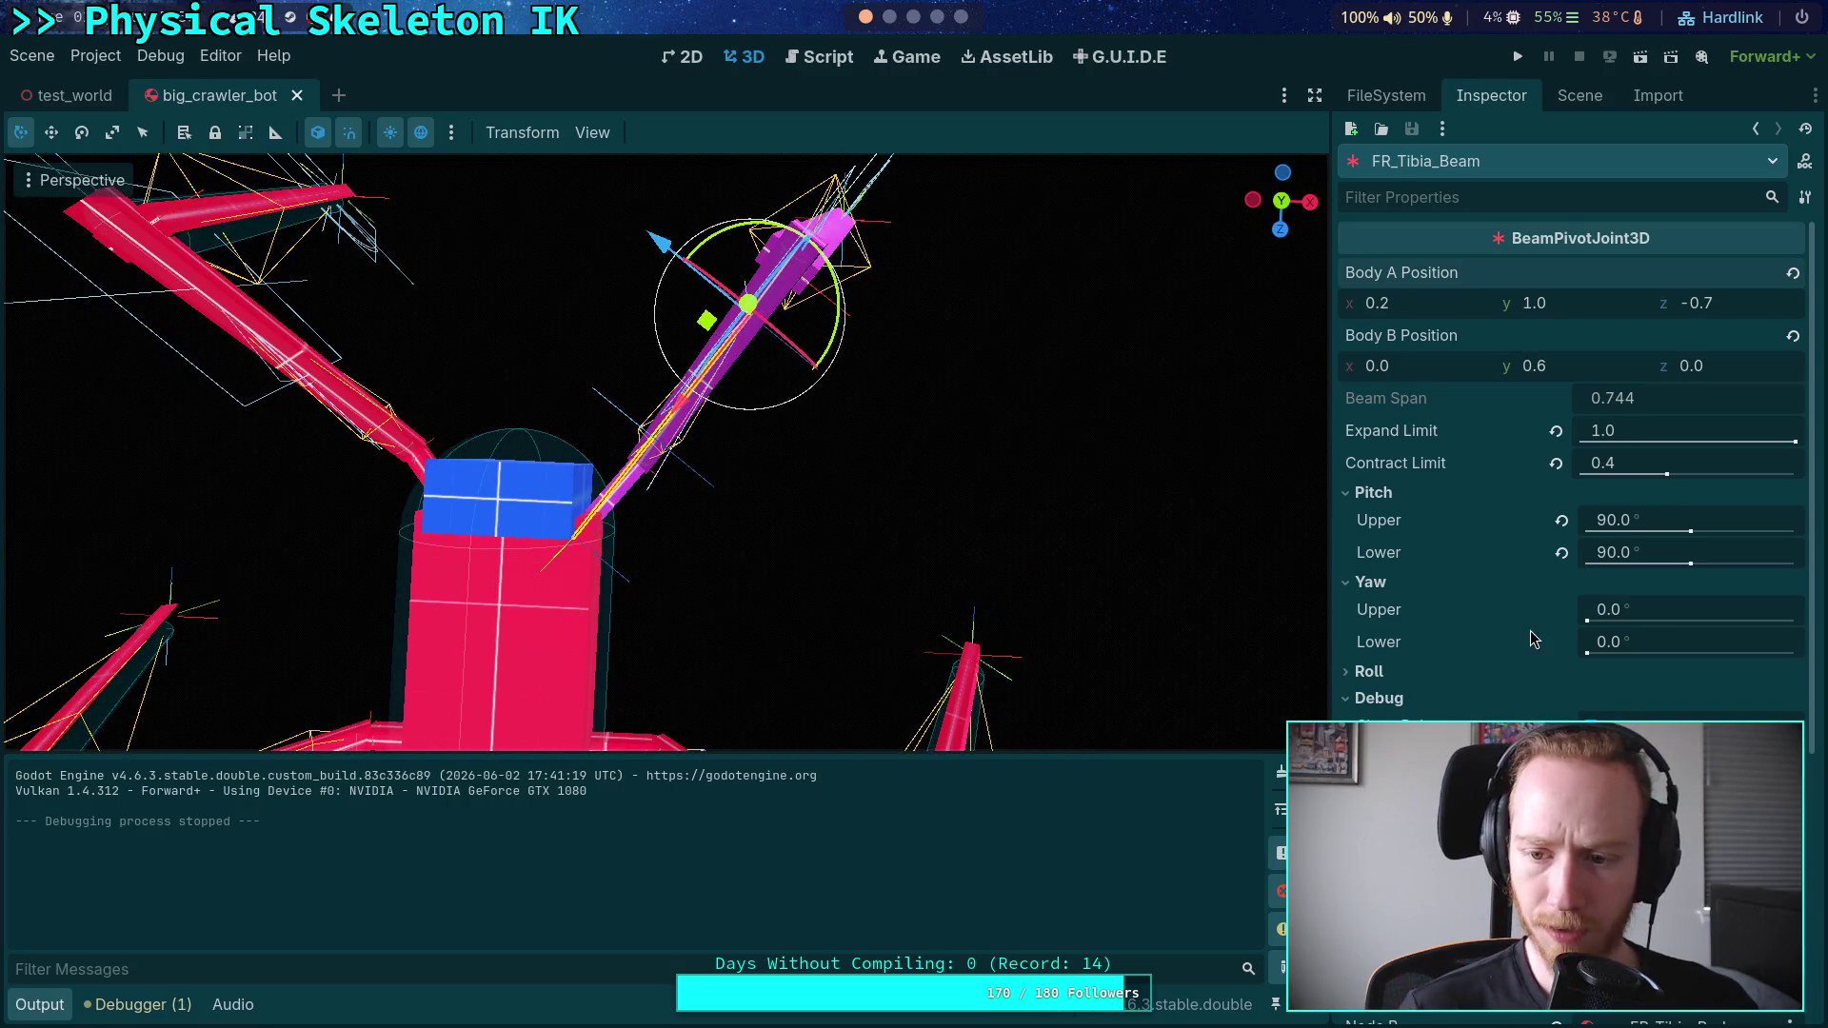
left_click(1704, 611)
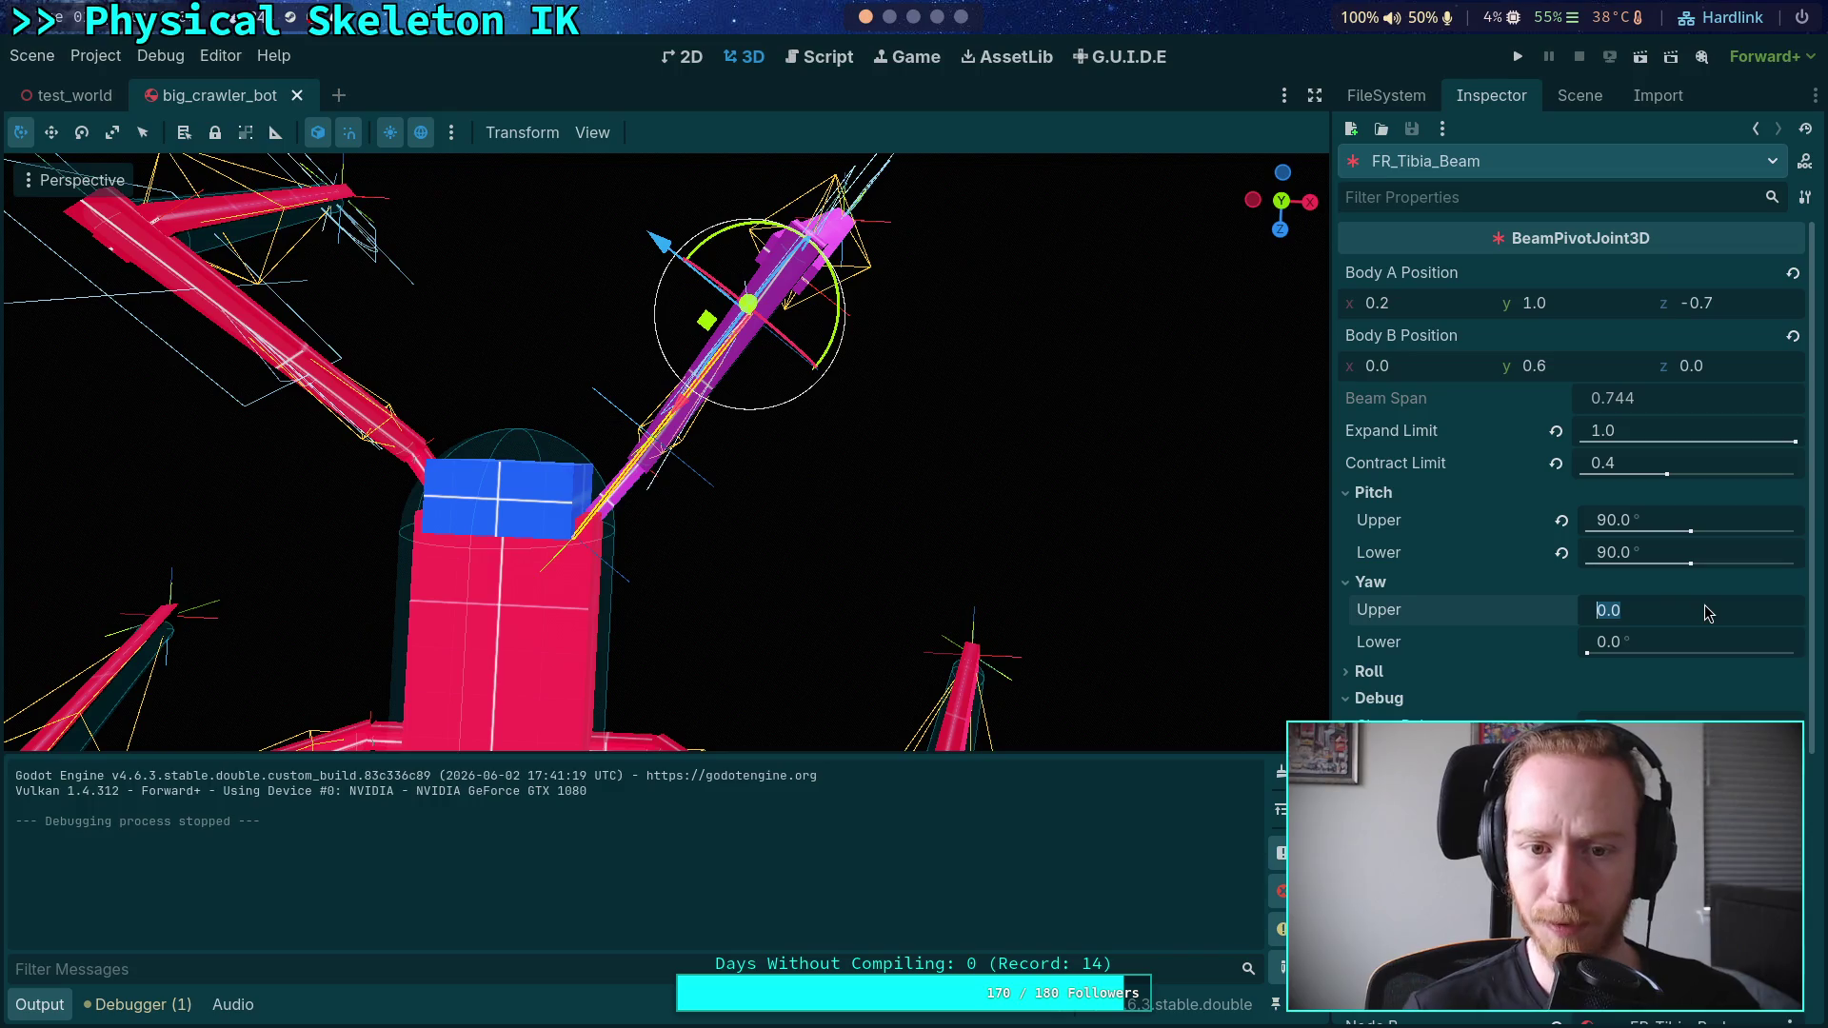
type("20")
key("Return")
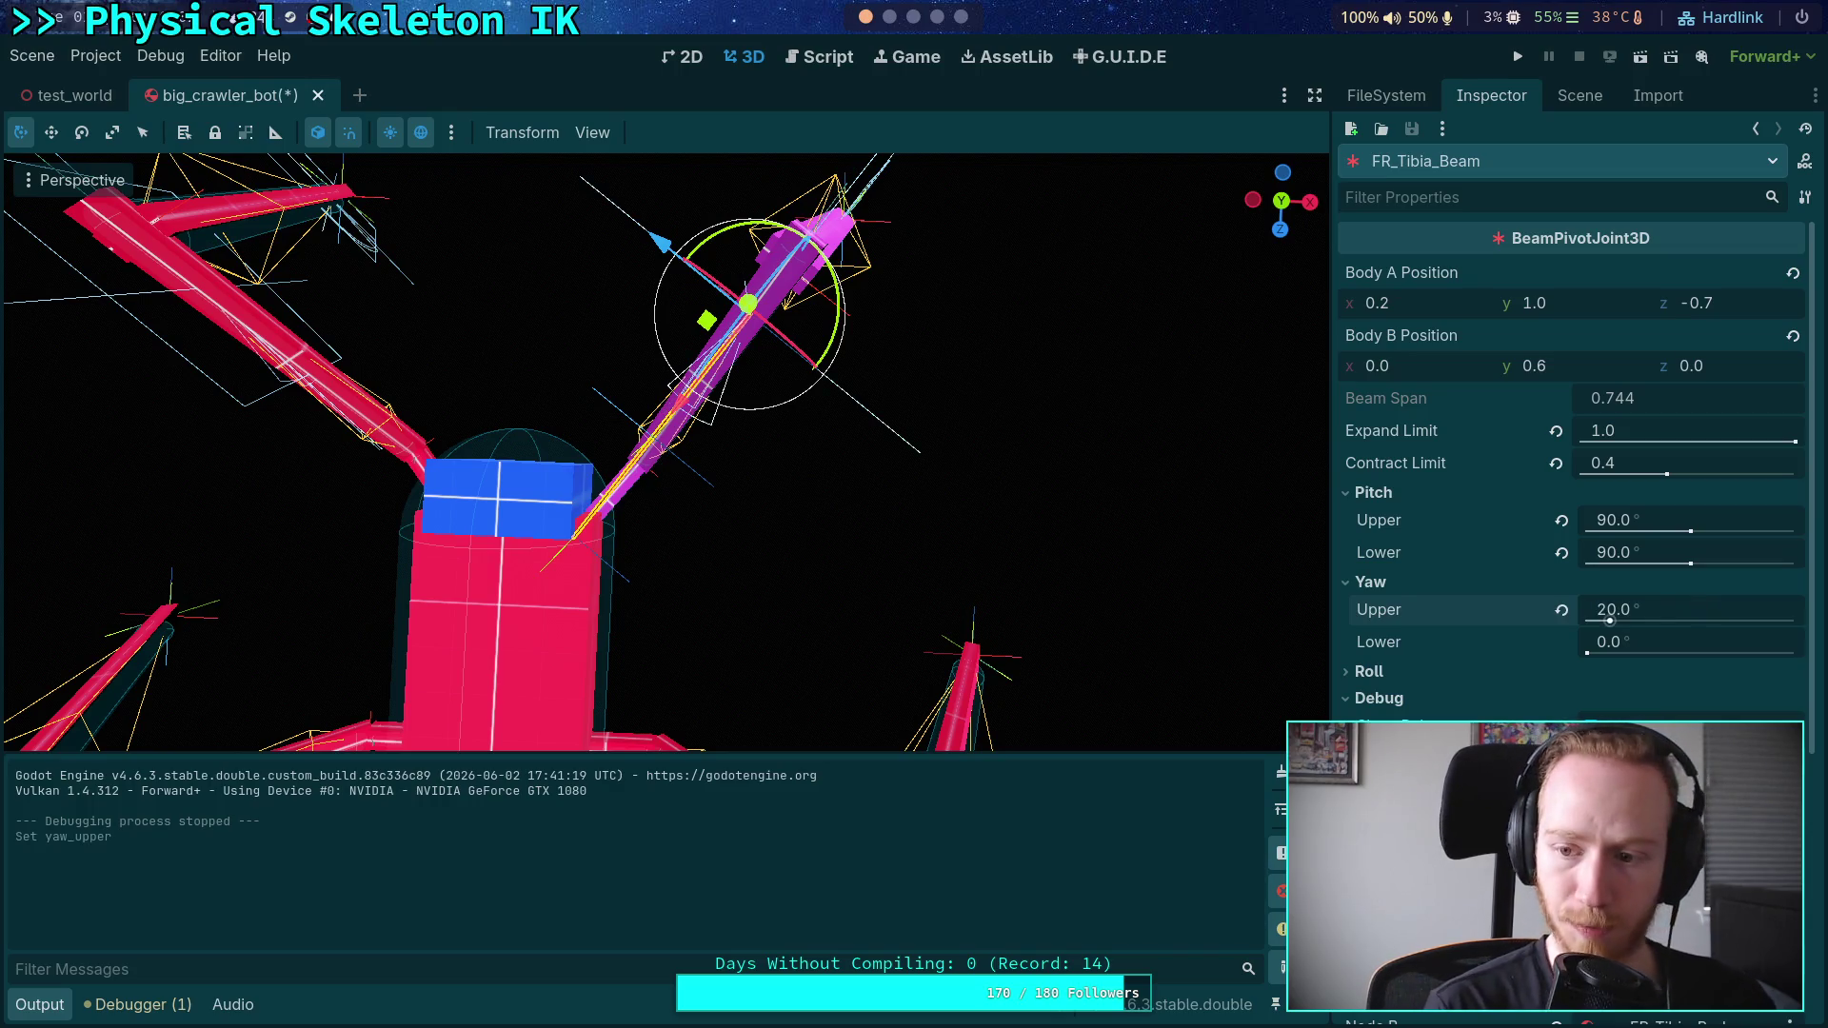
left_click(1637, 642)
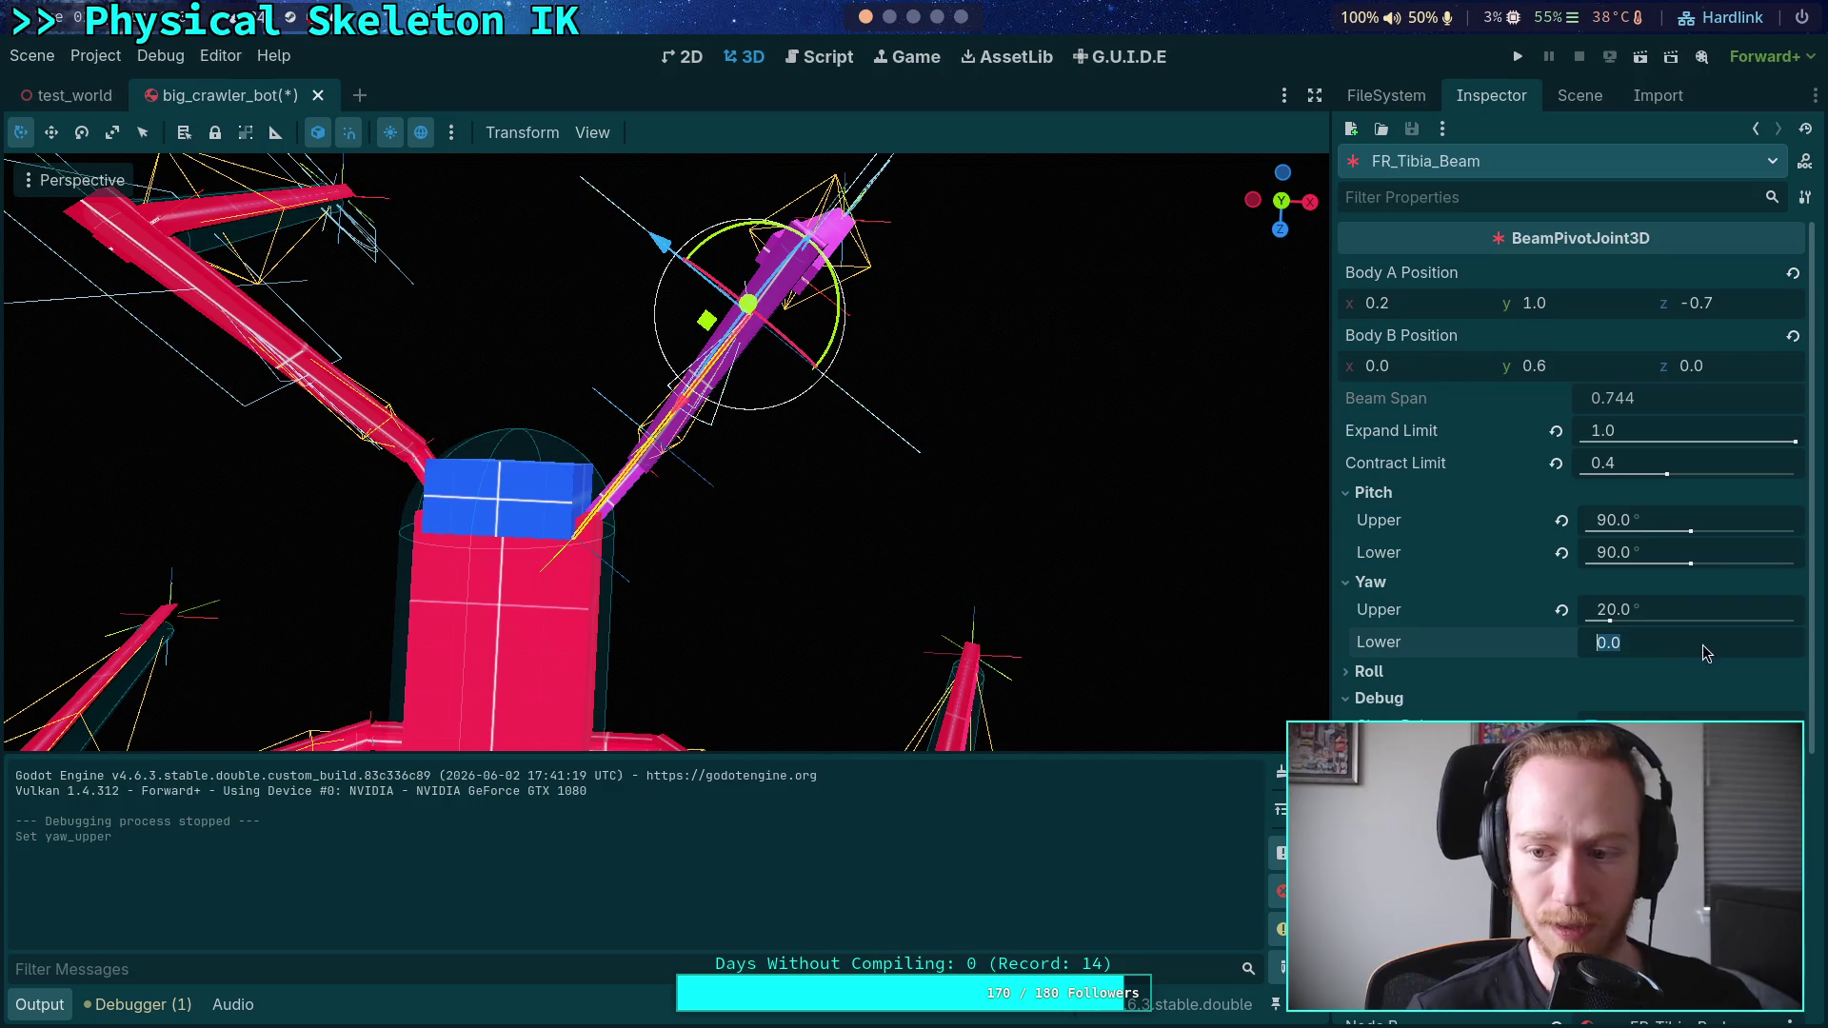
type("45")
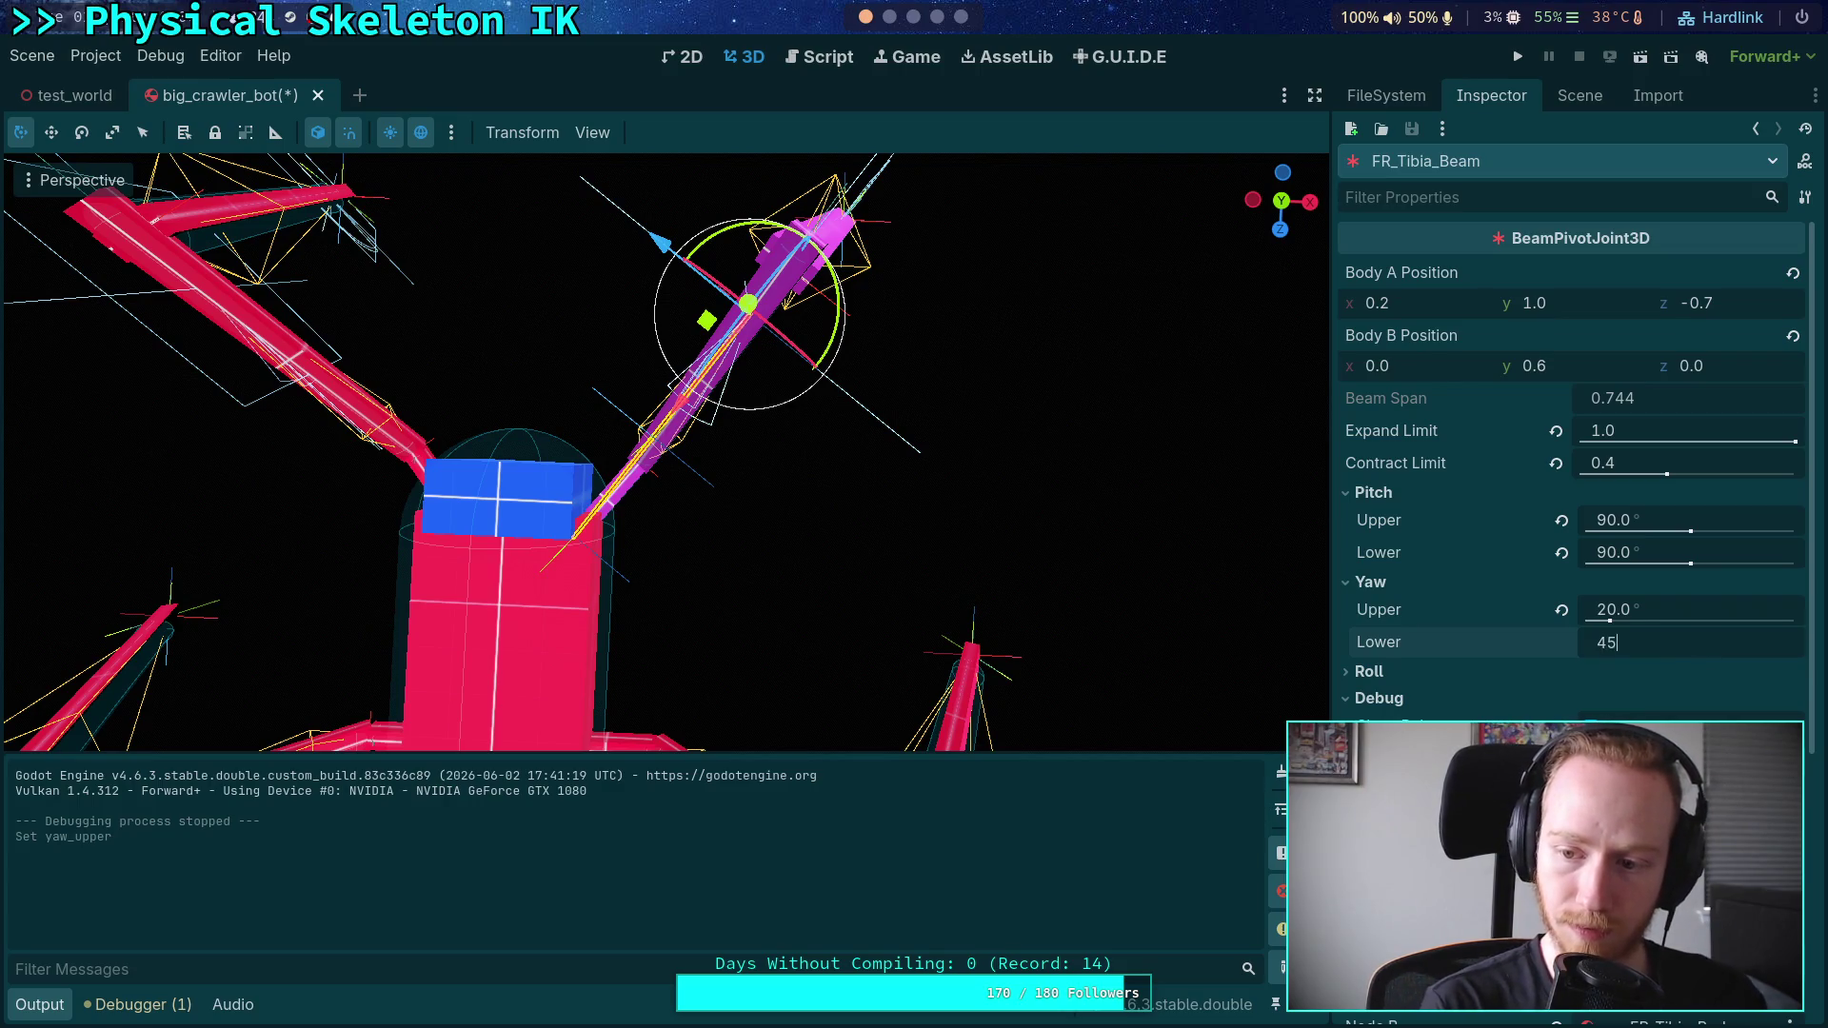
key("Return")
key("F5")
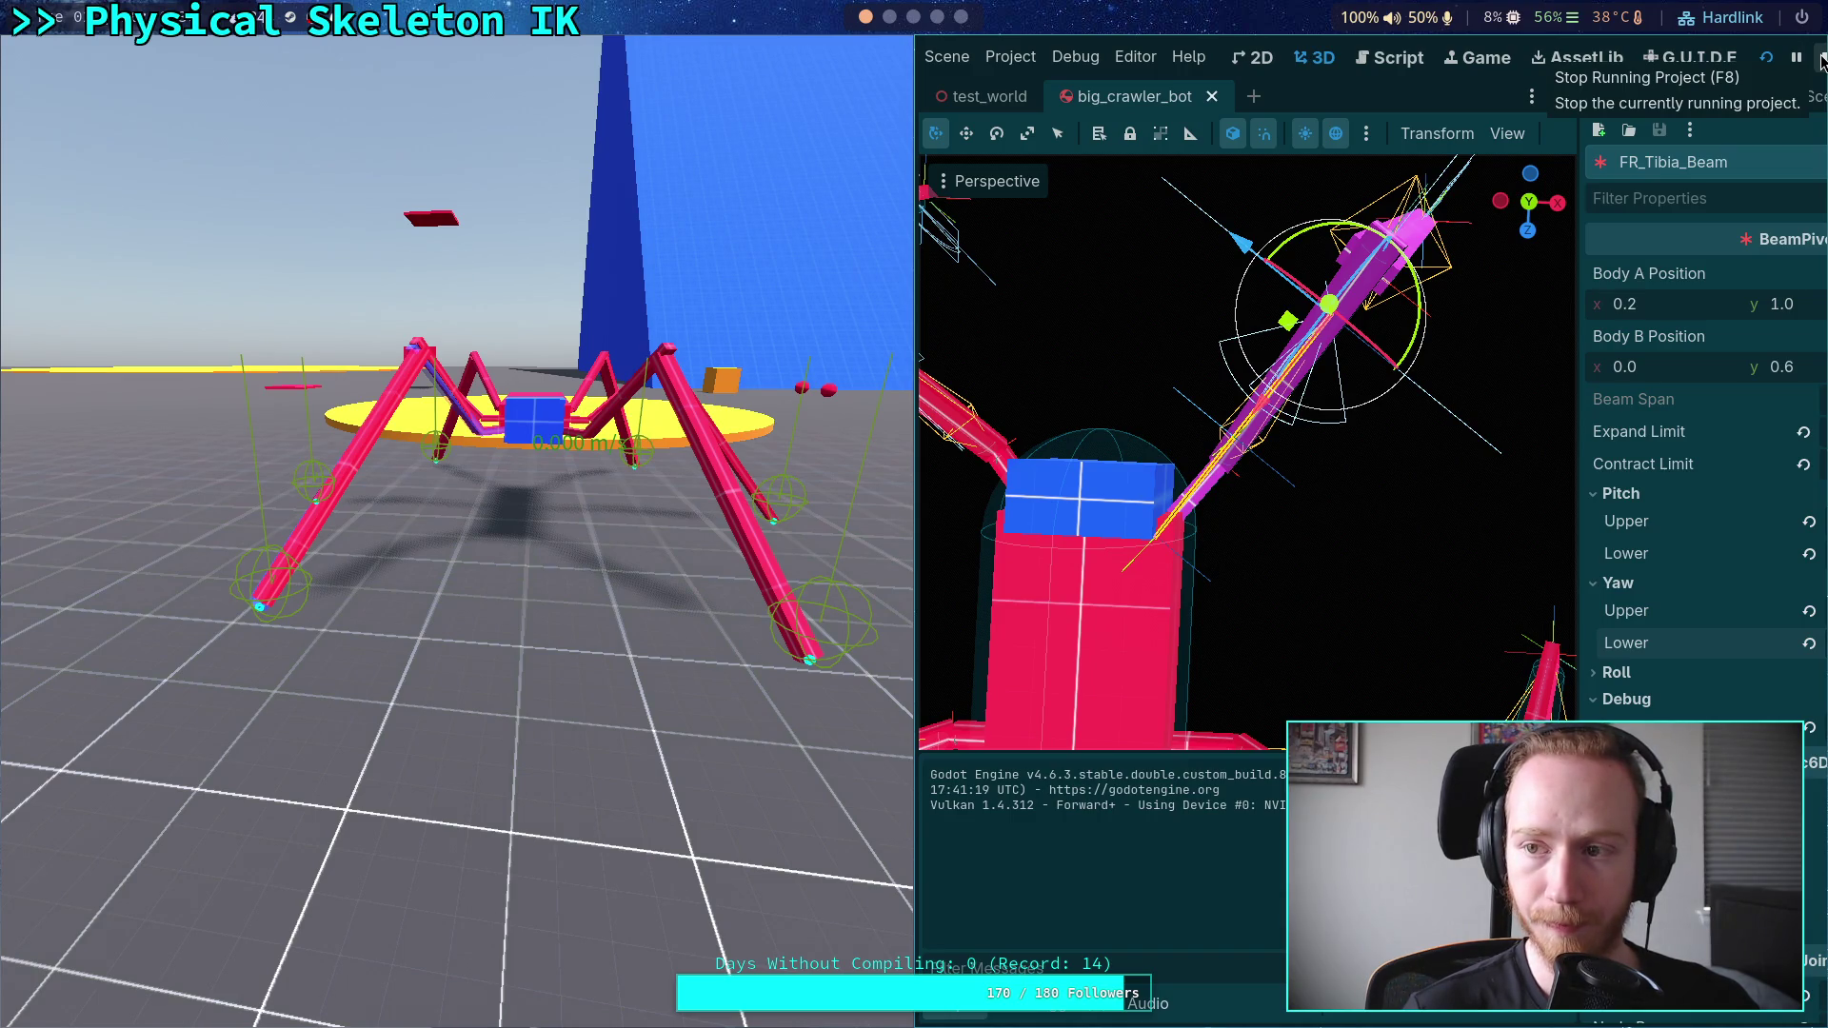
- Stop the crawler test run, return to the test_world scene, and select CrawlerBot in the level
left_click(1822, 60)
left_click(1580, 95)
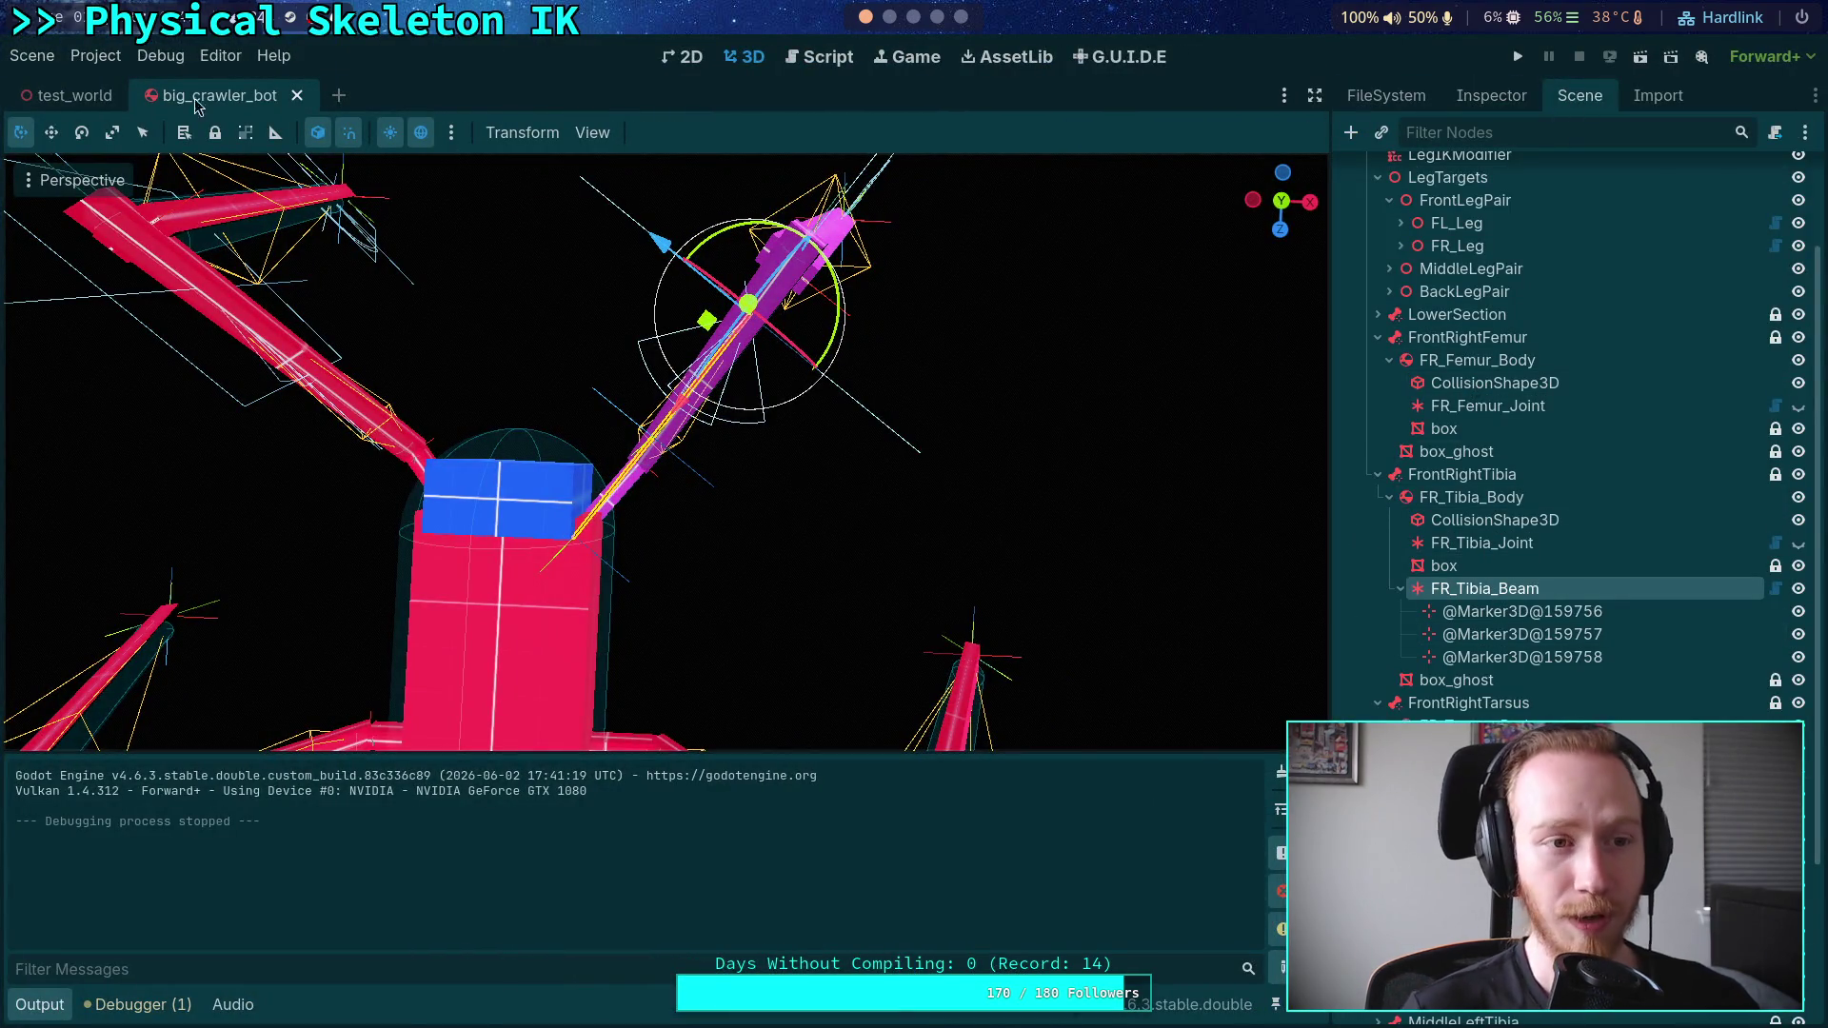
left_click(74, 96)
left_click(1433, 583)
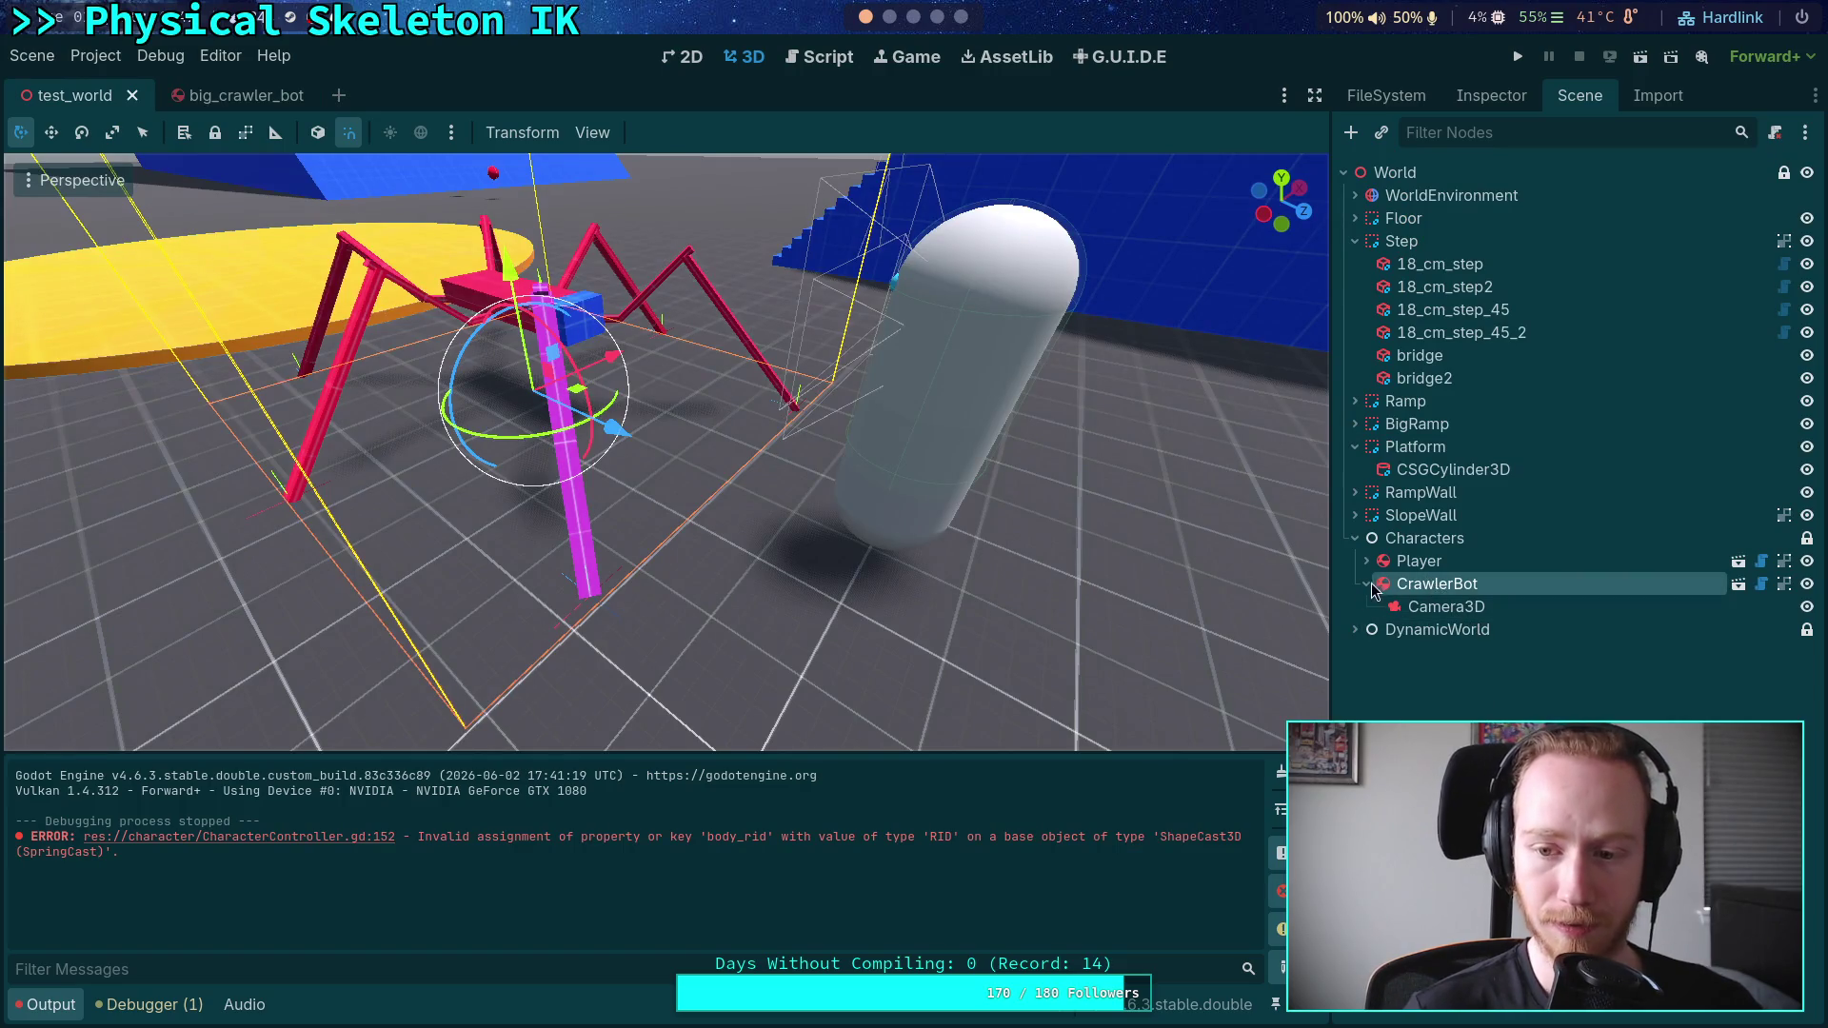